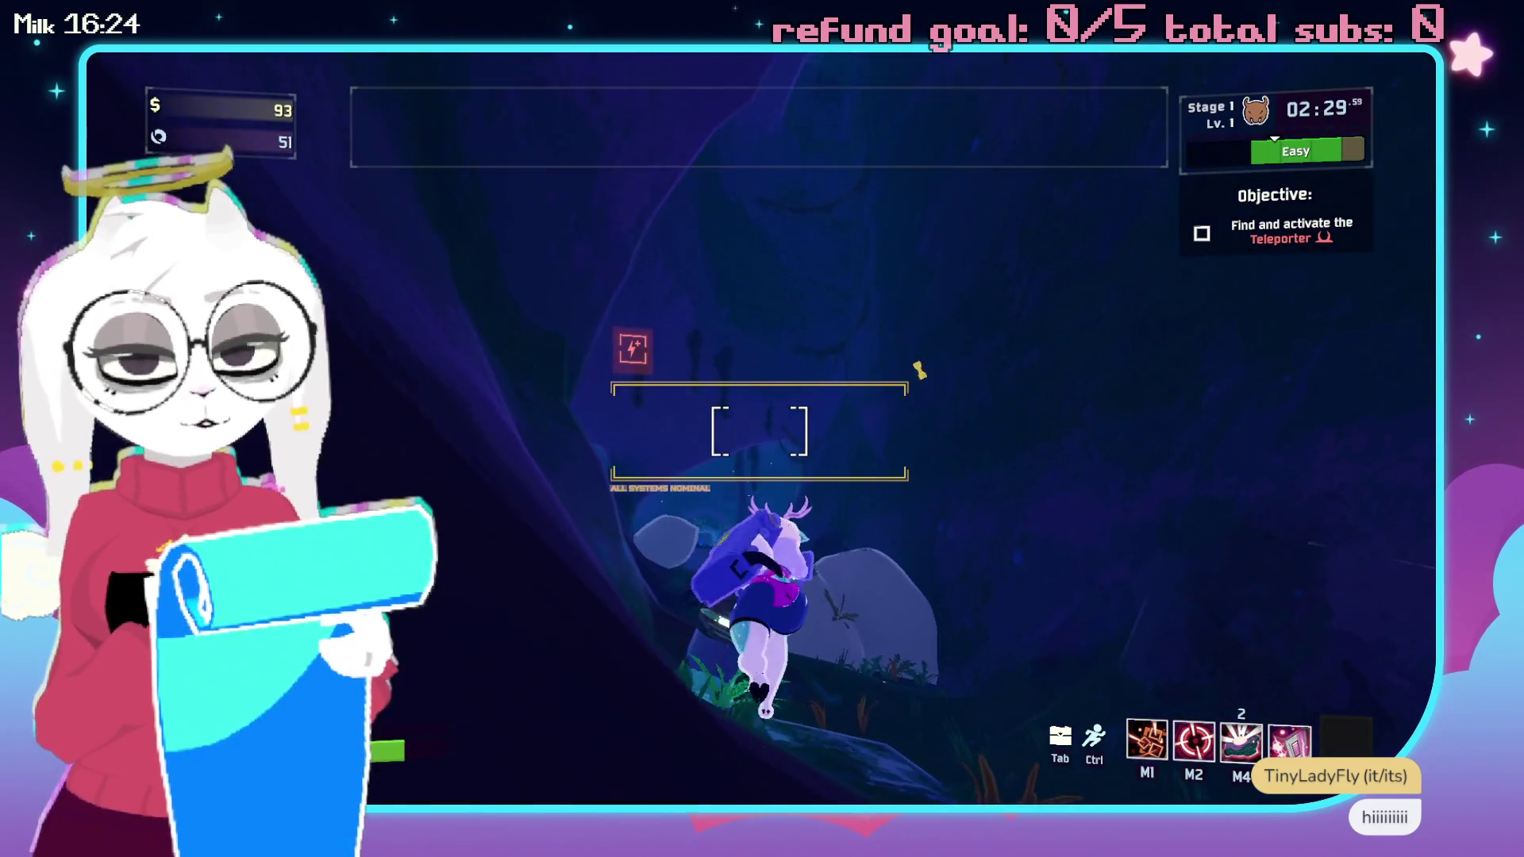
Pause the run, choose Quit To Desktop, and answer the End Run? confirmation.
{"action": "key", "text": "Escape"}
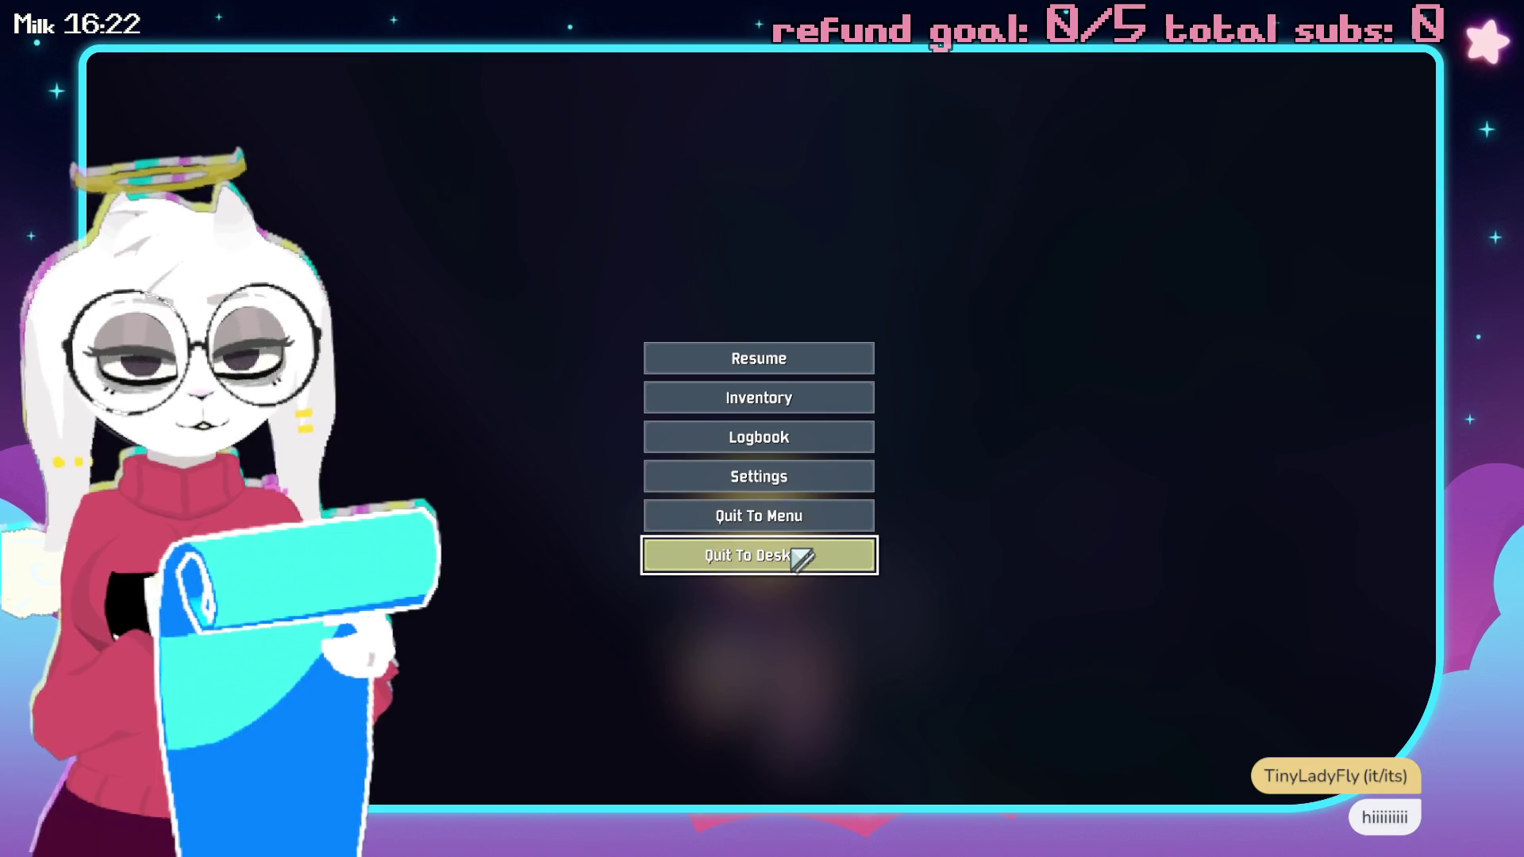
{"action": "left_click", "coordinate": [801, 559]}
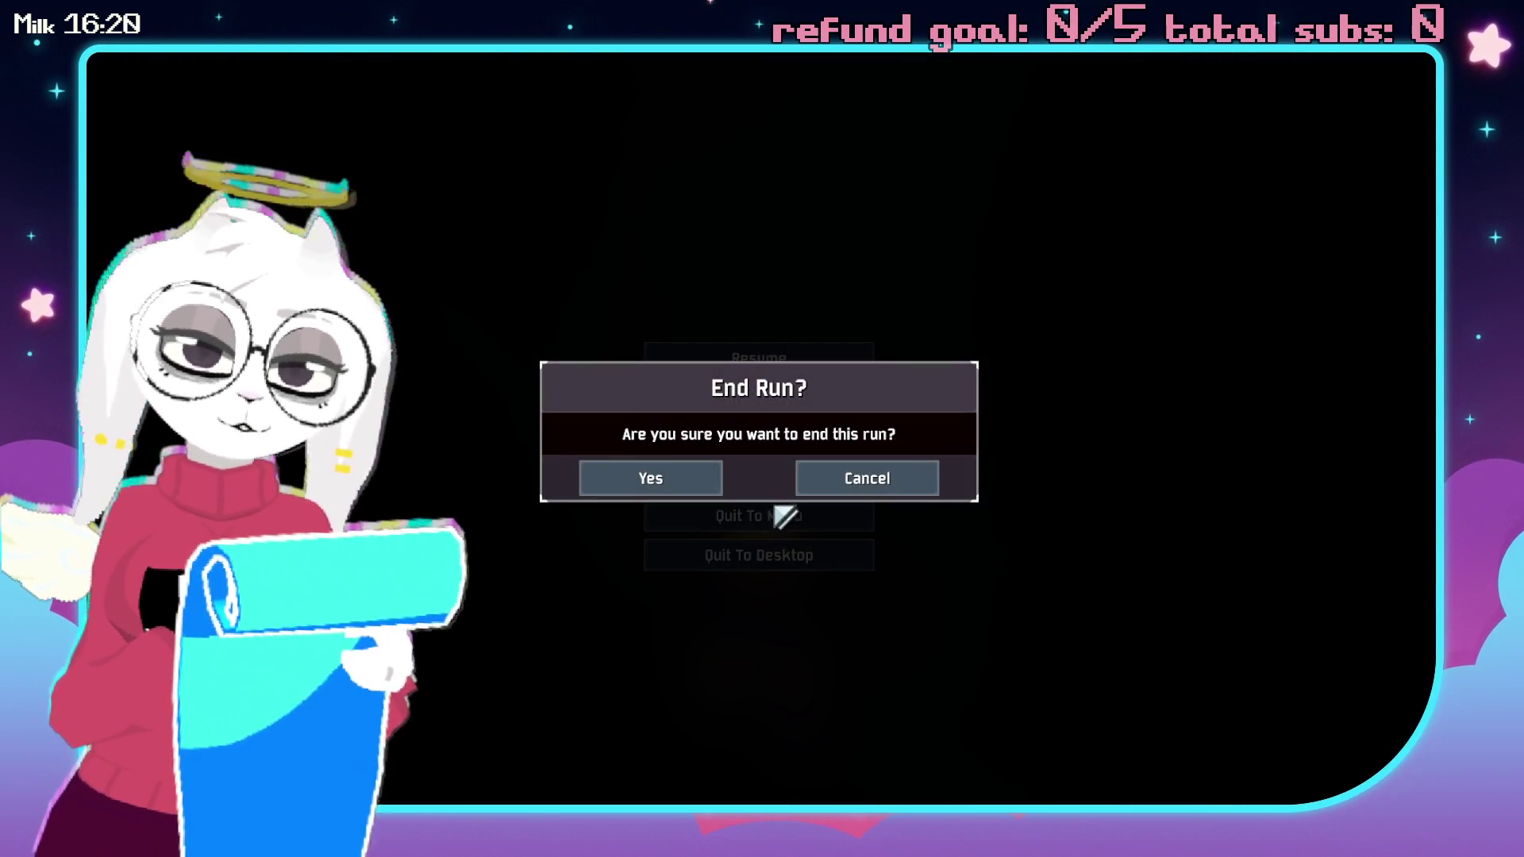
{"action": "key", "text": "Escape"}
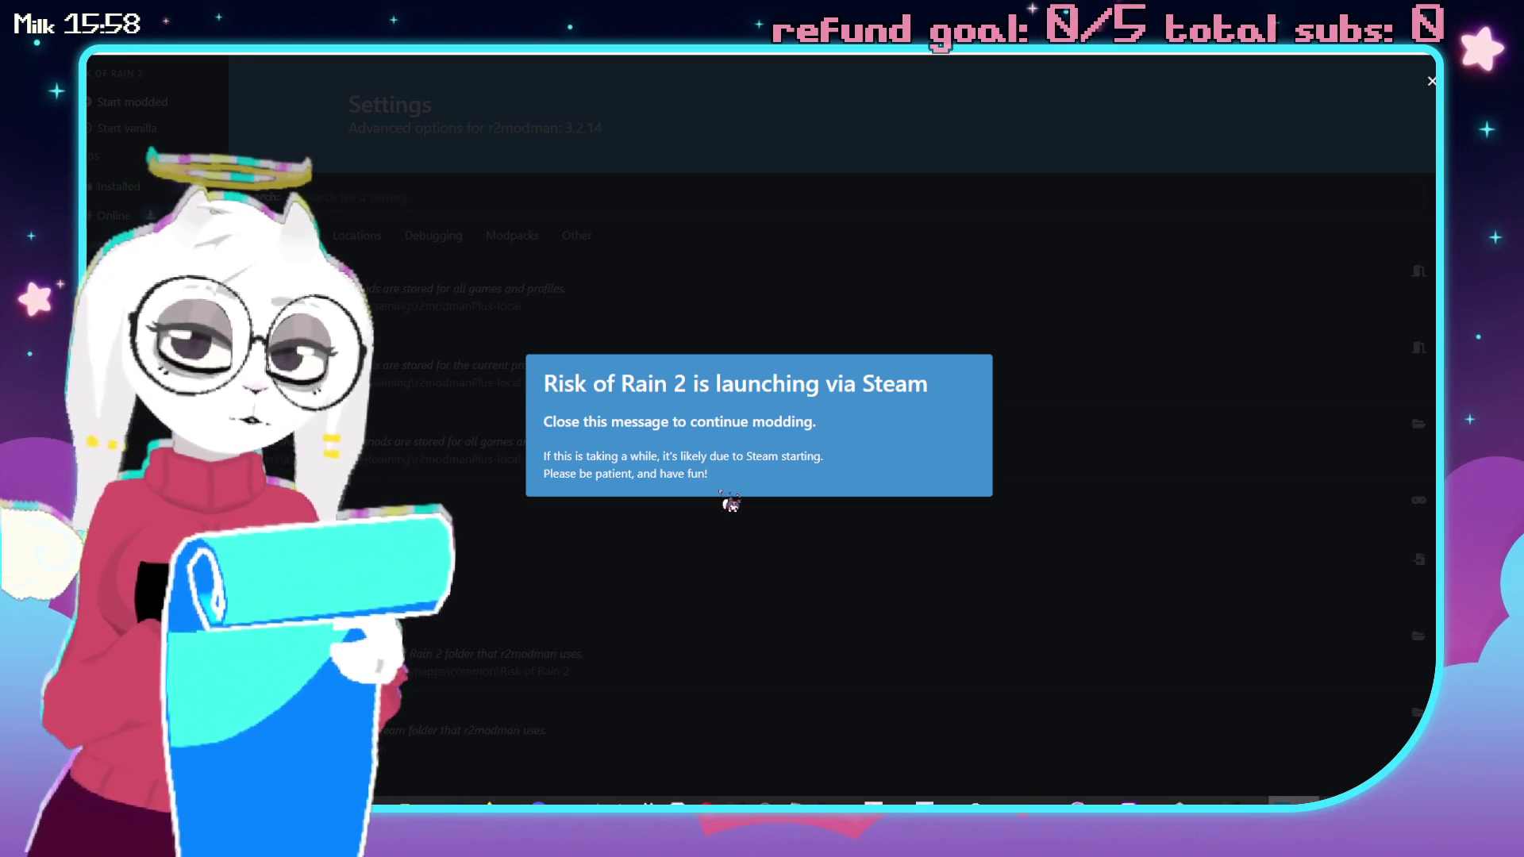
Close r2modman's 'Risk of Rain 2 is launching via Steam' notice.
{"action": "left_click", "coordinate": [1178, 420]}
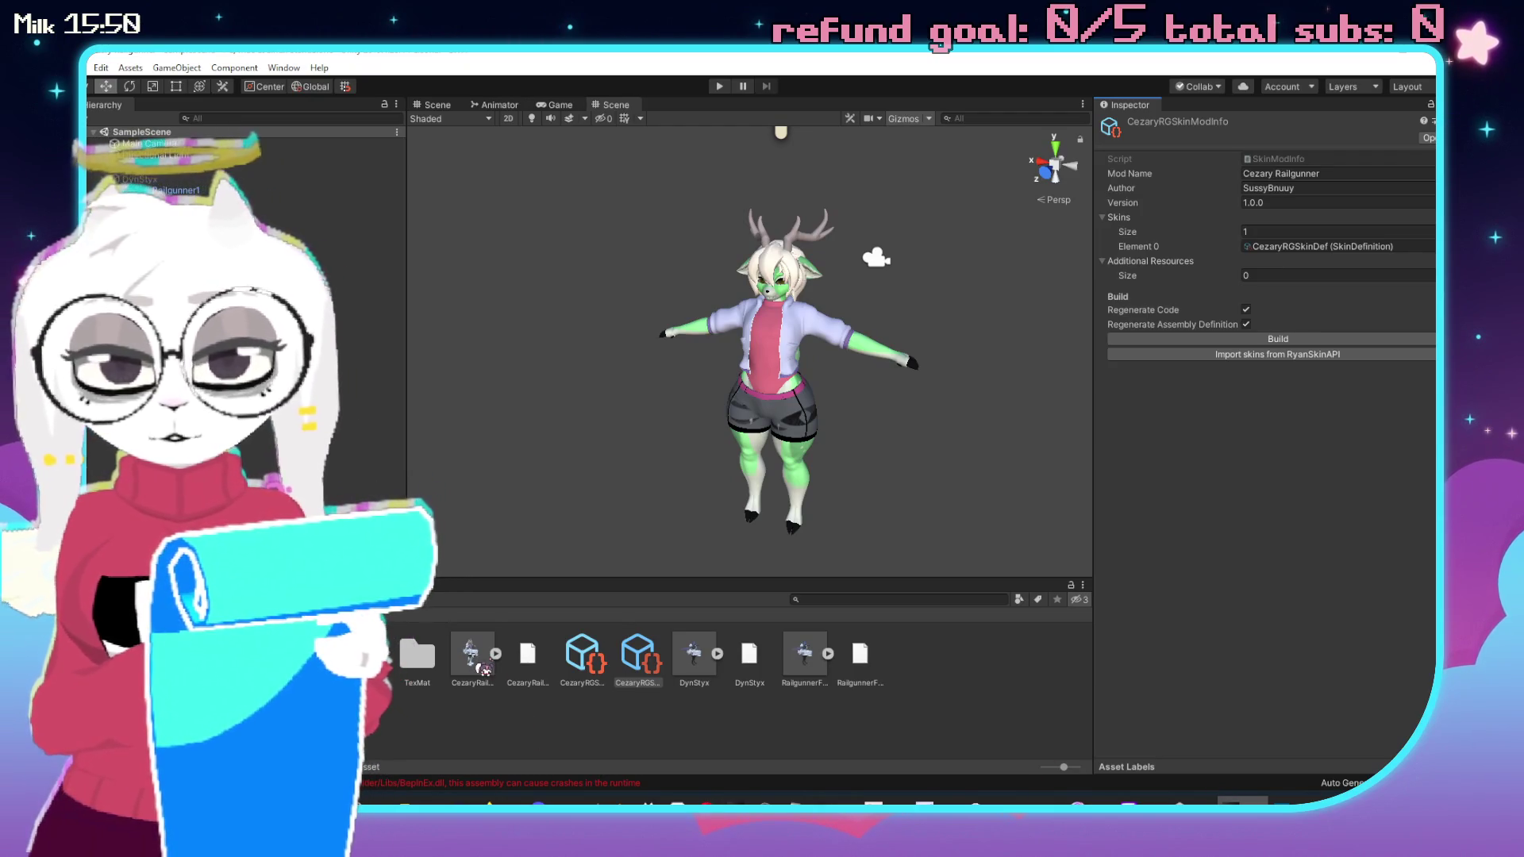
Open the CezaryRailgunner1 model from the Project panel in Blender.
{"action": "double_click", "coordinate": [485, 673]}
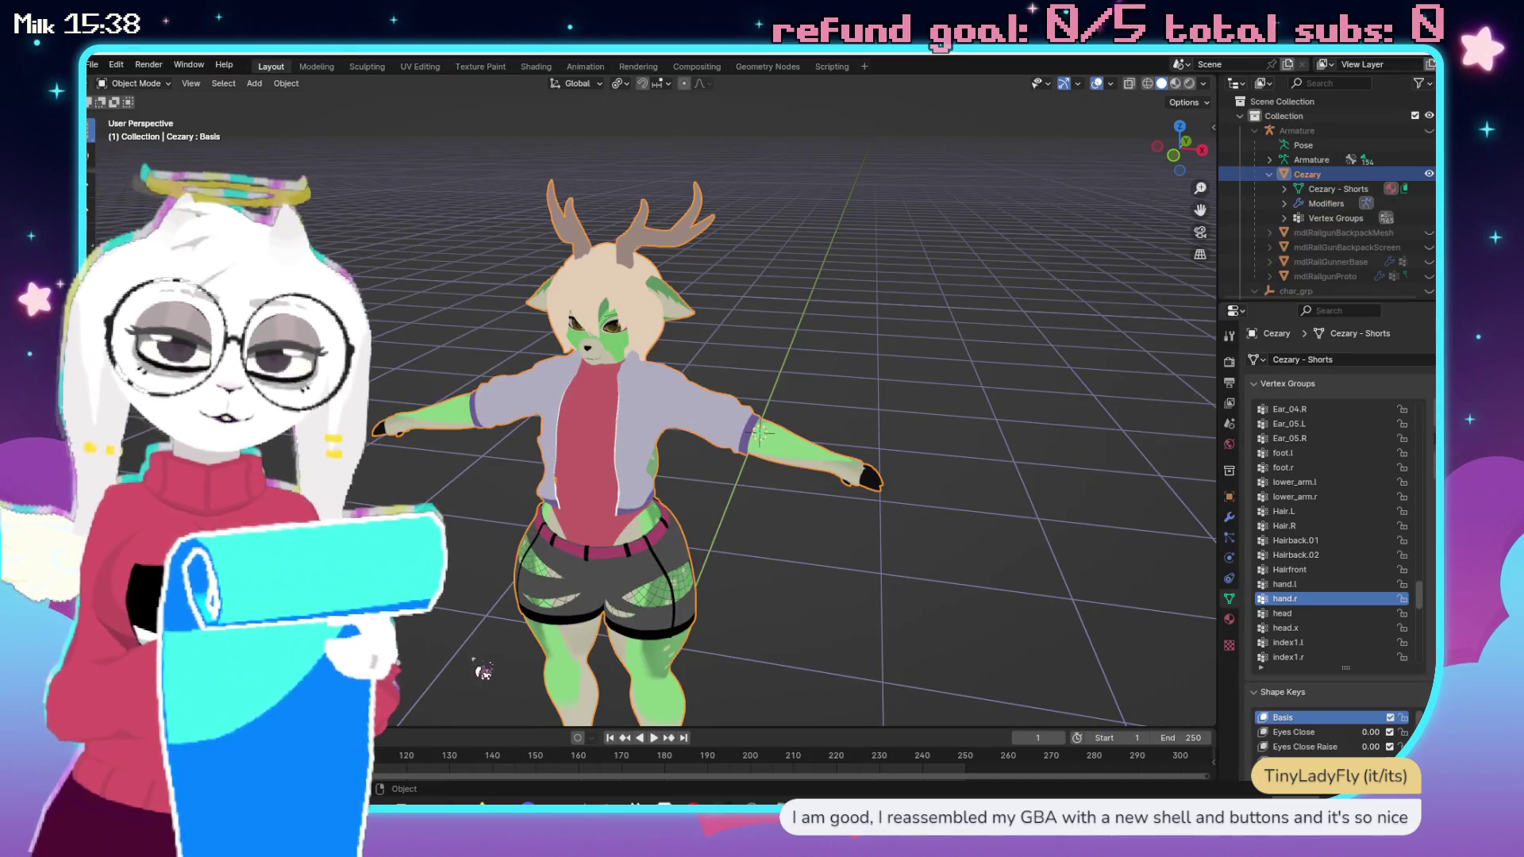
Select the armature and raise the right thigh bone in Pose Mode.
{"action": "mouse_move", "coordinate": [597, 439]}
{"action": "left_mouse_down"}
{"action": "mouse_move", "coordinate": [605, 401]}
{"action": "mouse_move", "coordinate": [847, 397]}
{"action": "mouse_move", "coordinate": [1032, 333]}
{"action": "left_mouse_up"}
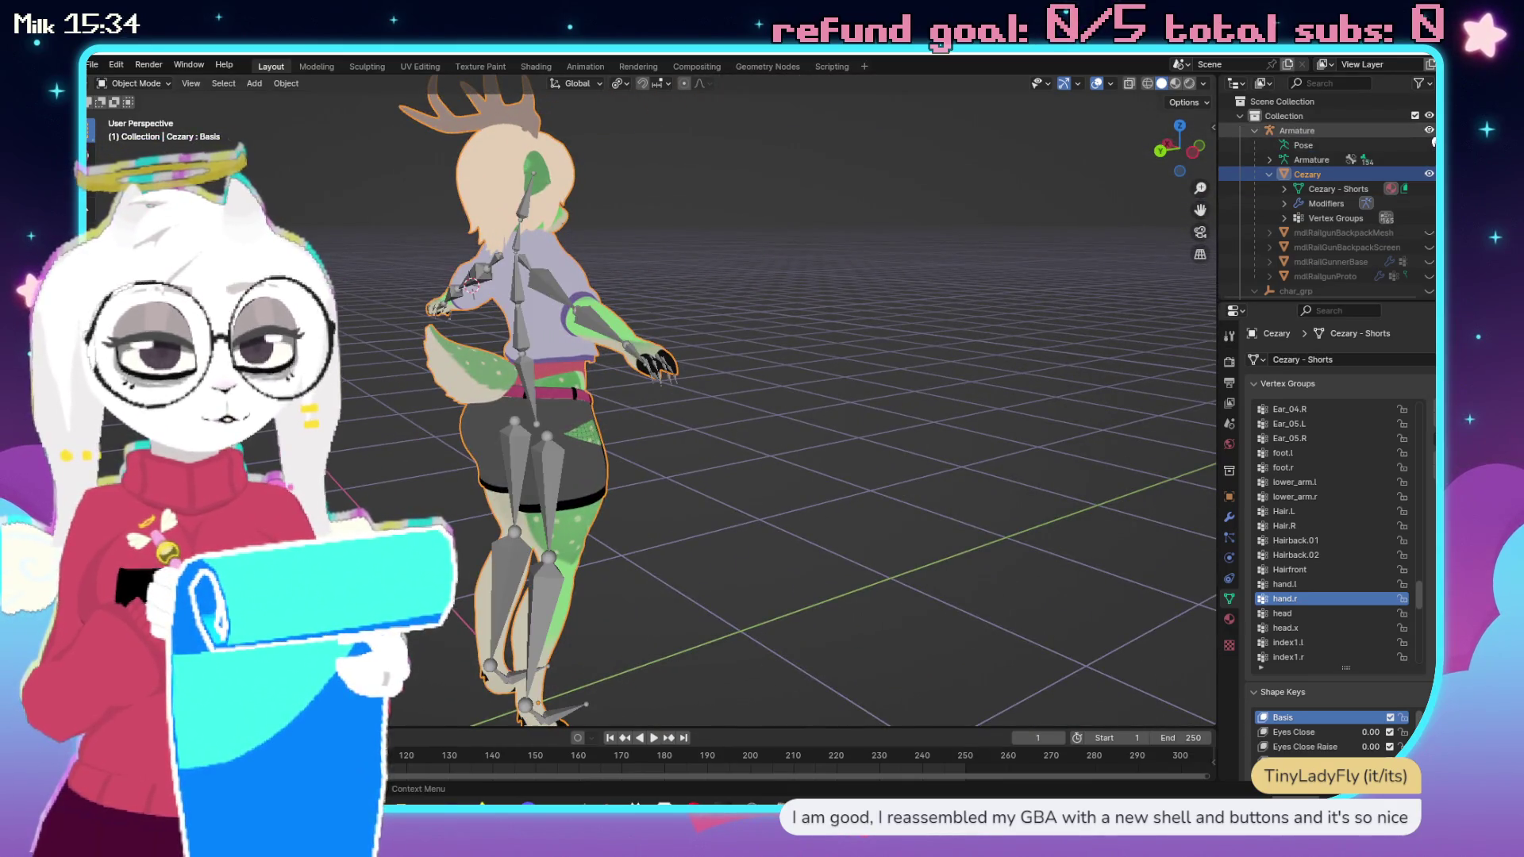
{"action": "left_click", "coordinate": [533, 356]}
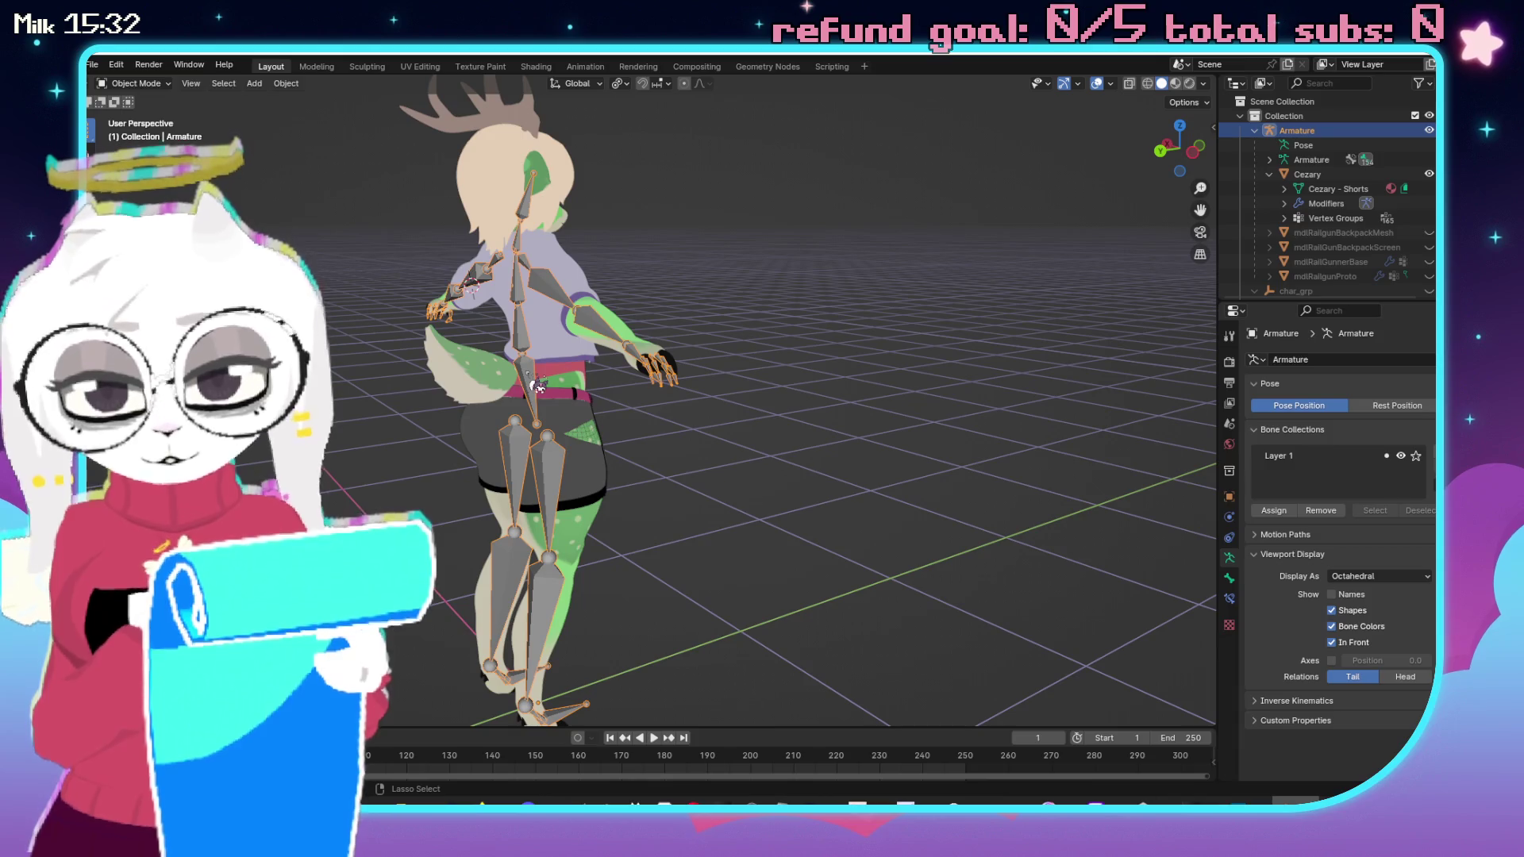
{"action": "left_click", "coordinate": [553, 468]}
{"action": "key", "text": "ctrl+KP_3"}
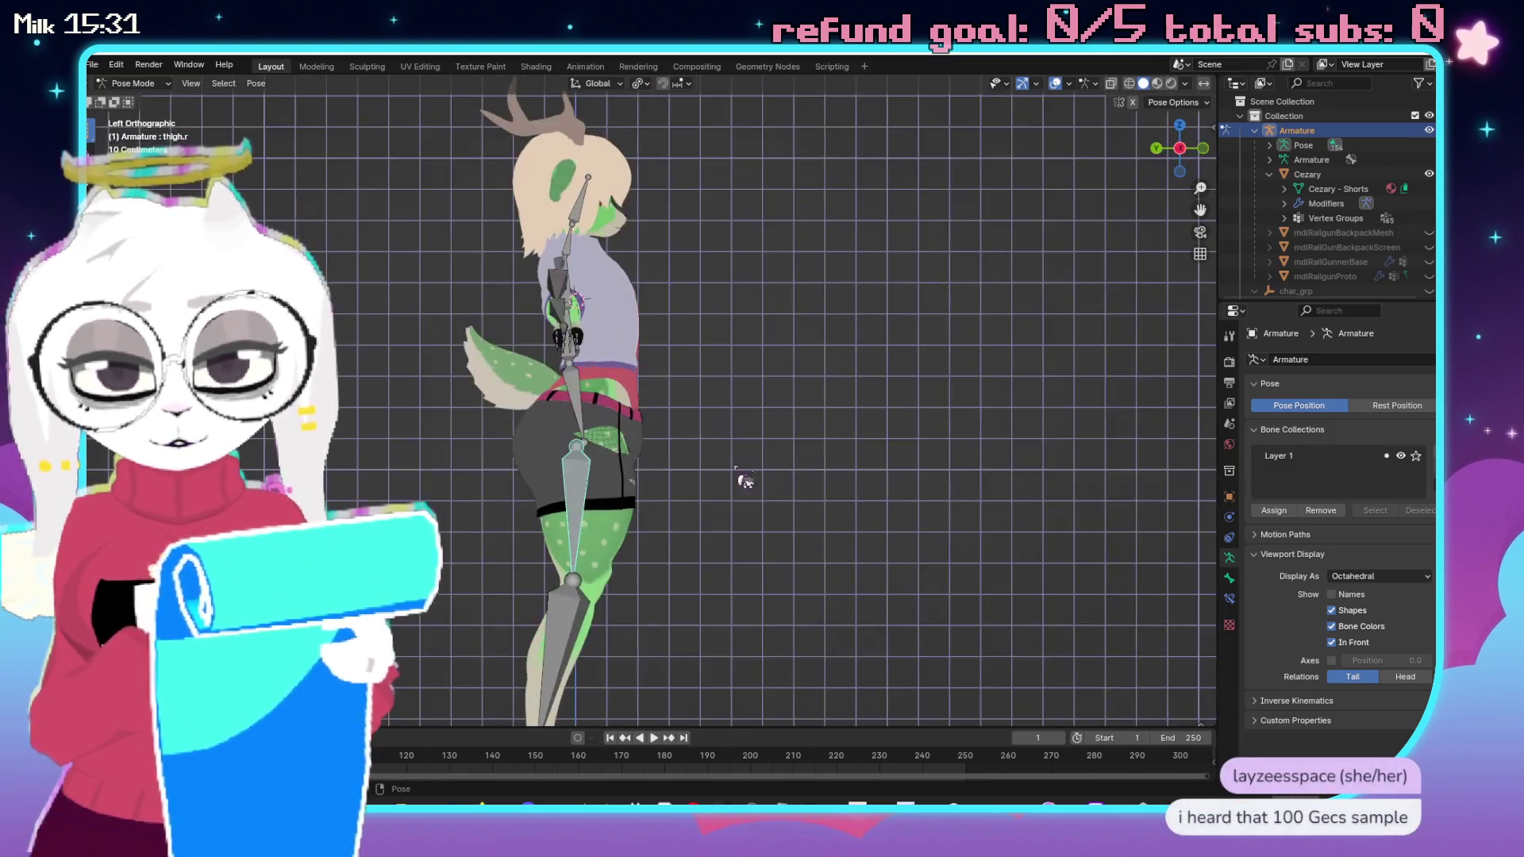
{"action": "scroll", "coordinate": [782, 469], "scroll_direction": "up", "scroll_amount": 5}
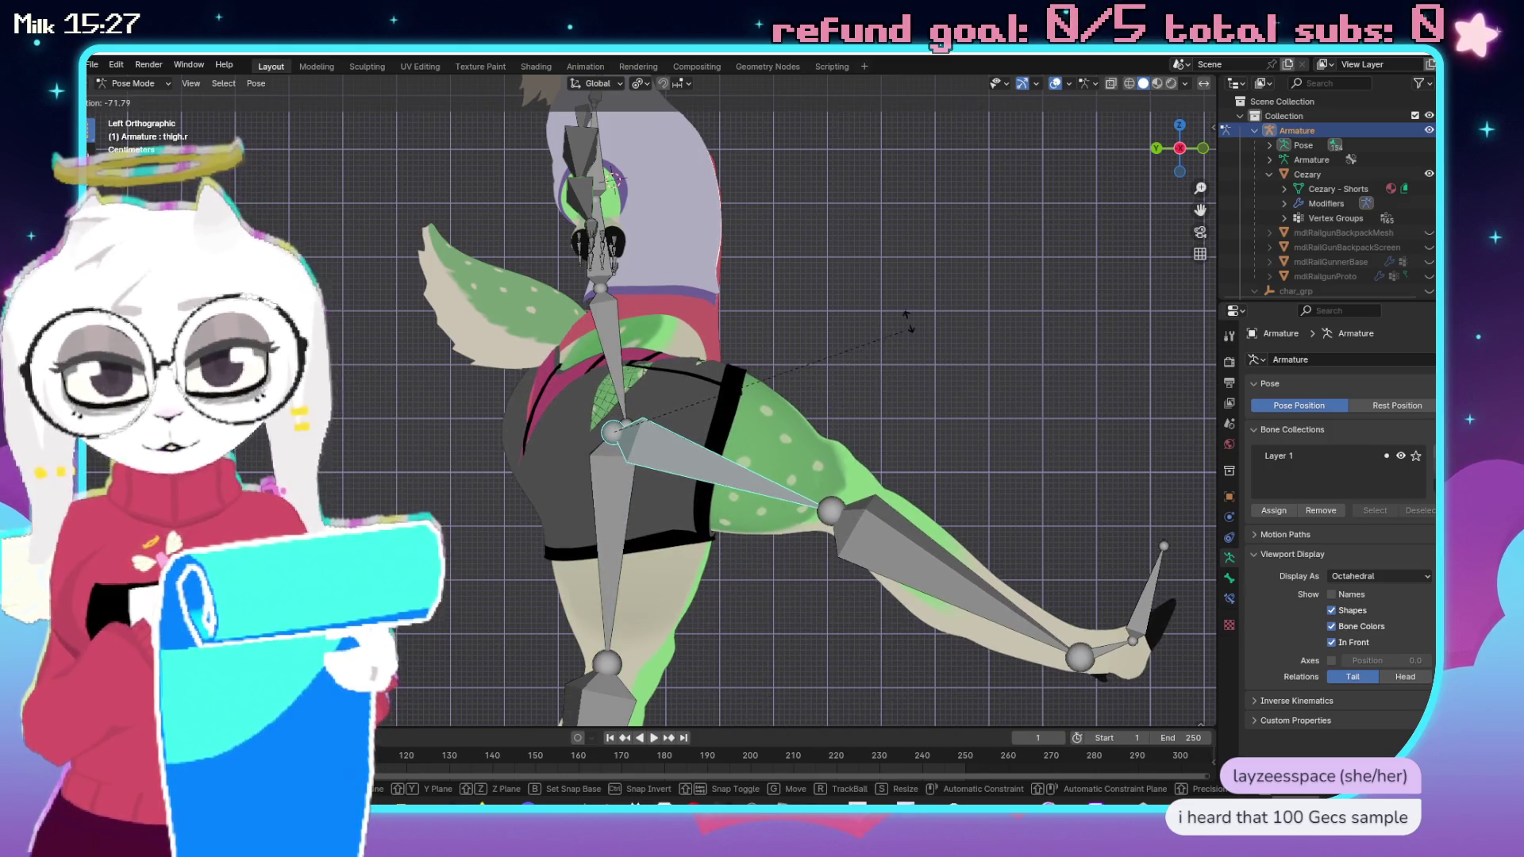
{"action": "left_click", "coordinate": [918, 255]}
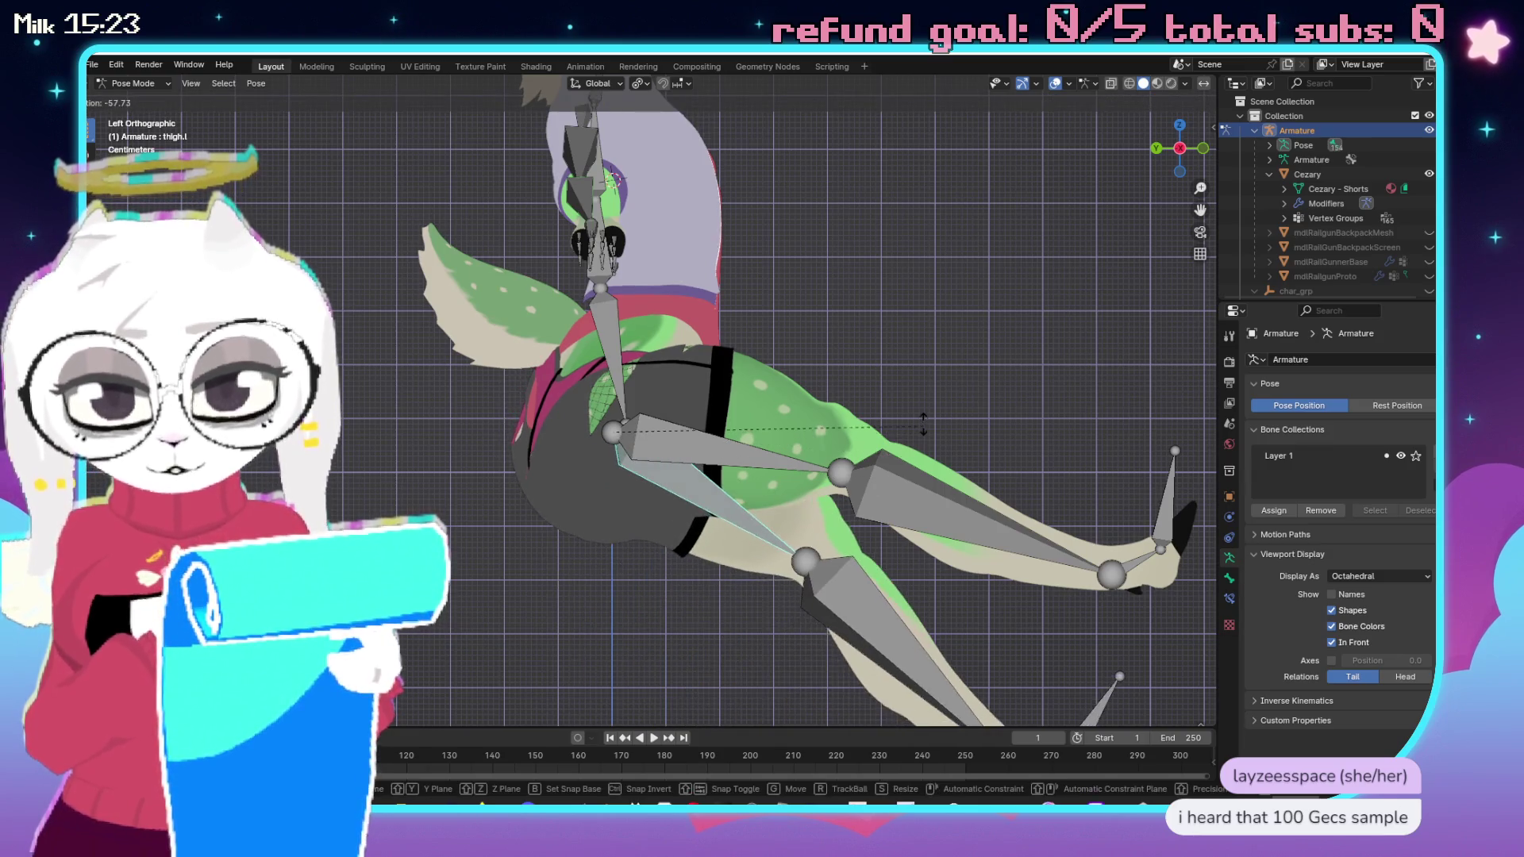
{"action": "mouse_move", "coordinate": [626, 394]}
{"action": "left_mouse_down"}
{"action": "mouse_move", "coordinate": [775, 426]}
{"action": "mouse_move", "coordinate": [826, 381]}
{"action": "left_mouse_up"}
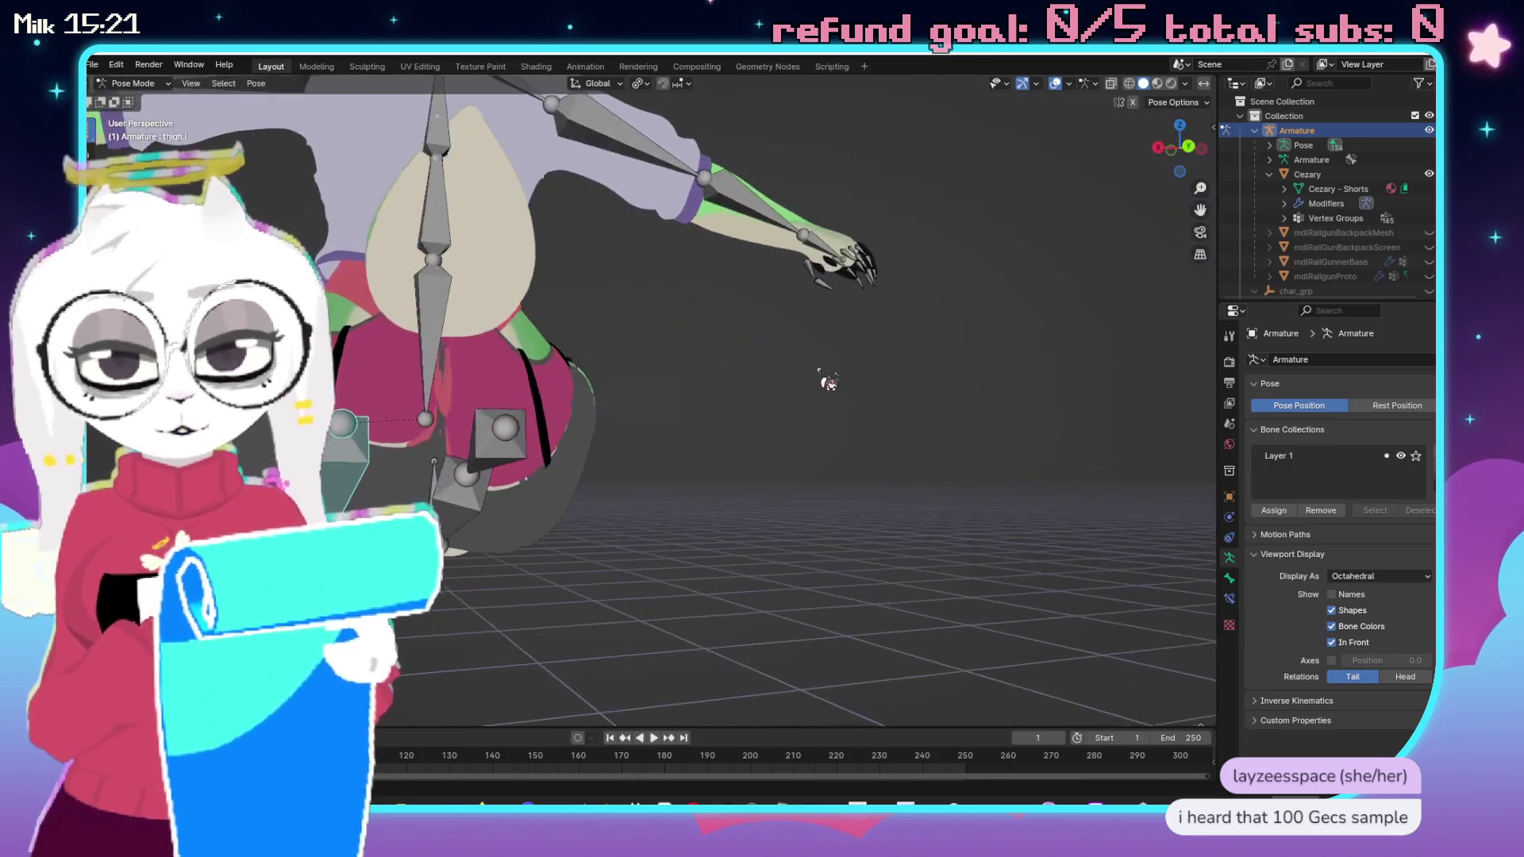
{"action": "mouse_move", "coordinate": [605, 445]}
{"action": "left_mouse_down"}
{"action": "mouse_move", "coordinate": [854, 497]}
{"action": "mouse_move", "coordinate": [618, 487]}
{"action": "mouse_move", "coordinate": [794, 486]}
{"action": "mouse_move", "coordinate": [666, 397]}
{"action": "mouse_move", "coordinate": [585, 367]}
{"action": "mouse_move", "coordinate": [624, 361]}
{"action": "left_mouse_up"}
Shift the pelvis bone along X and Y, then return to Object Mode.
{"action": "left_click", "coordinate": [585, 368]}
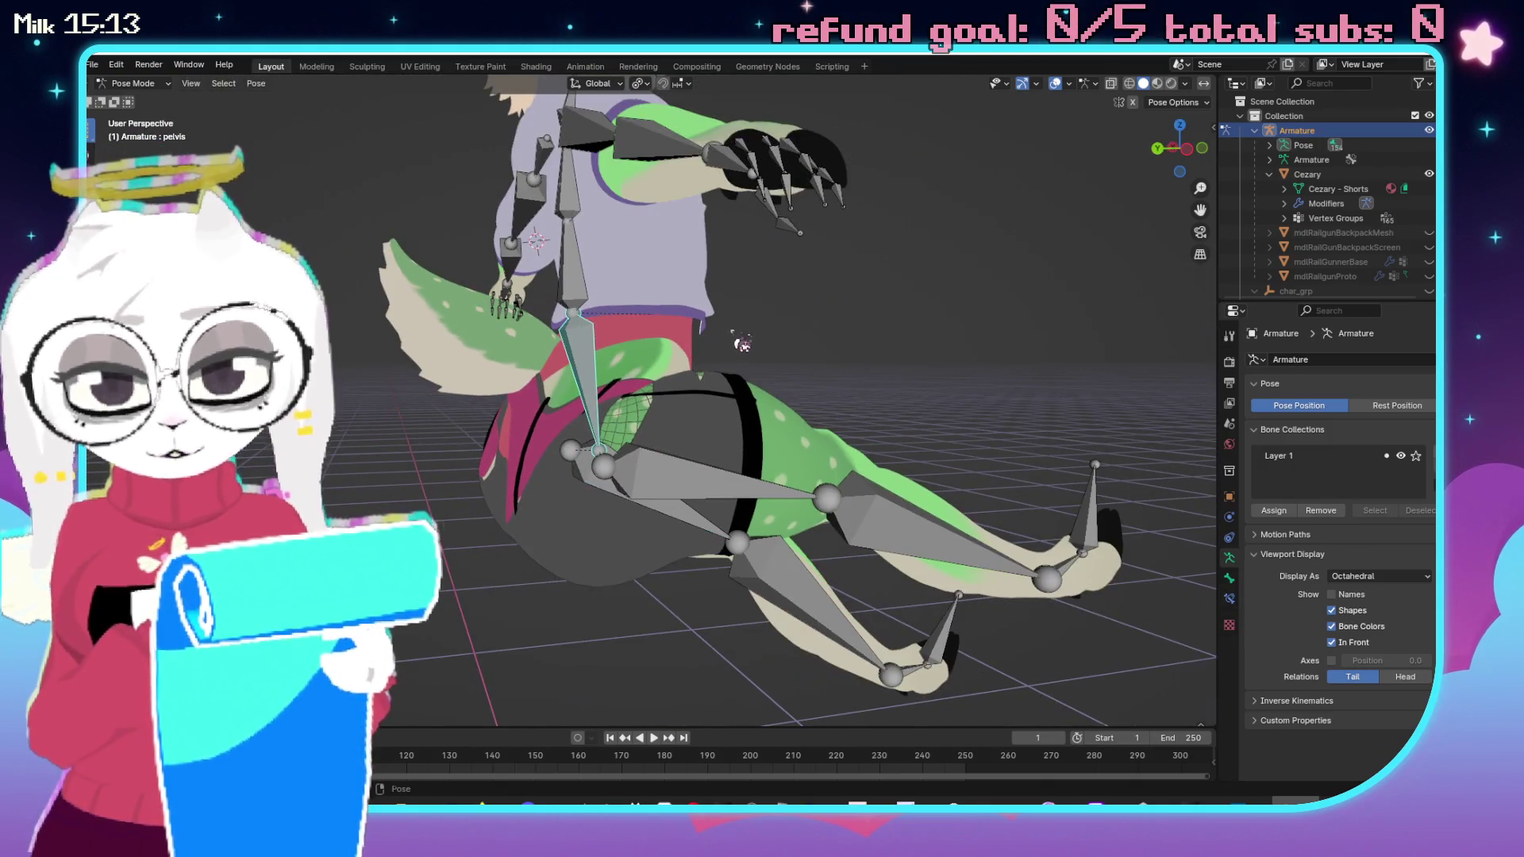
{"action": "left_click_drag", "start_coordinate": [743, 343], "coordinate": [785, 342]}
{"action": "key", "text": "x"}
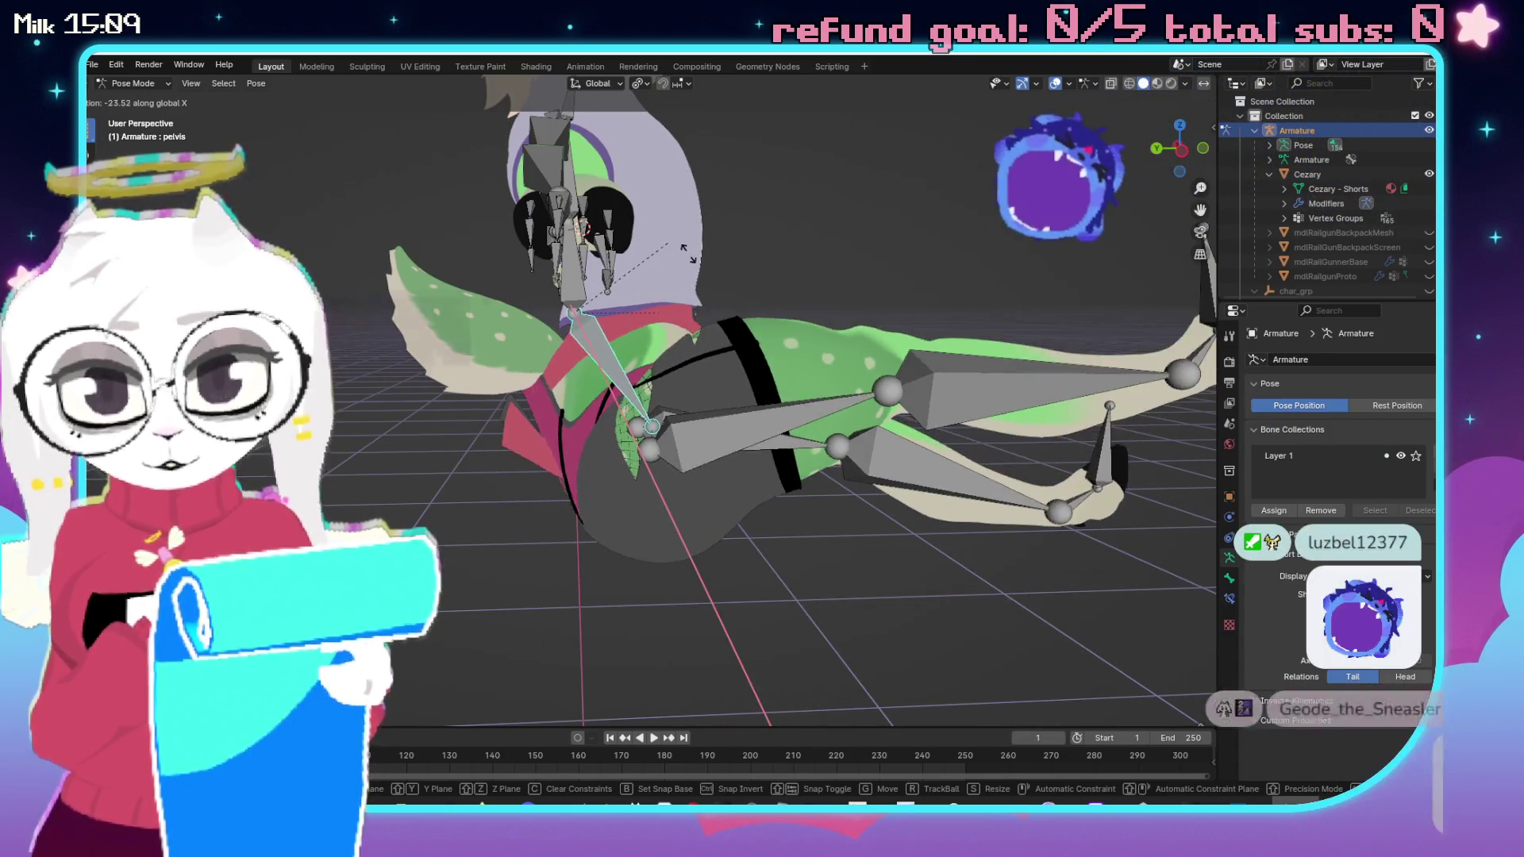
{"action": "left_click", "coordinate": [737, 298]}
{"action": "mouse_move", "coordinate": [737, 299]}
{"action": "left_mouse_down"}
{"action": "mouse_move", "coordinate": [860, 432]}
{"action": "mouse_move", "coordinate": [875, 425]}
{"action": "left_mouse_up"}
{"action": "scroll", "coordinate": [625, 568], "scroll_direction": "down", "scroll_amount": 5}
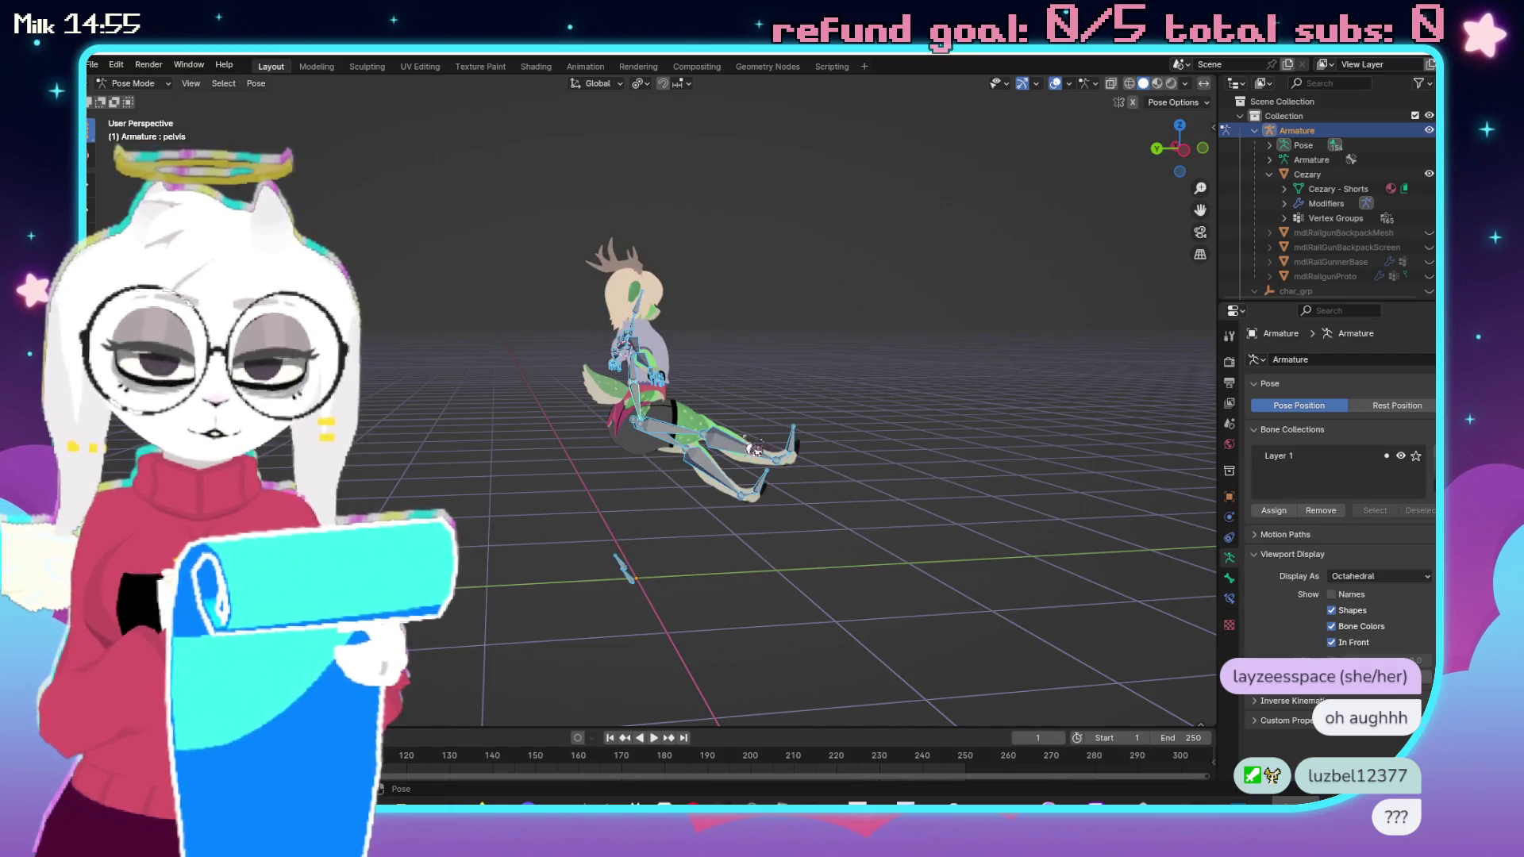
{"action": "scroll", "coordinate": [760, 450], "scroll_direction": "up", "scroll_amount": 4}
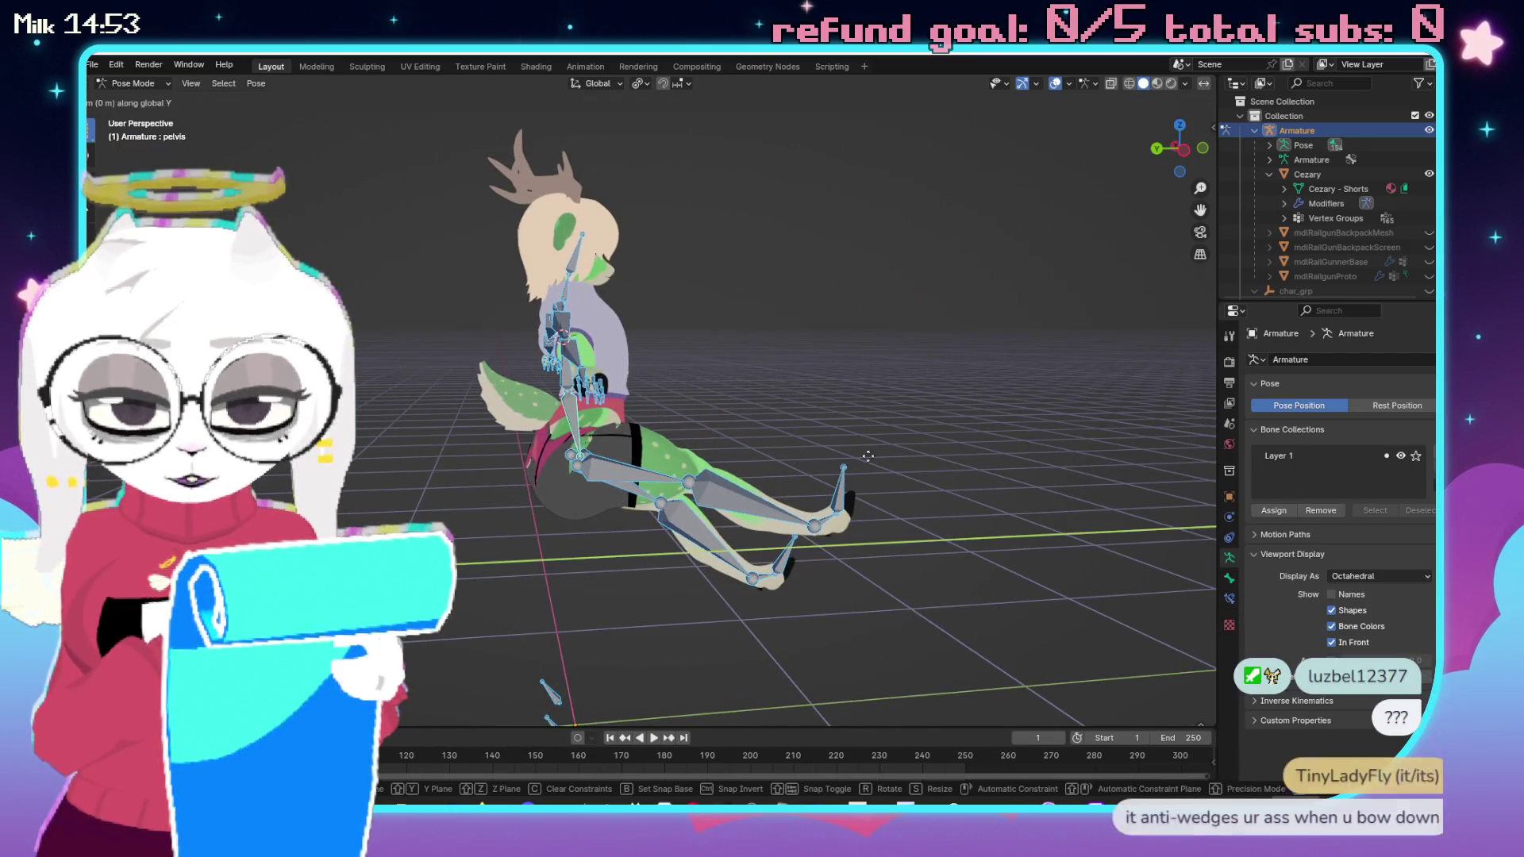
{"action": "key", "text": "y"}
{"action": "left_click_drag", "start_coordinate": [725, 452], "coordinate": [854, 415]}
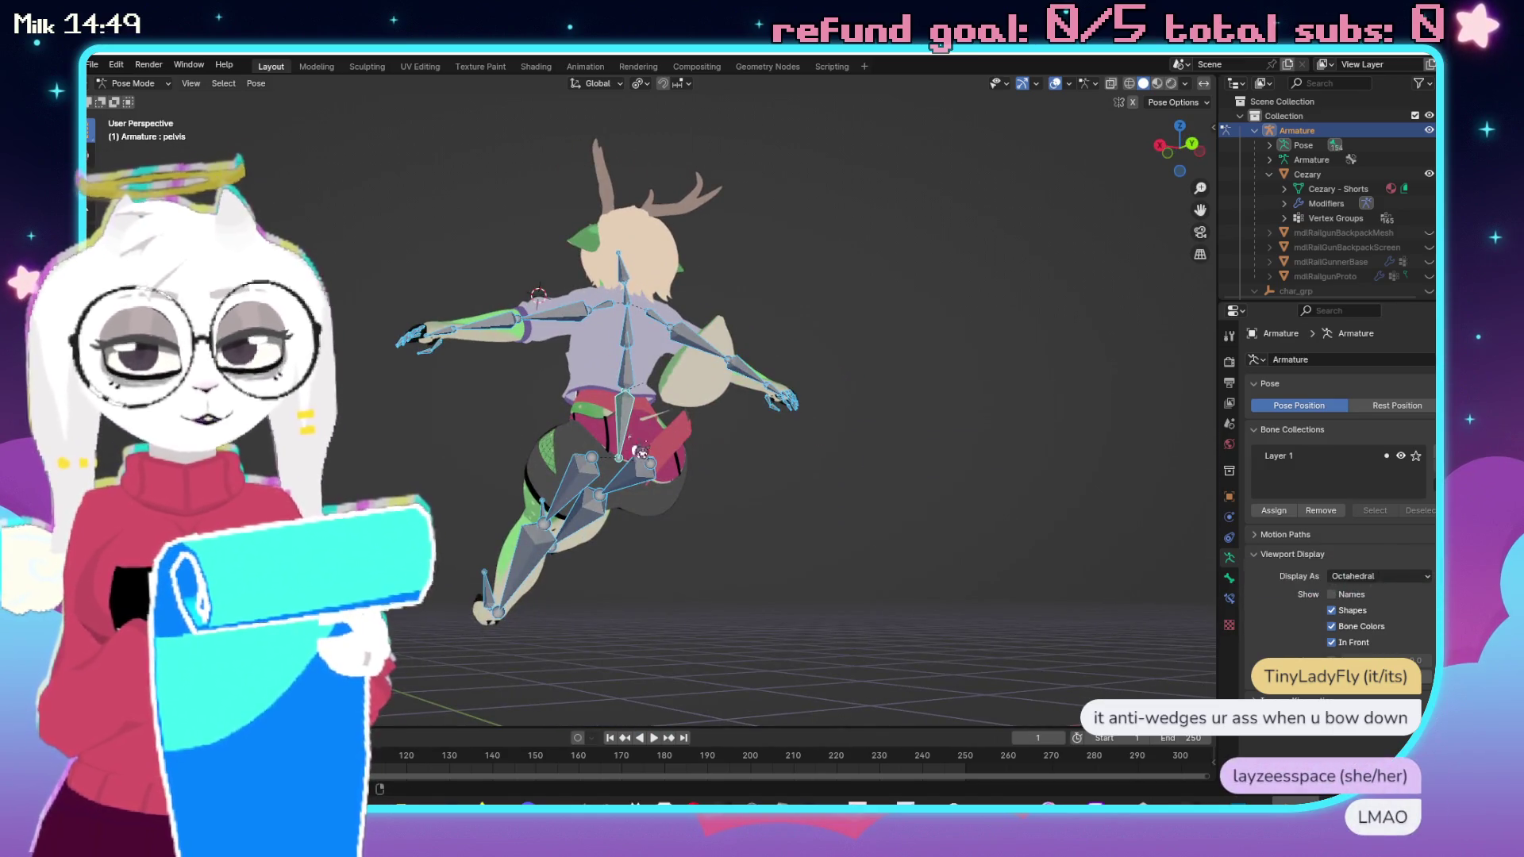
{"action": "scroll", "coordinate": [873, 428], "scroll_direction": "up", "scroll_amount": 6}
{"action": "left_click_drag", "start_coordinate": [867, 441], "coordinate": [794, 446]}
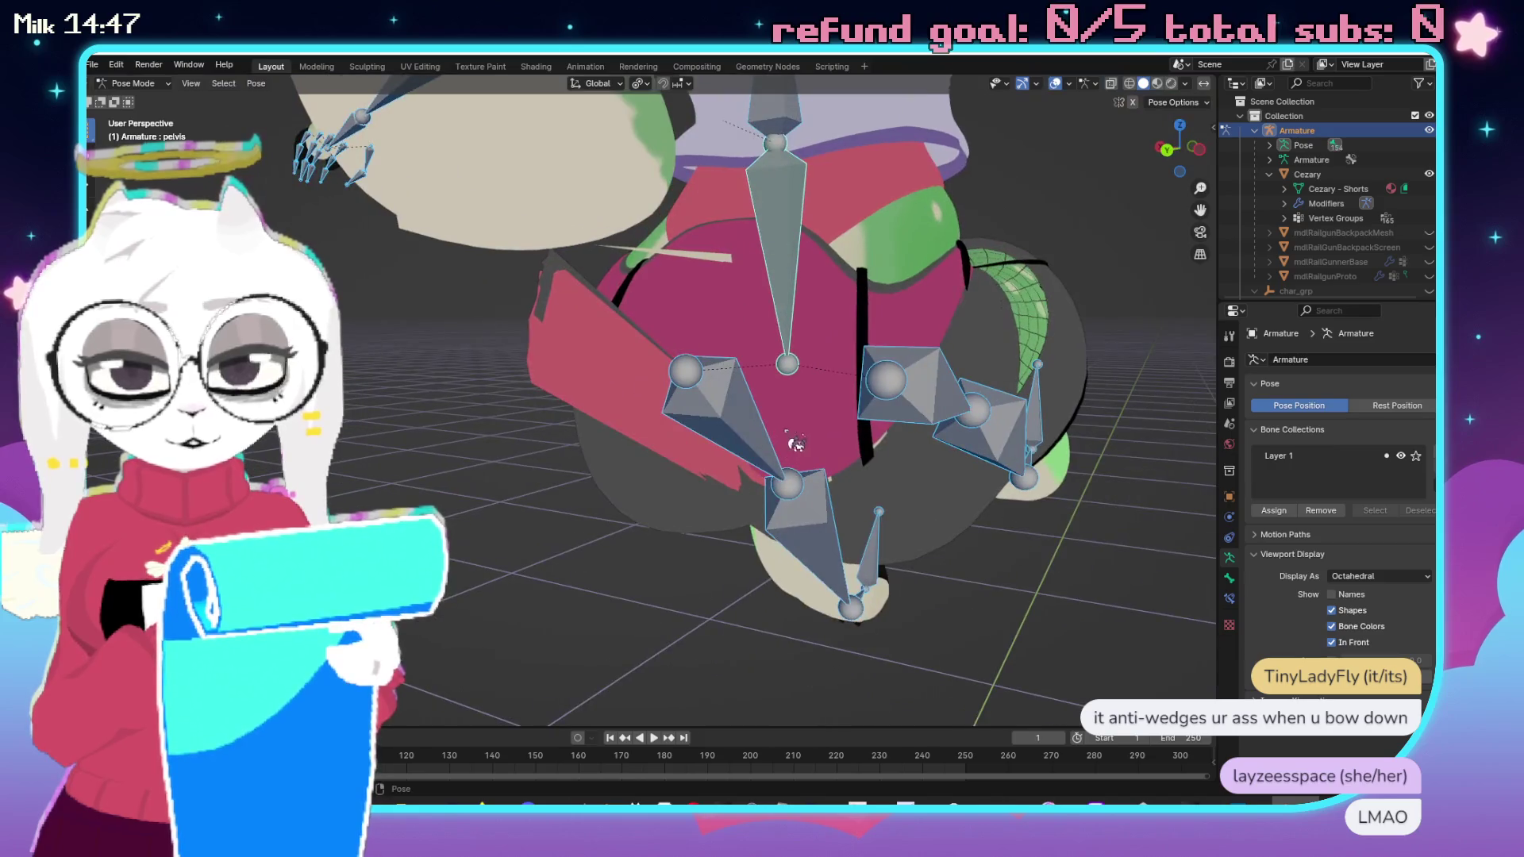
{"action": "key", "text": "ctrl+Tab"}
{"action": "left_click", "coordinate": [698, 268]}
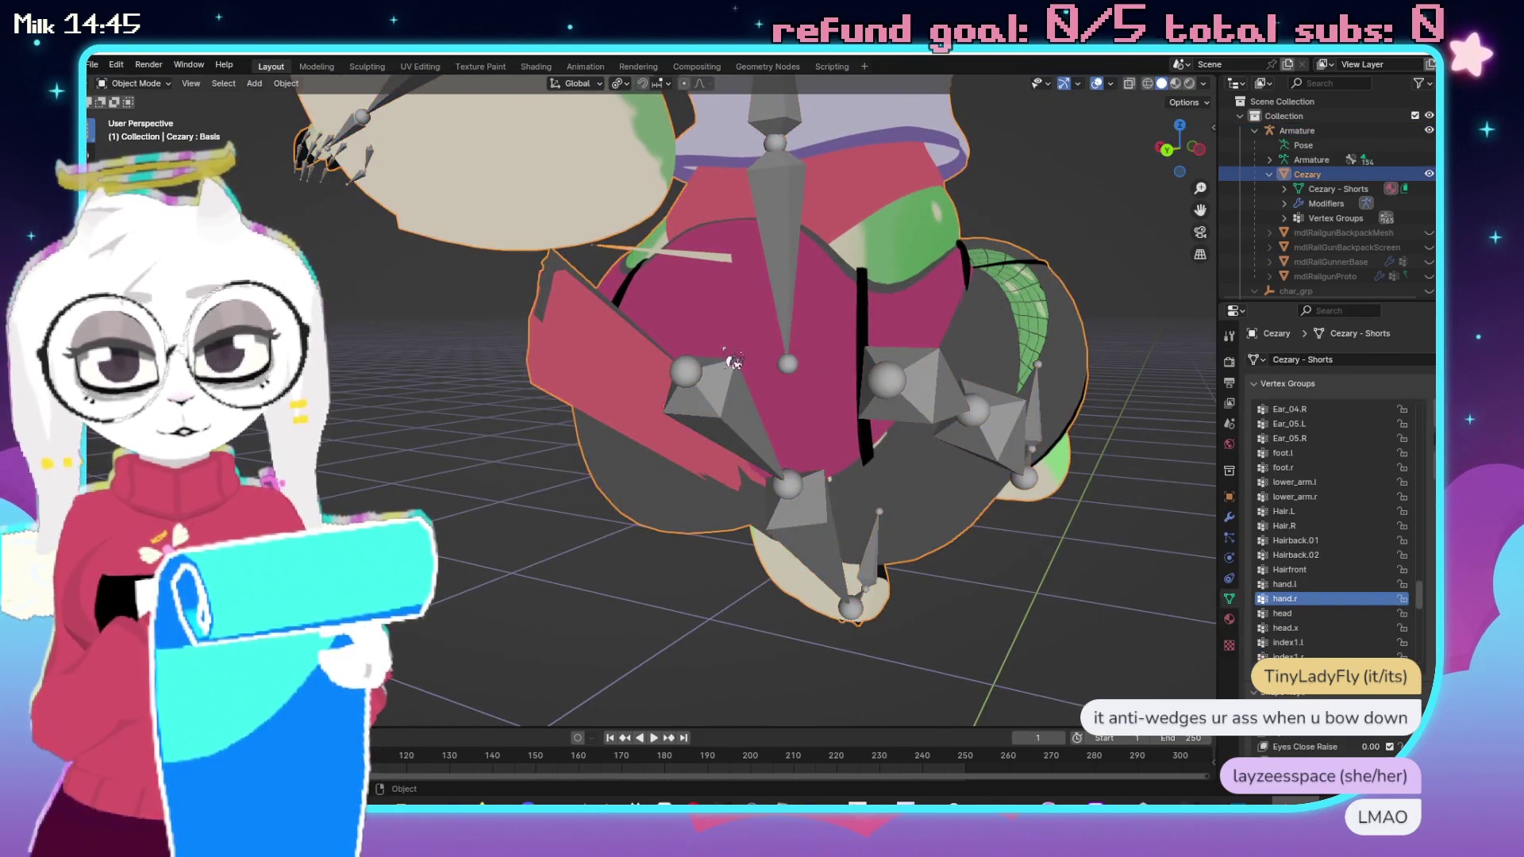
In Edit Mode, select the linked shorts piece and hide it to expose the body.
{"action": "scroll", "coordinate": [661, 370], "scroll_direction": "up", "scroll_amount": 3}
{"action": "key", "text": "Tab"}
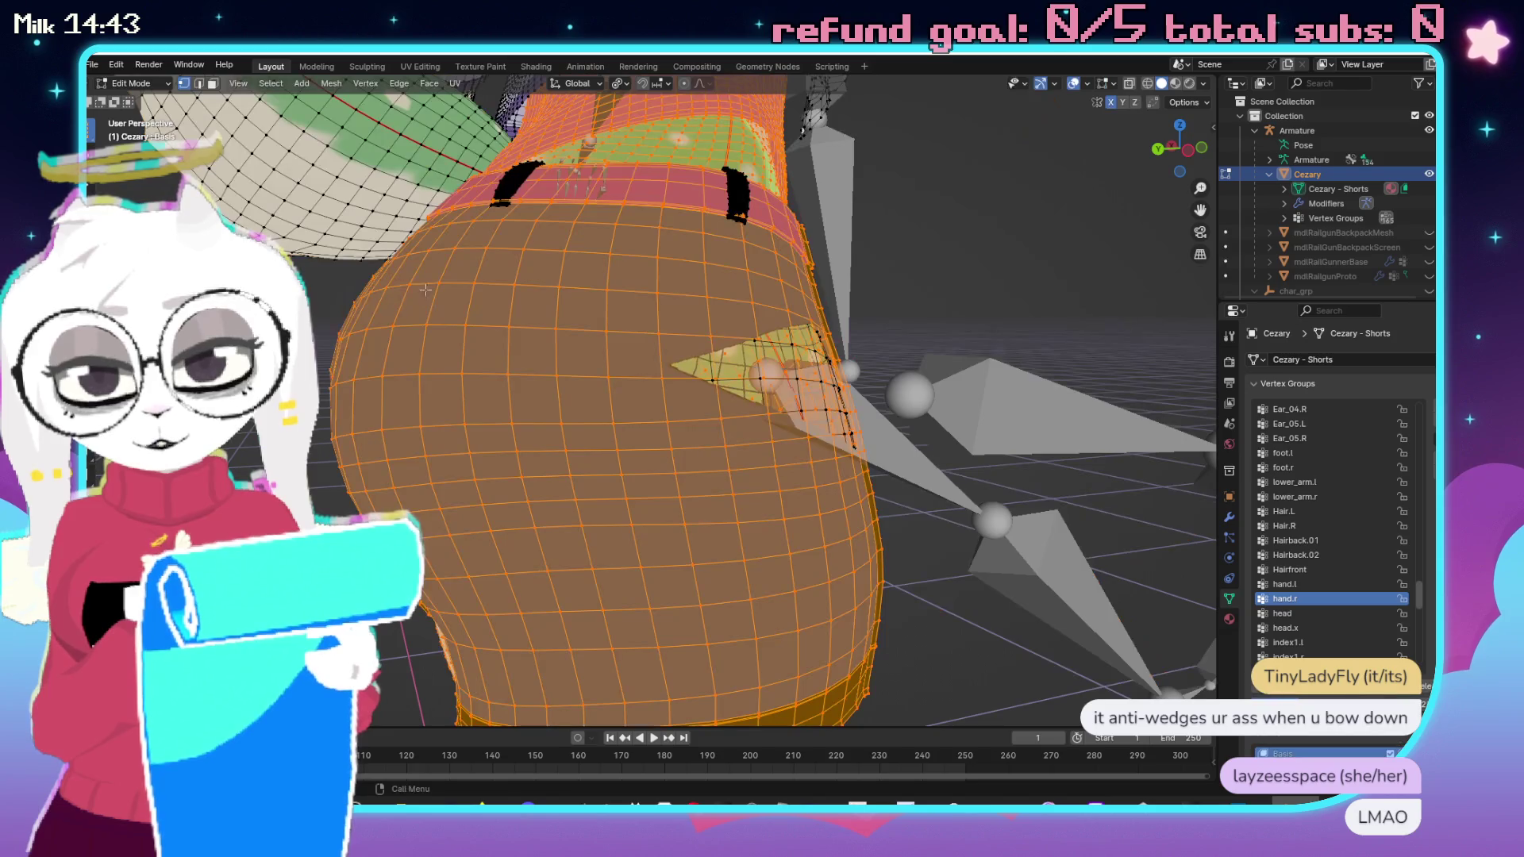
{"action": "scroll", "coordinate": [762, 397], "scroll_direction": "down", "scroll_amount": 5}
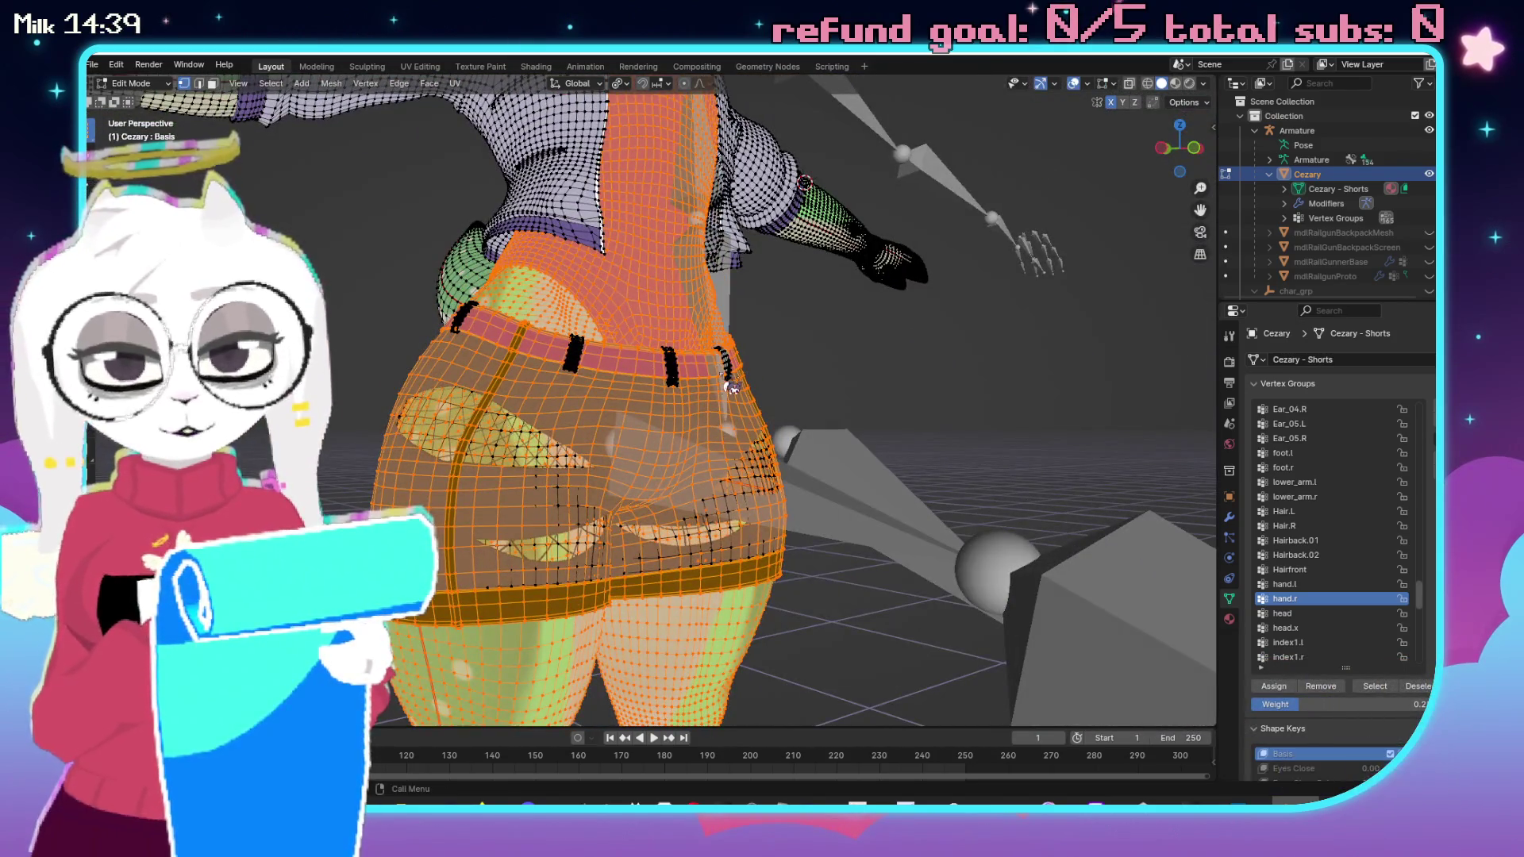
{"action": "key", "text": "Tab"}
{"action": "mouse_move", "coordinate": [681, 420]}
{"action": "left_mouse_down"}
{"action": "mouse_move", "coordinate": [891, 397]}
{"action": "mouse_move", "coordinate": [646, 436]}
{"action": "mouse_move", "coordinate": [542, 431]}
{"action": "mouse_move", "coordinate": [609, 397]}
{"action": "mouse_move", "coordinate": [716, 415]}
{"action": "left_mouse_up"}
{"action": "key", "text": "Tab"}
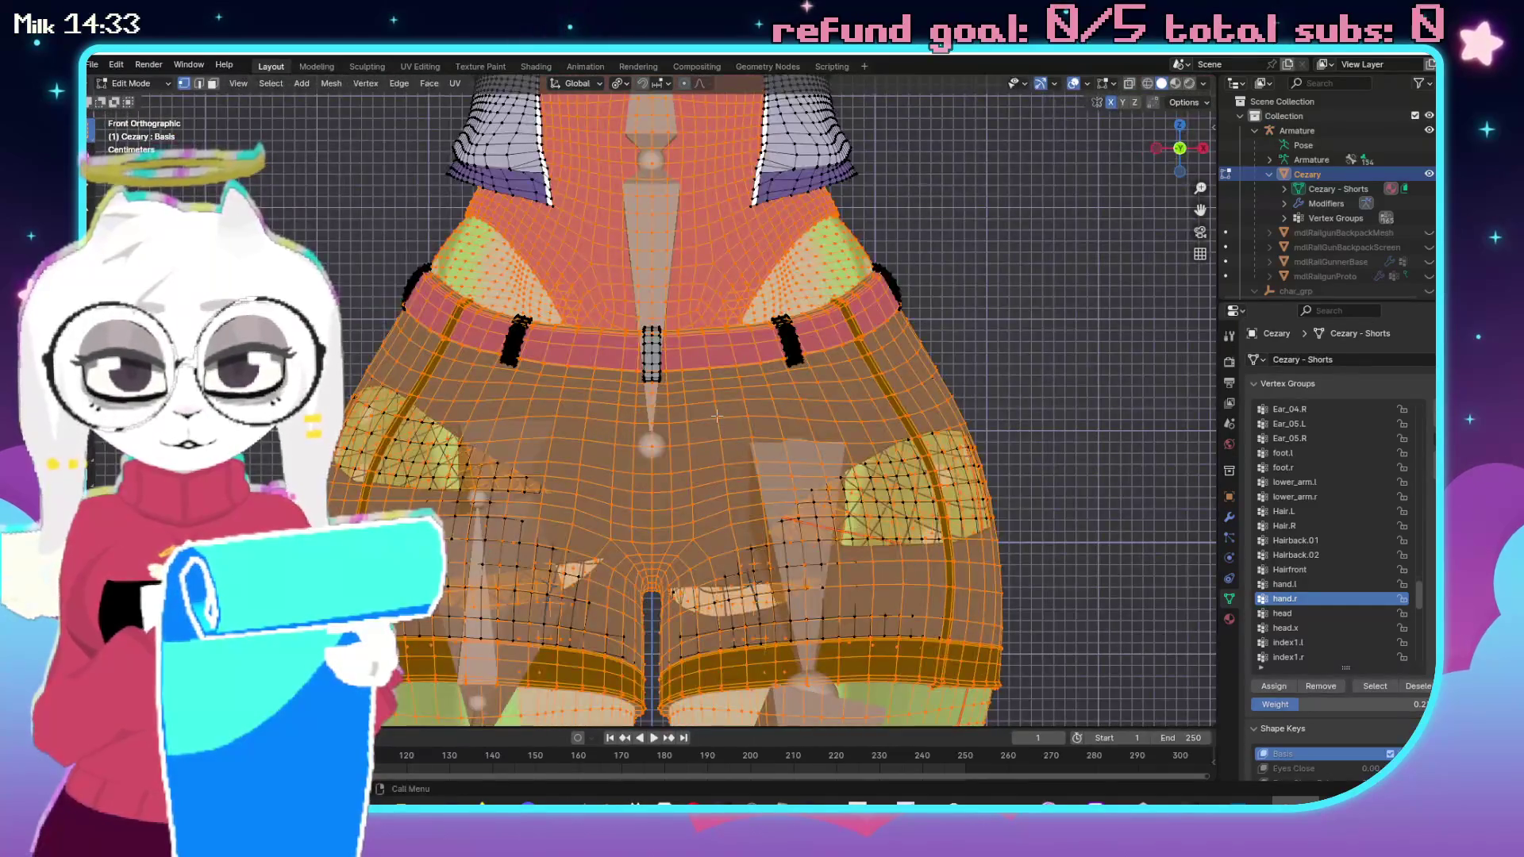
{"action": "key", "text": "alt+a"}
{"action": "scroll", "coordinate": [753, 336], "scroll_direction": "down", "scroll_amount": 2}
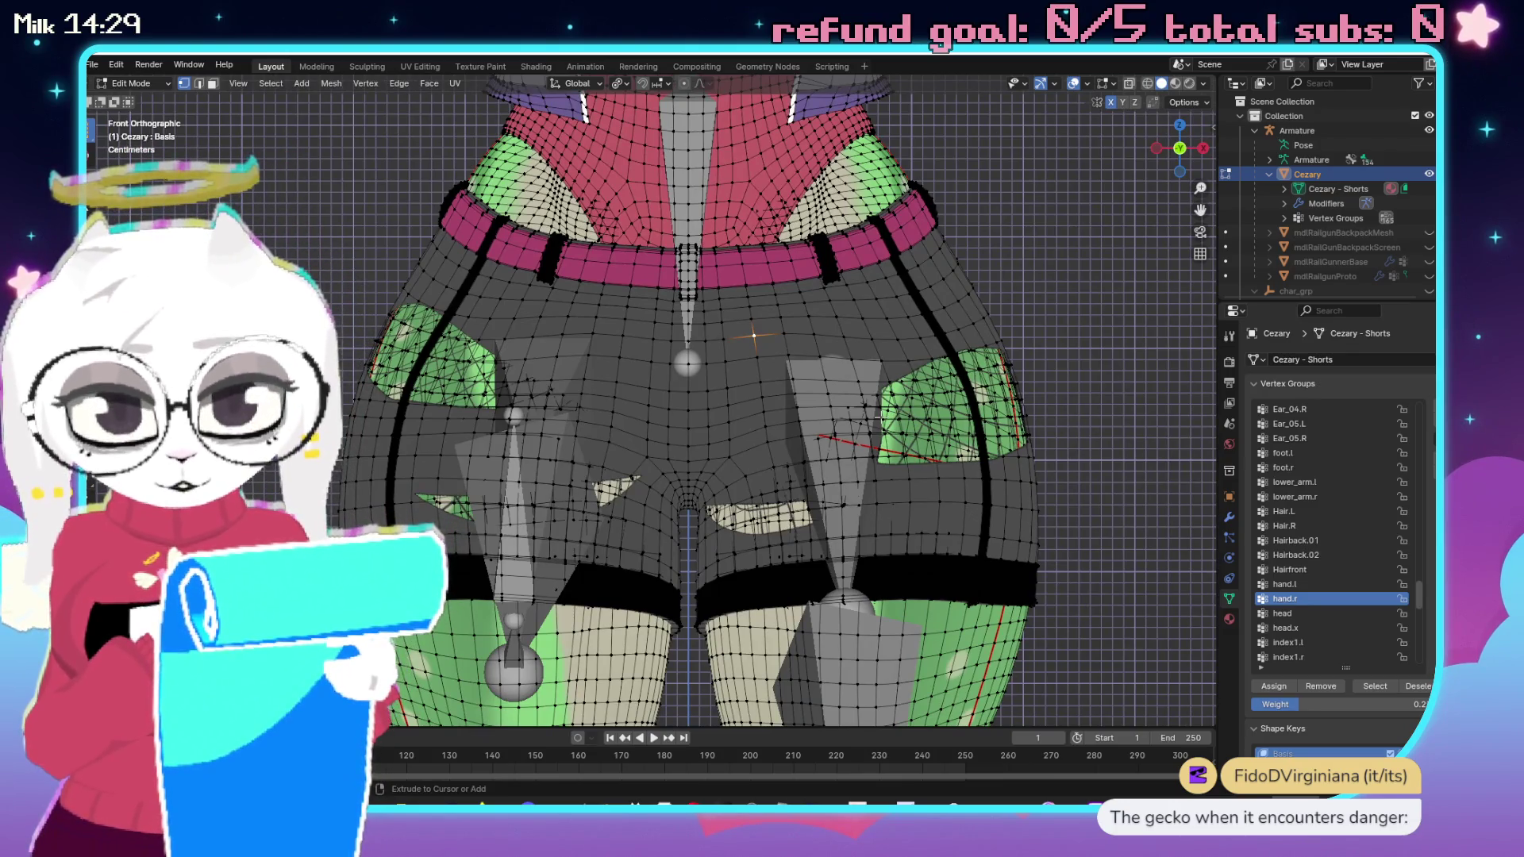
{"action": "key", "text": "ctrl+l"}
{"action": "key", "text": "h"}
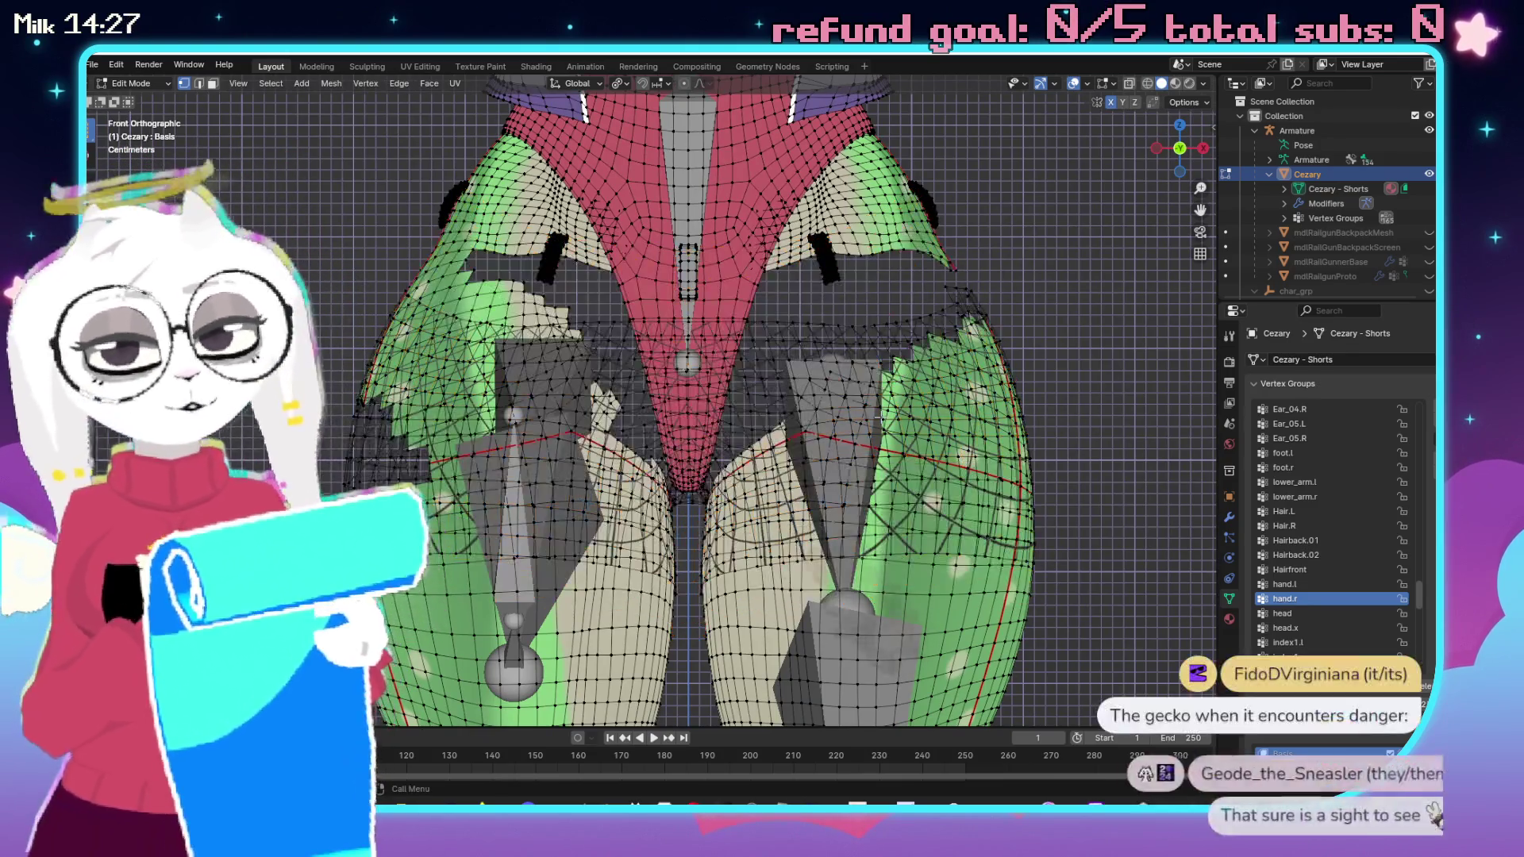
{"action": "scroll", "coordinate": [768, 416], "scroll_direction": "up", "scroll_amount": 3}
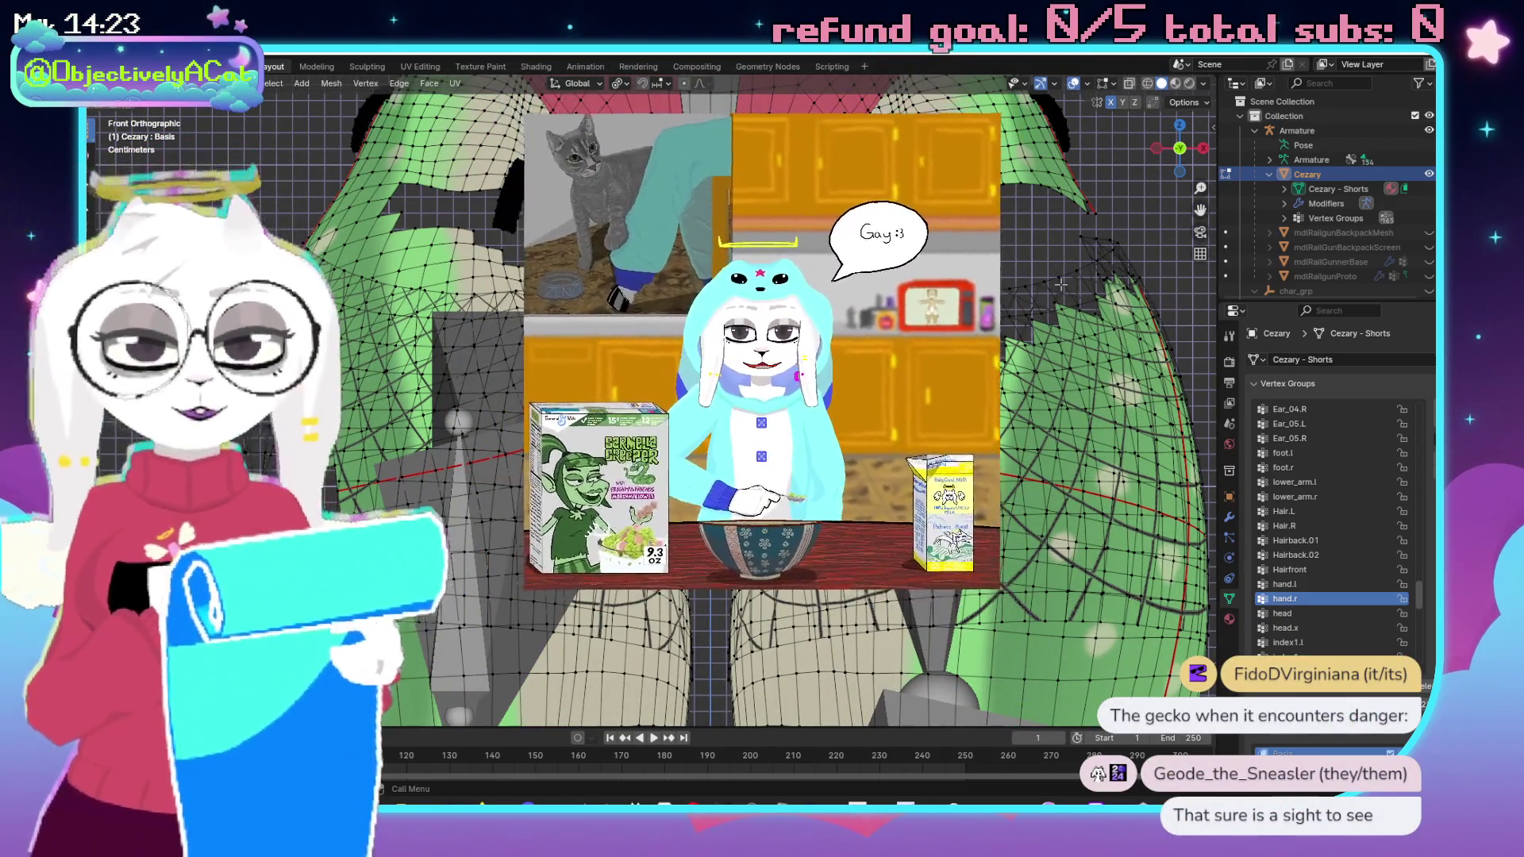
{"action": "key", "text": "alt+h"}
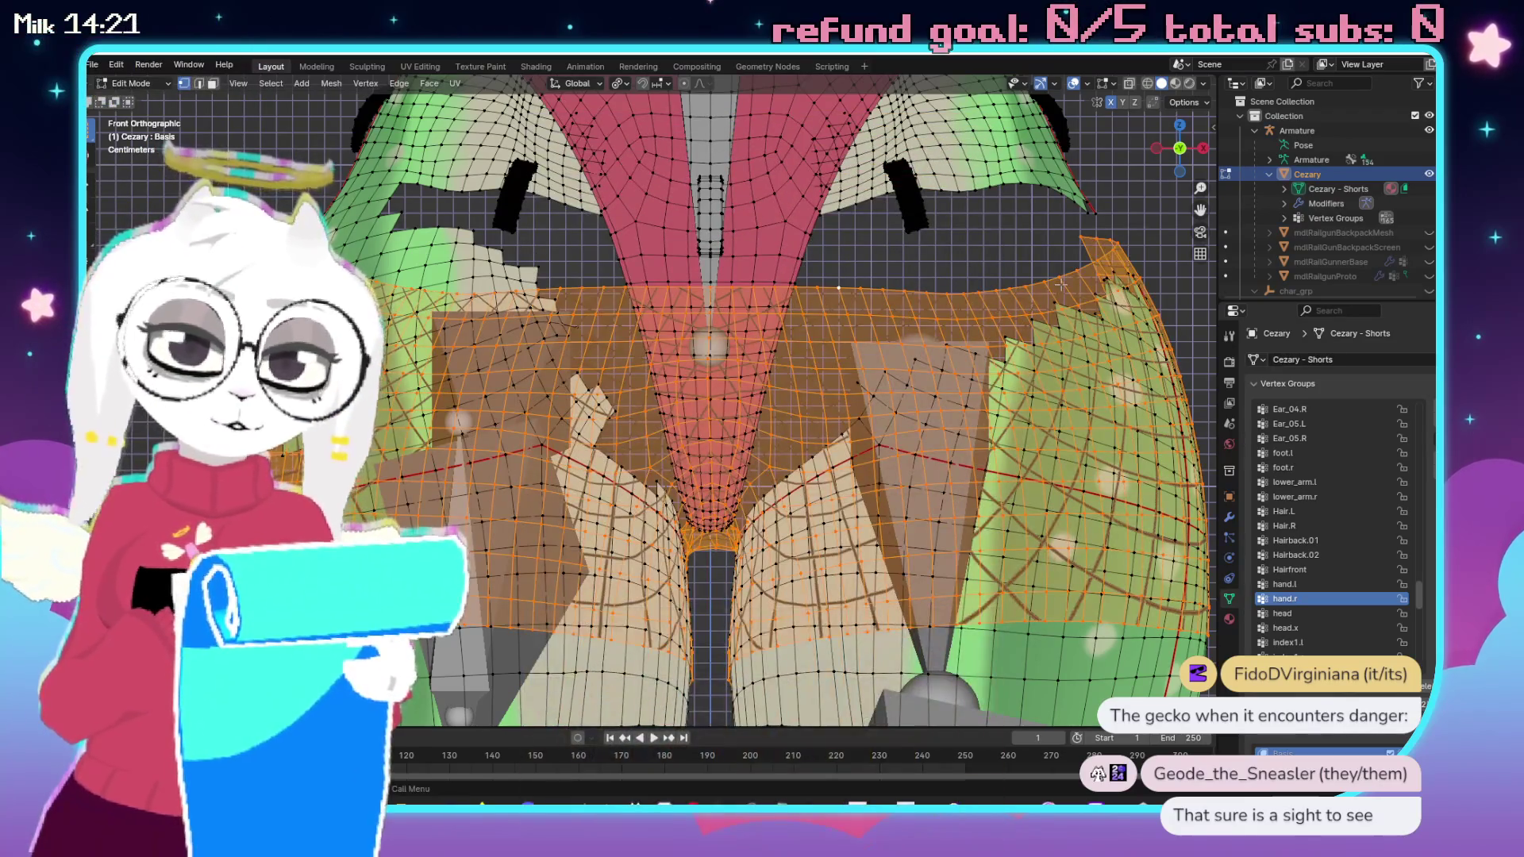
{"action": "key", "text": "h"}
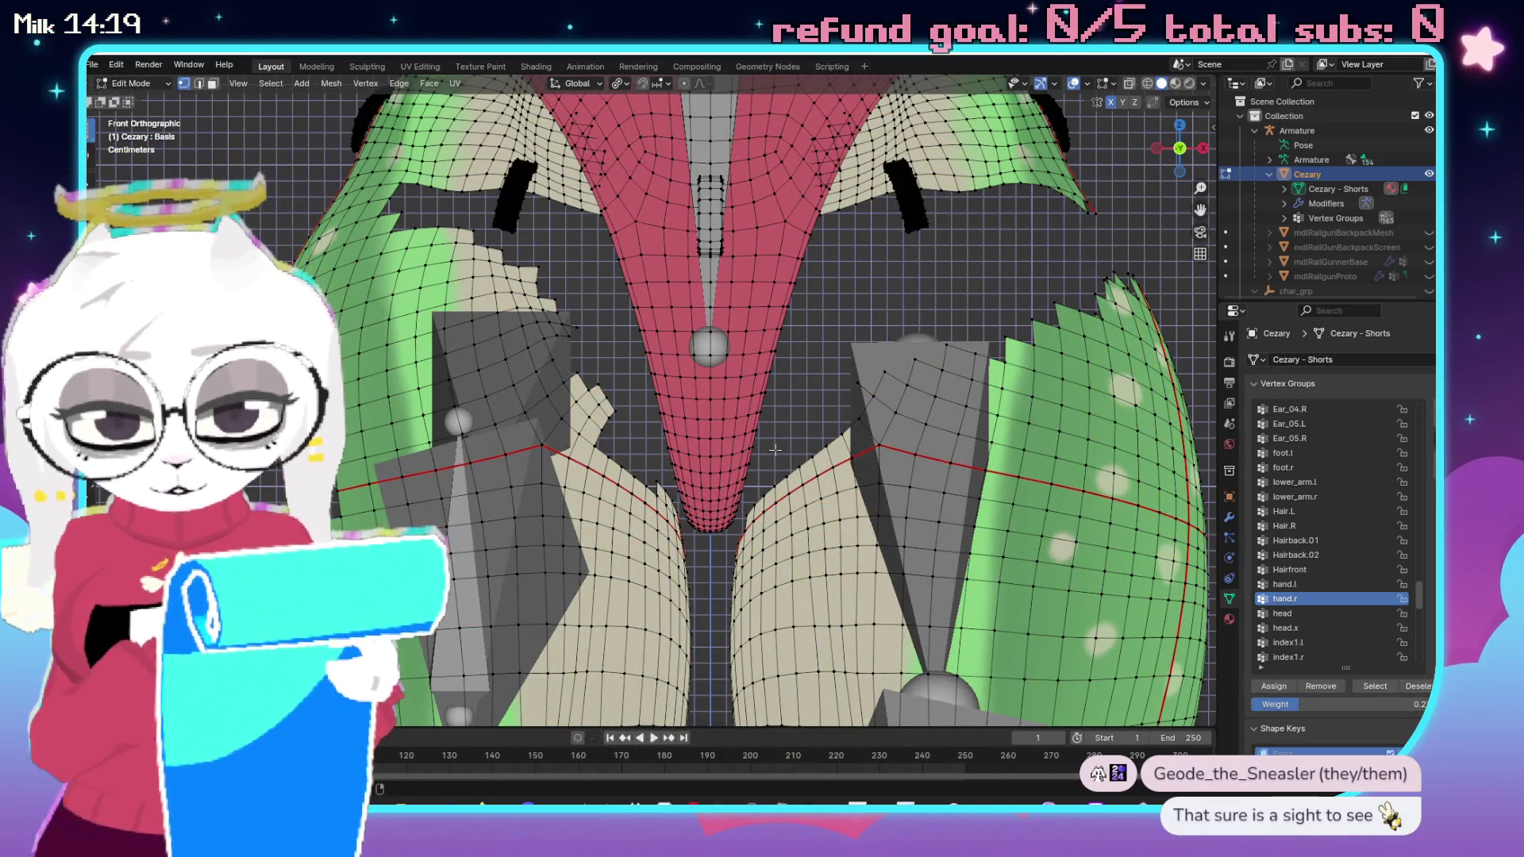
With X-ray on, brush-select the vertices across the red crotch piece.
{"action": "key", "text": "alt+z"}
{"action": "key", "text": "c"}
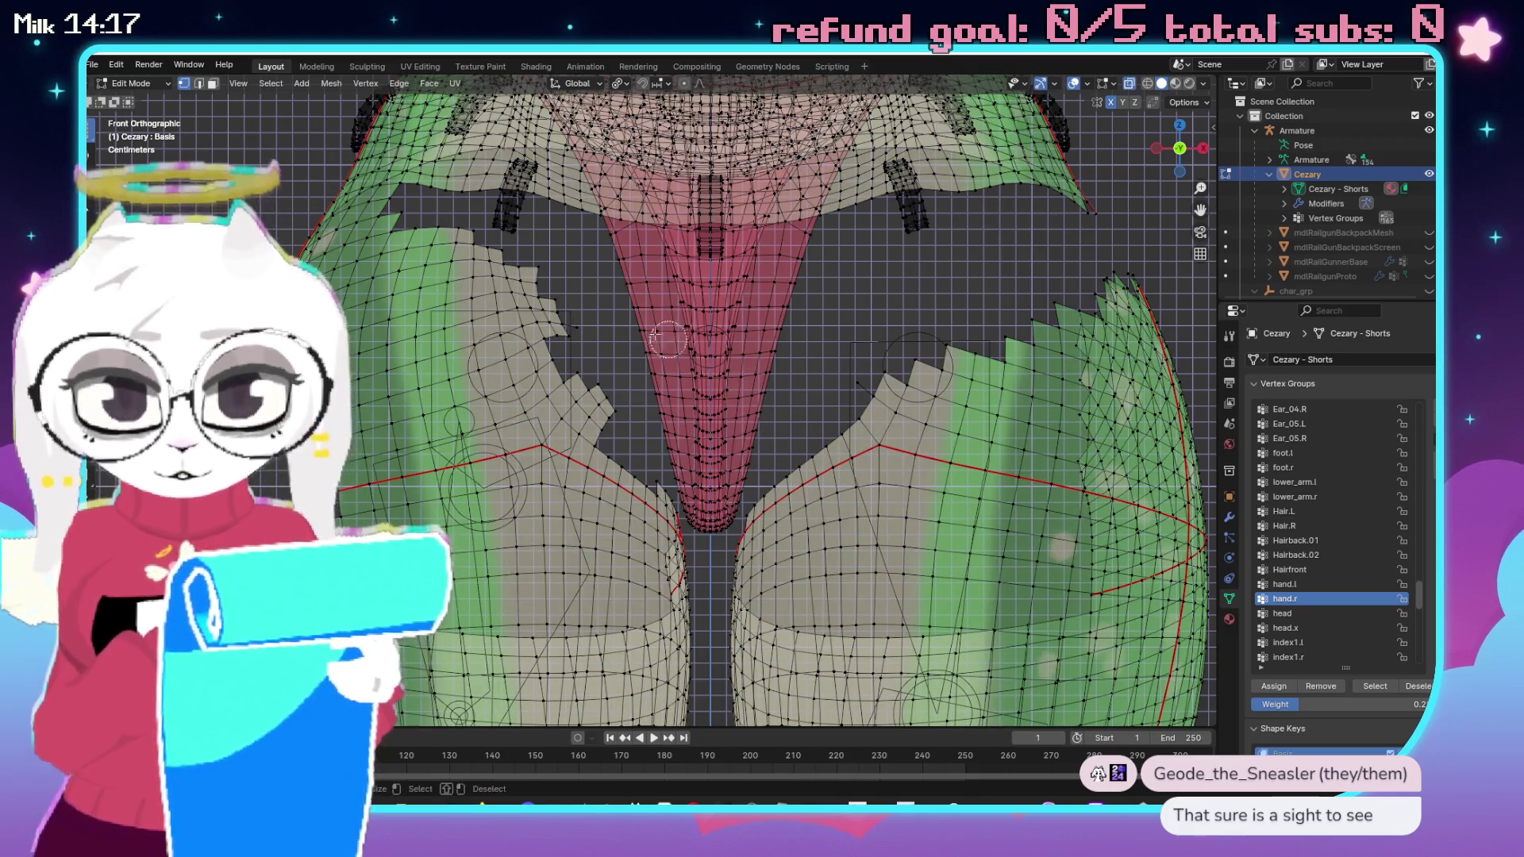
{"action": "mouse_move", "coordinate": [630, 319]}
{"action": "left_mouse_down"}
{"action": "mouse_move", "coordinate": [714, 297]}
{"action": "mouse_move", "coordinate": [761, 313]}
{"action": "mouse_move", "coordinate": [785, 298]}
{"action": "mouse_move", "coordinate": [738, 279]}
{"action": "mouse_move", "coordinate": [627, 301]}
{"action": "mouse_move", "coordinate": [722, 317]}
{"action": "mouse_move", "coordinate": [680, 394]}
{"action": "left_mouse_up"}
{"action": "mouse_move", "coordinate": [709, 524]}
{"action": "left_mouse_down"}
{"action": "mouse_move", "coordinate": [660, 357]}
{"action": "mouse_move", "coordinate": [681, 315]}
{"action": "left_mouse_up"}
{"action": "mouse_move", "coordinate": [770, 345]}
{"action": "left_mouse_down"}
{"action": "mouse_move", "coordinate": [758, 444]}
{"action": "mouse_move", "coordinate": [727, 500]}
{"action": "mouse_move", "coordinate": [723, 365]}
{"action": "mouse_move", "coordinate": [713, 398]}
{"action": "left_mouse_up"}
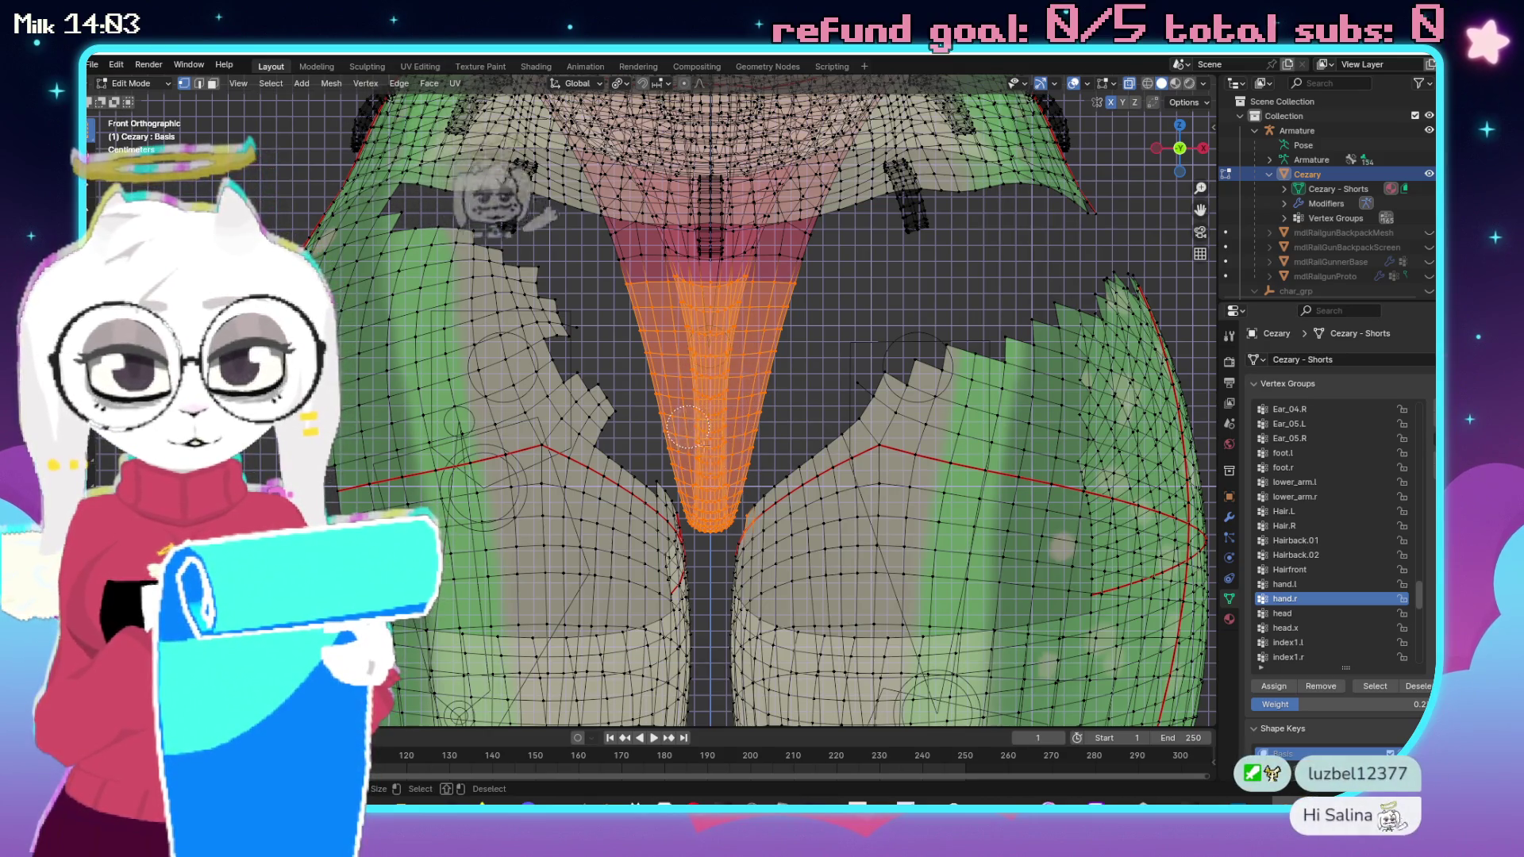
{"action": "left_click_drag", "start_coordinate": [766, 540], "coordinate": [695, 355]}
{"action": "scroll", "coordinate": [695, 355], "scroll_direction": "up", "scroll_amount": 4}
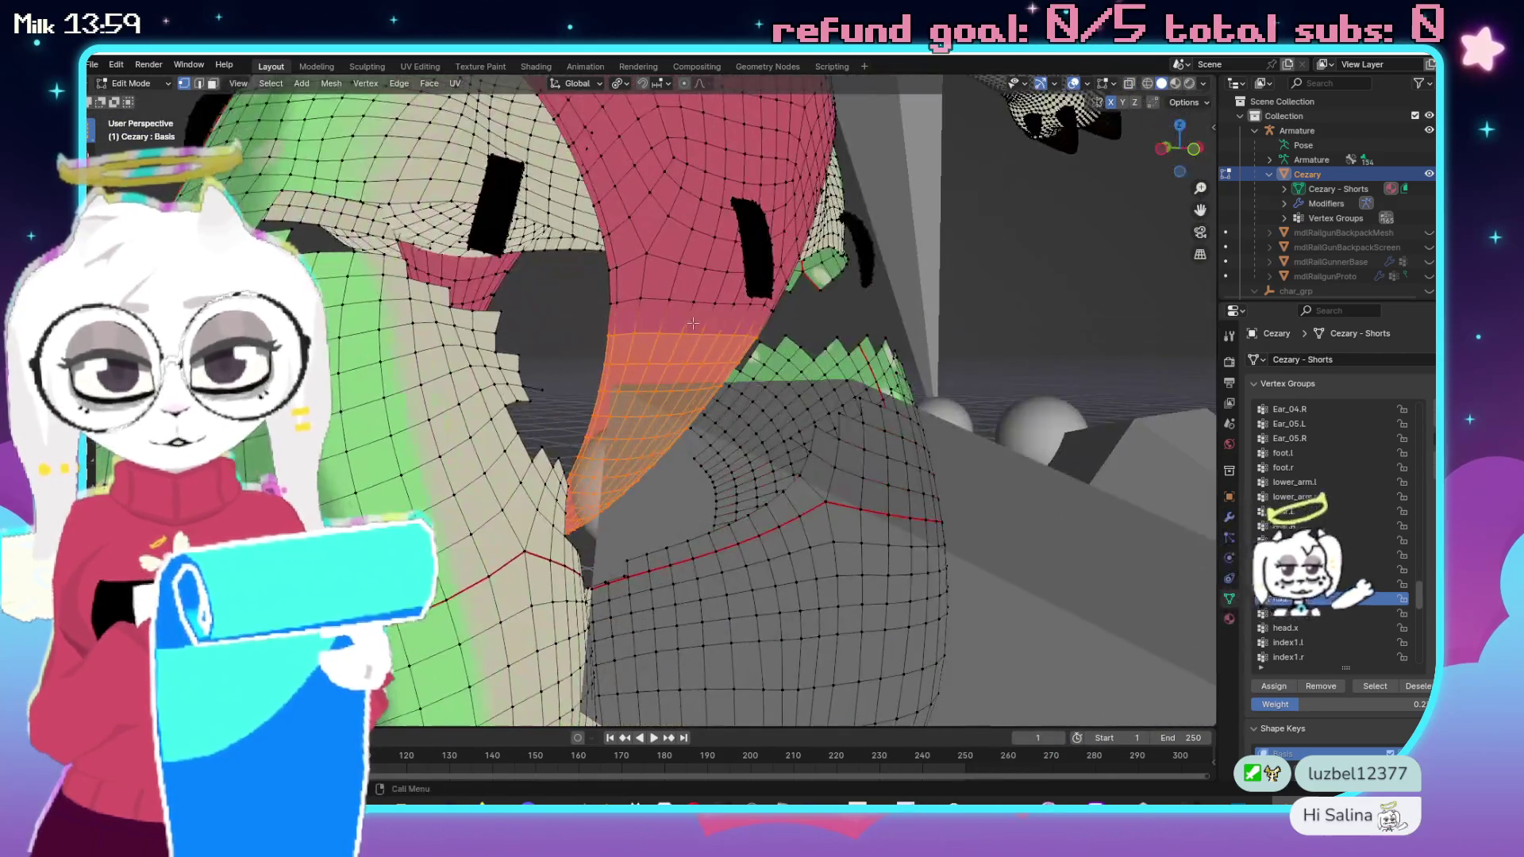
{"action": "mouse_move", "coordinate": [688, 301]}
{"action": "left_mouse_down"}
{"action": "mouse_move", "coordinate": [873, 397]}
{"action": "mouse_move", "coordinate": [567, 352]}
{"action": "left_mouse_up"}
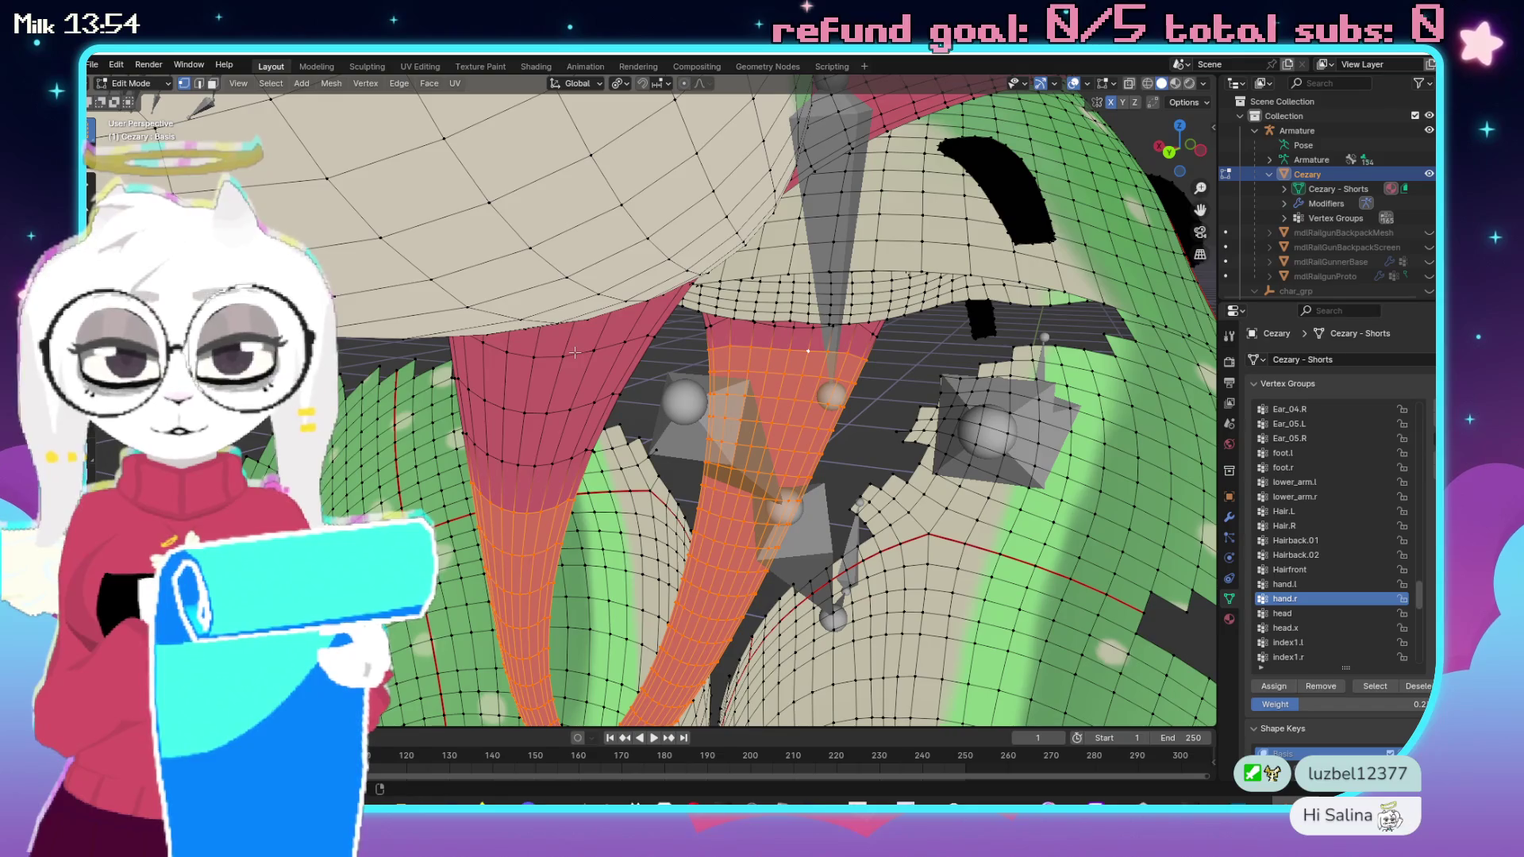
Grow the selection up the inner legs and delete those vertices.
{"action": "key", "text": "ctrl+KP_Add"}
{"action": "key", "text": "ctrl+KP_Add"}
{"action": "mouse_move", "coordinate": [562, 415]}
{"action": "left_mouse_down"}
{"action": "mouse_move", "coordinate": [709, 352]}
{"action": "mouse_move", "coordinate": [573, 272]}
{"action": "left_mouse_up"}
{"action": "mouse_move", "coordinate": [458, 414]}
{"action": "left_mouse_down"}
{"action": "mouse_move", "coordinate": [695, 408]}
{"action": "mouse_move", "coordinate": [501, 370]}
{"action": "mouse_move", "coordinate": [564, 368]}
{"action": "mouse_move", "coordinate": [683, 391]}
{"action": "mouse_move", "coordinate": [729, 432]}
{"action": "left_mouse_up"}
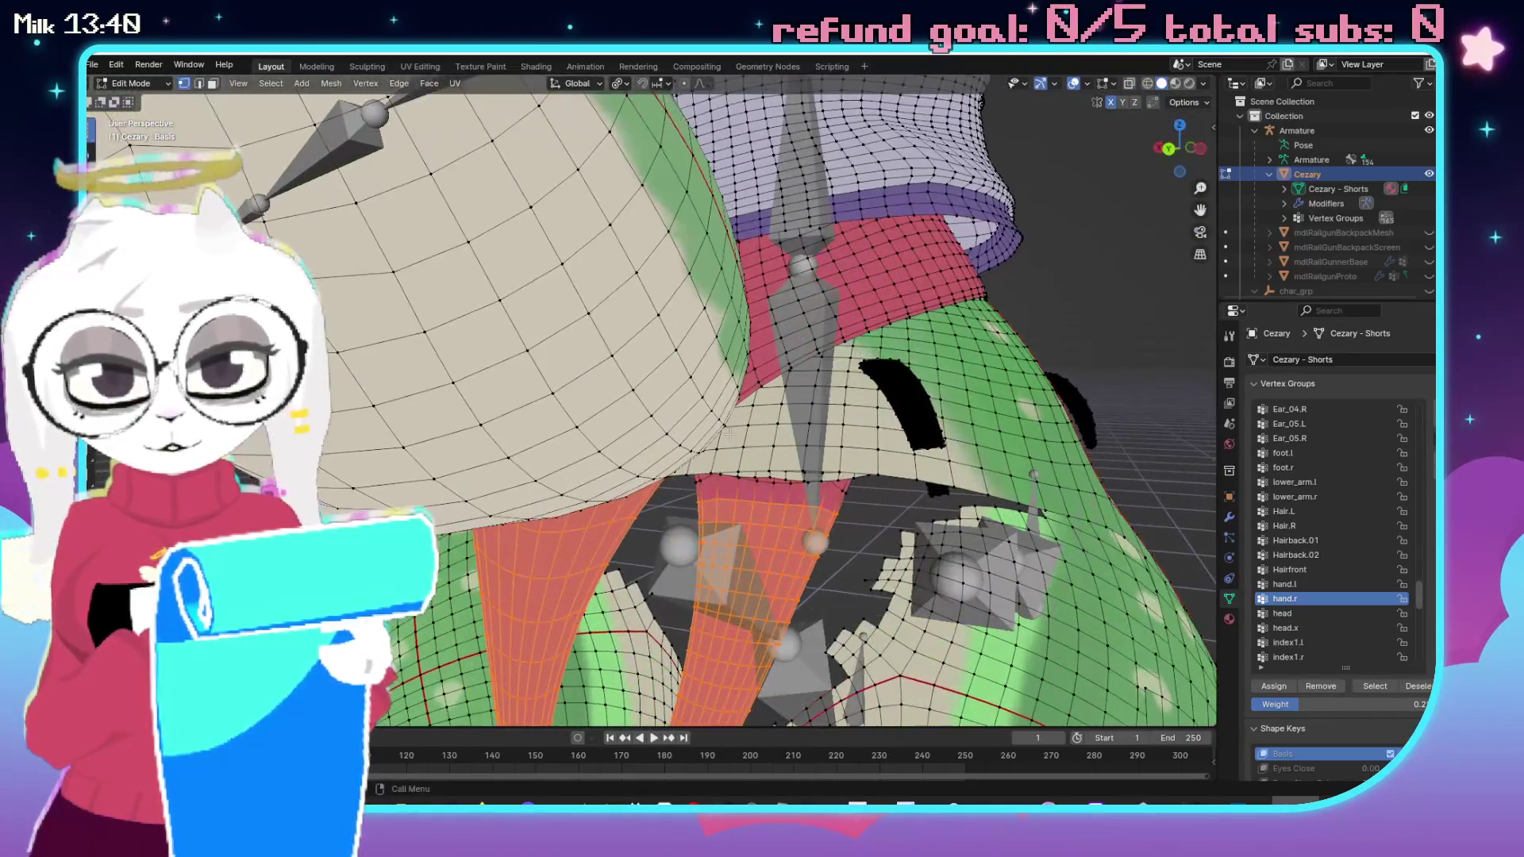
{"action": "key", "text": "x"}
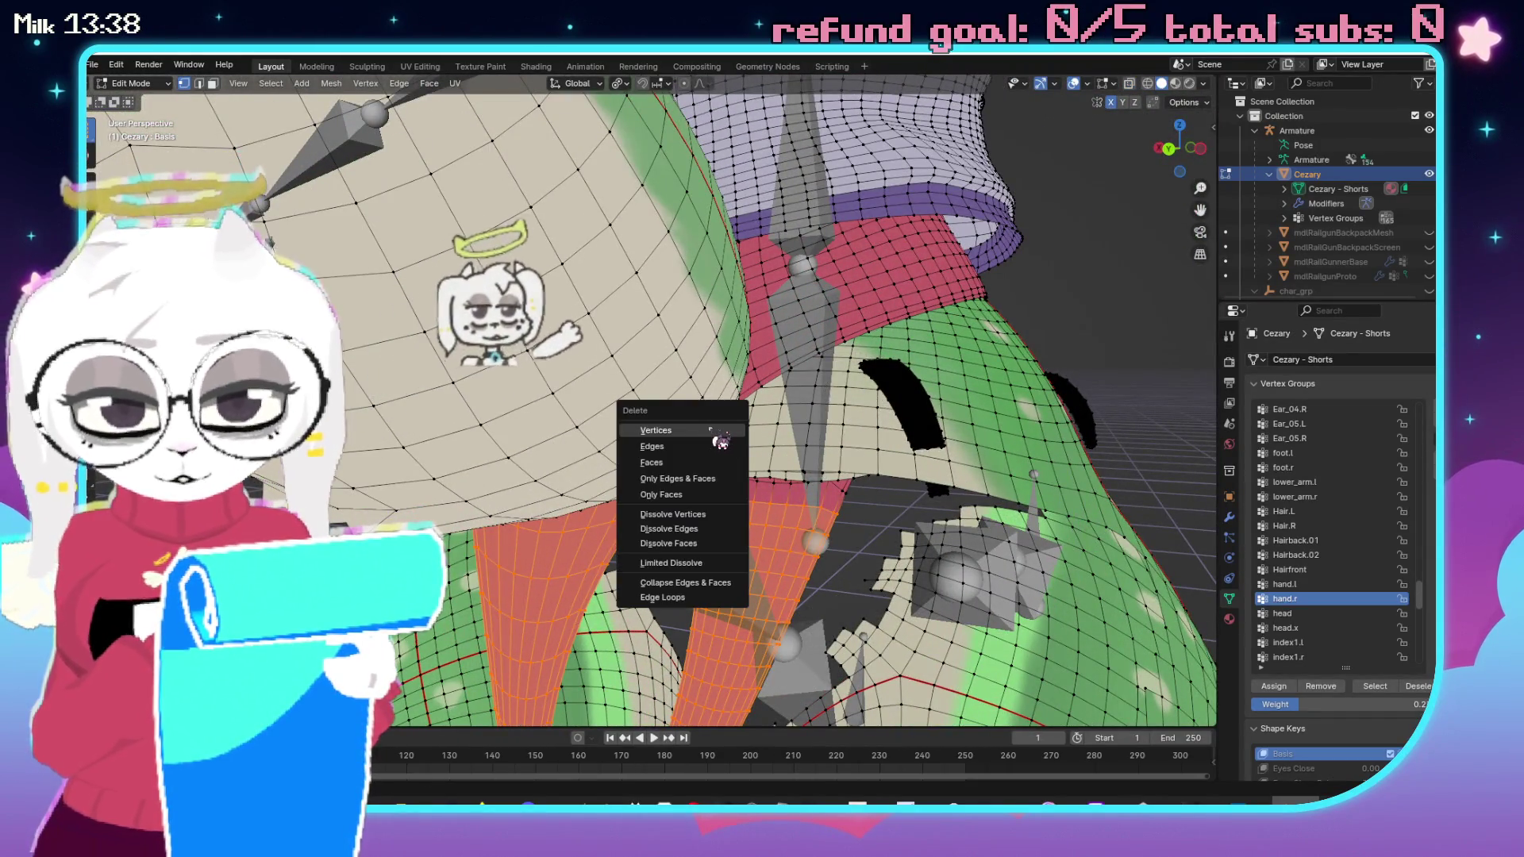
{"action": "left_click", "coordinate": [710, 430]}
{"action": "scroll", "coordinate": [702, 451], "scroll_direction": "down", "scroll_amount": 5}
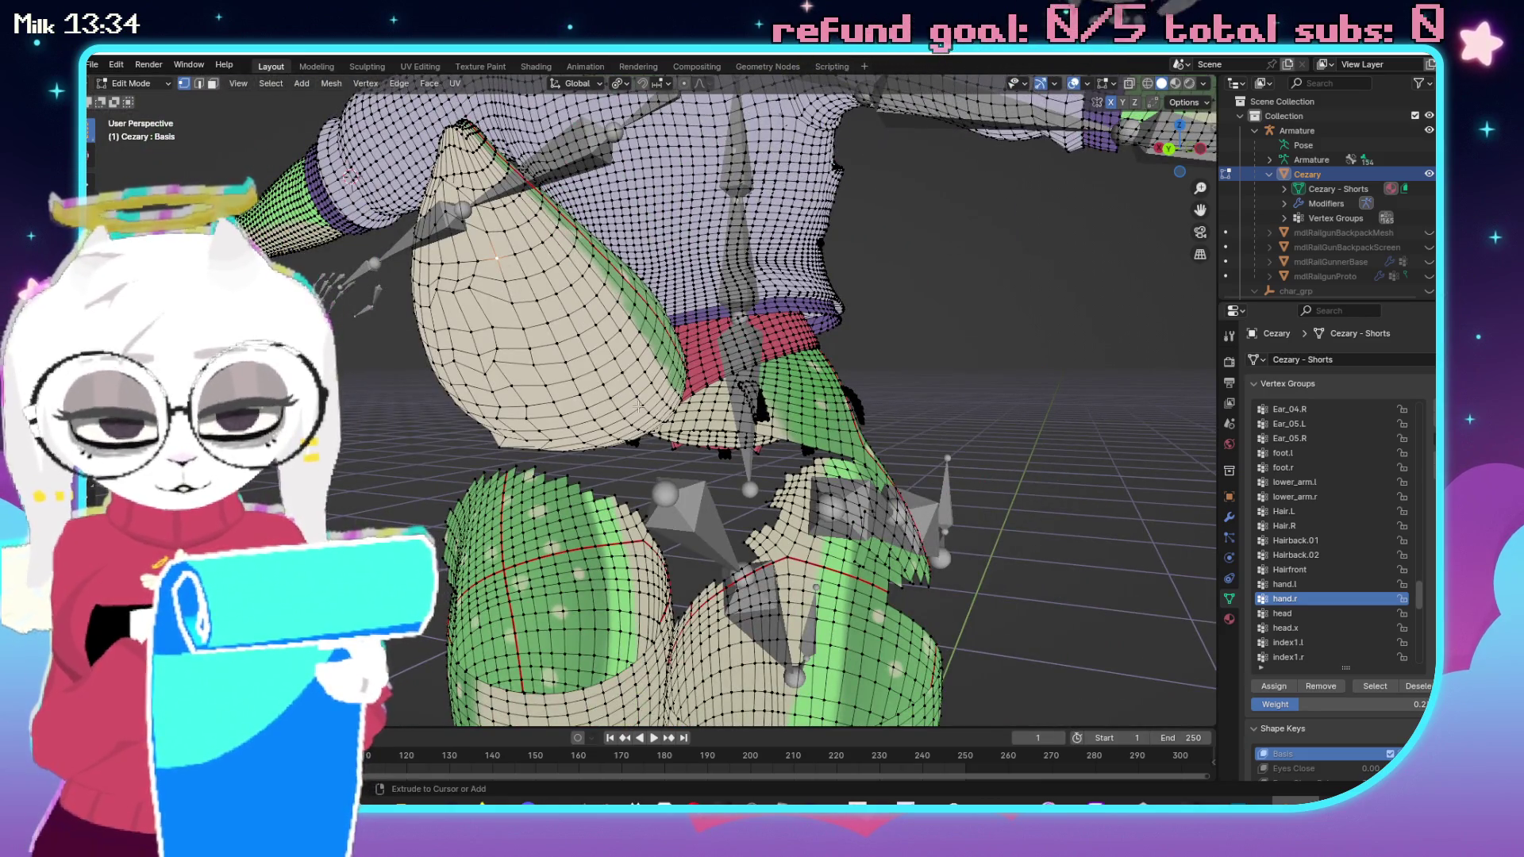
Hide the linked leg piece and reveal the hidden shorts geometry with Alt+H.
{"action": "key", "text": "l"}
{"action": "key", "text": "h"}
{"action": "mouse_move", "coordinate": [663, 475]}
{"action": "left_mouse_down"}
{"action": "mouse_move", "coordinate": [795, 411]}
{"action": "mouse_move", "coordinate": [1057, 429]}
{"action": "mouse_move", "coordinate": [741, 410]}
{"action": "left_mouse_up"}
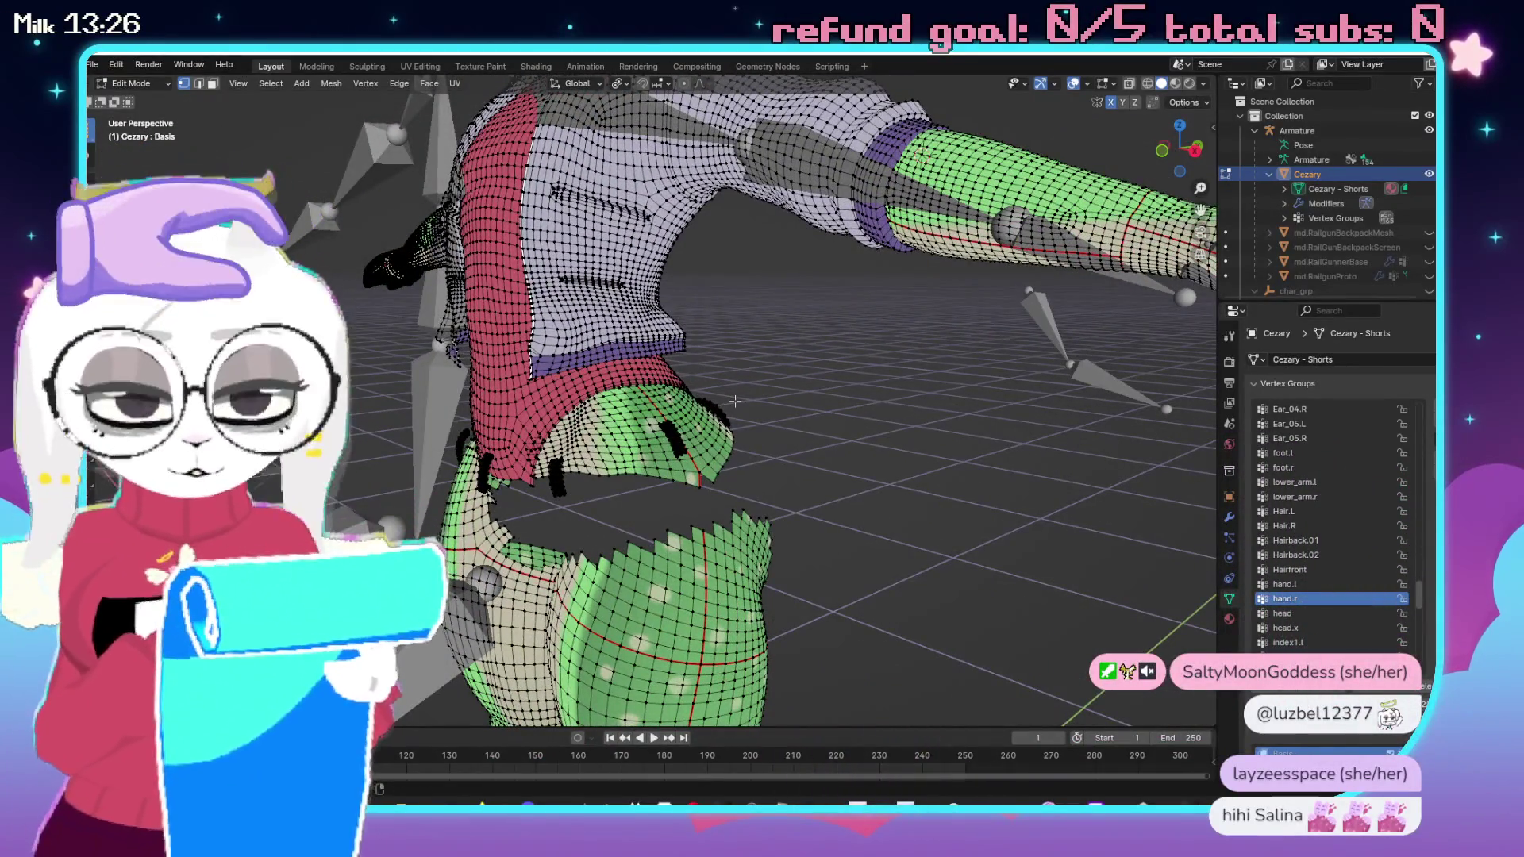
{"action": "key", "text": "alt+h"}
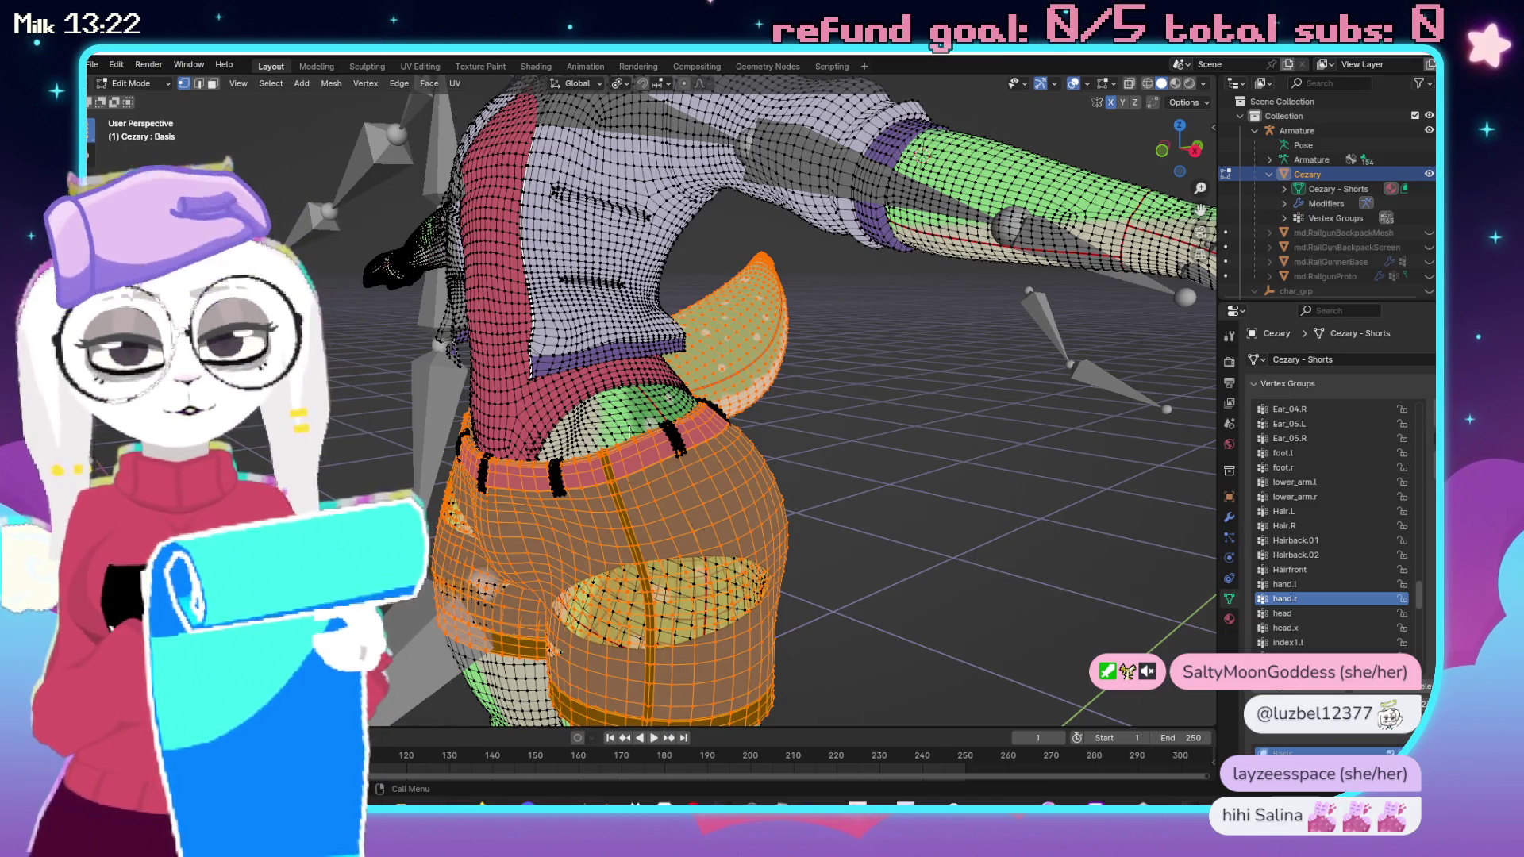
{"action": "left_click_drag", "start_coordinate": [630, 430], "coordinate": [843, 504]}
{"action": "scroll", "coordinate": [769, 479], "scroll_direction": "down", "scroll_amount": 5}
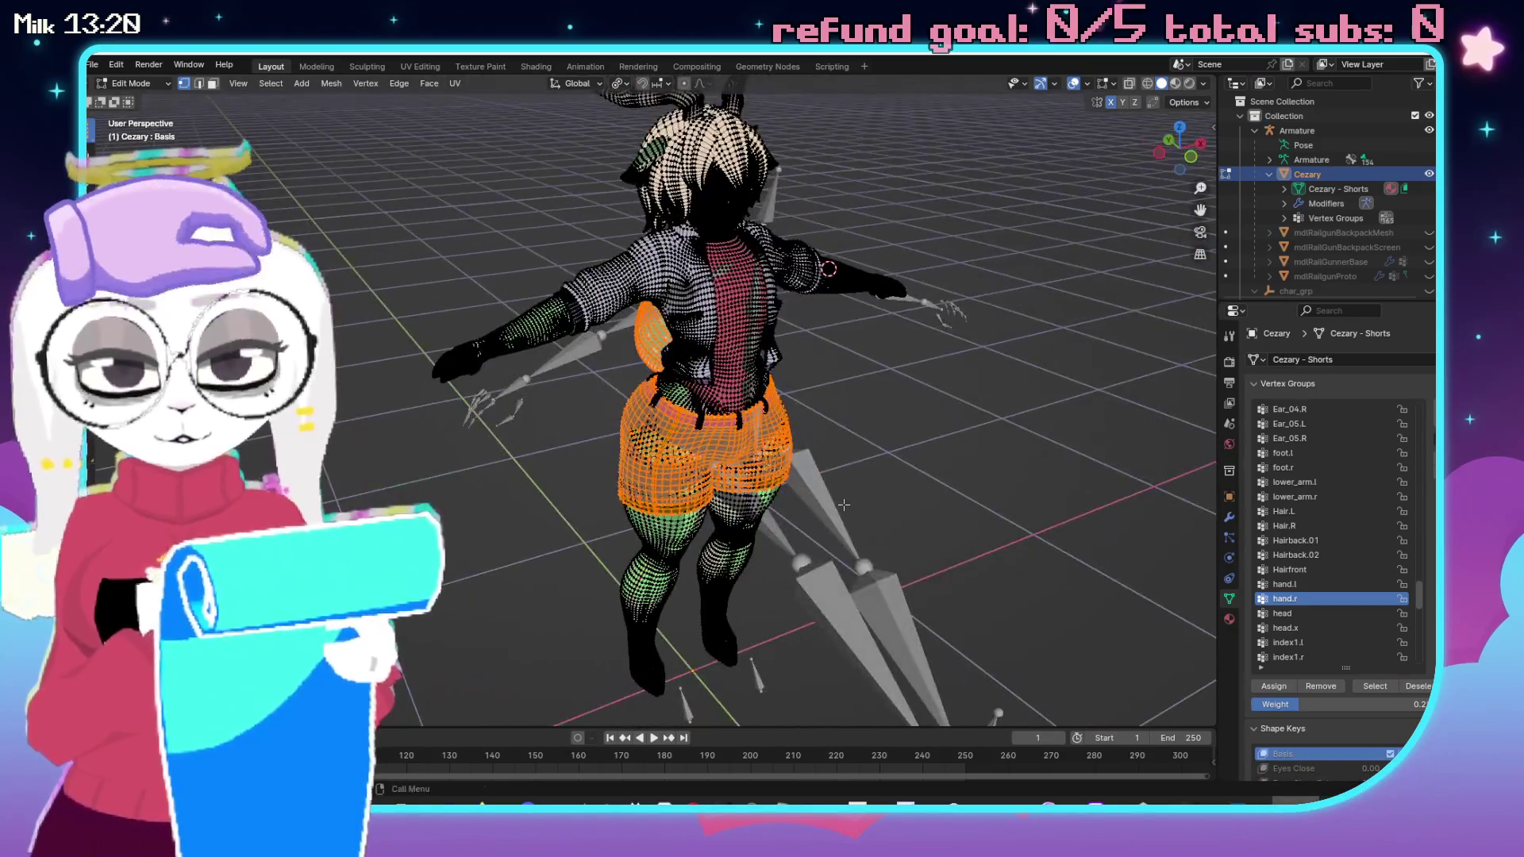
Switch back to Object Mode and view the shorts closely from behind.
{"action": "key", "text": "ctrl+Tab"}
{"action": "left_click", "coordinate": [592, 500]}
{"action": "mouse_move", "coordinate": [592, 499]}
{"action": "left_mouse_down"}
{"action": "mouse_move", "coordinate": [619, 448]}
{"action": "mouse_move", "coordinate": [698, 437]}
{"action": "mouse_move", "coordinate": [609, 433]}
{"action": "mouse_move", "coordinate": [676, 469]}
{"action": "mouse_move", "coordinate": [1000, 389]}
{"action": "left_mouse_up"}
{"action": "scroll", "coordinate": [1426, 574], "scroll_direction": "up", "scroll_amount": 7}
{"action": "left_click_drag", "start_coordinate": [1426, 569], "coordinate": [1420, 390]}
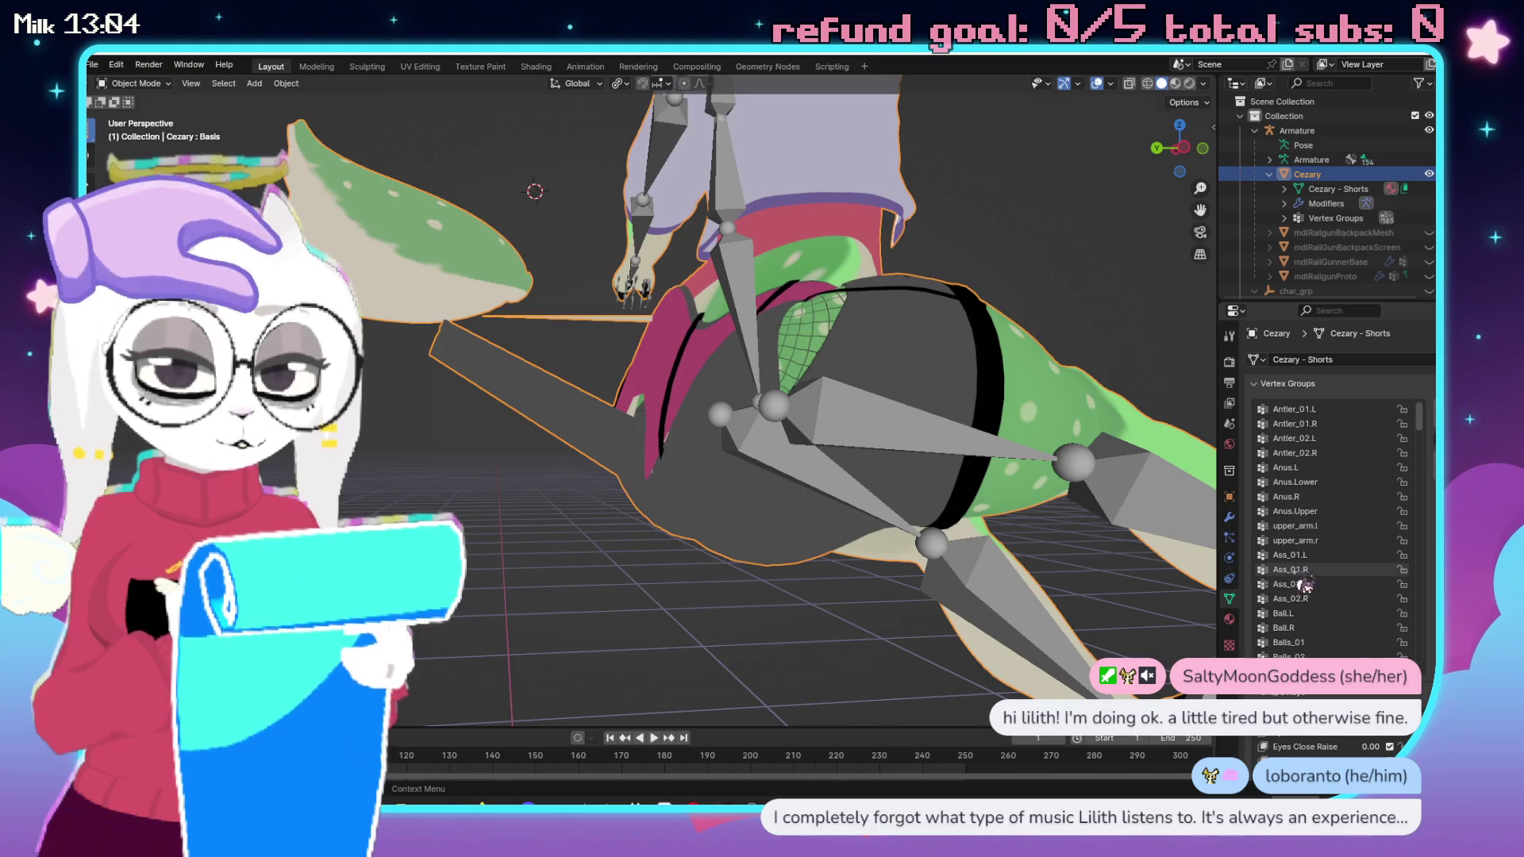
Make Ass_01.L the active vertex group, use wireframe shading, and enter Weight Paint mode.
{"action": "left_click", "coordinate": [1291, 555]}
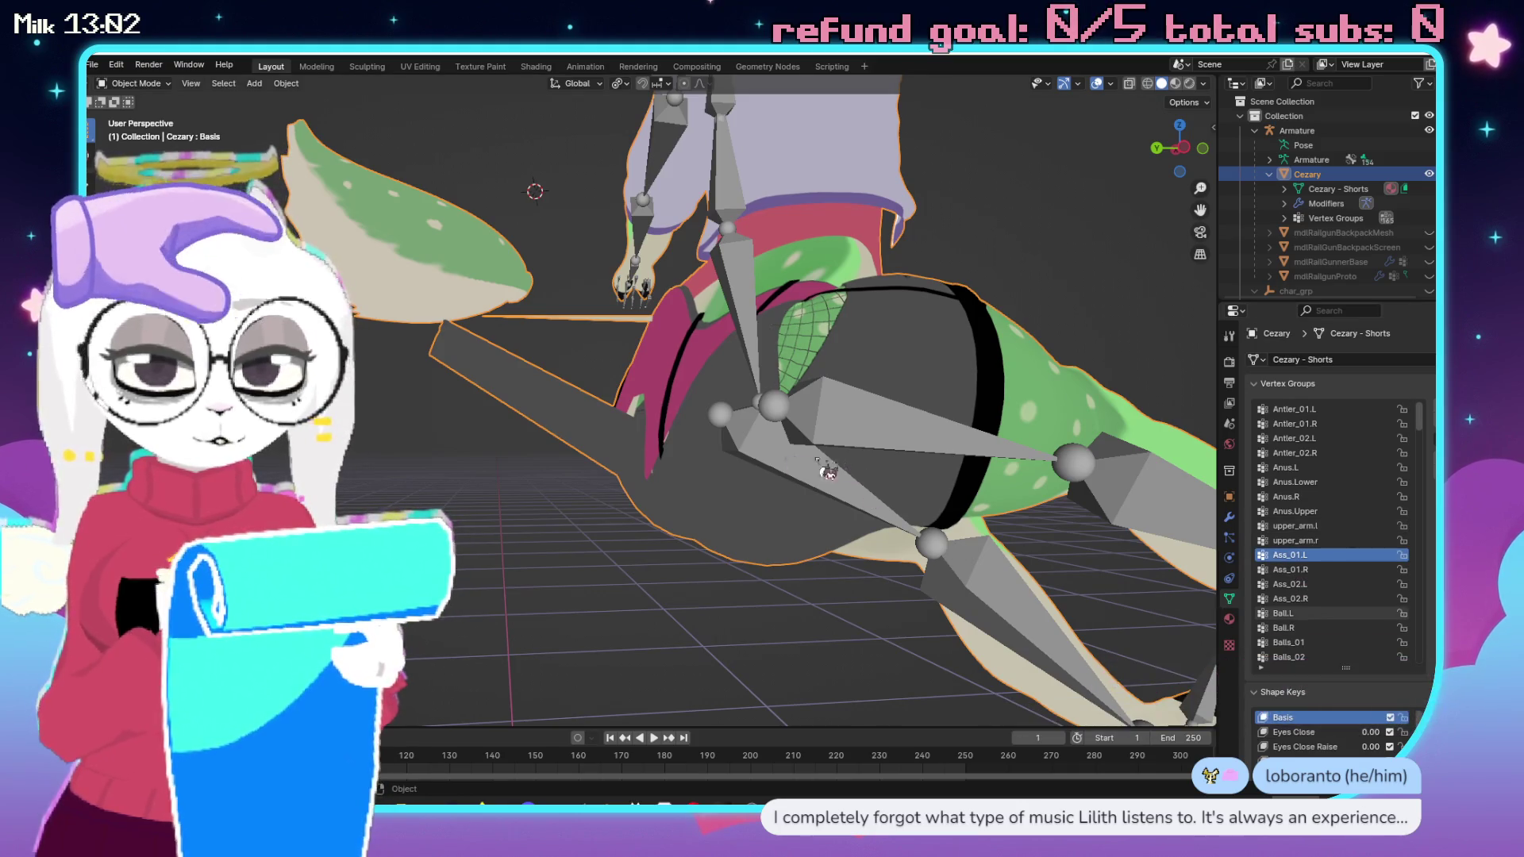
{"action": "key", "text": "Tab"}
{"action": "scroll", "coordinate": [640, 508], "scroll_direction": "up", "scroll_amount": 3}
{"action": "key", "text": "z"}
{"action": "left_click", "coordinate": [596, 537]}
{"action": "scroll", "coordinate": [595, 538], "scroll_direction": "down", "scroll_amount": 5}
{"action": "key", "text": "ctrl+Tab"}
{"action": "left_click", "coordinate": [639, 431]}
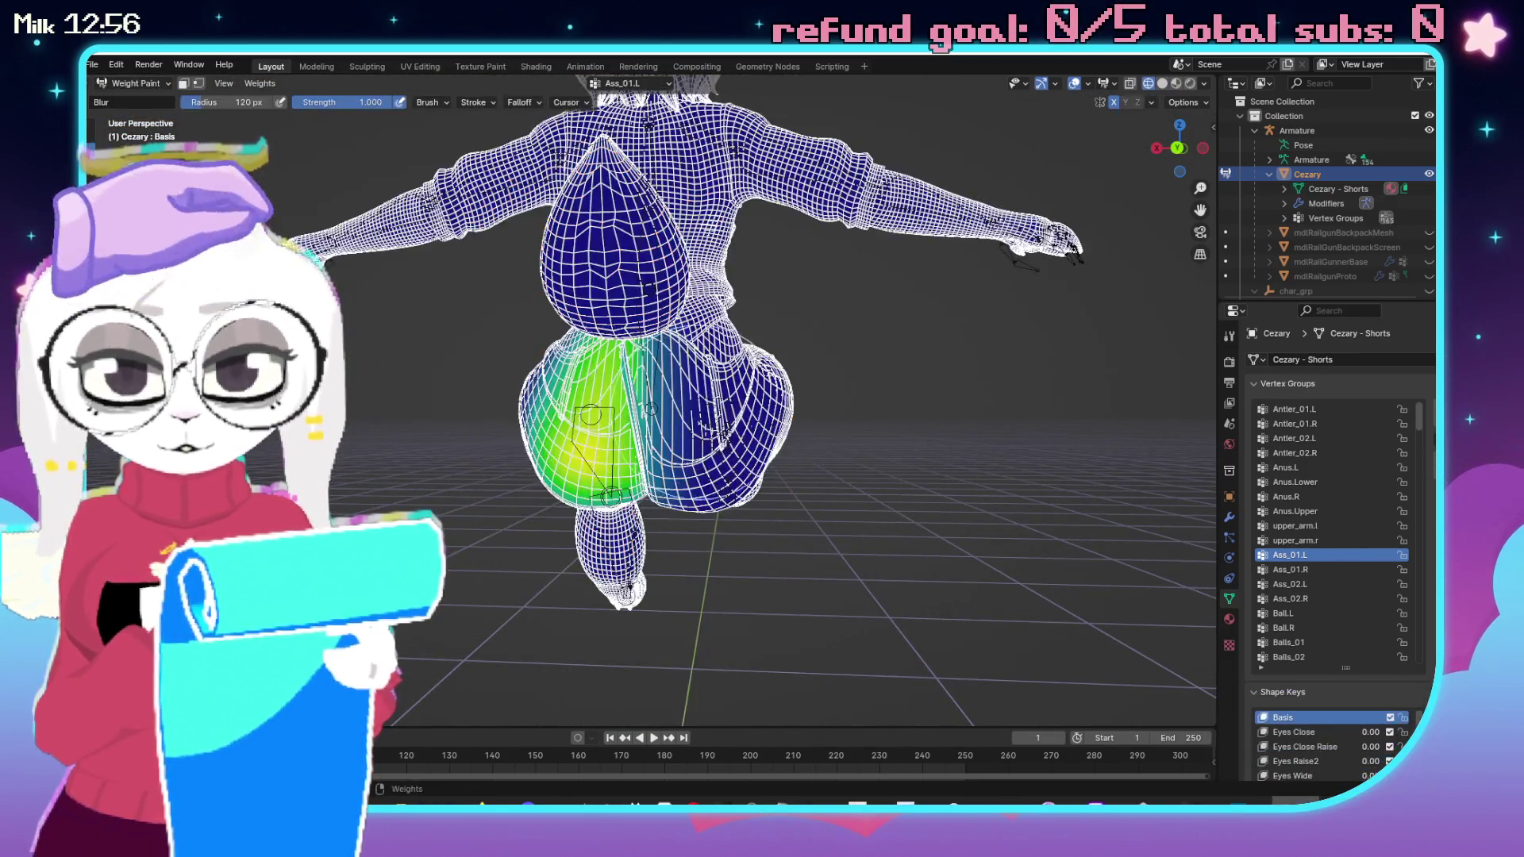
Inspect the Ass_01.R, Ass_02.L and Ass_02.R weights around the hips, then enter Edit Mode.
{"action": "scroll", "coordinate": [913, 476], "scroll_direction": "up", "scroll_amount": 2}
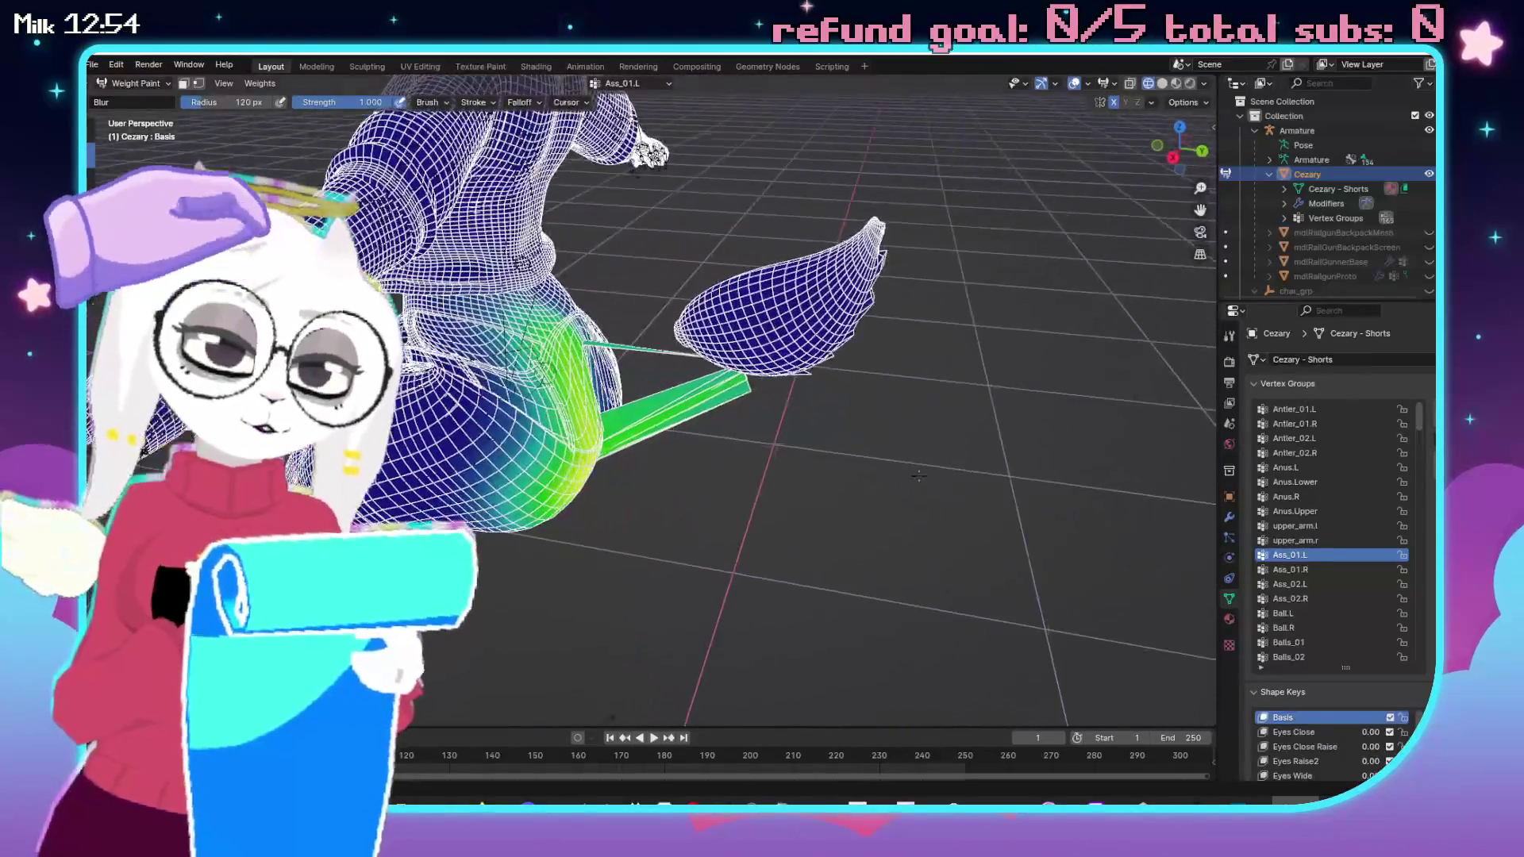
{"action": "scroll", "coordinate": [827, 510], "scroll_direction": "up", "scroll_amount": 2}
{"action": "scroll", "coordinate": [762, 486], "scroll_direction": "down", "scroll_amount": 5}
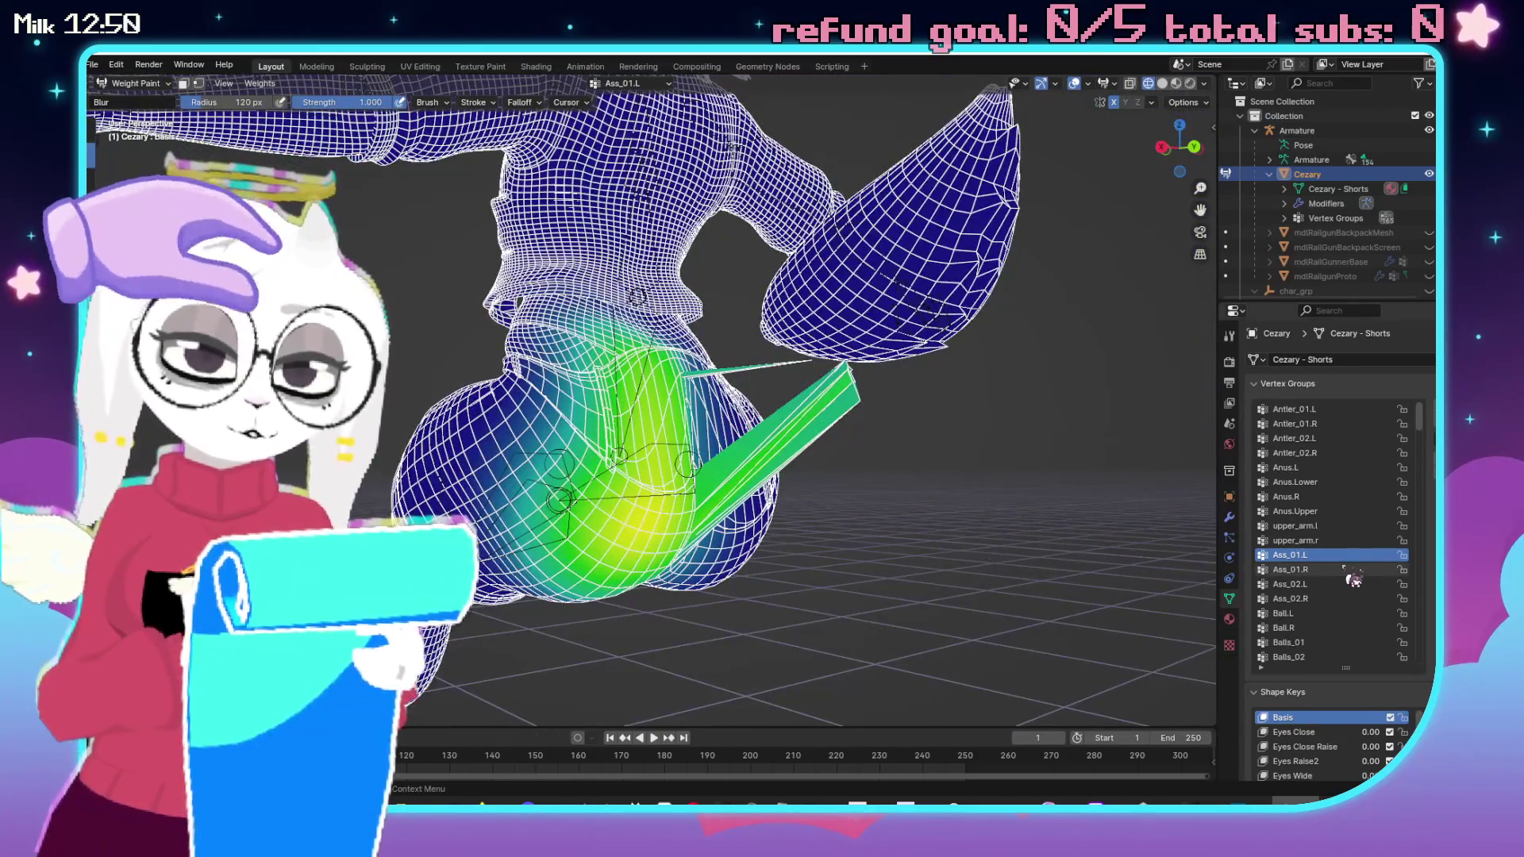
{"action": "left_click", "coordinate": [1341, 570]}
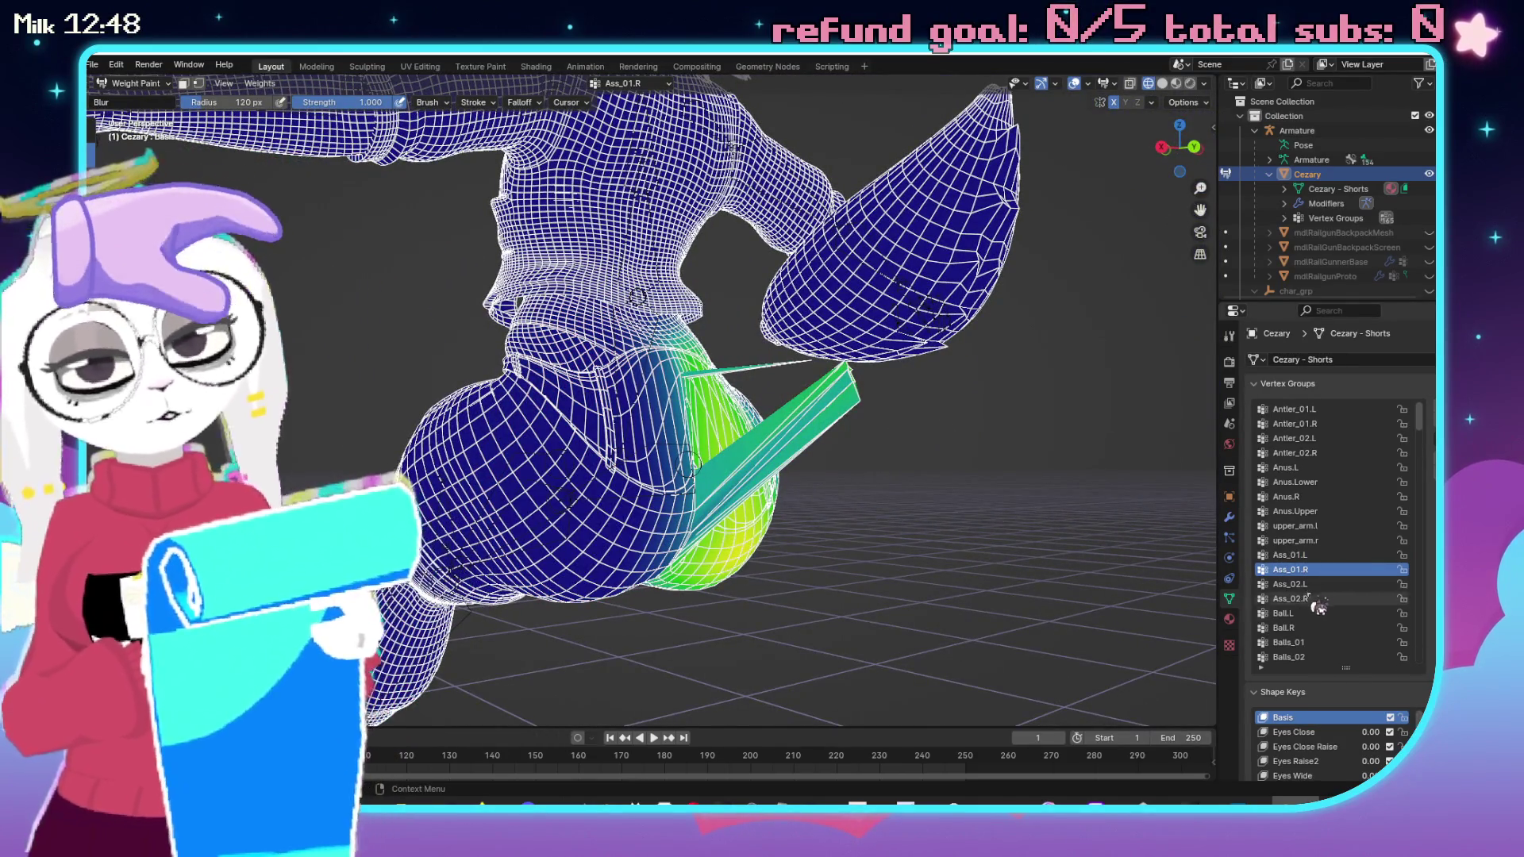
{"action": "left_click", "coordinate": [1321, 585]}
{"action": "left_click", "coordinate": [1301, 599]}
{"action": "left_click_drag", "start_coordinate": [1190, 577], "coordinate": [603, 544]}
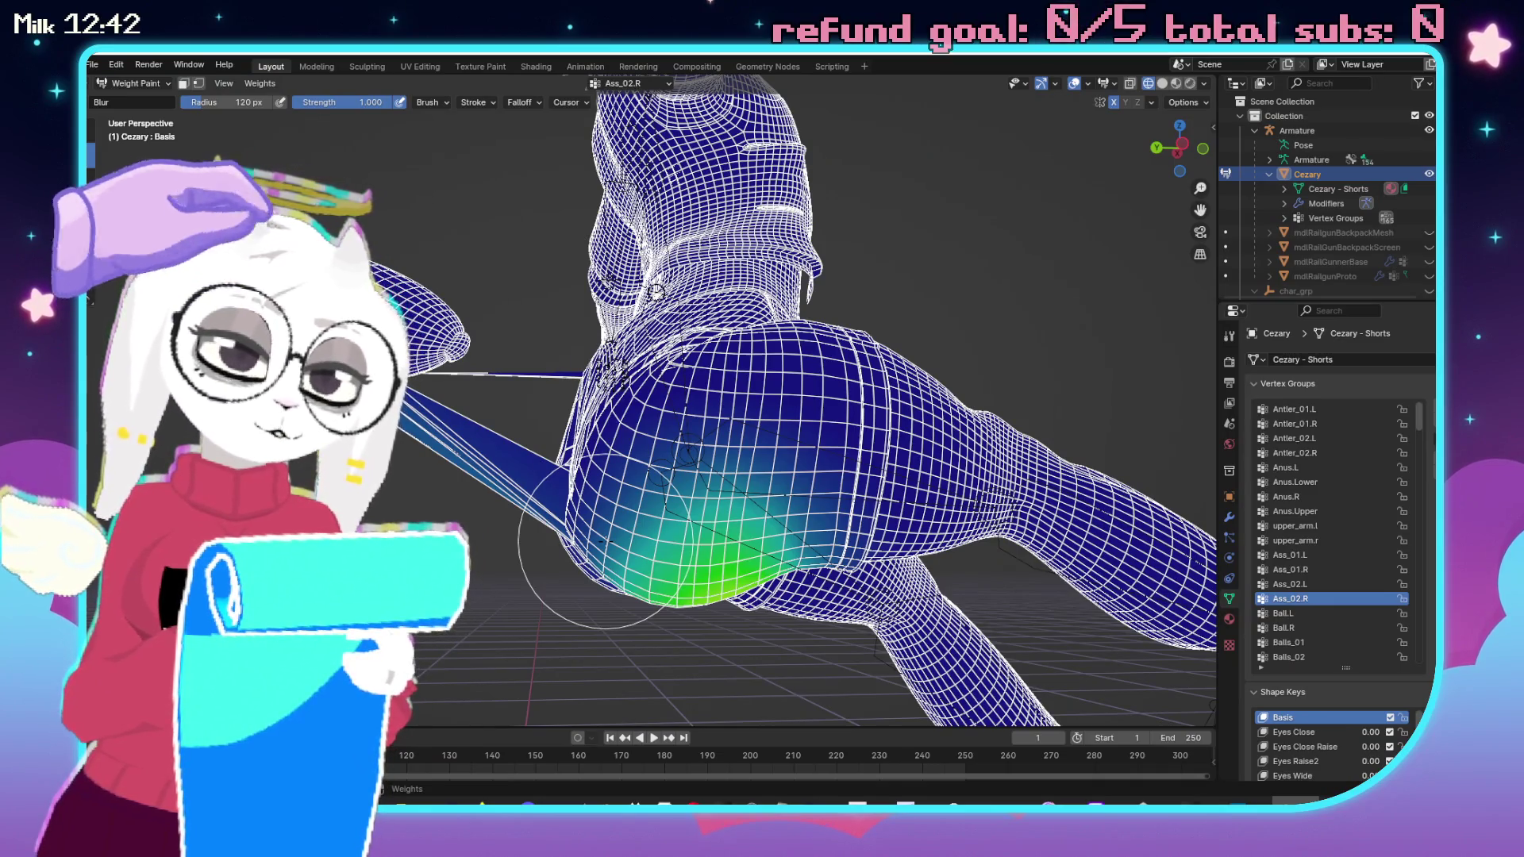
{"action": "left_click_drag", "start_coordinate": [603, 544], "coordinate": [540, 238]}
{"action": "scroll", "coordinate": [895, 399], "scroll_direction": "down", "scroll_amount": 10}
{"action": "mouse_move", "coordinate": [778, 397]}
{"action": "left_mouse_down"}
{"action": "mouse_move", "coordinate": [905, 401]}
{"action": "mouse_move", "coordinate": [908, 445]}
{"action": "left_mouse_up"}
{"action": "scroll", "coordinate": [905, 401], "scroll_direction": "up", "scroll_amount": 5}
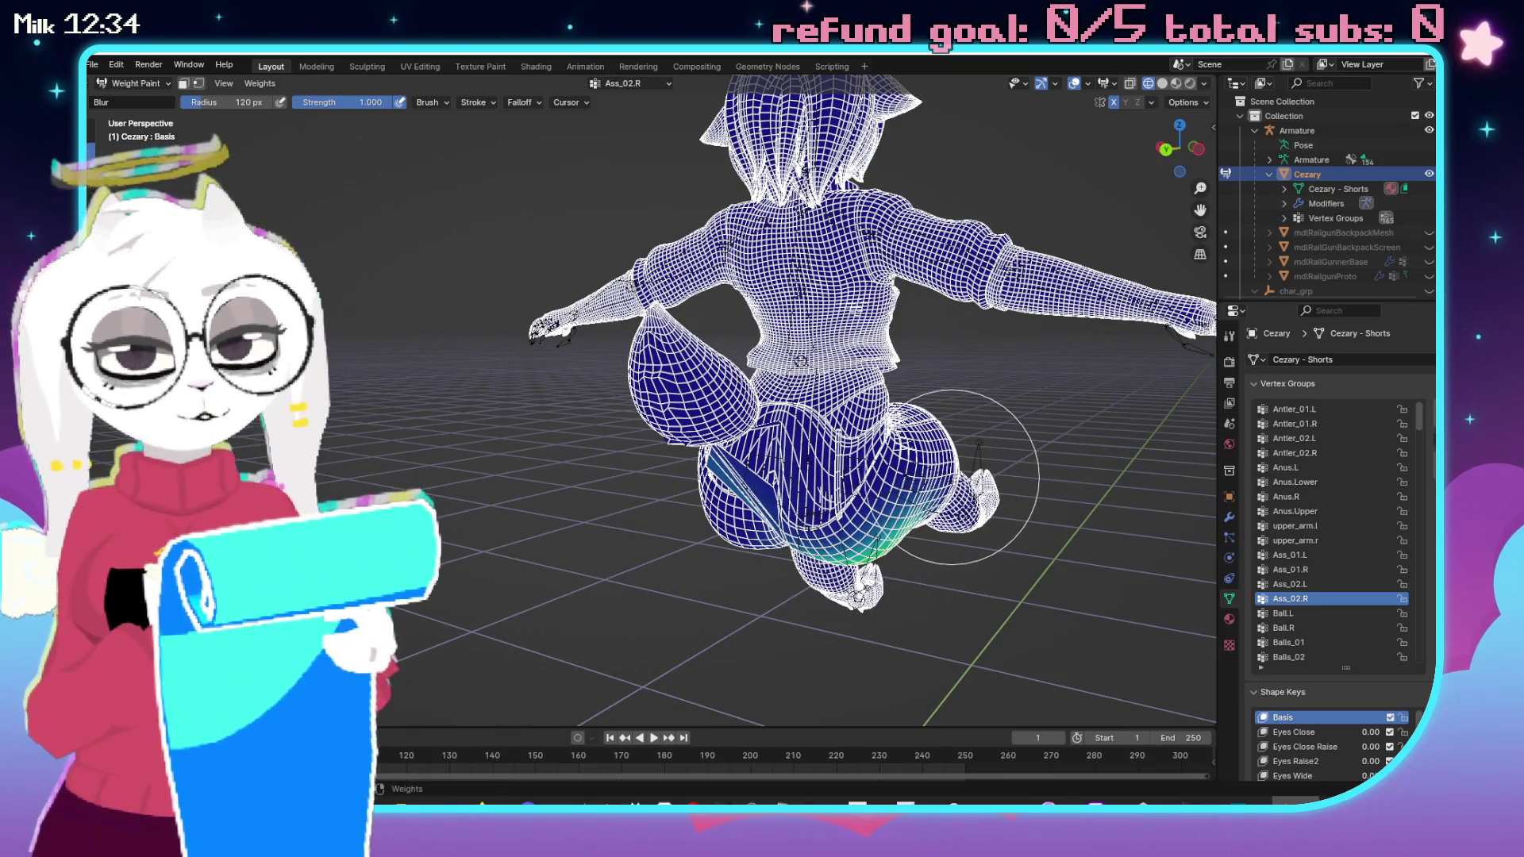
{"action": "key", "text": "Tab"}
{"action": "left_click_drag", "start_coordinate": [960, 476], "coordinate": [826, 513]}
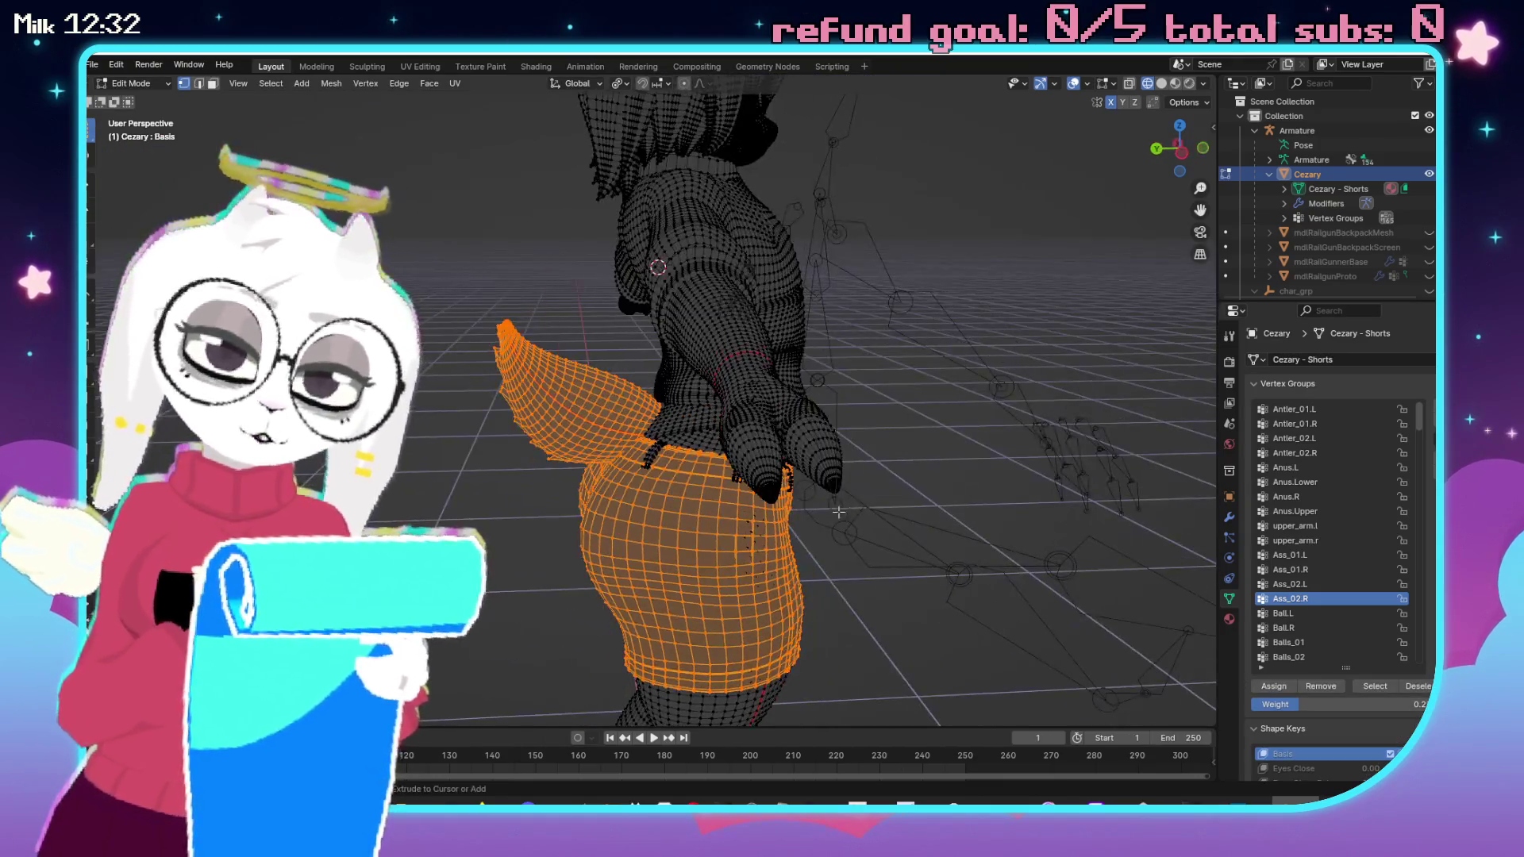
Return to Object Mode with solid viewport shading.
{"action": "key", "text": "ctrl+Tab"}
{"action": "left_click", "coordinate": [552, 472]}
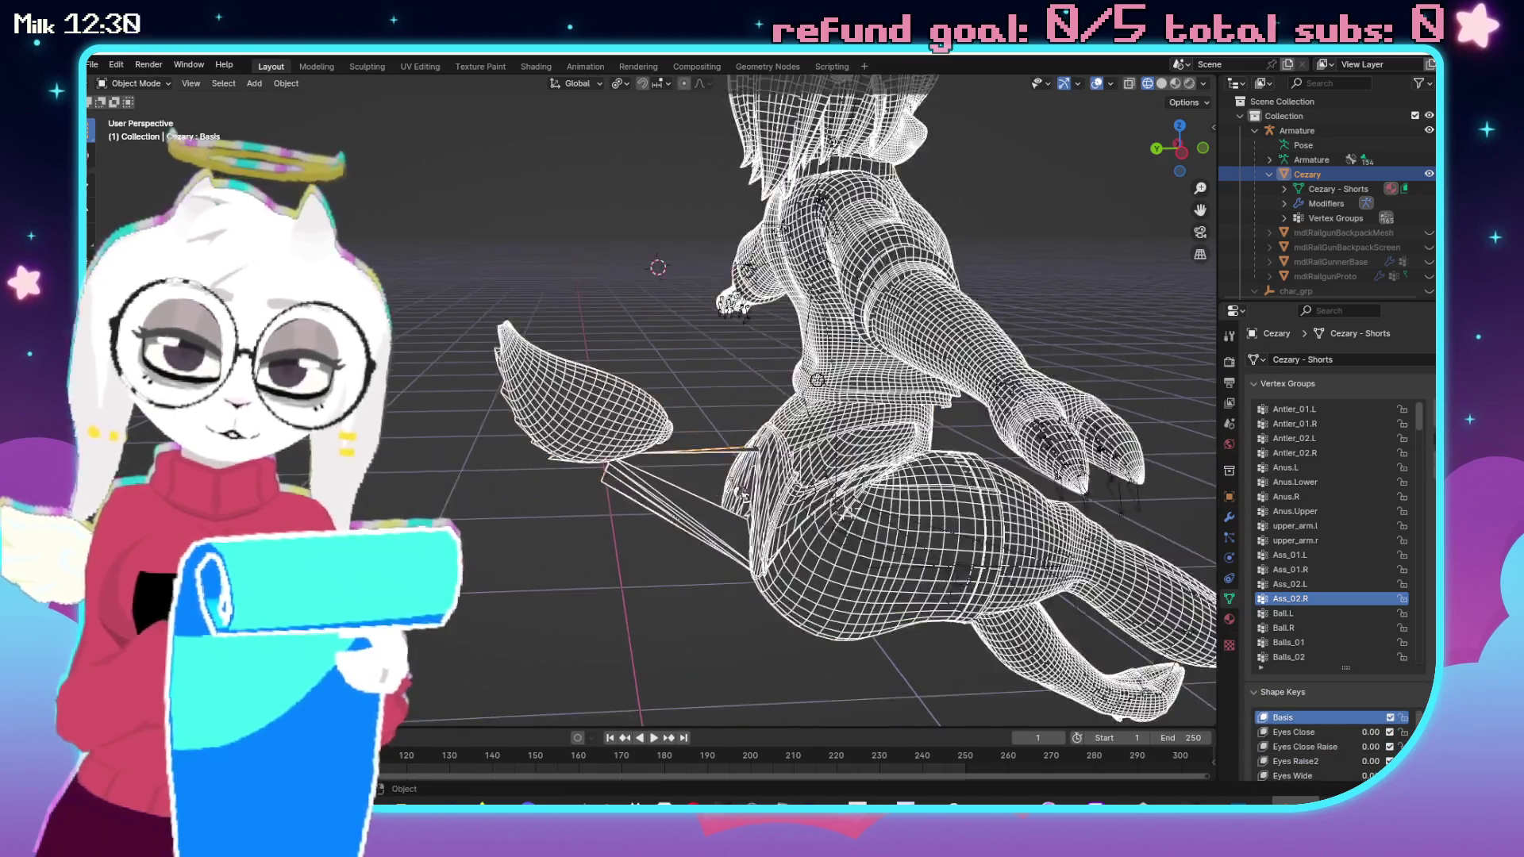
{"action": "key", "text": "z"}
{"action": "left_click", "coordinate": [879, 462]}
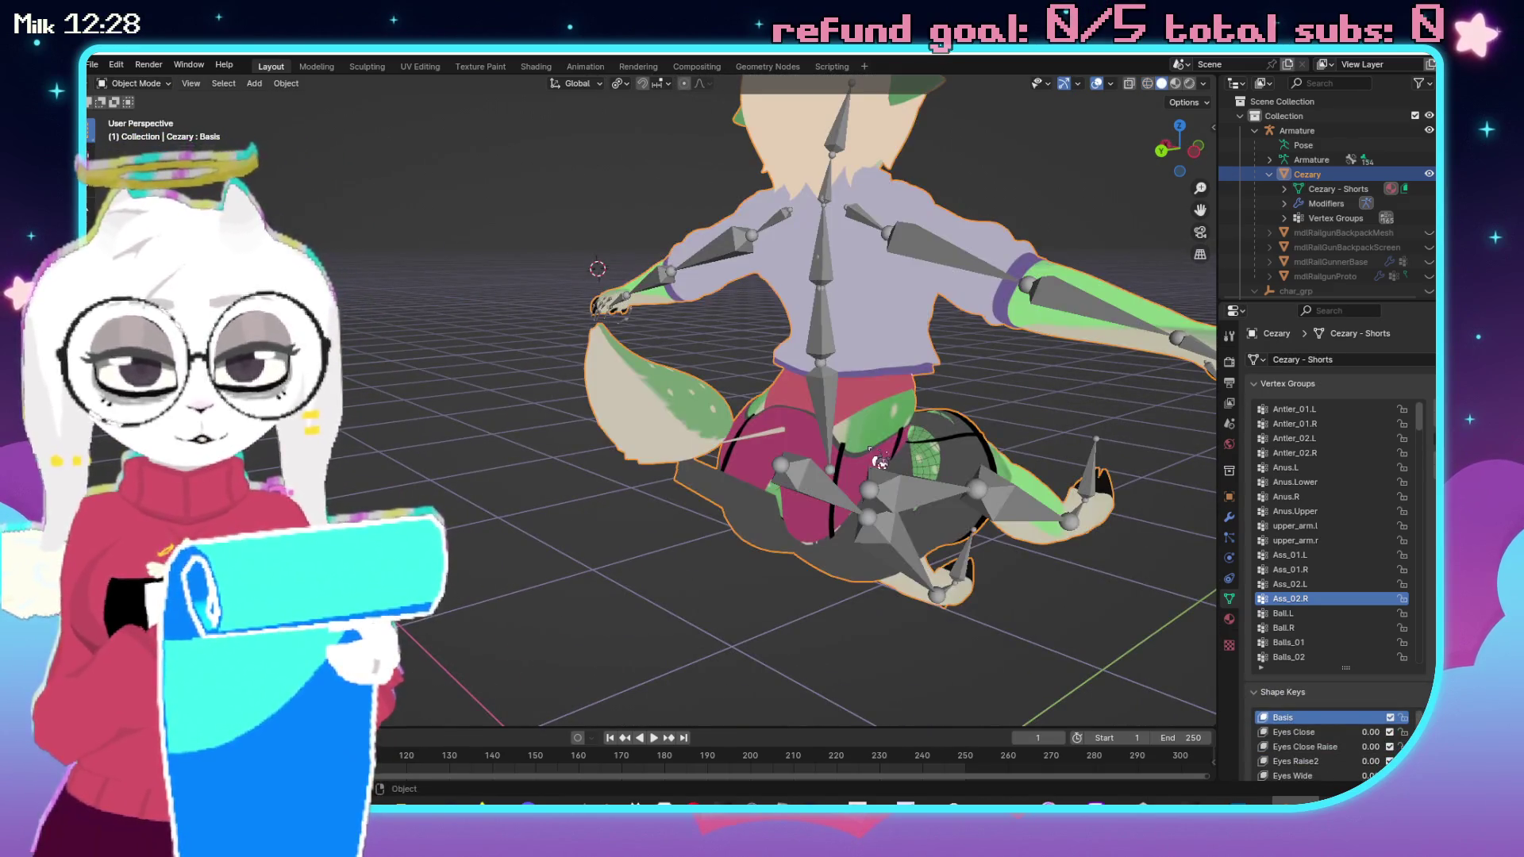
Clear the armature's pose location and rotation in Pose Mode, then exit to Object Mode.
{"action": "left_click", "coordinate": [839, 357]}
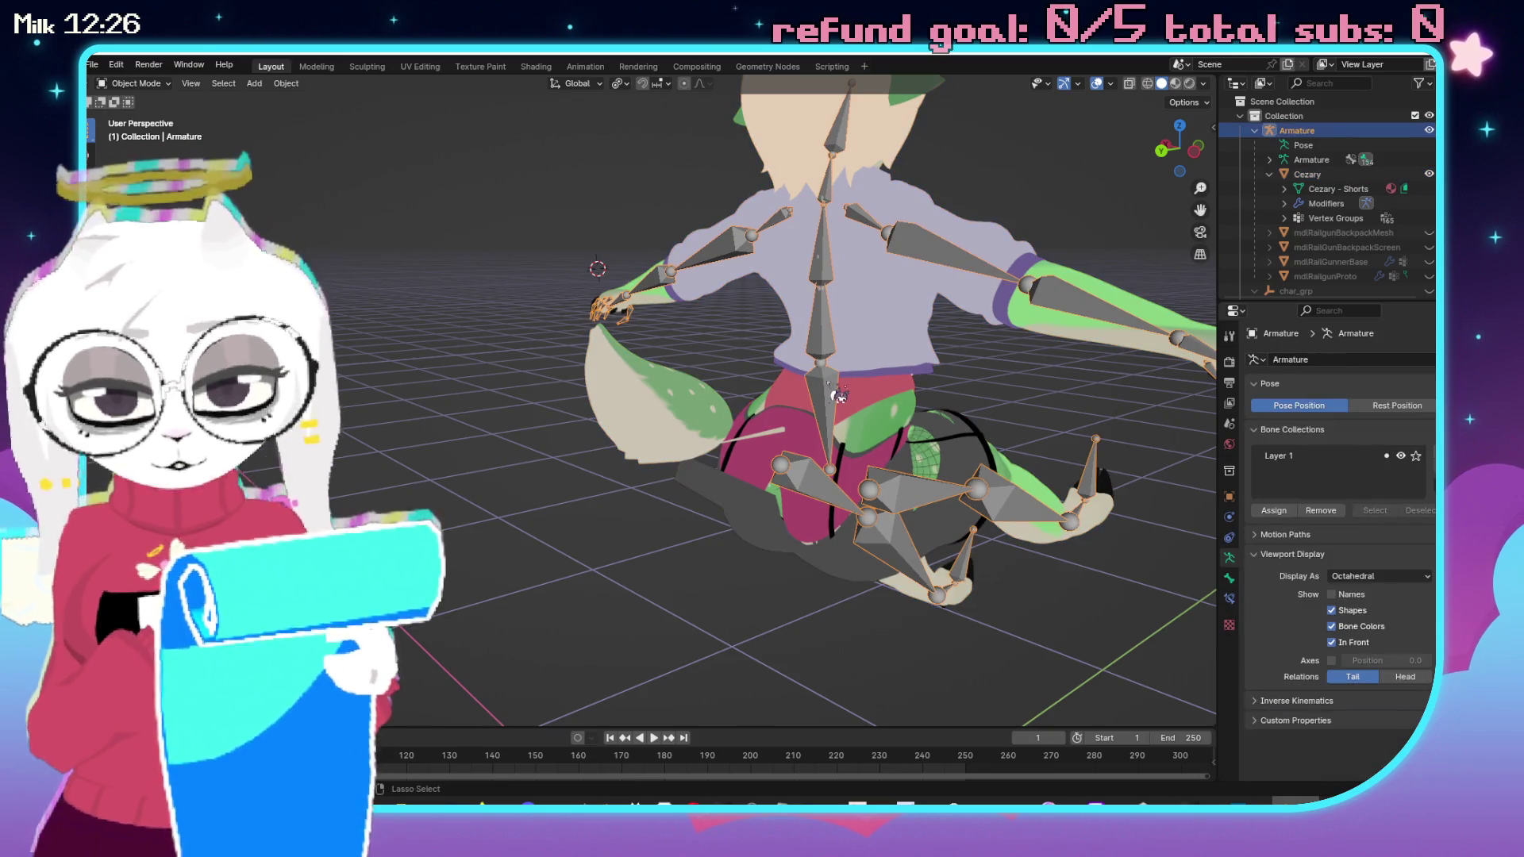
{"action": "key", "text": "ctrl+Tab"}
{"action": "key", "text": "alt+g"}
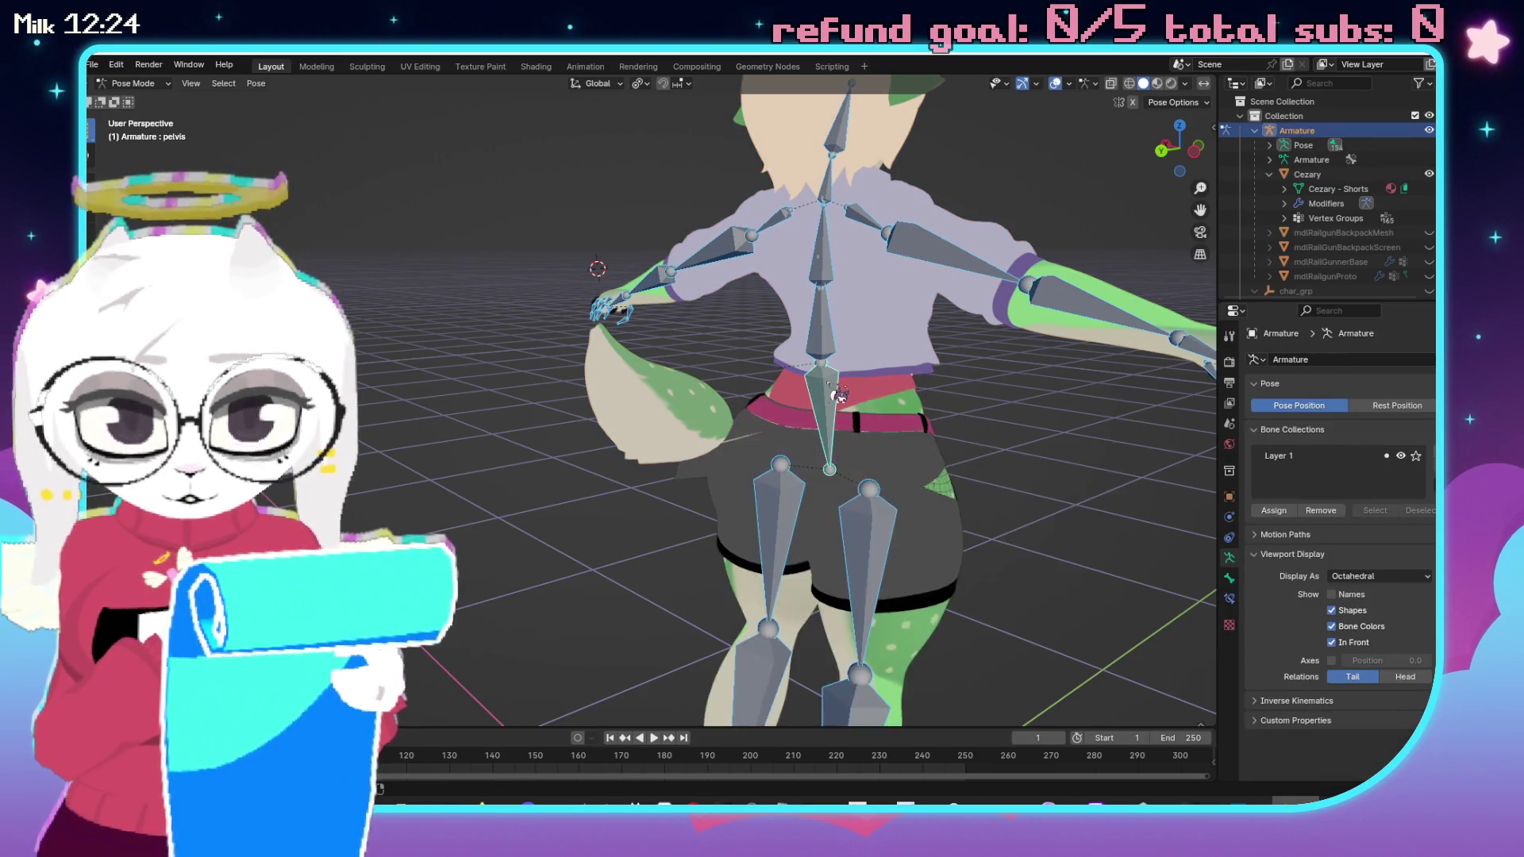
{"action": "key", "text": "alt+r"}
{"action": "key", "text": "ctrl+Tab"}
Save CezaryRailgunner1.blend with Ctrl+S and switch over to Unity.
{"action": "scroll", "coordinate": [1052, 439], "scroll_direction": "down", "scroll_amount": 5}
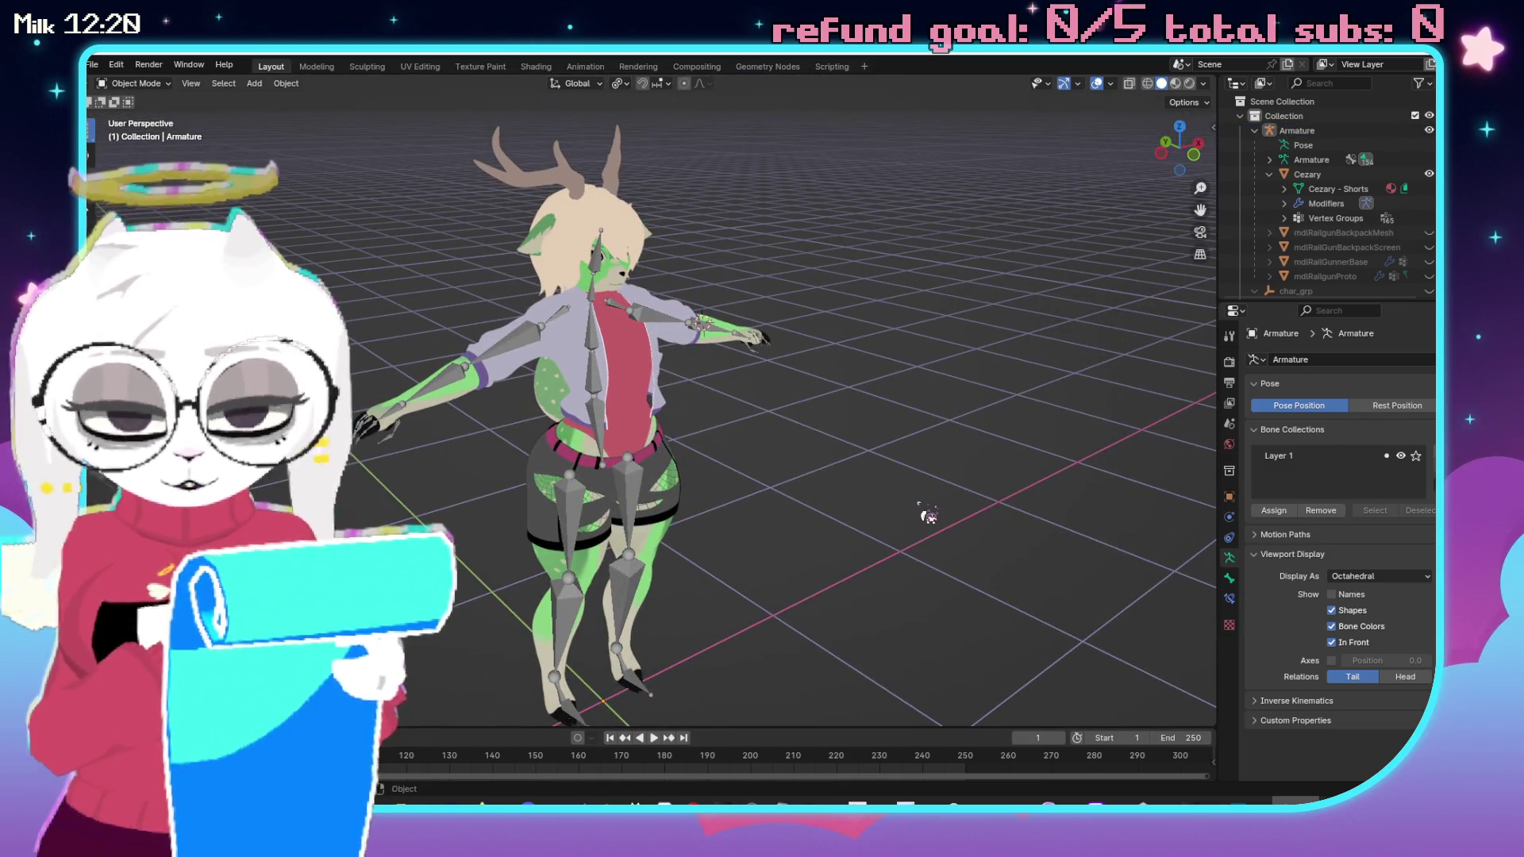
{"action": "key", "text": "ctrl+s"}
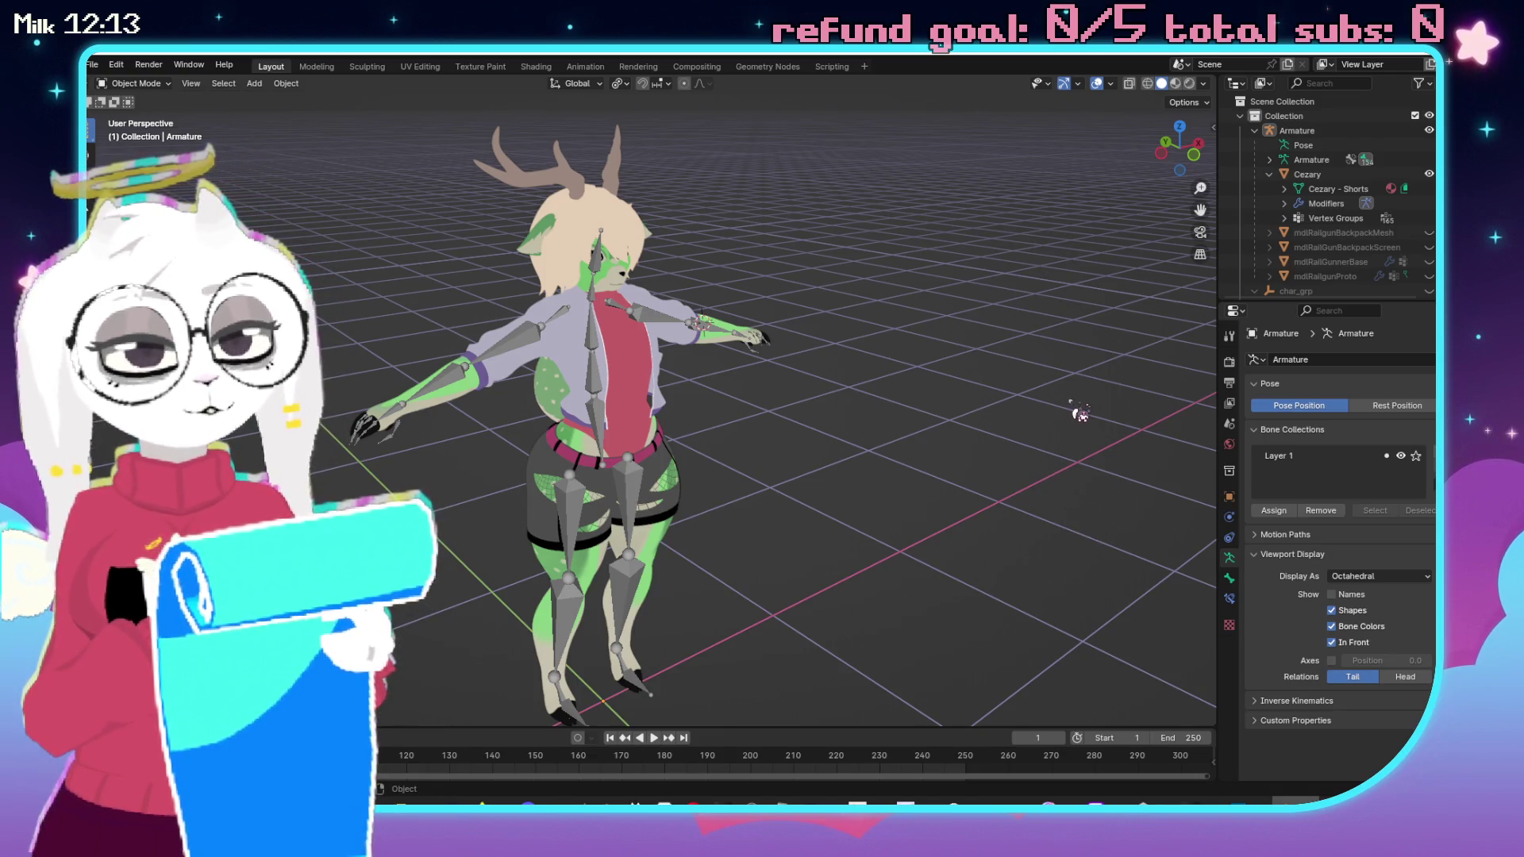
{"action": "mouse_move", "coordinate": [1072, 281]}
{"action": "left_mouse_down"}
{"action": "mouse_move", "coordinate": [881, 347]}
{"action": "mouse_move", "coordinate": [698, 365]}
{"action": "left_mouse_up"}
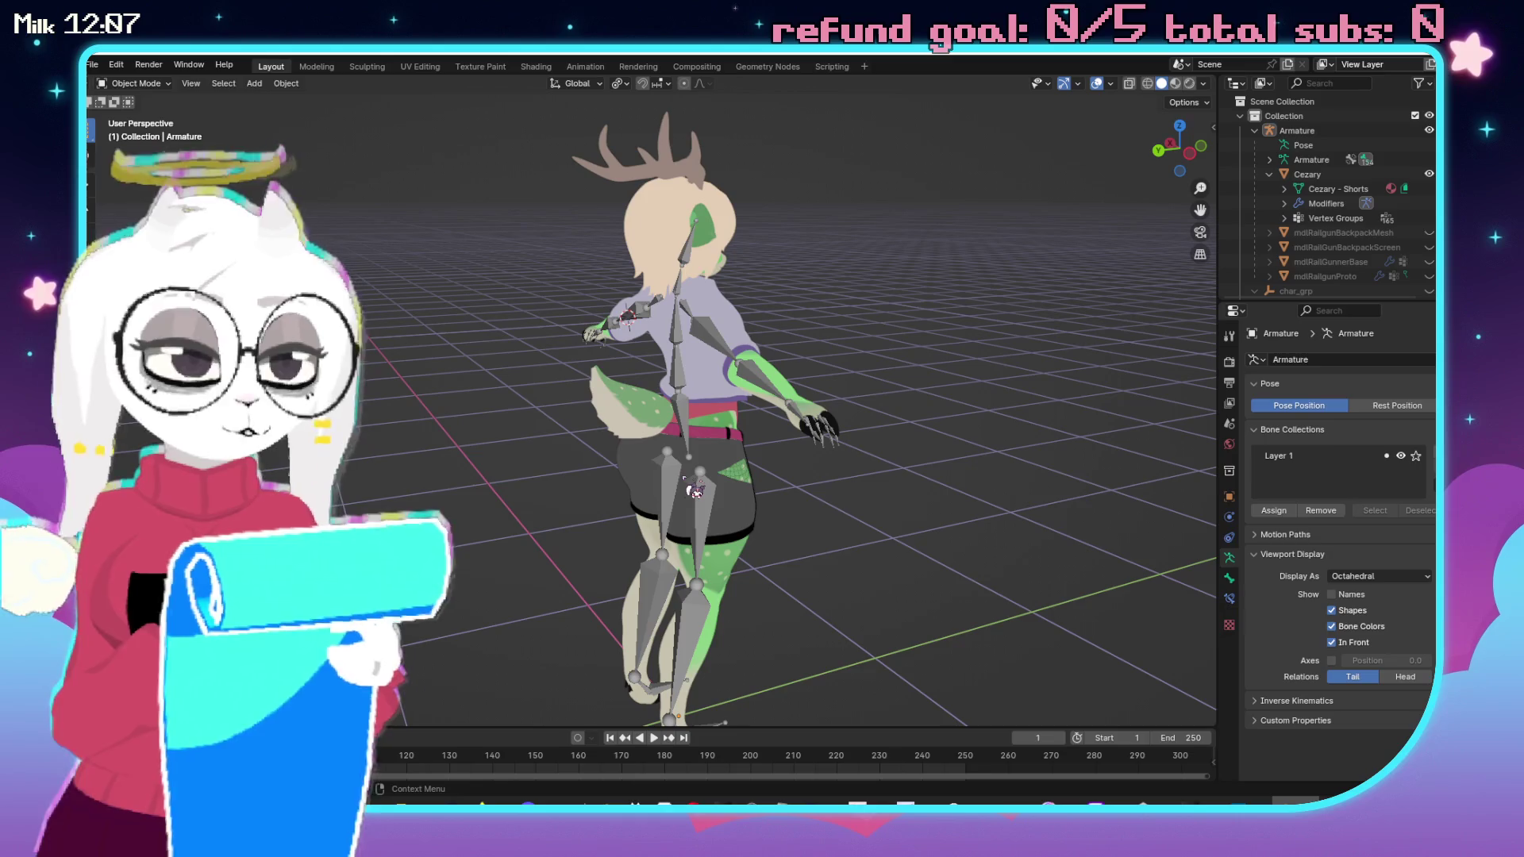
{"action": "key", "text": "alt+Tab"}
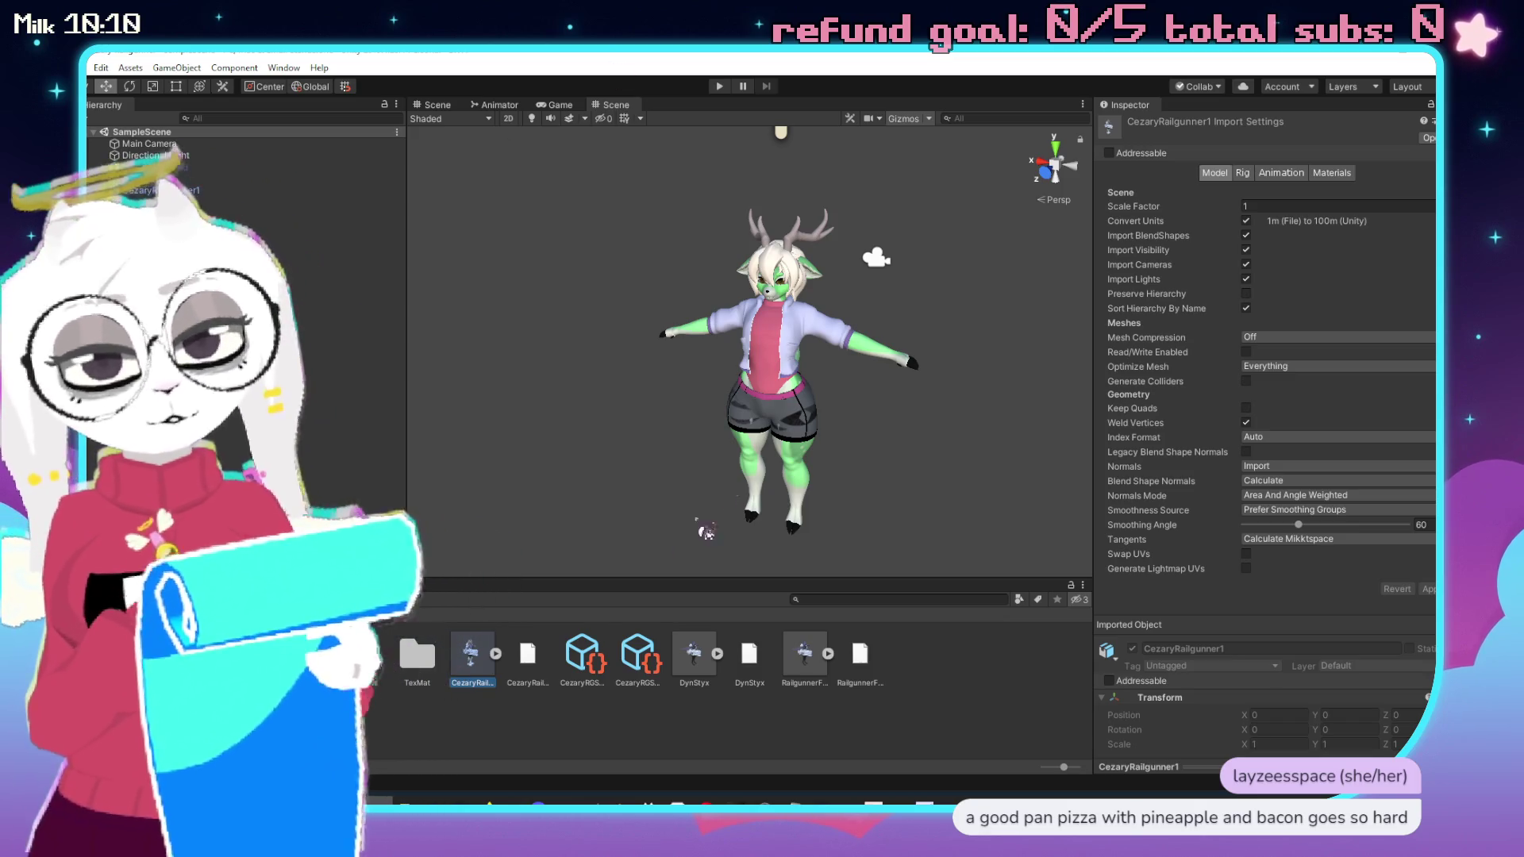
Select the CezaryRailgunner1 asset in the Project panel and open it in Blender.
{"action": "left_click", "coordinate": [979, 690]}
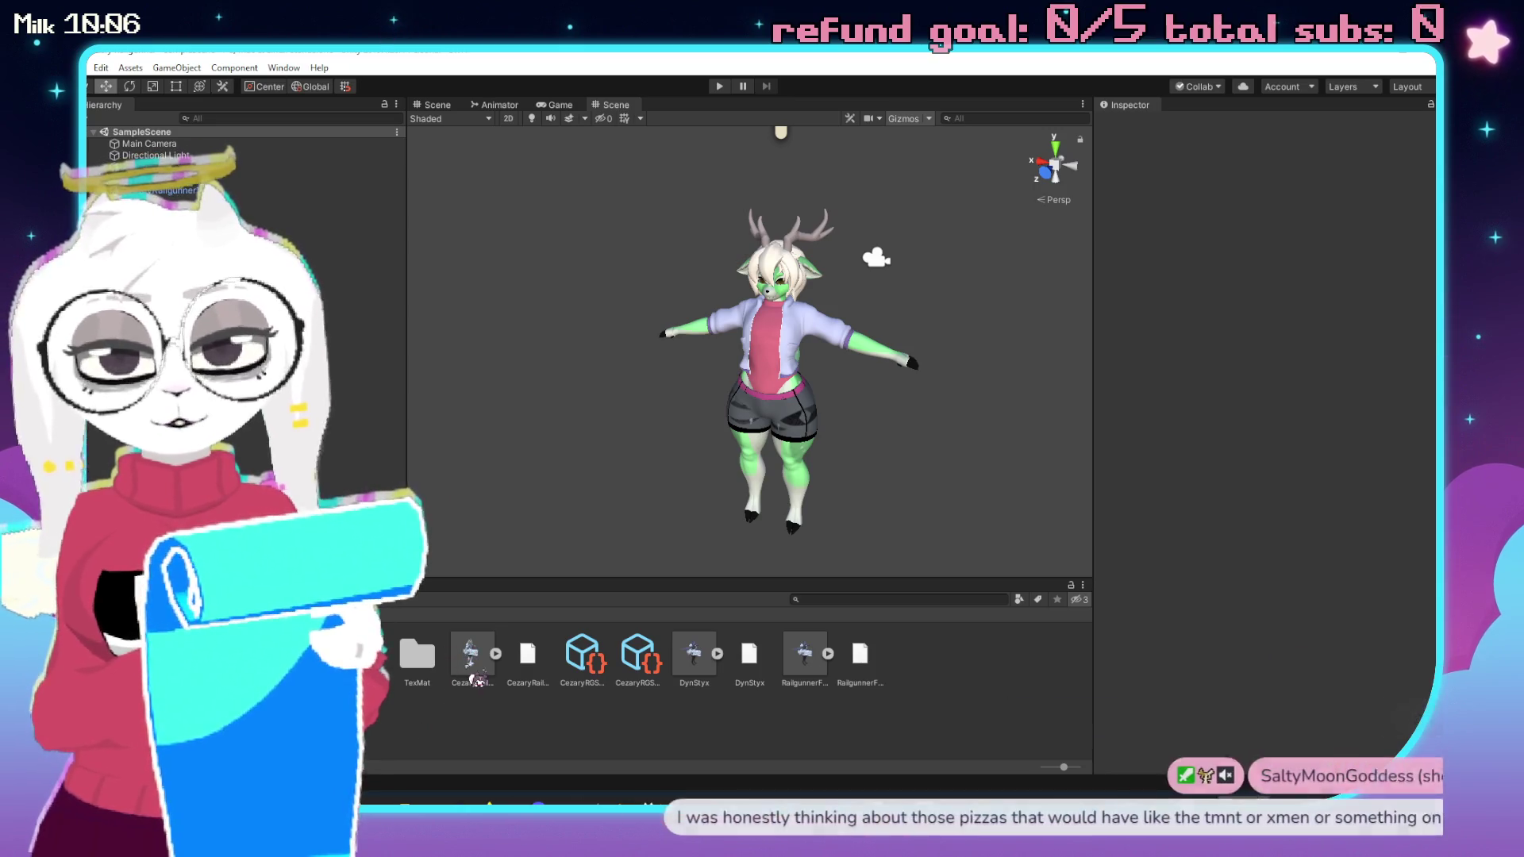
{"action": "left_click", "coordinate": [480, 675]}
{"action": "double_click", "coordinate": [480, 675]}
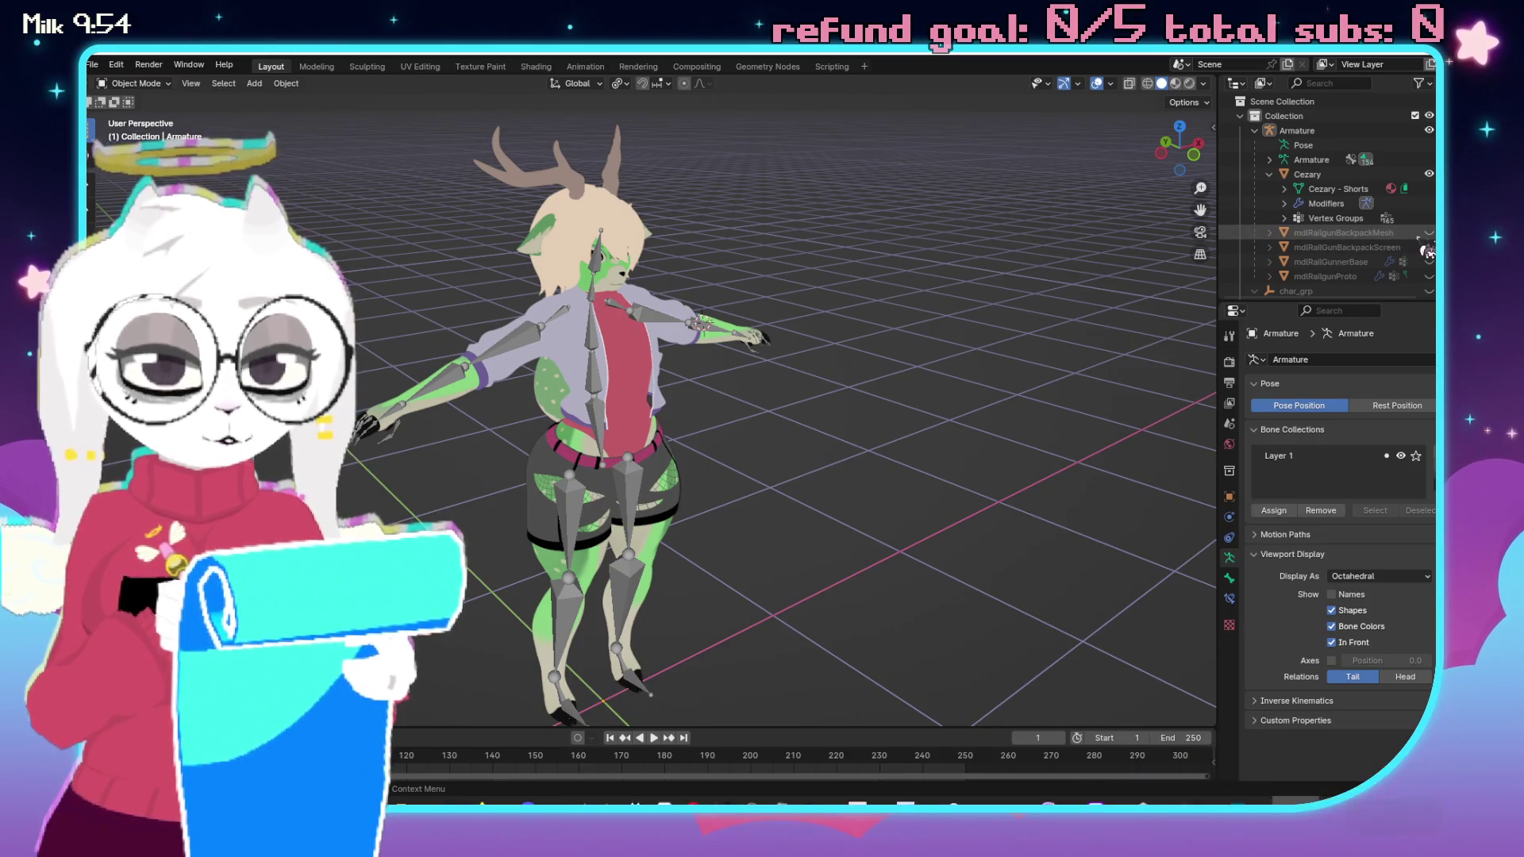
Select mdlRailgunBackpackMesh, enter Edit Mode, and deselect all its vertices.
{"action": "mouse_move", "coordinate": [830, 363]}
{"action": "left_mouse_down"}
{"action": "mouse_move", "coordinate": [714, 365]}
{"action": "mouse_move", "coordinate": [793, 365]}
{"action": "left_mouse_up"}
{"action": "left_click", "coordinate": [665, 389]}
{"action": "mouse_move", "coordinate": [667, 389]}
{"action": "left_mouse_down"}
{"action": "mouse_move", "coordinate": [865, 371]}
{"action": "mouse_move", "coordinate": [817, 412]}
{"action": "mouse_move", "coordinate": [506, 370]}
{"action": "mouse_move", "coordinate": [665, 343]}
{"action": "left_mouse_up"}
{"action": "key", "text": "Tab"}
{"action": "scroll", "coordinate": [793, 397], "scroll_direction": "up", "scroll_amount": 4}
{"action": "key", "text": "alt+a"}
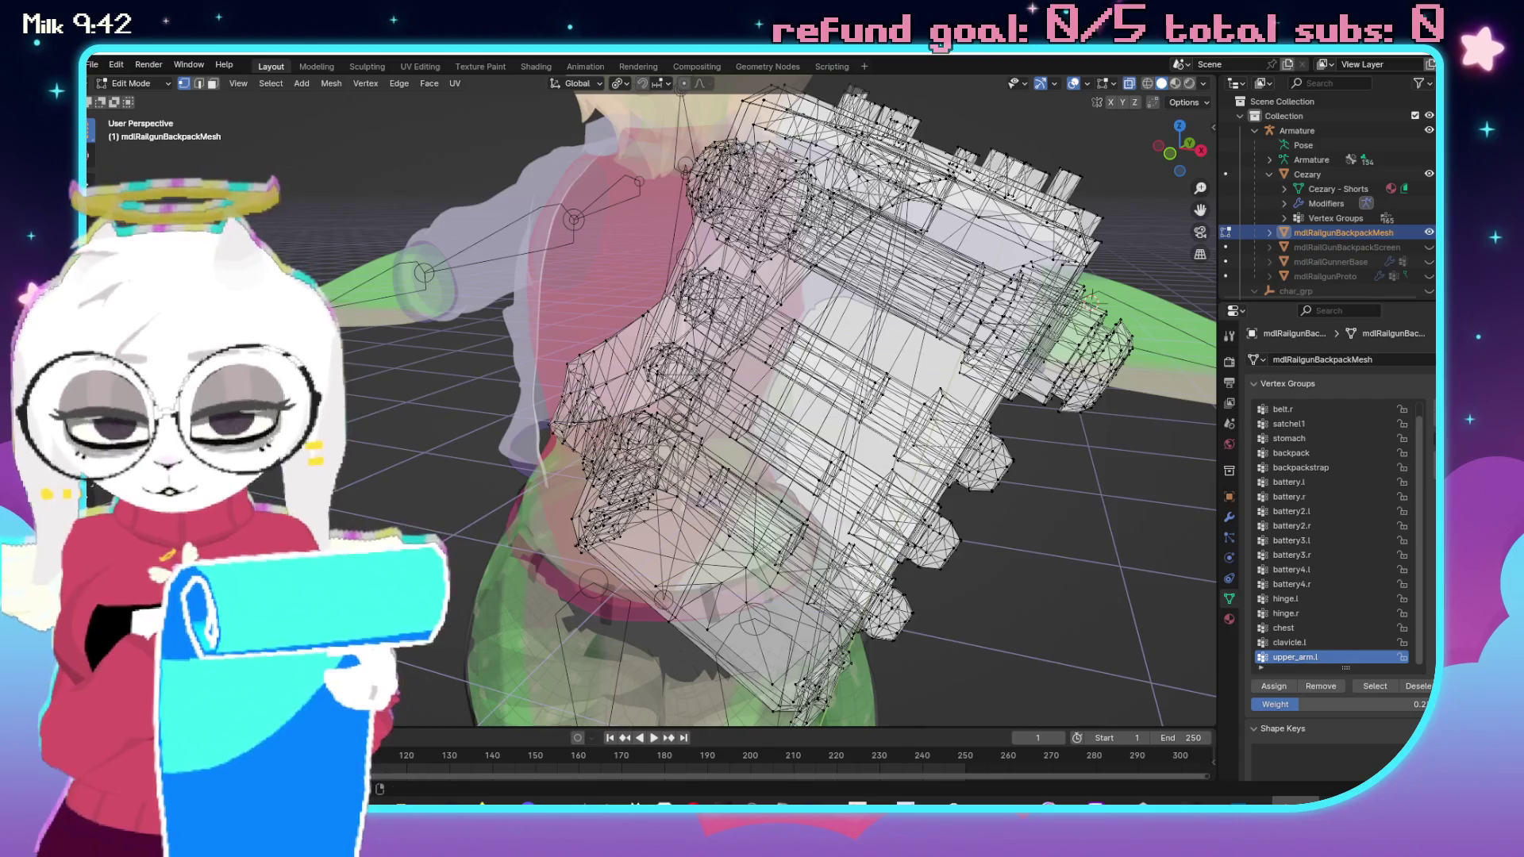
{"action": "scroll", "coordinate": [794, 396], "scroll_direction": "down", "scroll_amount": 4}
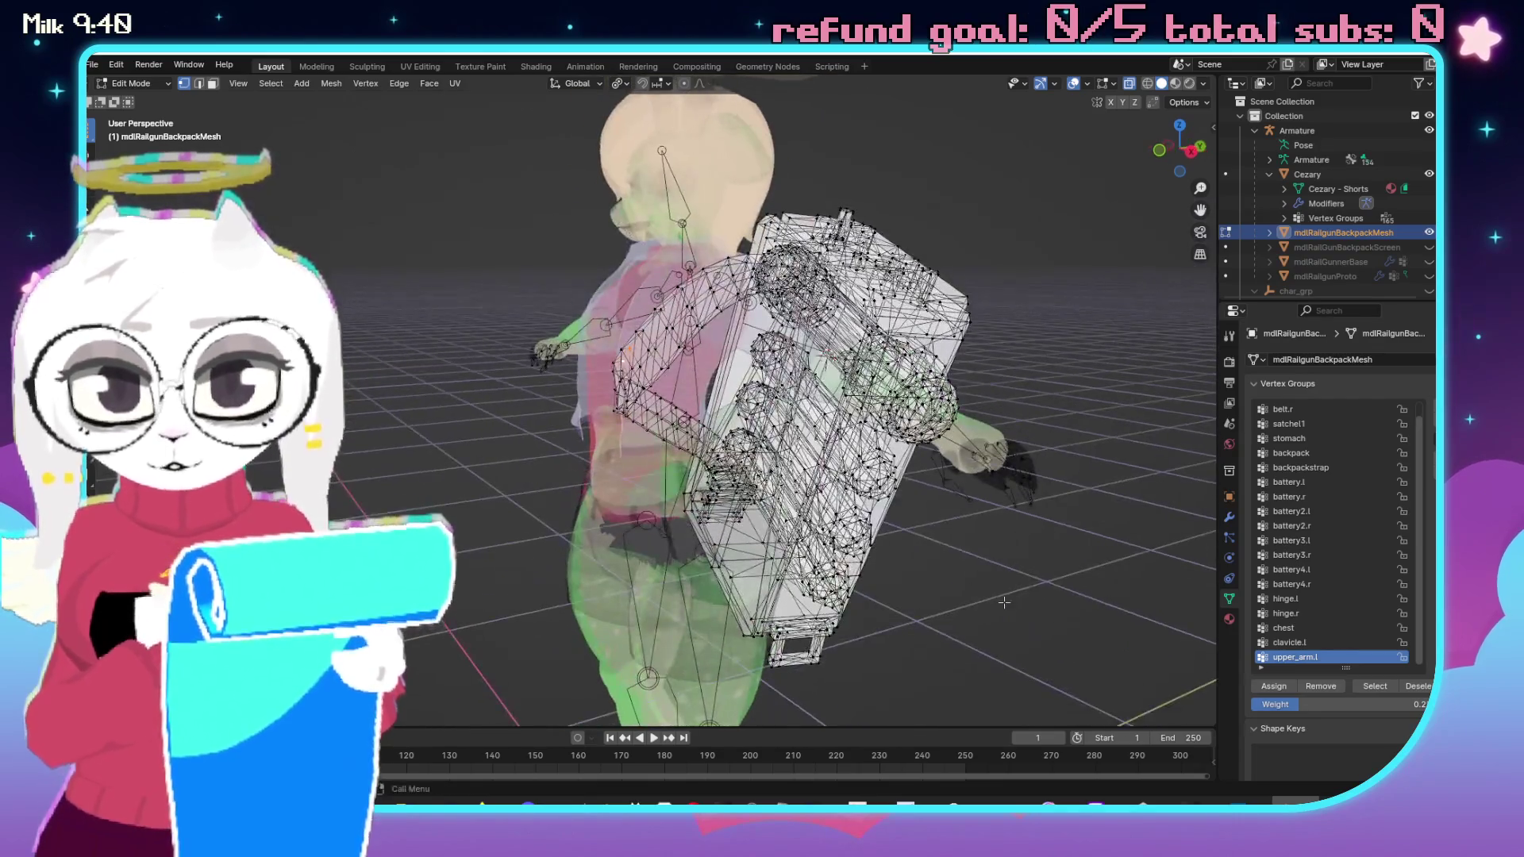
From a side view, box-select the backpack's rear half, grow it linked, then clear the selection.
{"action": "key", "text": "grave"}
{"action": "left_click", "coordinate": [970, 259]}
{"action": "left_click_drag", "start_coordinate": [935, 177], "coordinate": [805, 706]}
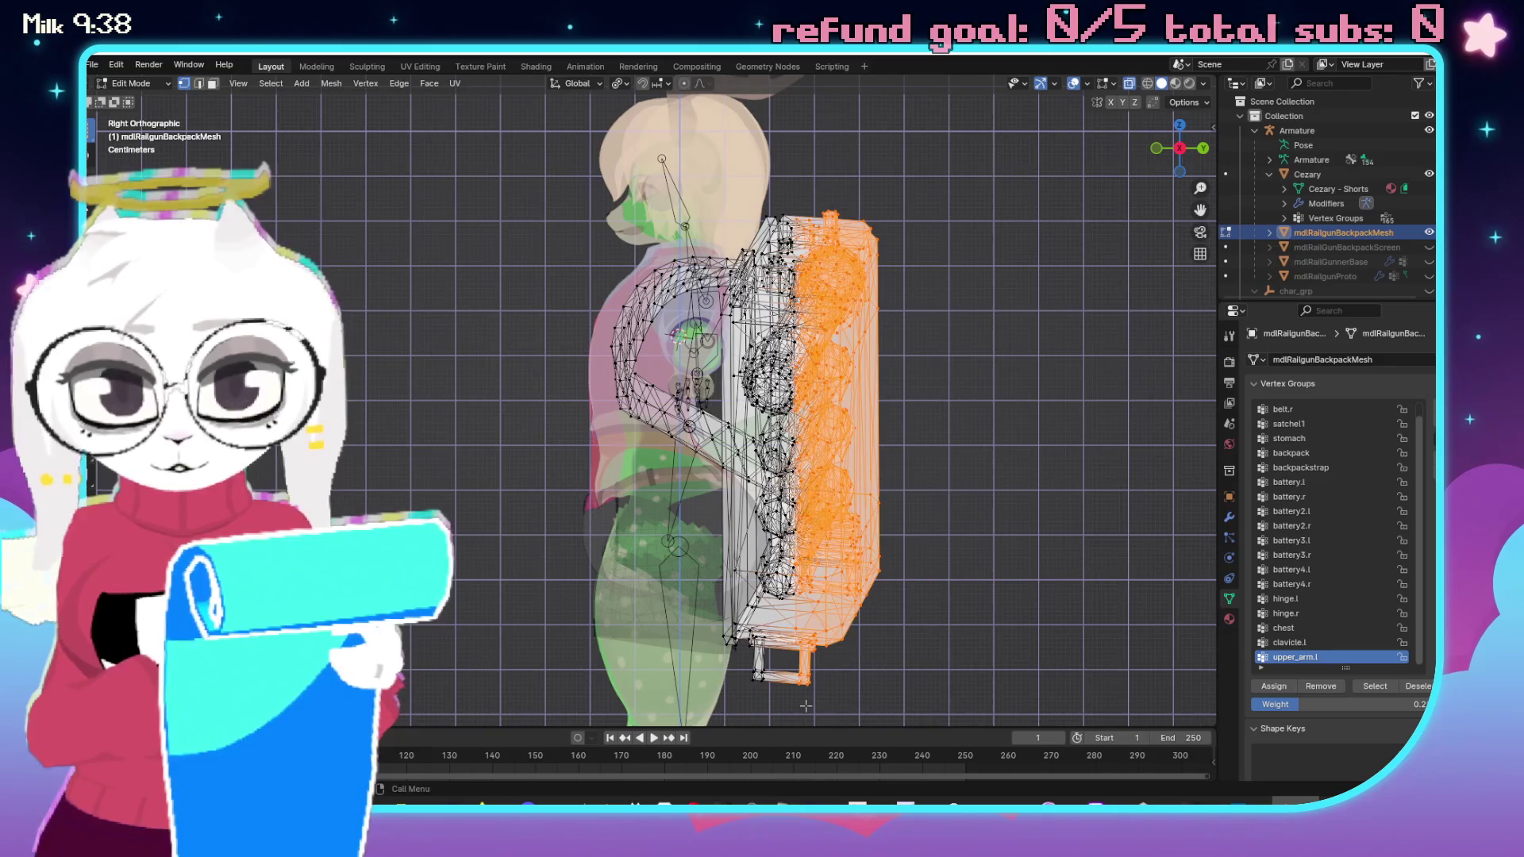
{"action": "key", "text": "ctrl+l"}
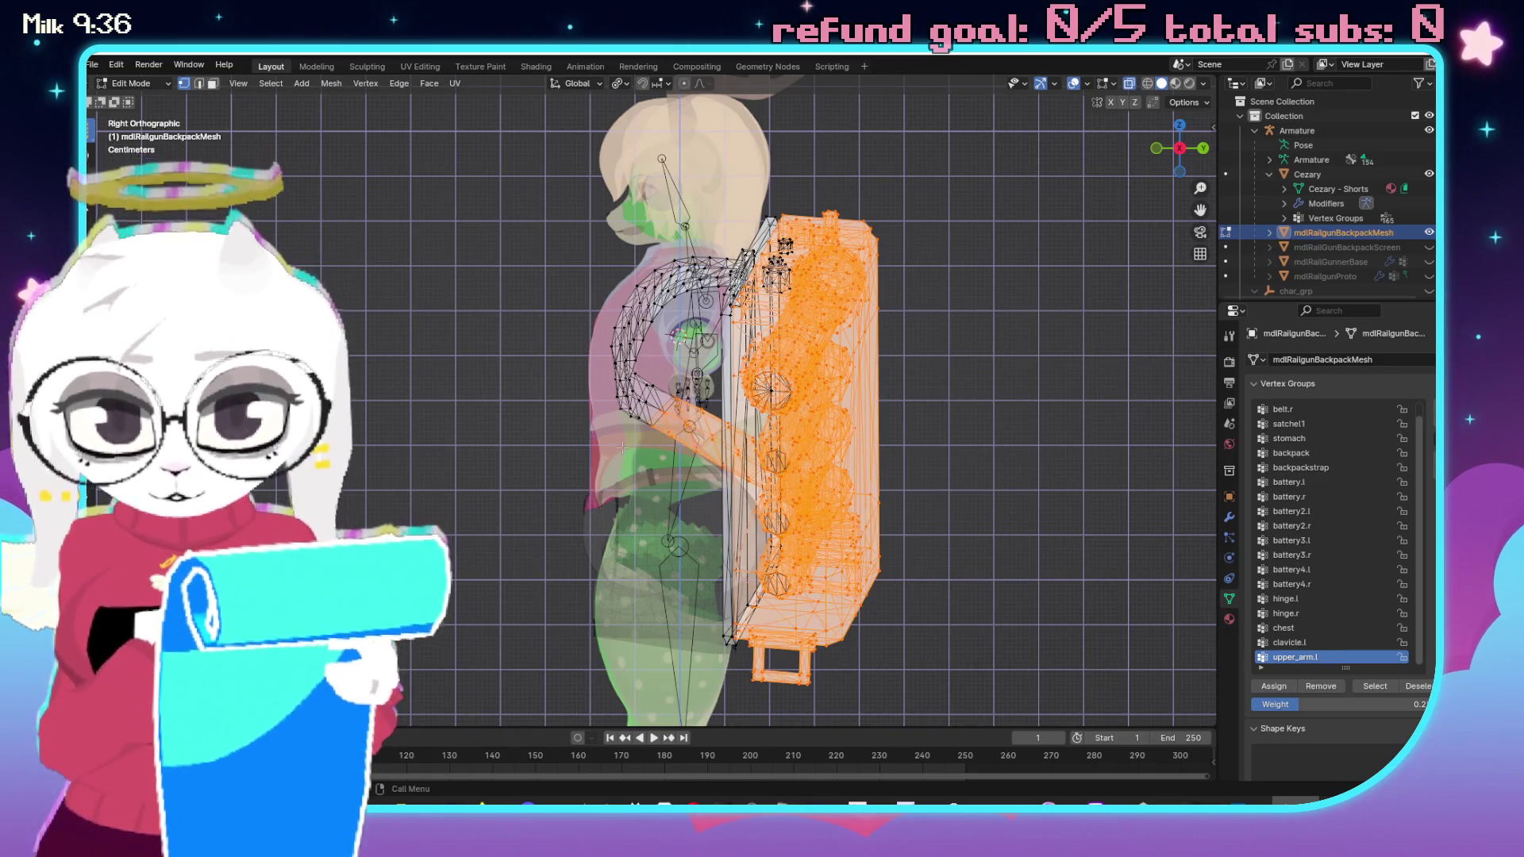
{"action": "scroll", "coordinate": [620, 442], "scroll_direction": "up", "scroll_amount": 5}
{"action": "left_click_drag", "start_coordinate": [620, 442], "coordinate": [897, 496]}
{"action": "key", "text": "alt+a"}
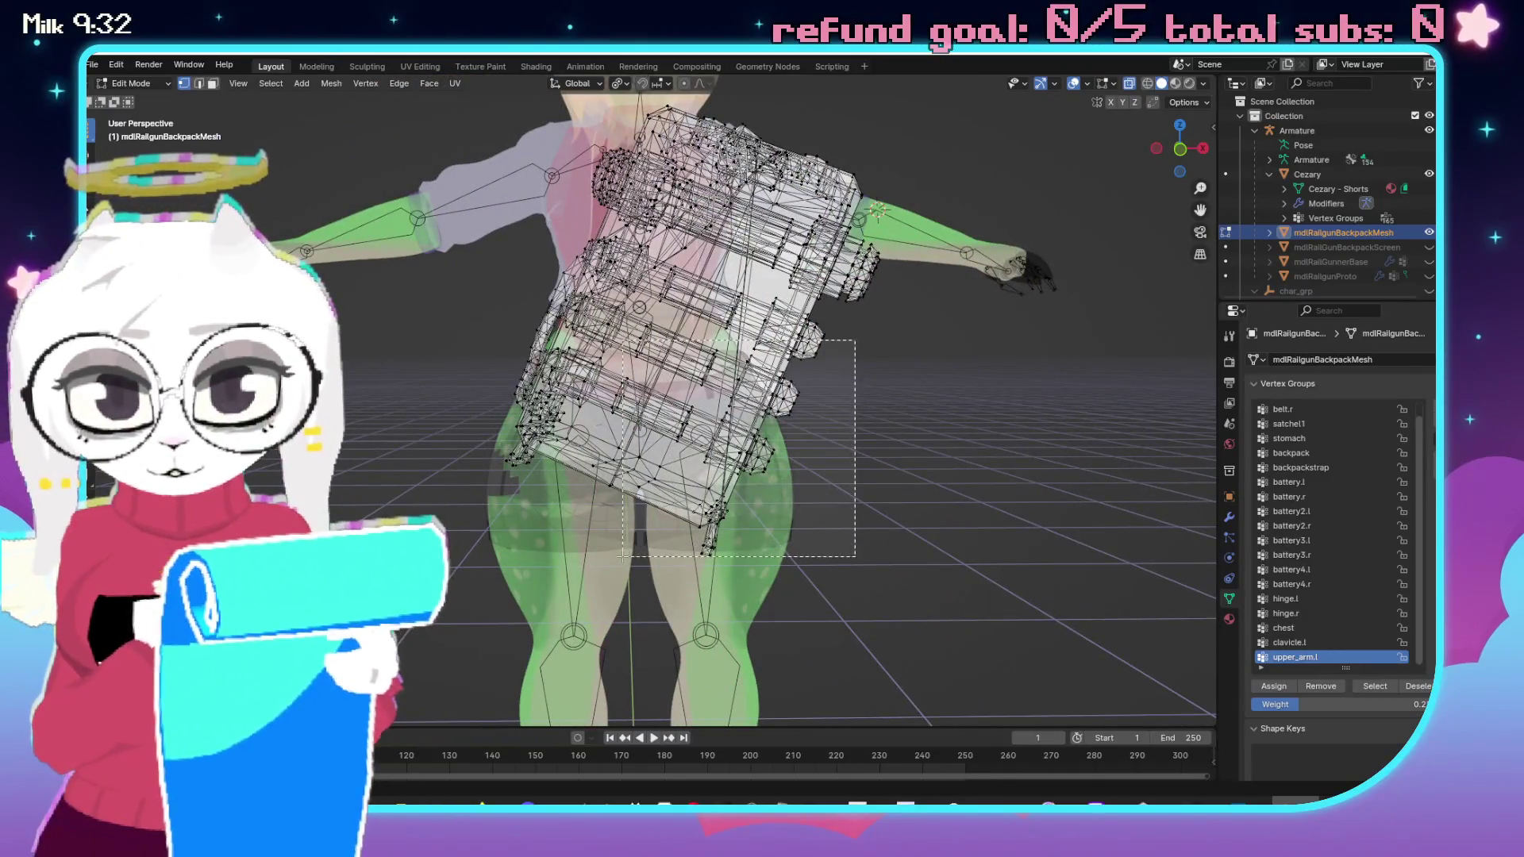
Hide the backpack's lower battery section.
{"action": "key", "text": "l"}
{"action": "key", "text": "h"}
{"action": "left_click_drag", "start_coordinate": [945, 459], "coordinate": [900, 264]}
Box-select the backpack cylinders, extend to linked geometry and hide them.
{"action": "mouse_move", "coordinate": [804, 233]}
{"action": "left_mouse_down"}
{"action": "mouse_move", "coordinate": [918, 382]}
{"action": "mouse_move", "coordinate": [954, 394]}
{"action": "left_mouse_up"}
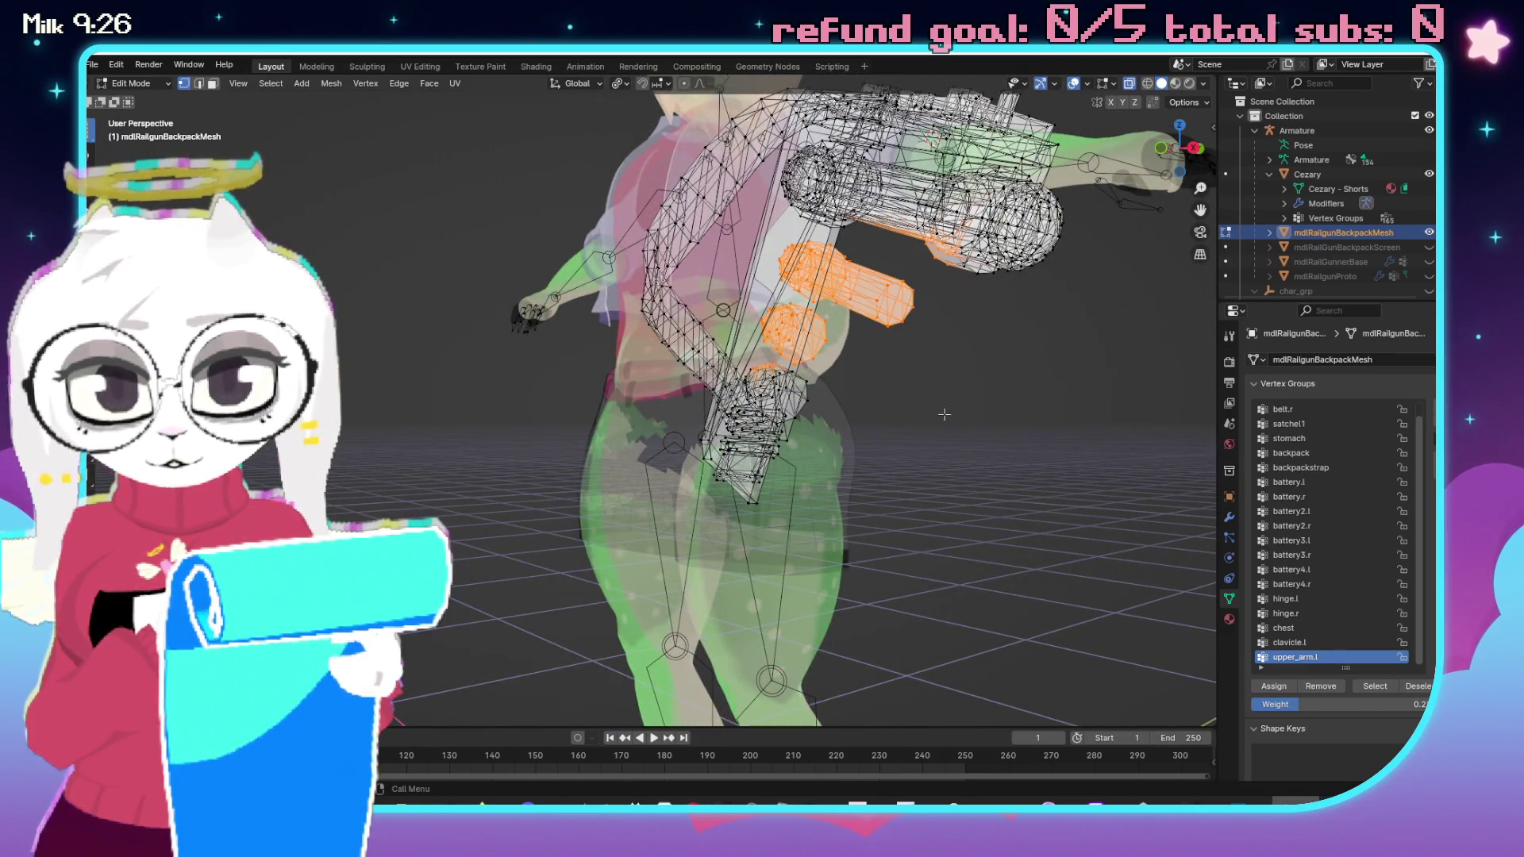
{"action": "key", "text": "ctrl+l"}
{"action": "key", "text": "h"}
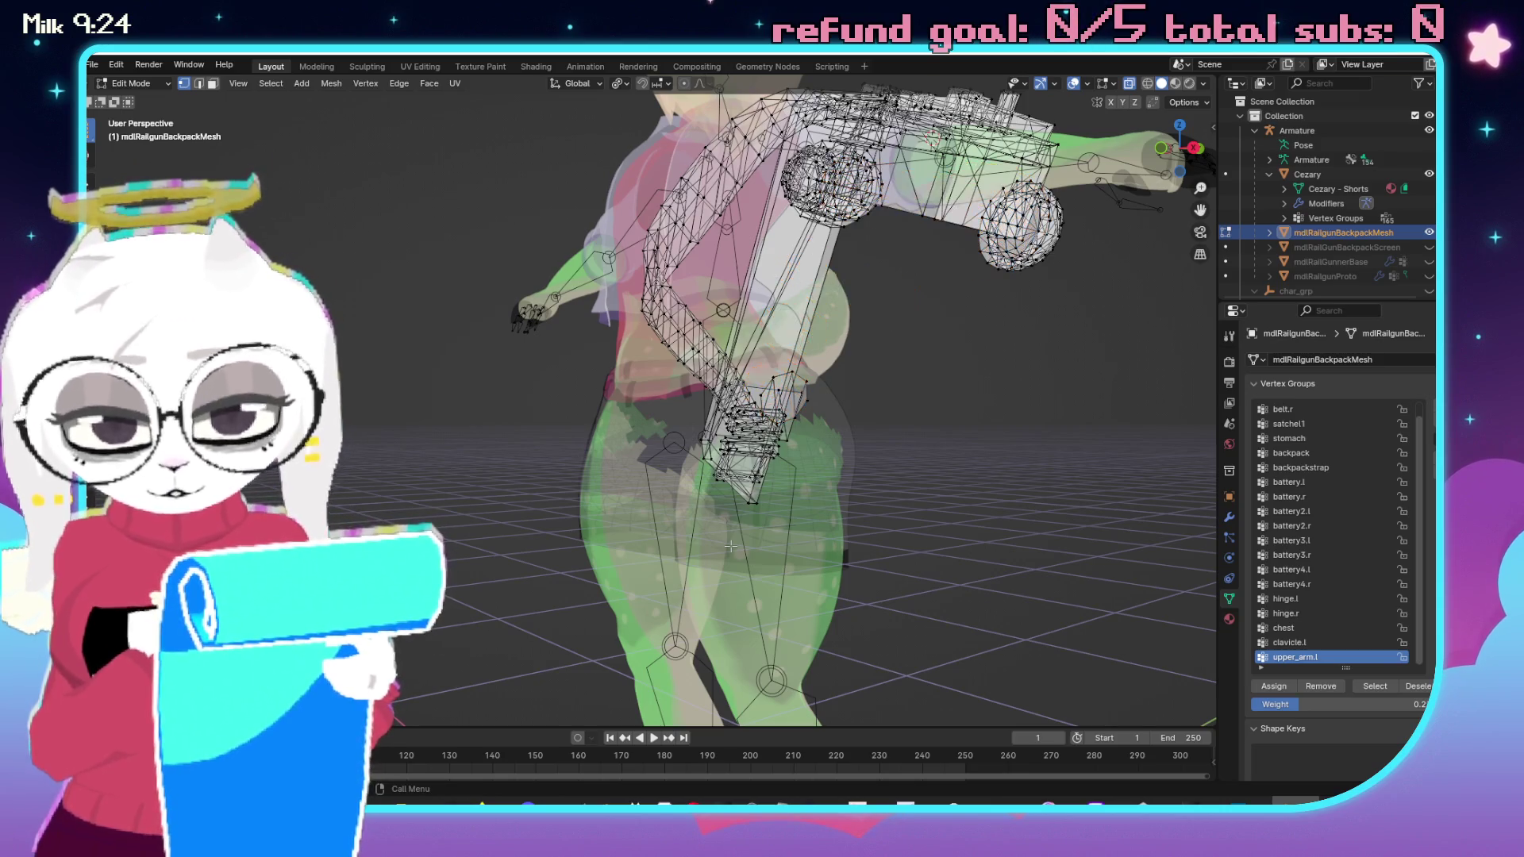
{"action": "scroll", "coordinate": [811, 353], "scroll_direction": "up", "scroll_amount": 2}
Select the linked box at the strap's lower end and hide it.
{"action": "key", "text": "l"}
{"action": "left_click_drag", "start_coordinate": [849, 327], "coordinate": [937, 432]}
{"action": "key", "text": "ctrl+l"}
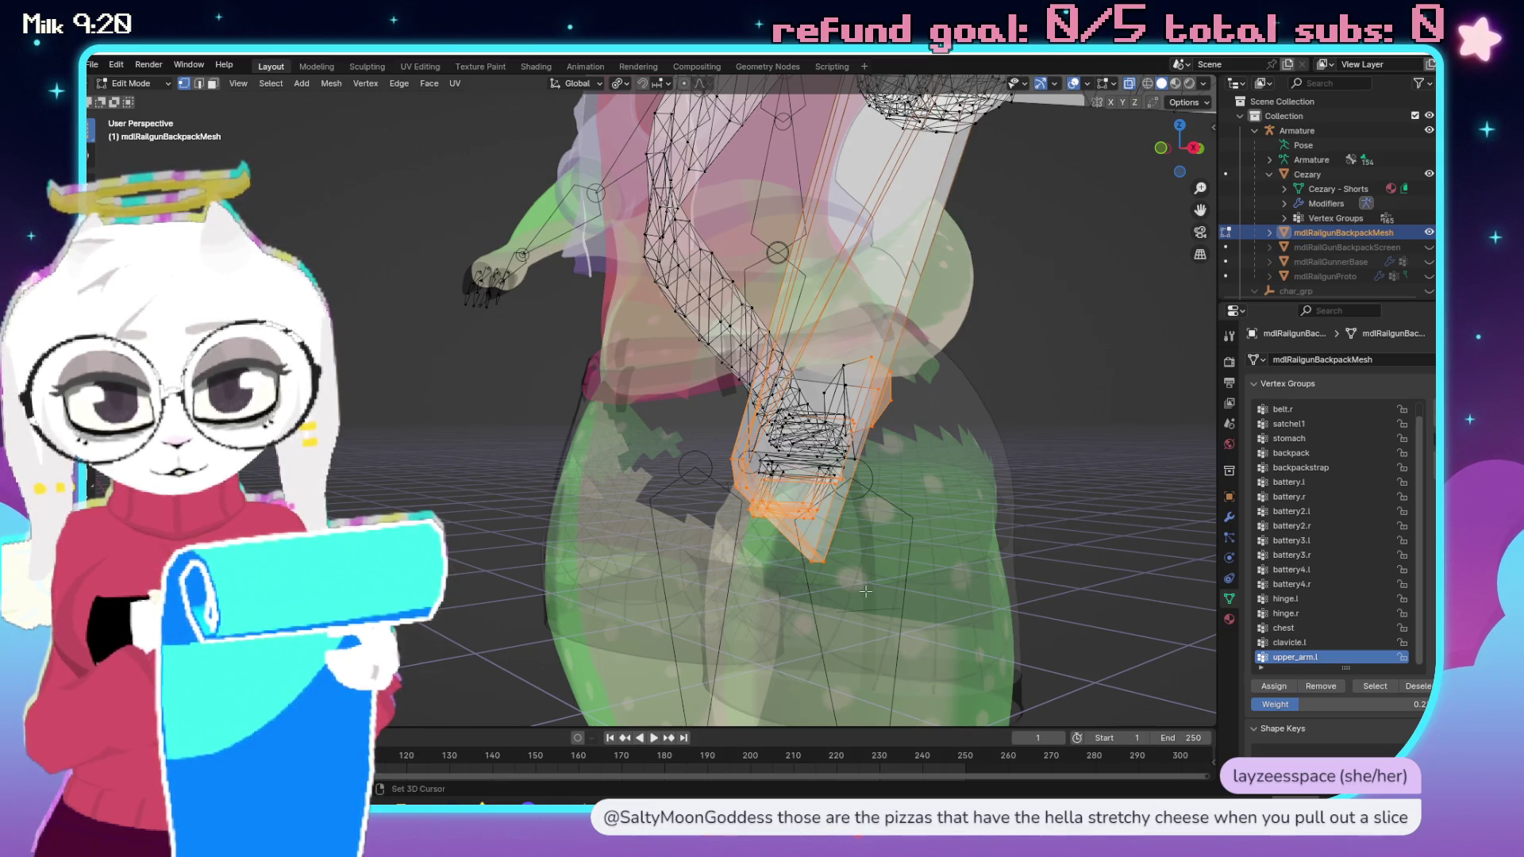
{"action": "key", "text": "h"}
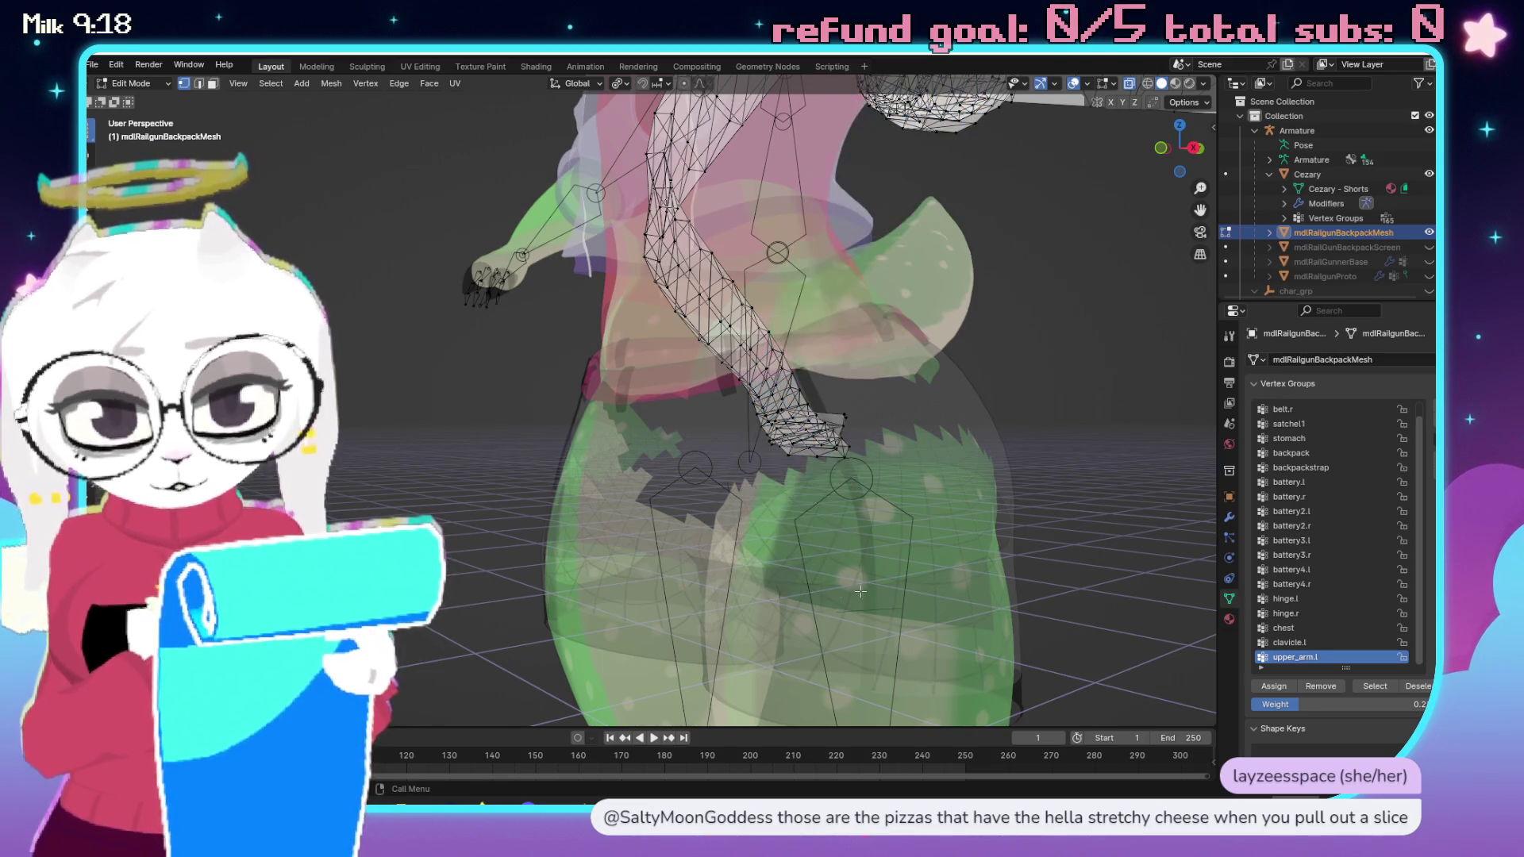
Briefly reveal the hidden backpack geometry, then hide it again.
{"action": "scroll", "coordinate": [861, 385], "scroll_direction": "down", "scroll_amount": 3}
{"action": "mouse_move", "coordinate": [862, 386]}
{"action": "left_mouse_down"}
{"action": "mouse_move", "coordinate": [912, 342]}
{"action": "mouse_move", "coordinate": [948, 337]}
{"action": "left_mouse_up"}
{"action": "mouse_move", "coordinate": [961, 281]}
{"action": "left_mouse_down"}
{"action": "mouse_move", "coordinate": [796, 540]}
{"action": "mouse_move", "coordinate": [962, 250]}
{"action": "mouse_move", "coordinate": [828, 474]}
{"action": "mouse_move", "coordinate": [790, 479]}
{"action": "mouse_move", "coordinate": [920, 413]}
{"action": "mouse_move", "coordinate": [786, 383]}
{"action": "left_mouse_up"}
{"action": "key", "text": "alt+h"}
{"action": "key", "text": "h"}
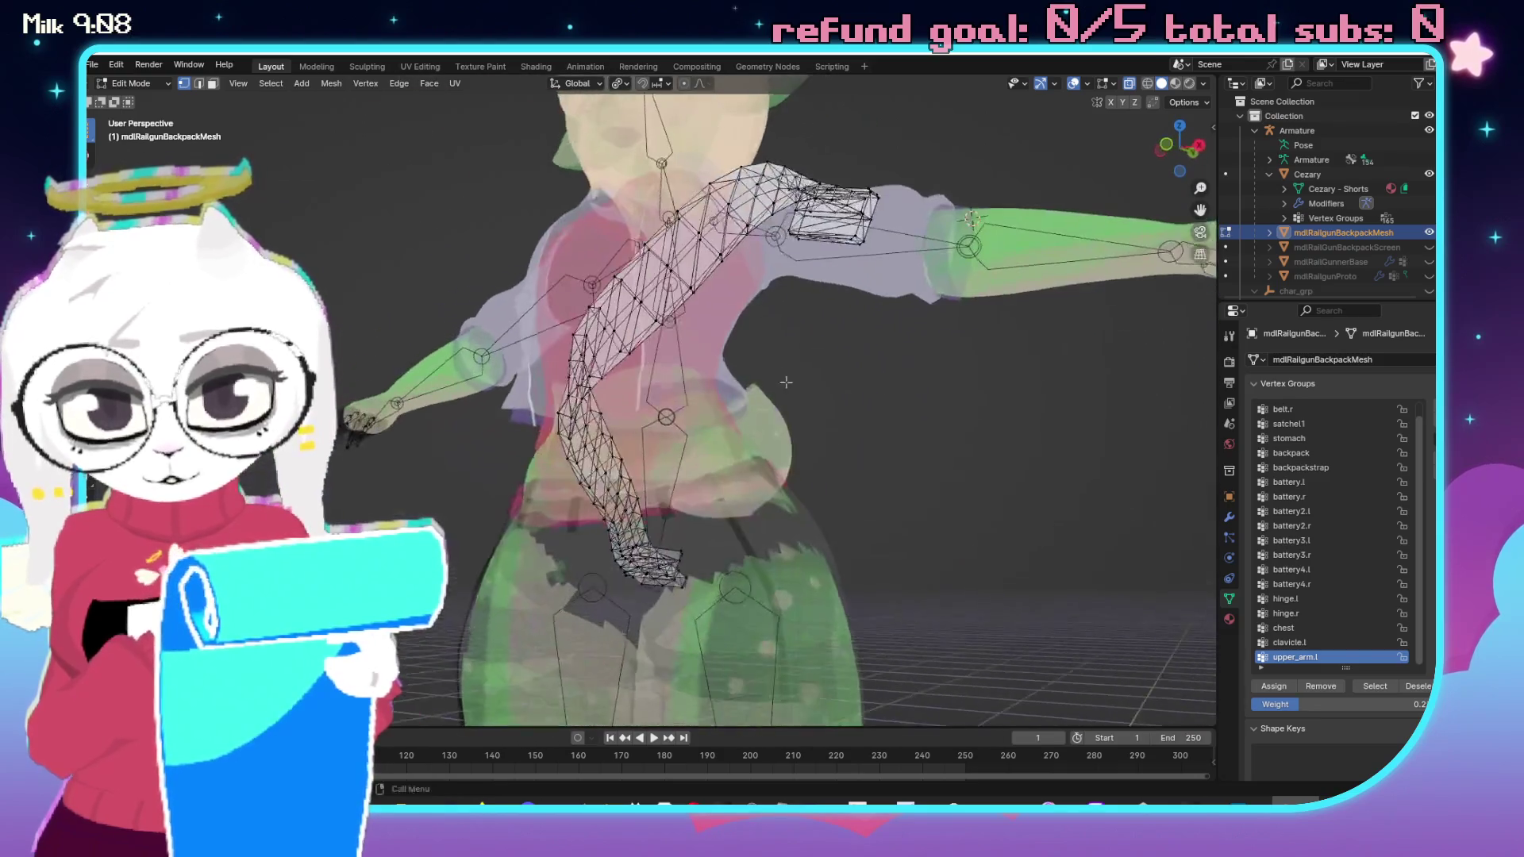
Select the strap's middle vertices and set proportional falloff to Smooth.
{"action": "left_click_drag", "start_coordinate": [639, 373], "coordinate": [761, 373]}
{"action": "scroll", "coordinate": [878, 479], "scroll_direction": "up", "scroll_amount": 2}
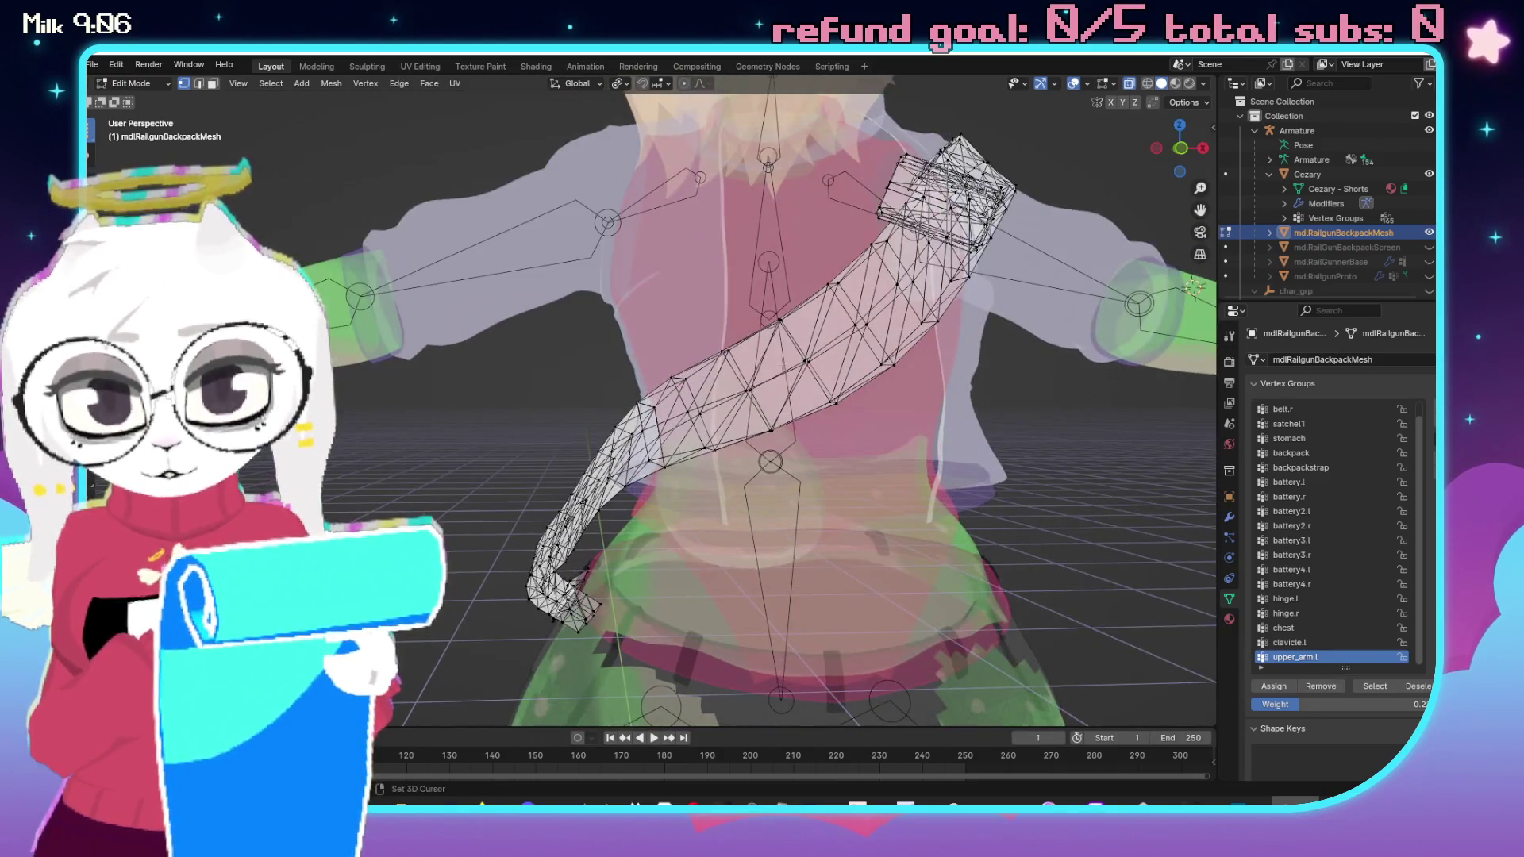
{"action": "left_click", "coordinate": [780, 349], "text": "alt+shift"}
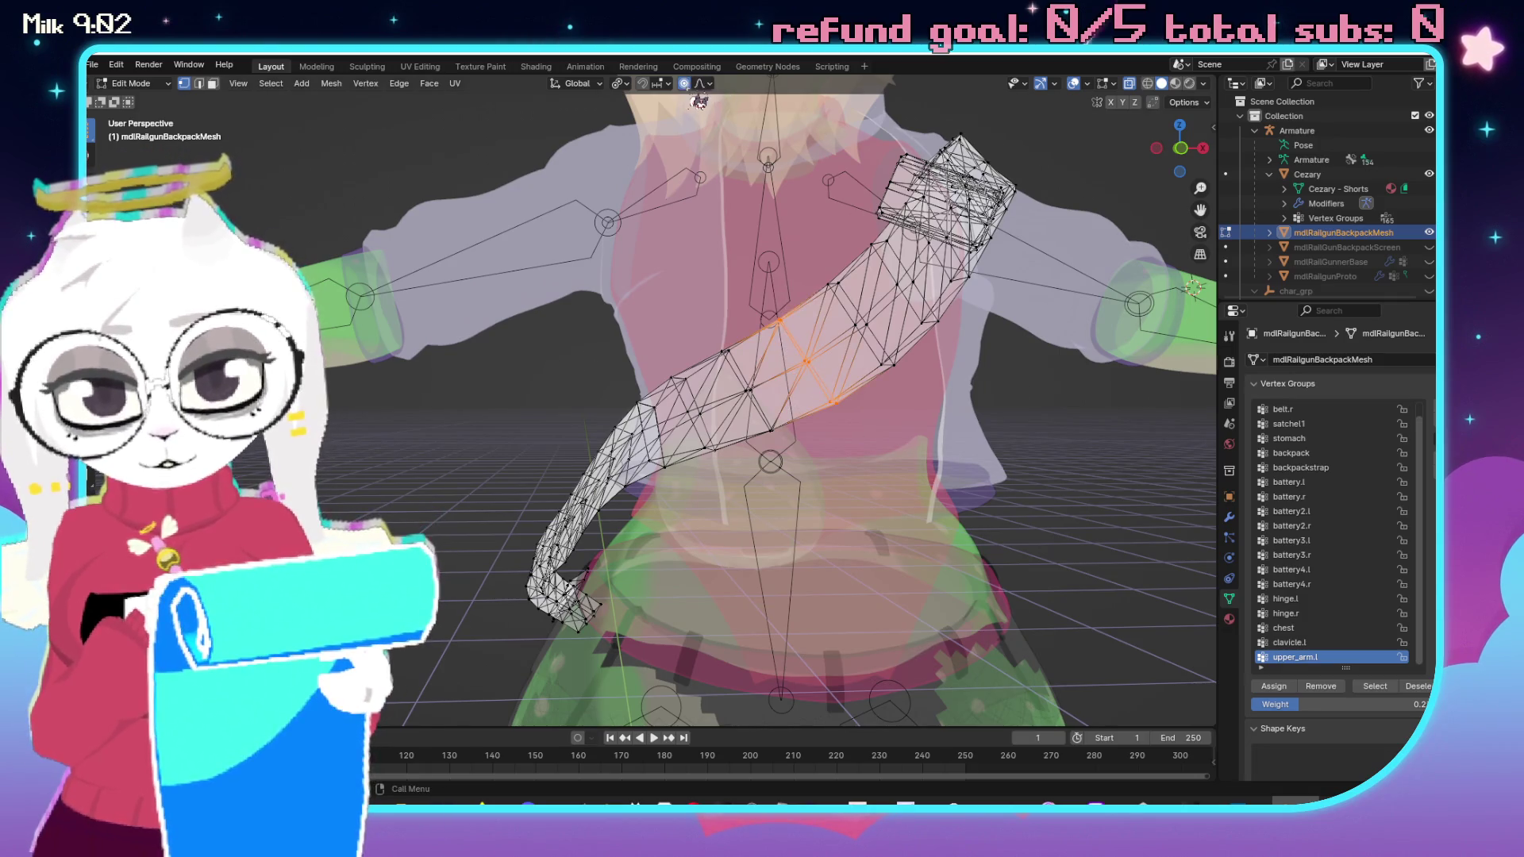
{"action": "left_click", "coordinate": [703, 84]}
{"action": "scroll", "coordinate": [794, 396], "scroll_direction": "down", "scroll_amount": 5}
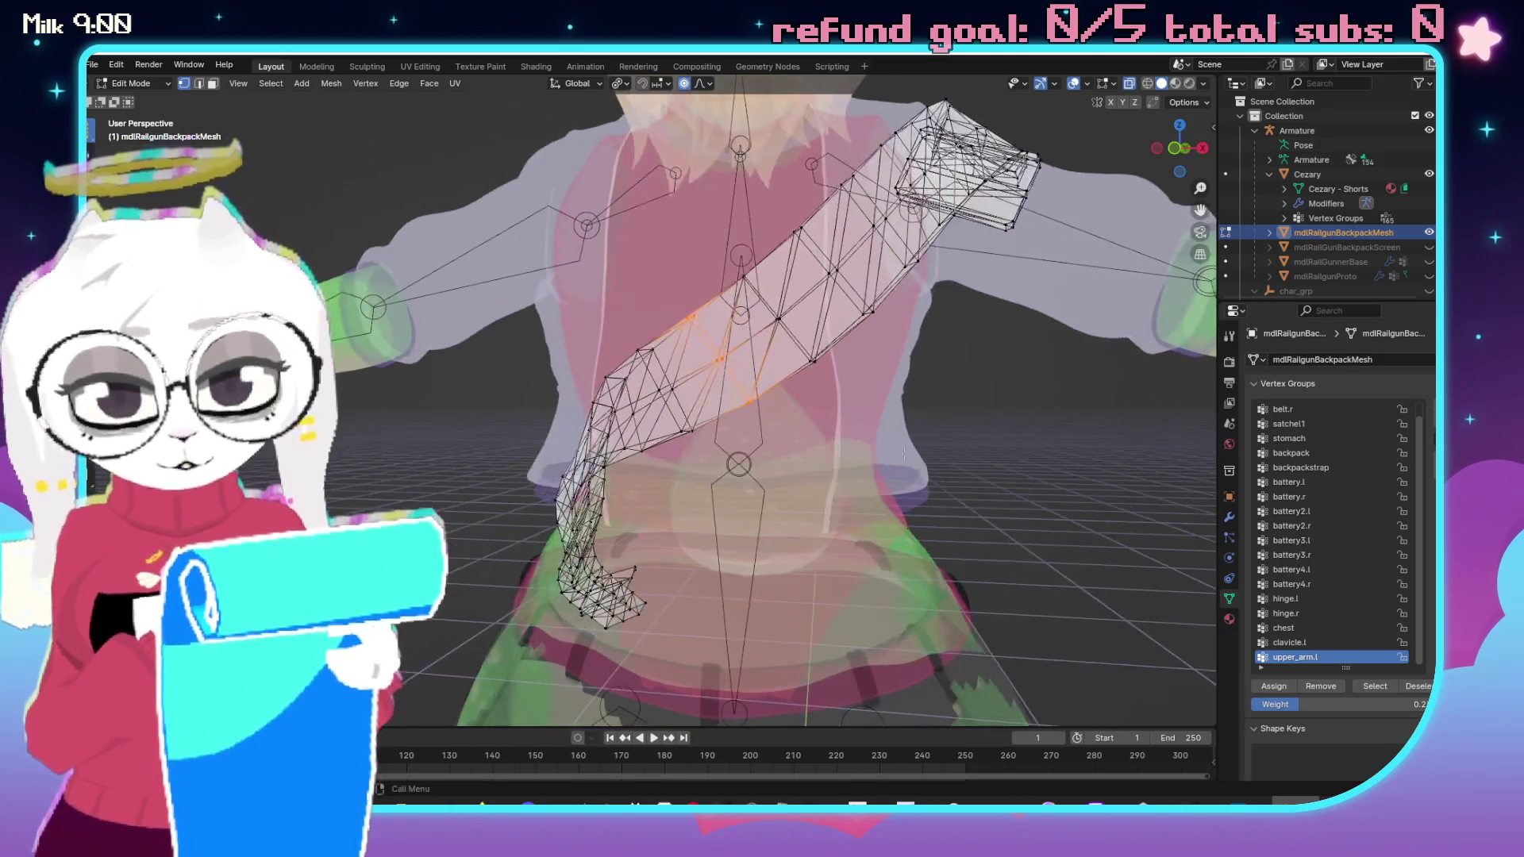
Move the selected strap vertices along the global Y axis with a resized falloff.
{"action": "left_click_drag", "start_coordinate": [715, 462], "coordinate": [813, 462]}
{"action": "key", "text": "g"}
{"action": "key", "text": "y"}
{"action": "scroll", "coordinate": [805, 473], "scroll_direction": "up", "scroll_amount": 5}
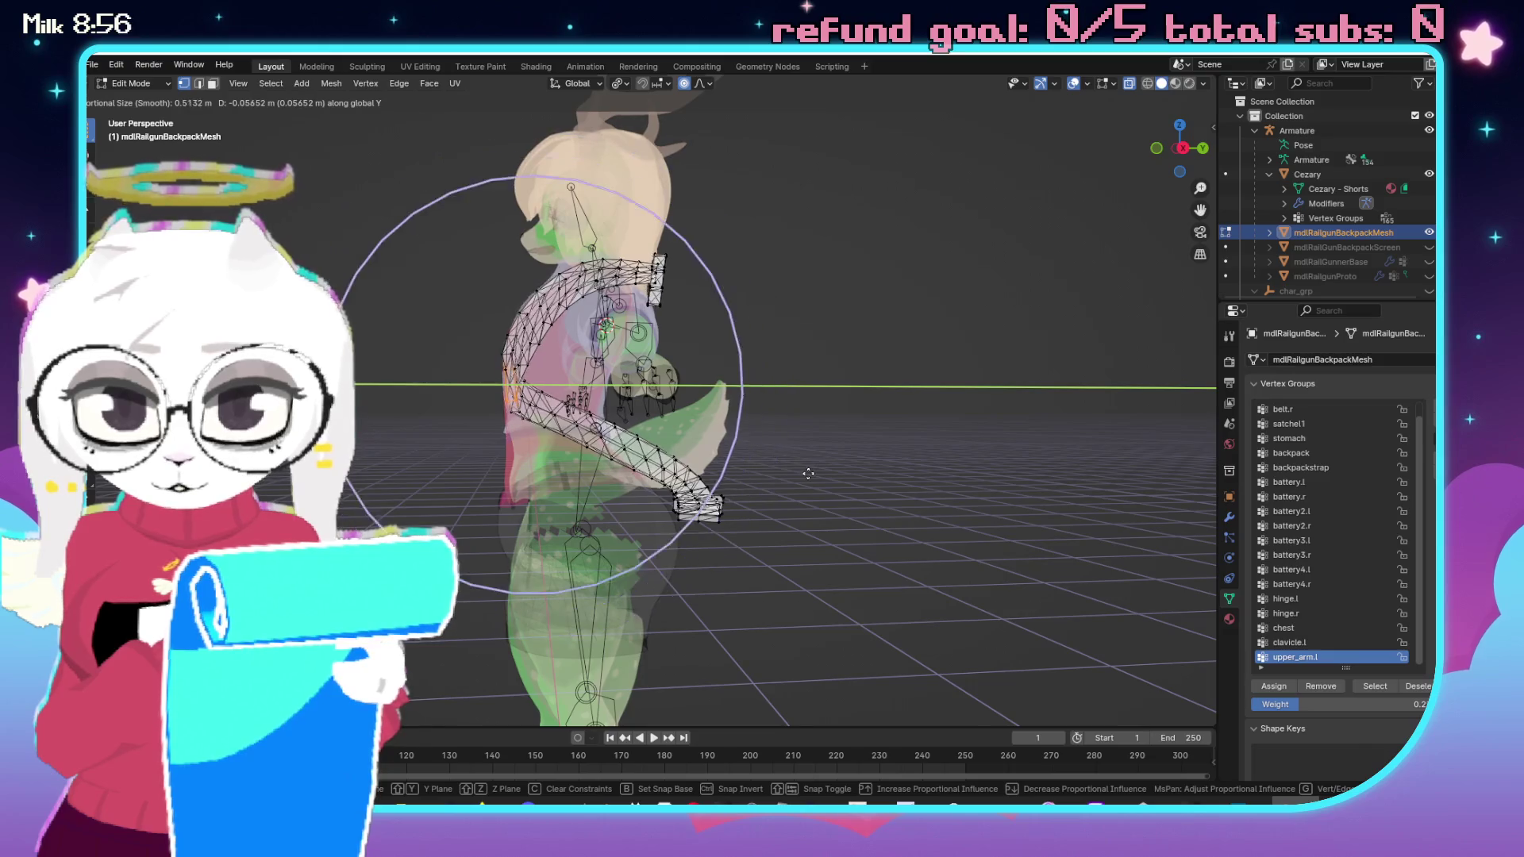
{"action": "mouse_move", "coordinate": [795, 471]}
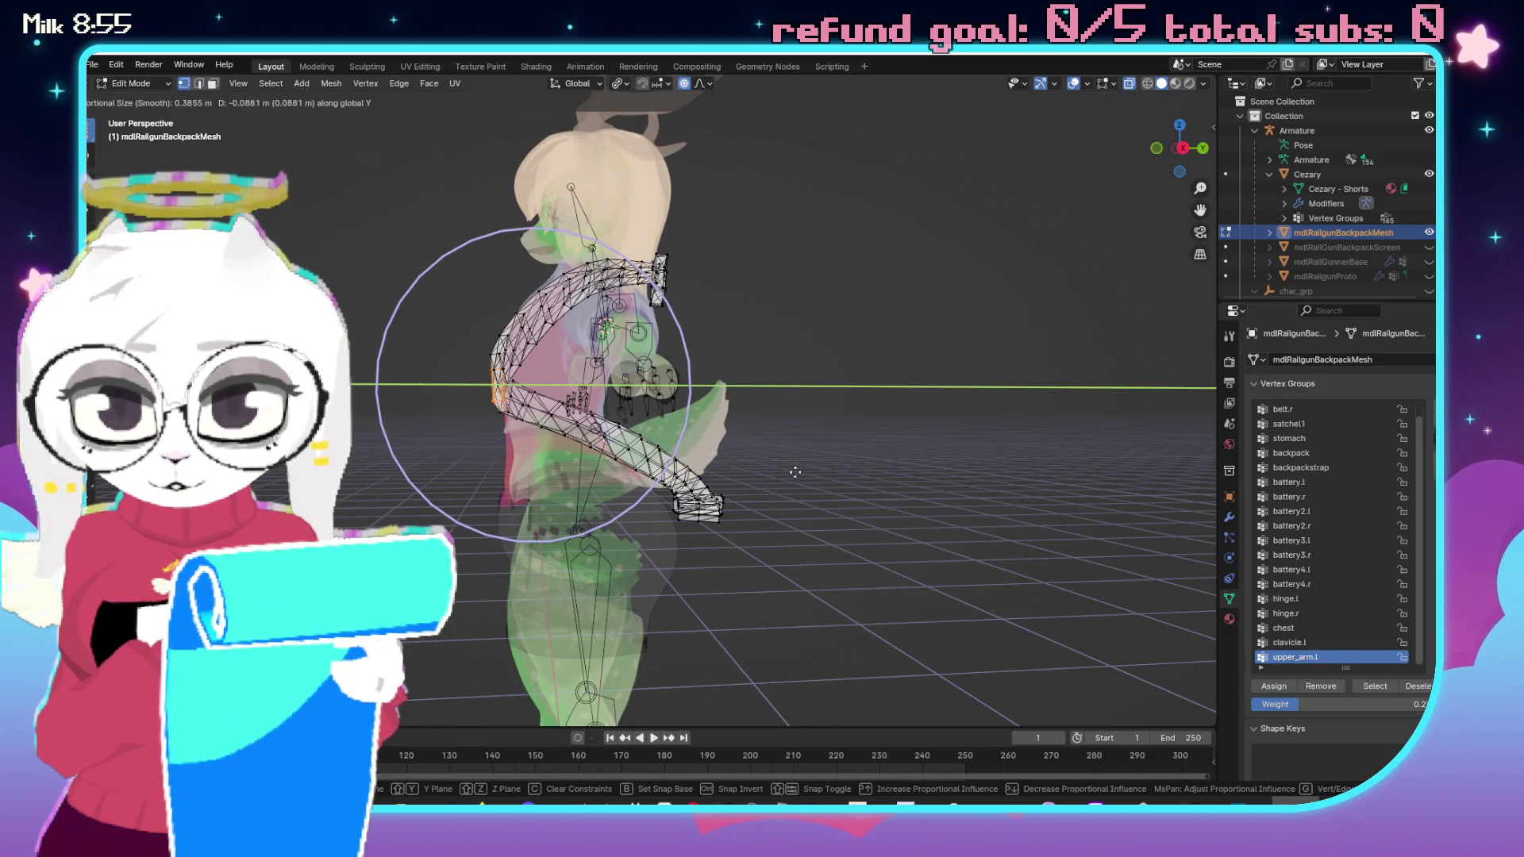
{"action": "left_click", "coordinate": [794, 471]}
Check the strap fit from front and behind with X-ray toggled, cancelling a trial move.
{"action": "mouse_move", "coordinate": [577, 360]}
{"action": "left_mouse_down"}
{"action": "mouse_move", "coordinate": [811, 331]}
{"action": "mouse_move", "coordinate": [735, 392]}
{"action": "left_mouse_up"}
{"action": "key", "text": "alt+z"}
{"action": "scroll", "coordinate": [774, 361], "scroll_direction": "up", "scroll_amount": 5}
{"action": "key", "text": "alt+z"}
{"action": "left_click_drag", "start_coordinate": [609, 440], "coordinate": [778, 428]}
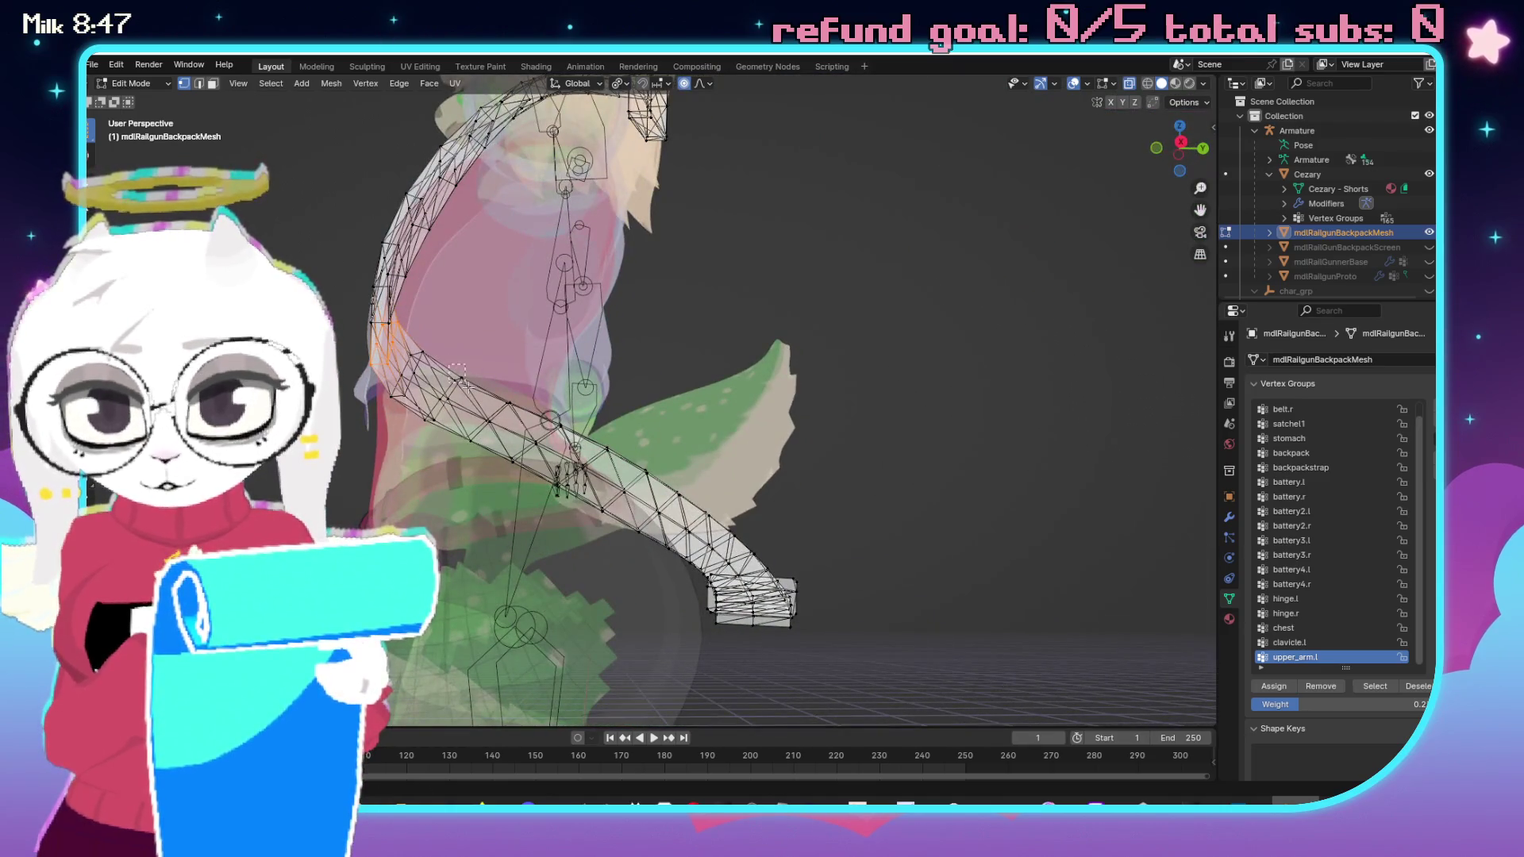
{"action": "mouse_move", "coordinate": [458, 475]}
{"action": "left_mouse_down"}
{"action": "mouse_move", "coordinate": [629, 575]}
{"action": "mouse_move", "coordinate": [682, 587]}
{"action": "mouse_move", "coordinate": [646, 586]}
{"action": "mouse_move", "coordinate": [706, 583]}
{"action": "left_mouse_up"}
{"action": "key", "text": "alt+z"}
{"action": "key", "text": "g"}
{"action": "key", "text": "Escape"}
Inspect the strap from both back sides and begin another proportional move.
{"action": "scroll", "coordinate": [546, 391], "scroll_direction": "up", "scroll_amount": 2}
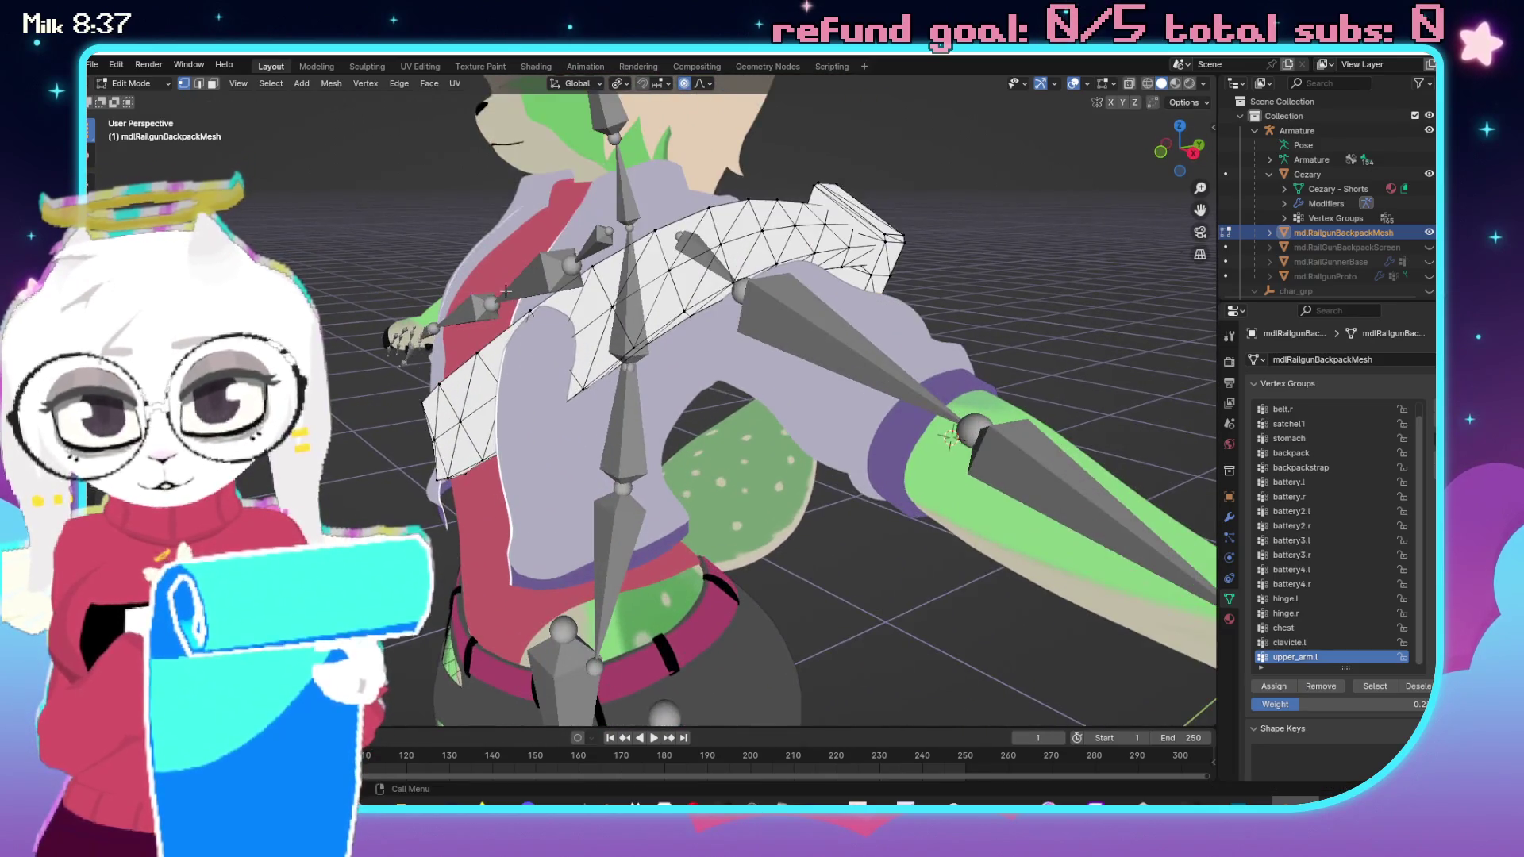
{"action": "key", "text": "alt+z"}
{"action": "left_click_drag", "start_coordinate": [636, 487], "coordinate": [342, 318]}
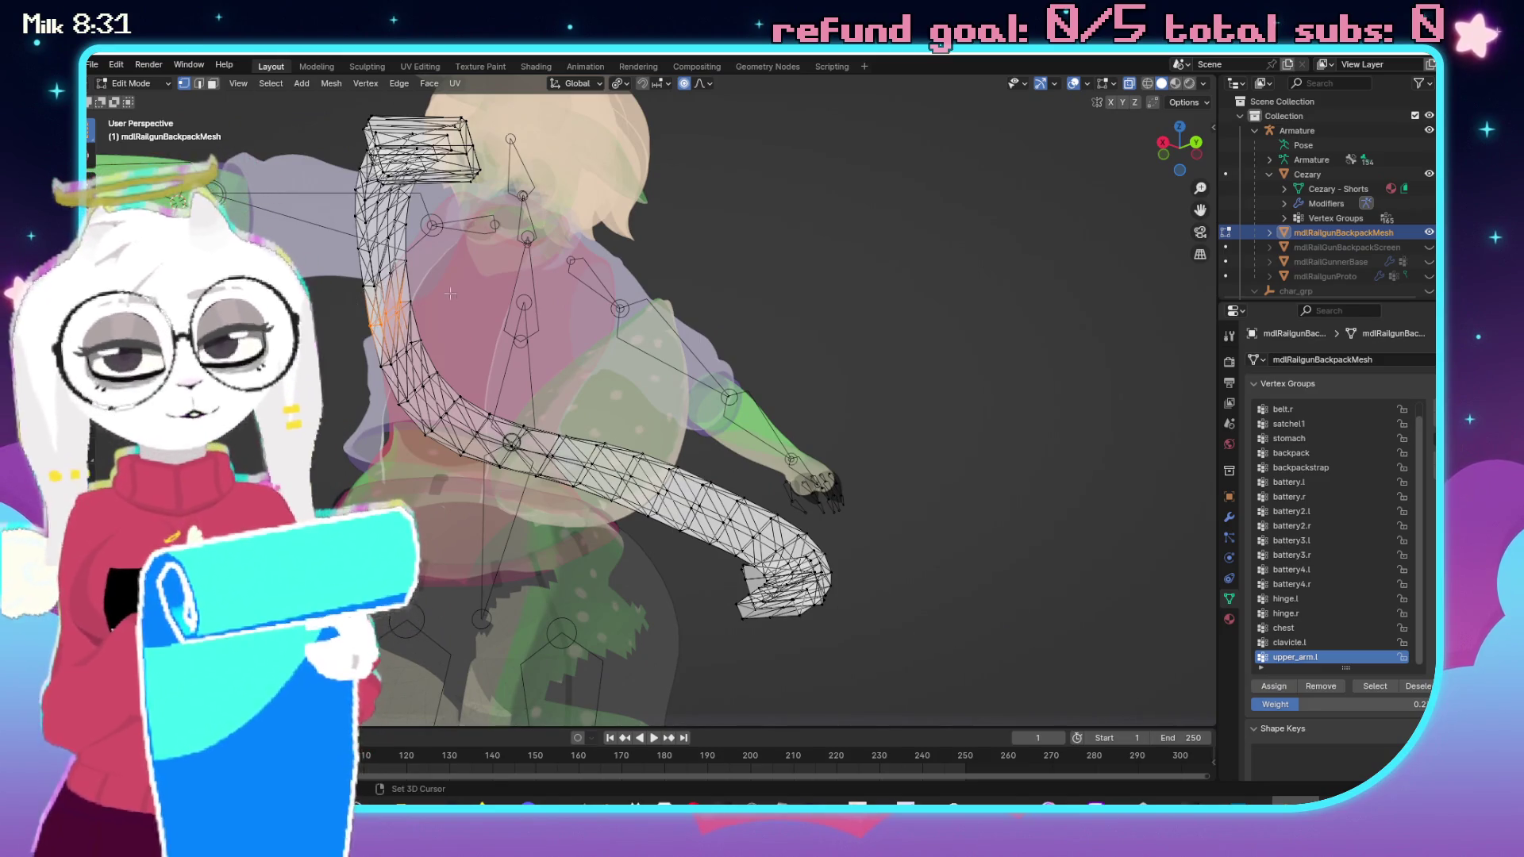
{"action": "left_click_drag", "start_coordinate": [428, 295], "coordinate": [630, 469]}
{"action": "key", "text": "alt+z"}
{"action": "key", "text": "g"}
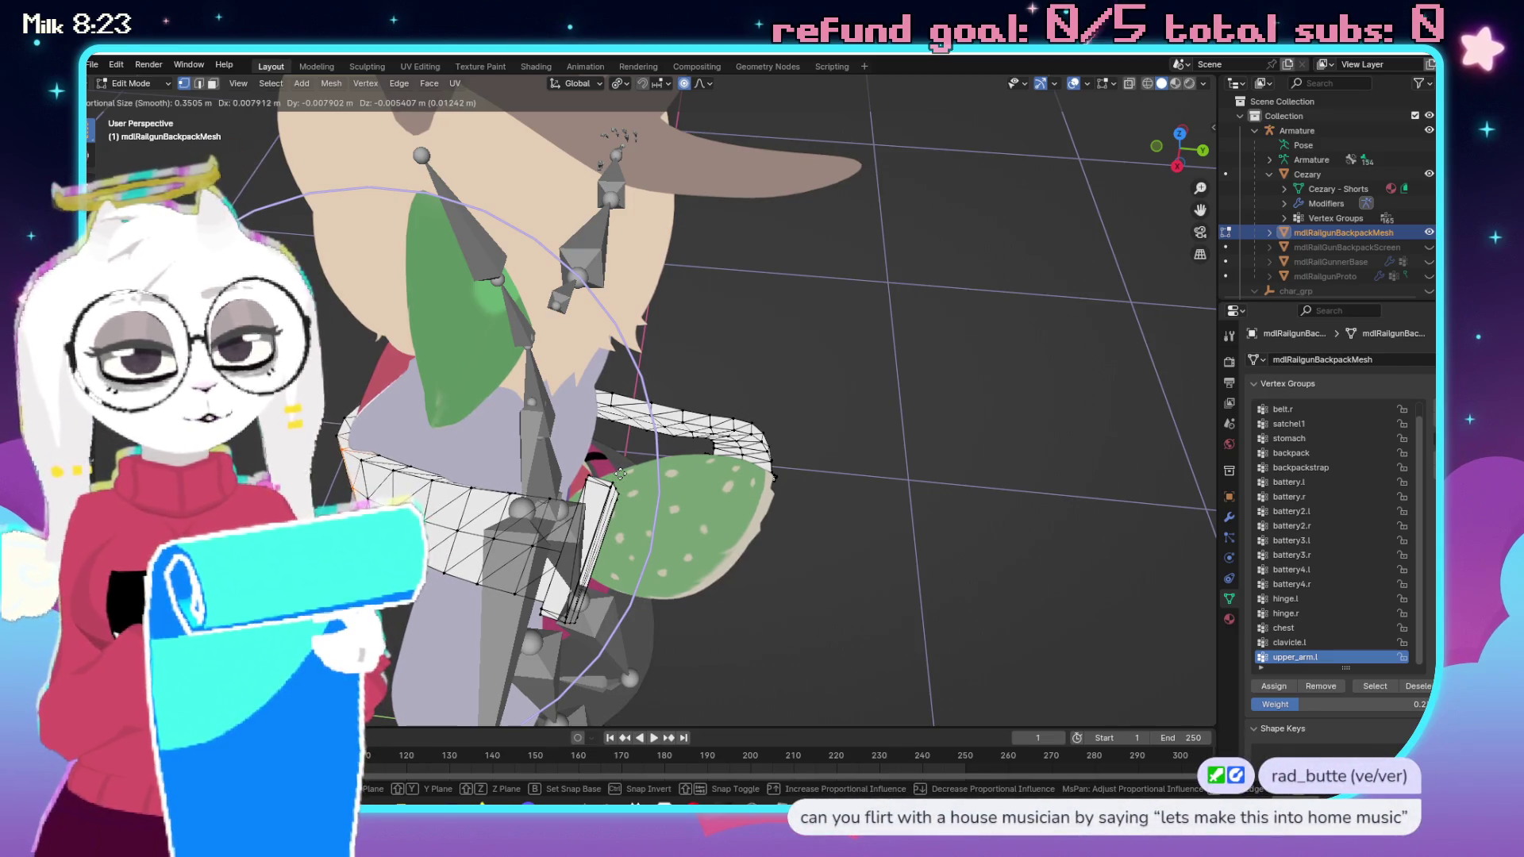
Confirm the strap move and try another proportional adjustment from the front.
{"action": "left_click", "coordinate": [623, 474]}
{"action": "key", "text": "KP_1"}
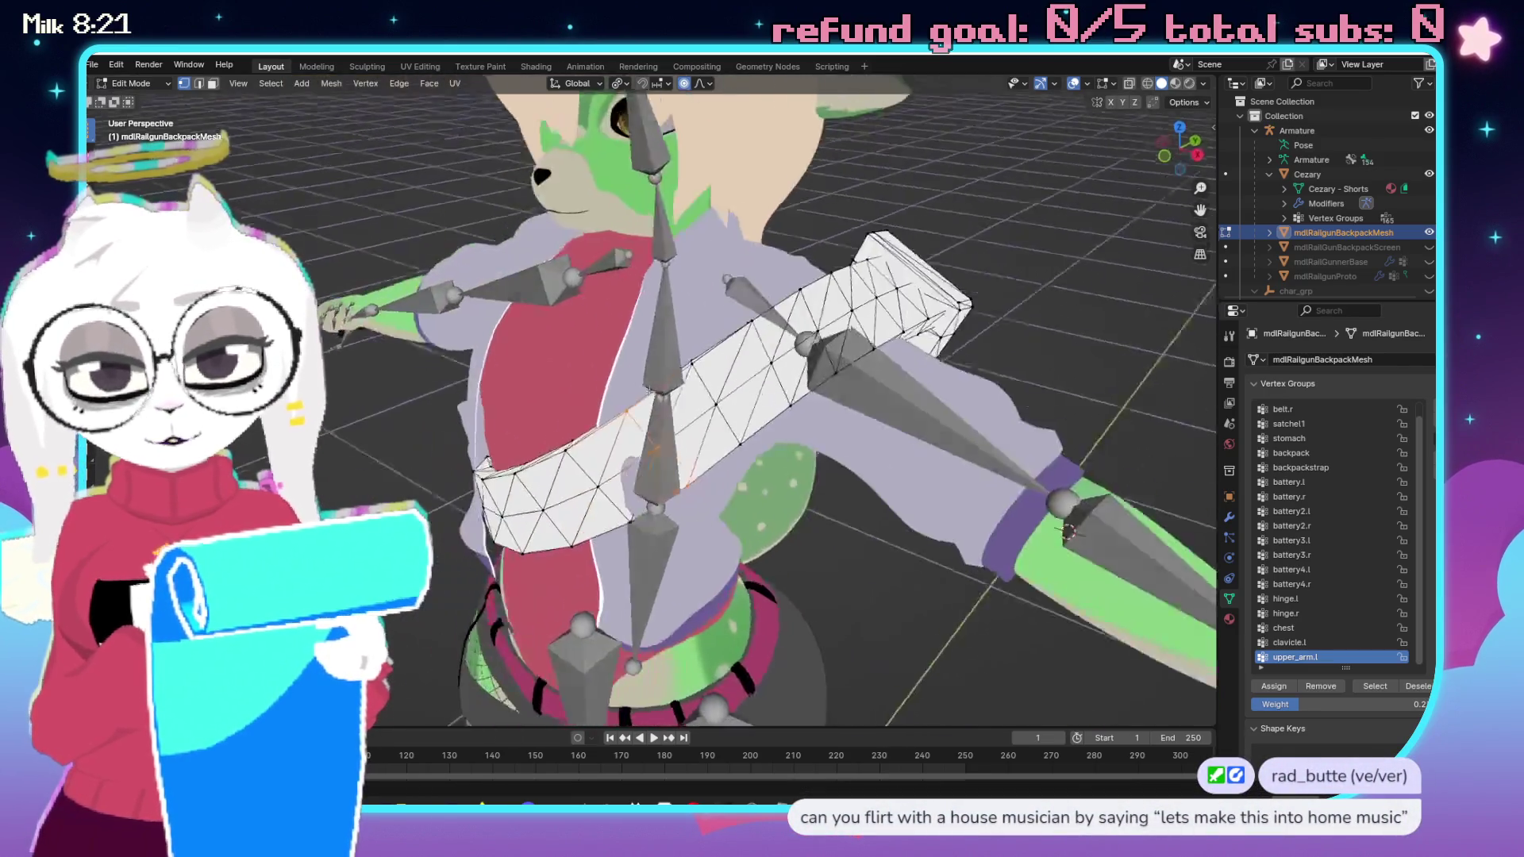
{"action": "scroll", "coordinate": [635, 397], "scroll_direction": "up", "scroll_amount": 5}
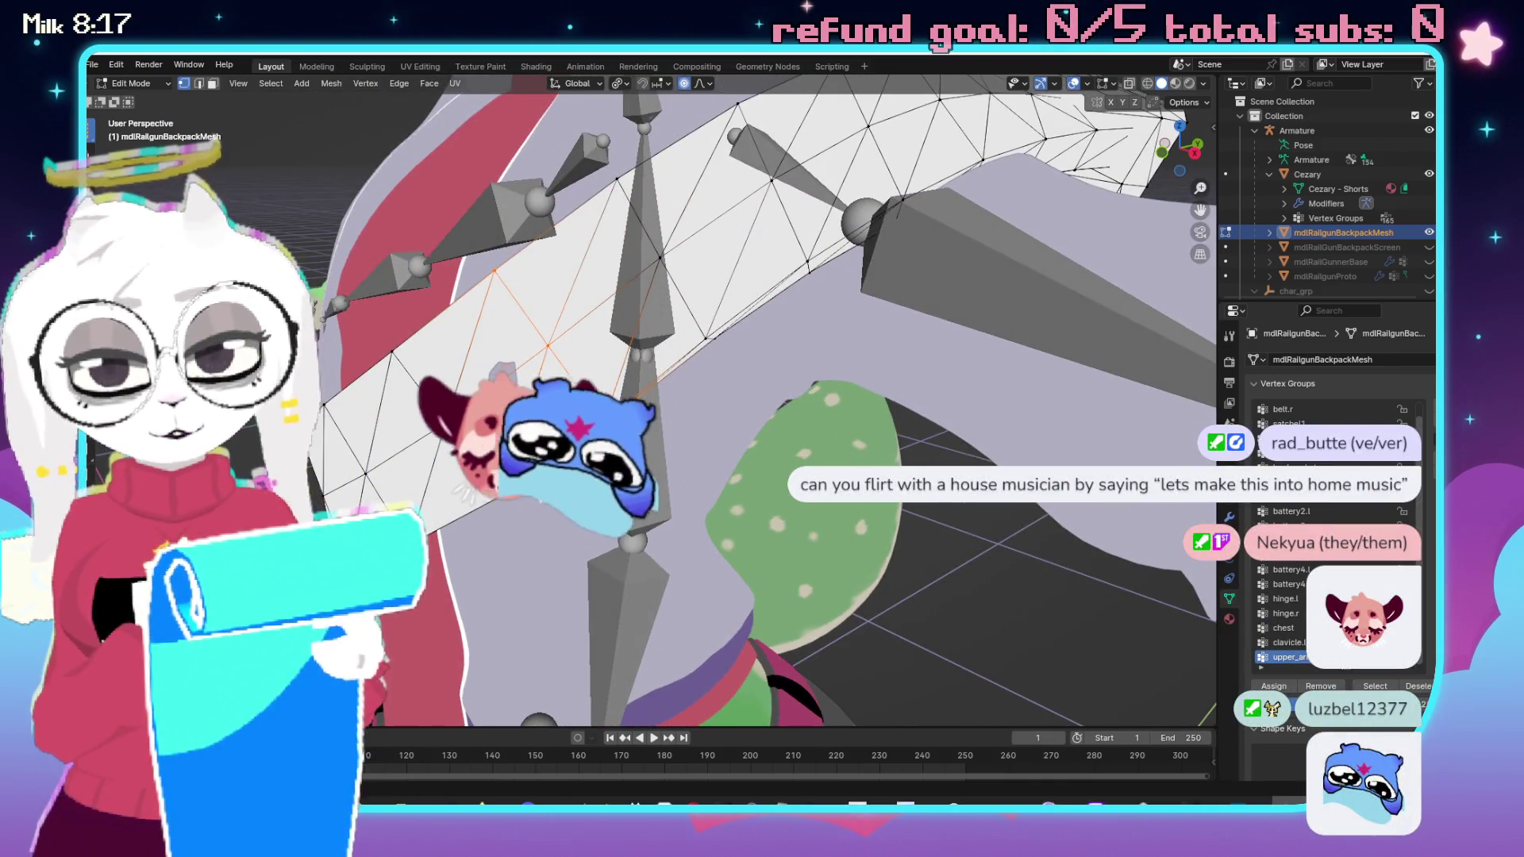
{"action": "scroll", "coordinate": [603, 444], "scroll_direction": "up", "scroll_amount": 3}
{"action": "mouse_move", "coordinate": [641, 486]}
{"action": "left_mouse_down"}
{"action": "mouse_move", "coordinate": [835, 321]}
{"action": "mouse_move", "coordinate": [796, 446]}
{"action": "mouse_move", "coordinate": [814, 377]}
{"action": "mouse_move", "coordinate": [699, 381]}
{"action": "left_mouse_up"}
{"action": "key", "text": "g"}
{"action": "key", "text": "Escape"}
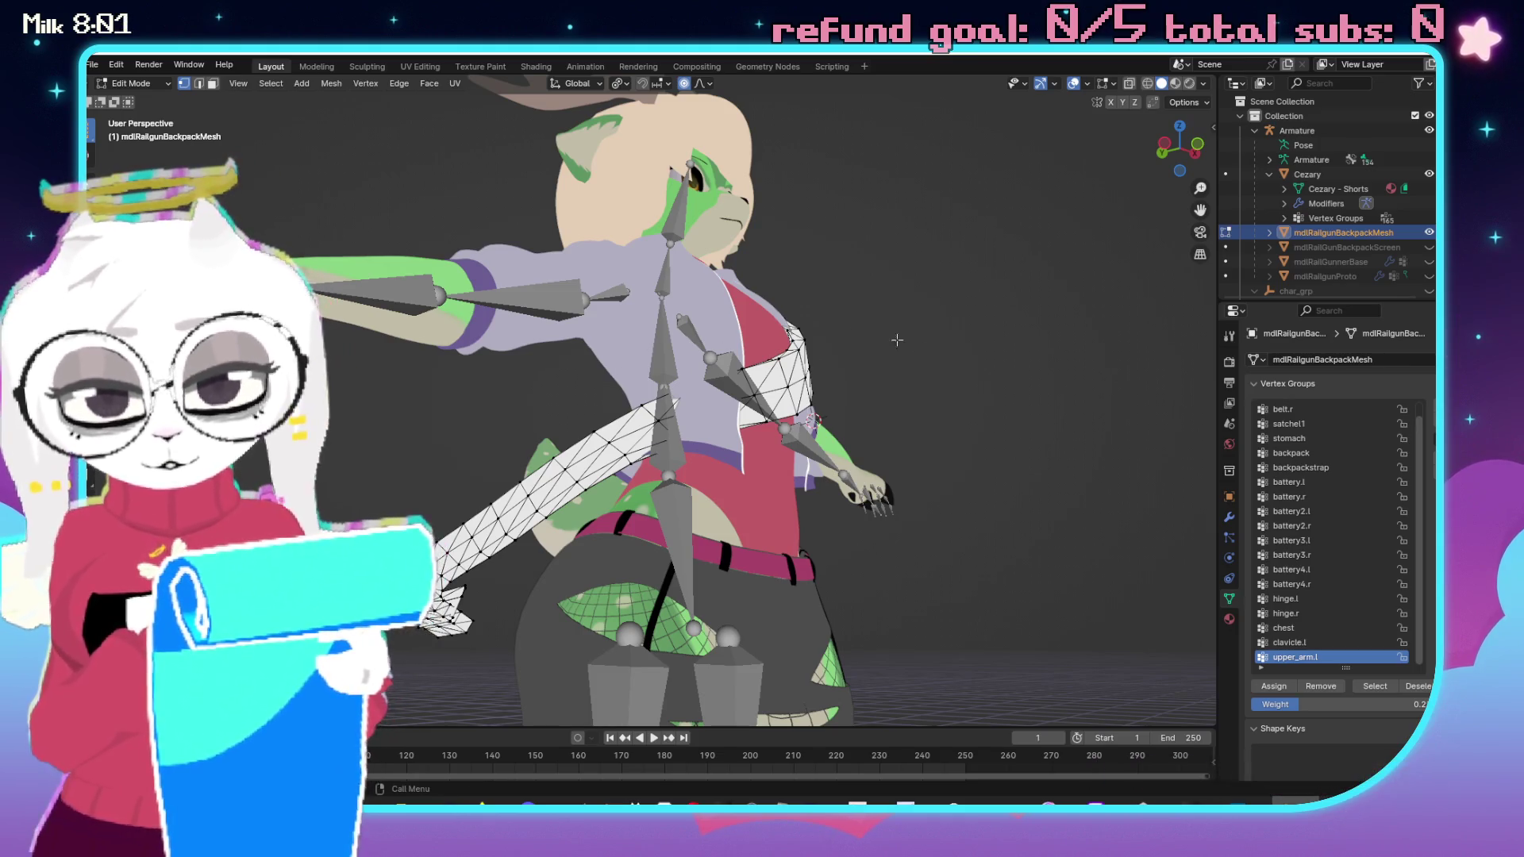
Unhide the rest of the backpack and return to Object Mode.
{"action": "left_click_drag", "start_coordinate": [699, 381], "coordinate": [872, 389]}
{"action": "scroll", "coordinate": [903, 393], "scroll_direction": "up", "scroll_amount": 3}
{"action": "scroll", "coordinate": [904, 393], "scroll_direction": "down", "scroll_amount": 4}
{"action": "key", "text": "alt+h"}
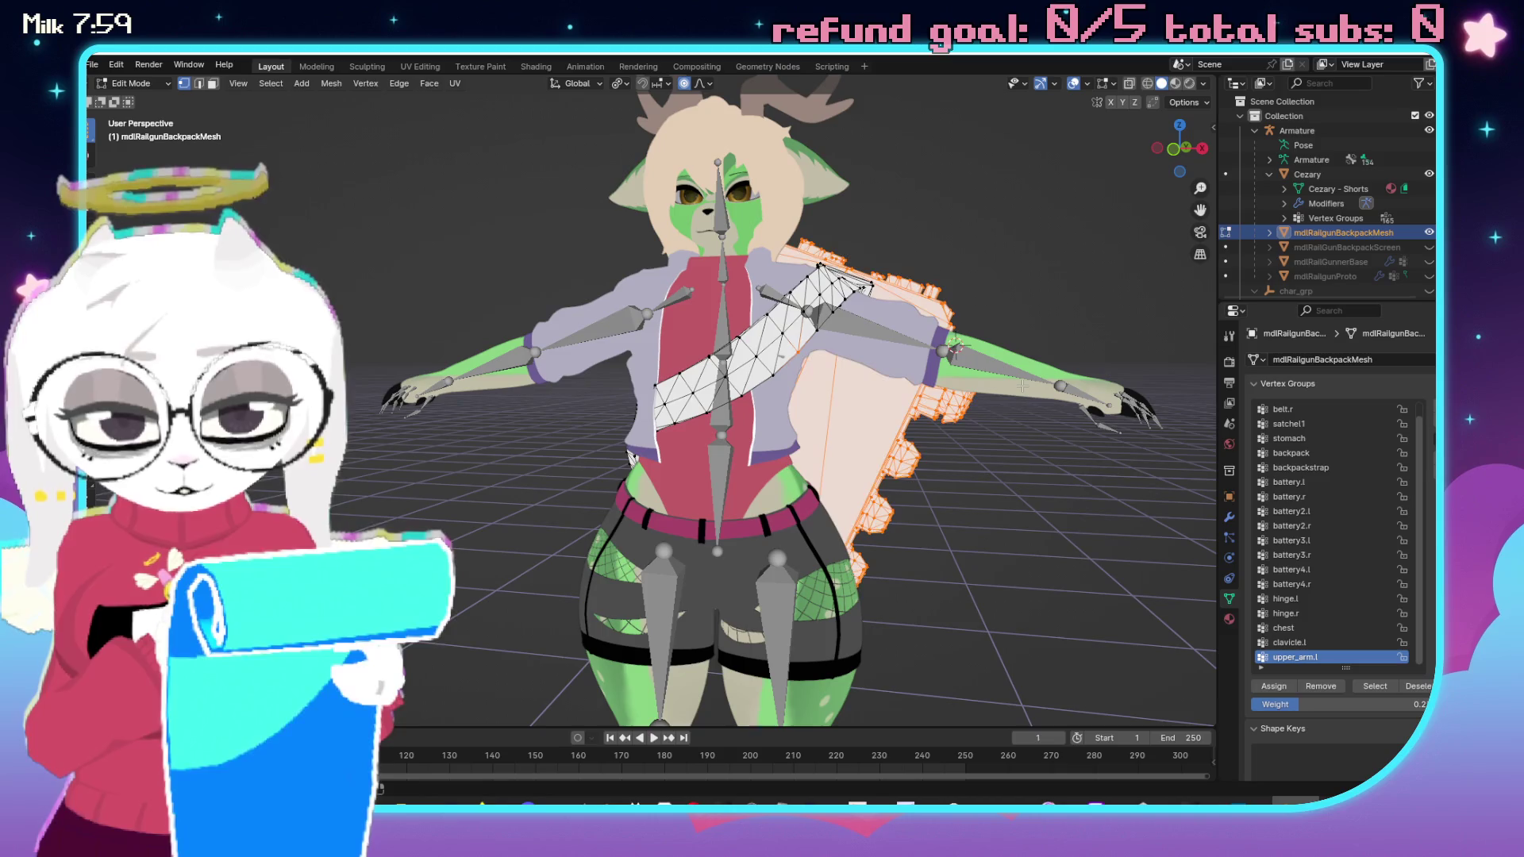
{"action": "left_click_drag", "start_coordinate": [714, 397], "coordinate": [992, 397]}
{"action": "key", "text": "Tab"}
{"action": "mouse_move", "coordinate": [445, 524]}
{"action": "left_mouse_down"}
{"action": "mouse_move", "coordinate": [552, 523]}
{"action": "mouse_move", "coordinate": [847, 436]}
{"action": "mouse_move", "coordinate": [763, 467]}
{"action": "left_mouse_up"}
{"action": "scroll", "coordinate": [794, 452], "scroll_direction": "up", "scroll_amount": 4}
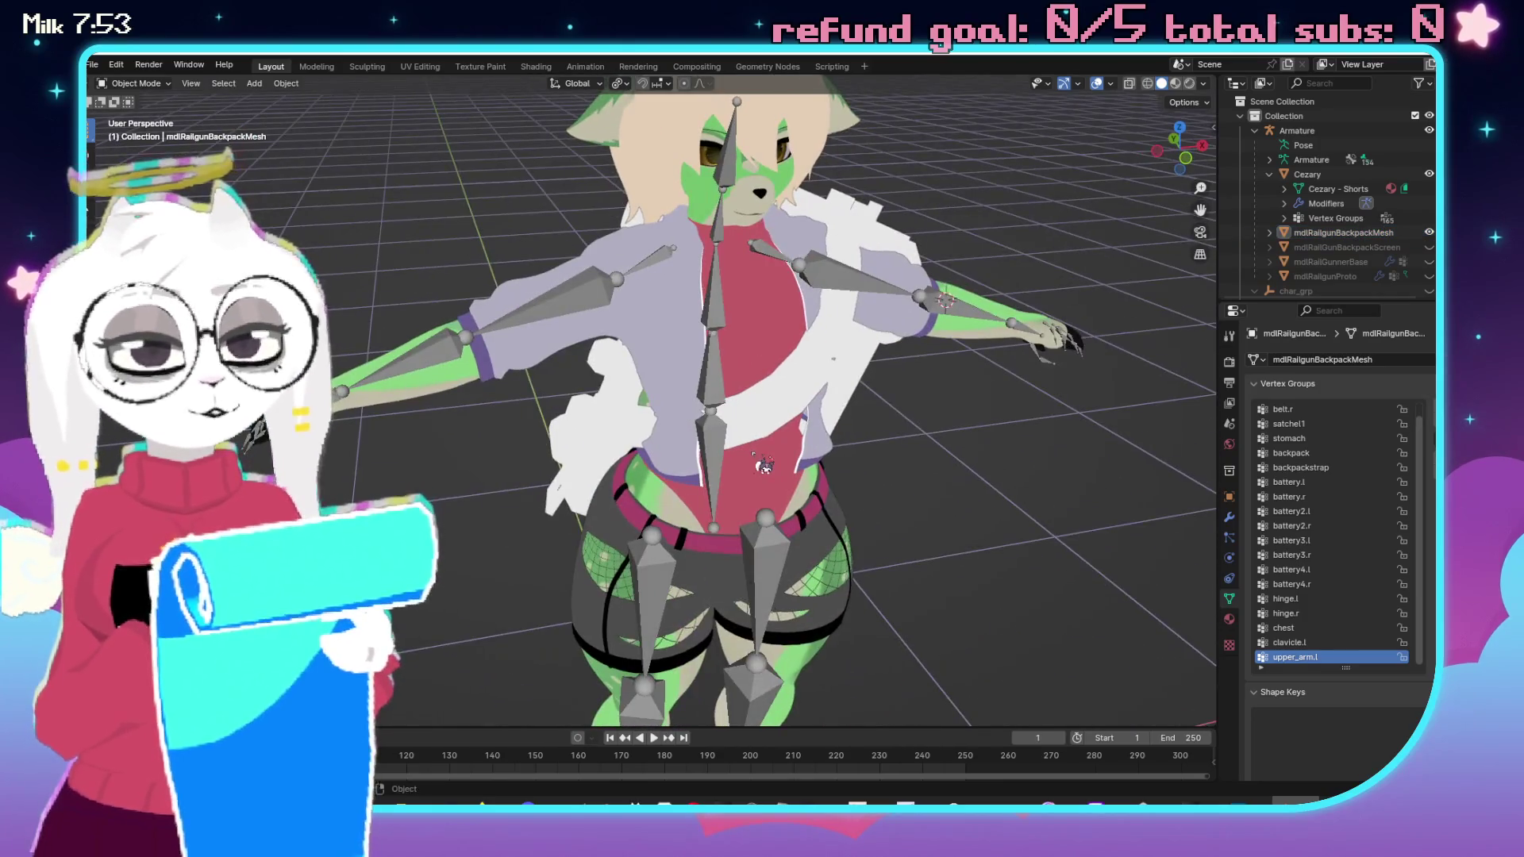
Save CezaryRailgunner1.blend and view the backpack from the side.
{"action": "key", "text": "ctrl+s"}
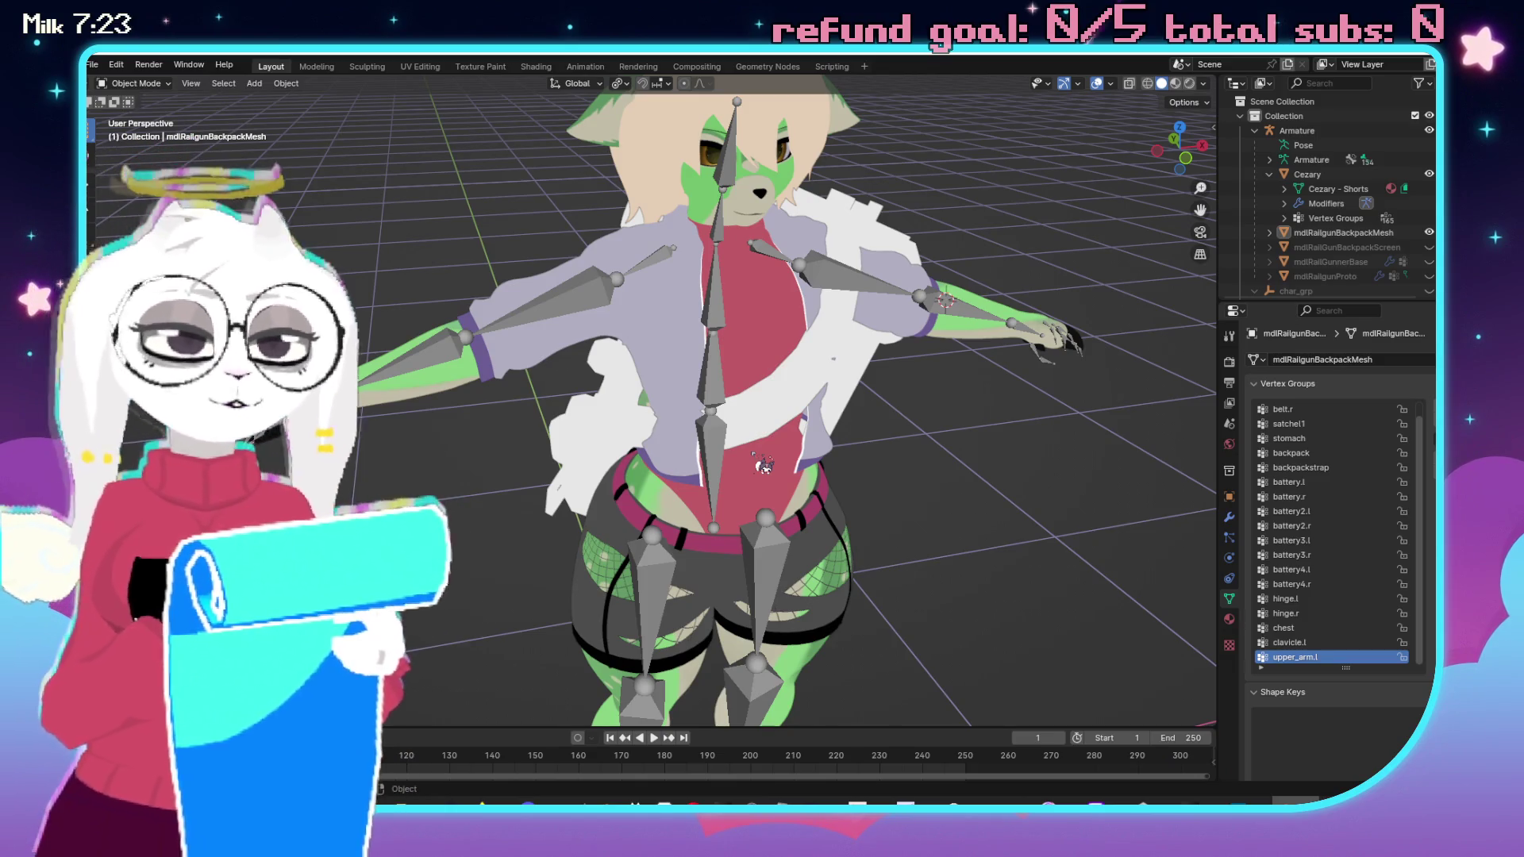
{"action": "scroll", "coordinate": [695, 385], "scroll_direction": "down", "scroll_amount": 5}
{"action": "scroll", "coordinate": [698, 397], "scroll_direction": "up", "scroll_amount": 5}
{"action": "mouse_move", "coordinate": [705, 412]}
{"action": "left_mouse_down"}
{"action": "mouse_move", "coordinate": [559, 393]}
{"action": "mouse_move", "coordinate": [811, 453]}
{"action": "mouse_move", "coordinate": [1037, 472]}
{"action": "mouse_move", "coordinate": [776, 480]}
{"action": "mouse_move", "coordinate": [874, 452]}
{"action": "mouse_move", "coordinate": [905, 503]}
{"action": "mouse_move", "coordinate": [697, 511]}
{"action": "left_mouse_up"}
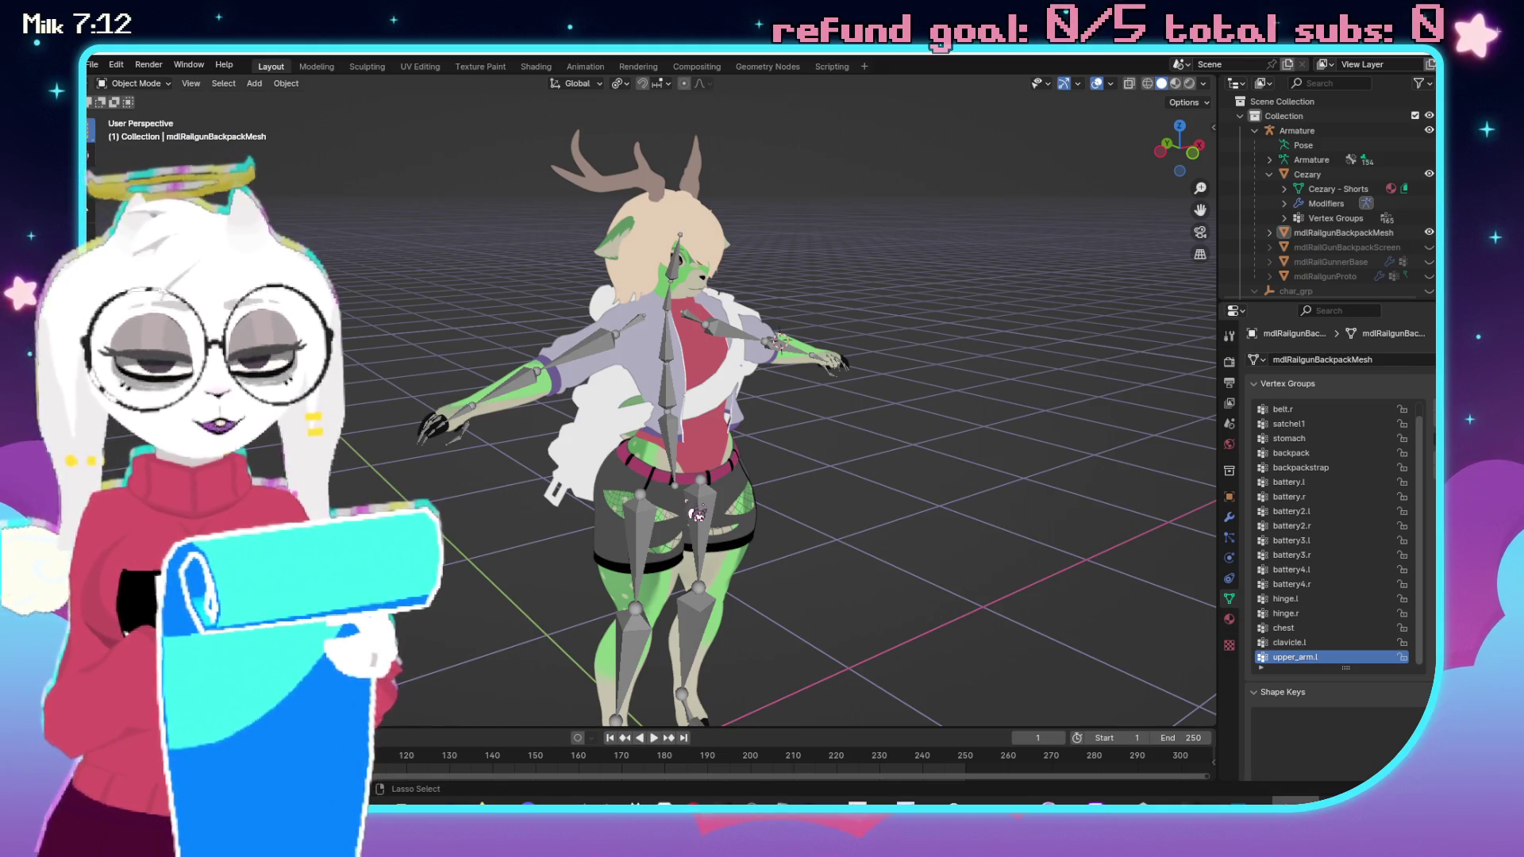
Save again, snap to the front view, and switch to Unity for the re-import.
{"action": "key", "text": "ctrl+s"}
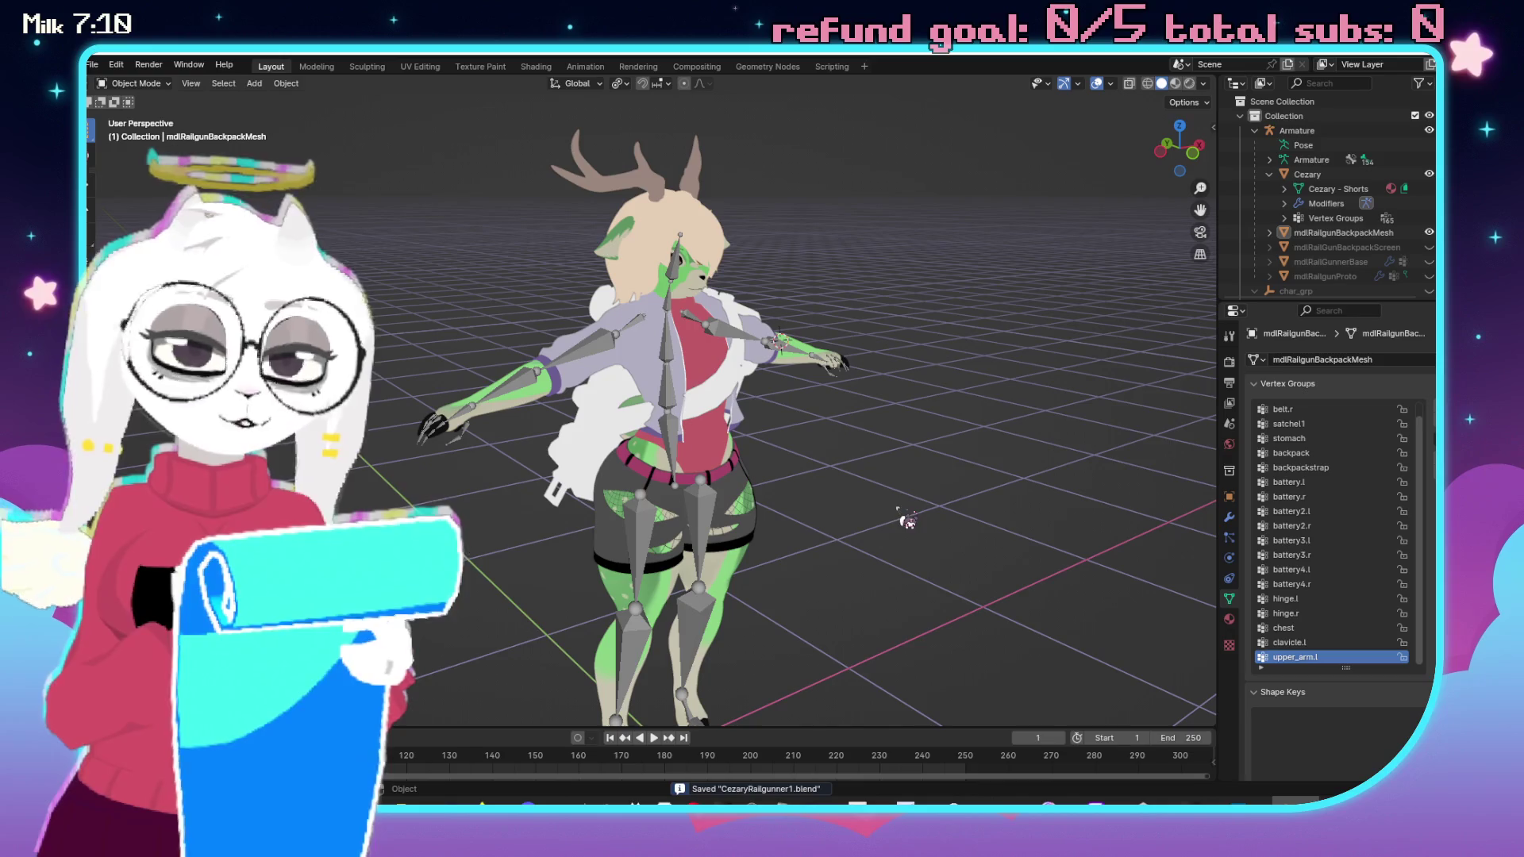
{"action": "key", "text": "KP_1"}
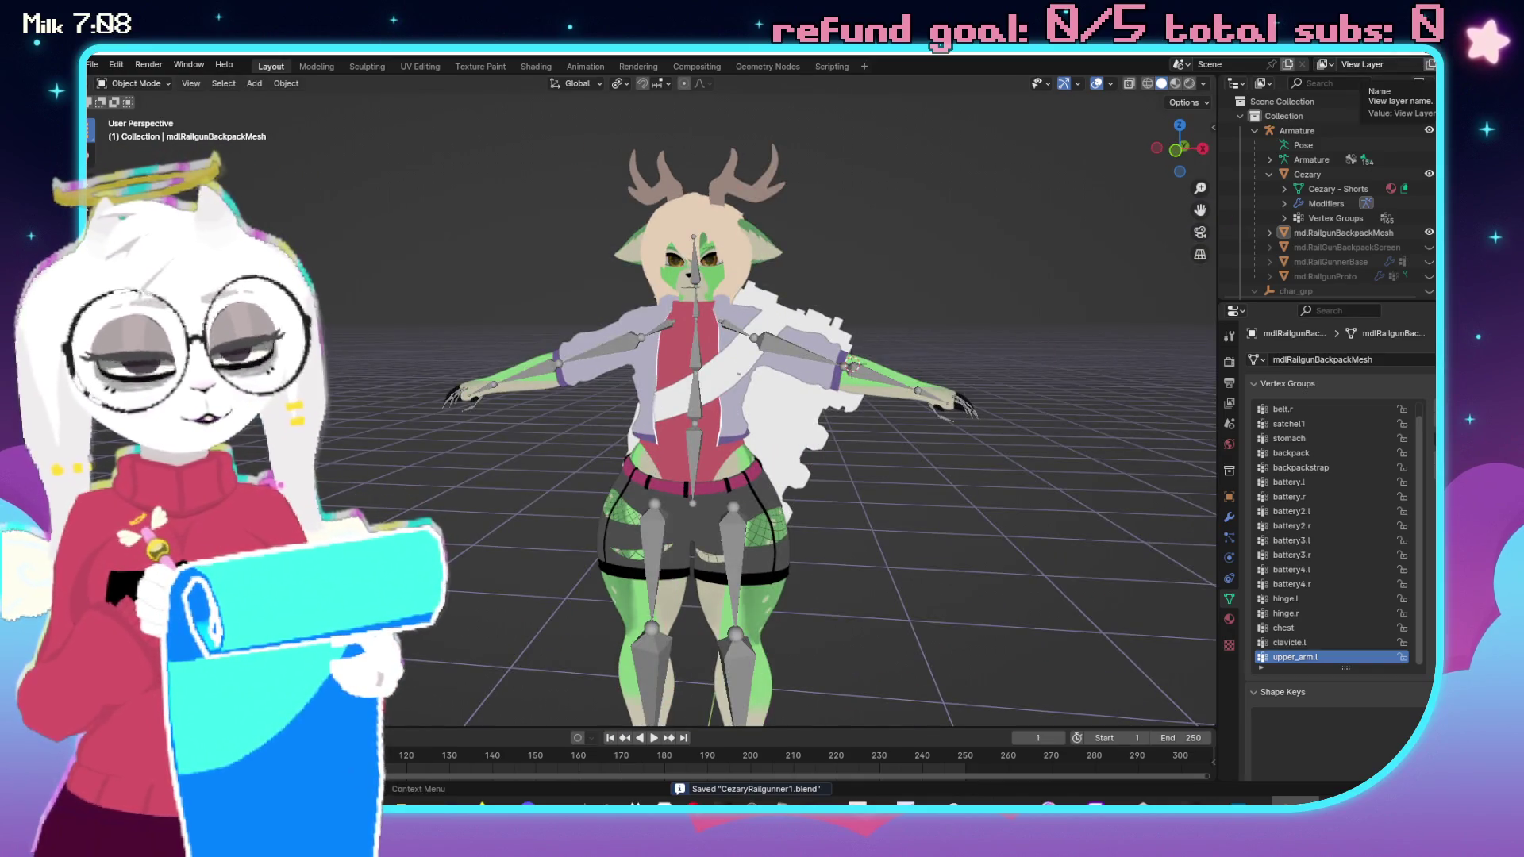
{"action": "key", "text": "alt+Tab"}
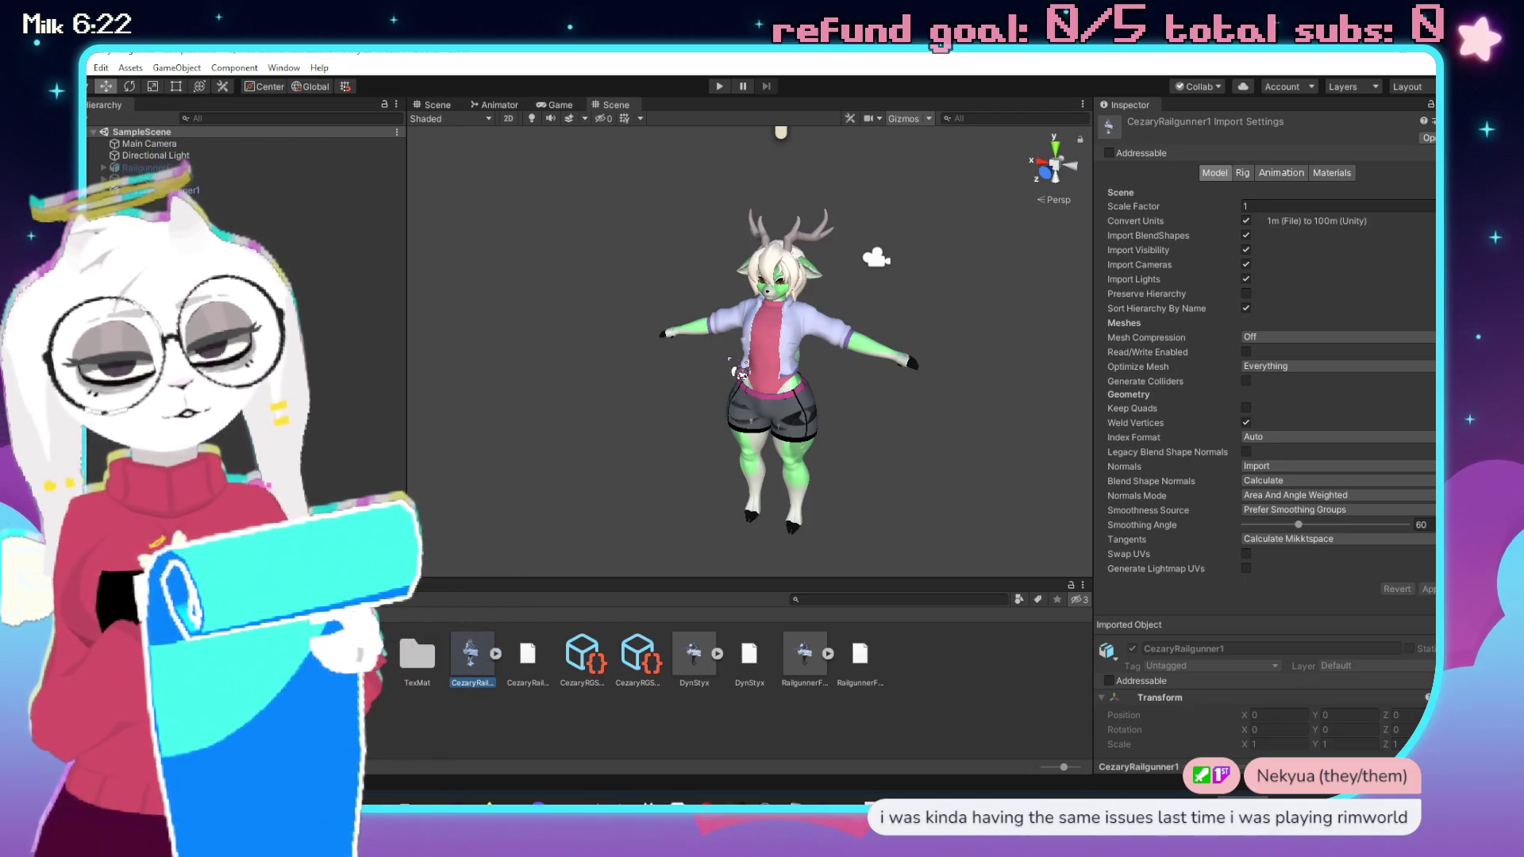
Zoom the Scene view after the import finishes and select the CezaryRailgunner1 asset.
{"action": "scroll", "coordinate": [740, 372], "scroll_direction": "down", "scroll_amount": 3}
{"action": "scroll", "coordinate": [846, 338], "scroll_direction": "up", "scroll_amount": 6}
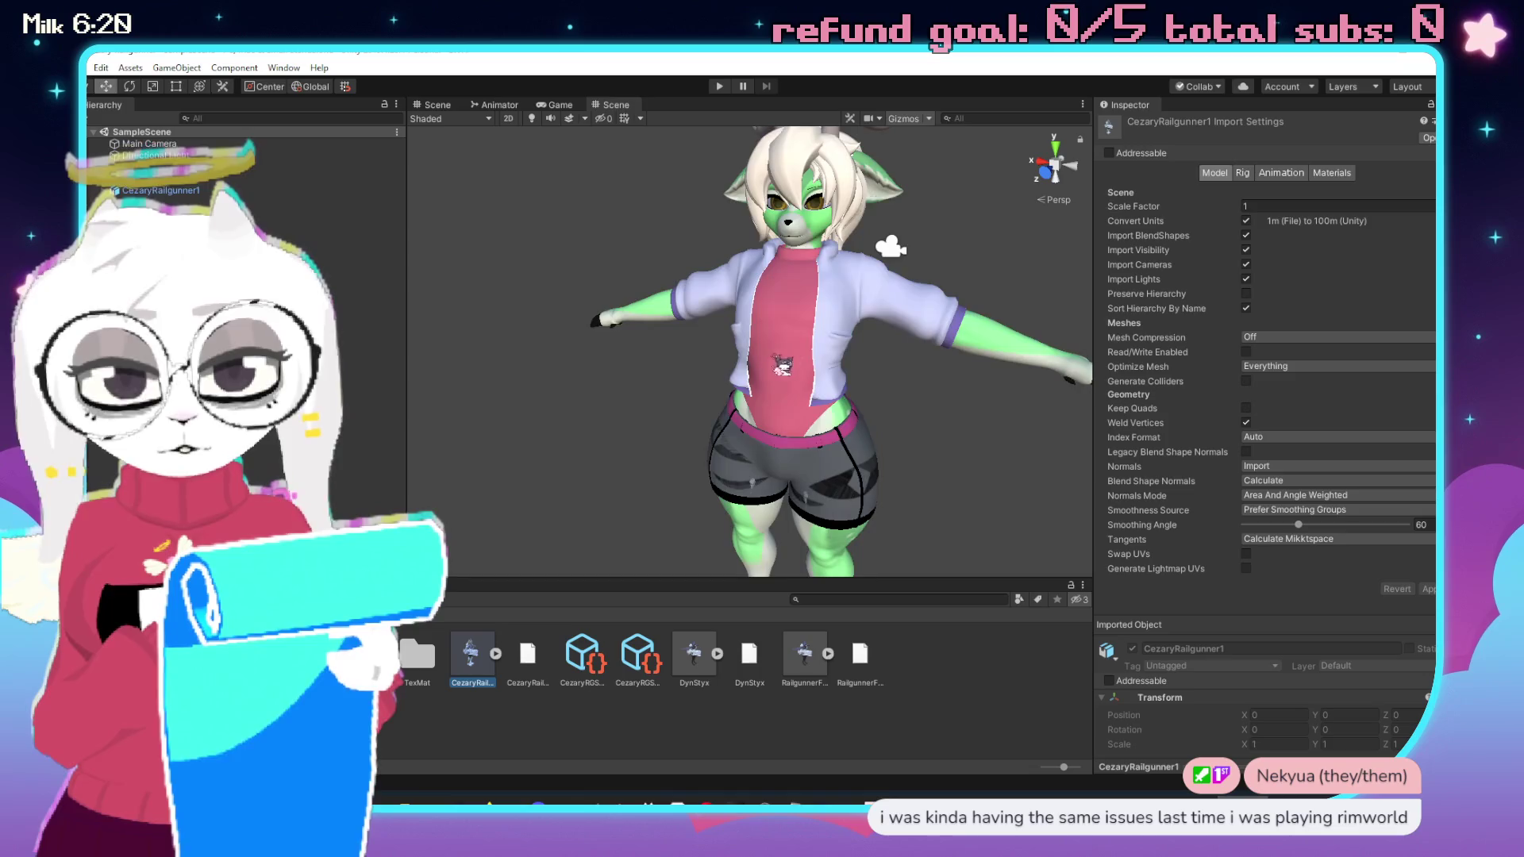
{"action": "scroll", "coordinate": [846, 337], "scroll_direction": "down", "scroll_amount": 5}
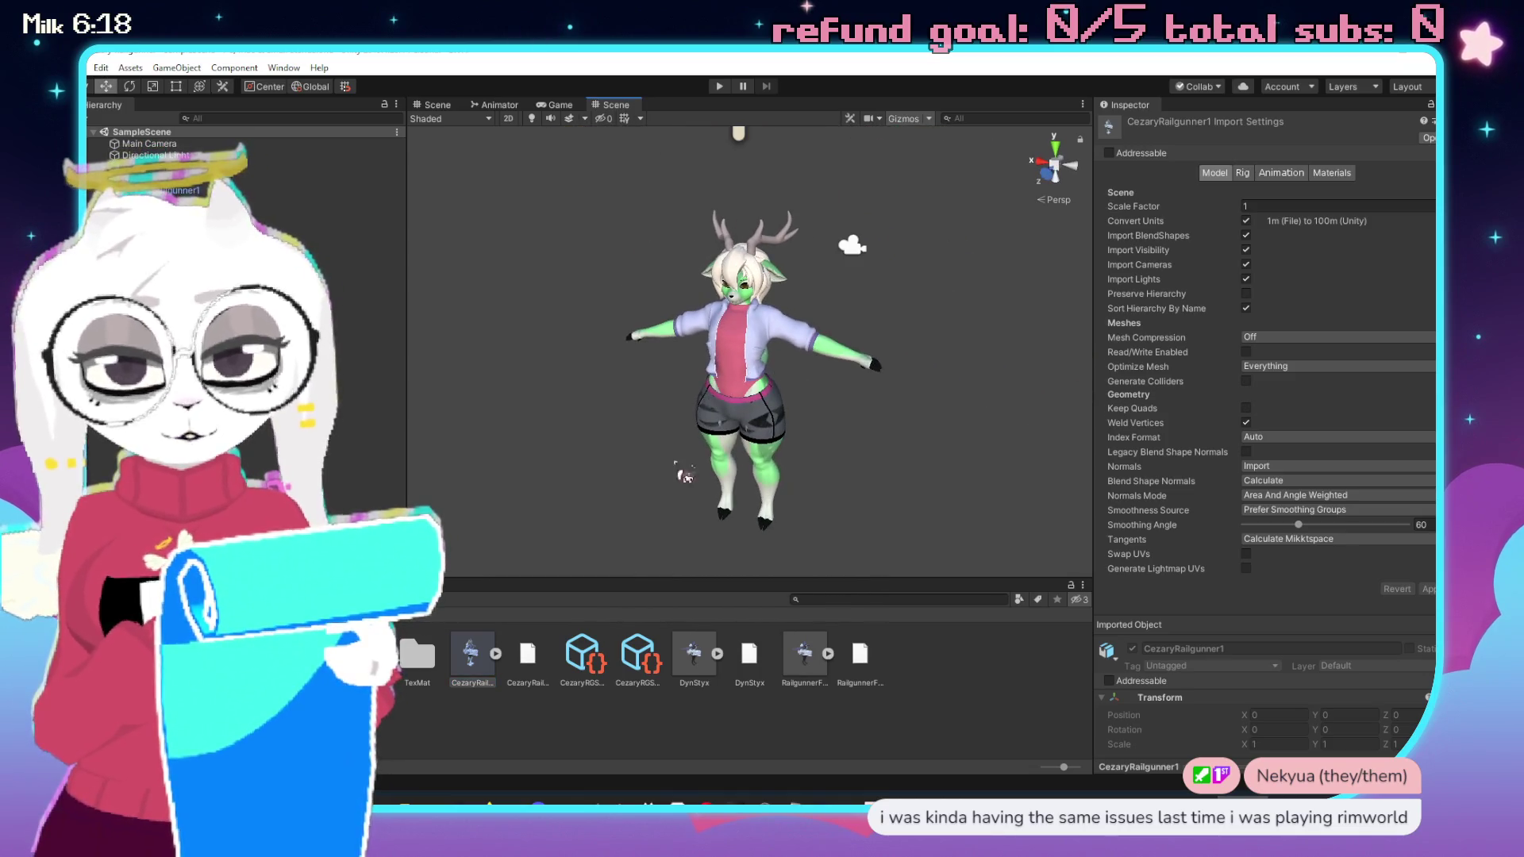
{"action": "left_click", "coordinate": [529, 660]}
Duplicate CezaryRailgunner1 into a CezaryRailgunner2 copy and bring up its context menu.
{"action": "key", "text": "Left"}
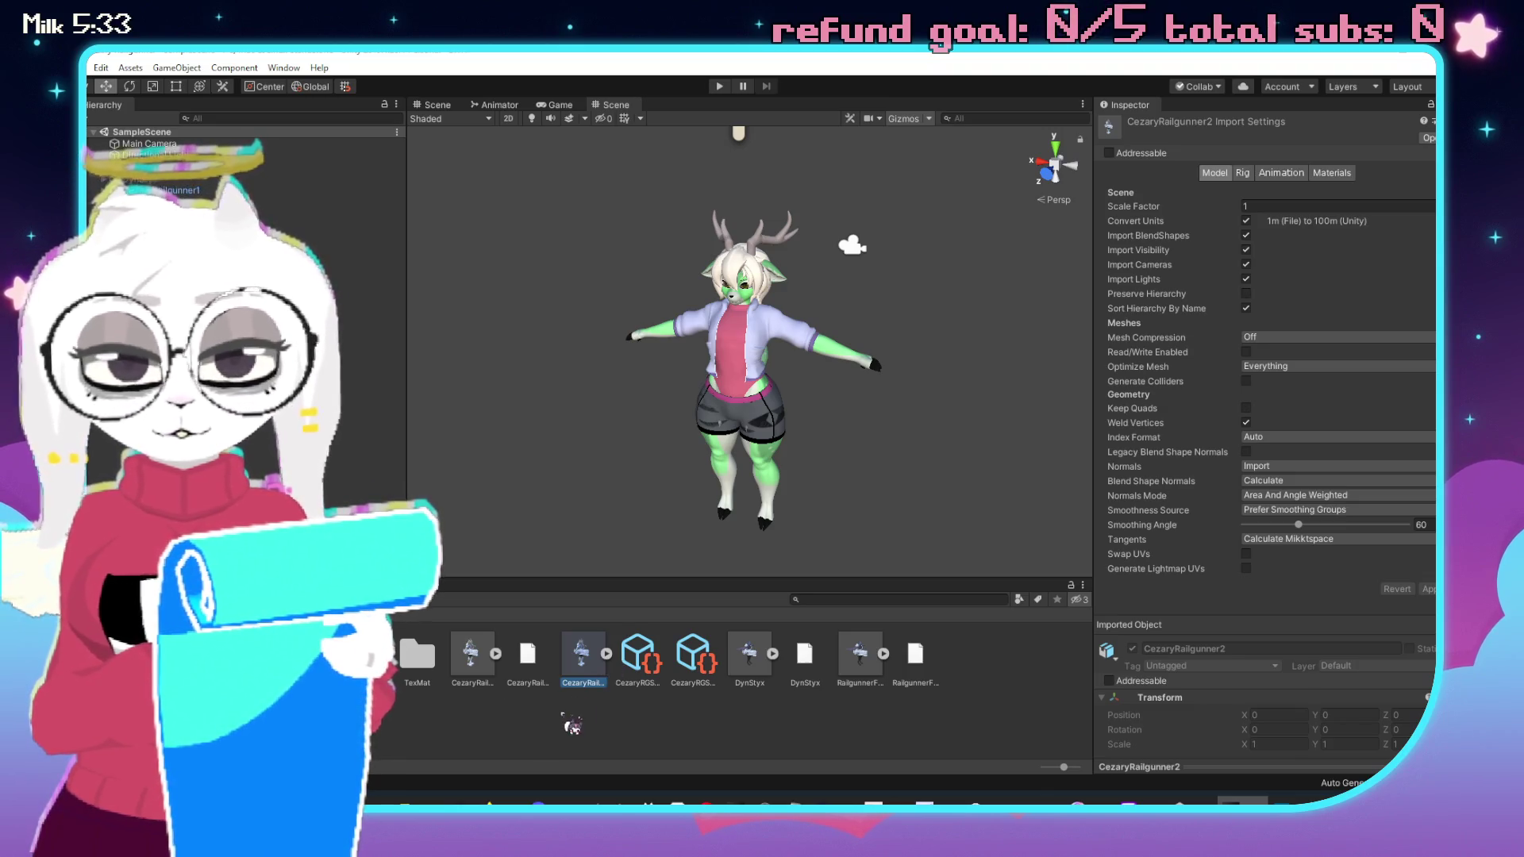
{"action": "right_click", "coordinate": [585, 668]}
Rename the copy by prefixing 'Dyn' to make DynCezary, then open it in Blender.
{"action": "left_click", "coordinate": [651, 350]}
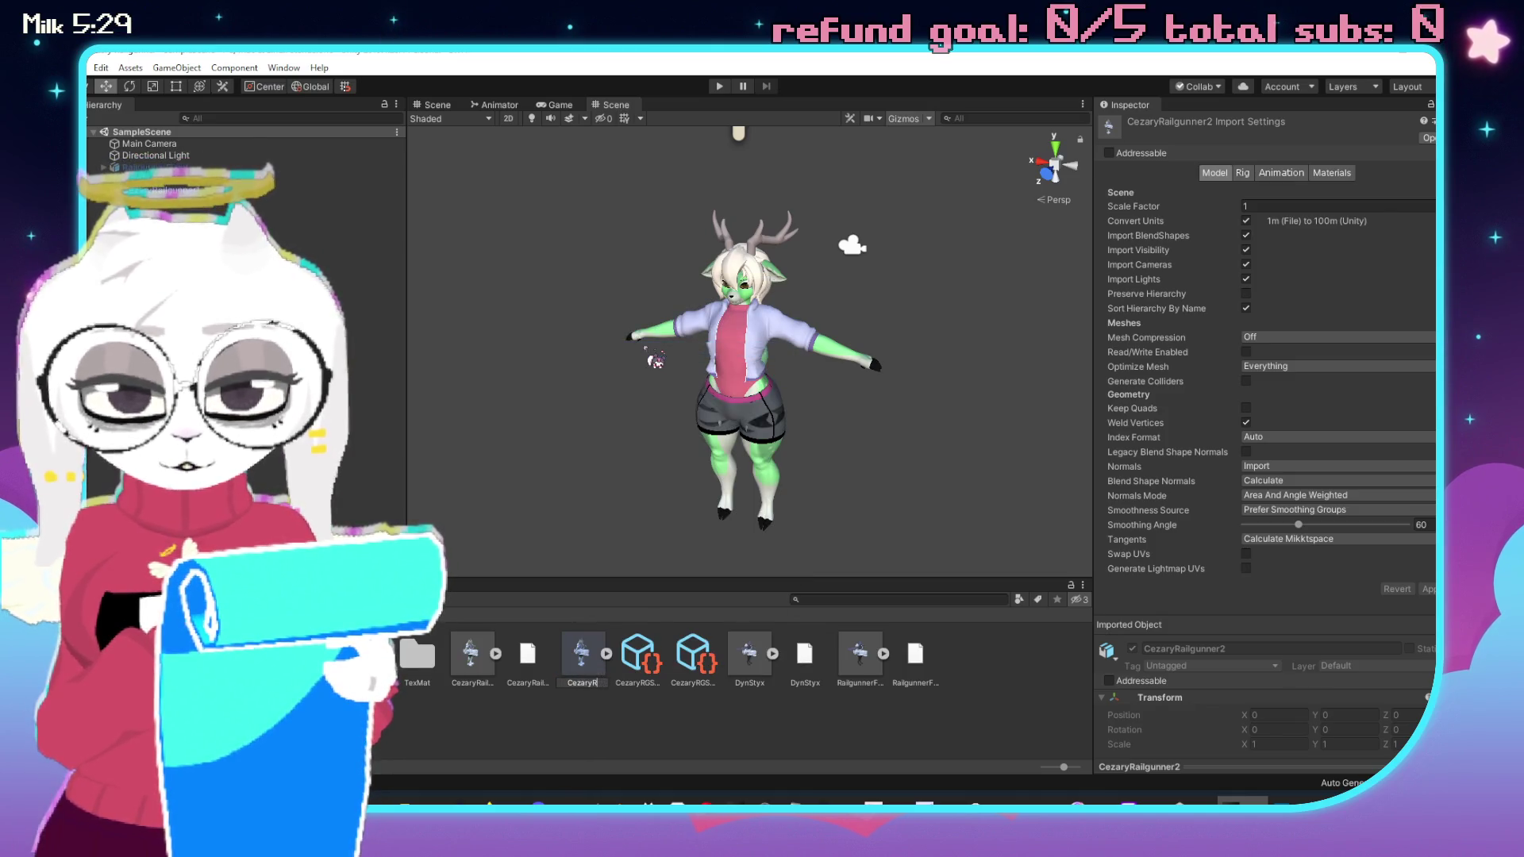
{"action": "left_click", "coordinate": [589, 682]}
{"action": "type", "text": "Dyn"}
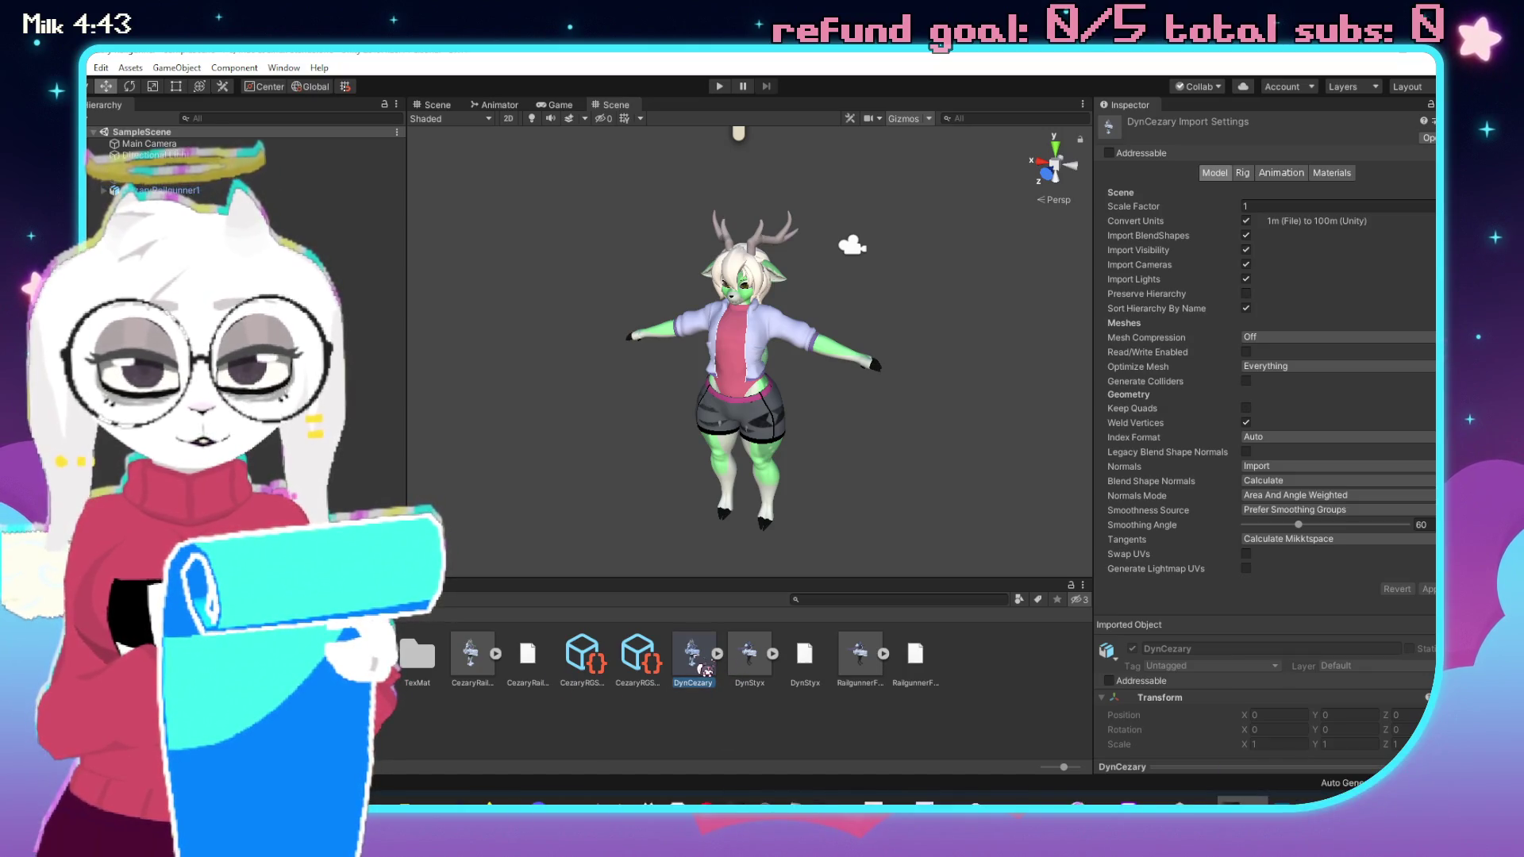
{"action": "double_click", "coordinate": [702, 675]}
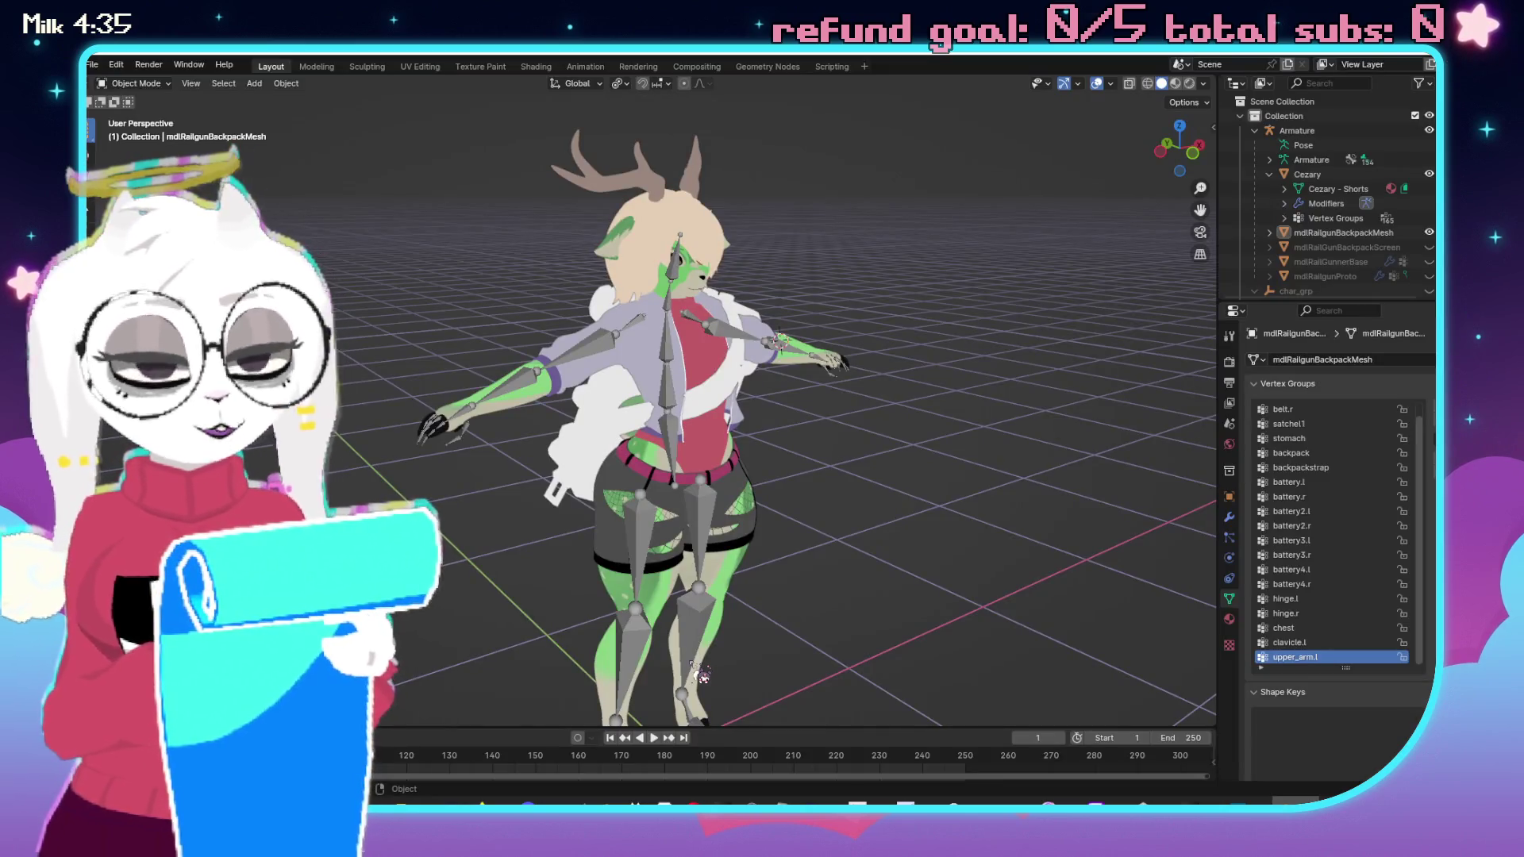
Rename the backpack mesh to MdlDynBackpack in the Outliner.
{"action": "scroll", "coordinate": [1372, 214], "scroll_direction": "down", "scroll_amount": 2}
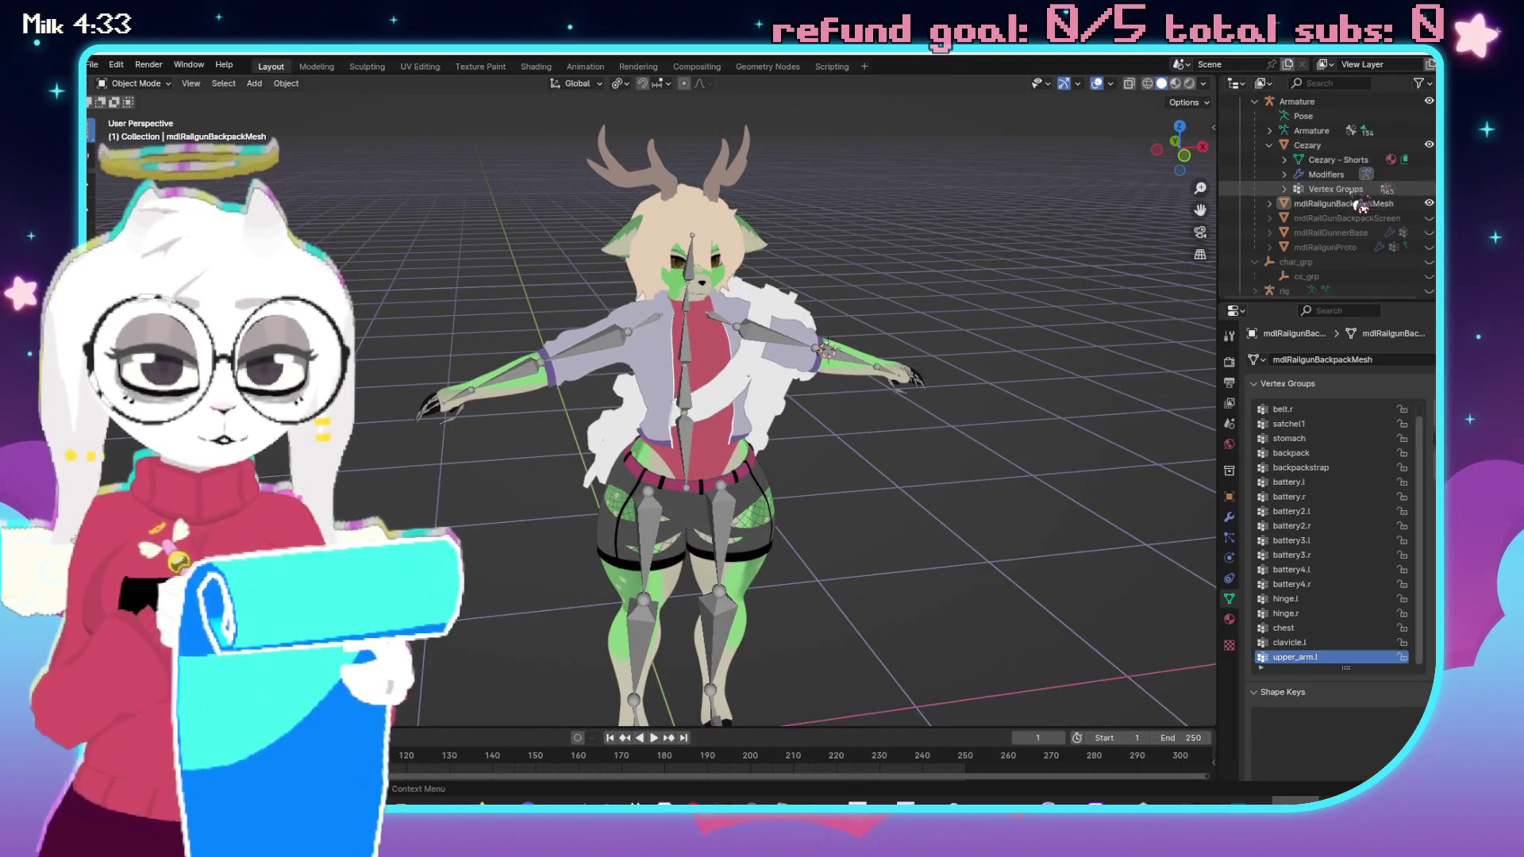
{"action": "double_click", "coordinate": [1354, 198]}
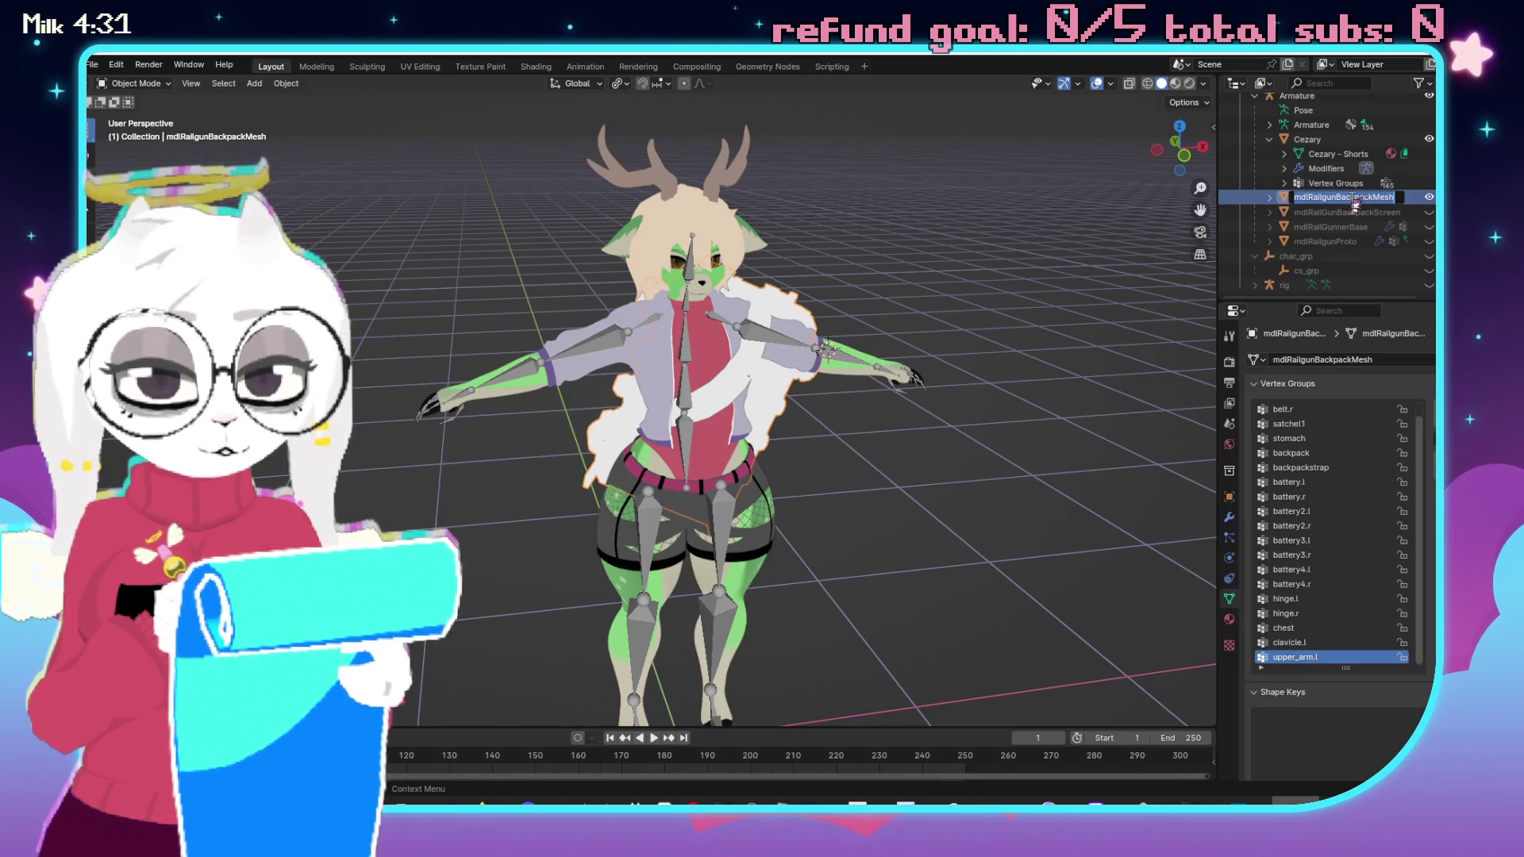
{"action": "type", "text": "Mdl"}
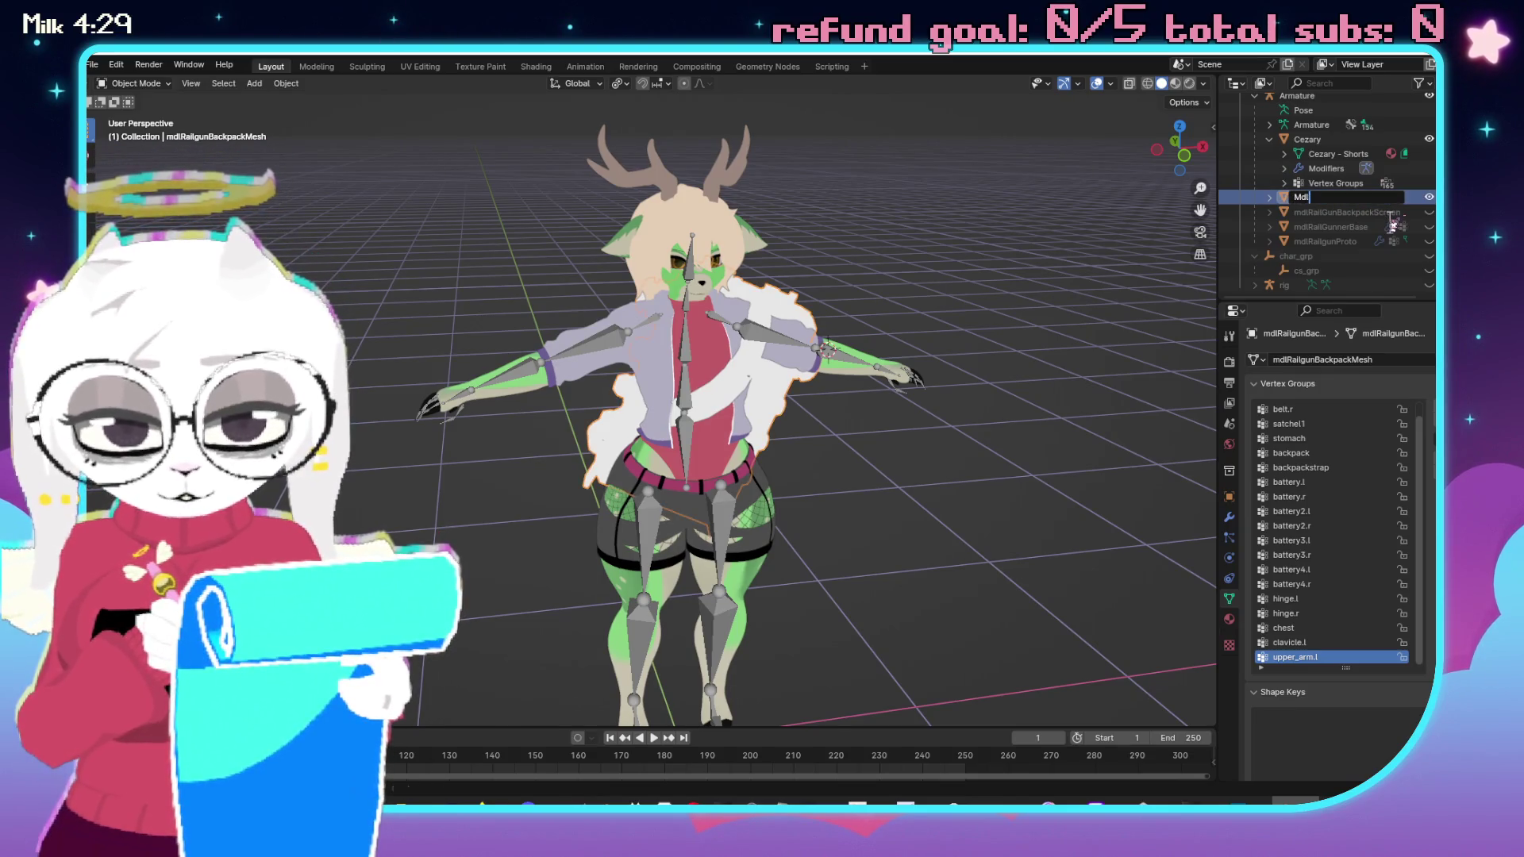
{"action": "type", "text": "Dyb"}
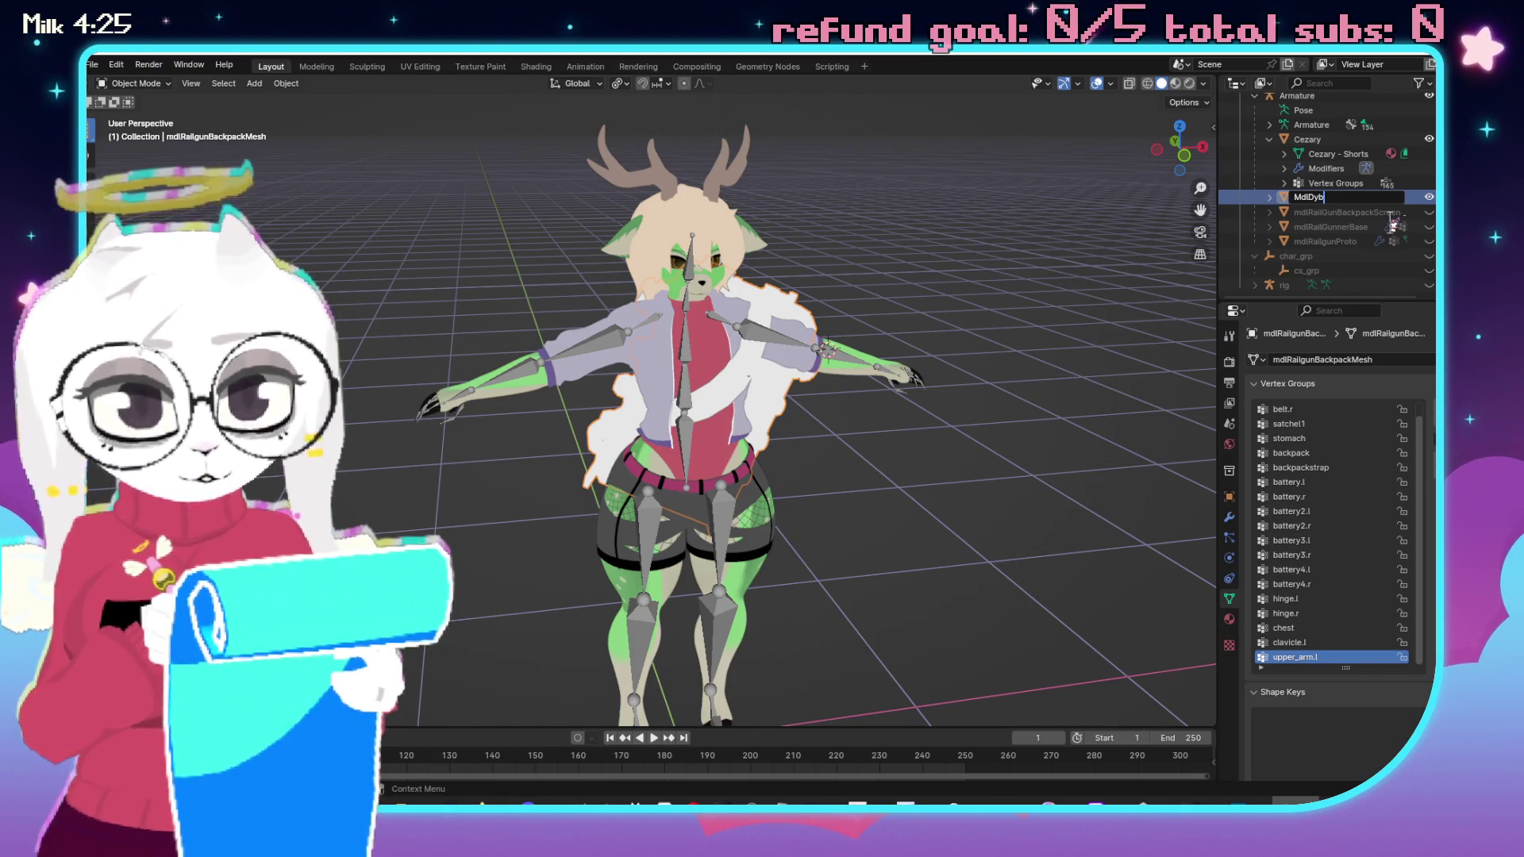
{"action": "type", "text": "nackpack"}
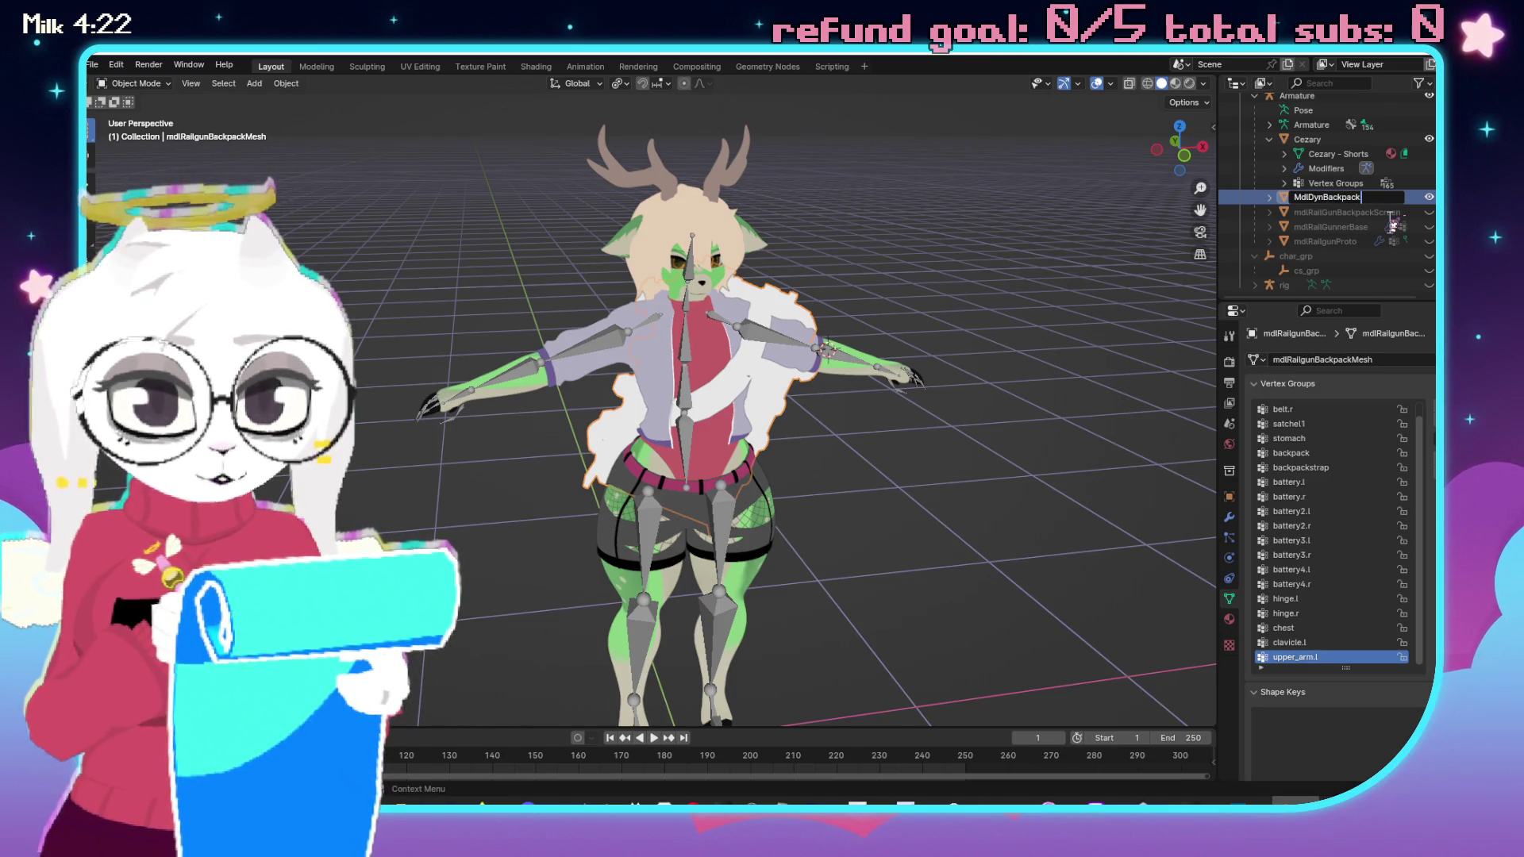
{"action": "key", "text": "Return"}
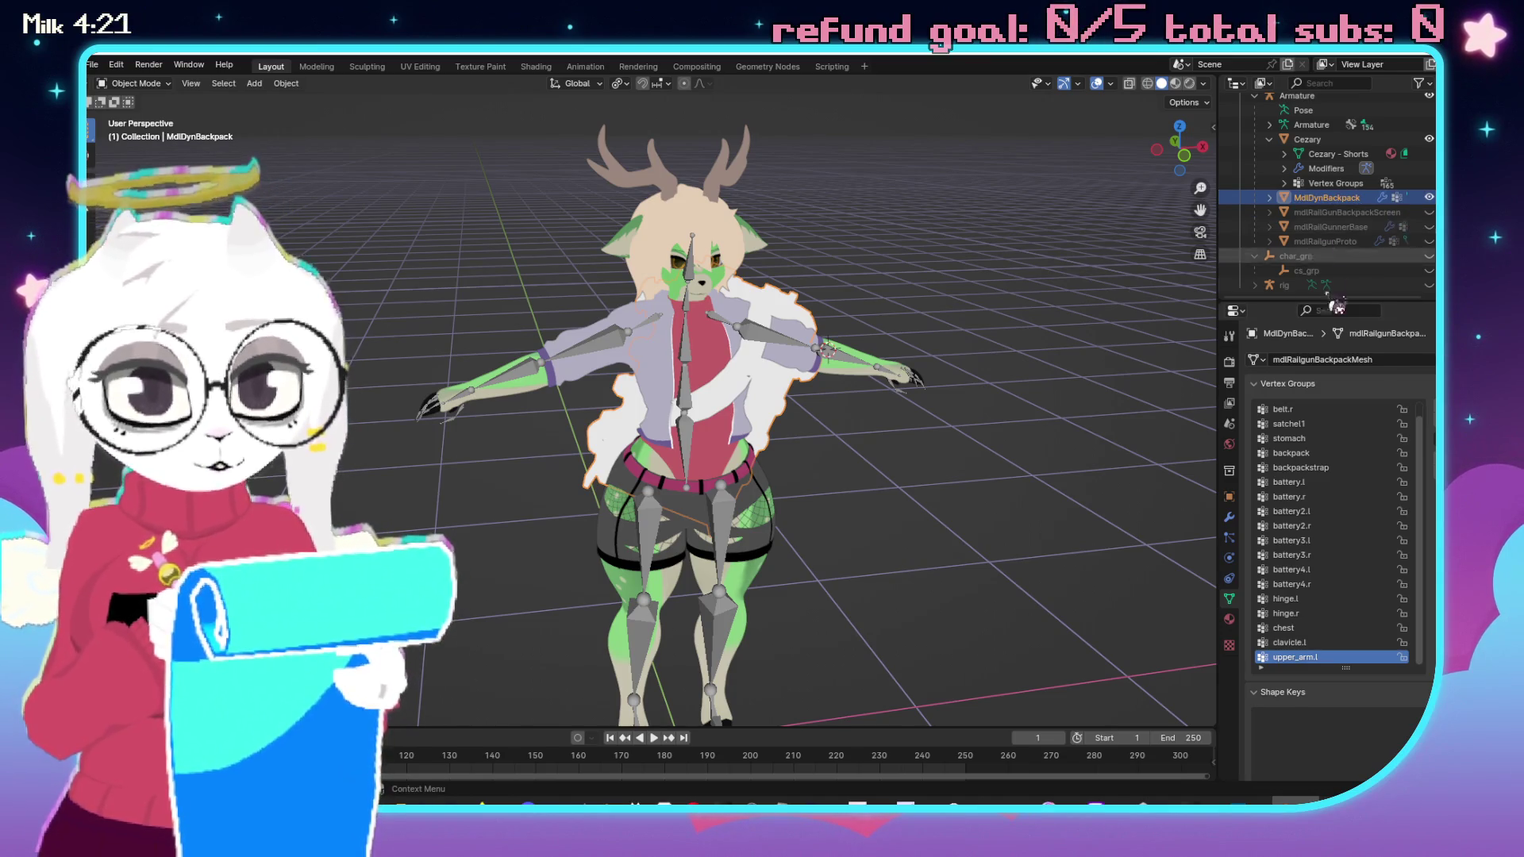
Delete the mdlRailGunnerBase mesh.
{"action": "left_click", "coordinate": [1352, 229]}
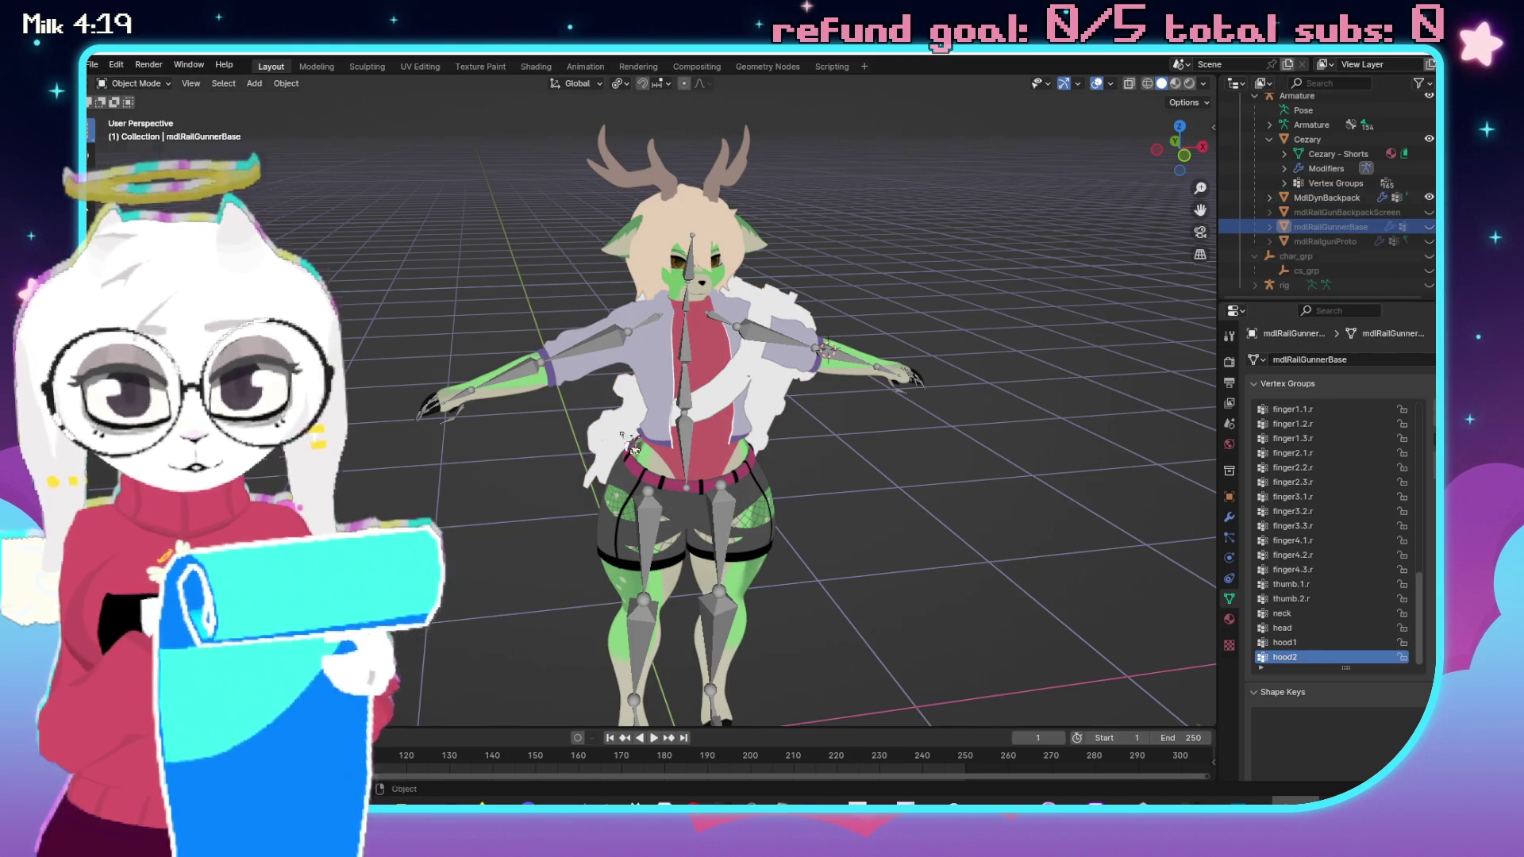
{"action": "scroll", "coordinate": [894, 425], "scroll_direction": "up", "scroll_amount": 5}
{"action": "left_click", "coordinate": [1326, 197]}
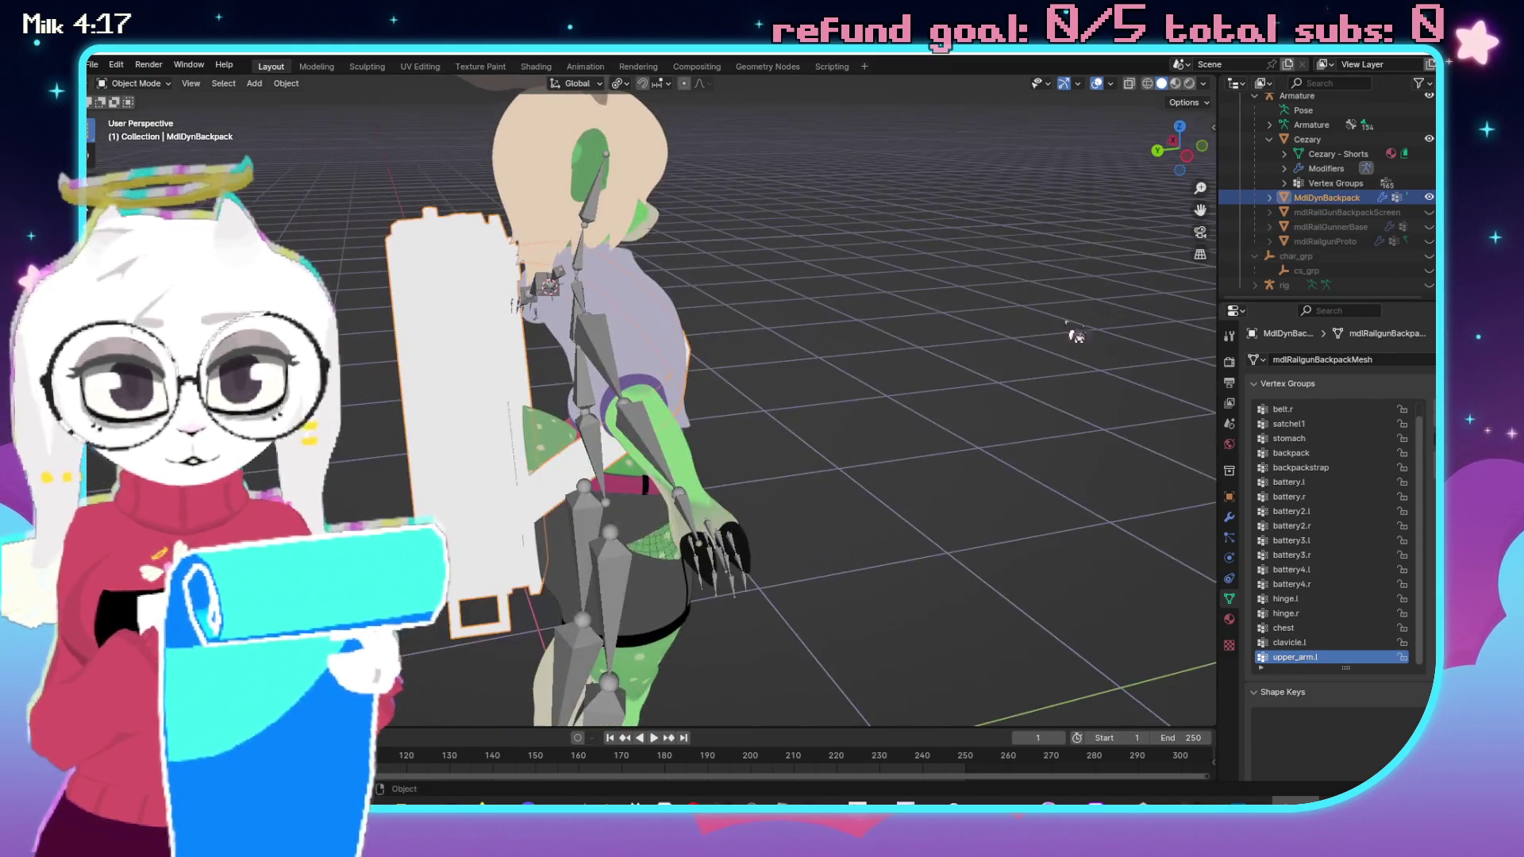
{"action": "left_click", "coordinate": [1338, 229]}
{"action": "key", "text": "Delete"}
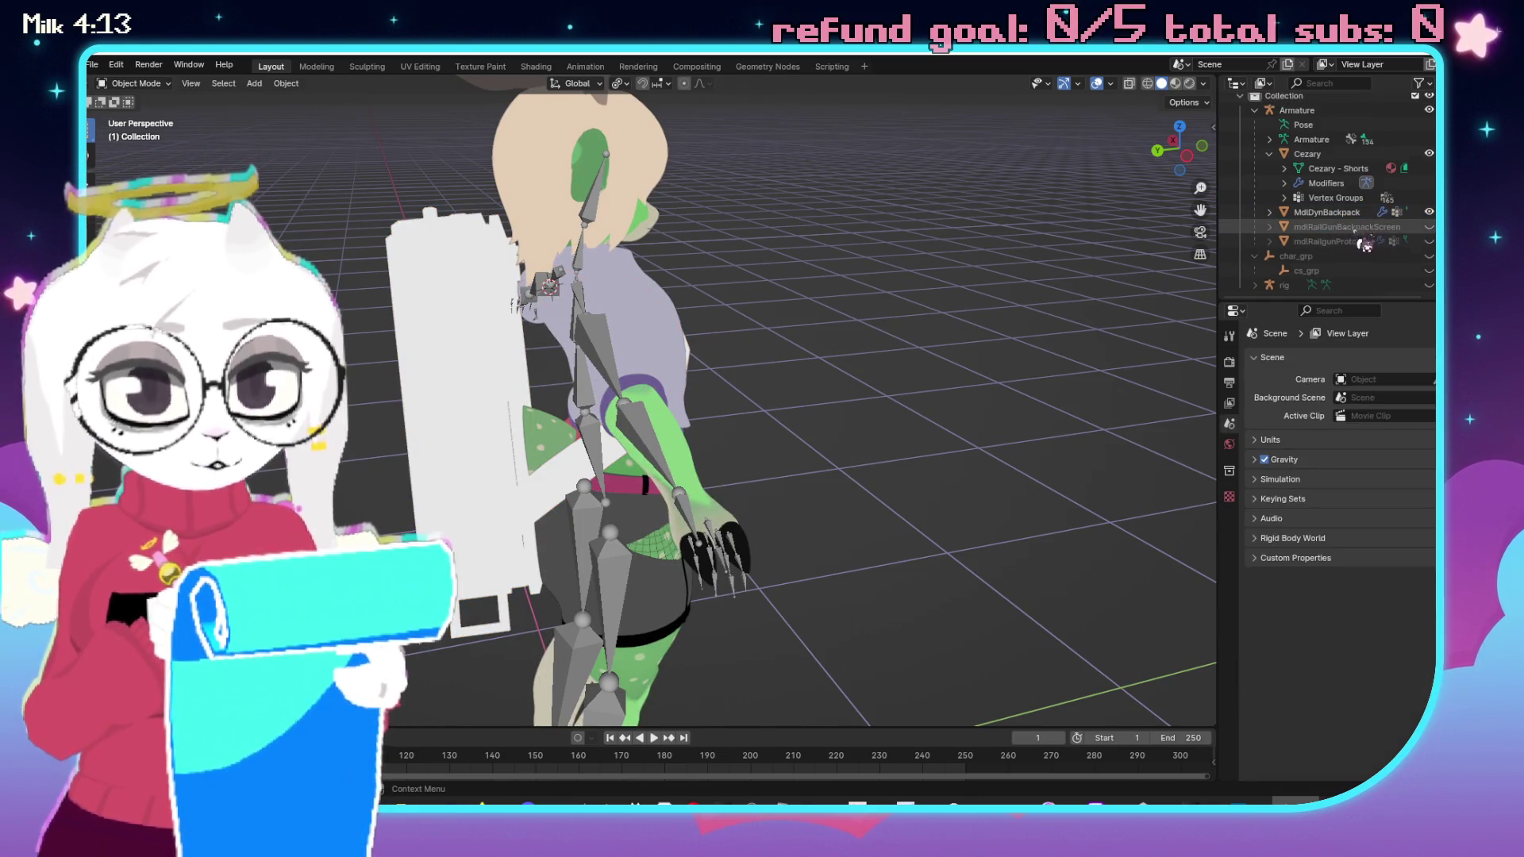
Unhide mdlRailgunProto, rename it MdlDynGun, then hide it and MdlDynBackpack.
{"action": "left_click", "coordinate": [1429, 240]}
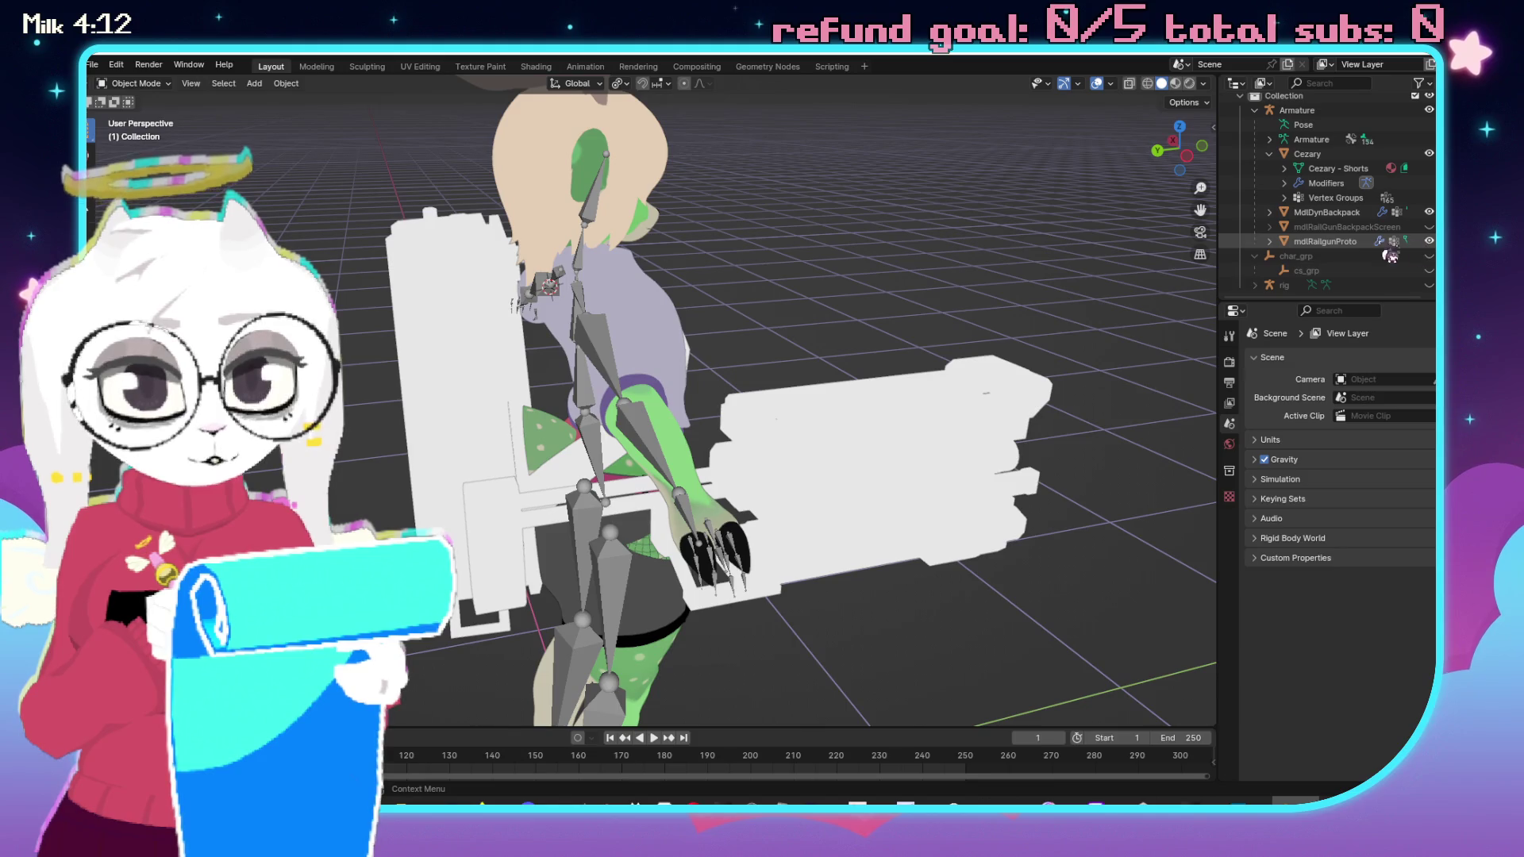
{"action": "double_click", "coordinate": [1341, 240]}
{"action": "type", "text": "MdlDynGu"}
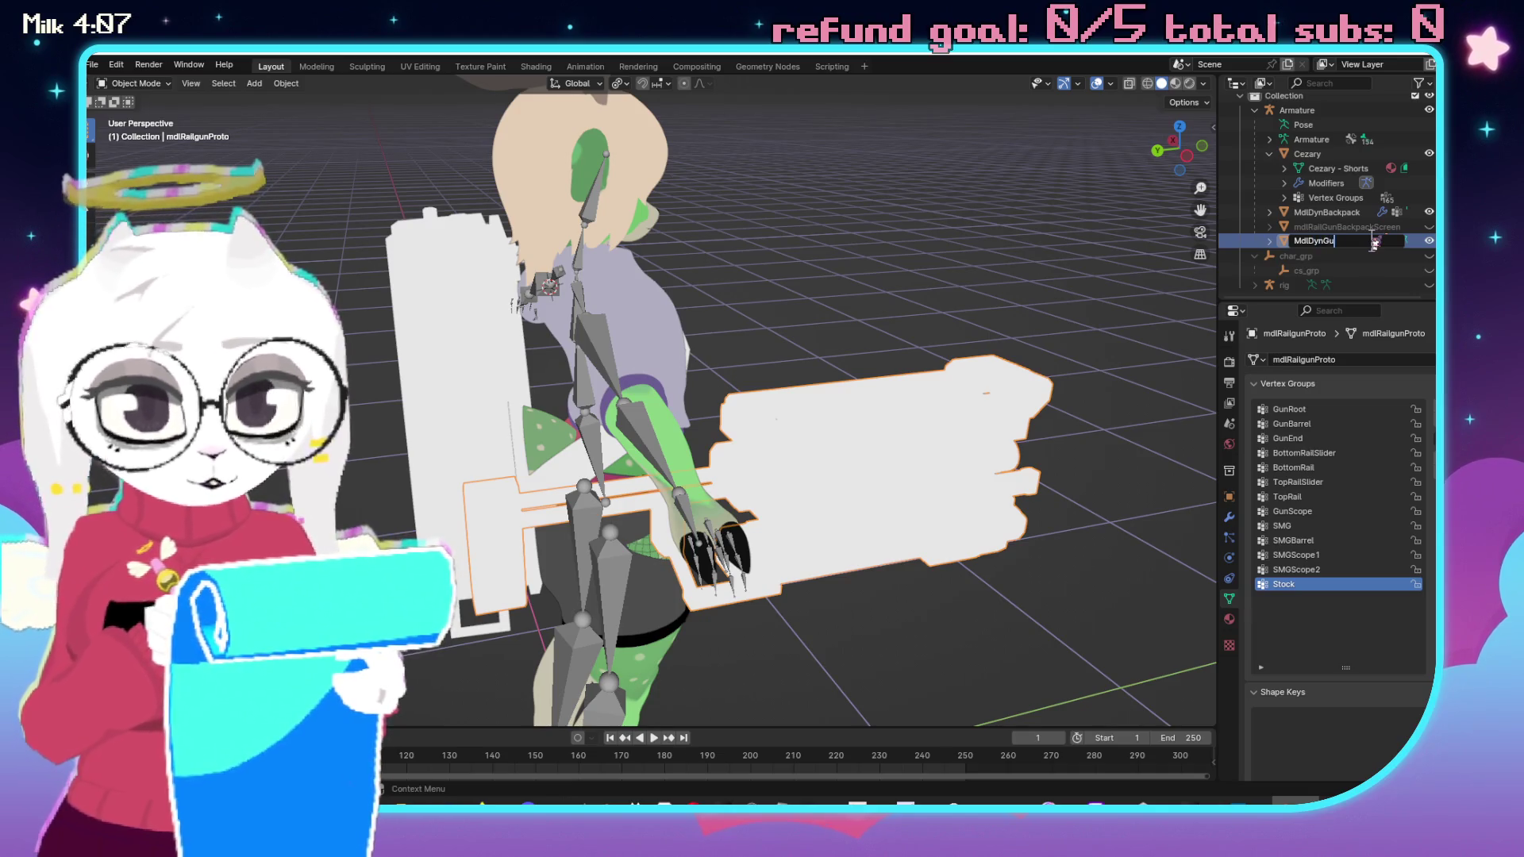
{"action": "type", "text": "n"}
{"action": "key", "text": "Return"}
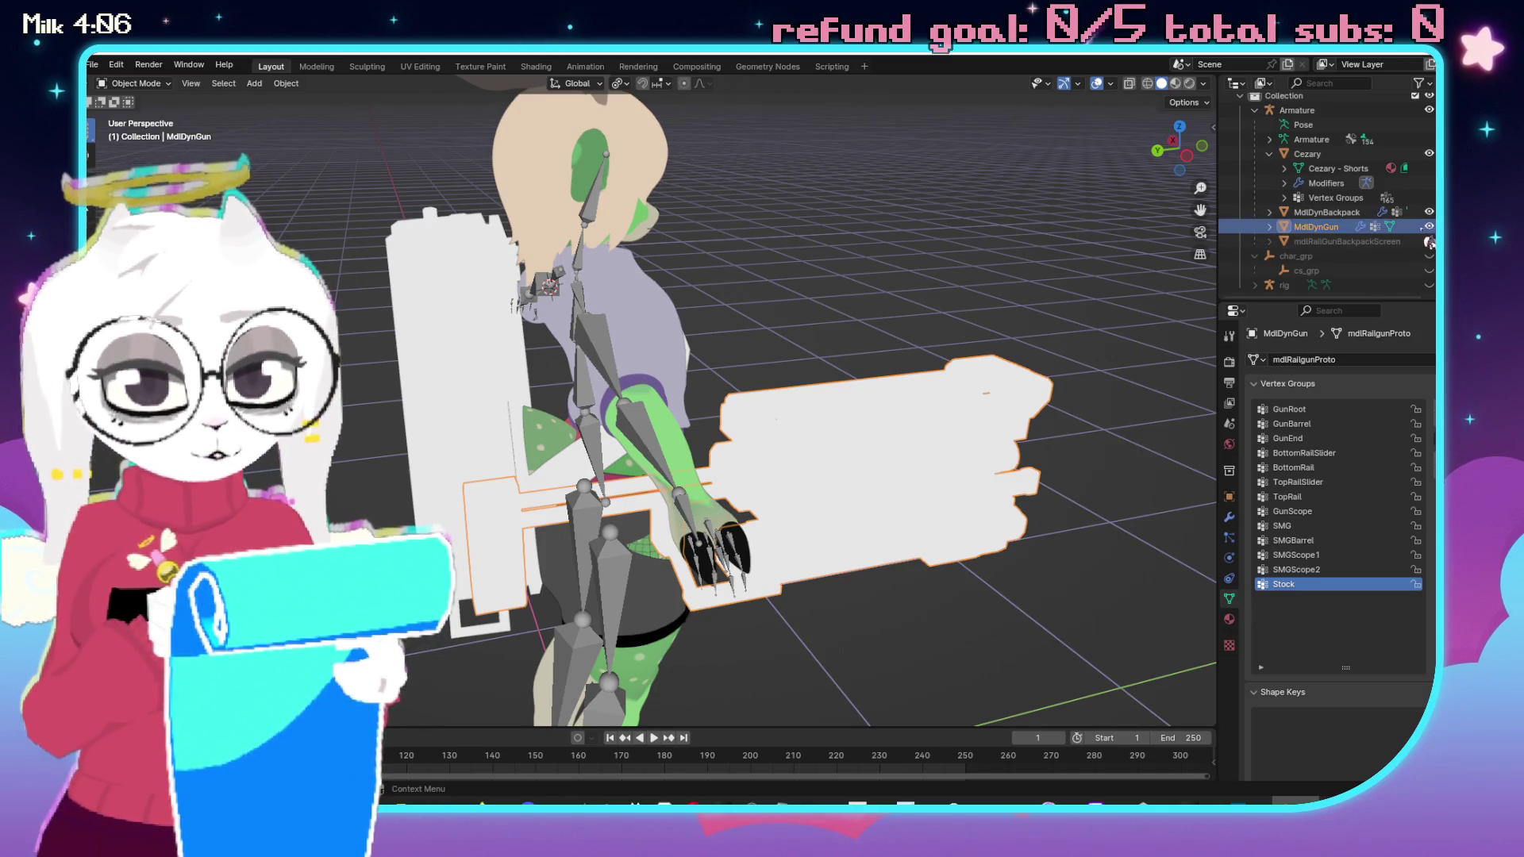
{"action": "left_click", "coordinate": [1428, 226]}
{"action": "left_click", "coordinate": [1428, 212]}
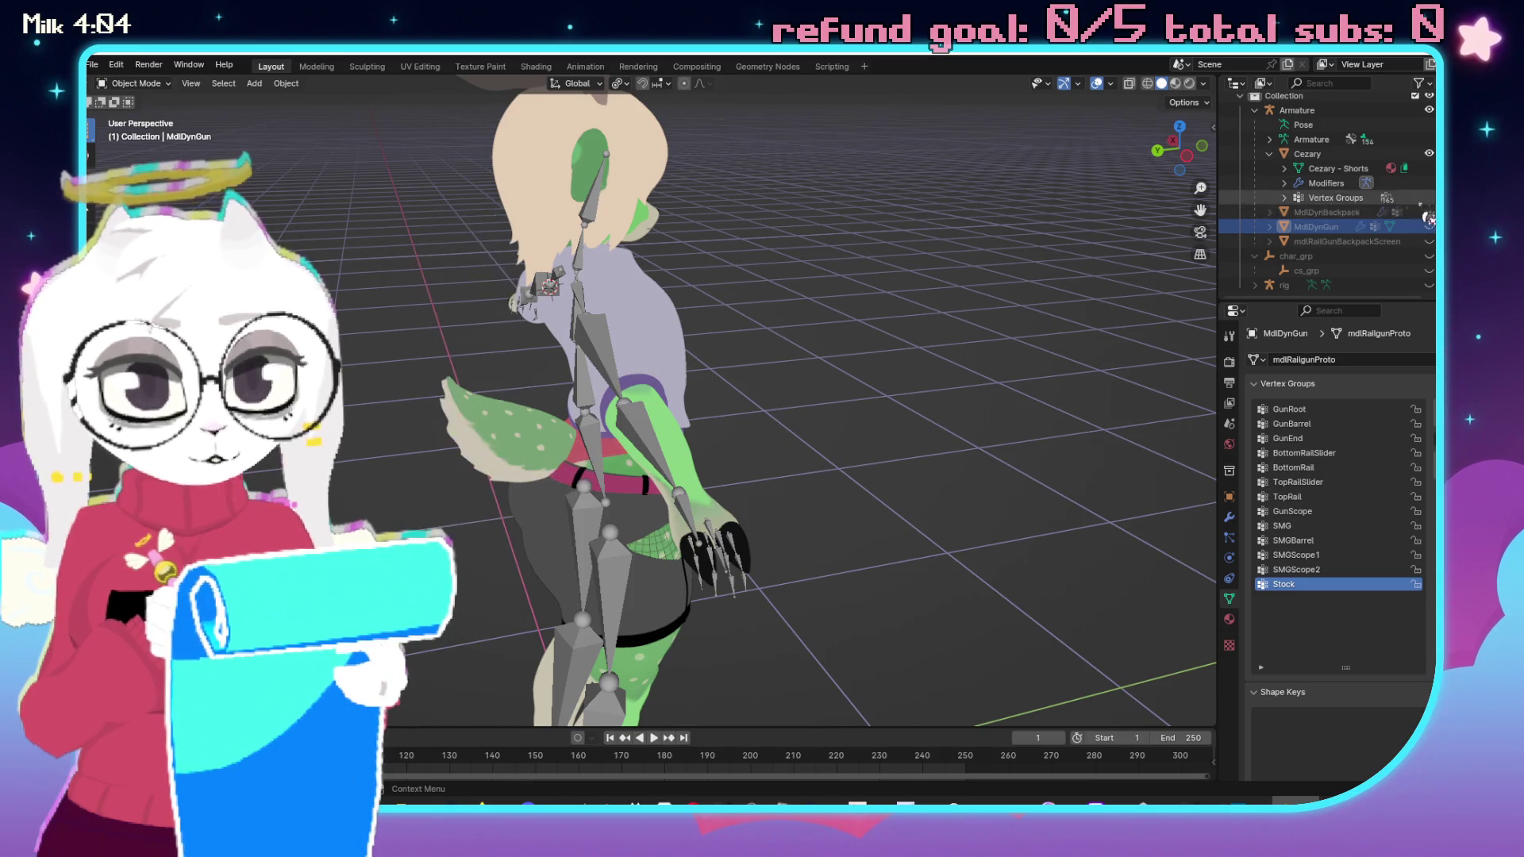
{"action": "left_click_drag", "start_coordinate": [835, 396], "coordinate": [785, 386]}
{"action": "scroll", "coordinate": [785, 386], "scroll_direction": "down", "scroll_amount": 3}
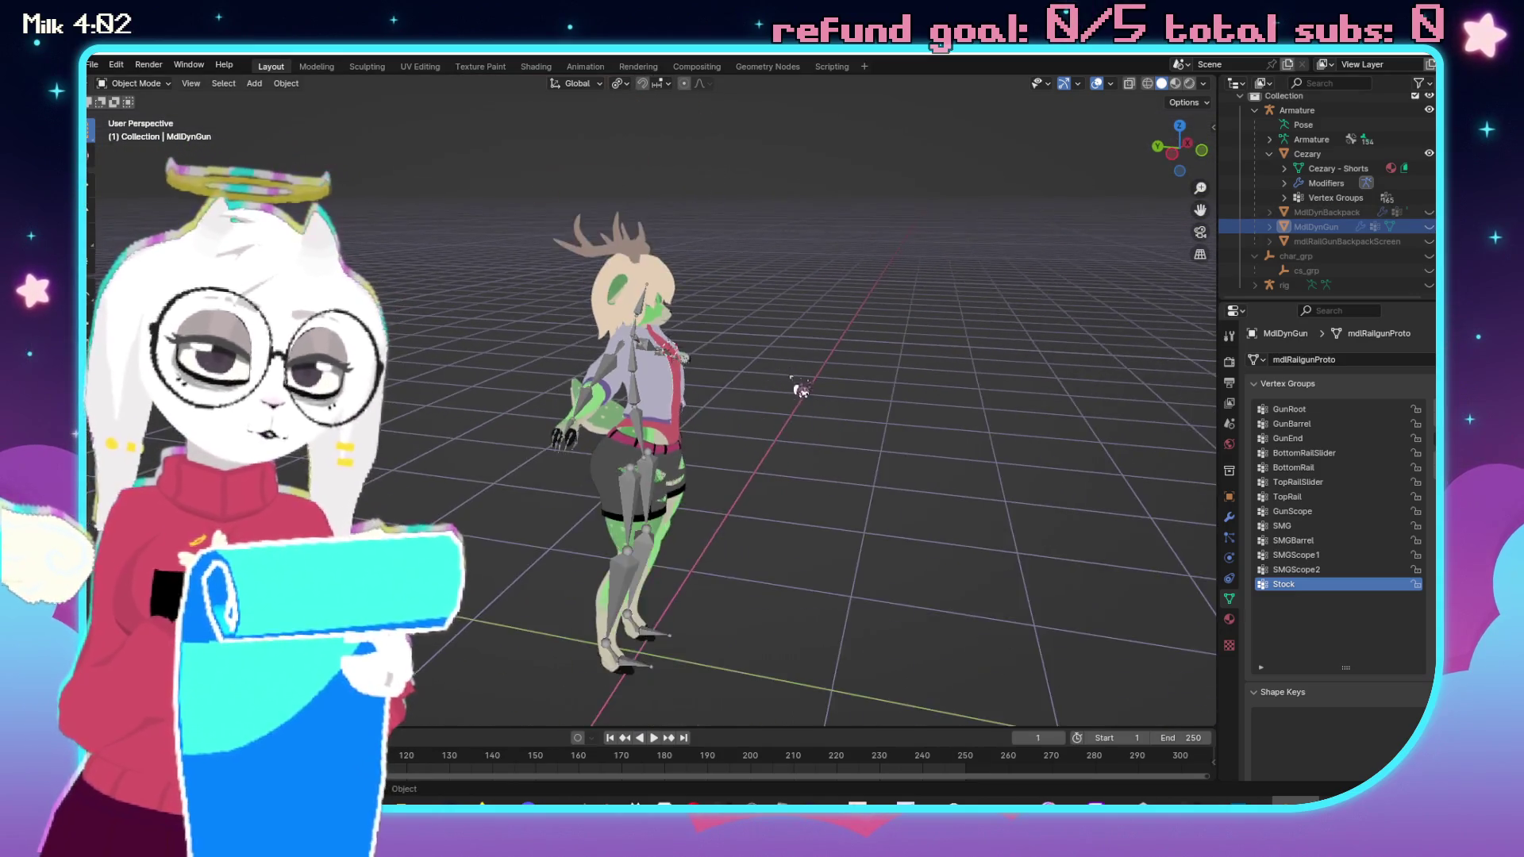
{"action": "scroll", "coordinate": [797, 408], "scroll_direction": "up", "scroll_amount": 3}
{"action": "mouse_move", "coordinate": [566, 504]}
{"action": "left_mouse_down"}
{"action": "mouse_move", "coordinate": [826, 390]}
{"action": "mouse_move", "coordinate": [781, 299]}
{"action": "left_mouse_up"}
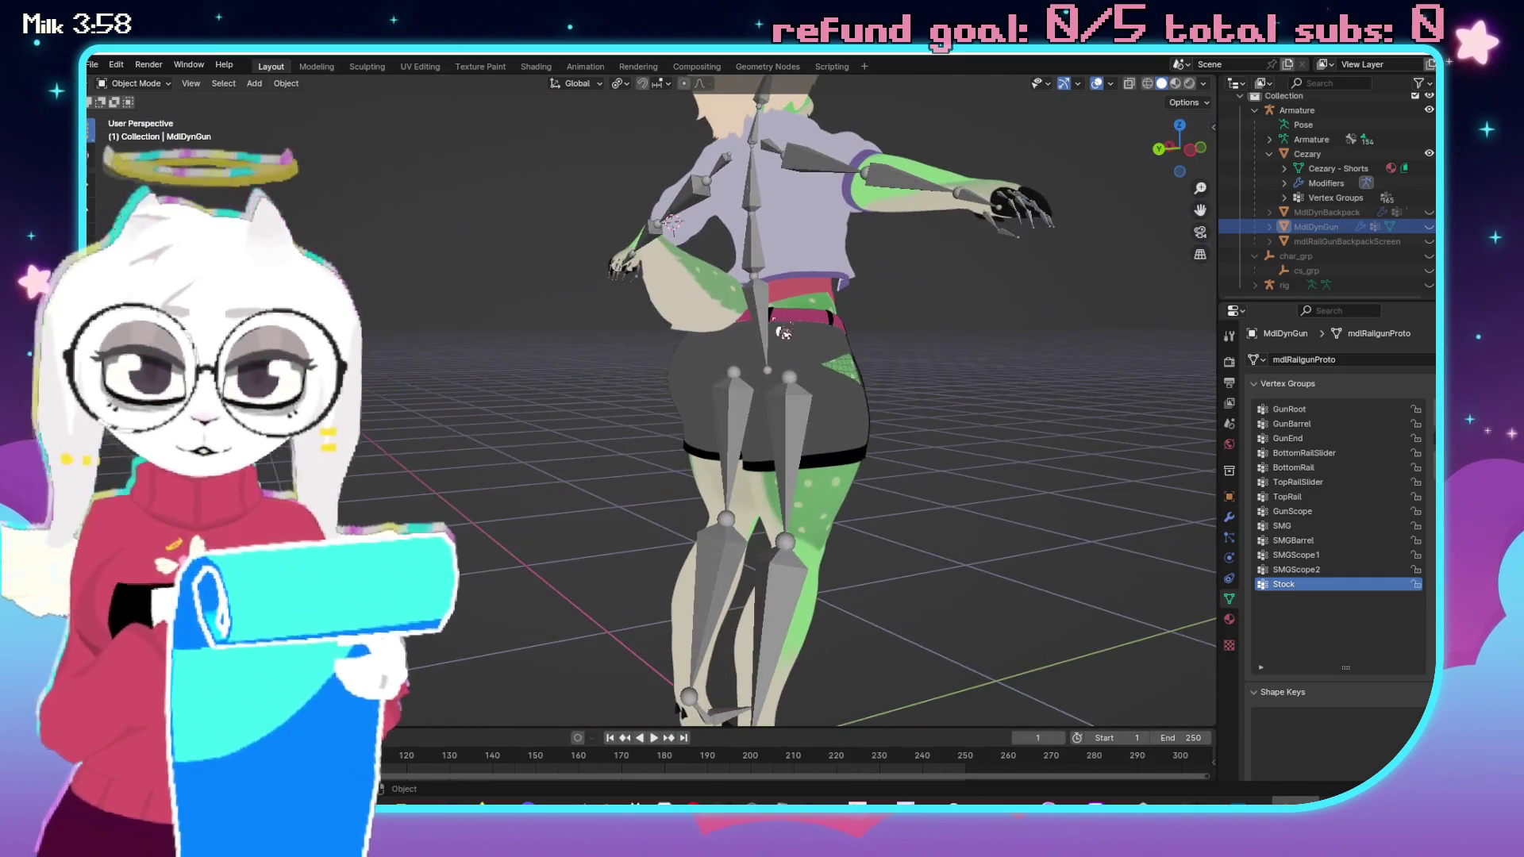
{"action": "left_click", "coordinate": [771, 308]}
{"action": "key", "text": "Tab"}
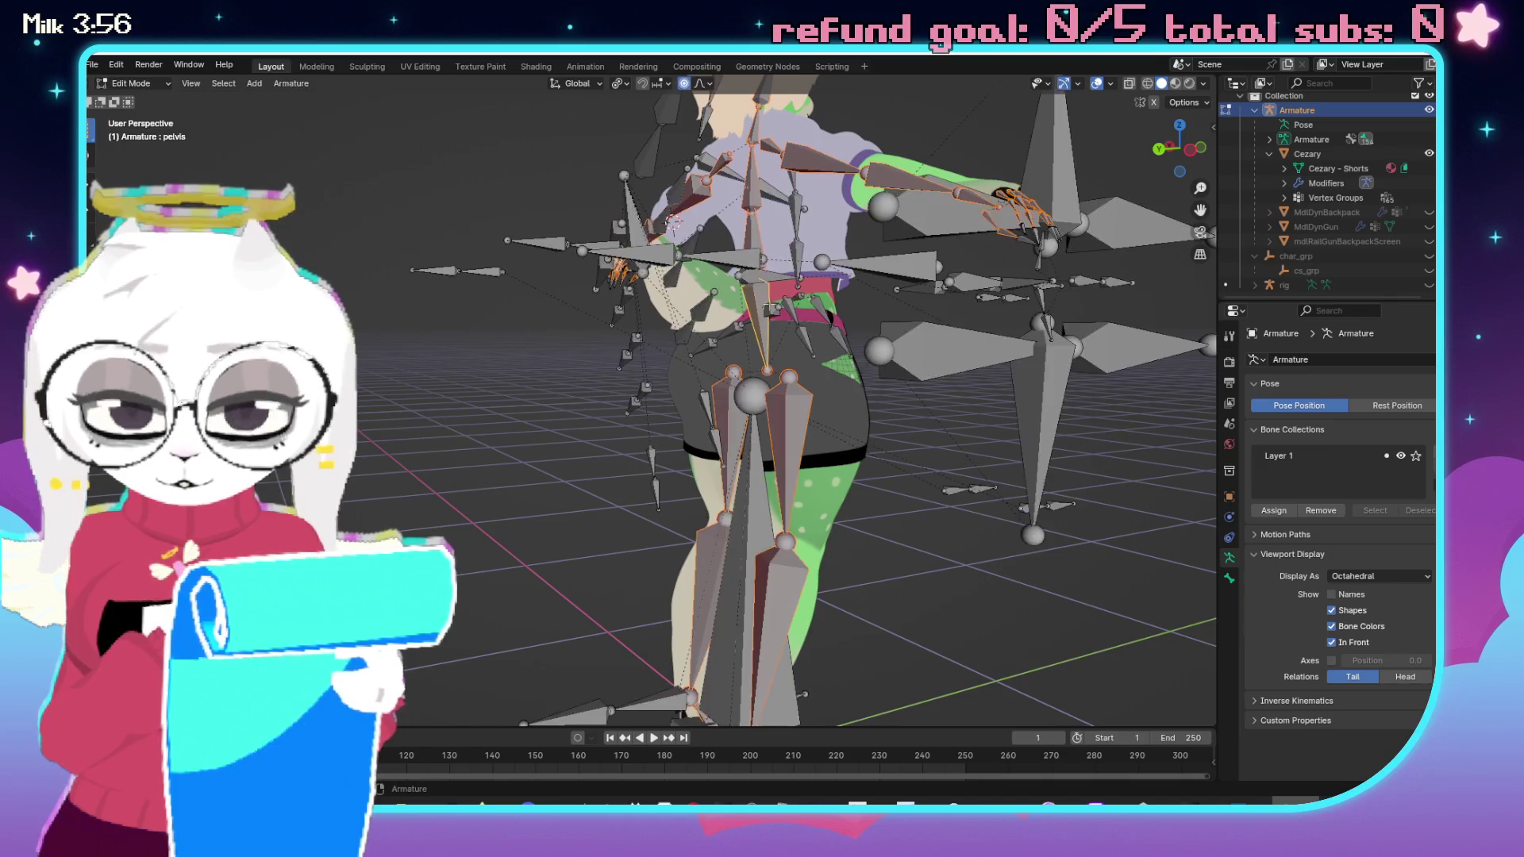
{"action": "mouse_move", "coordinate": [1002, 365]}
{"action": "left_mouse_down"}
{"action": "mouse_move", "coordinate": [542, 310]}
{"action": "mouse_move", "coordinate": [776, 178]}
{"action": "left_mouse_up"}
{"action": "key", "text": "Tab"}
{"action": "mouse_move", "coordinate": [762, 238]}
{"action": "left_mouse_down"}
{"action": "mouse_move", "coordinate": [722, 387]}
{"action": "mouse_move", "coordinate": [820, 394]}
{"action": "left_mouse_up"}
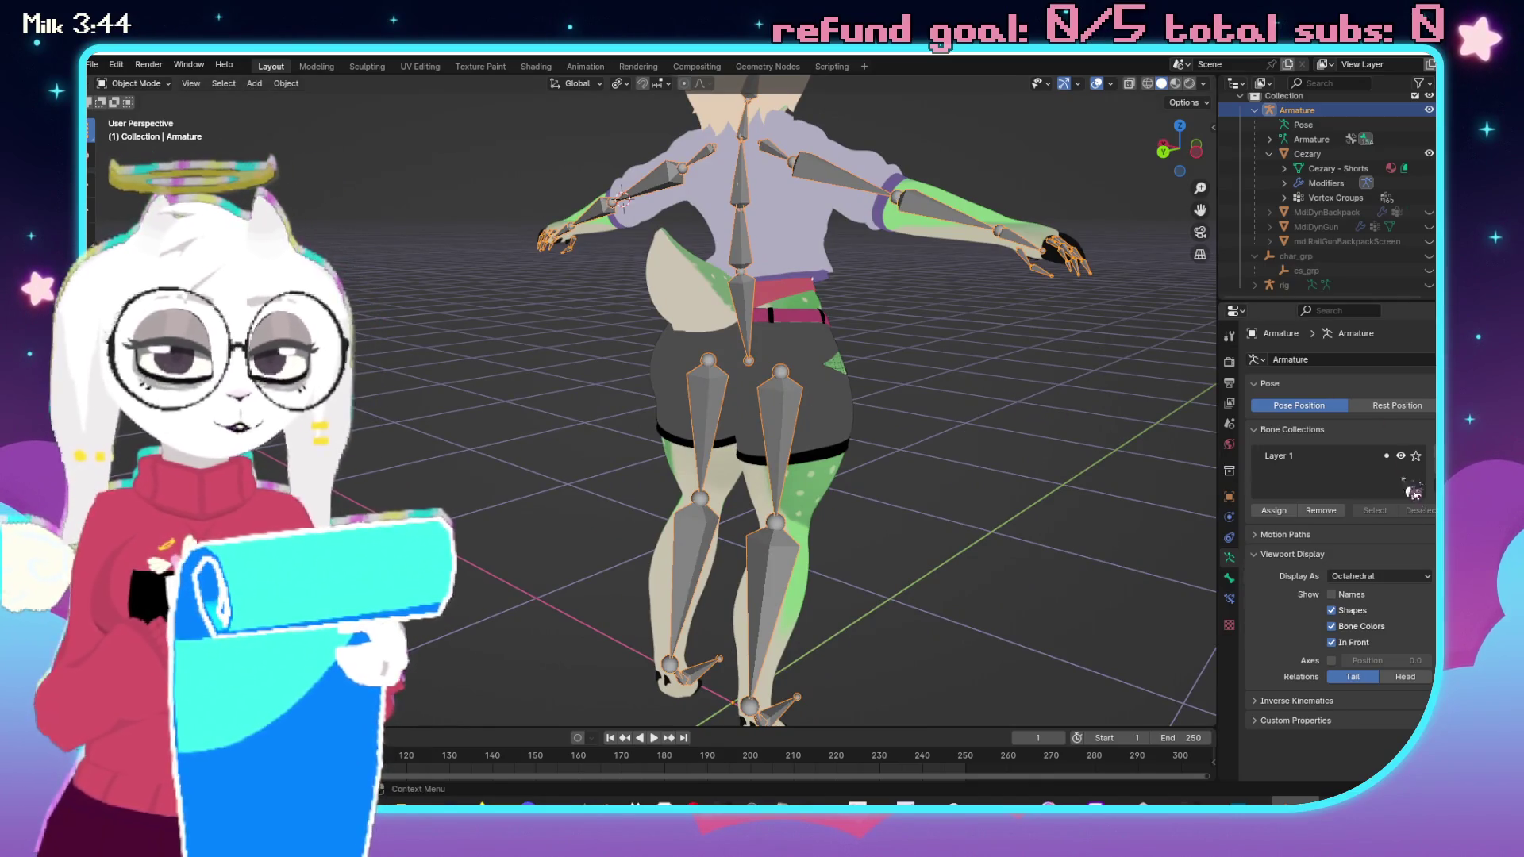
Unhide char_grp, cs_grp and rig in the Outliner, then select the rig.
{"action": "left_click", "coordinate": [1428, 255]}
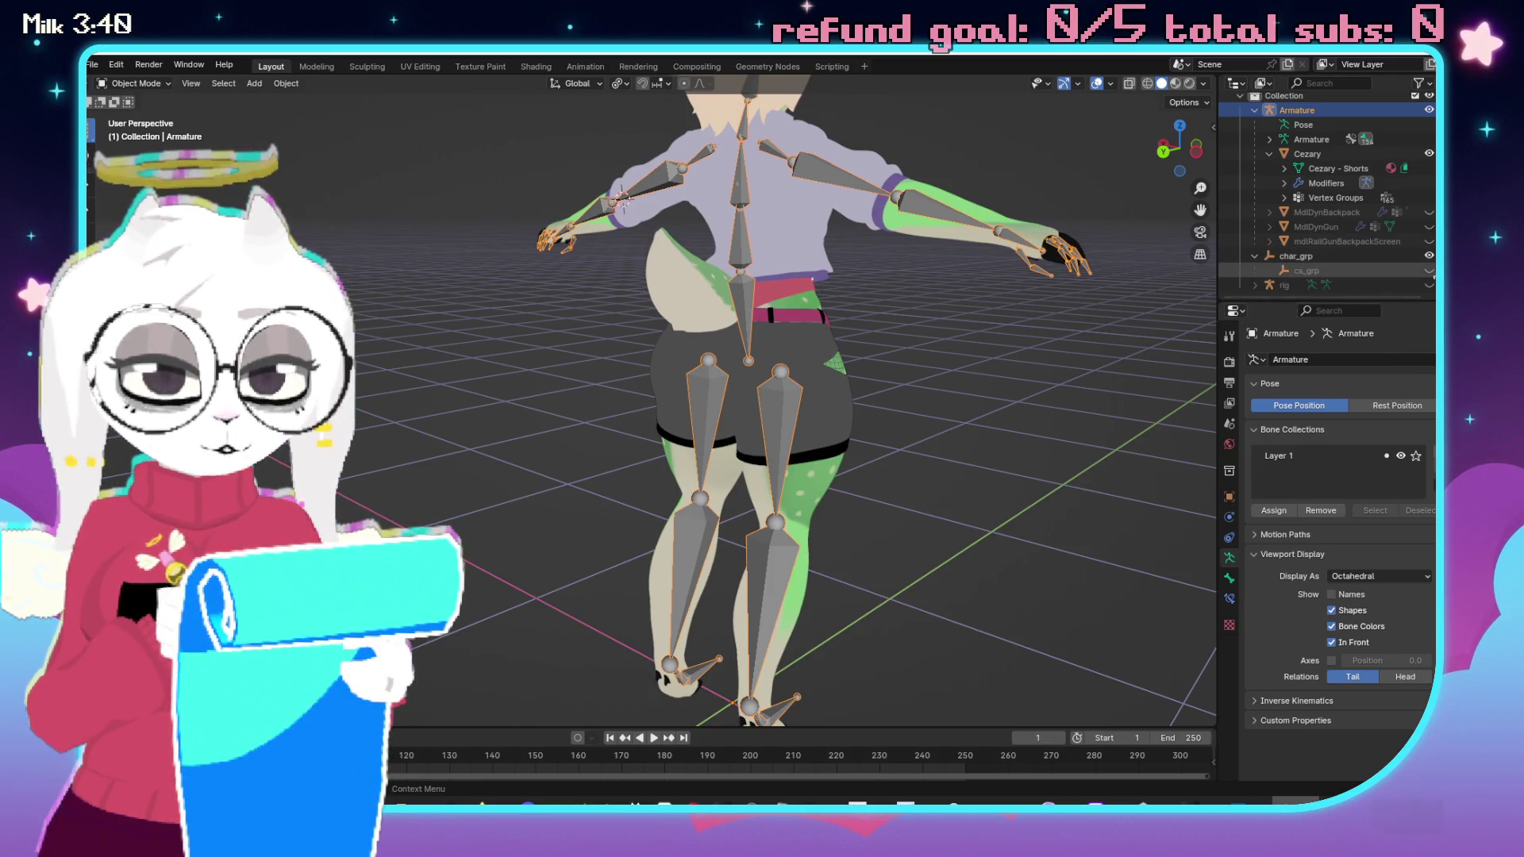
{"action": "left_click", "coordinate": [1428, 269]}
{"action": "left_click", "coordinate": [1369, 255]}
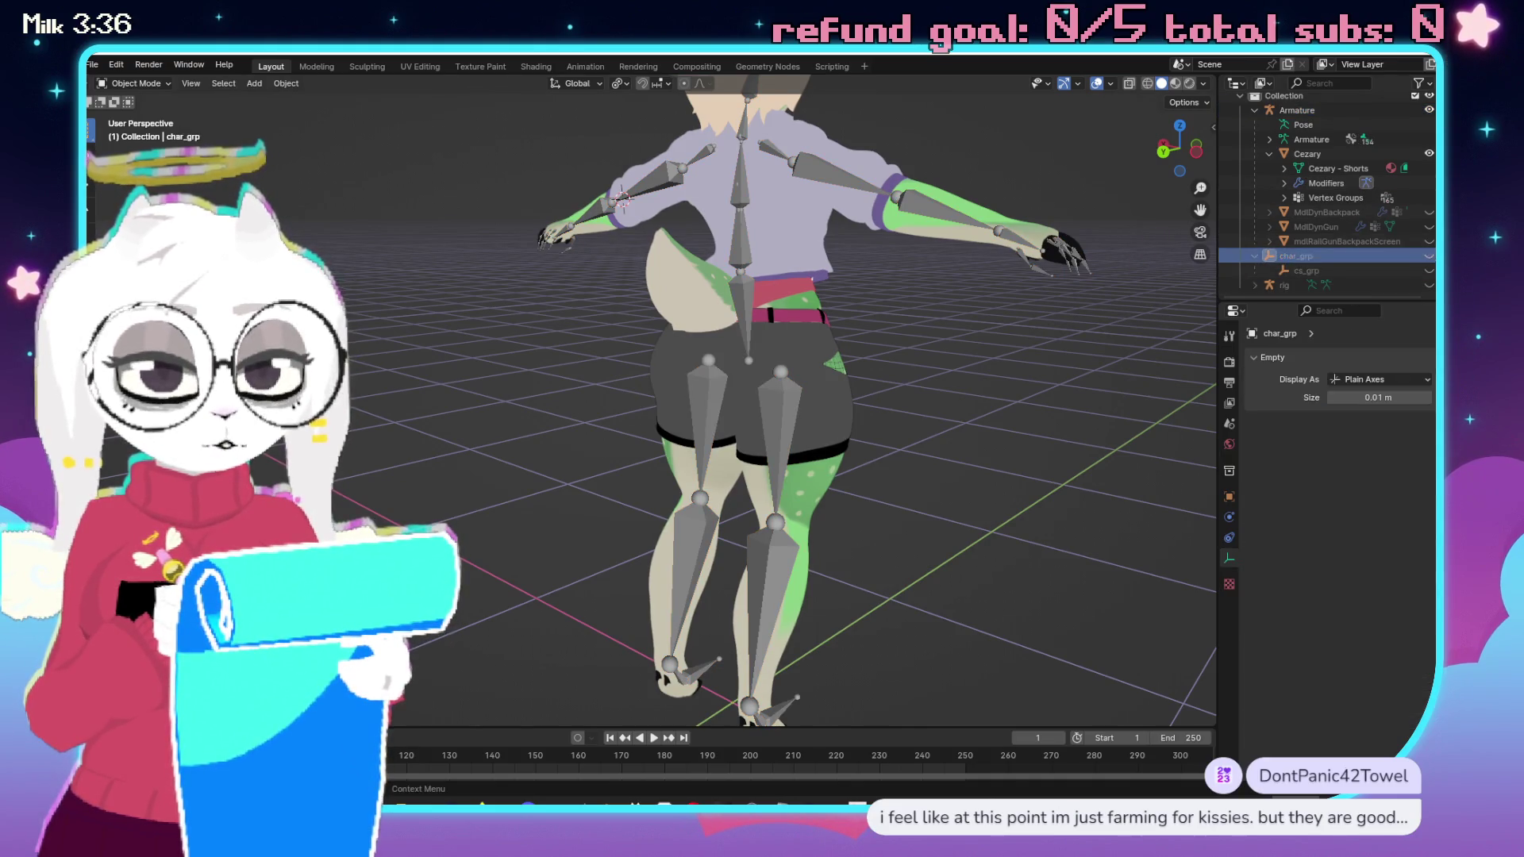
{"action": "left_click", "coordinate": [1429, 285]}
{"action": "scroll", "coordinate": [825, 339], "scroll_direction": "down", "scroll_amount": 3}
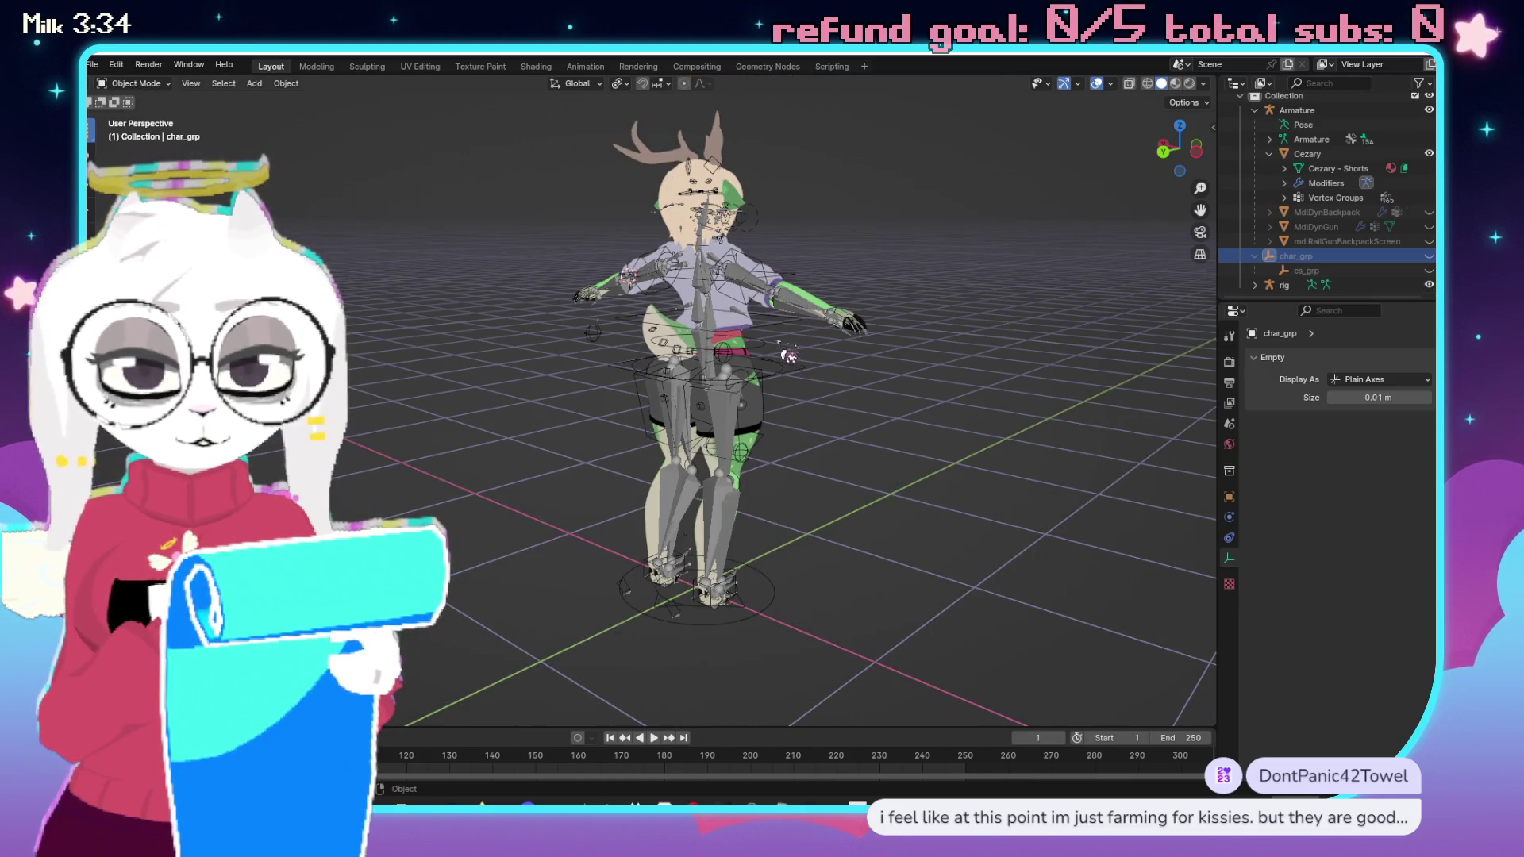
{"action": "left_click", "coordinate": [771, 353]}
{"action": "scroll", "coordinate": [911, 401], "scroll_direction": "right", "scroll_amount": 3}
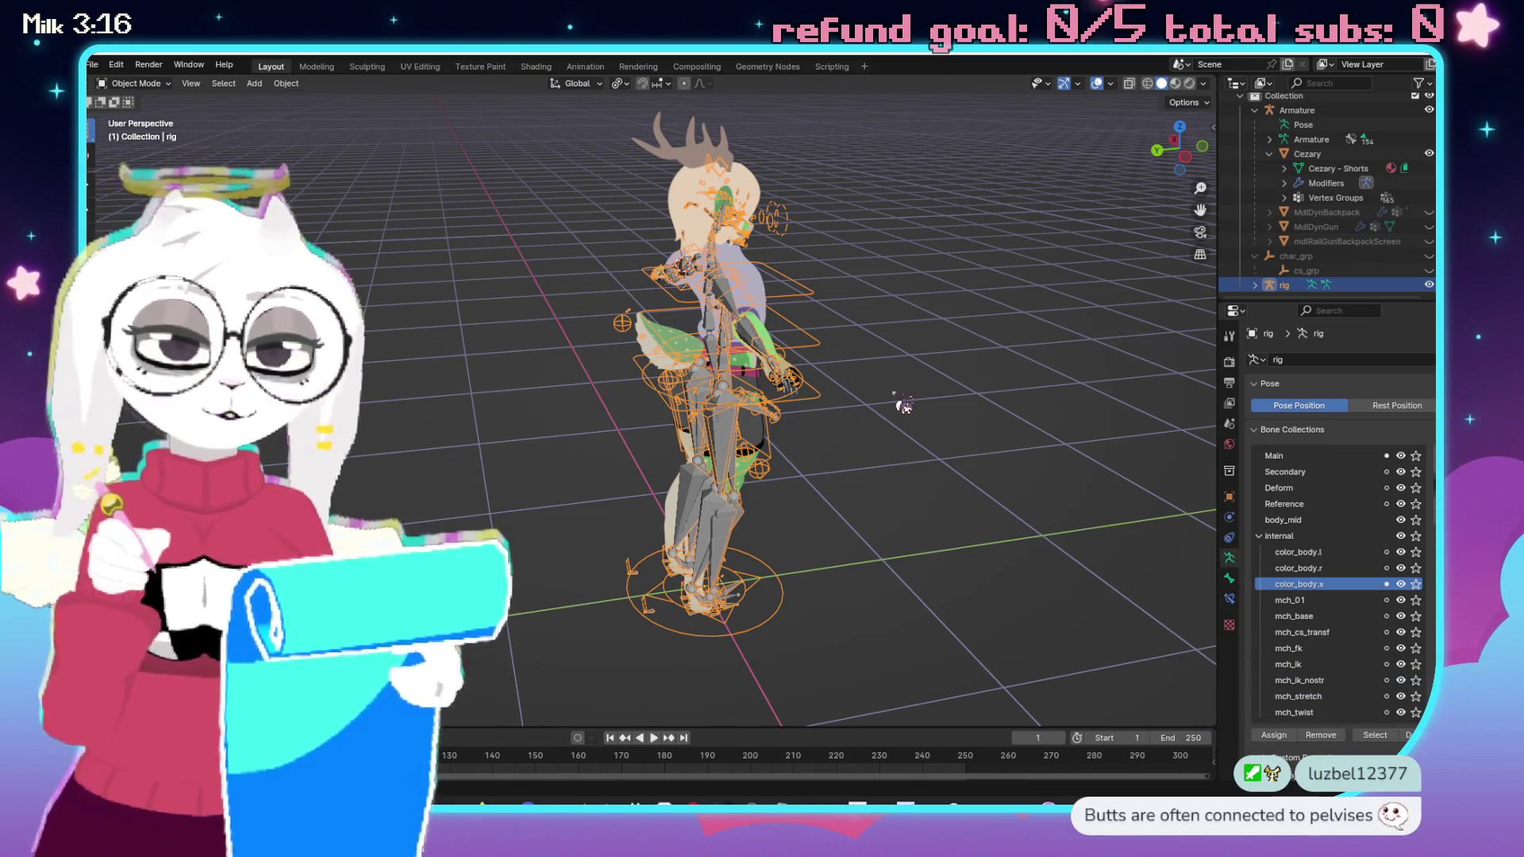
{"action": "key", "text": "Tab"}
{"action": "key", "text": "KP_Decimal"}
{"action": "scroll", "coordinate": [801, 384], "scroll_direction": "down", "scroll_amount": 6}
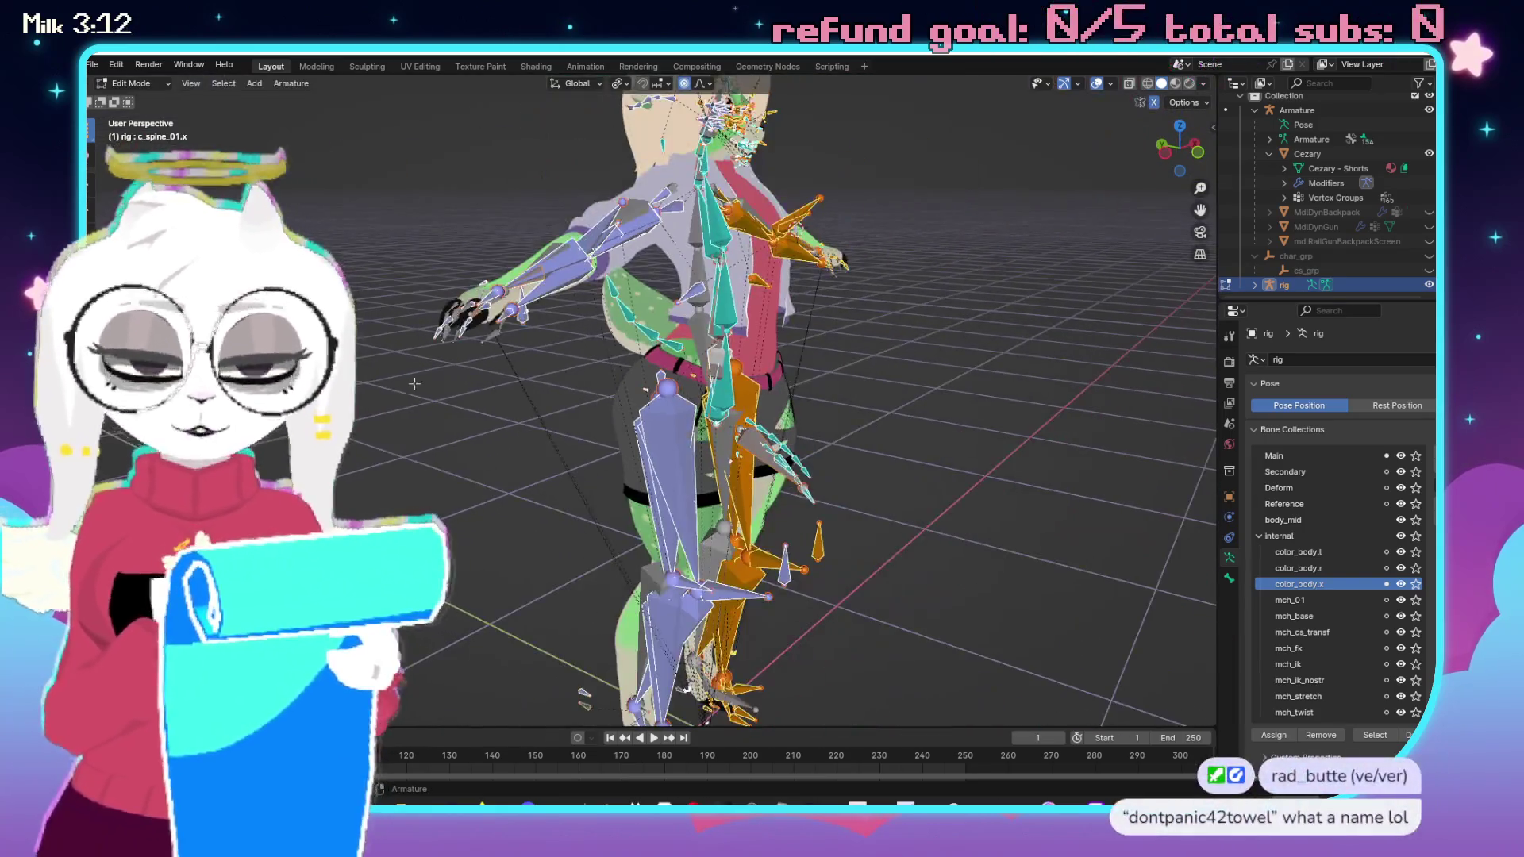
{"action": "mouse_move", "coordinate": [610, 407]}
{"action": "left_mouse_down"}
{"action": "mouse_move", "coordinate": [670, 409]}
{"action": "mouse_move", "coordinate": [713, 359]}
{"action": "left_mouse_up"}
{"action": "scroll", "coordinate": [714, 359], "scroll_direction": "up", "scroll_amount": 5}
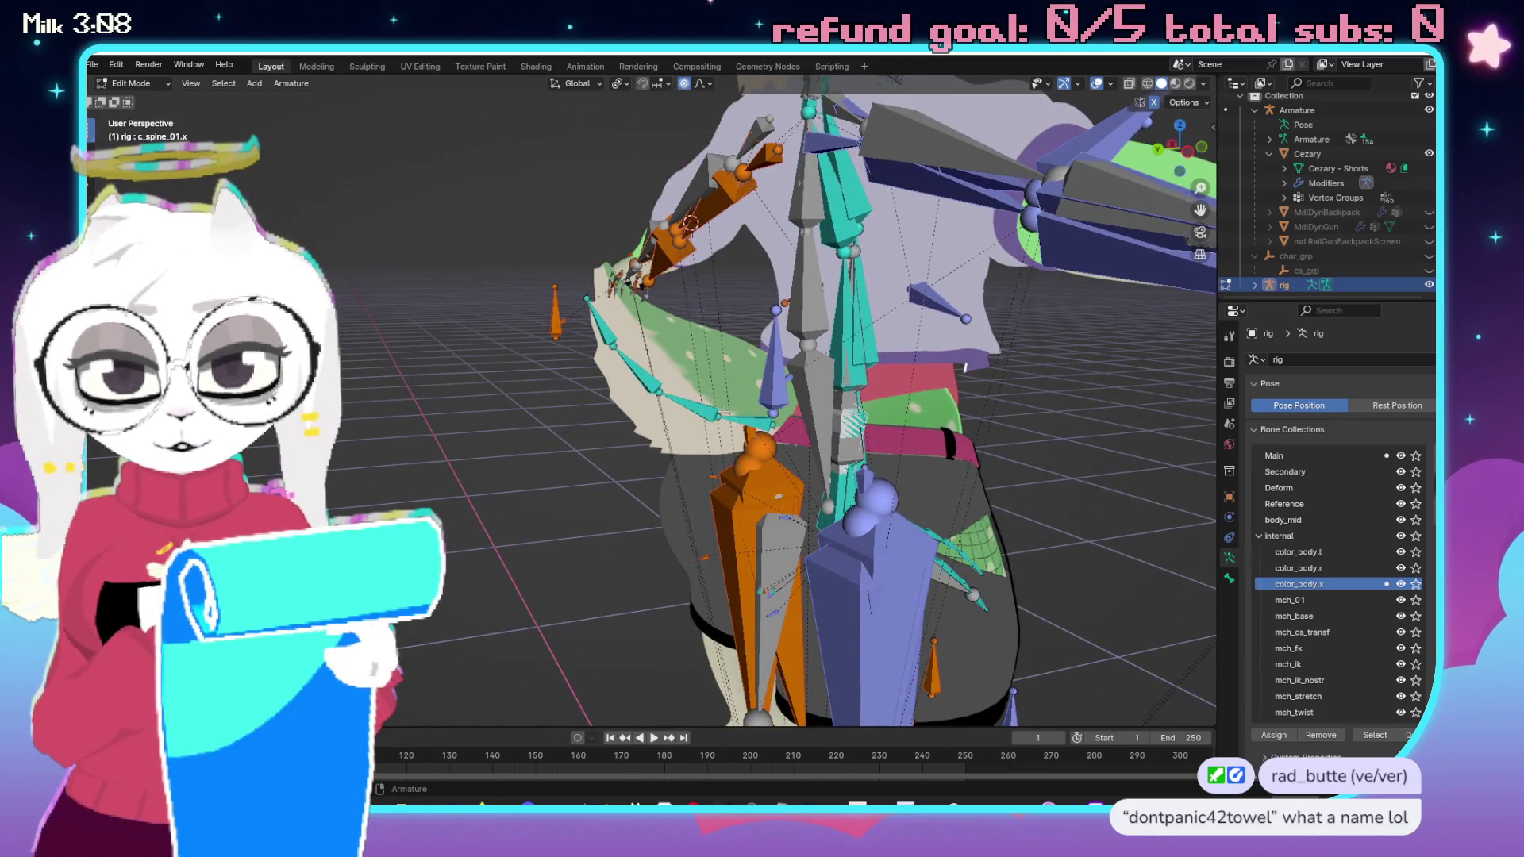
{"action": "left_click", "coordinate": [731, 412]}
{"action": "left_click_drag", "start_coordinate": [731, 413], "coordinate": [717, 403]}
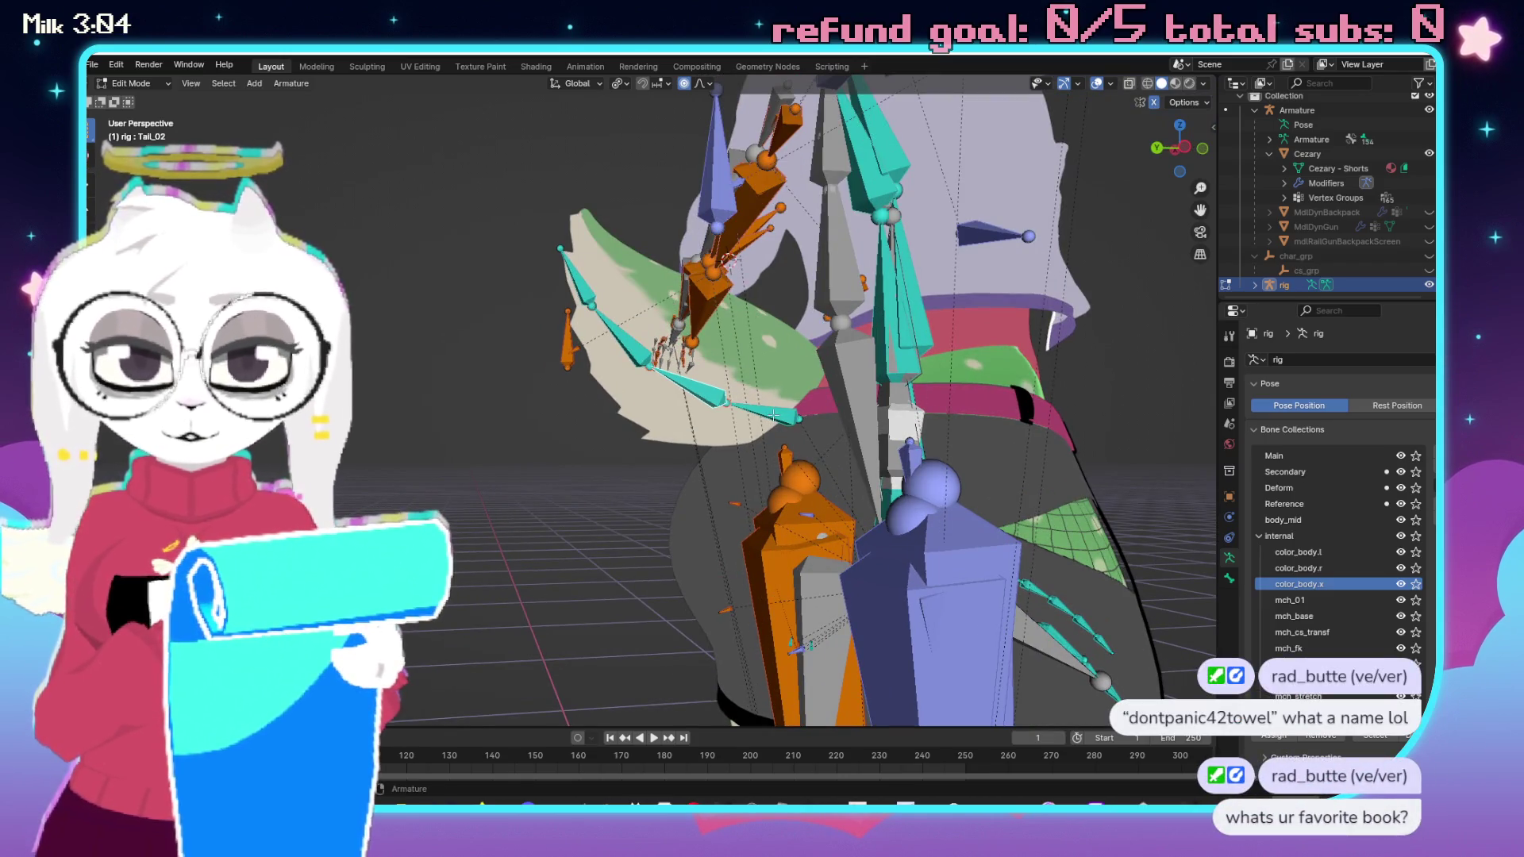
{"action": "left_click", "coordinate": [674, 379]}
{"action": "left_click_drag", "start_coordinate": [575, 477], "coordinate": [732, 411]}
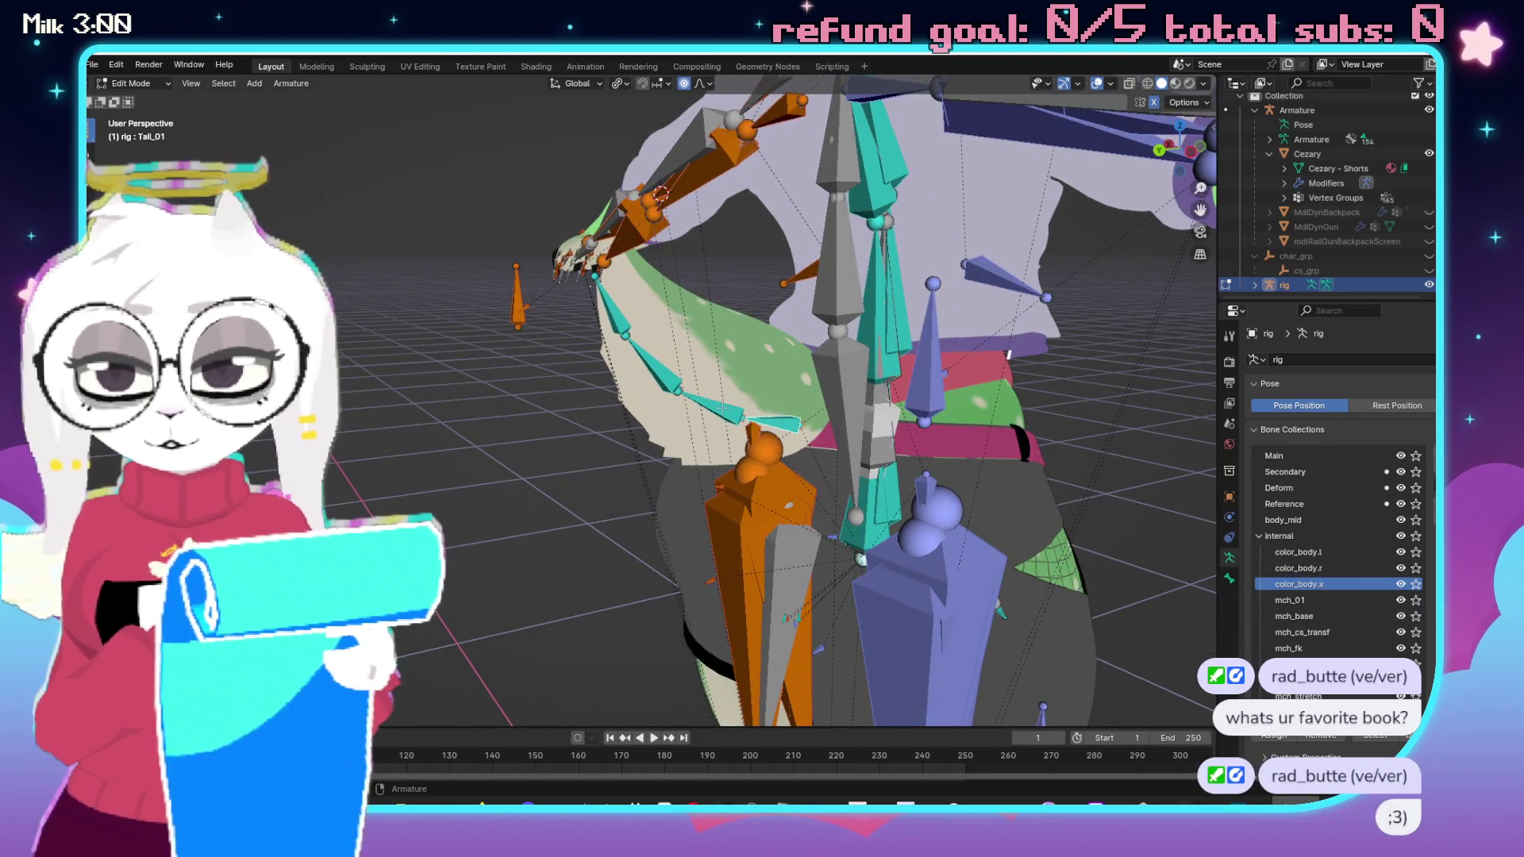
{"action": "left_click", "coordinate": [756, 401]}
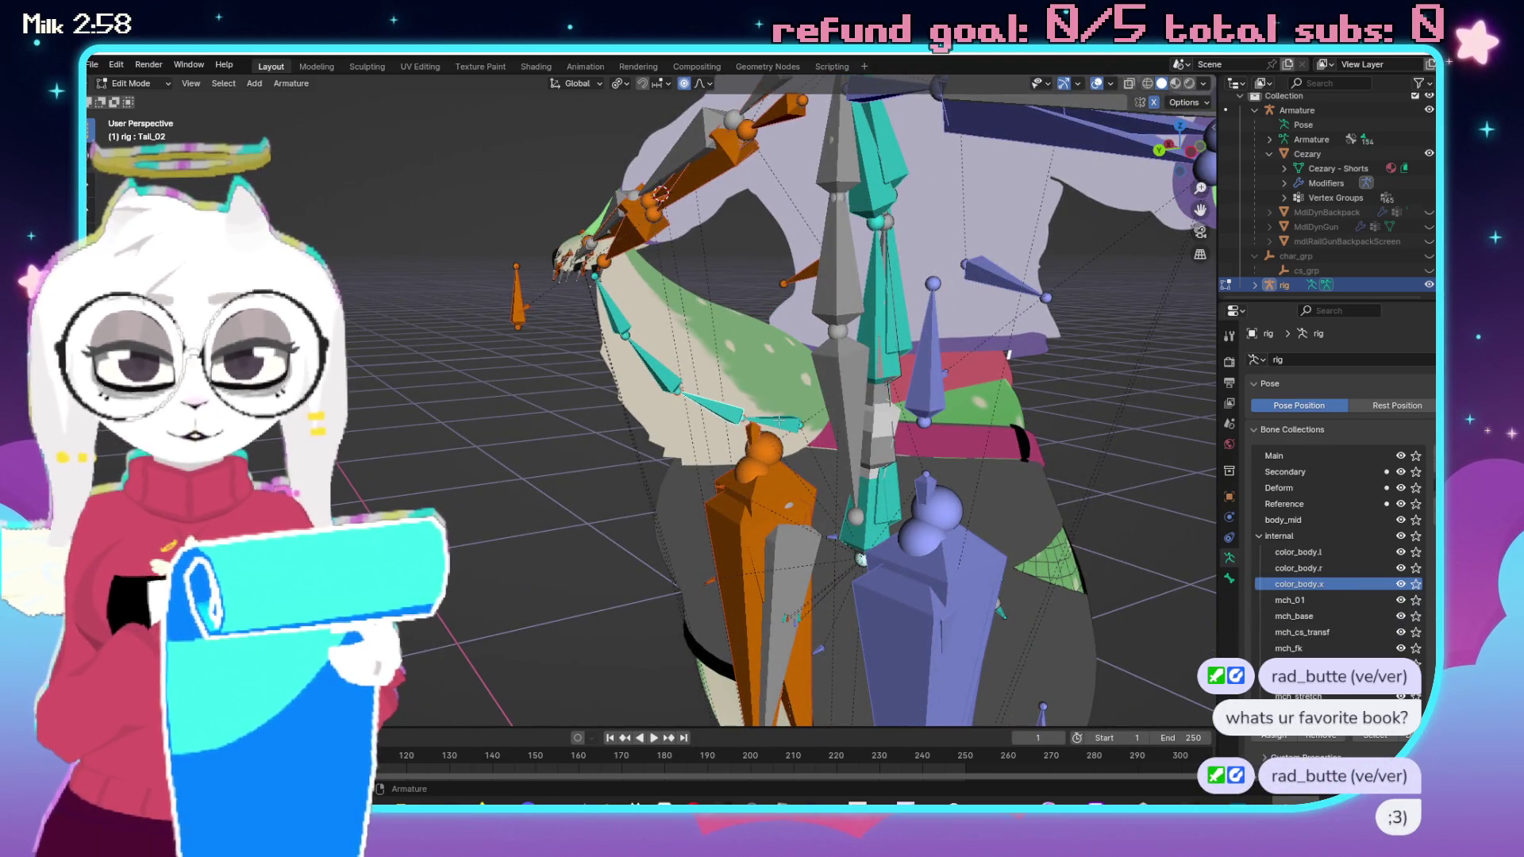
{"action": "left_click", "coordinate": [764, 440]}
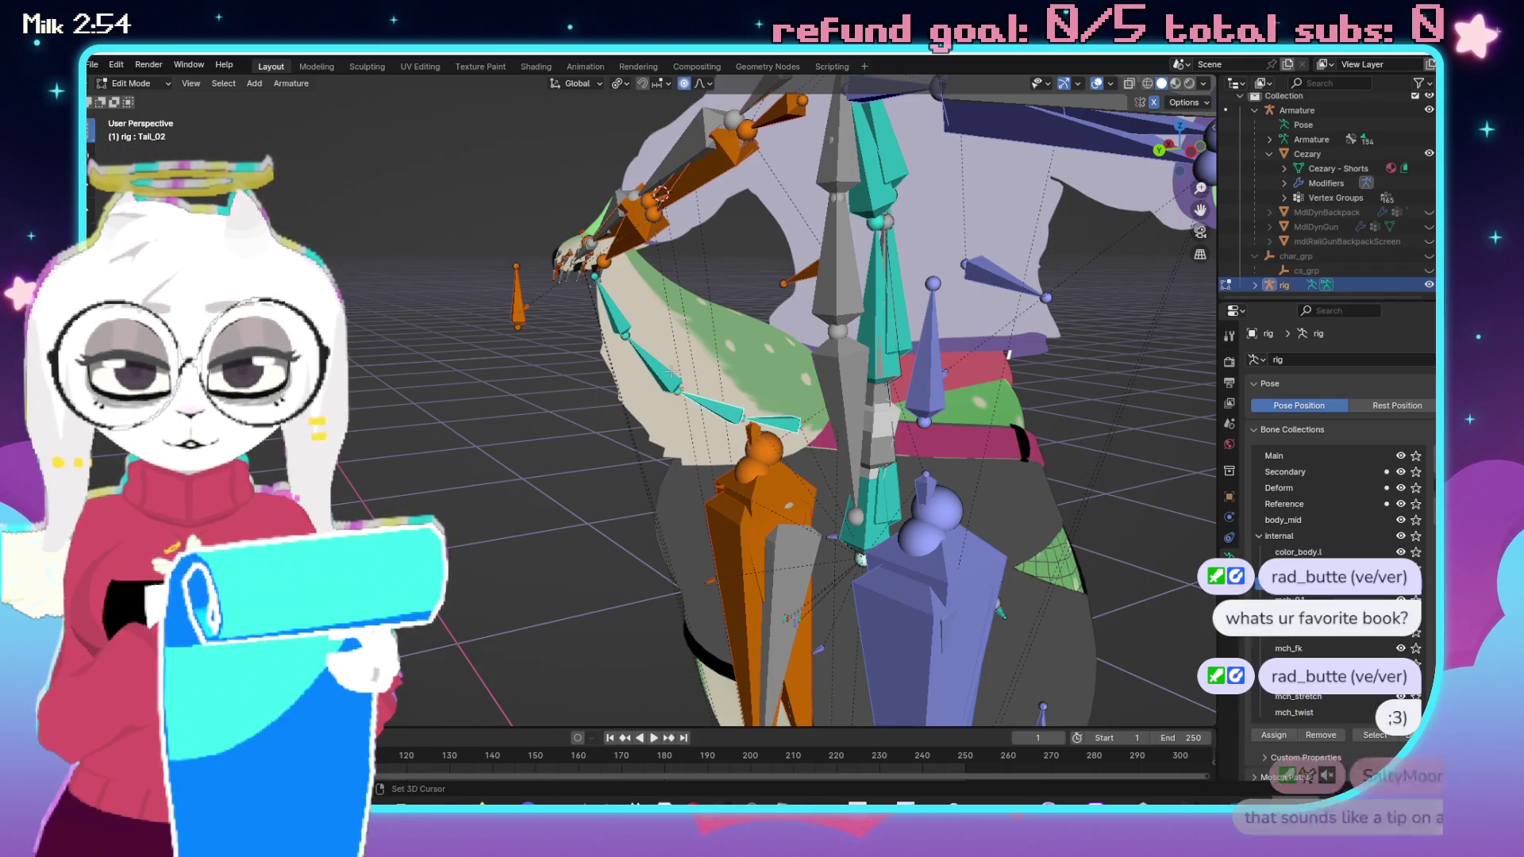
{"action": "mouse_move", "coordinate": [661, 364]}
{"action": "left_mouse_down"}
{"action": "mouse_move", "coordinate": [925, 429]}
{"action": "mouse_move", "coordinate": [793, 365]}
{"action": "left_mouse_up"}
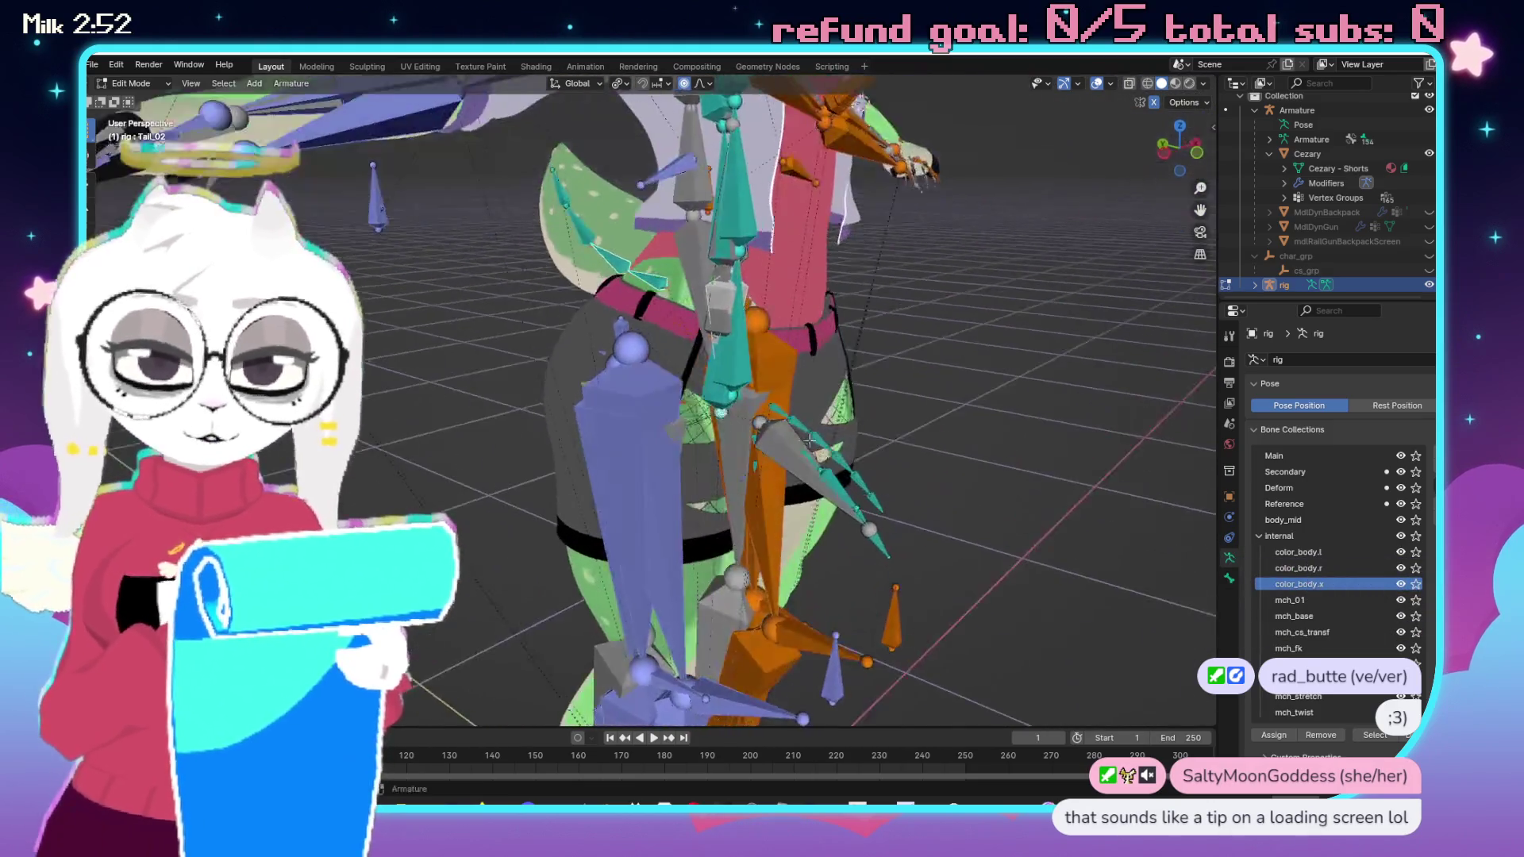
{"action": "scroll", "coordinate": [670, 309], "scroll_direction": "up", "scroll_amount": 5}
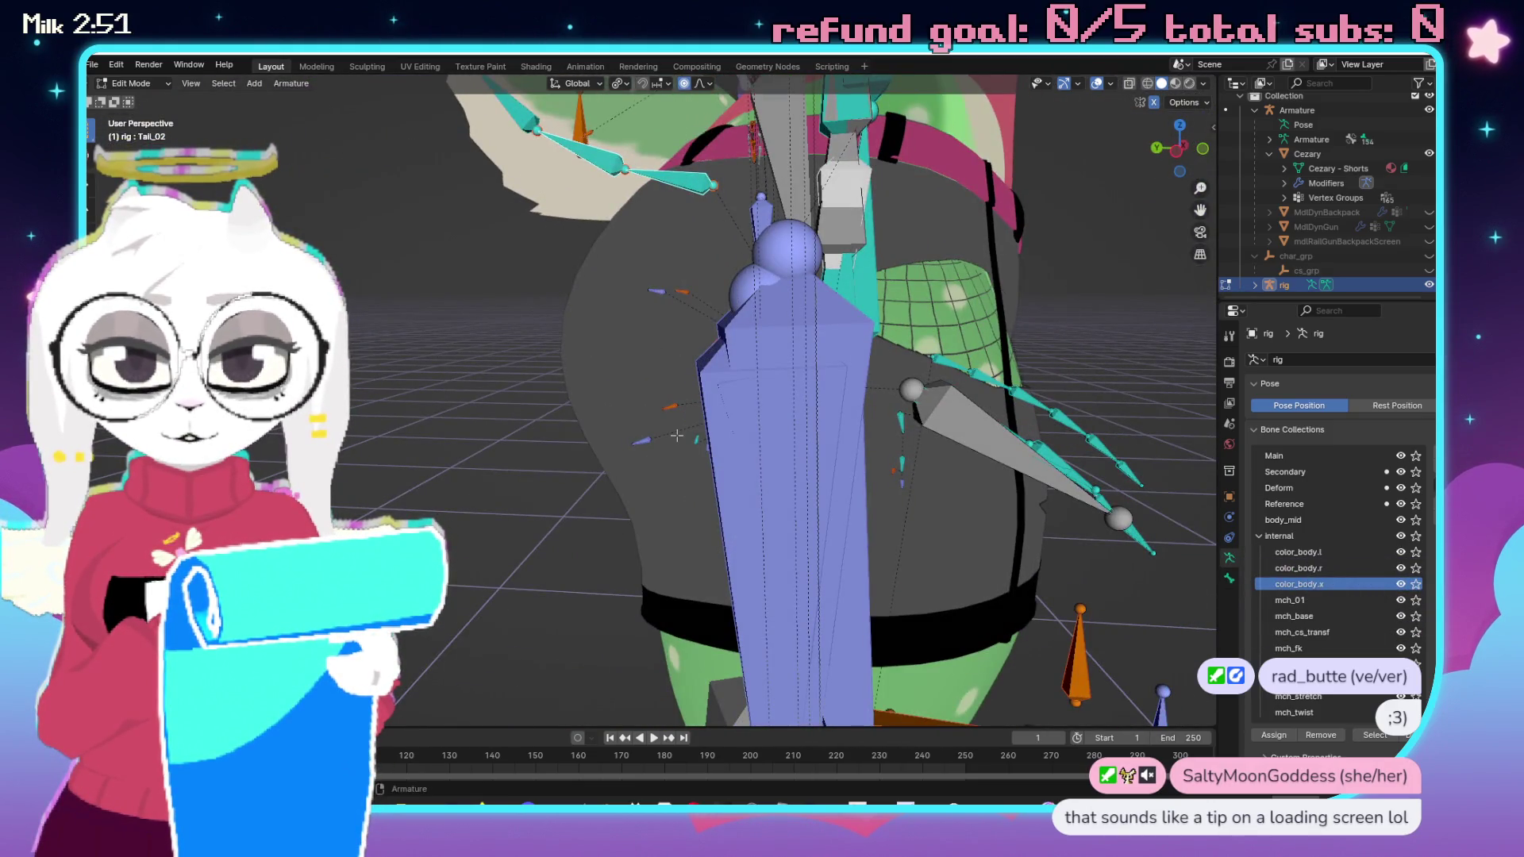
{"action": "left_click", "coordinate": [676, 436]}
{"action": "scroll", "coordinate": [658, 428], "scroll_direction": "down", "scroll_amount": 4}
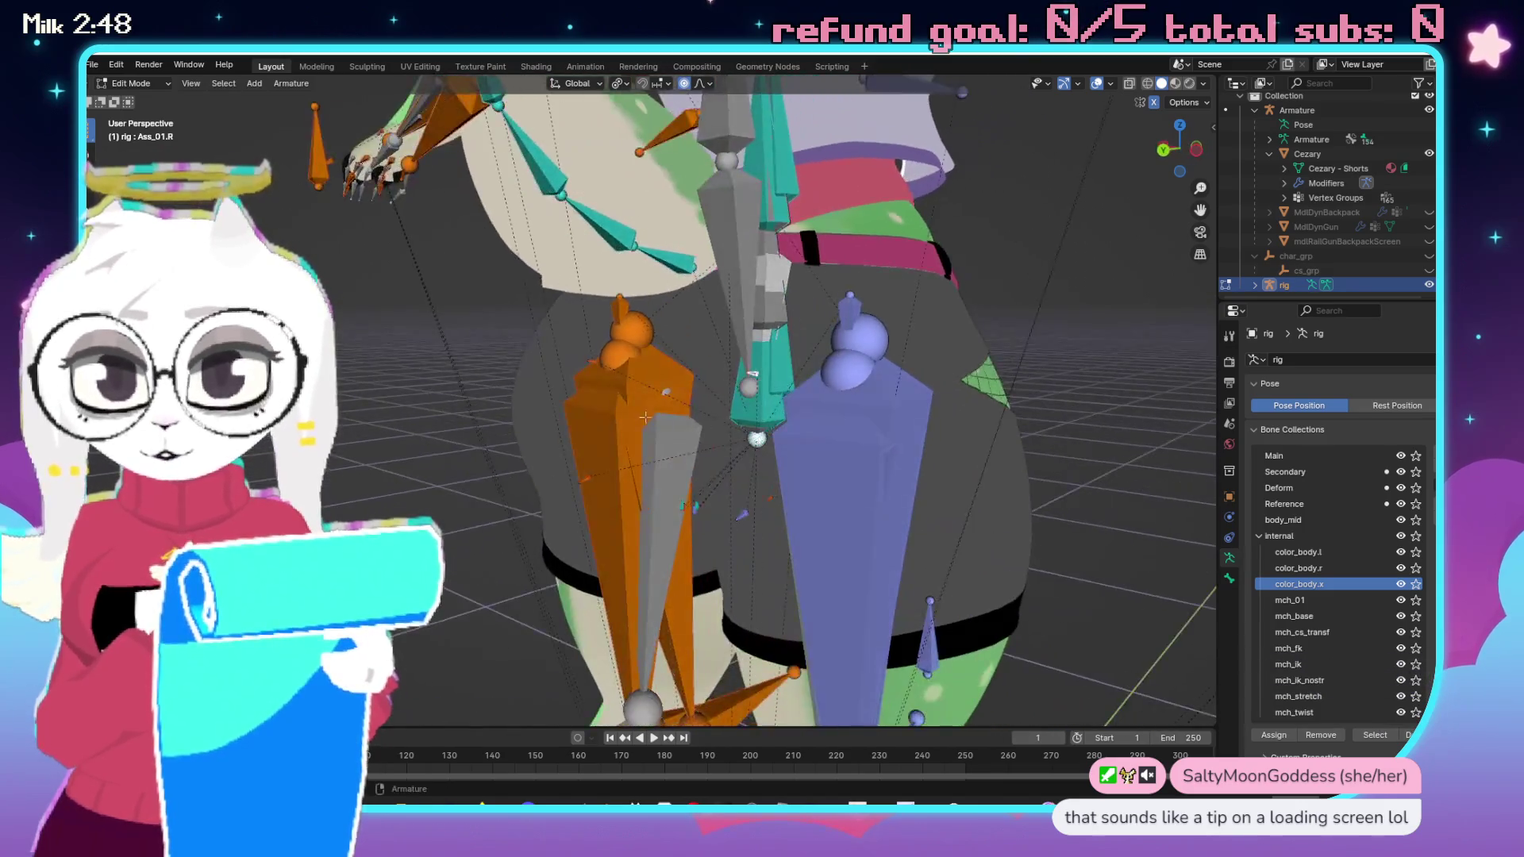
{"action": "scroll", "coordinate": [655, 423], "scroll_direction": "up", "scroll_amount": 3}
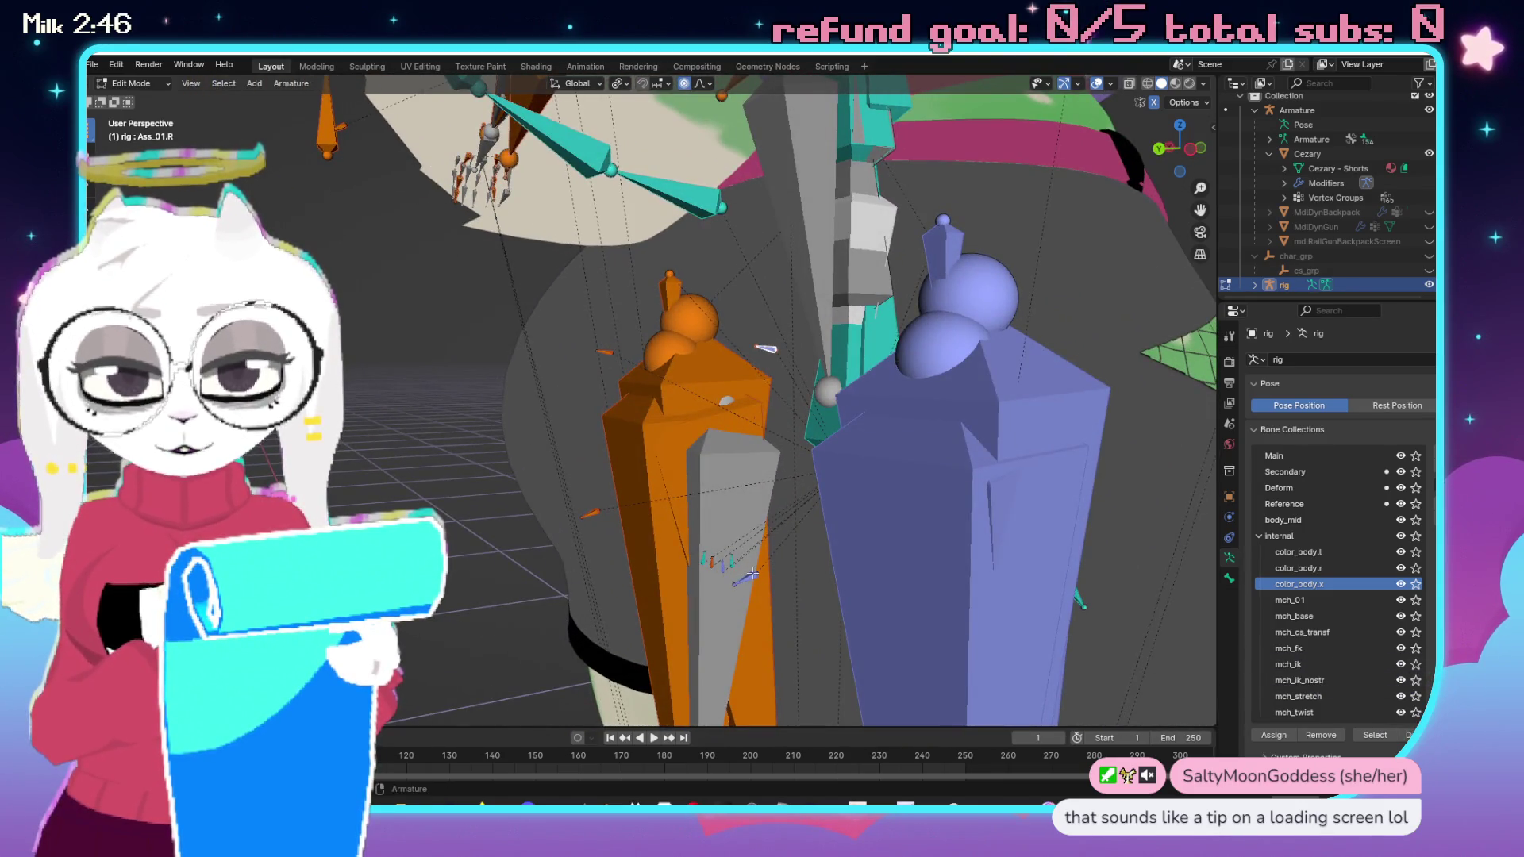
{"action": "left_click", "coordinate": [784, 638]}
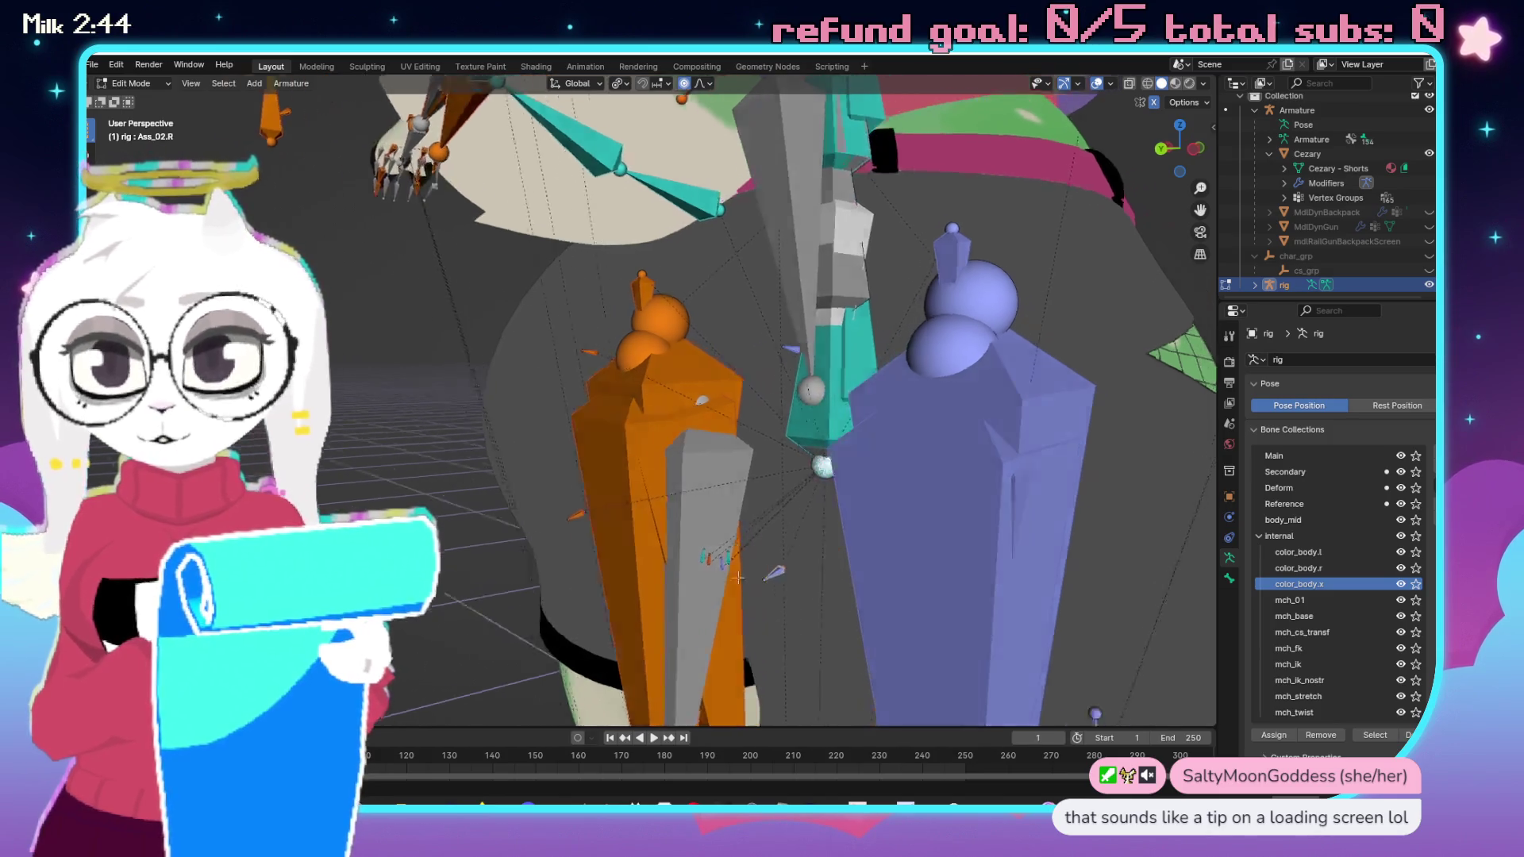
{"action": "scroll", "coordinate": [789, 569], "scroll_direction": "down", "scroll_amount": 3}
{"action": "scroll", "coordinate": [738, 579], "scroll_direction": "up", "scroll_amount": 5}
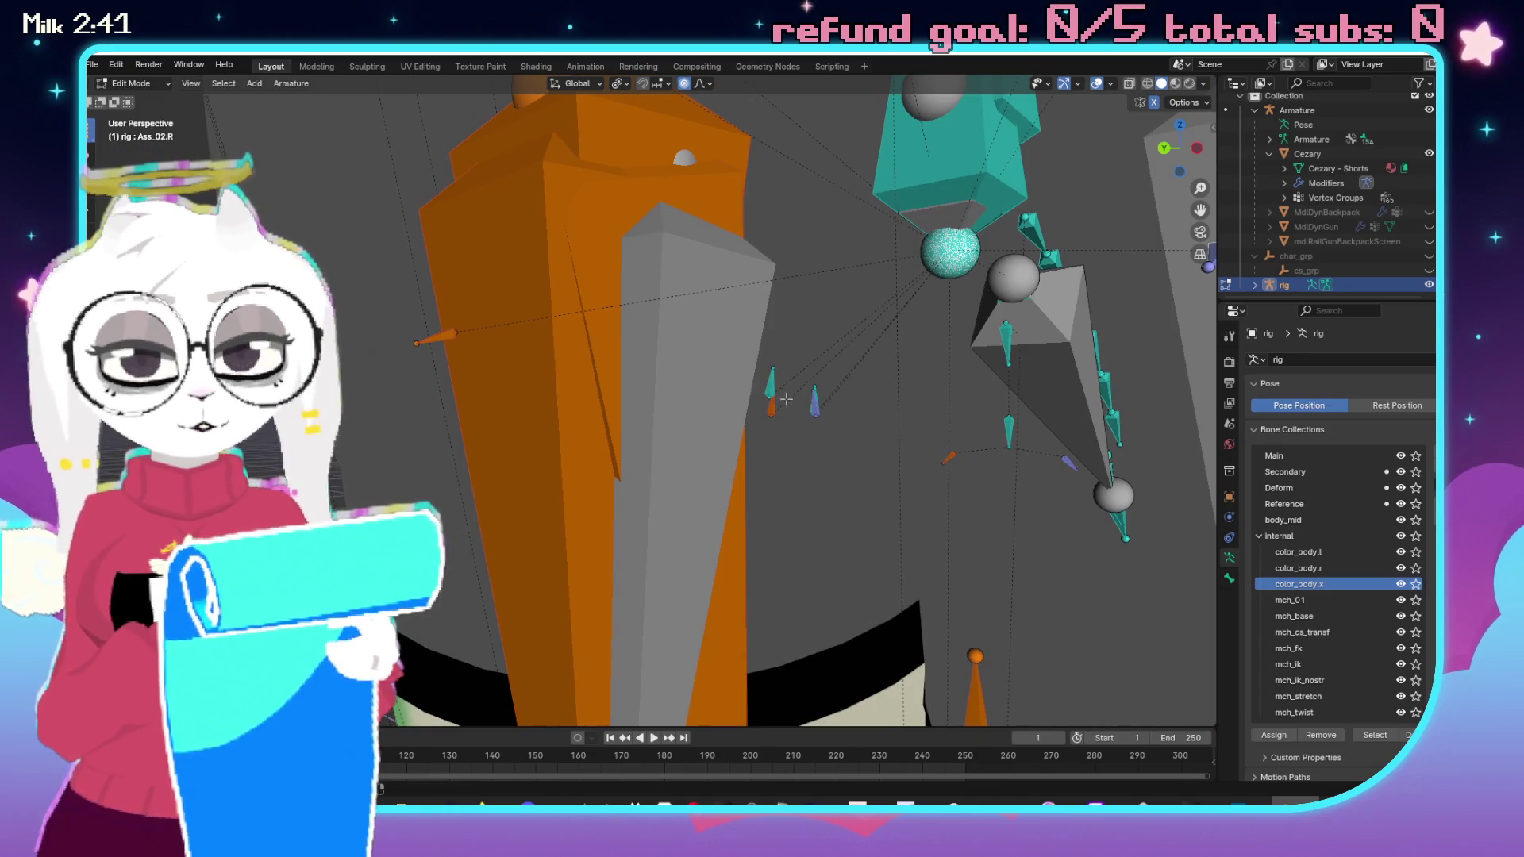
{"action": "scroll", "coordinate": [818, 428], "scroll_direction": "up", "scroll_amount": 3}
{"action": "scroll", "coordinate": [738, 433], "scroll_direction": "down", "scroll_amount": 3}
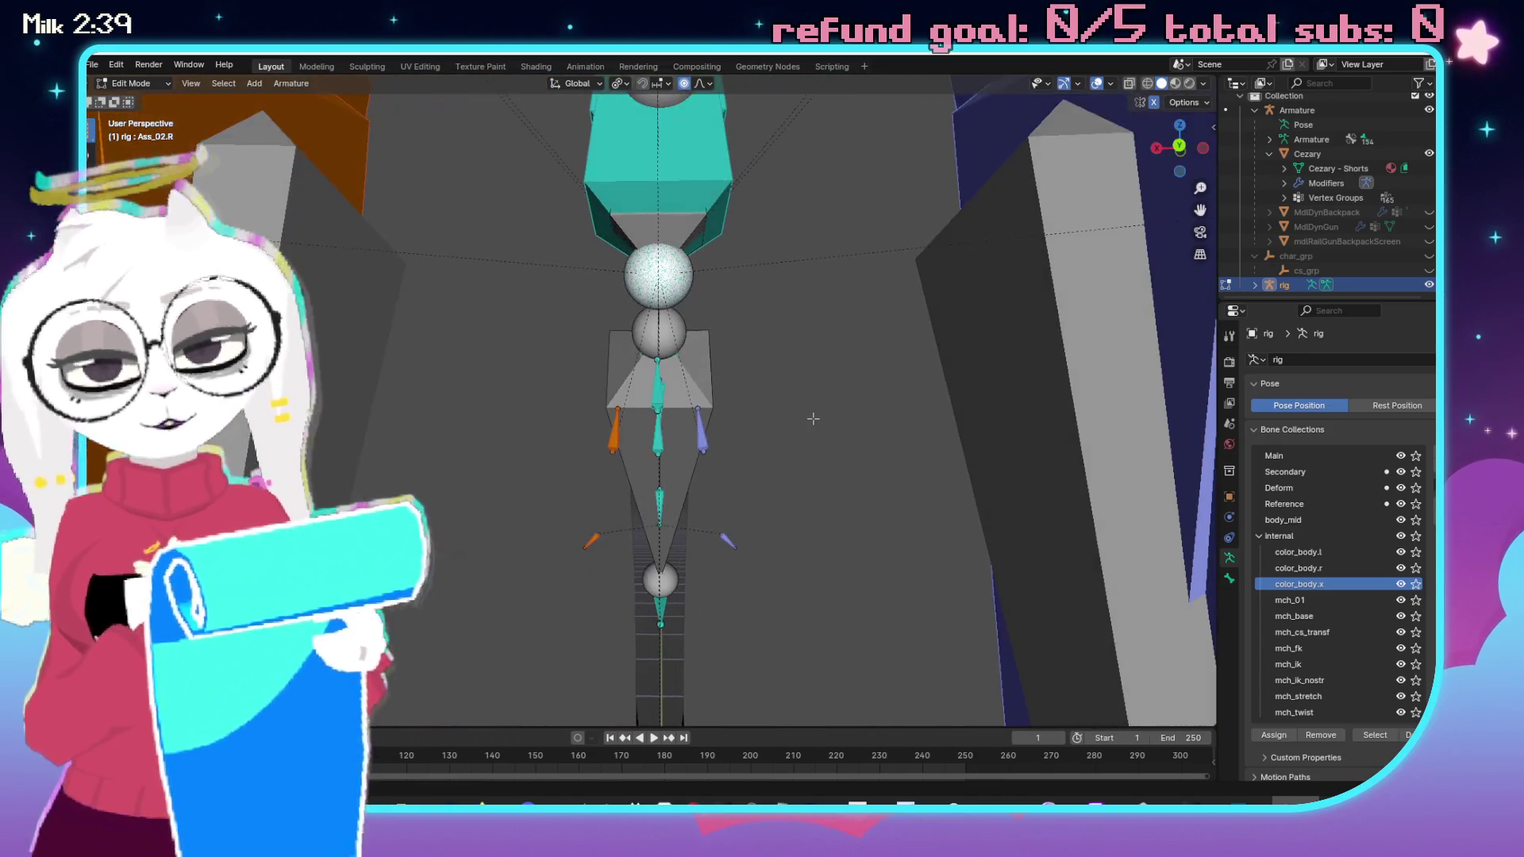
{"action": "scroll", "coordinate": [655, 428], "scroll_direction": "up", "scroll_amount": 5}
{"action": "scroll", "coordinate": [655, 429], "scroll_direction": "down", "scroll_amount": 5}
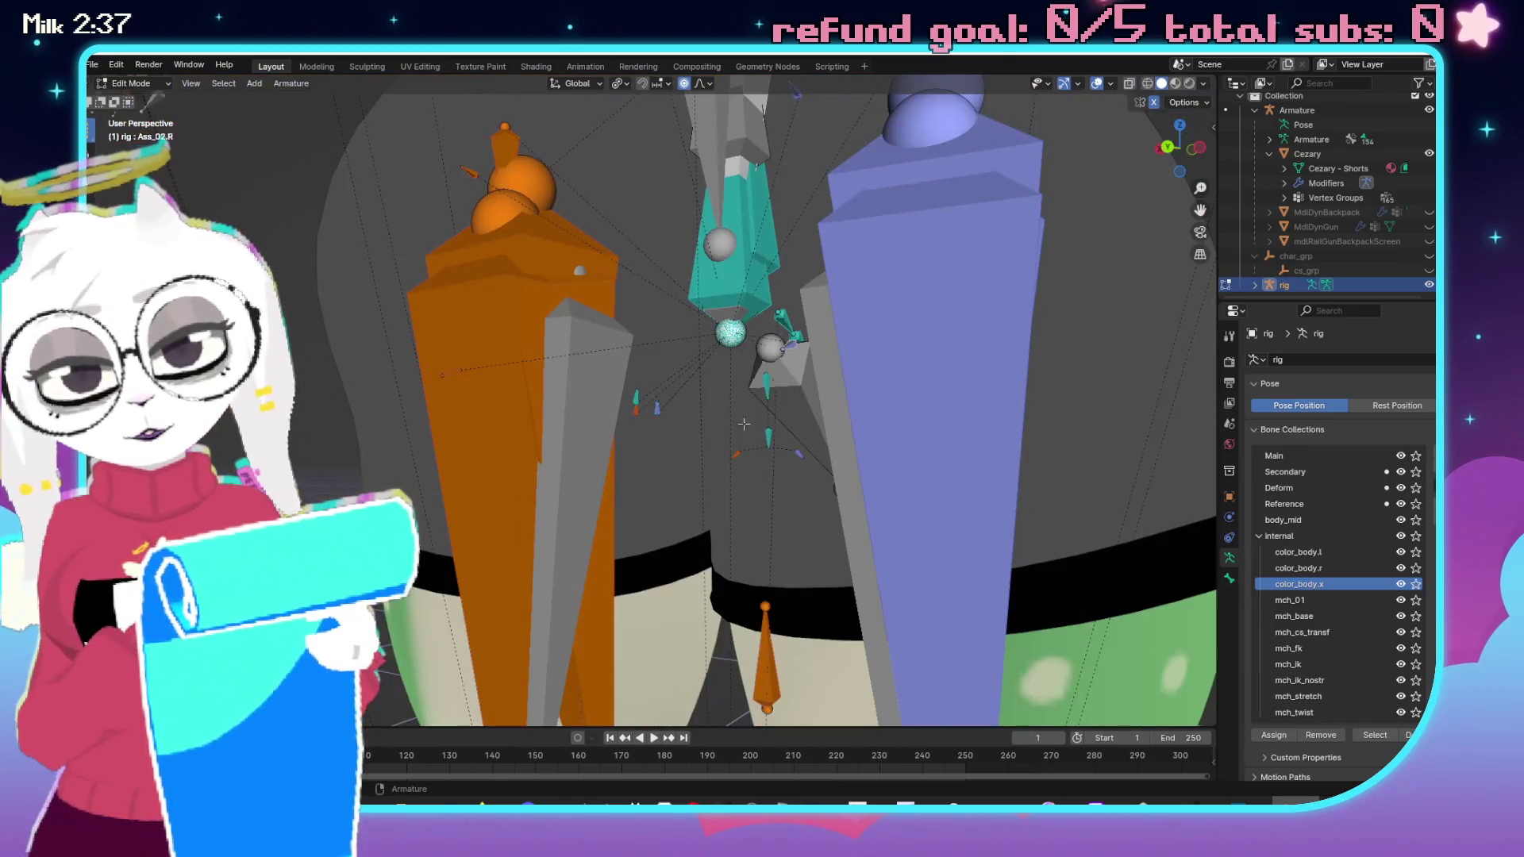
{"action": "scroll", "coordinate": [867, 442], "scroll_direction": "up", "scroll_amount": 3}
{"action": "scroll", "coordinate": [674, 373], "scroll_direction": "up", "scroll_amount": 5}
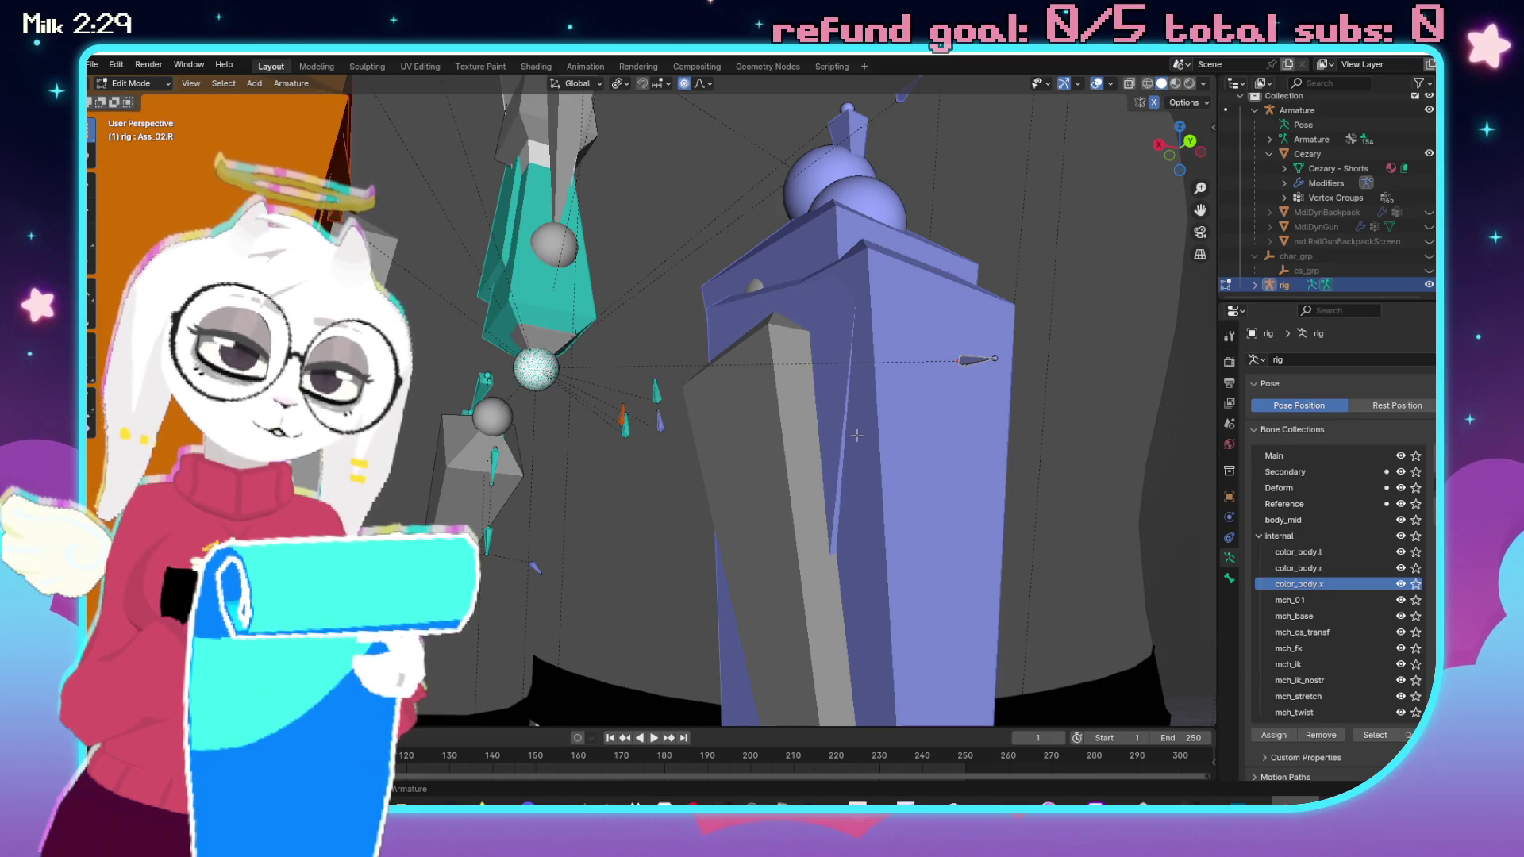
{"action": "scroll", "coordinate": [857, 435], "scroll_direction": "right", "scroll_amount": 10}
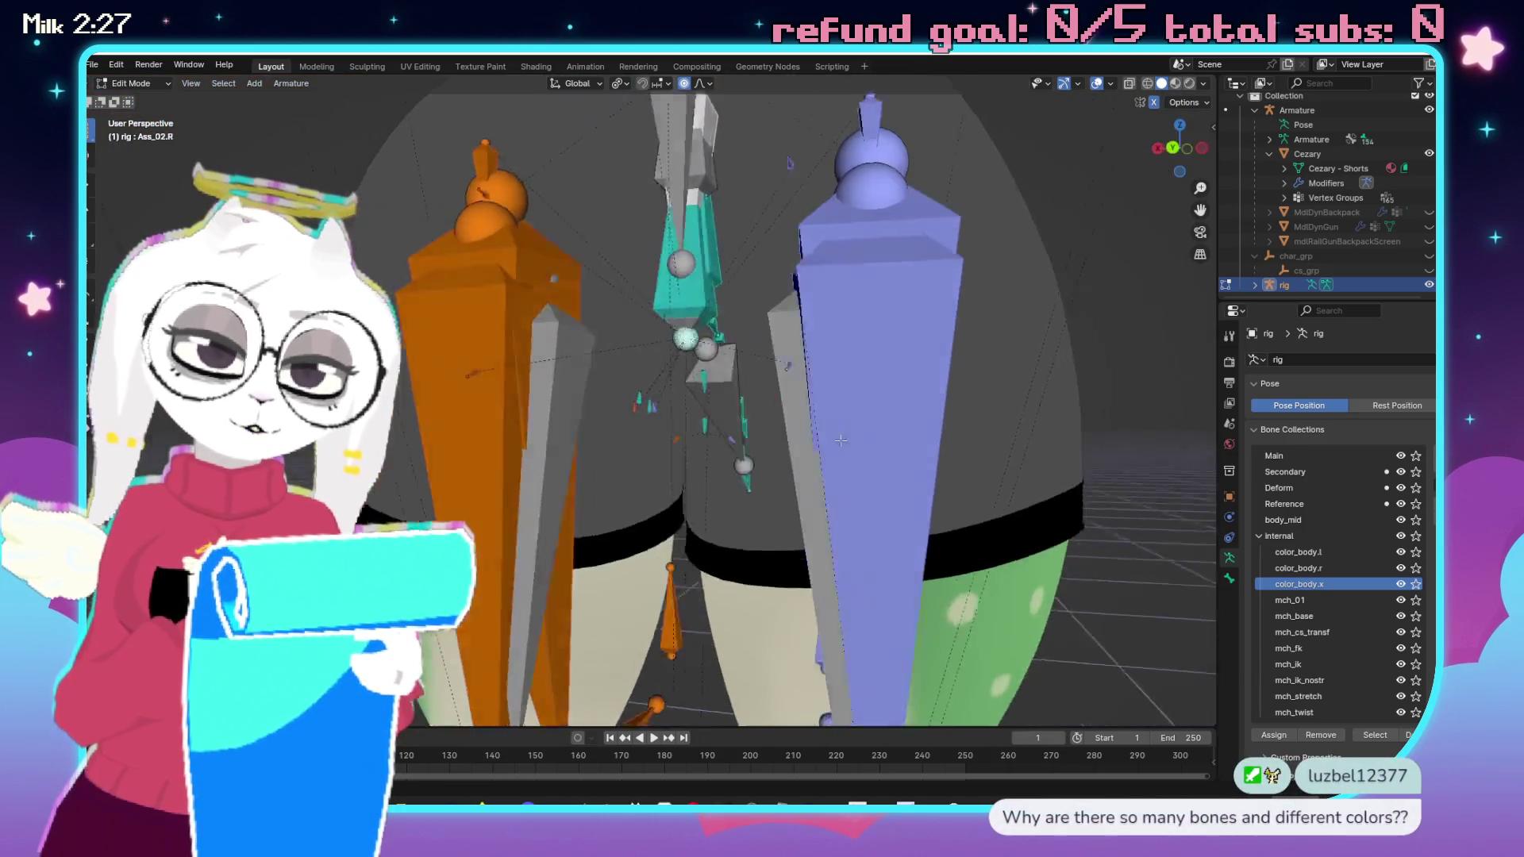
{"action": "scroll", "coordinate": [792, 442], "scroll_direction": "down", "scroll_amount": 5}
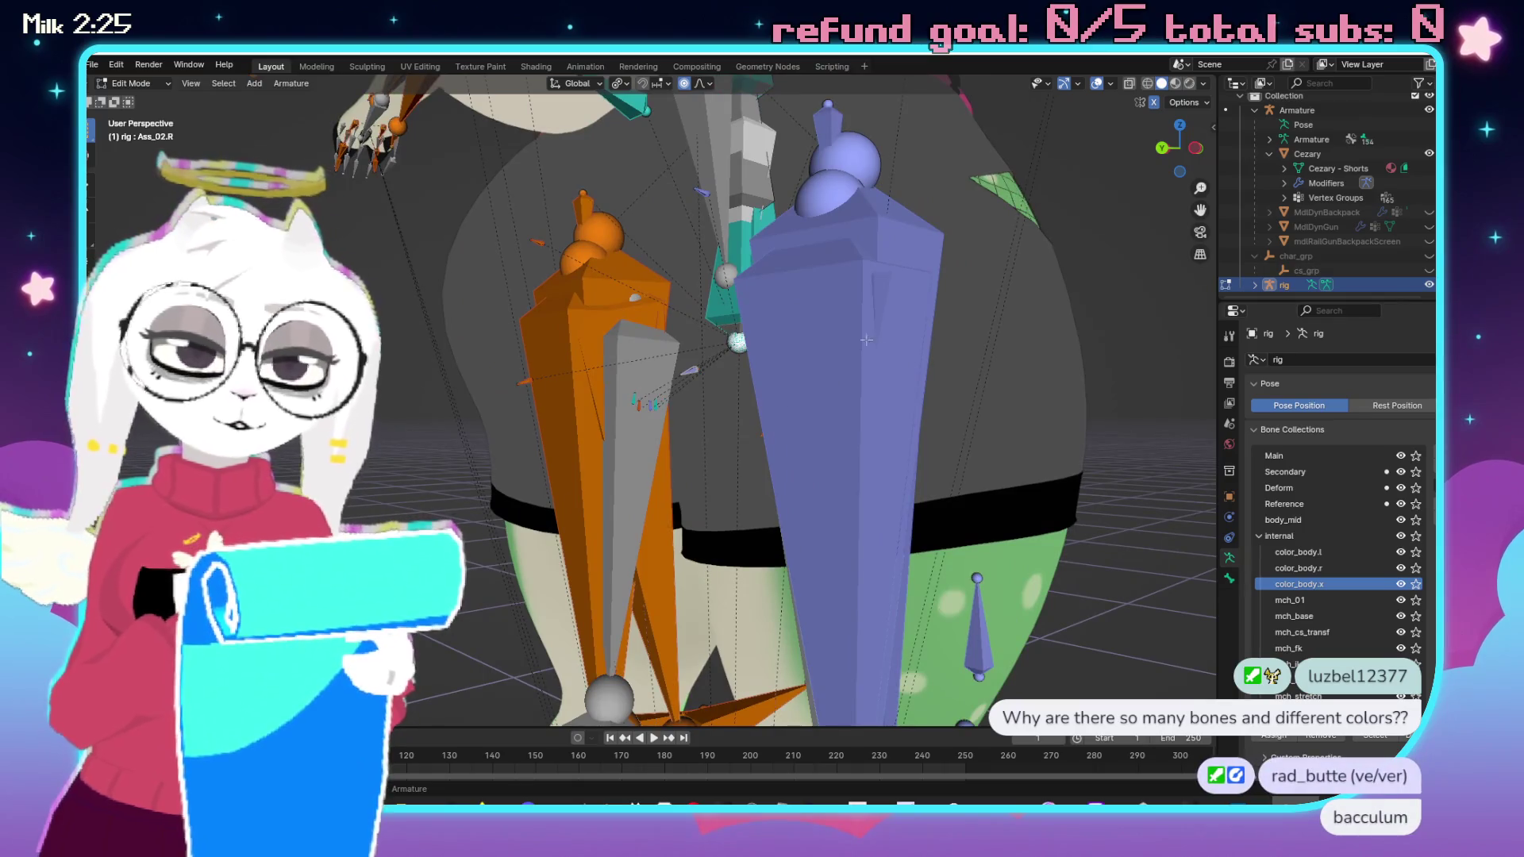
{"action": "scroll", "coordinate": [861, 353], "scroll_direction": "up", "scroll_amount": 5}
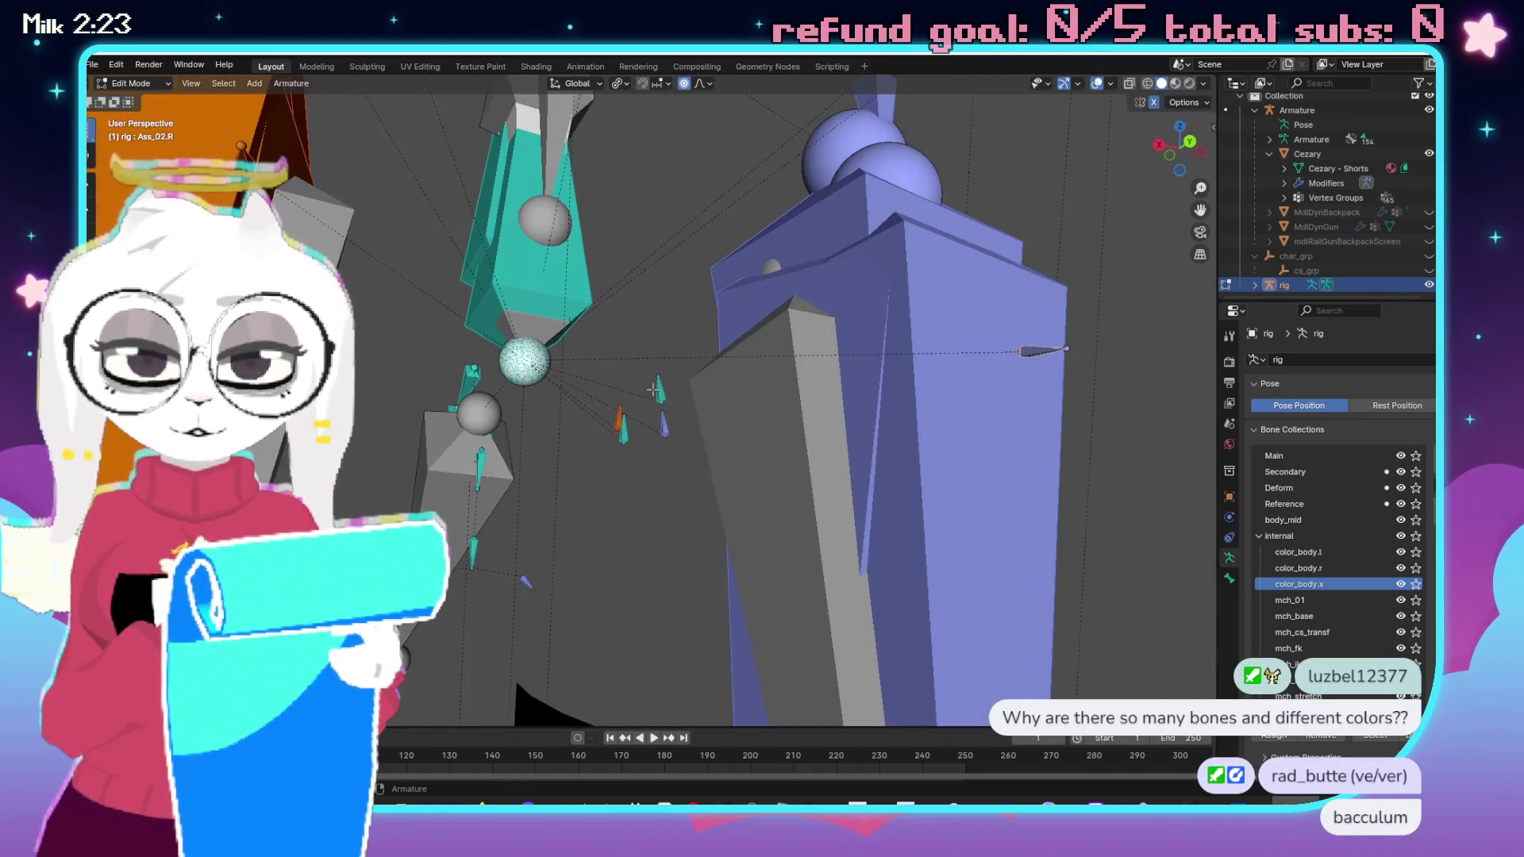
{"action": "left_click", "coordinate": [665, 427]}
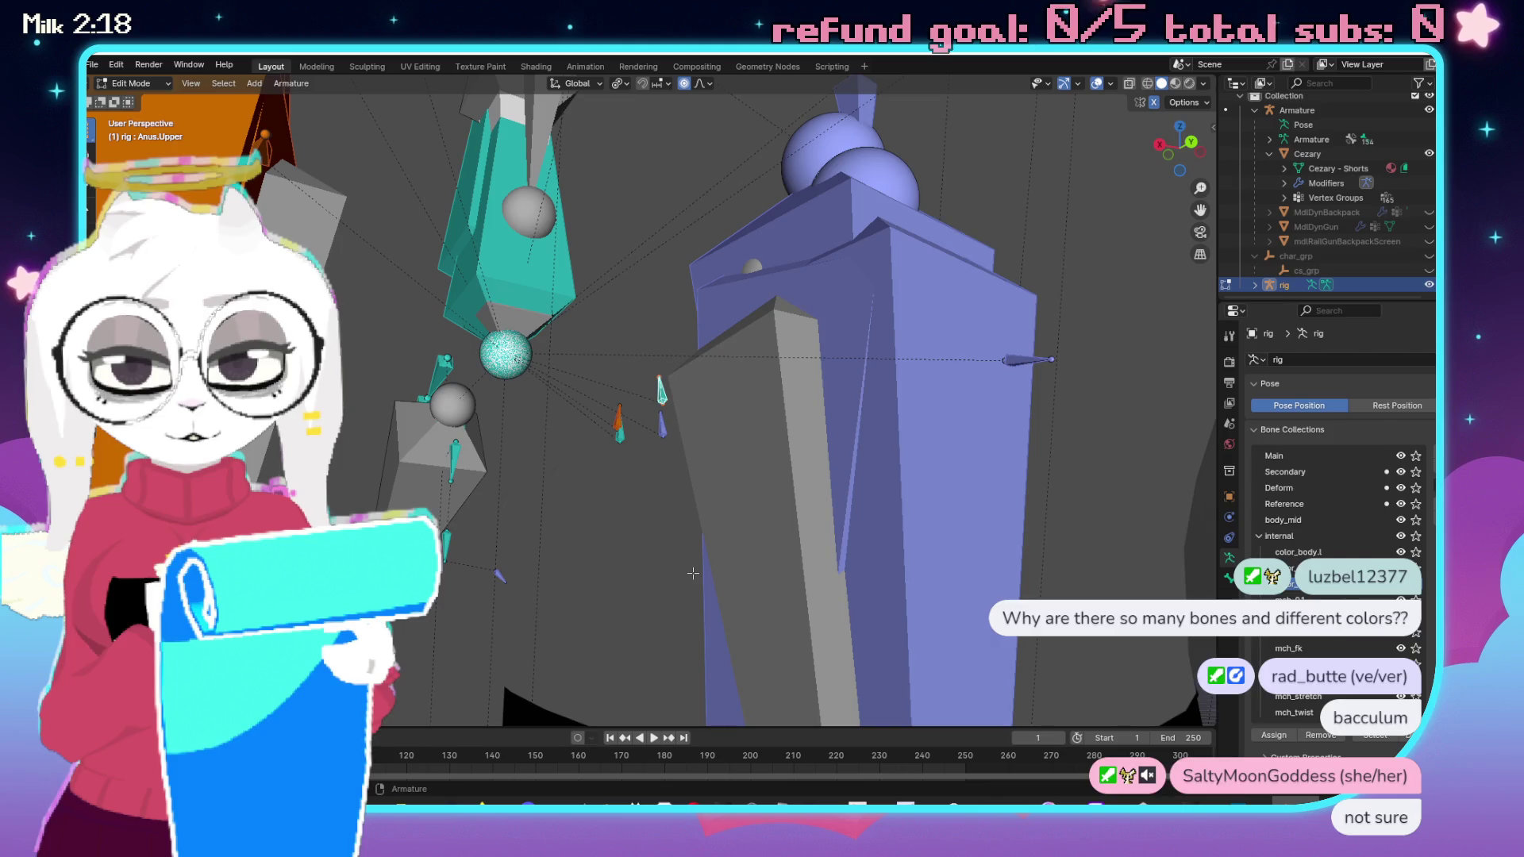
{"action": "key", "text": "ctrl+z"}
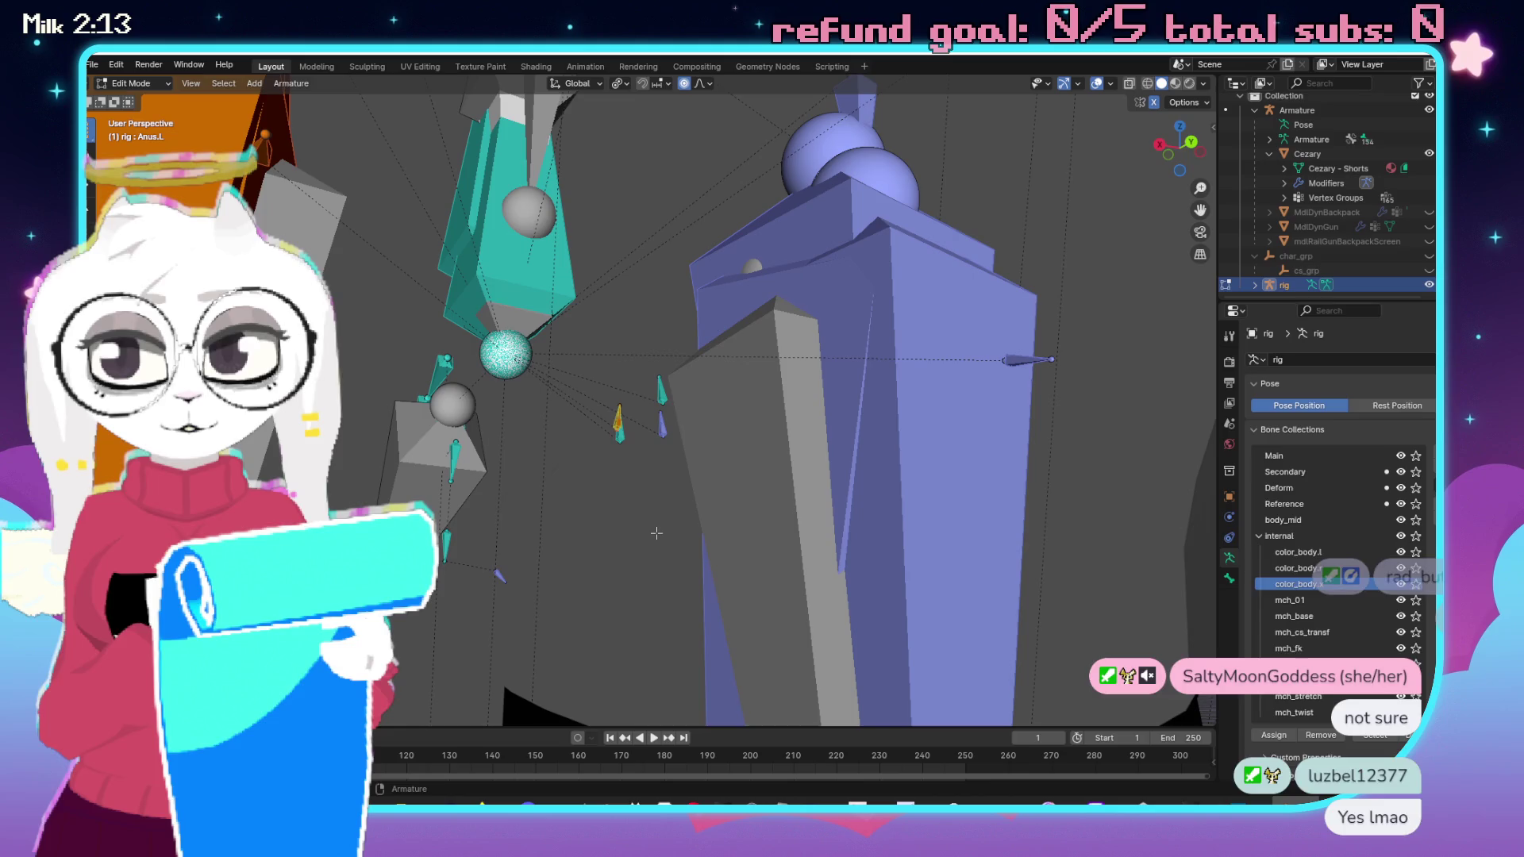
{"action": "scroll", "coordinate": [666, 476], "scroll_direction": "down", "scroll_amount": 2}
{"action": "scroll", "coordinate": [681, 410], "scroll_direction": "down", "scroll_amount": 3}
{"action": "left_click_drag", "start_coordinate": [682, 409], "coordinate": [611, 389]}
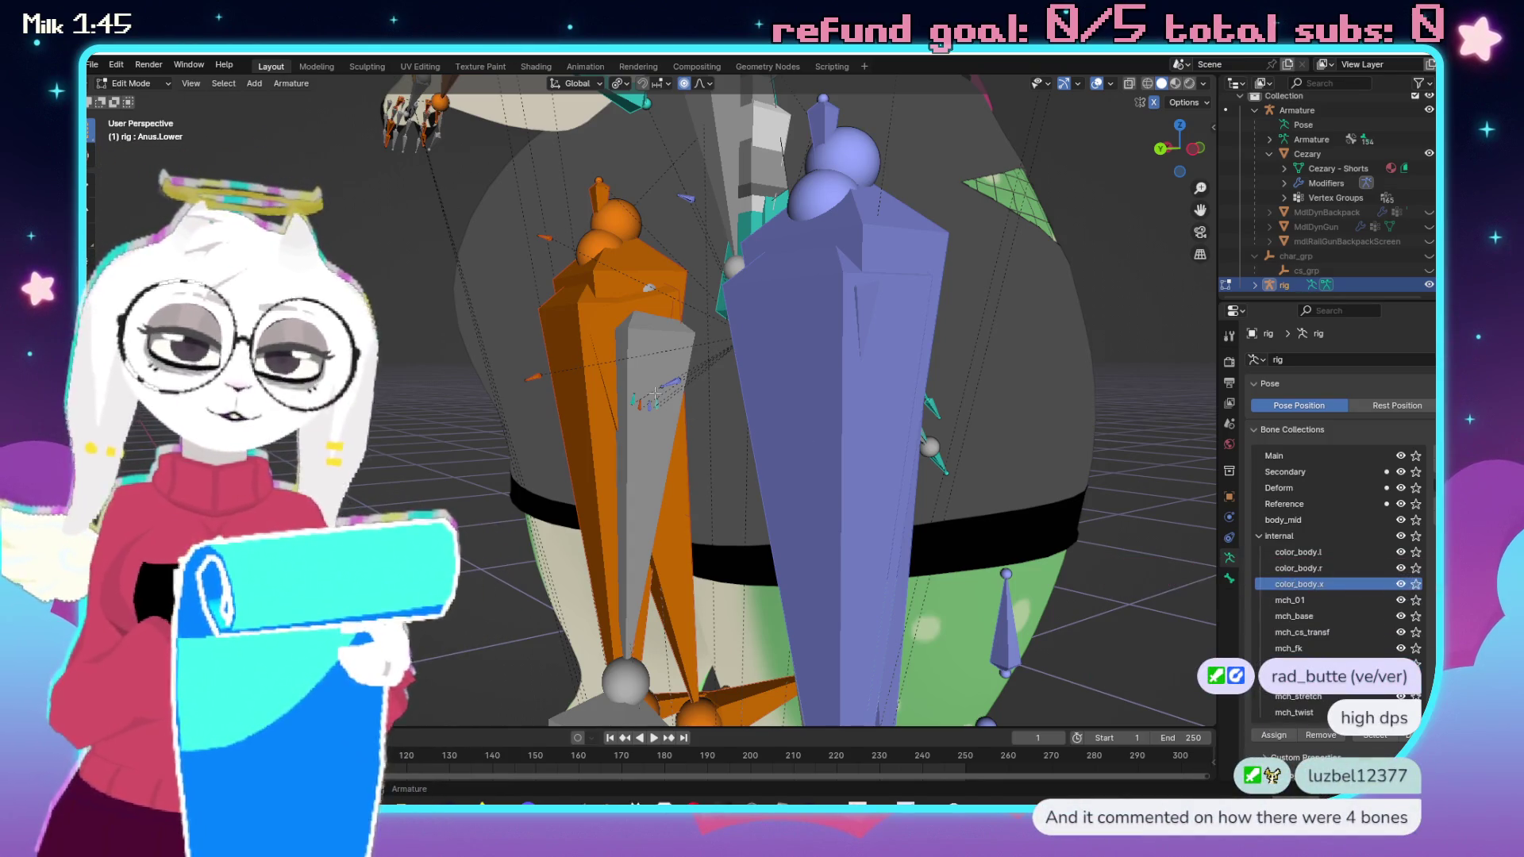
{"action": "key", "text": "KP_Decimal"}
{"action": "scroll", "coordinate": [752, 349], "scroll_direction": "up", "scroll_amount": 3}
{"action": "scroll", "coordinate": [753, 373], "scroll_direction": "right", "scroll_amount": 5}
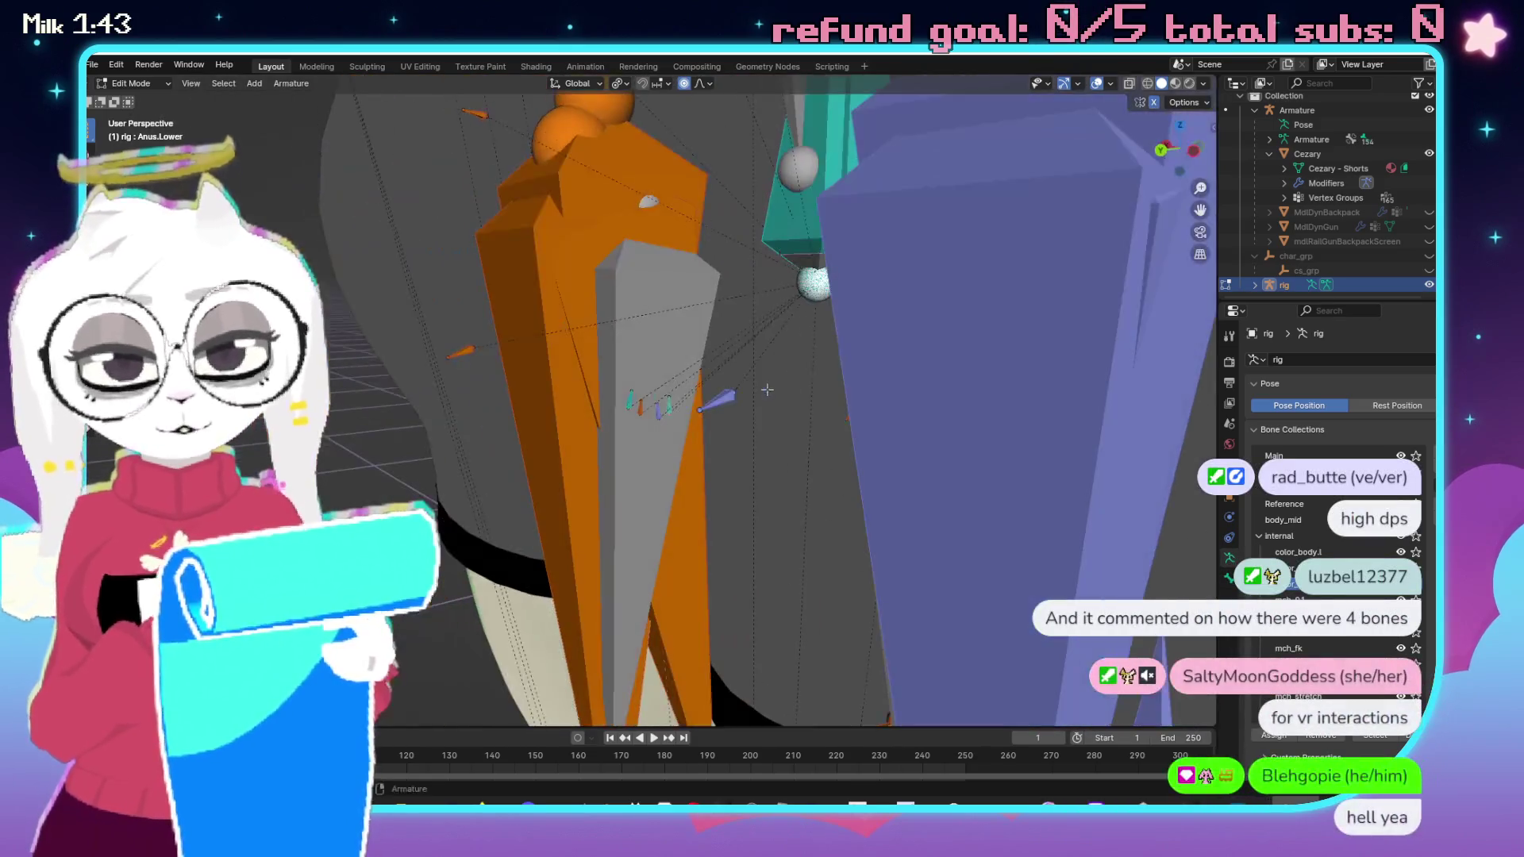
{"action": "scroll", "coordinate": [591, 378], "scroll_direction": "down", "scroll_amount": 5}
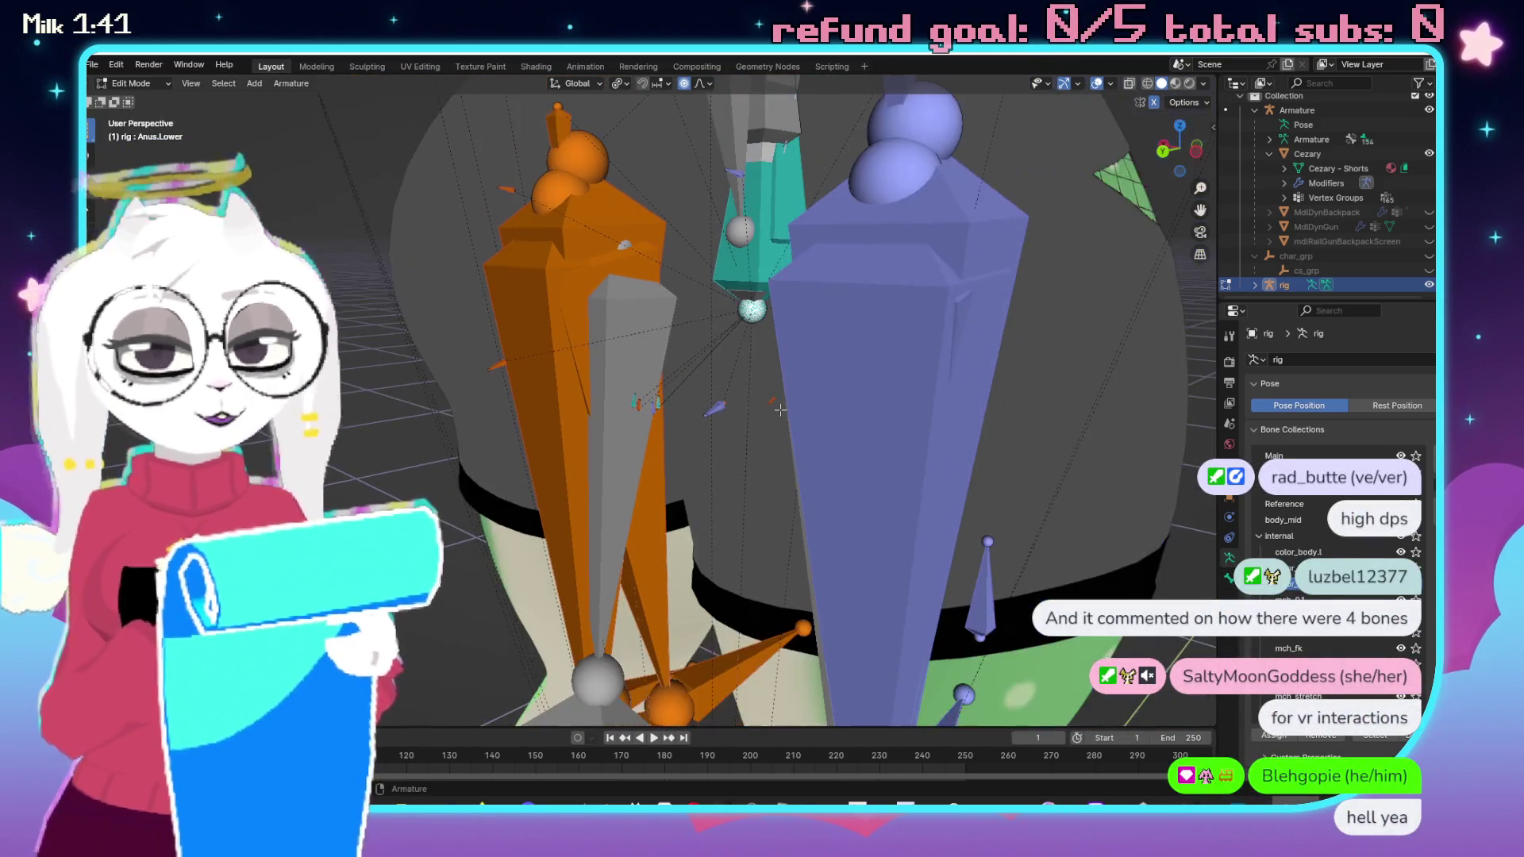
{"action": "scroll", "coordinate": [592, 378], "scroll_direction": "right", "scroll_amount": 3}
{"action": "scroll", "coordinate": [468, 373], "scroll_direction": "up", "scroll_amount": 3}
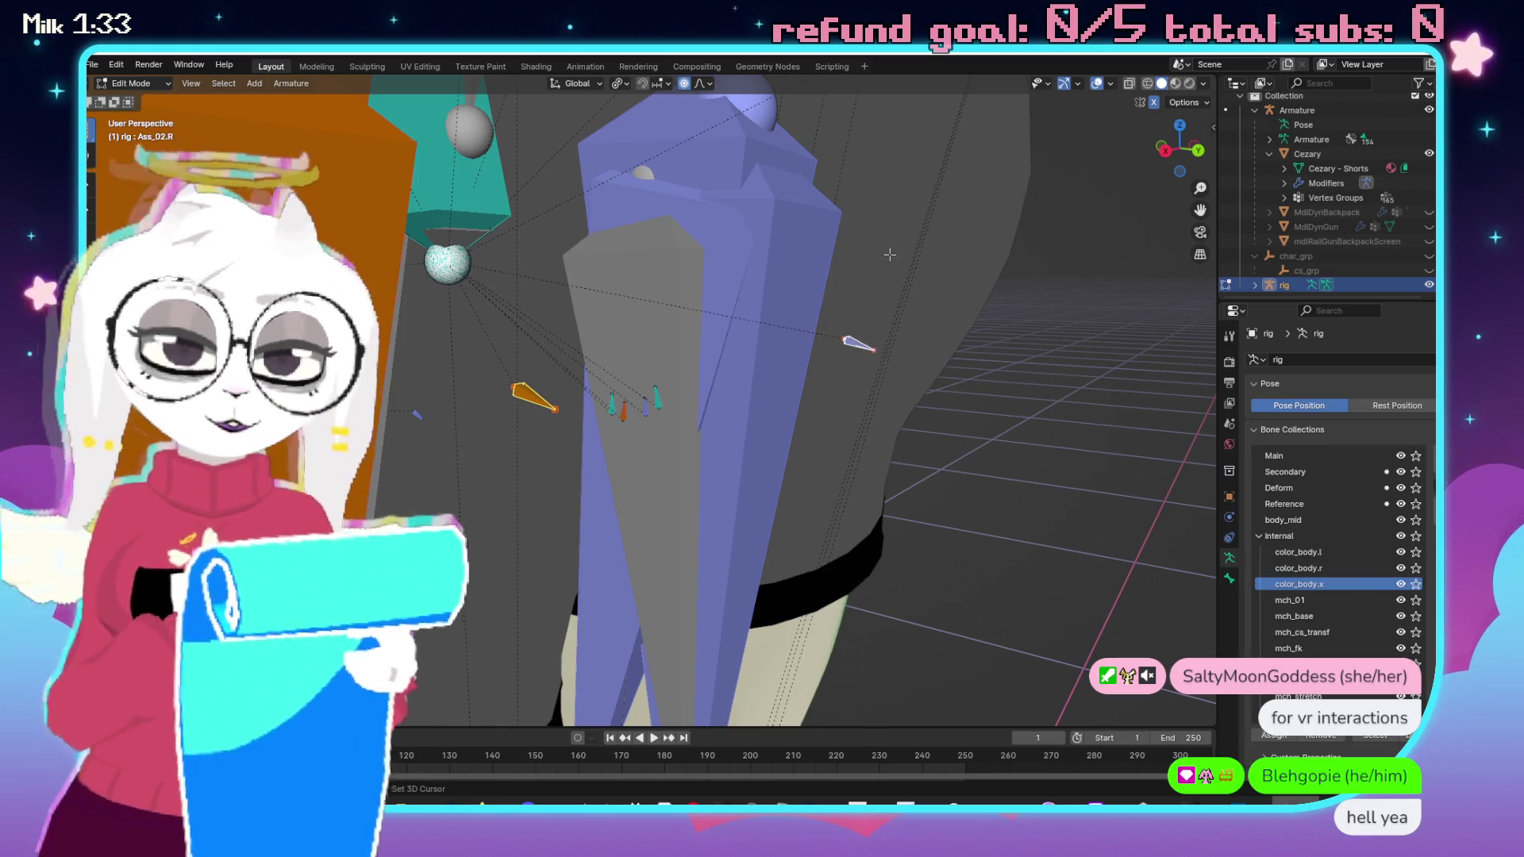
{"action": "scroll", "coordinate": [853, 333], "scroll_direction": "down", "scroll_amount": 3}
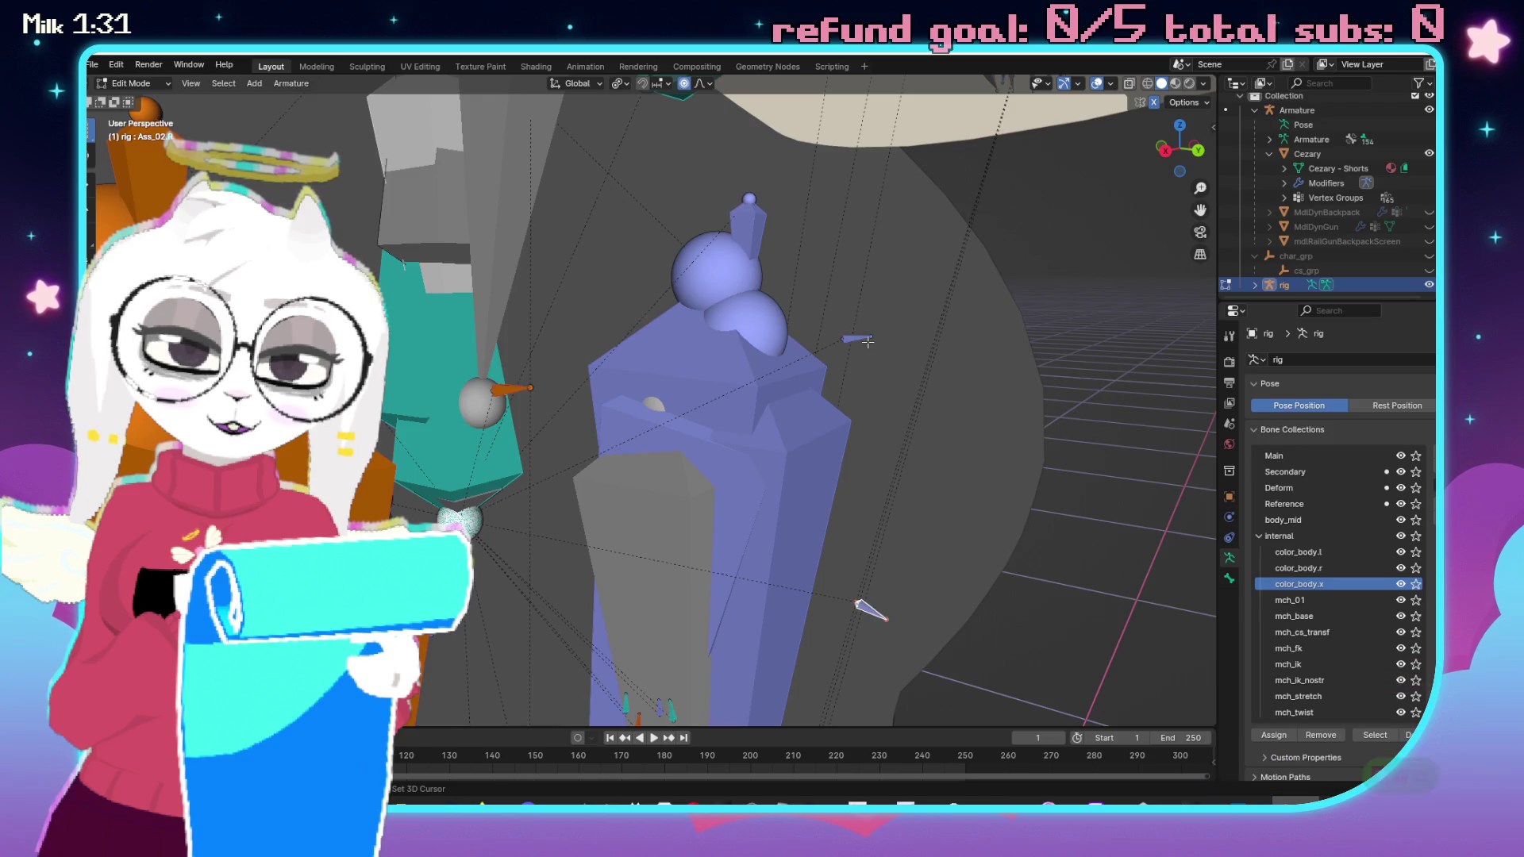
{"action": "mouse_move", "coordinate": [867, 321]}
{"action": "left_mouse_down"}
{"action": "mouse_move", "coordinate": [912, 646]}
{"action": "mouse_move", "coordinate": [912, 381]}
{"action": "mouse_move", "coordinate": [366, 368]}
{"action": "left_mouse_up"}
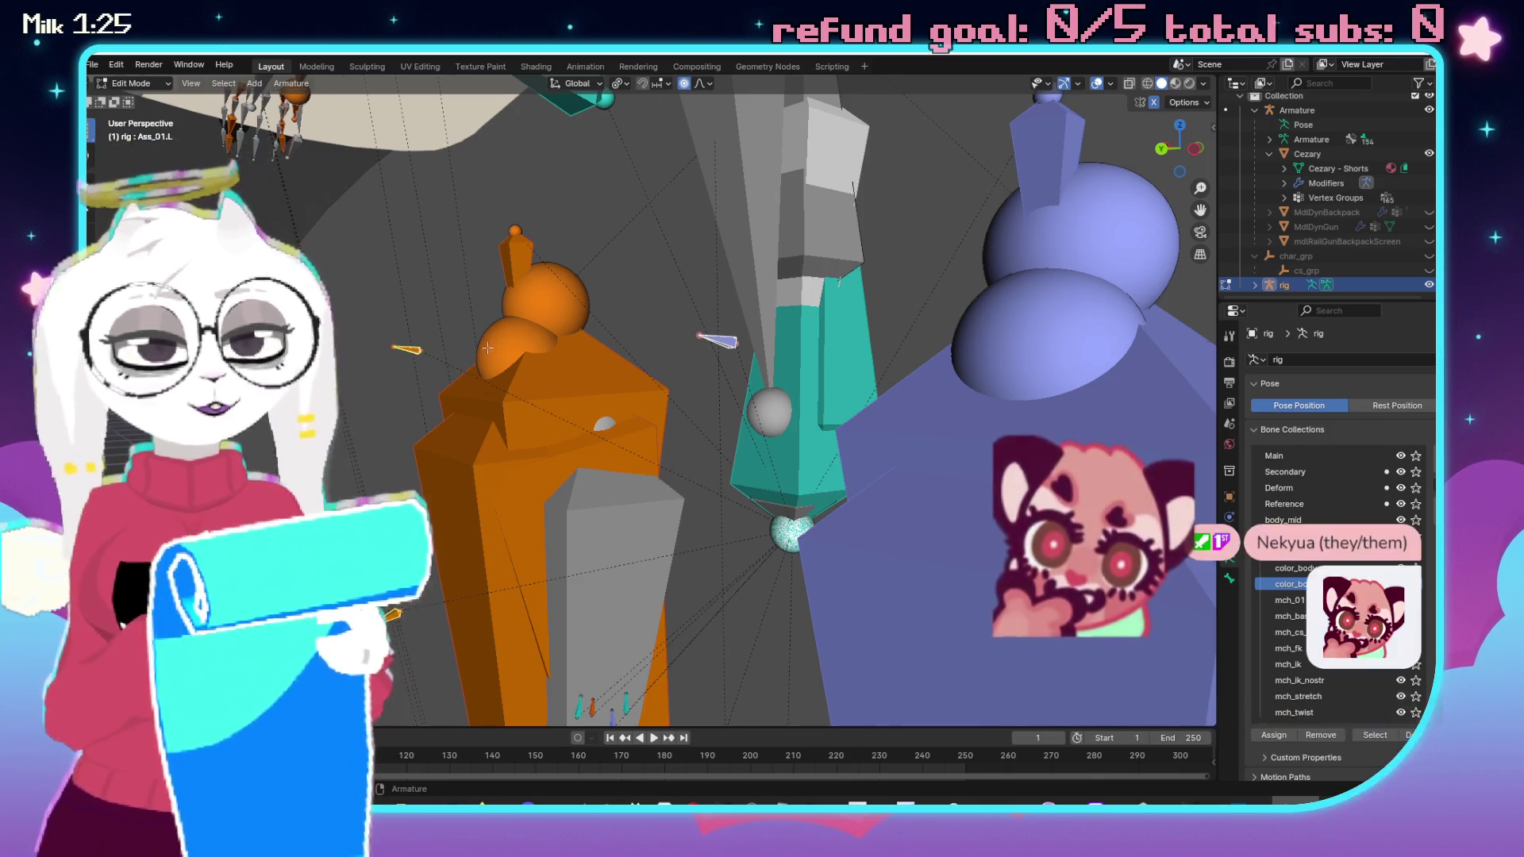
{"action": "scroll", "coordinate": [468, 289], "scroll_direction": "down", "scroll_amount": 3}
{"action": "left_click_drag", "start_coordinate": [468, 289], "coordinate": [733, 426]}
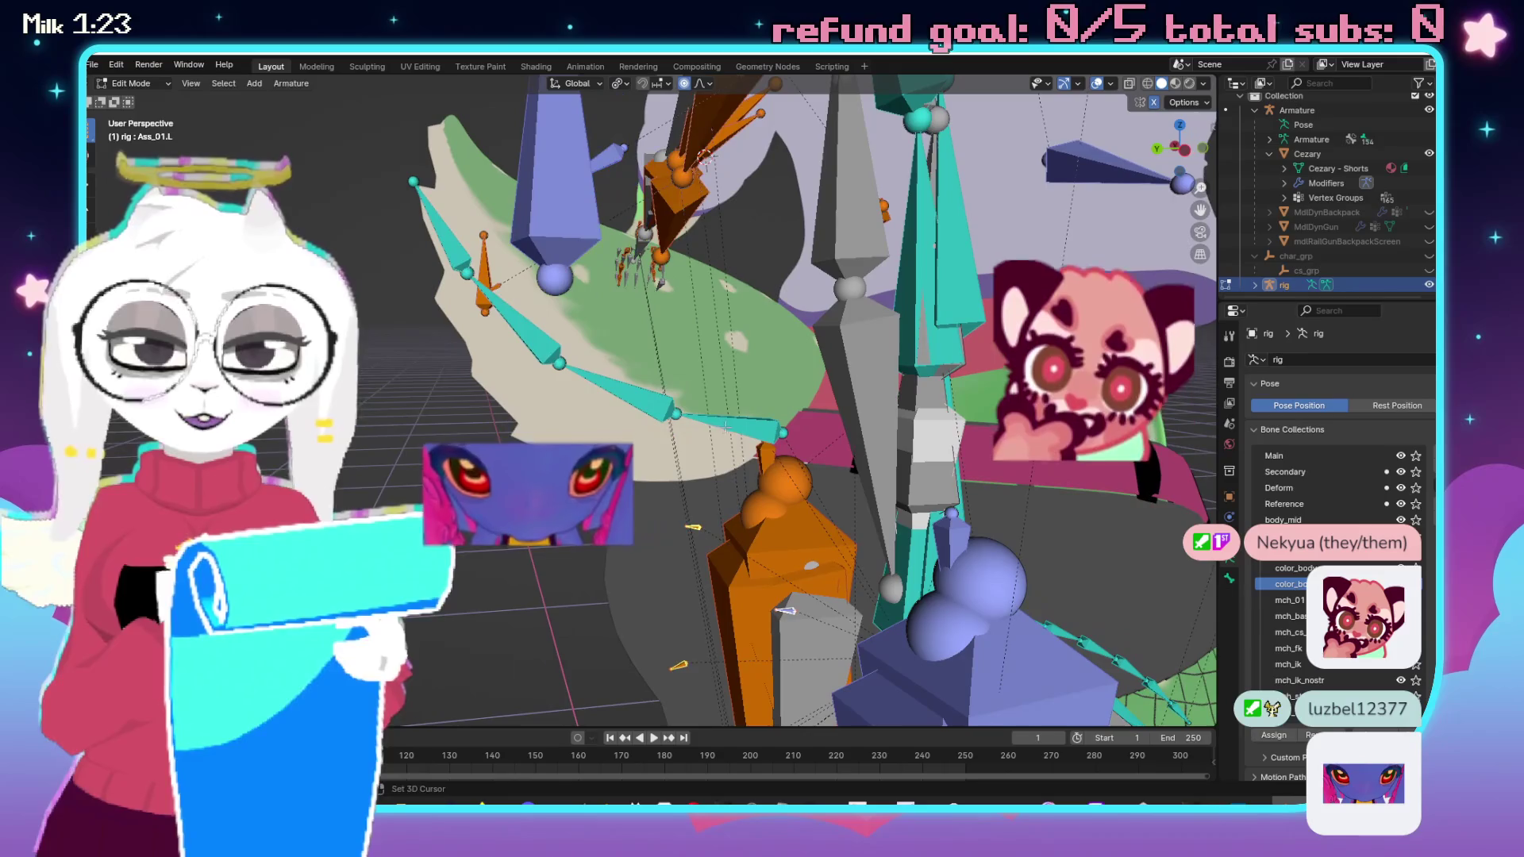
{"action": "left_click", "coordinate": [732, 427]}
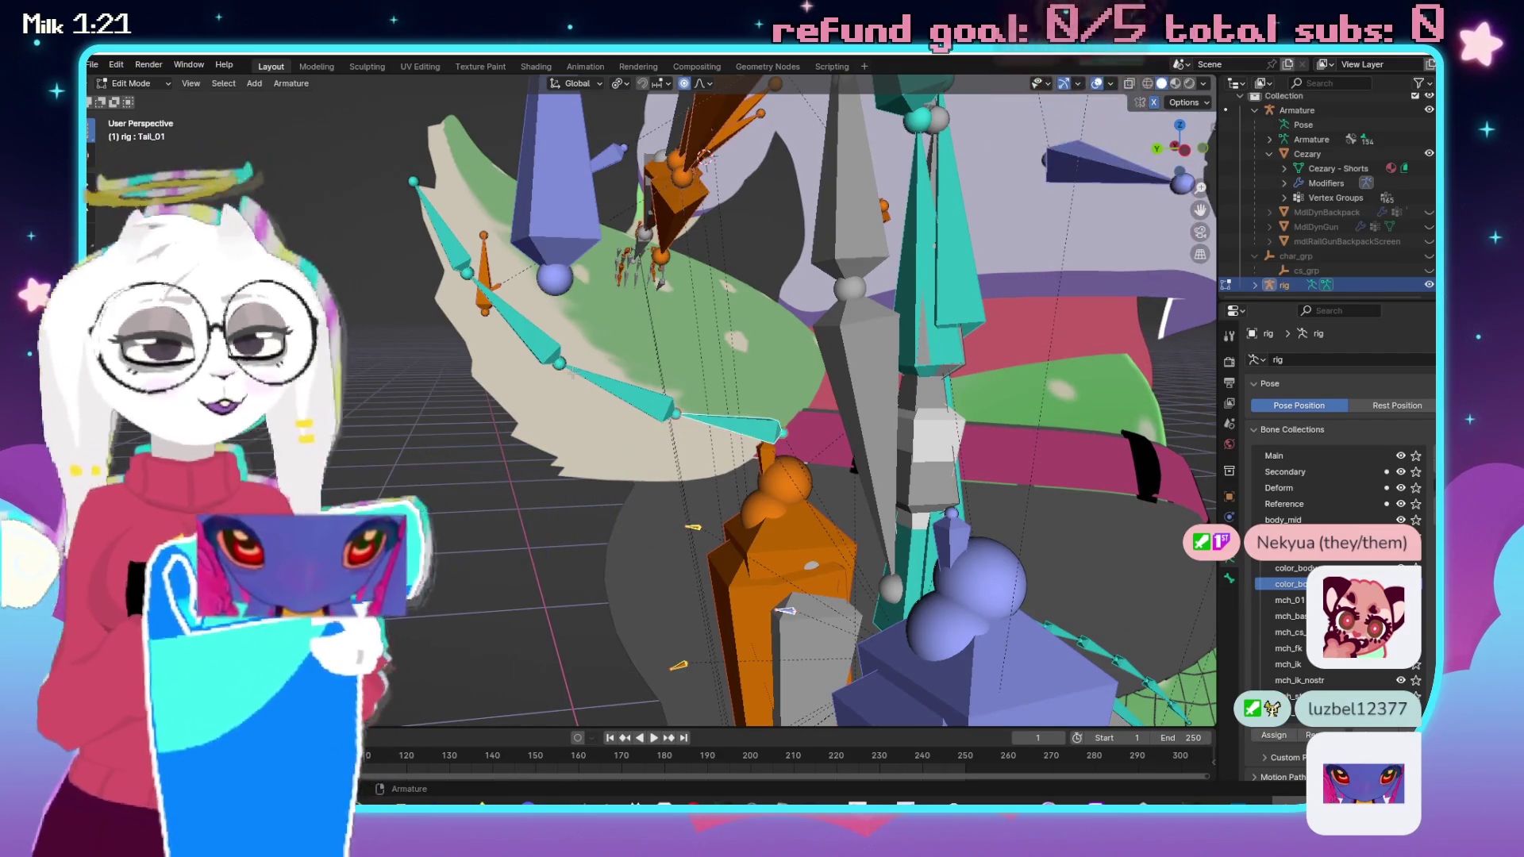
{"action": "scroll", "coordinate": [591, 381], "scroll_direction": "up", "scroll_amount": 1}
{"action": "left_click_drag", "start_coordinate": [592, 381], "coordinate": [521, 390]}
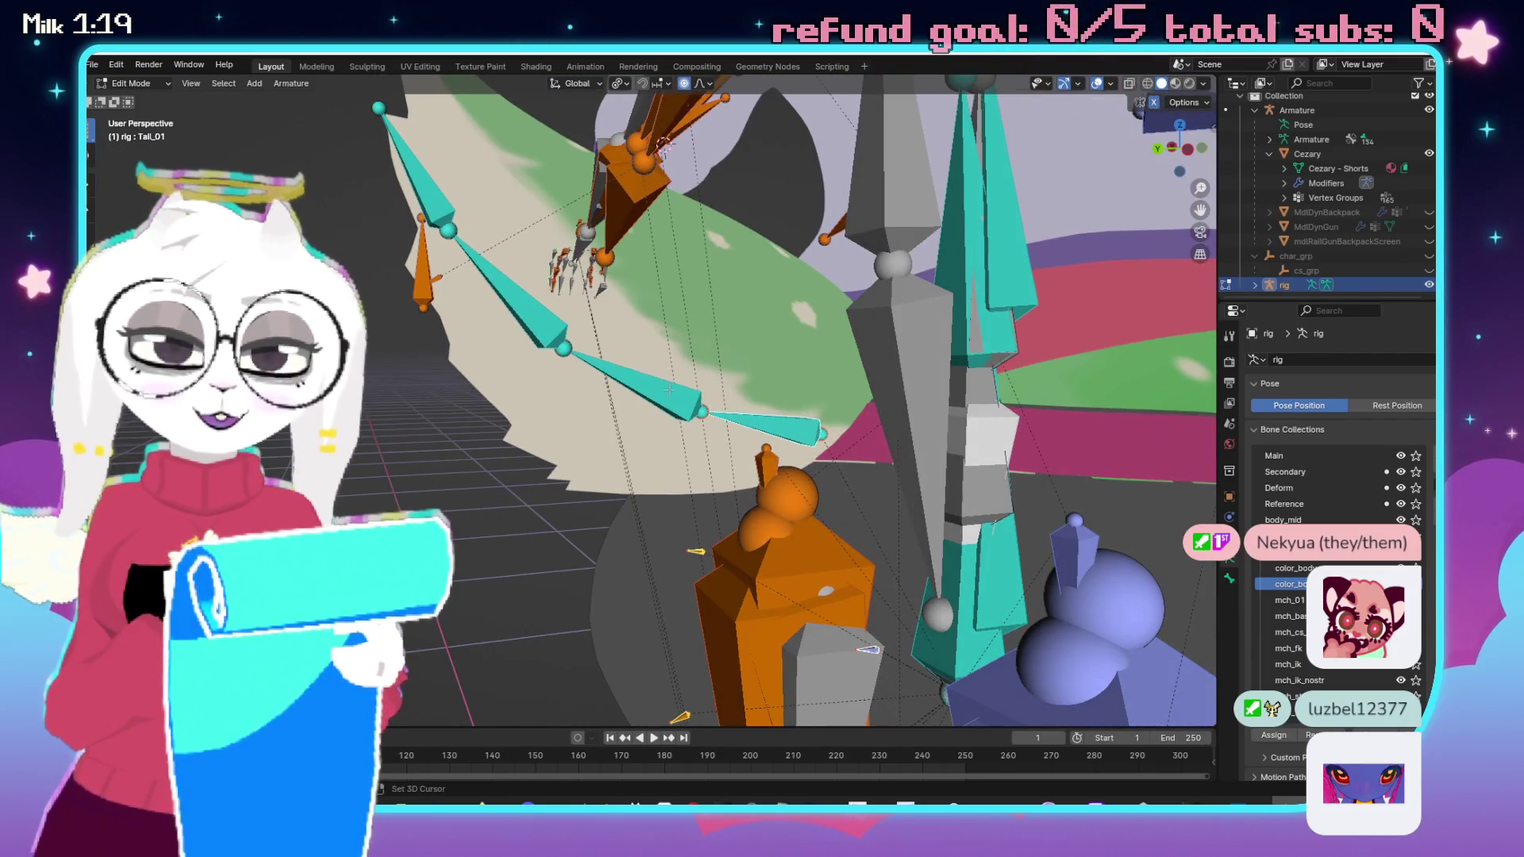
{"action": "left_click_drag", "start_coordinate": [606, 349], "coordinate": [629, 342]}
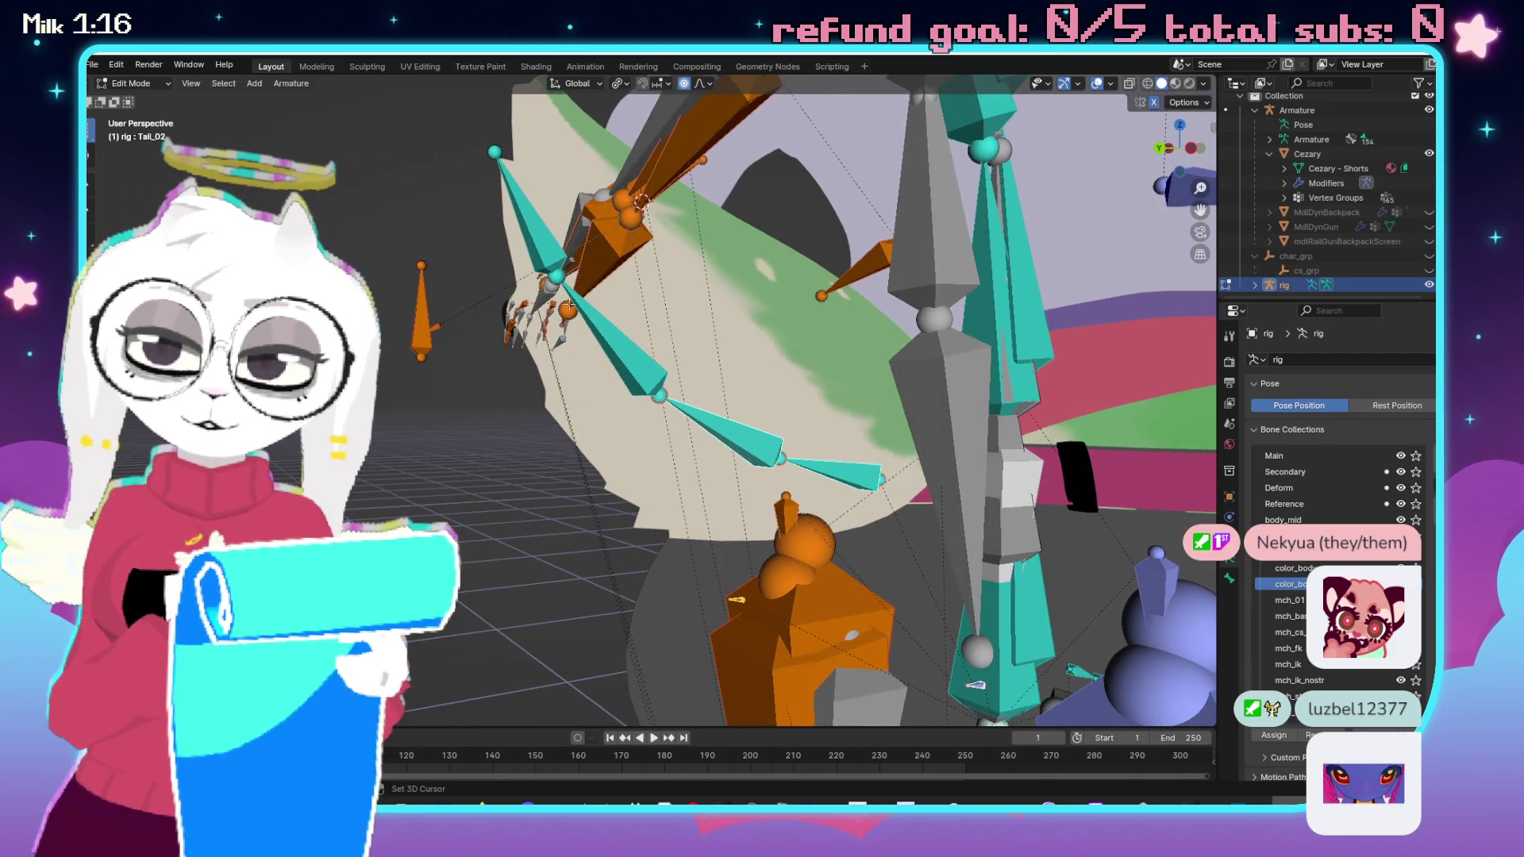
{"action": "key", "text": "bracketright"}
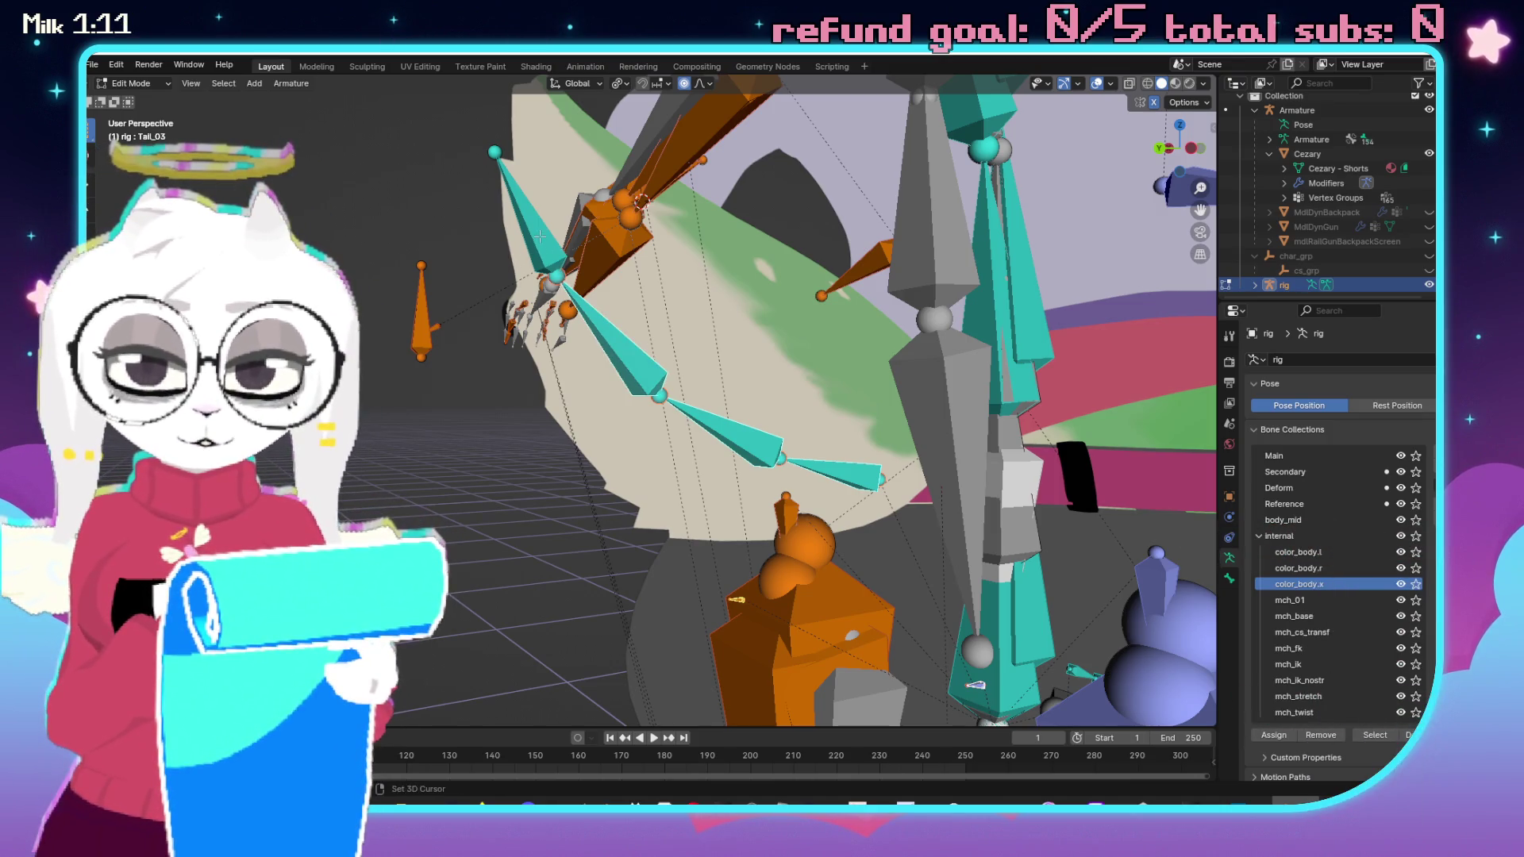
{"action": "scroll", "coordinate": [627, 362], "scroll_direction": "down", "scroll_amount": 5}
{"action": "mouse_move", "coordinate": [627, 362]}
{"action": "left_mouse_down"}
{"action": "mouse_move", "coordinate": [876, 525]}
{"action": "mouse_move", "coordinate": [788, 565]}
{"action": "mouse_move", "coordinate": [715, 508]}
{"action": "mouse_move", "coordinate": [639, 414]}
{"action": "left_mouse_up"}
{"action": "scroll", "coordinate": [714, 508], "scroll_direction": "up", "scroll_amount": 5}
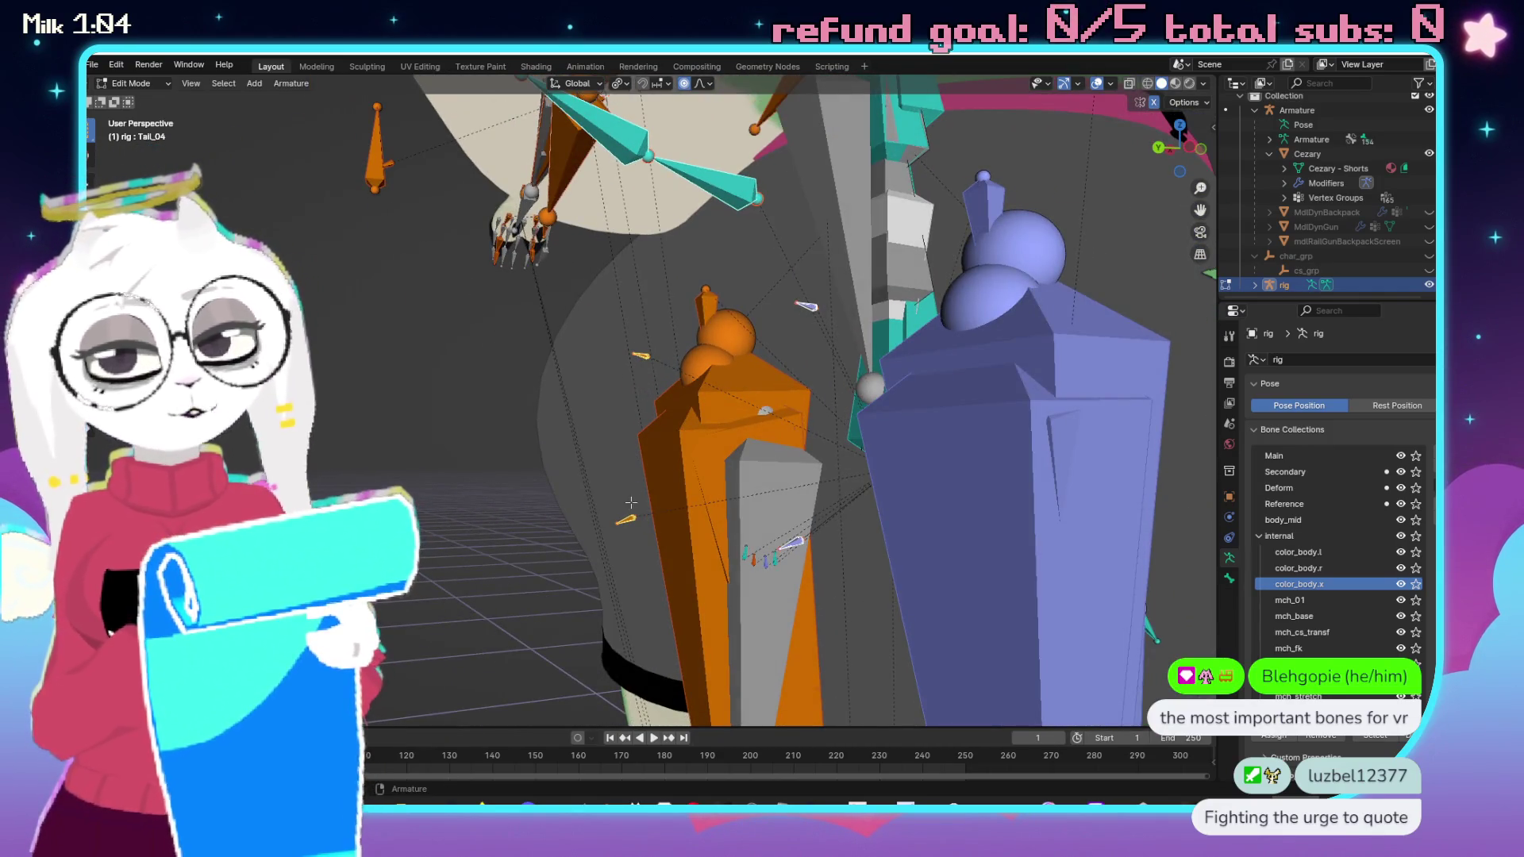
{"action": "left_click_drag", "start_coordinate": [888, 484], "coordinate": [796, 415]}
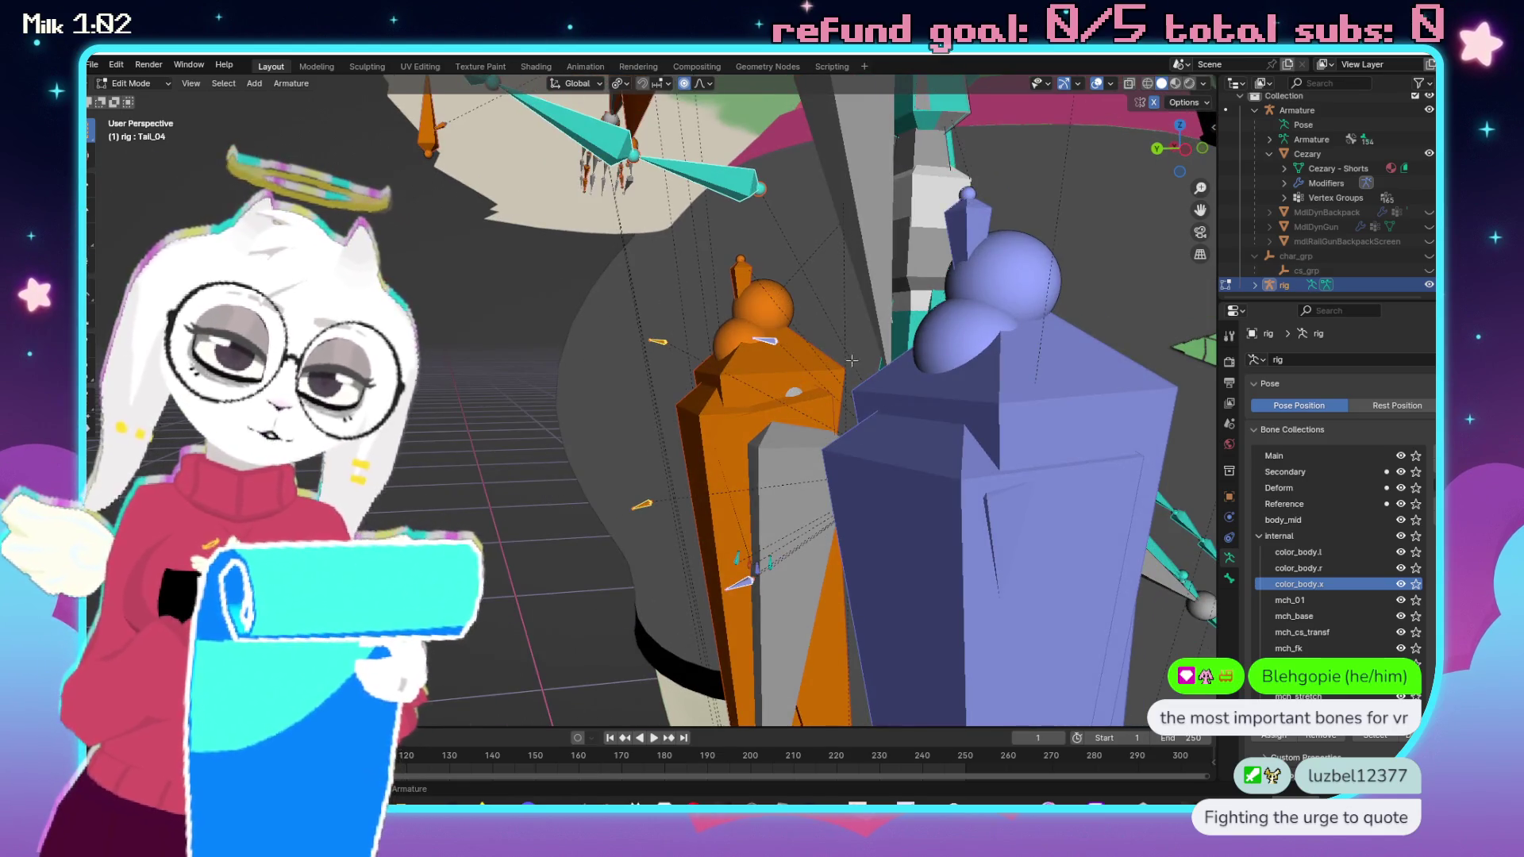
{"action": "scroll", "coordinate": [618, 346], "scroll_direction": "down", "scroll_amount": 10}
{"action": "mouse_move", "coordinate": [618, 346]}
{"action": "left_mouse_down"}
{"action": "mouse_move", "coordinate": [658, 381]}
{"action": "mouse_move", "coordinate": [642, 400]}
{"action": "mouse_move", "coordinate": [571, 397]}
{"action": "mouse_move", "coordinate": [675, 243]}
{"action": "mouse_move", "coordinate": [562, 377]}
{"action": "mouse_move", "coordinate": [341, 323]}
{"action": "mouse_move", "coordinate": [614, 456]}
{"action": "left_mouse_up"}
{"action": "scroll", "coordinate": [678, 401], "scroll_direction": "up", "scroll_amount": 10}
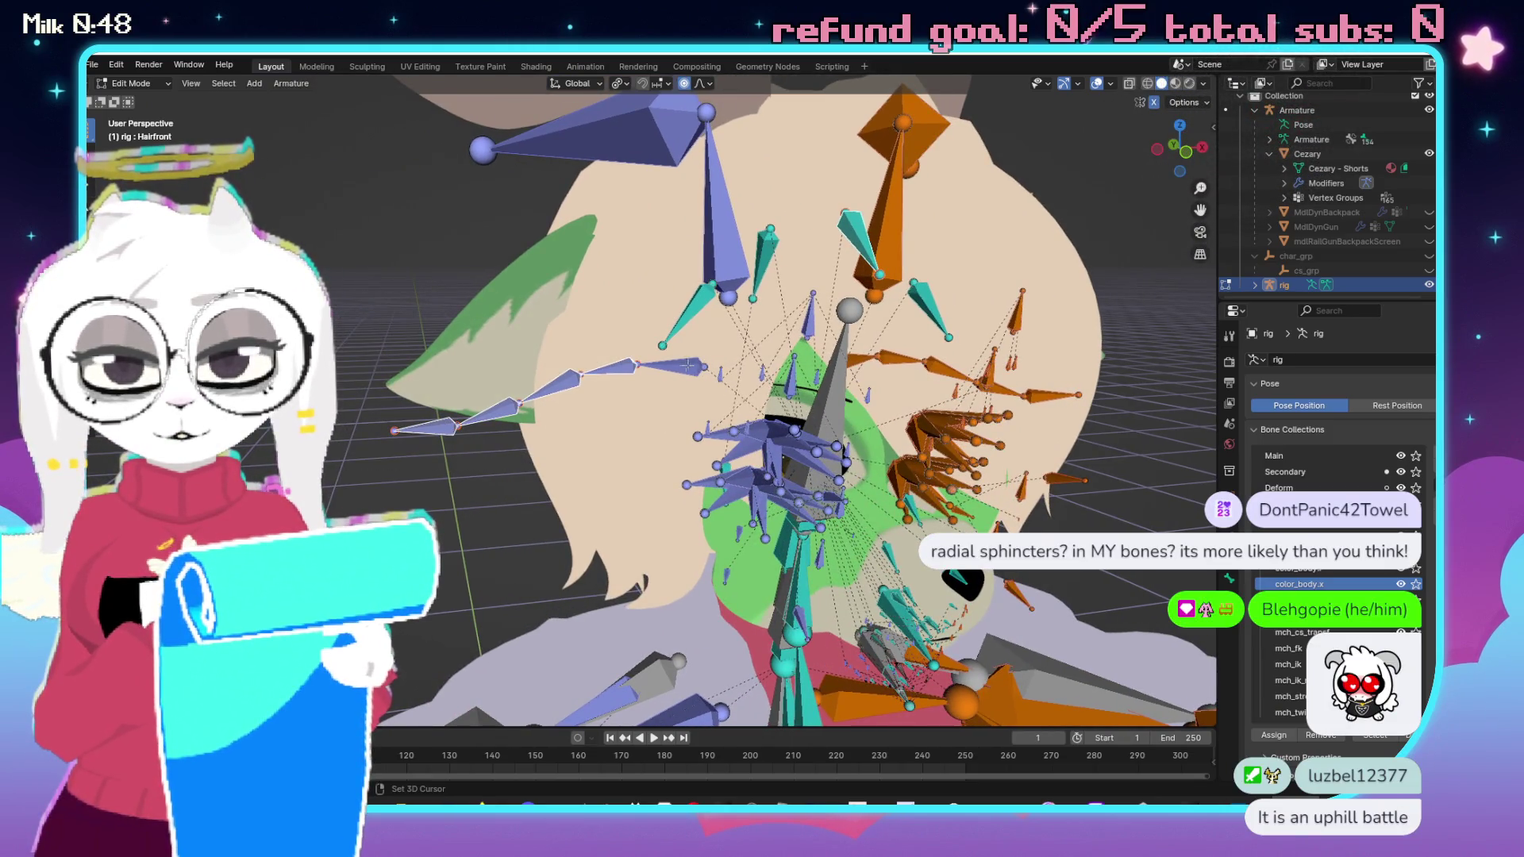
{"action": "left_click", "coordinate": [926, 397]}
{"action": "left_click_drag", "start_coordinate": [926, 397], "coordinate": [1013, 389]}
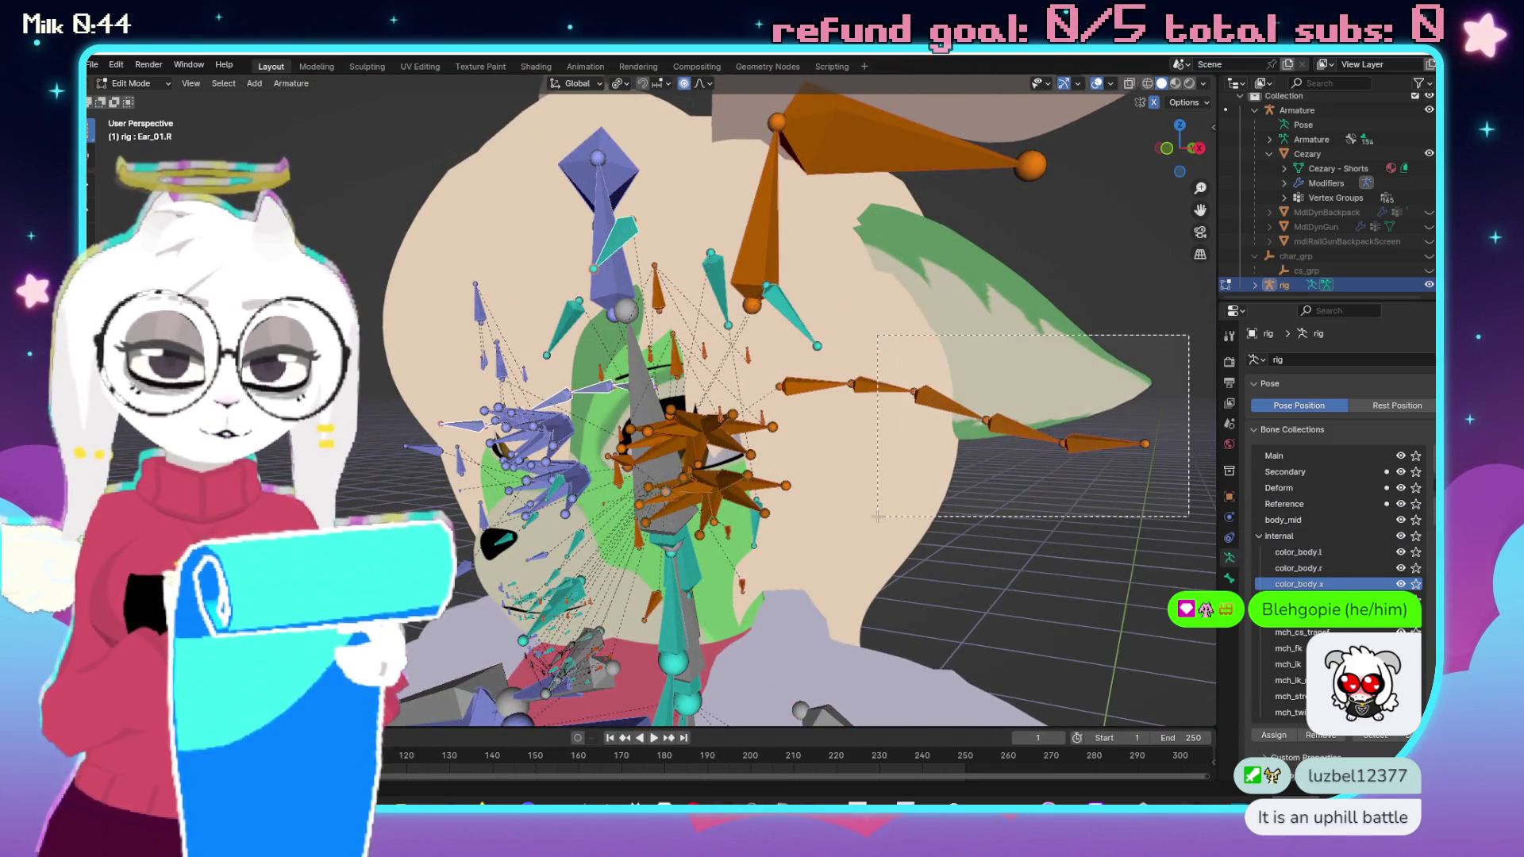
{"action": "scroll", "coordinate": [946, 335], "scroll_direction": "up", "scroll_amount": 2}
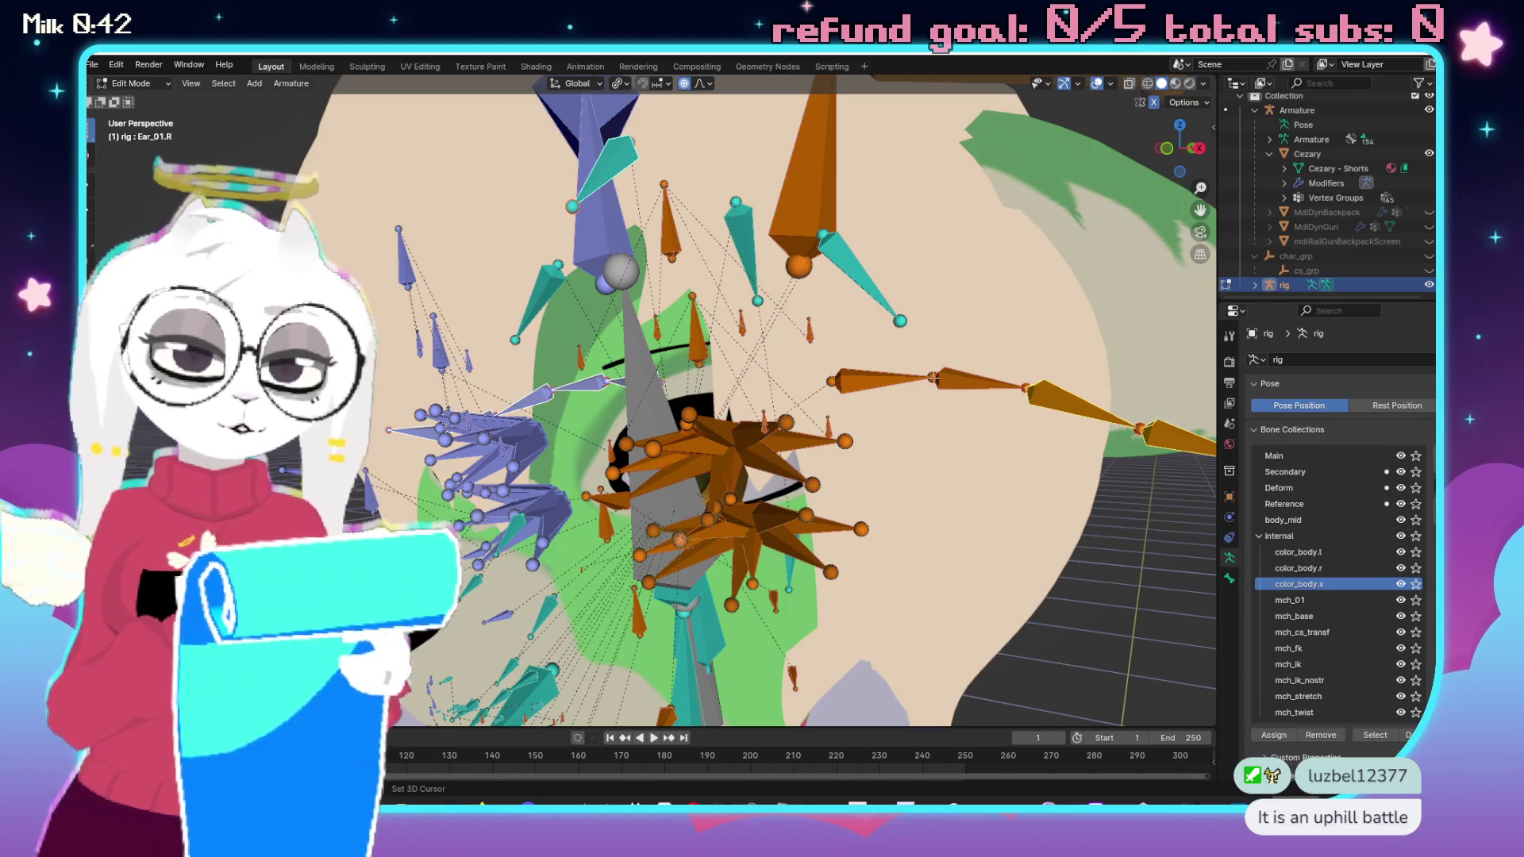
{"action": "left_click", "coordinate": [863, 382]}
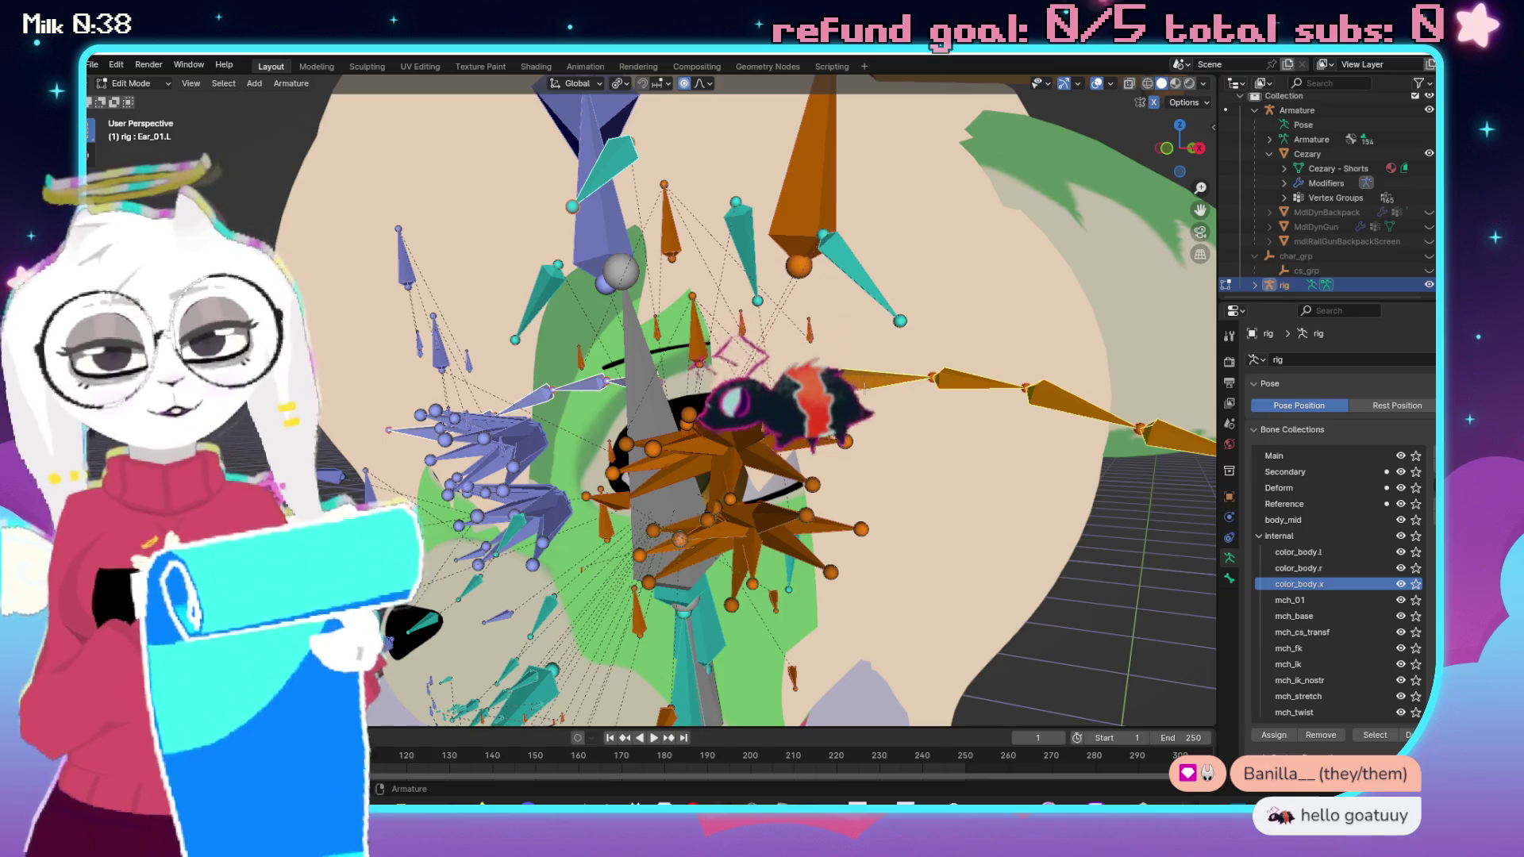
{"action": "mouse_move", "coordinate": [862, 383]}
{"action": "left_mouse_down"}
{"action": "mouse_move", "coordinate": [797, 397]}
{"action": "mouse_move", "coordinate": [884, 388]}
{"action": "left_mouse_up"}
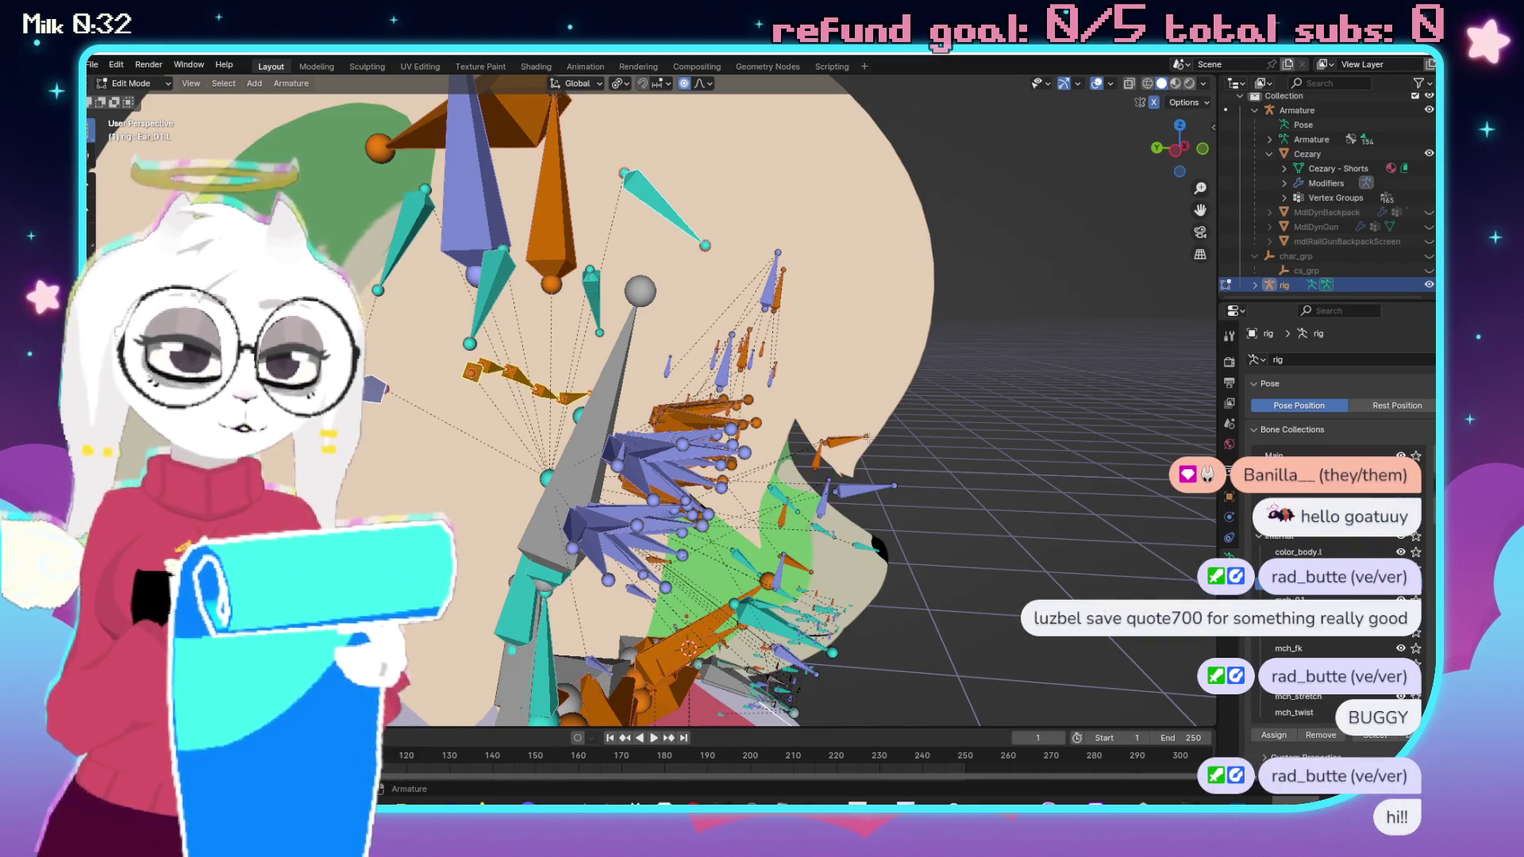
{"action": "mouse_move", "coordinate": [826, 411]}
{"action": "left_mouse_down"}
{"action": "mouse_move", "coordinate": [556, 505]}
{"action": "mouse_move", "coordinate": [699, 315]}
{"action": "left_mouse_up"}
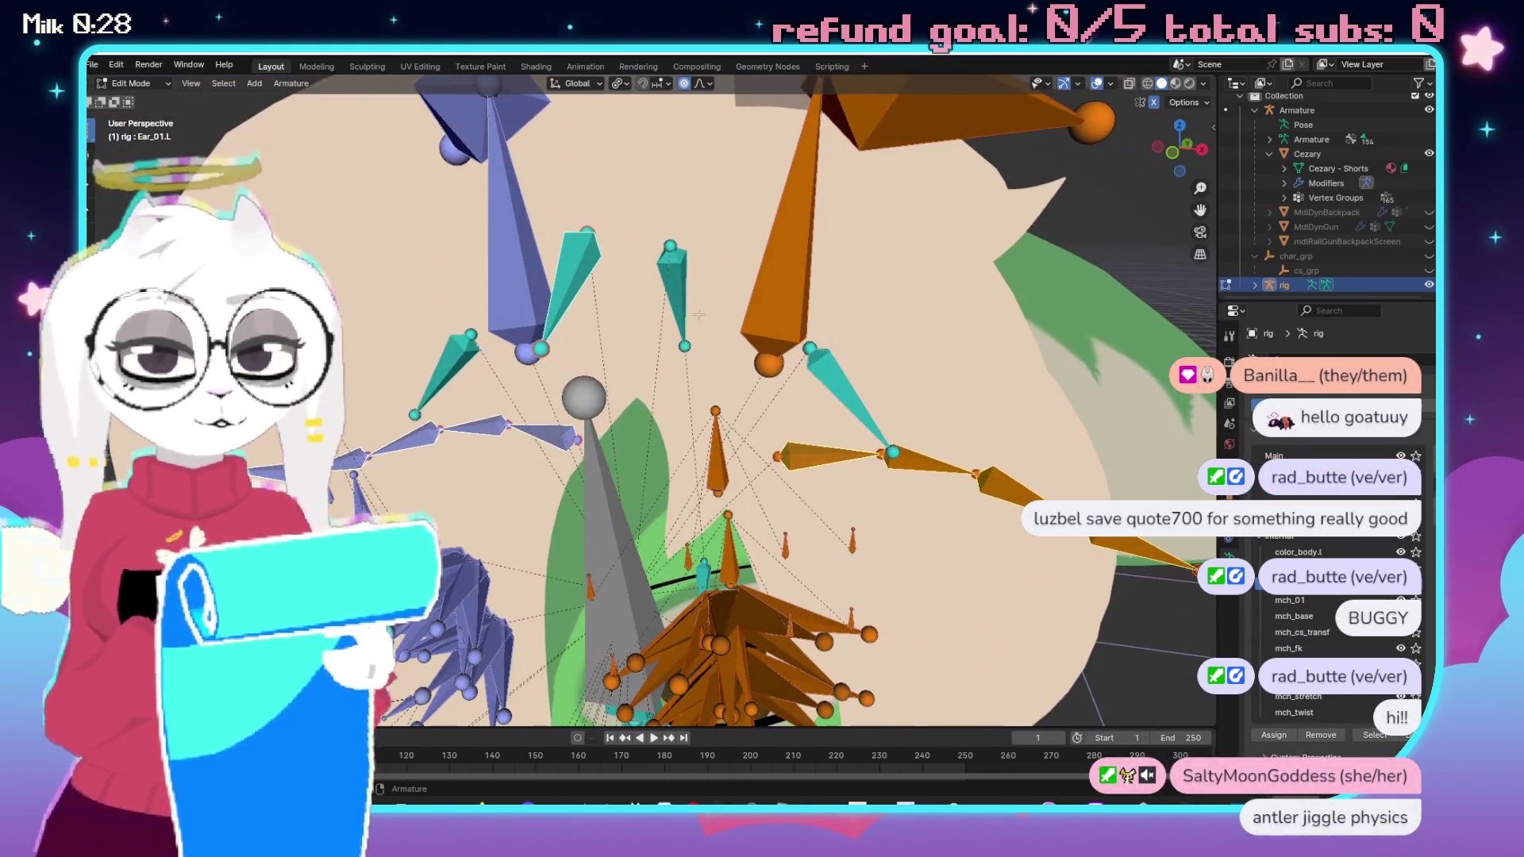
{"action": "mouse_move", "coordinate": [738, 389]}
{"action": "left_mouse_down"}
{"action": "mouse_move", "coordinate": [689, 513]}
{"action": "mouse_move", "coordinate": [780, 357]}
{"action": "left_mouse_up"}
{"action": "right_click", "coordinate": [780, 357], "text": "shift"}
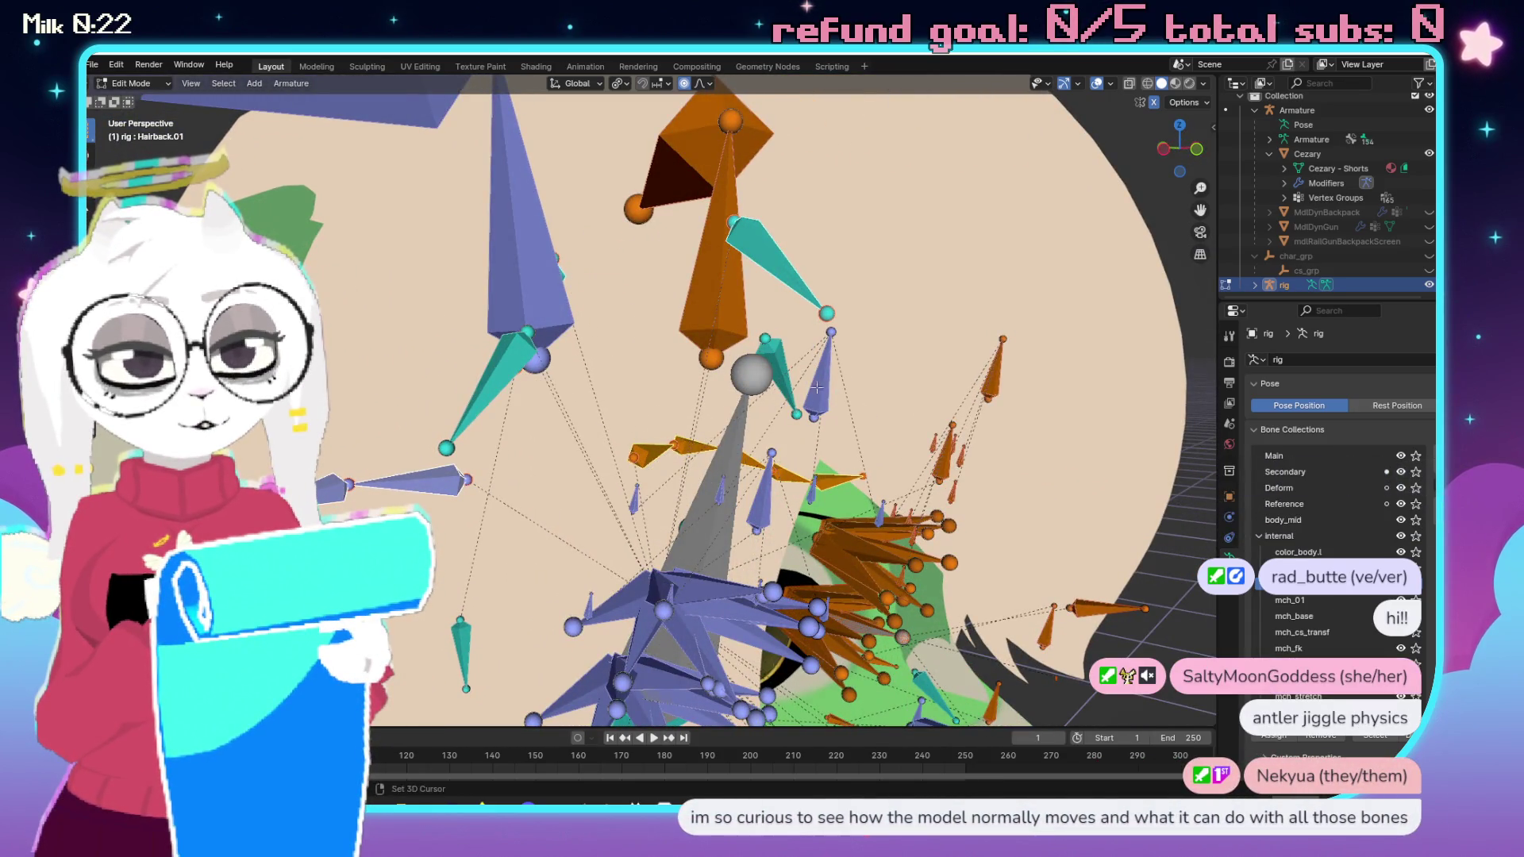
{"action": "left_click_drag", "start_coordinate": [881, 473], "coordinate": [790, 502]}
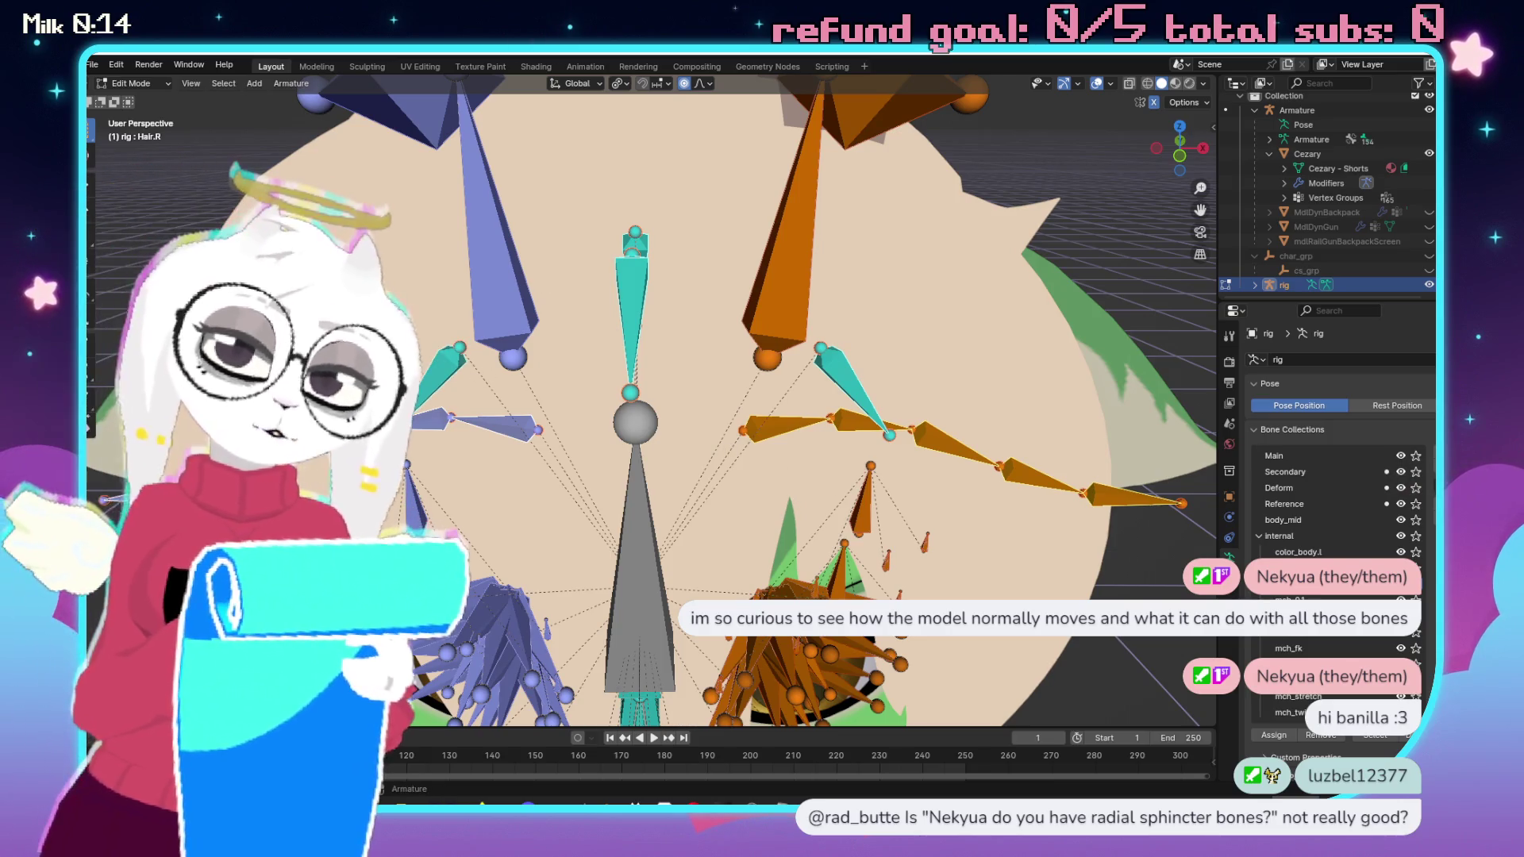
{"action": "mouse_move", "coordinate": [555, 397]}
{"action": "left_mouse_down"}
{"action": "mouse_move", "coordinate": [540, 381]}
{"action": "mouse_move", "coordinate": [556, 397]}
{"action": "mouse_move", "coordinate": [513, 406]}
{"action": "mouse_move", "coordinate": [588, 373]}
{"action": "mouse_move", "coordinate": [524, 373]}
{"action": "left_mouse_up"}
{"action": "scroll", "coordinate": [549, 368], "scroll_direction": "down", "scroll_amount": 8}
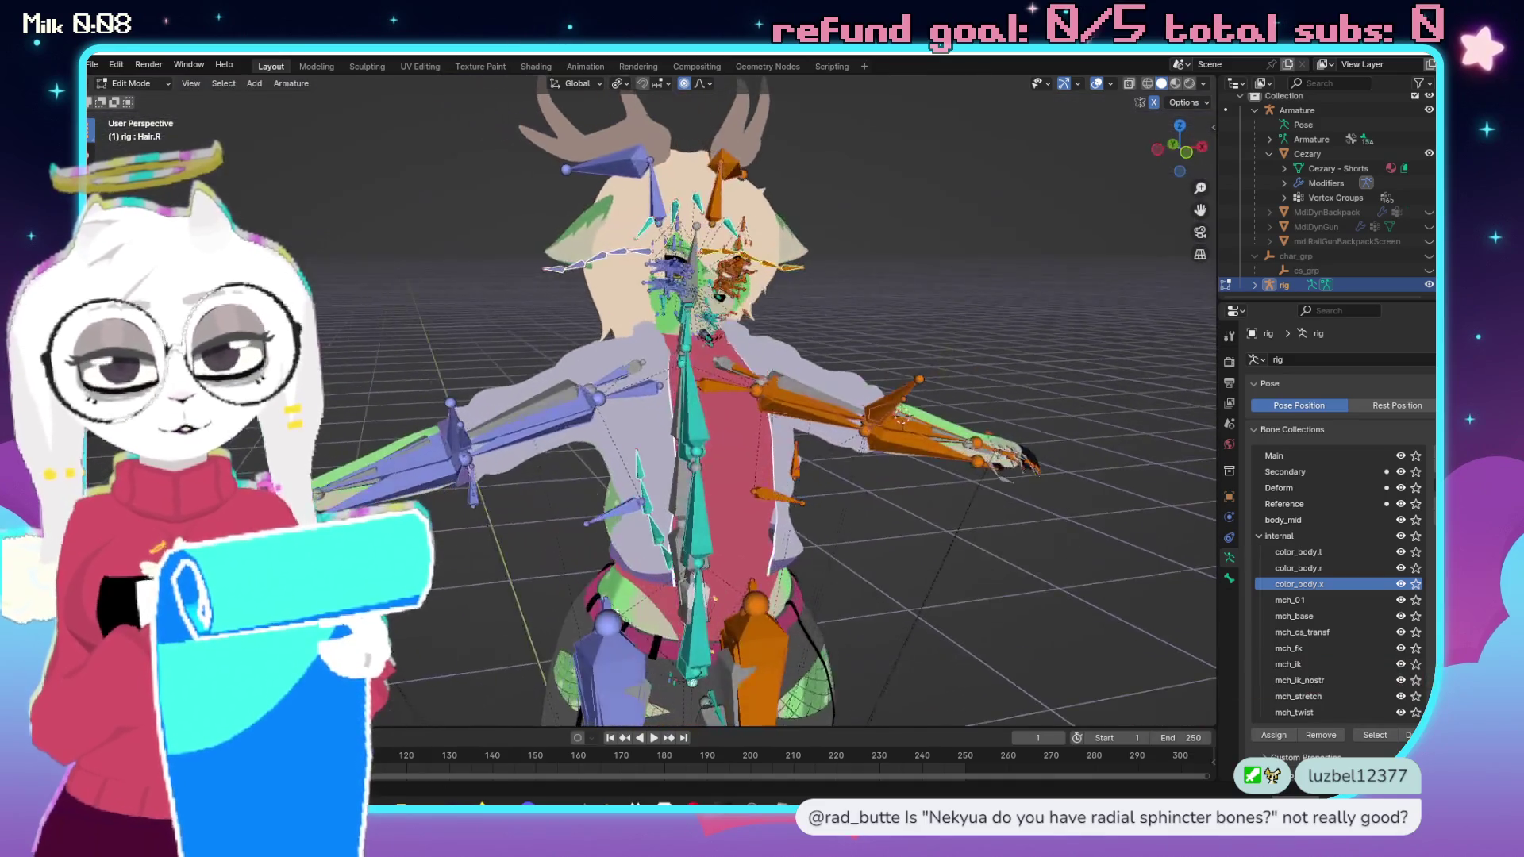
{"action": "scroll", "coordinate": [758, 371], "scroll_direction": "up", "scroll_amount": 8}
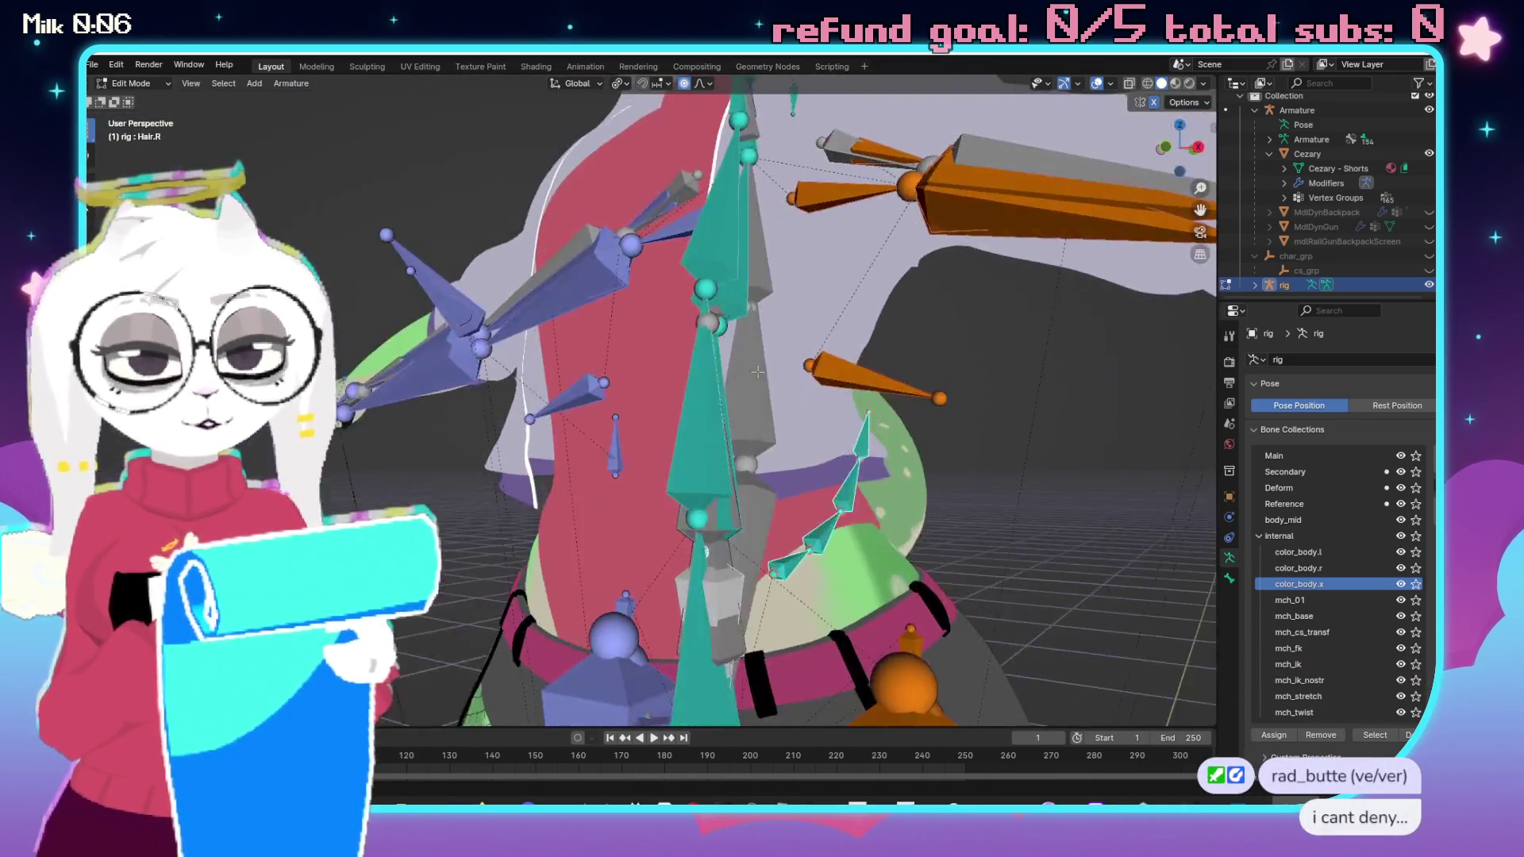
{"action": "mouse_move", "coordinate": [758, 372]}
{"action": "left_mouse_down"}
{"action": "mouse_move", "coordinate": [732, 373]}
{"action": "mouse_move", "coordinate": [732, 349]}
{"action": "mouse_move", "coordinate": [939, 334]}
{"action": "mouse_move", "coordinate": [593, 311]}
{"action": "left_mouse_up"}
{"action": "scroll", "coordinate": [732, 397], "scroll_direction": "down", "scroll_amount": 6}
{"action": "scroll", "coordinate": [732, 337], "scroll_direction": "up", "scroll_amount": 6}
{"action": "scroll", "coordinate": [940, 334], "scroll_direction": "up", "scroll_amount": 3}
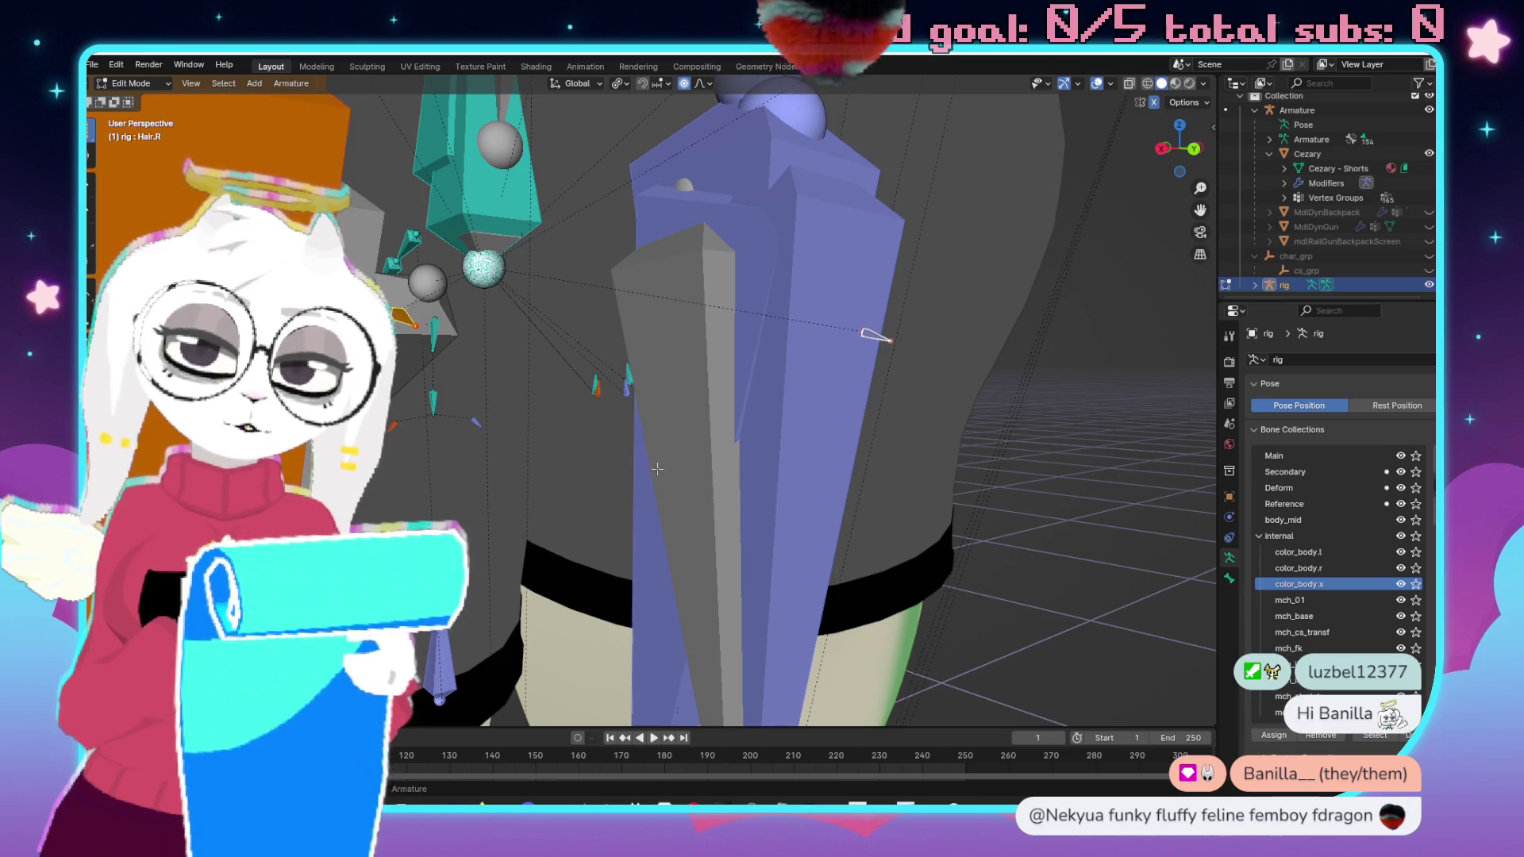
{"action": "scroll", "coordinate": [615, 359], "scroll_direction": "down", "scroll_amount": 5}
{"action": "scroll", "coordinate": [624, 355], "scroll_direction": "up", "scroll_amount": 5}
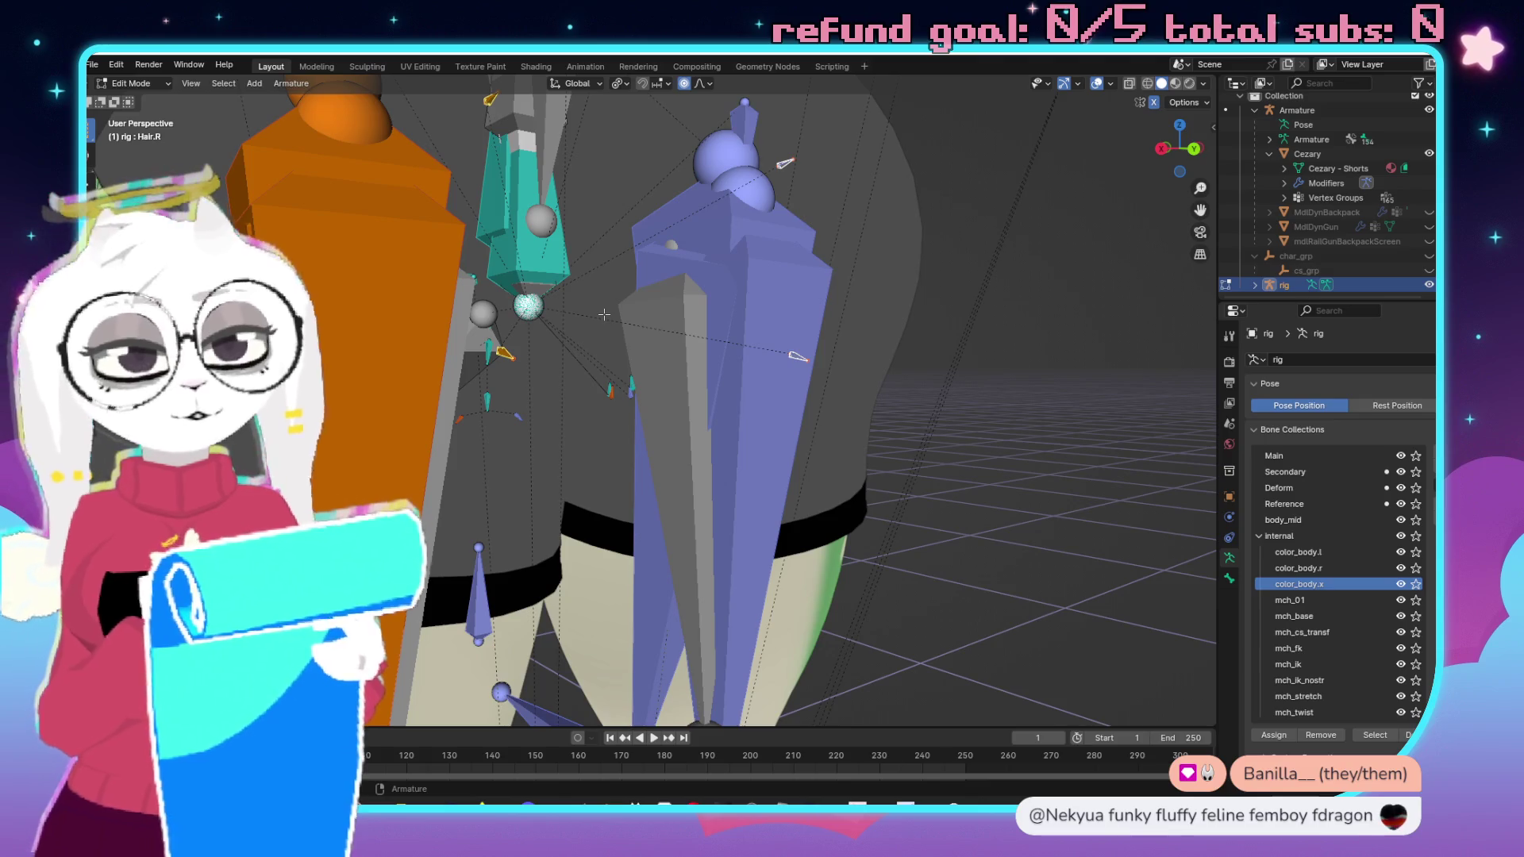
{"action": "scroll", "coordinate": [633, 322], "scroll_direction": "down", "scroll_amount": 5}
{"action": "scroll", "coordinate": [633, 323], "scroll_direction": "up", "scroll_amount": 3}
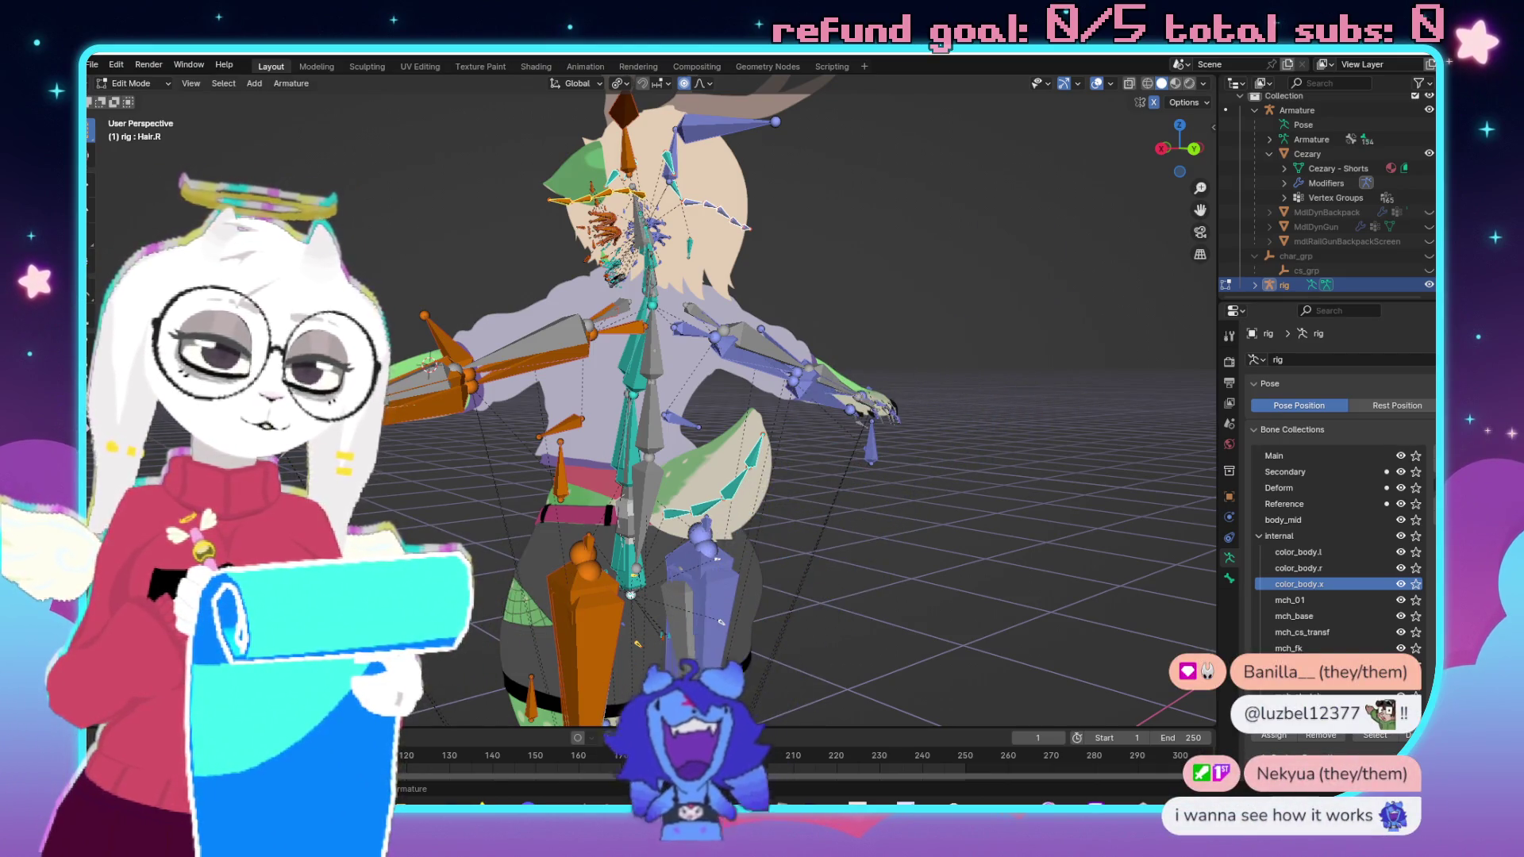
{"action": "scroll", "coordinate": [872, 338], "scroll_direction": "up", "scroll_amount": 8}
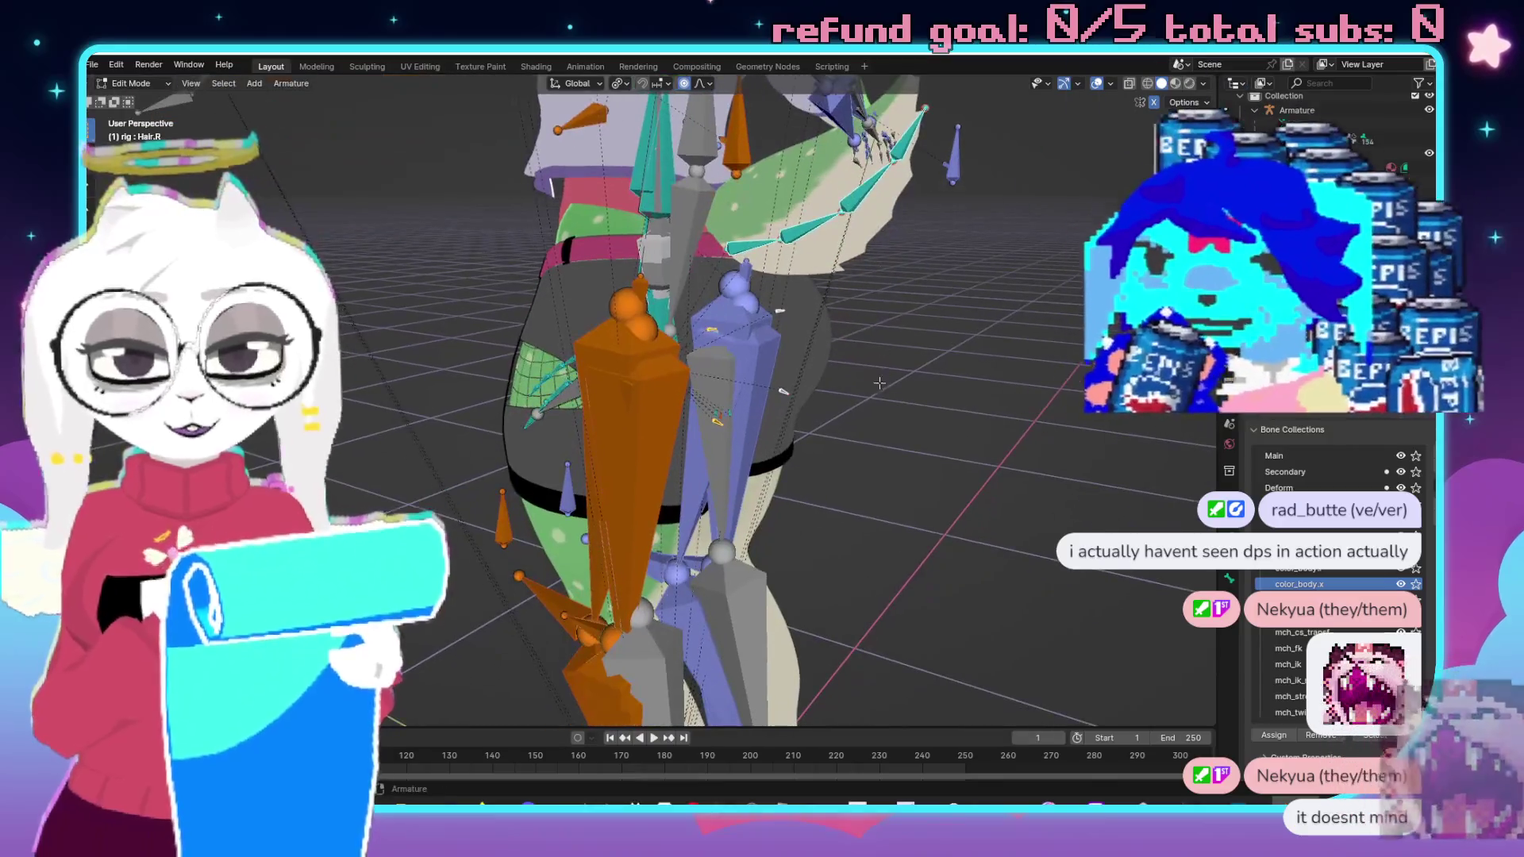
{"action": "mouse_move", "coordinate": [872, 338]}
{"action": "left_mouse_down"}
{"action": "mouse_move", "coordinate": [580, 409]}
{"action": "mouse_move", "coordinate": [618, 284]}
{"action": "left_mouse_up"}
{"action": "mouse_move", "coordinate": [369, 480]}
{"action": "left_mouse_down"}
{"action": "mouse_move", "coordinate": [756, 432]}
{"action": "mouse_move", "coordinate": [709, 380]}
{"action": "left_mouse_up"}
{"action": "scroll", "coordinate": [756, 431], "scroll_direction": "down", "scroll_amount": 6}
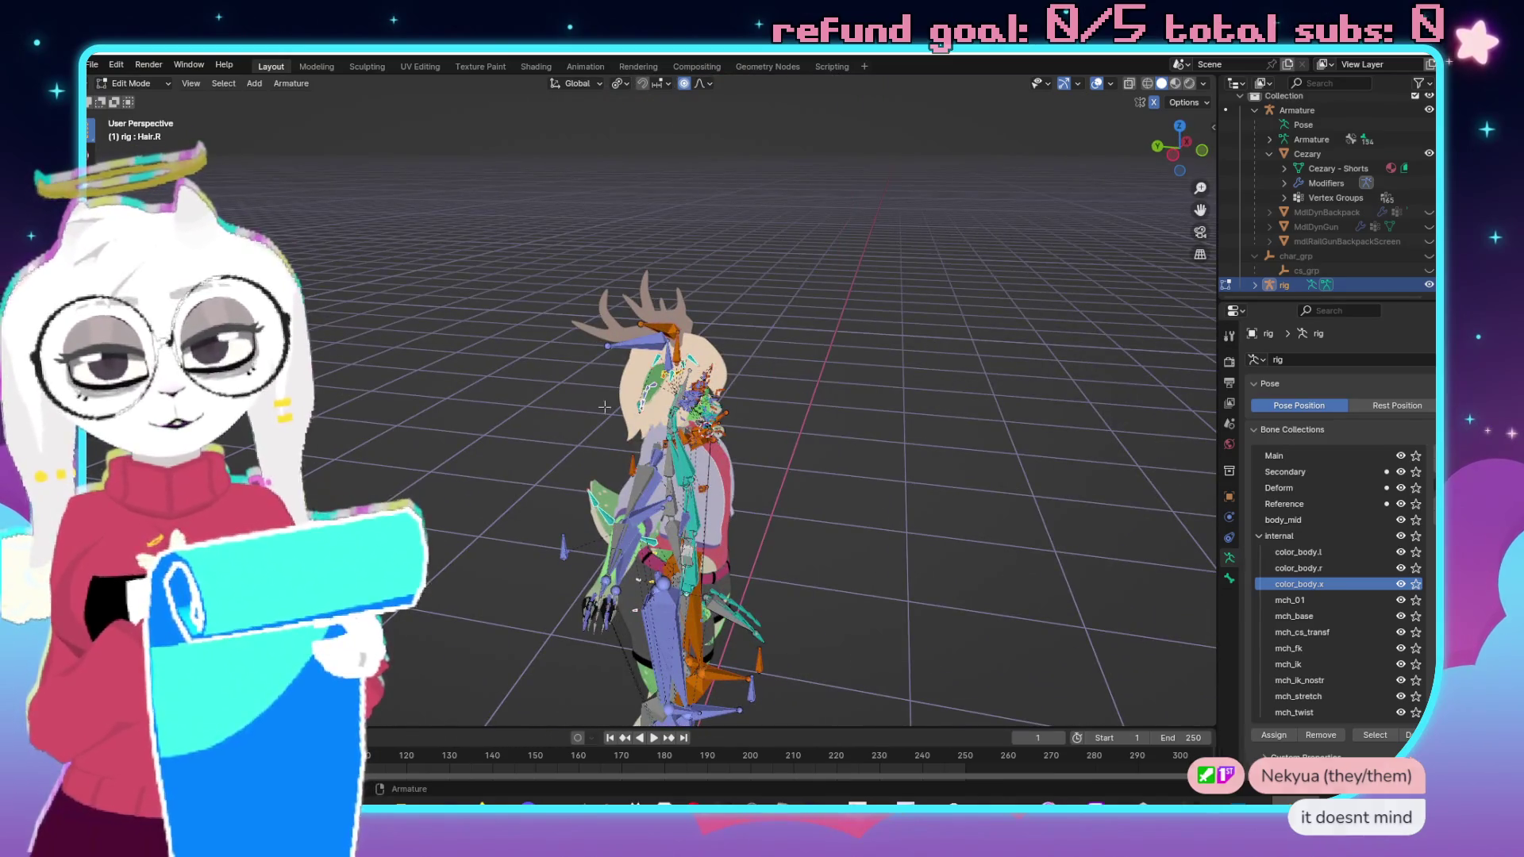
{"action": "mouse_move", "coordinate": [604, 404]}
{"action": "left_mouse_down"}
{"action": "mouse_move", "coordinate": [647, 302]}
{"action": "mouse_move", "coordinate": [730, 281]}
{"action": "mouse_move", "coordinate": [796, 310]}
{"action": "left_mouse_up"}
{"action": "scroll", "coordinate": [665, 252], "scroll_direction": "up", "scroll_amount": 5}
Separate the selected butt, hair and ear bones into a new rig.001 armature and hide the original rig.
{"action": "right_click", "coordinate": [796, 310]}
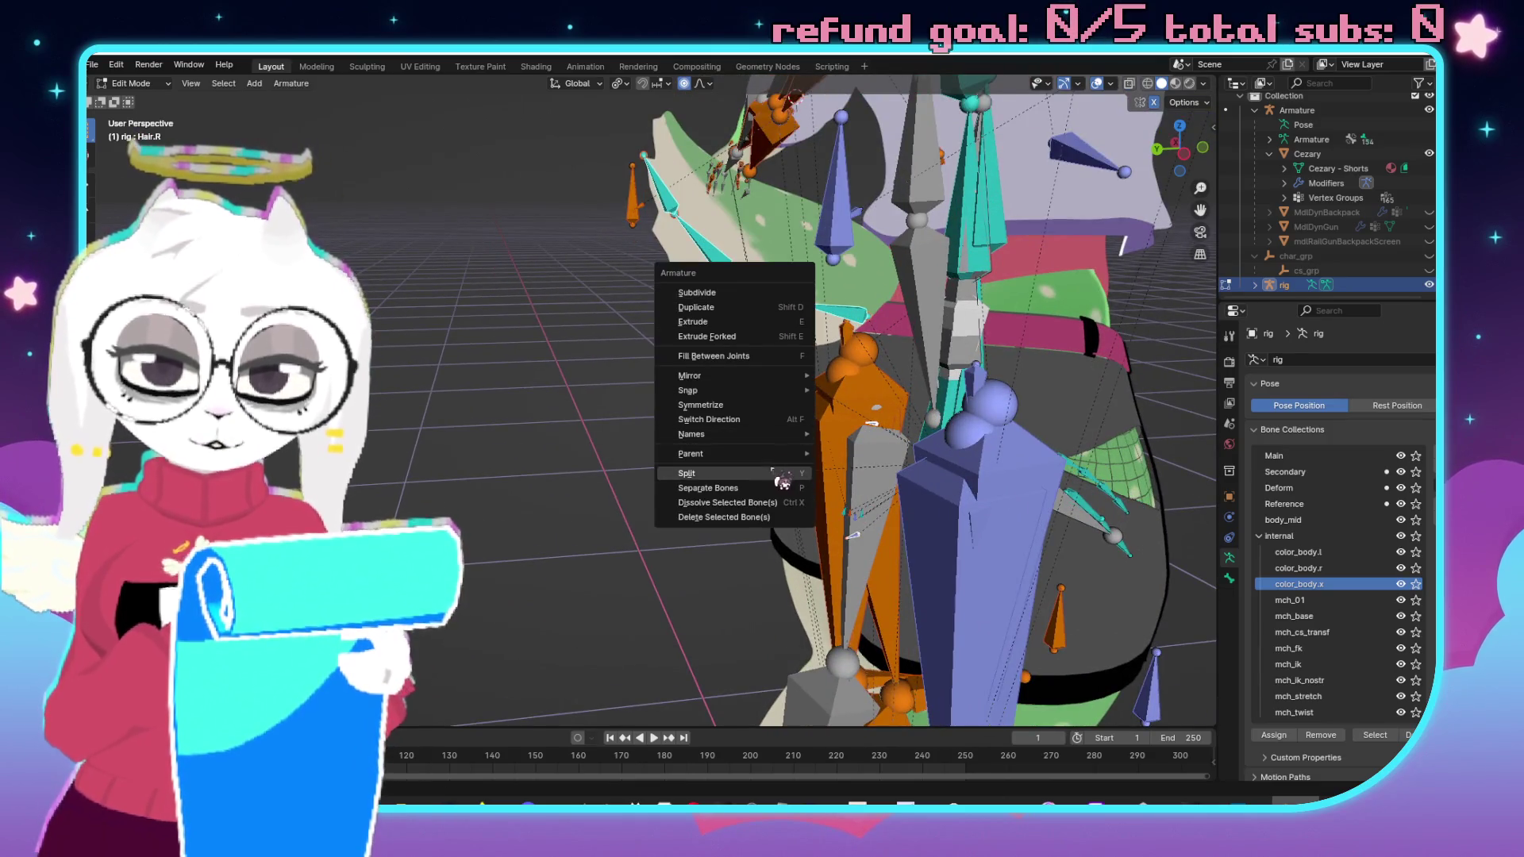
{"action": "left_click", "coordinate": [753, 493]}
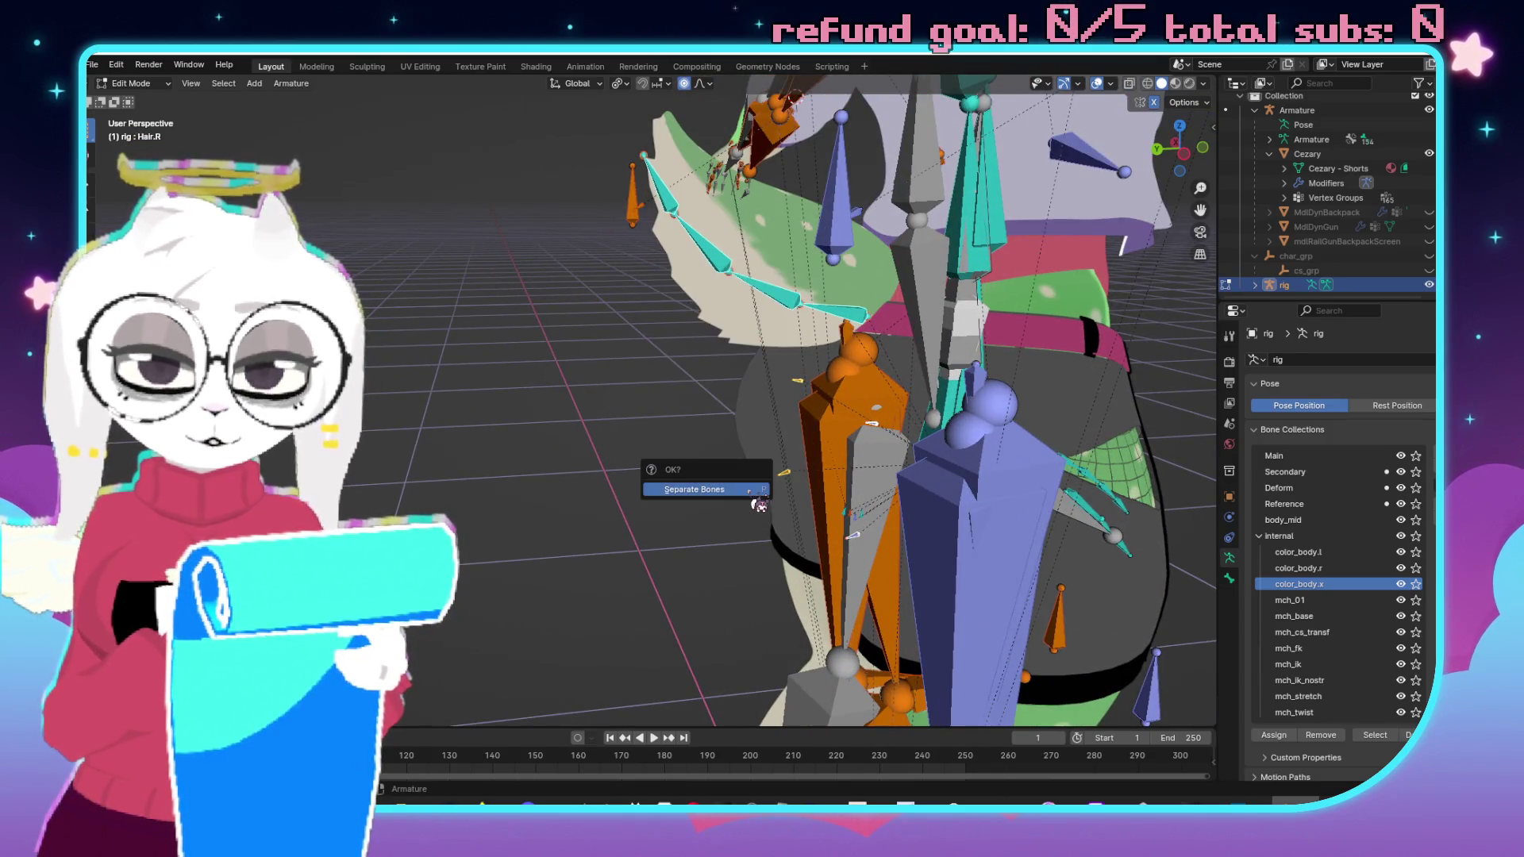
{"action": "scroll", "coordinate": [1373, 238], "scroll_direction": "down", "scroll_amount": 1}
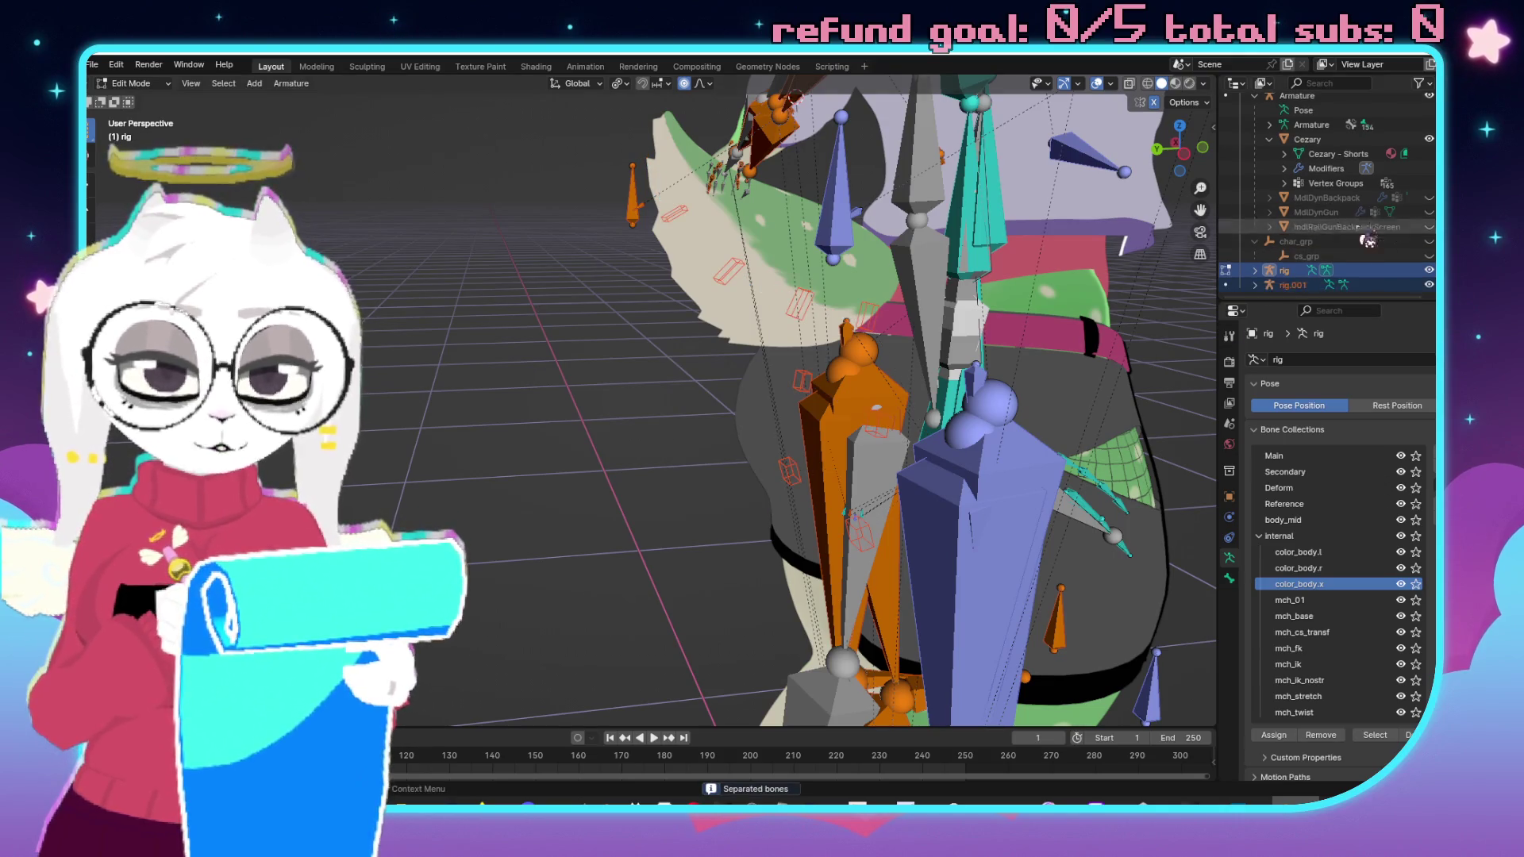
{"action": "left_click", "coordinate": [1301, 286]}
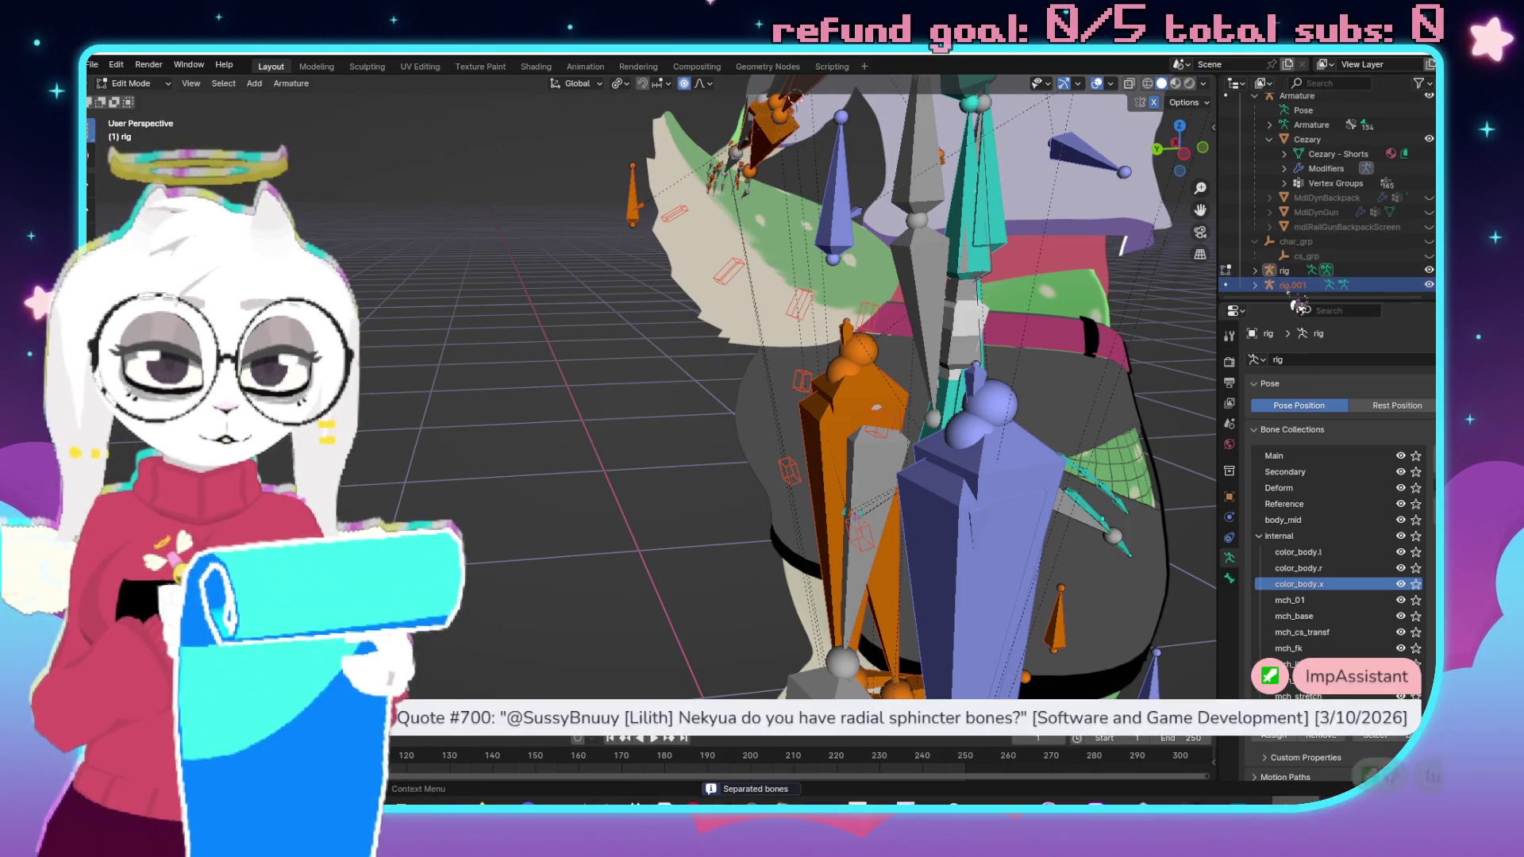
{"action": "left_click", "coordinate": [1428, 270]}
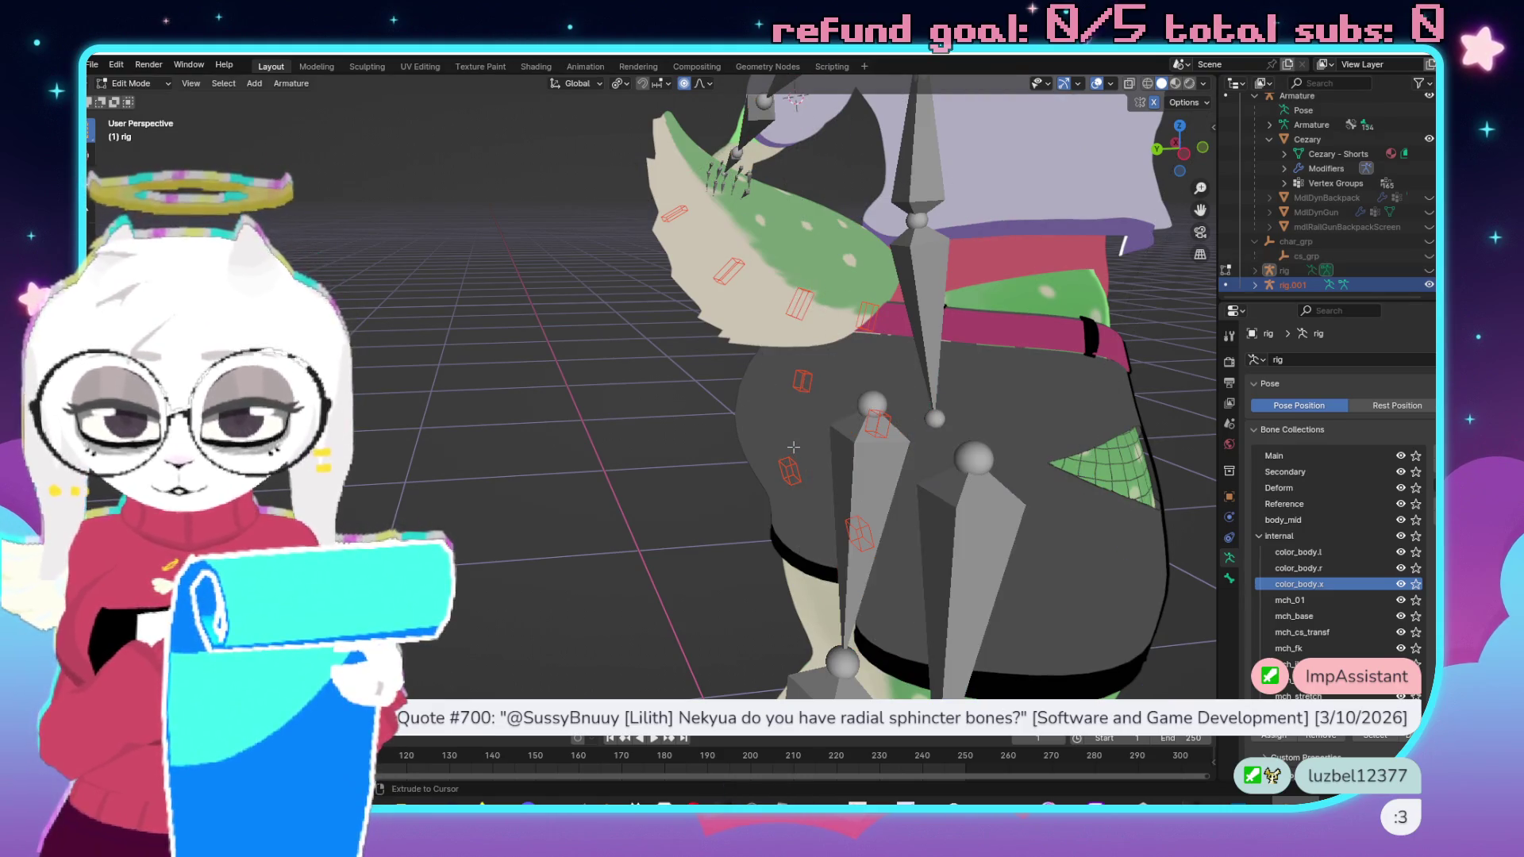
Join rig.001 into the Armature, with the Armature as the active object.
{"action": "scroll", "coordinate": [833, 406], "scroll_direction": "down", "scroll_amount": 5}
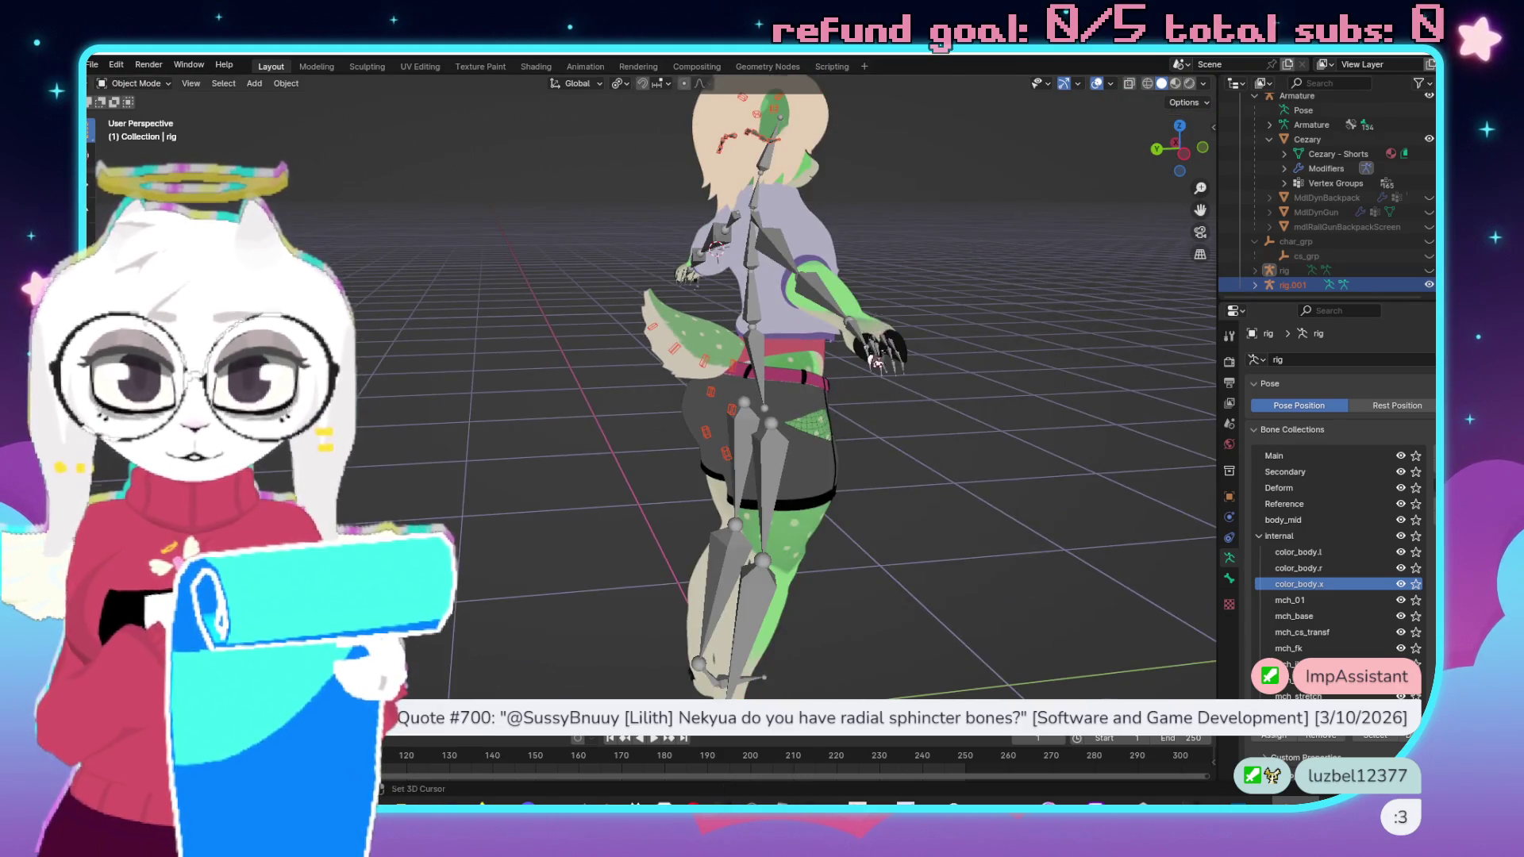
{"action": "key", "text": "KP_1"}
{"action": "scroll", "coordinate": [740, 325], "scroll_direction": "up", "scroll_amount": 5}
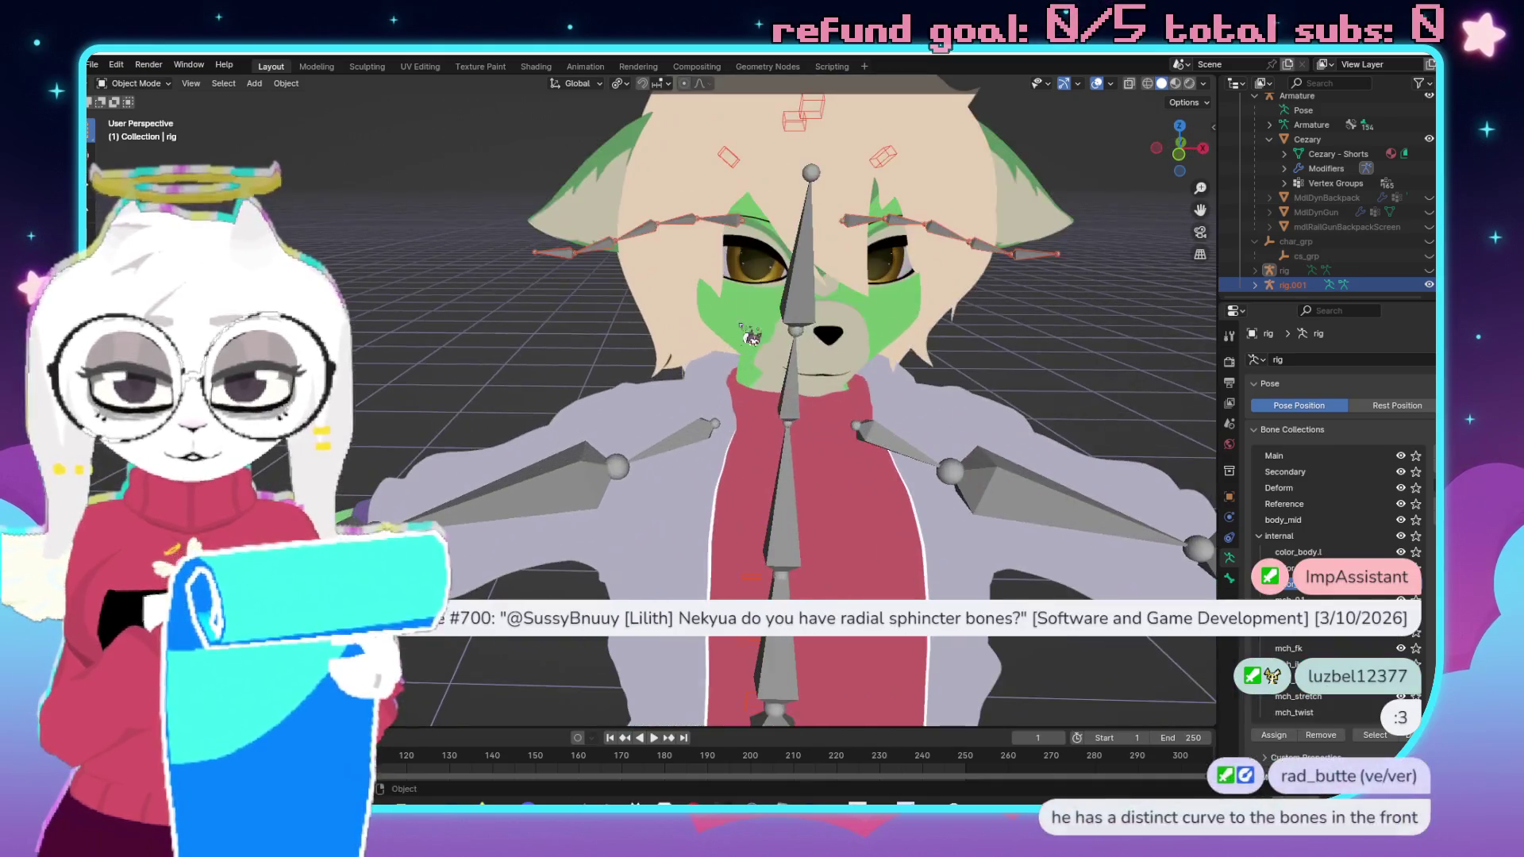
{"action": "left_click", "coordinate": [809, 295]}
{"action": "right_click", "coordinate": [810, 296]}
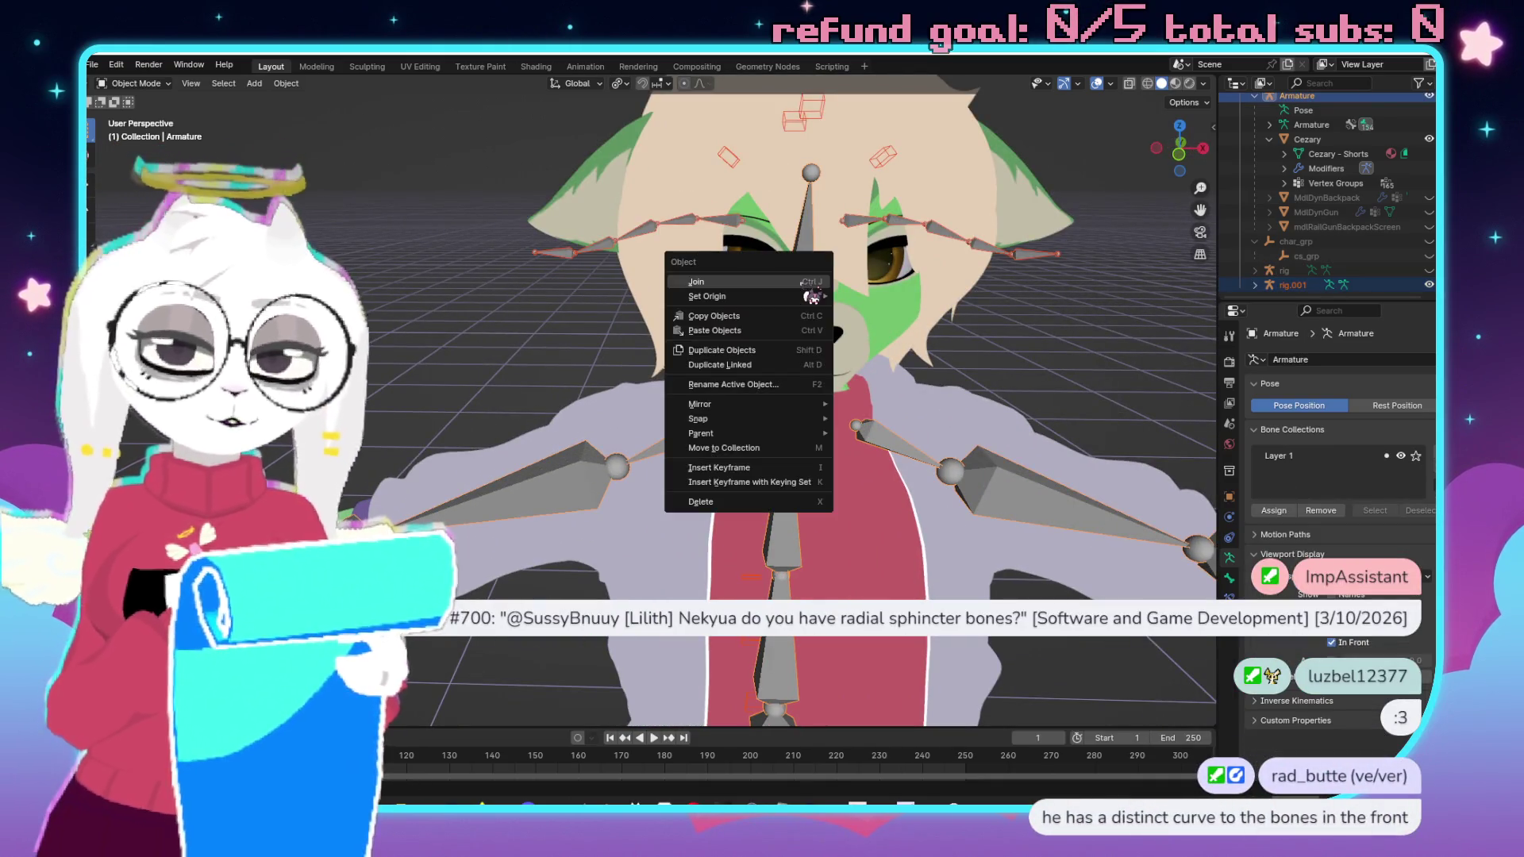
{"action": "left_click", "coordinate": [714, 282]}
Switch the joined Armature into Edit Mode to inspect the combined bones.
{"action": "scroll", "coordinate": [714, 317], "scroll_direction": "down", "scroll_amount": 2}
{"action": "scroll", "coordinate": [601, 455], "scroll_direction": "up", "scroll_amount": 3}
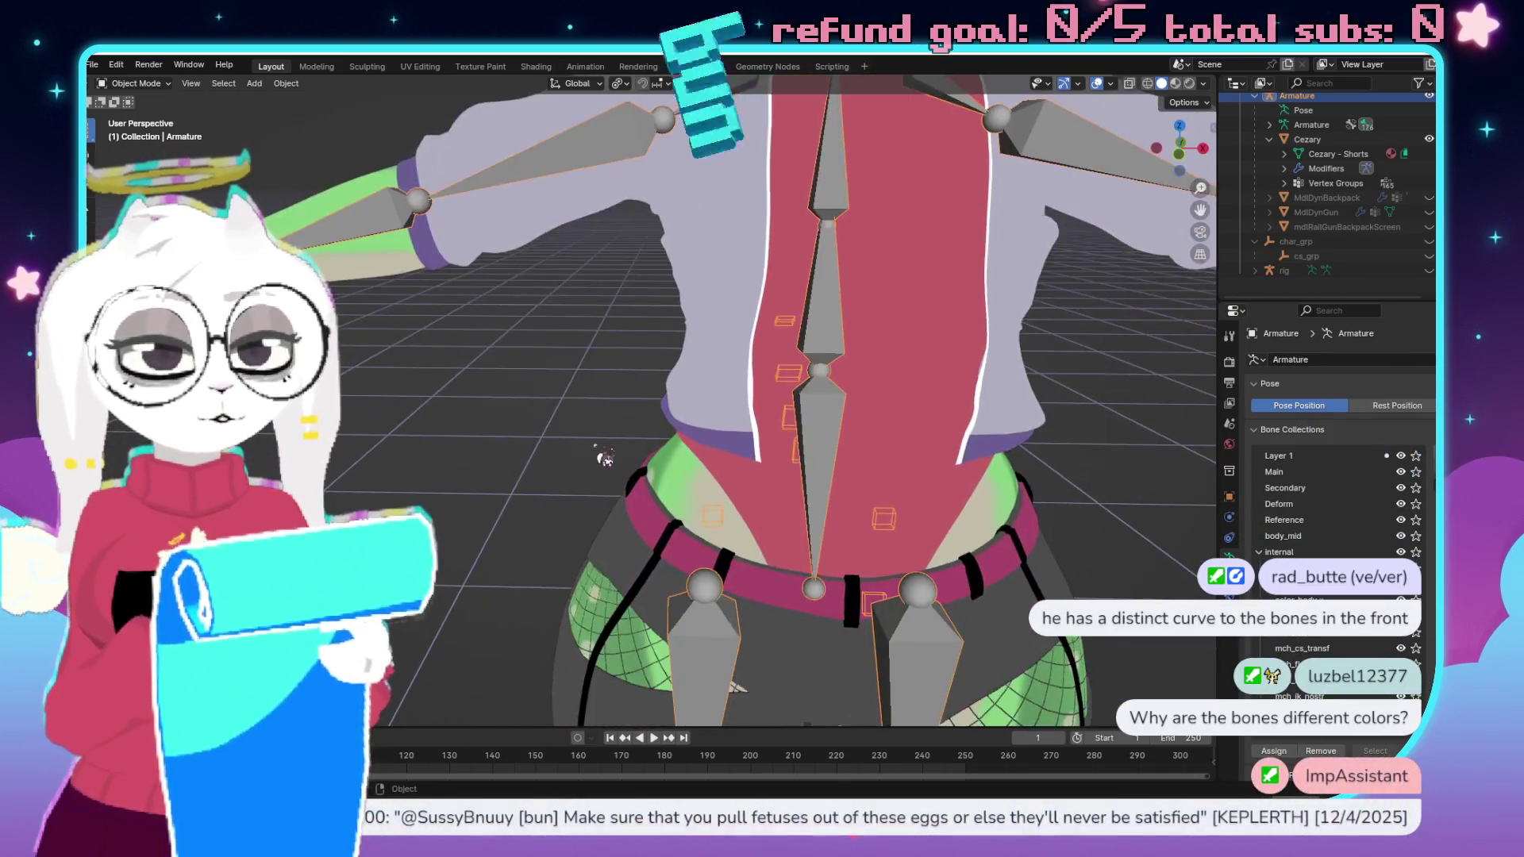
{"action": "scroll", "coordinate": [601, 454], "scroll_direction": "down", "scroll_amount": 3}
{"action": "mouse_move", "coordinate": [600, 455]}
{"action": "left_mouse_down"}
{"action": "mouse_move", "coordinate": [580, 469]}
{"action": "mouse_move", "coordinate": [700, 498]}
{"action": "mouse_move", "coordinate": [784, 339]}
{"action": "mouse_move", "coordinate": [836, 370]}
{"action": "mouse_move", "coordinate": [778, 389]}
{"action": "mouse_move", "coordinate": [518, 374]}
{"action": "left_mouse_up"}
{"action": "key", "text": "Tab"}
{"action": "scroll", "coordinate": [698, 500], "scroll_direction": "up", "scroll_amount": 3}
{"action": "scroll", "coordinate": [784, 339], "scroll_direction": "down", "scroll_amount": 5}
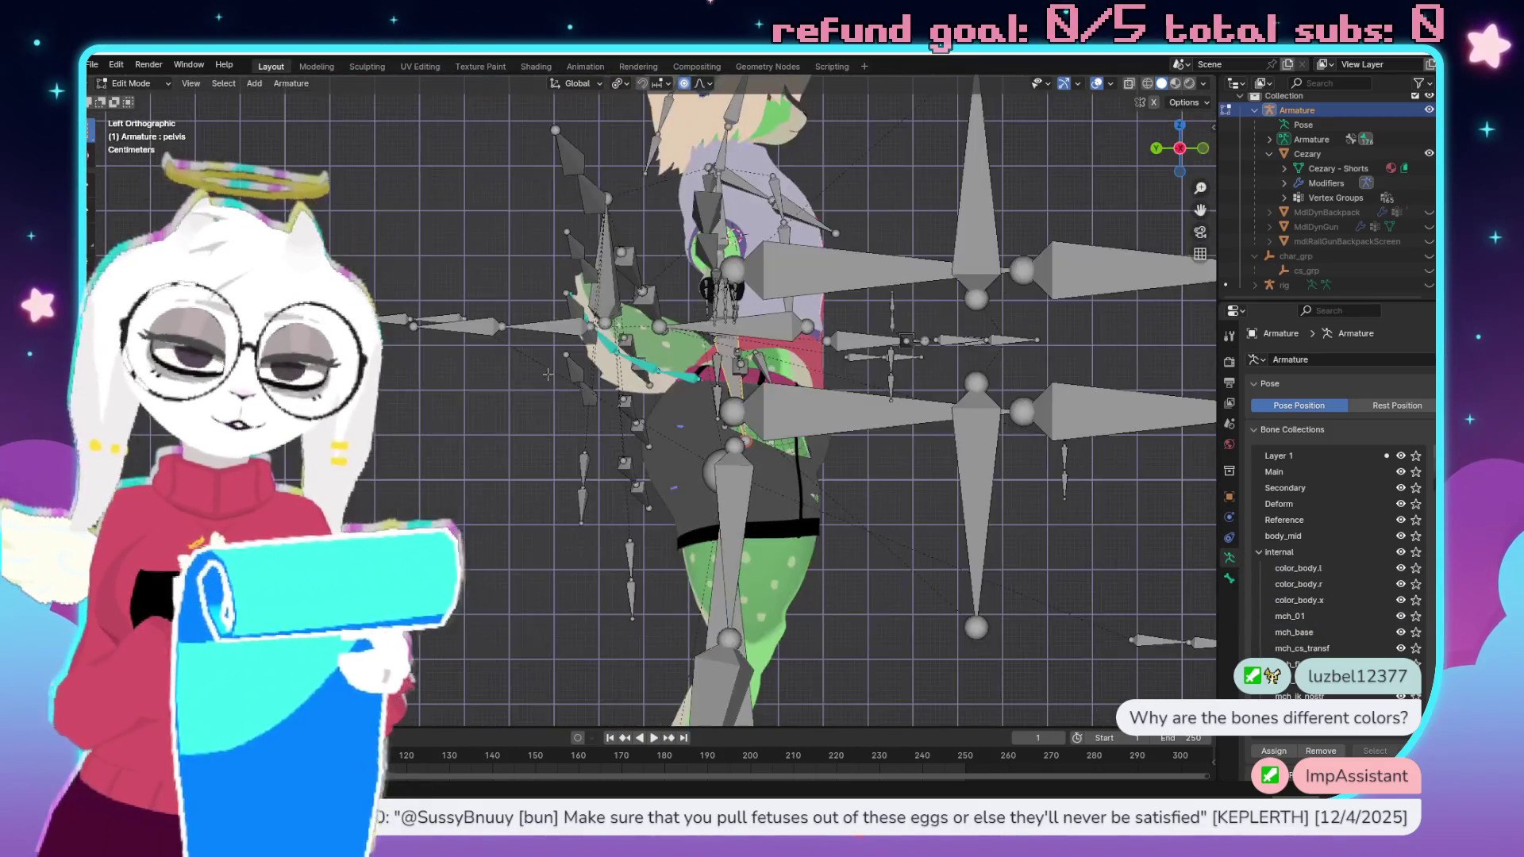
{"action": "mouse_move", "coordinate": [907, 337]}
{"action": "left_mouse_down"}
{"action": "mouse_move", "coordinate": [730, 305]}
{"action": "mouse_move", "coordinate": [836, 289]}
{"action": "mouse_move", "coordinate": [912, 561]}
{"action": "mouse_move", "coordinate": [982, 410]}
{"action": "left_mouse_up"}
{"action": "scroll", "coordinate": [913, 561], "scroll_direction": "up", "scroll_amount": 3}
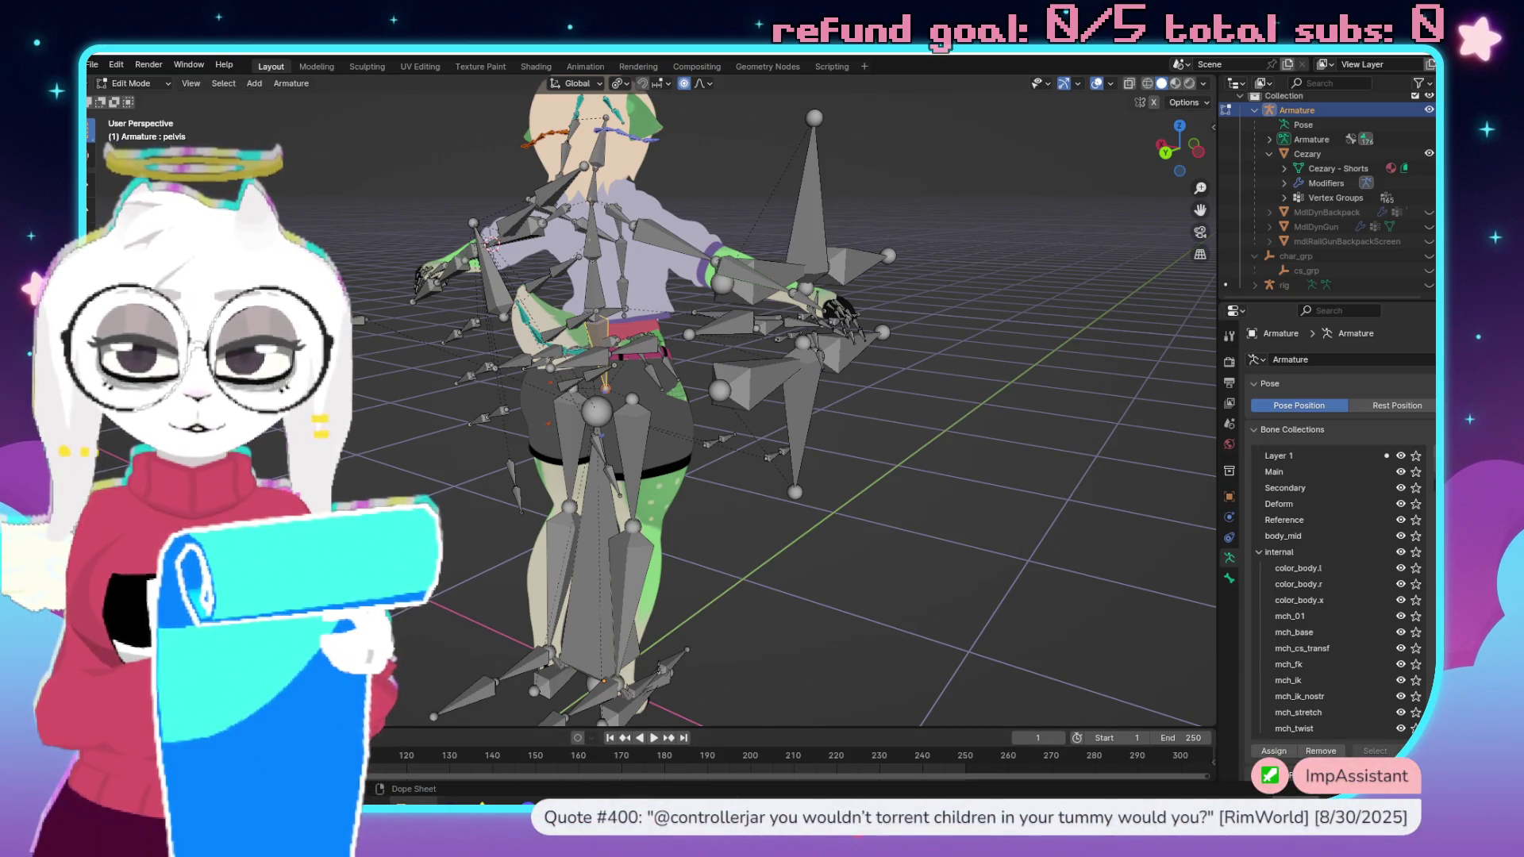
{"action": "key", "text": "alt+Tab"}
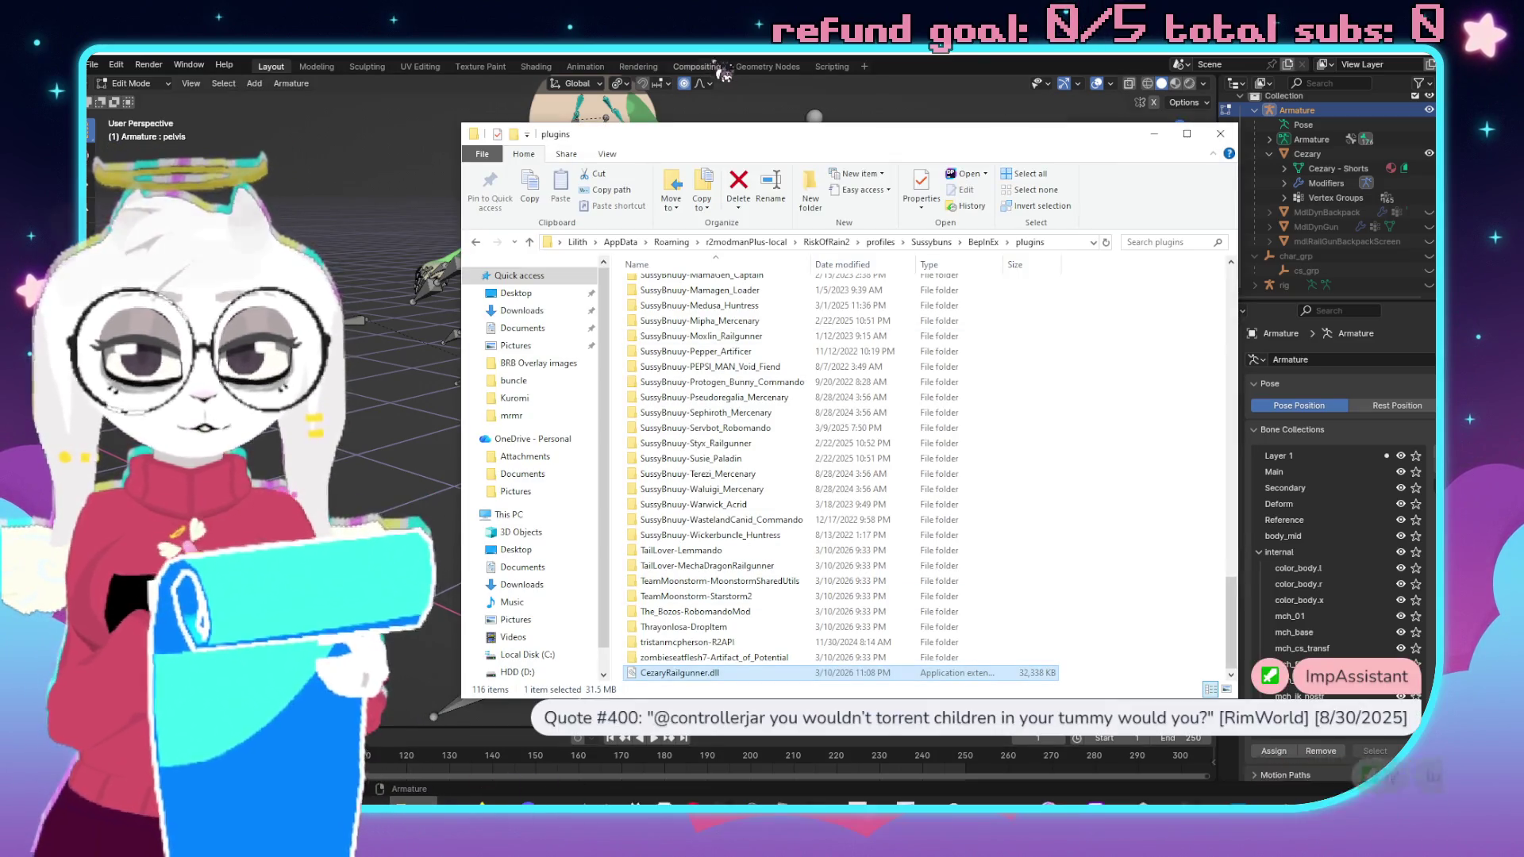
{"action": "key", "text": "alt+Tab"}
{"action": "key", "text": "super"}
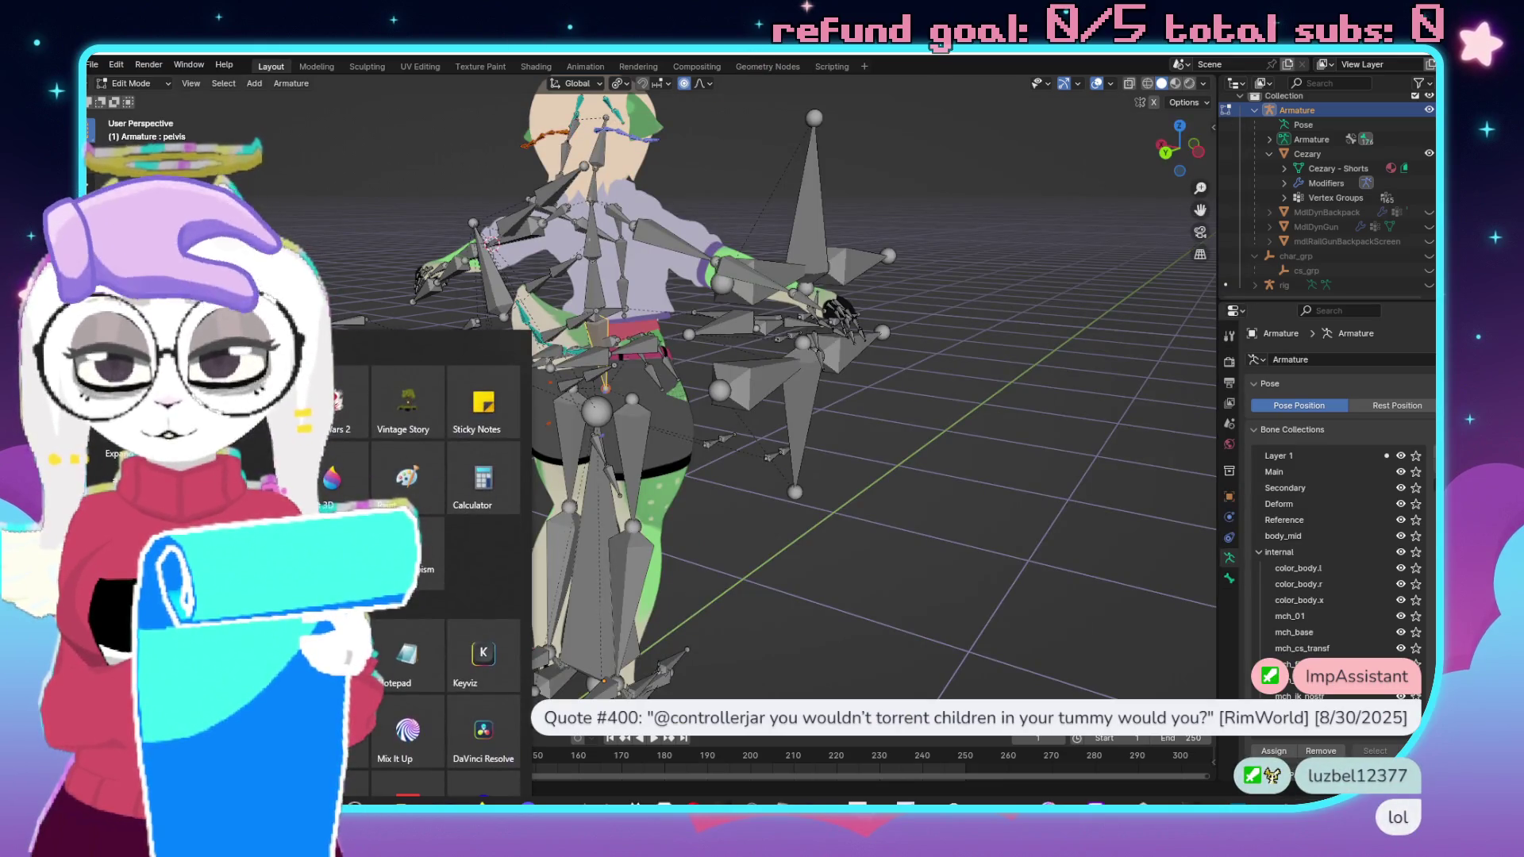
{"action": "key", "text": "super"}
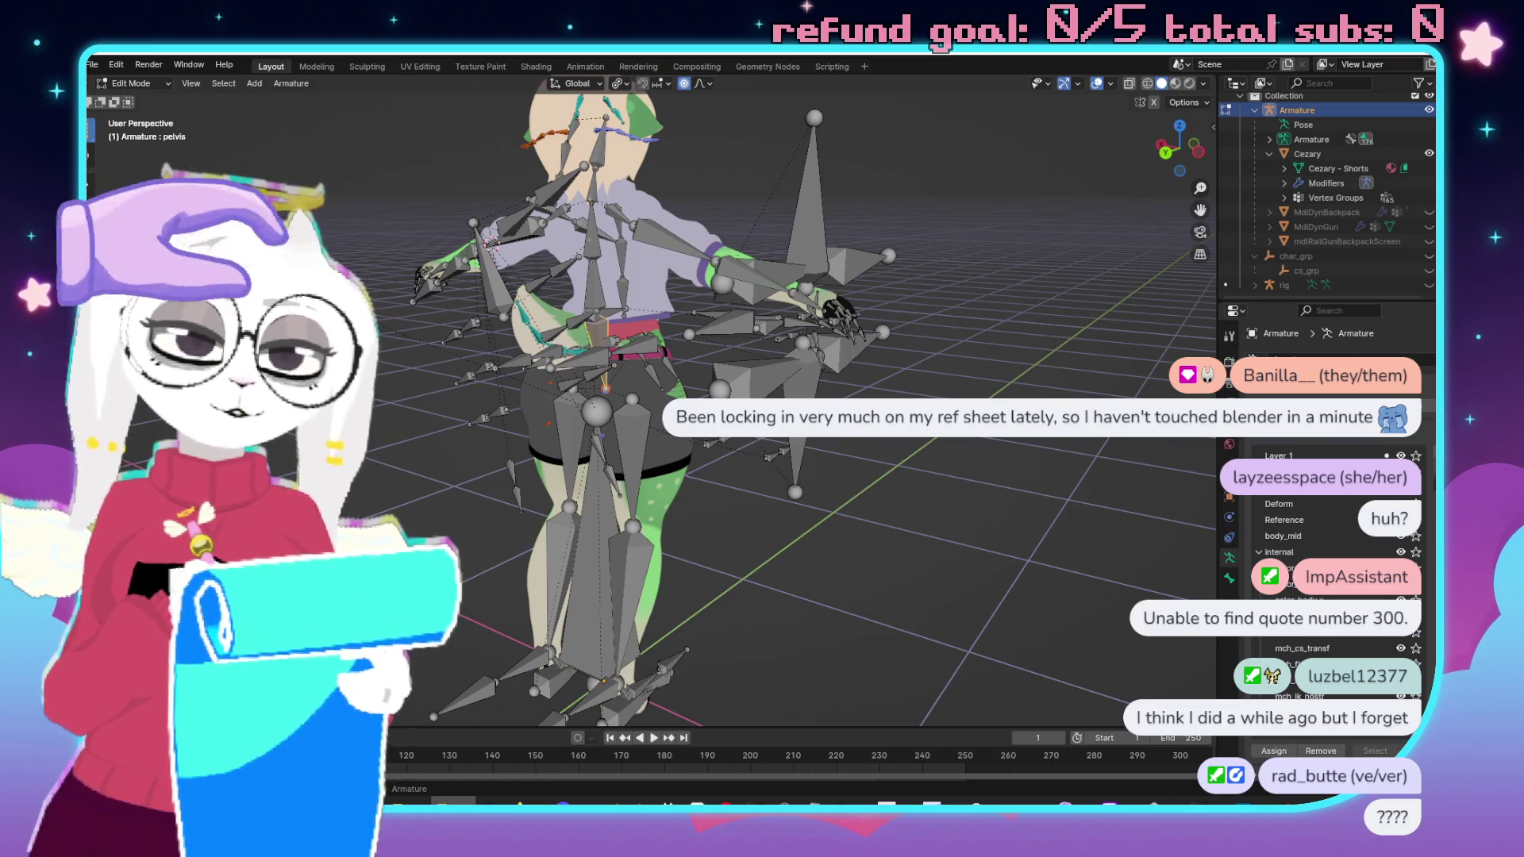
{"action": "key", "text": "super+e"}
{"action": "left_click_drag", "start_coordinate": [836, 75], "coordinate": [862, 208]}
Load duskfluke.blend from the duskfluke project folder into Blender.
{"action": "double_click", "coordinate": [887, 365]}
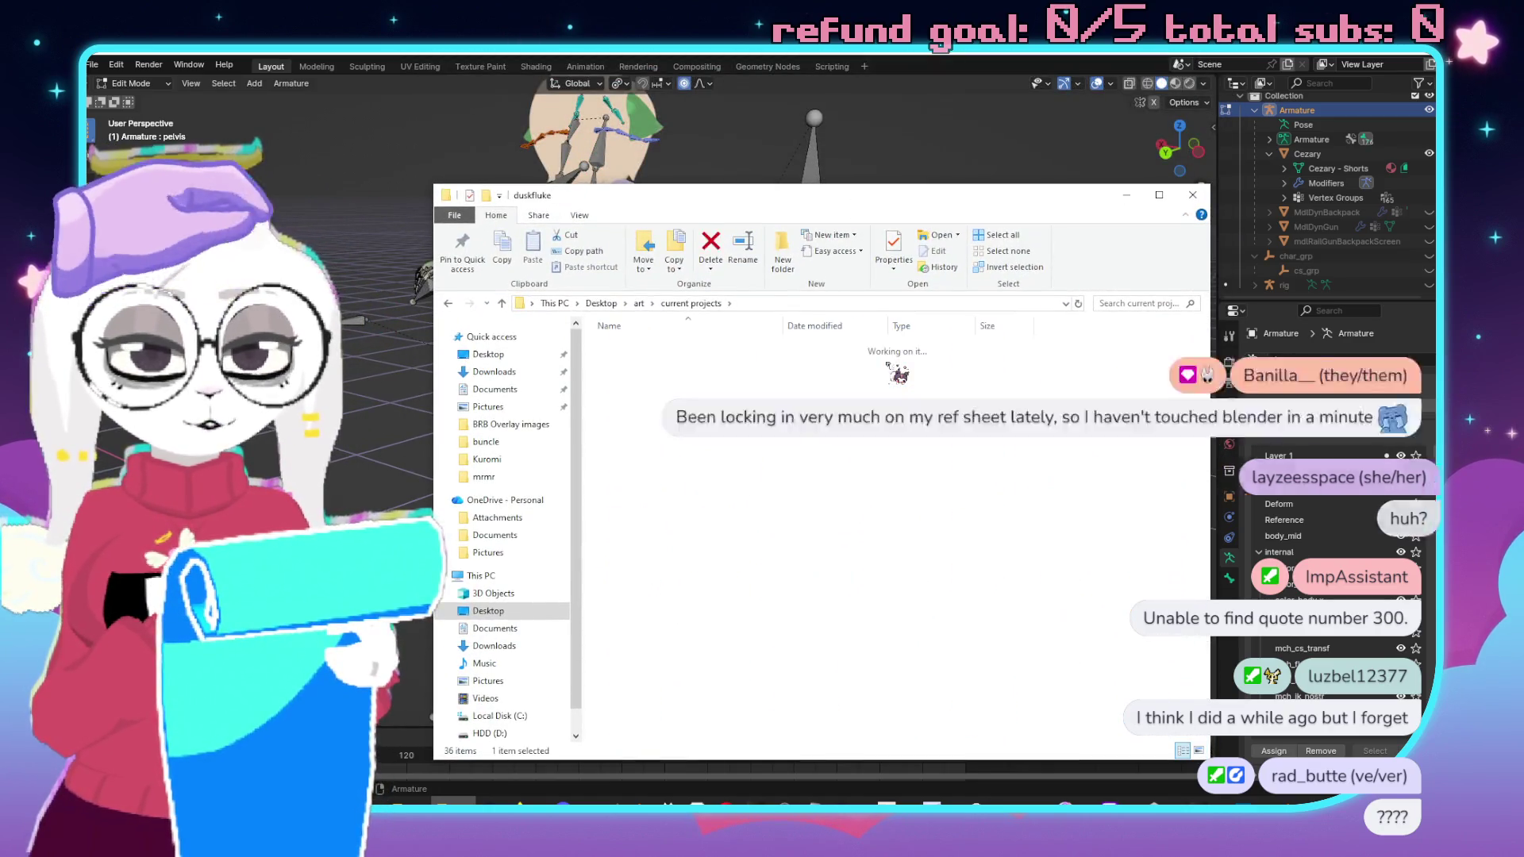
{"action": "left_click", "coordinate": [700, 365]}
{"action": "double_click", "coordinate": [700, 365]}
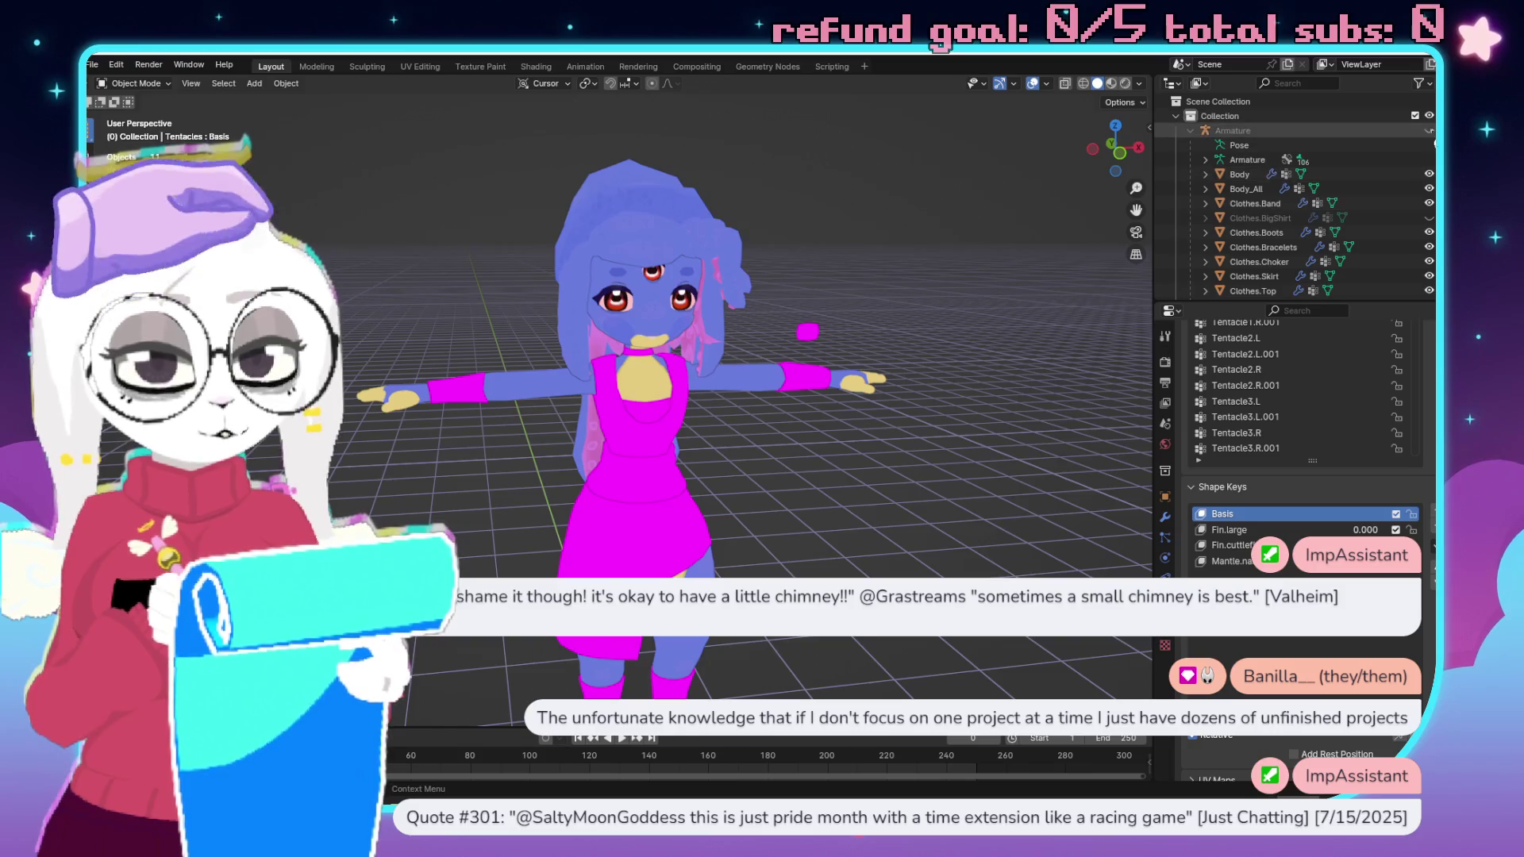
Put the duskfluke armature into Pose Mode, orbit around it, then quit Blender without saving.
{"action": "left_click_drag", "start_coordinate": [710, 365], "coordinate": [826, 290]}
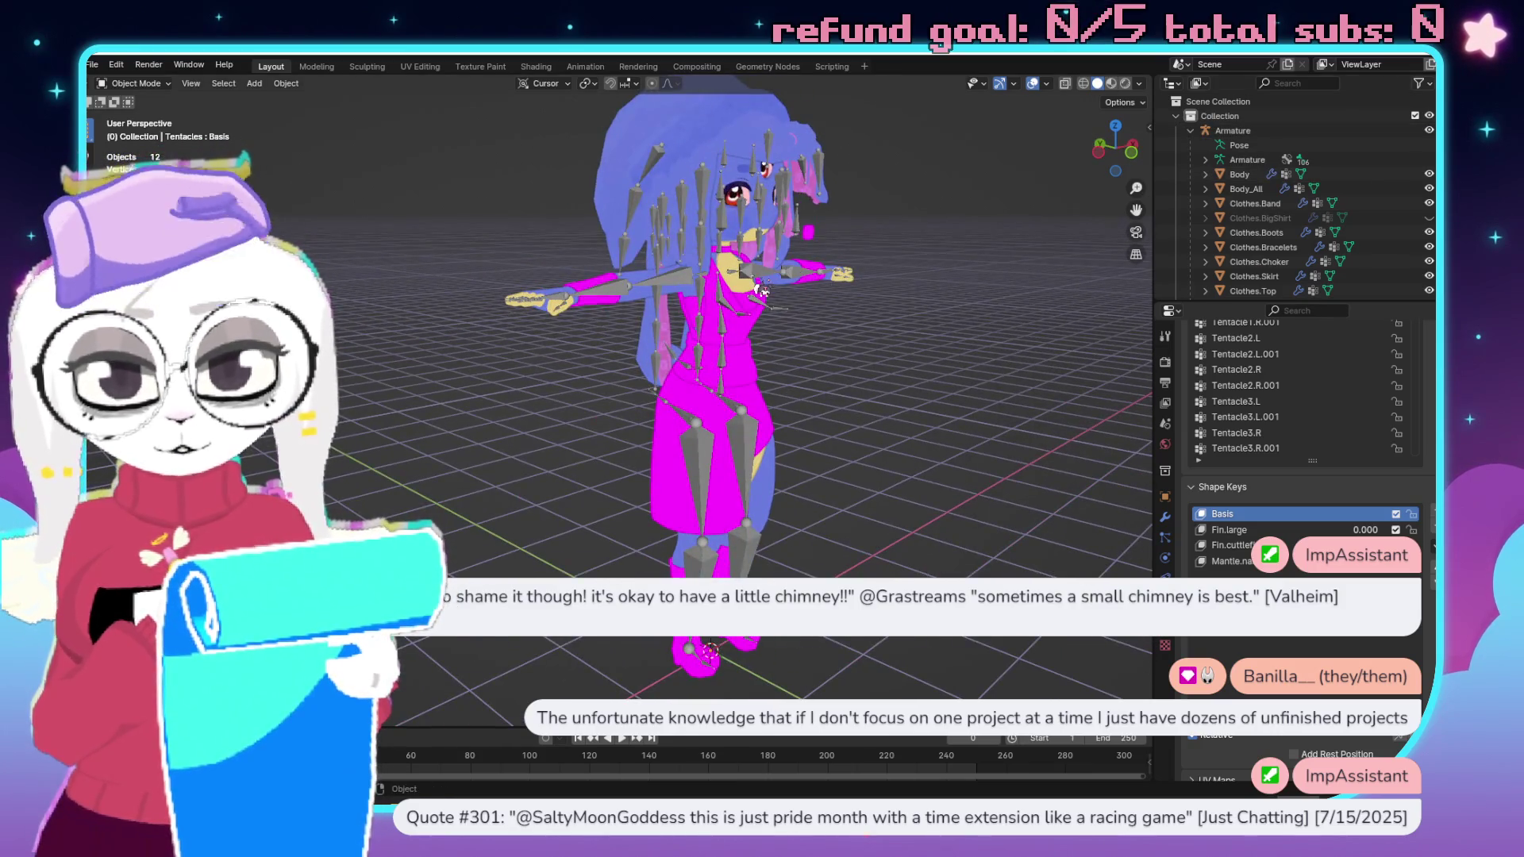
{"action": "left_click", "coordinate": [761, 290]}
{"action": "key", "text": "ctrl+Tab"}
{"action": "mouse_move", "coordinate": [779, 307]}
{"action": "left_mouse_down"}
{"action": "mouse_move", "coordinate": [778, 332]}
{"action": "mouse_move", "coordinate": [919, 206]}
{"action": "left_mouse_up"}
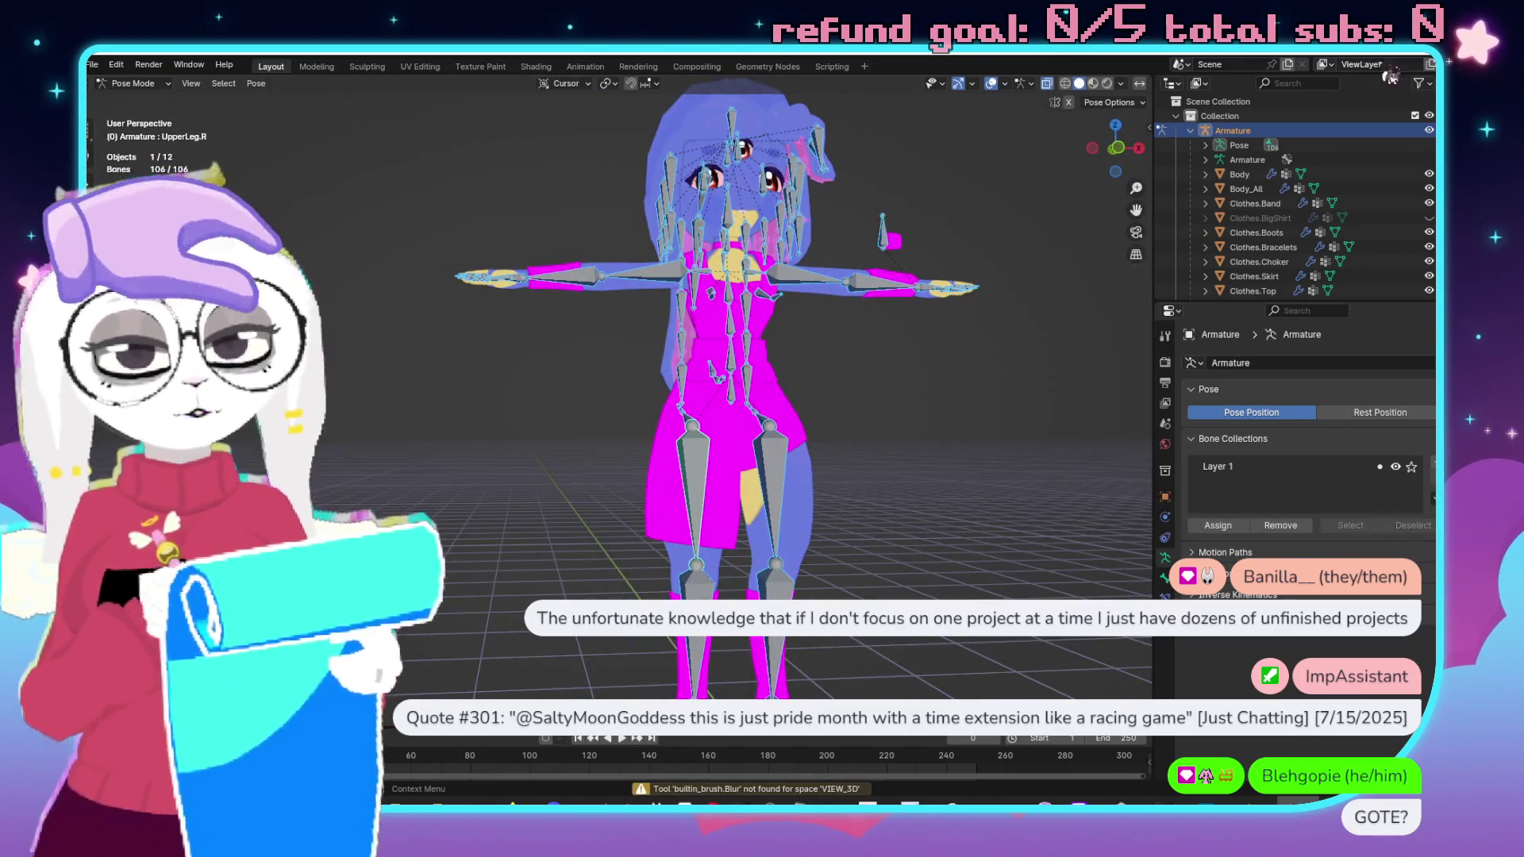
{"action": "key", "text": "ctrl+q"}
{"action": "left_click", "coordinate": [809, 451]}
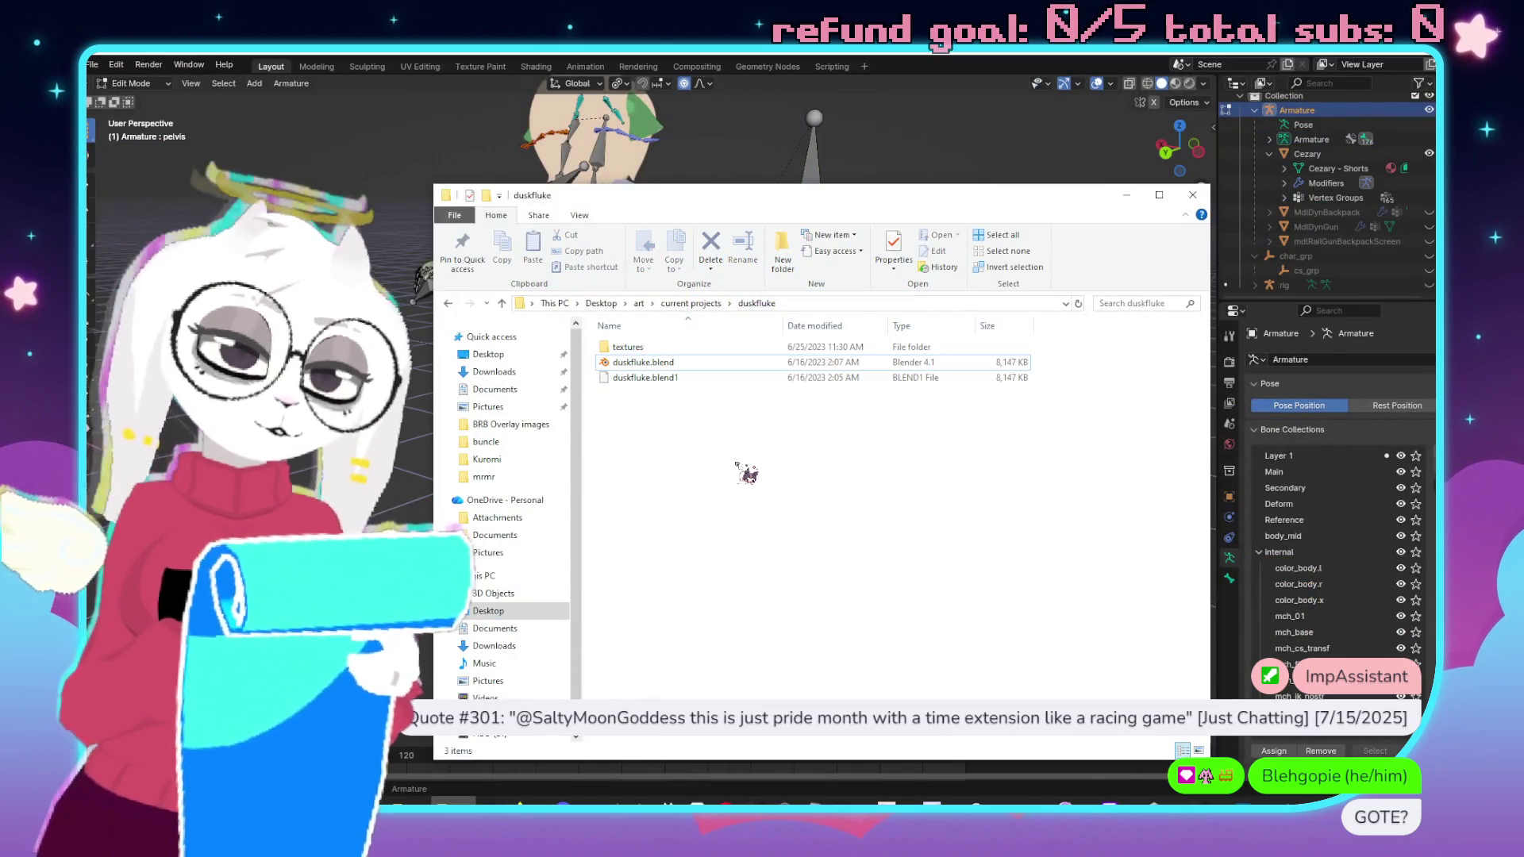
Browse from This PC through C: > Users and the user folder to Duskfluke-Migrated.
{"action": "left_click", "coordinate": [493, 576]}
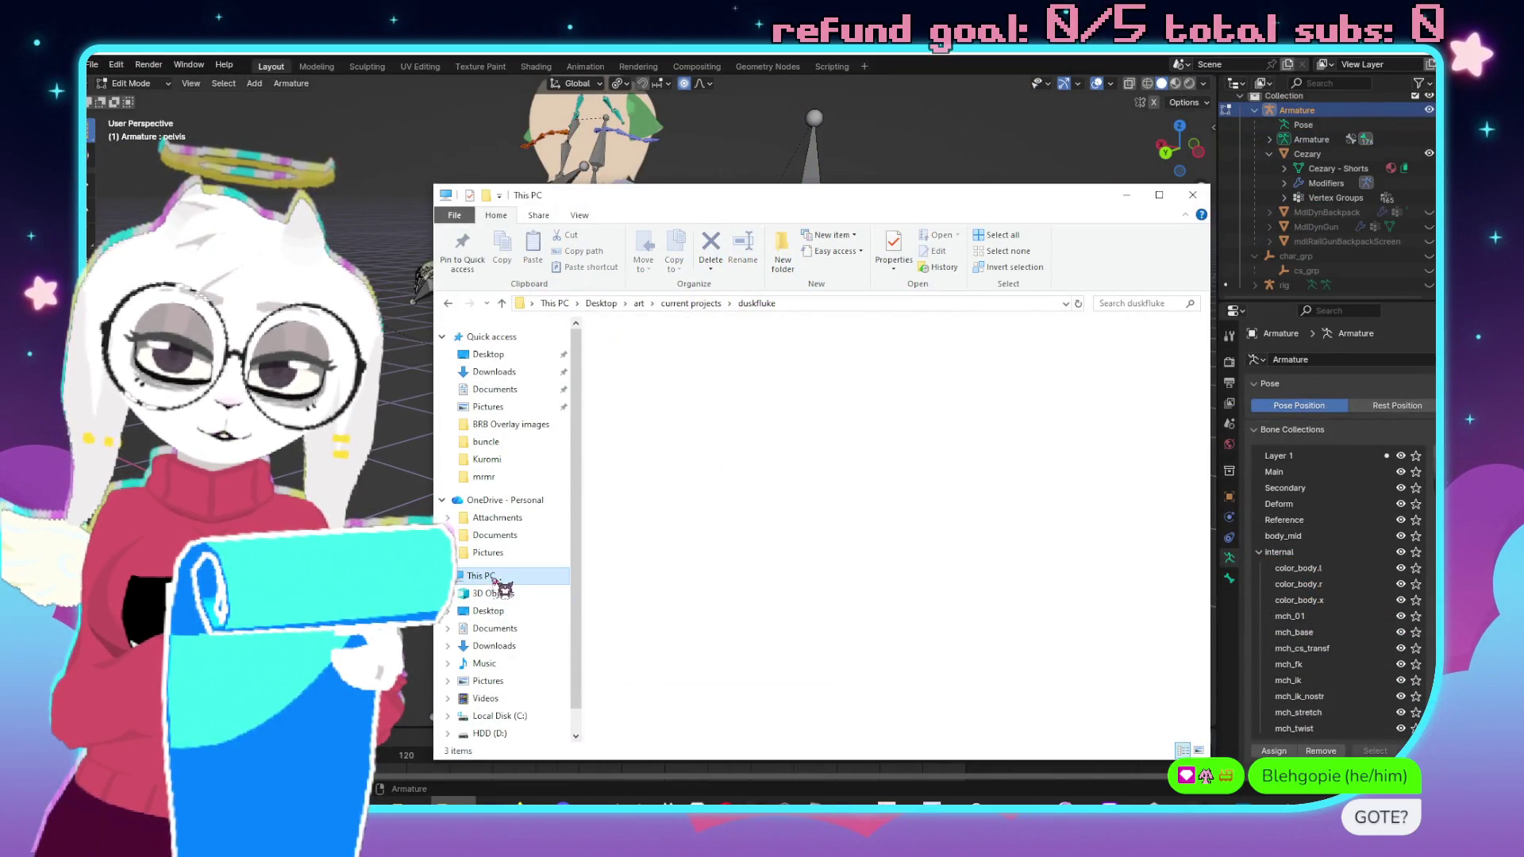
{"action": "left_click", "coordinate": [486, 611]}
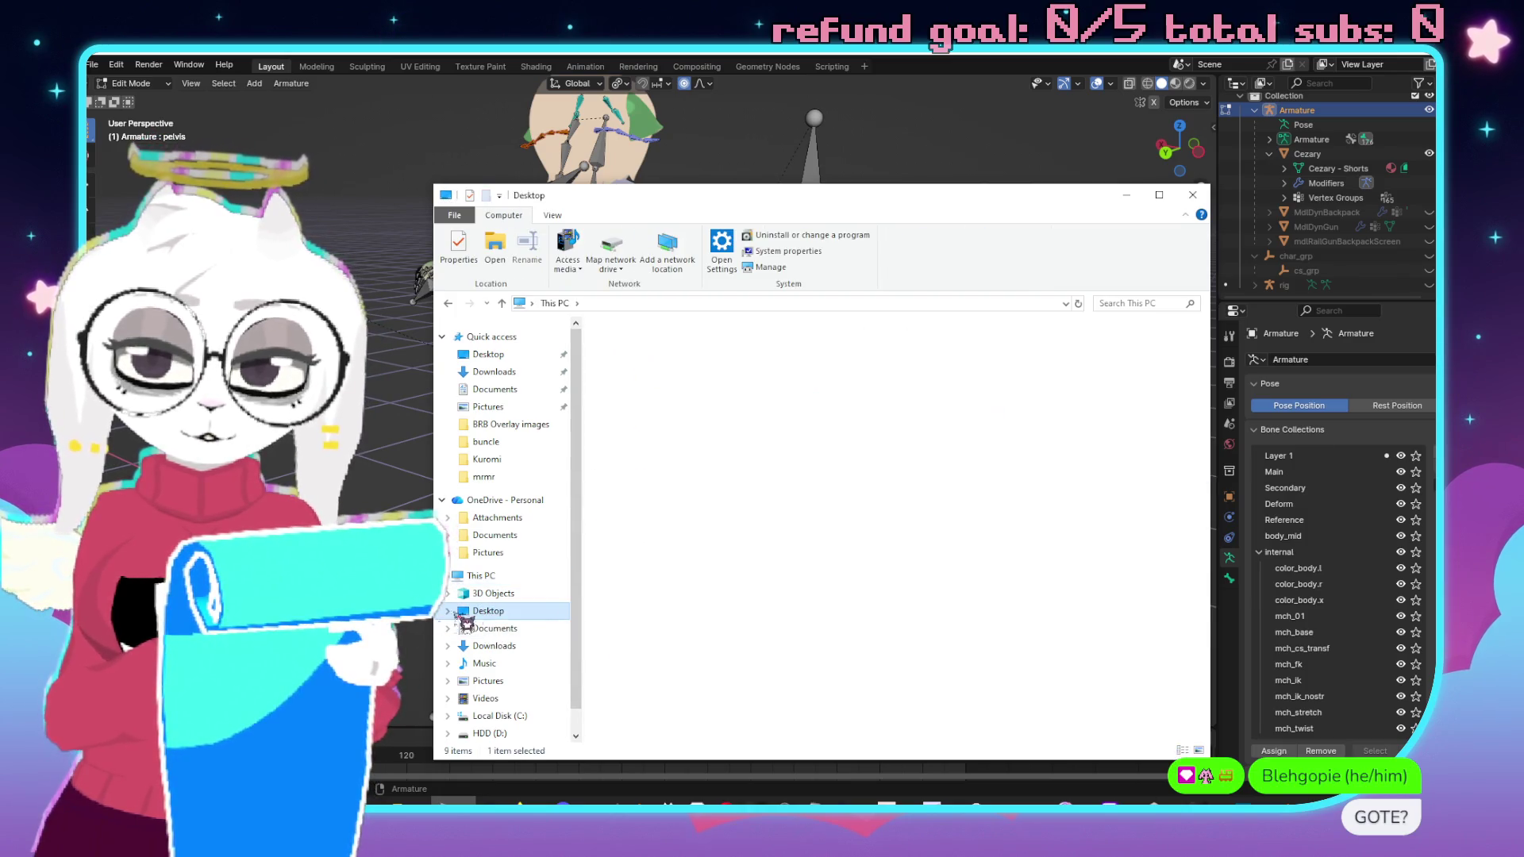
{"action": "left_click", "coordinate": [485, 576]}
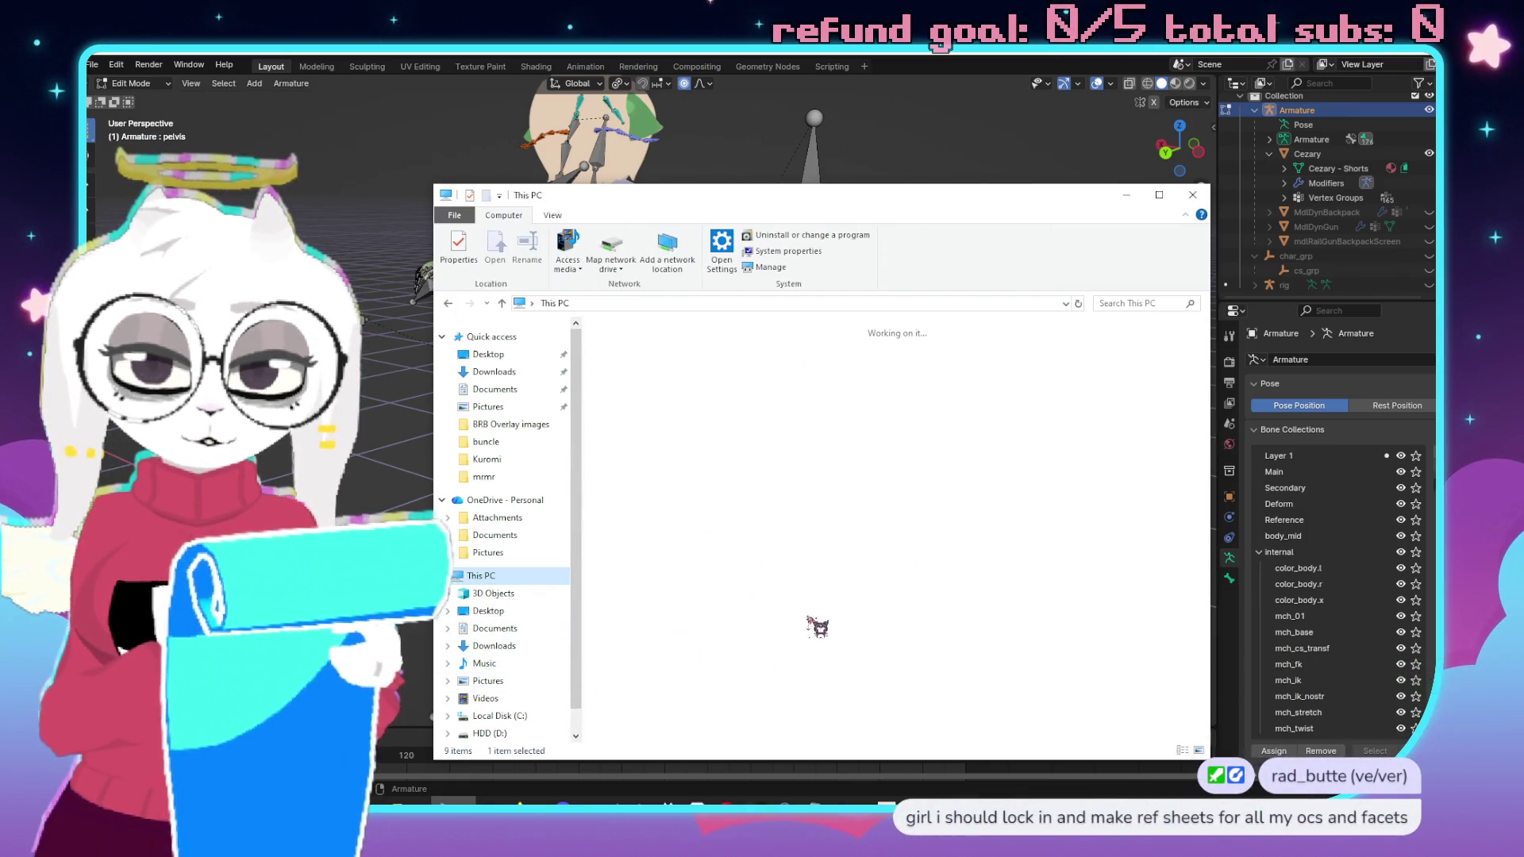
{"action": "double_click", "coordinate": [754, 518]}
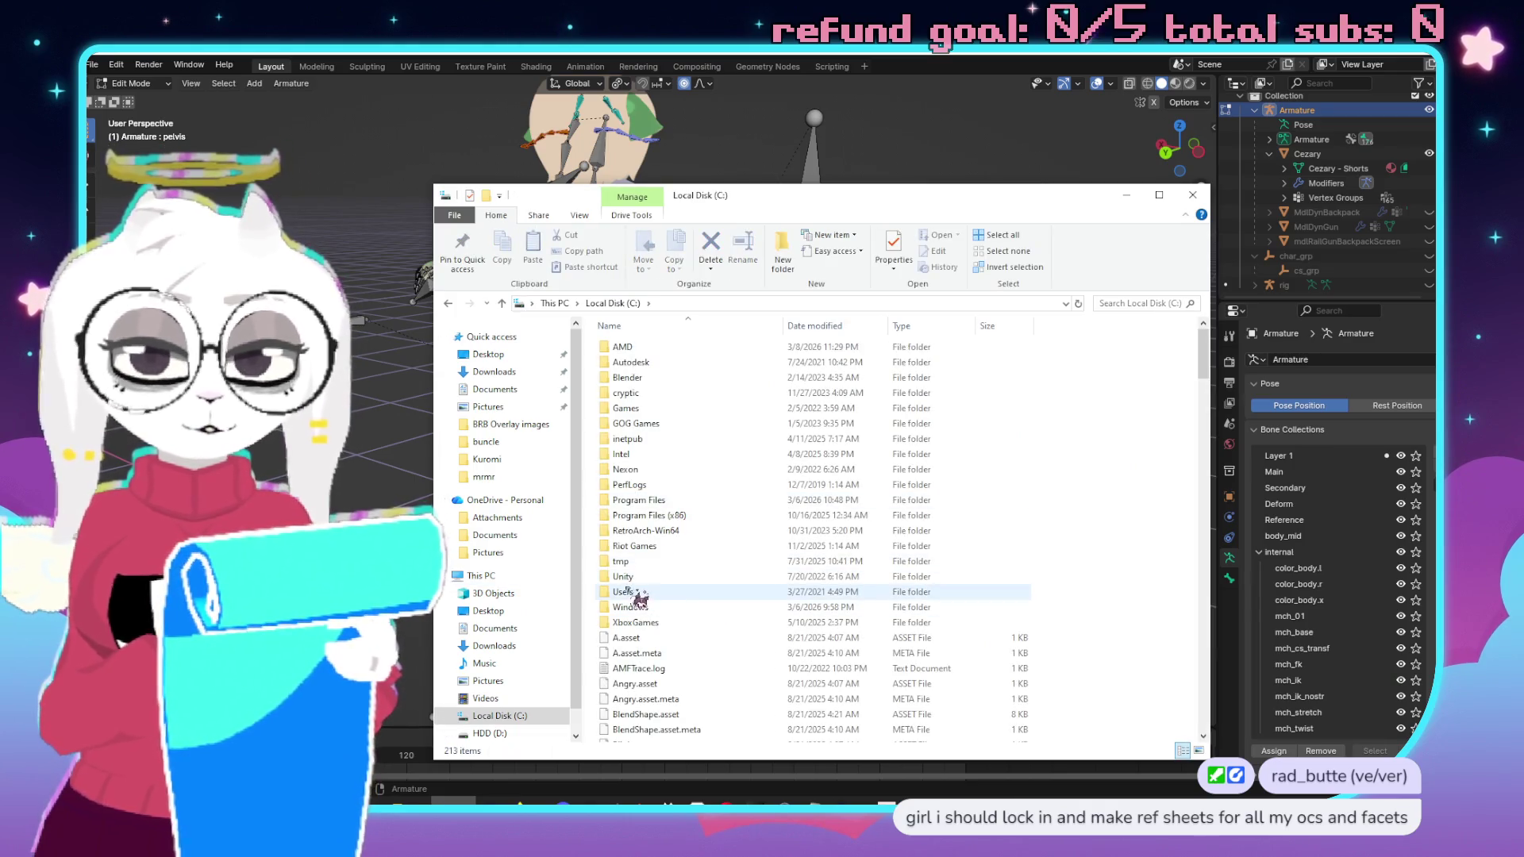
{"action": "double_click", "coordinate": [645, 592]}
{"action": "double_click", "coordinate": [624, 349]}
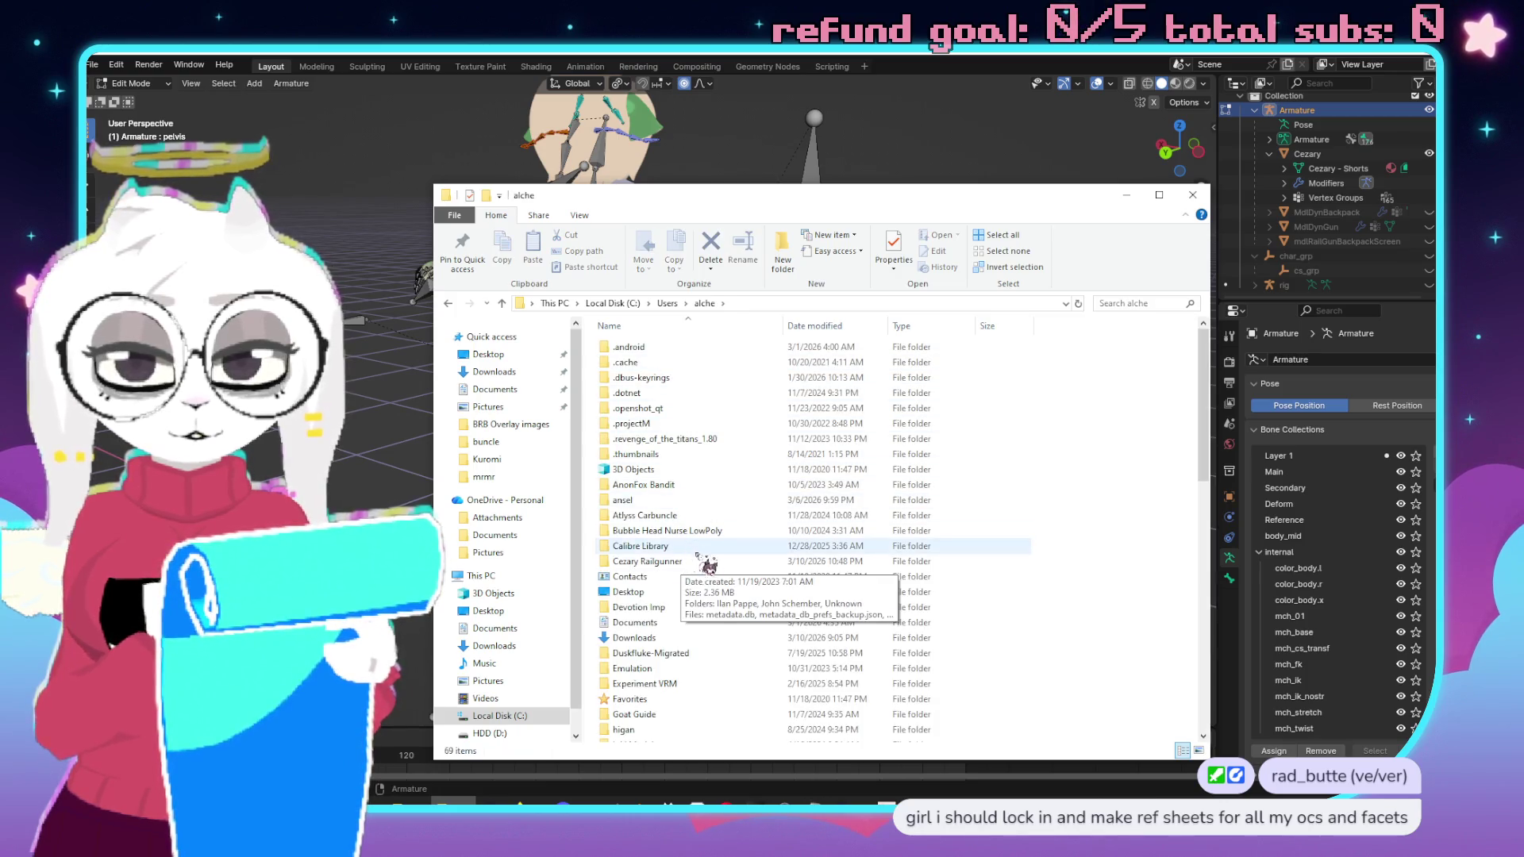
{"action": "double_click", "coordinate": [666, 654]}
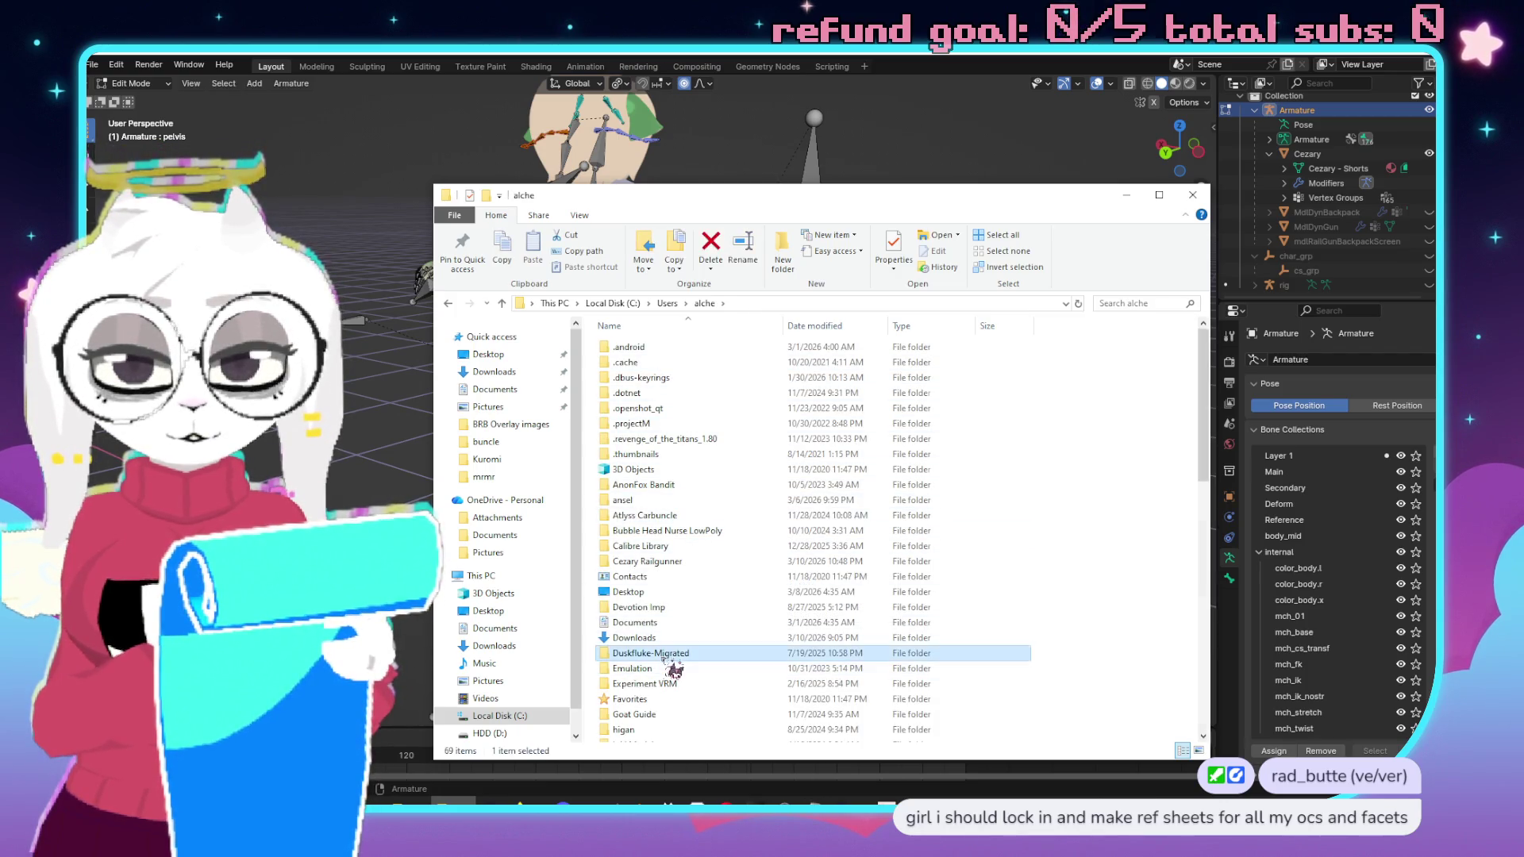
Go into Assets > Avatars and open duskfluke.blend in Blender.
{"action": "double_click", "coordinate": [644, 350]}
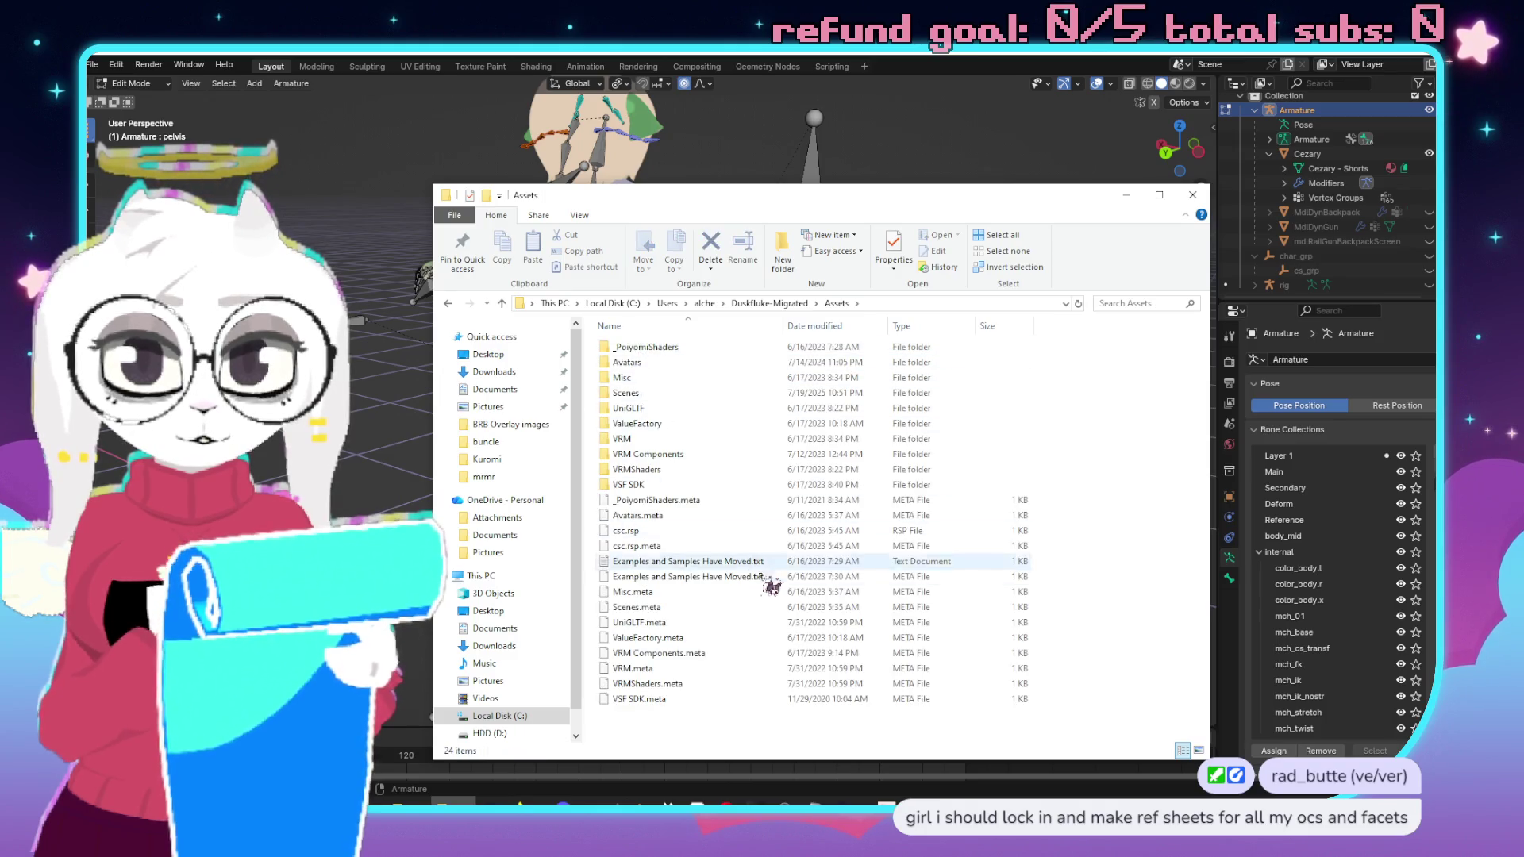
{"action": "left_click", "coordinate": [644, 364]}
{"action": "double_click", "coordinate": [643, 364]}
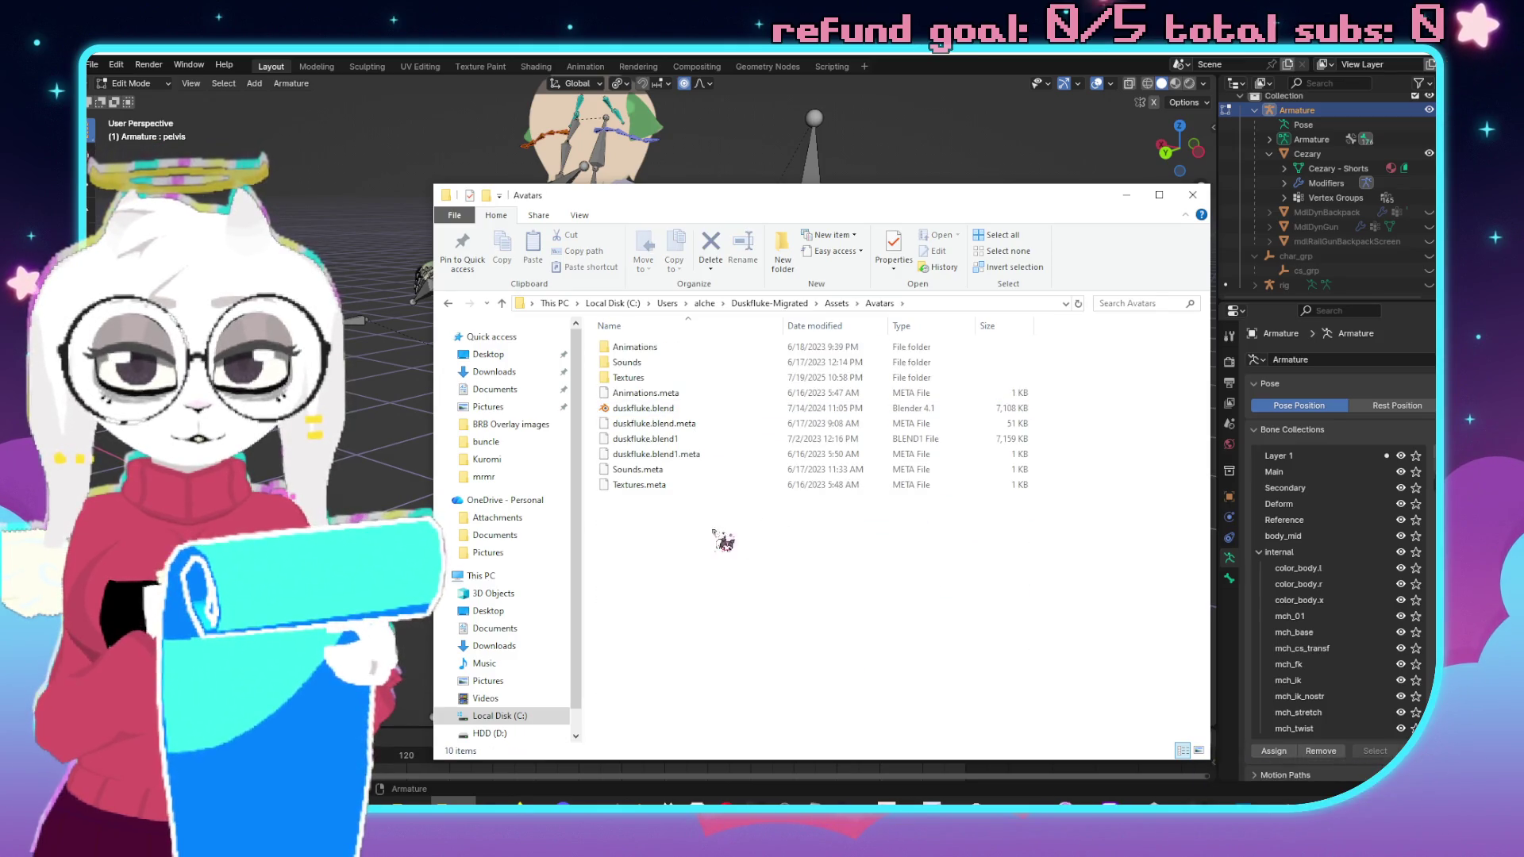
{"action": "left_click", "coordinate": [675, 409]}
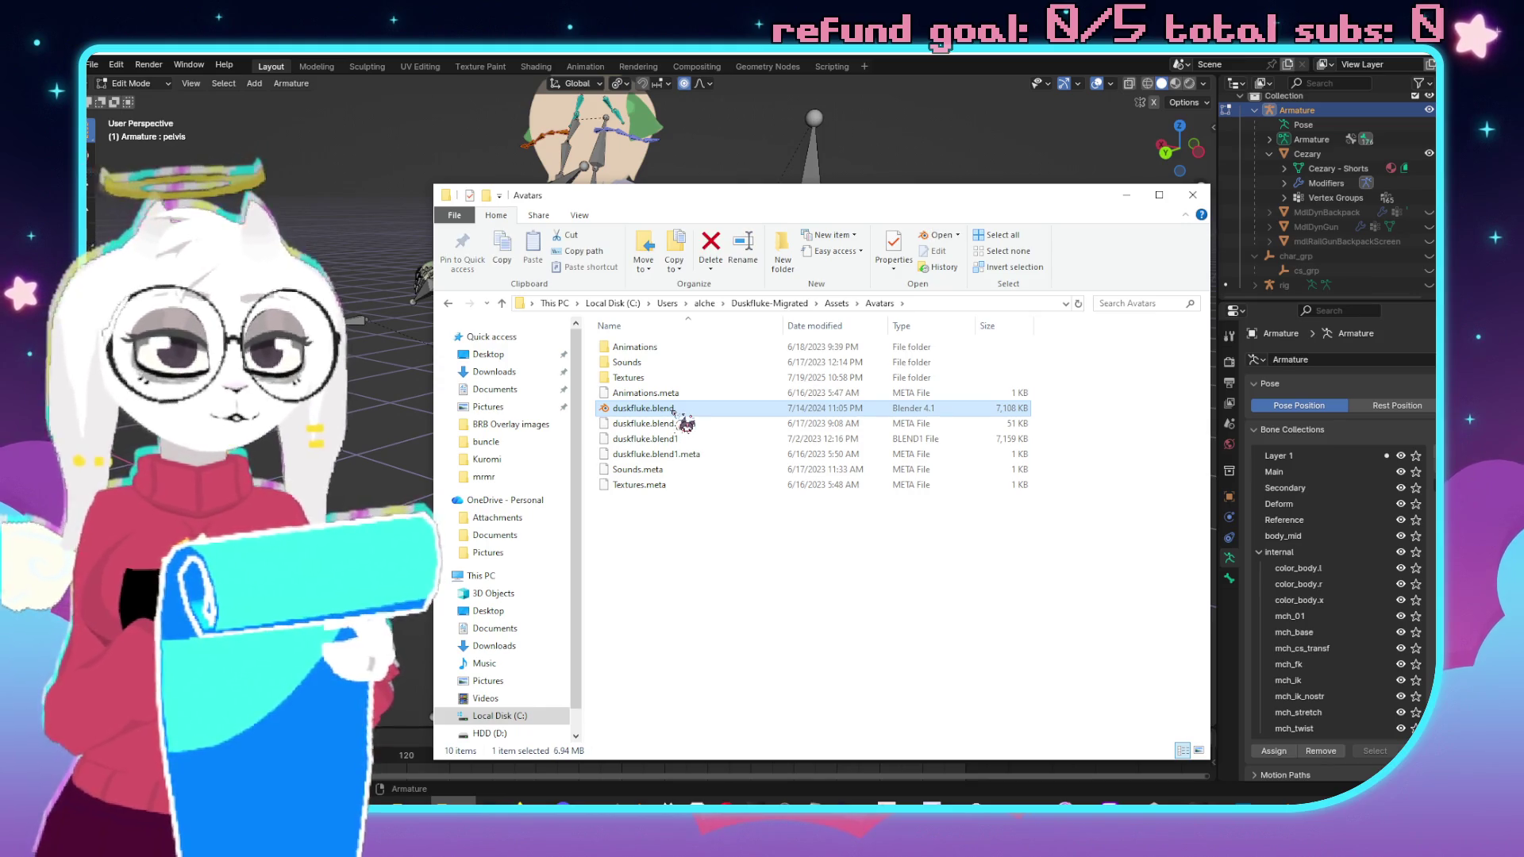
{"action": "double_click", "coordinate": [674, 410]}
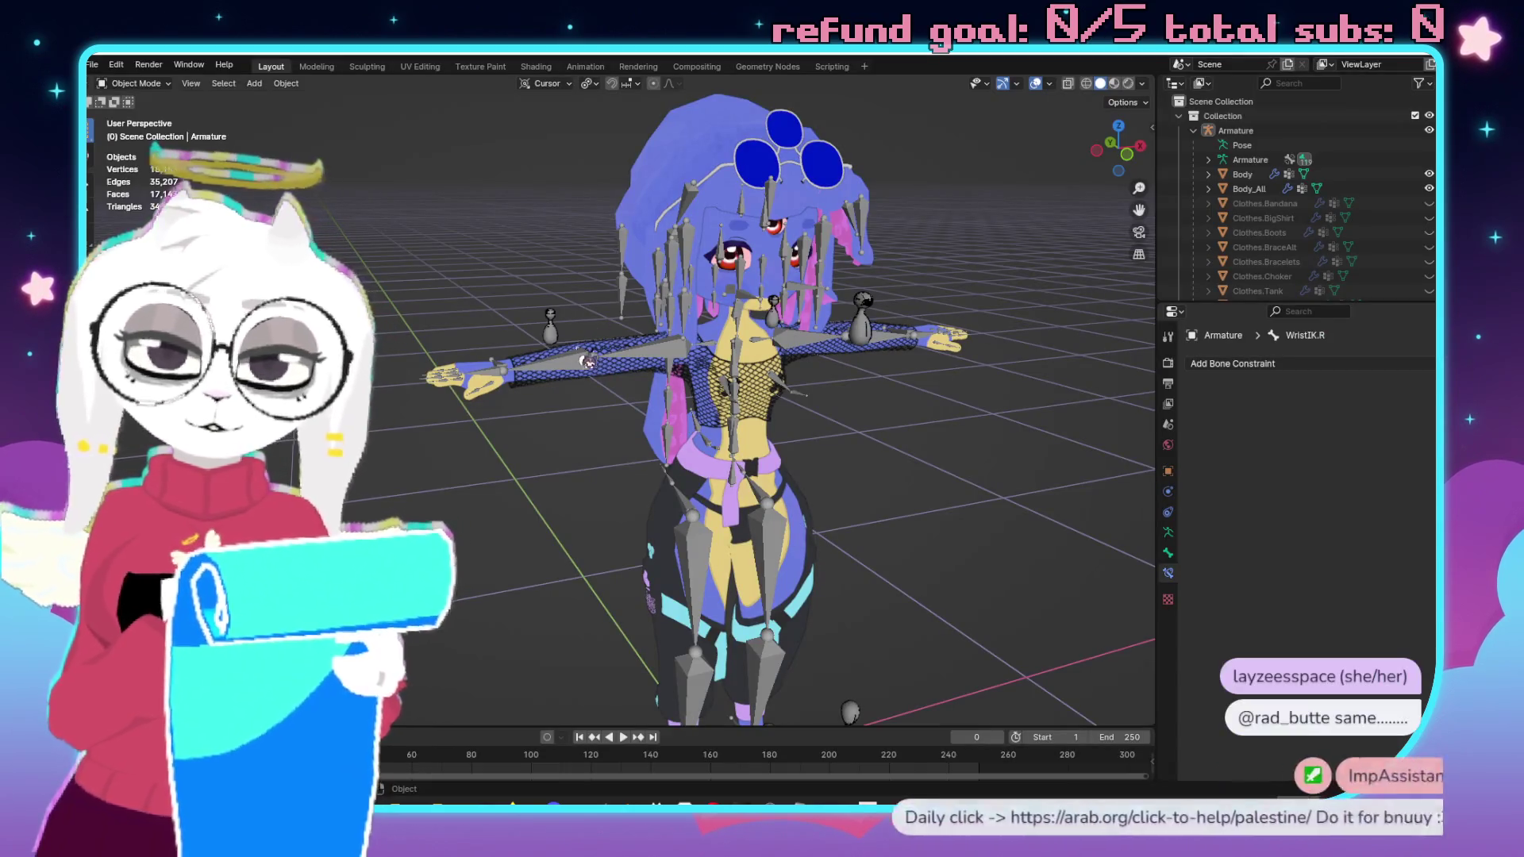
Put the duskfluke armature into Pose Mode and view the legs from front and side angles.
{"action": "left_click", "coordinate": [563, 342]}
{"action": "key", "text": "ctrl+Tab"}
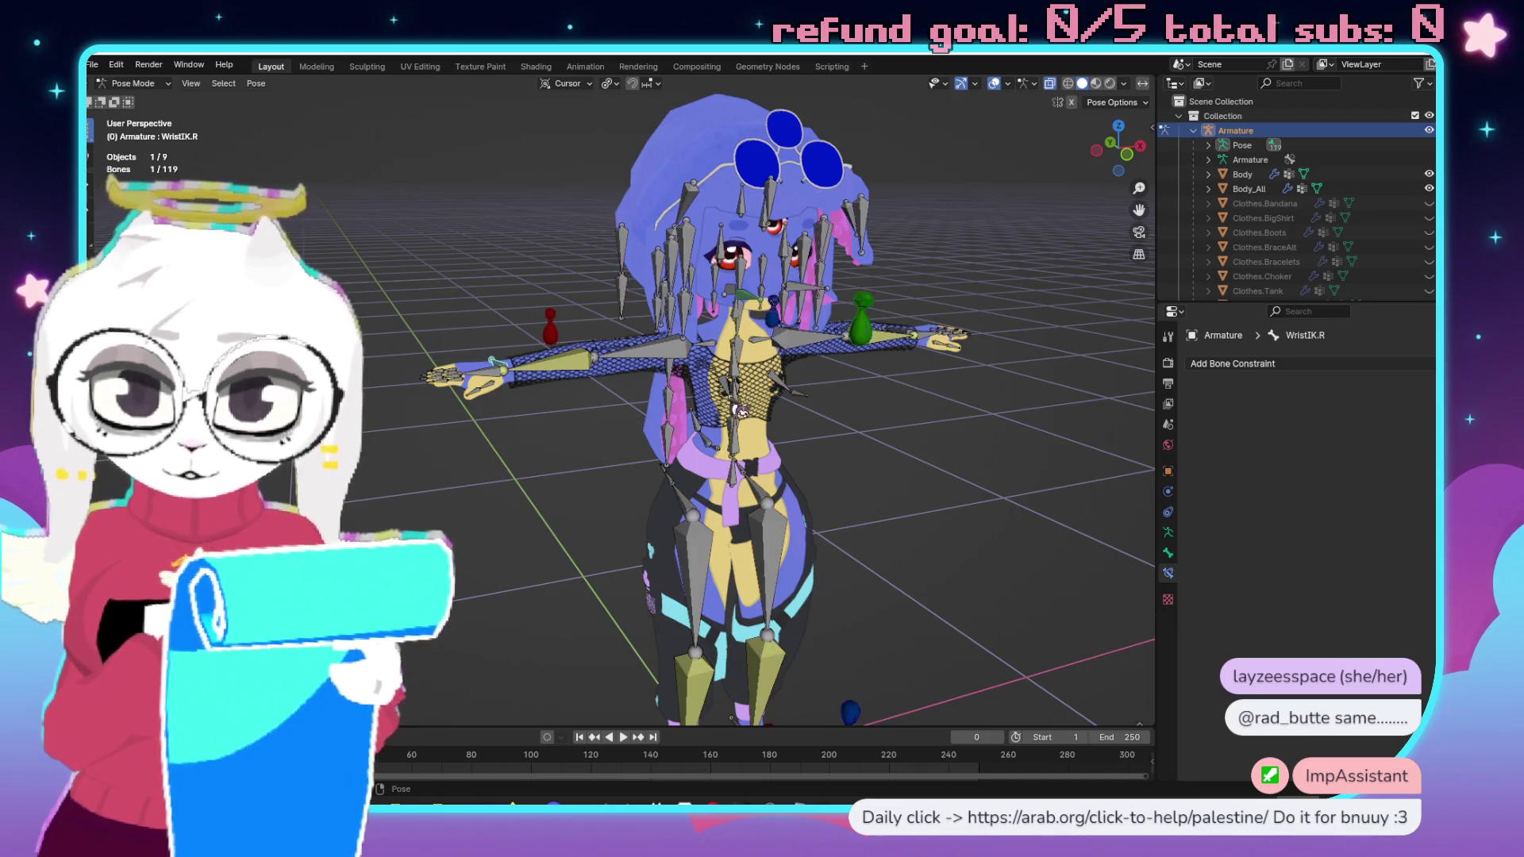
{"action": "key", "text": "KP_1"}
{"action": "key", "text": "ctrl+KP_3"}
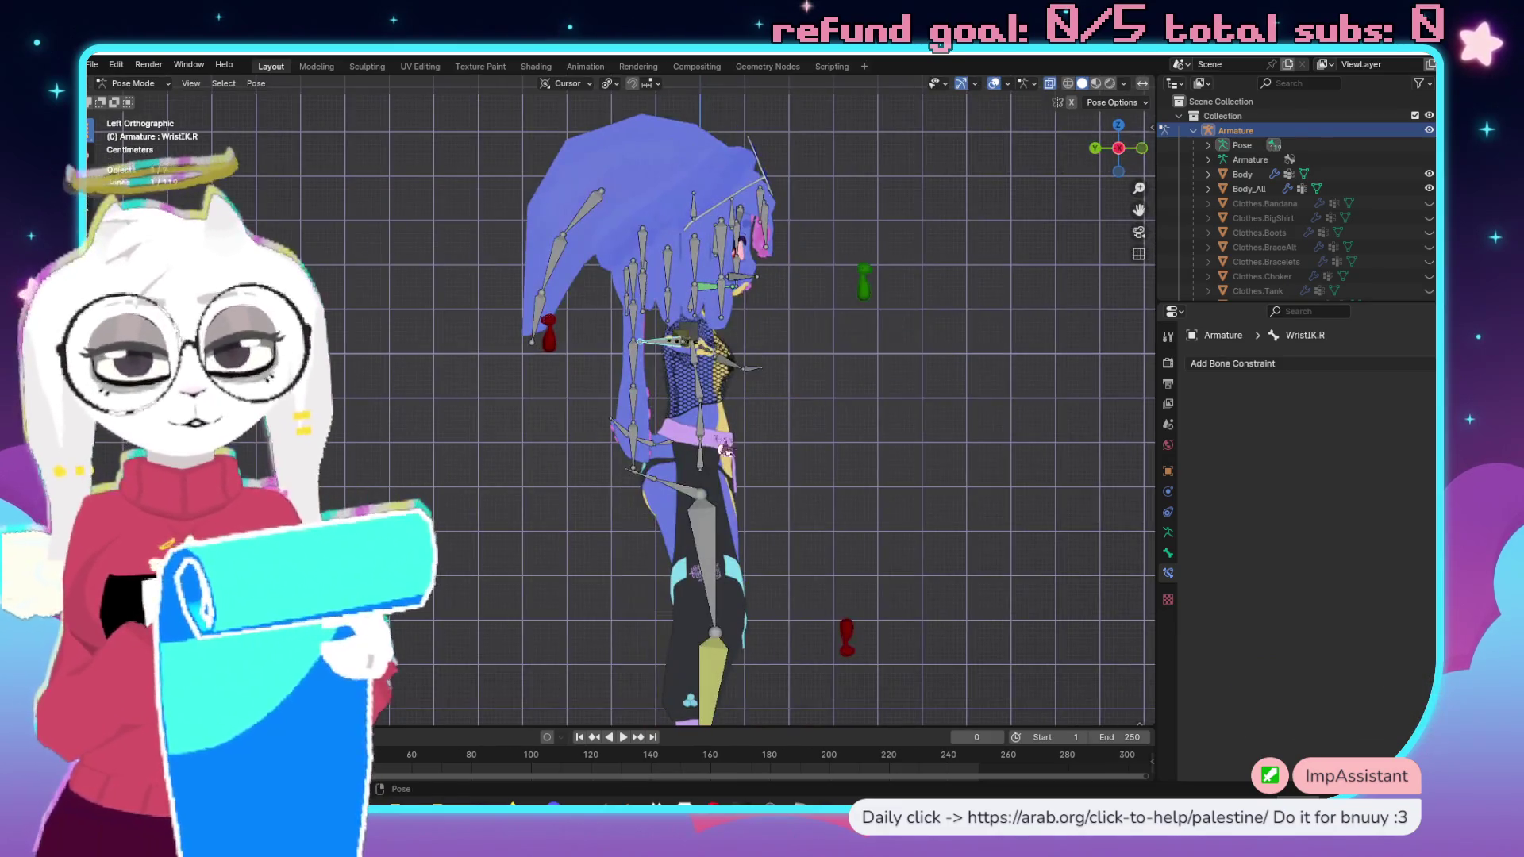
{"action": "mouse_move", "coordinate": [830, 509]}
{"action": "left_mouse_down"}
{"action": "mouse_move", "coordinate": [817, 368]}
{"action": "mouse_move", "coordinate": [810, 458]}
{"action": "left_mouse_up"}
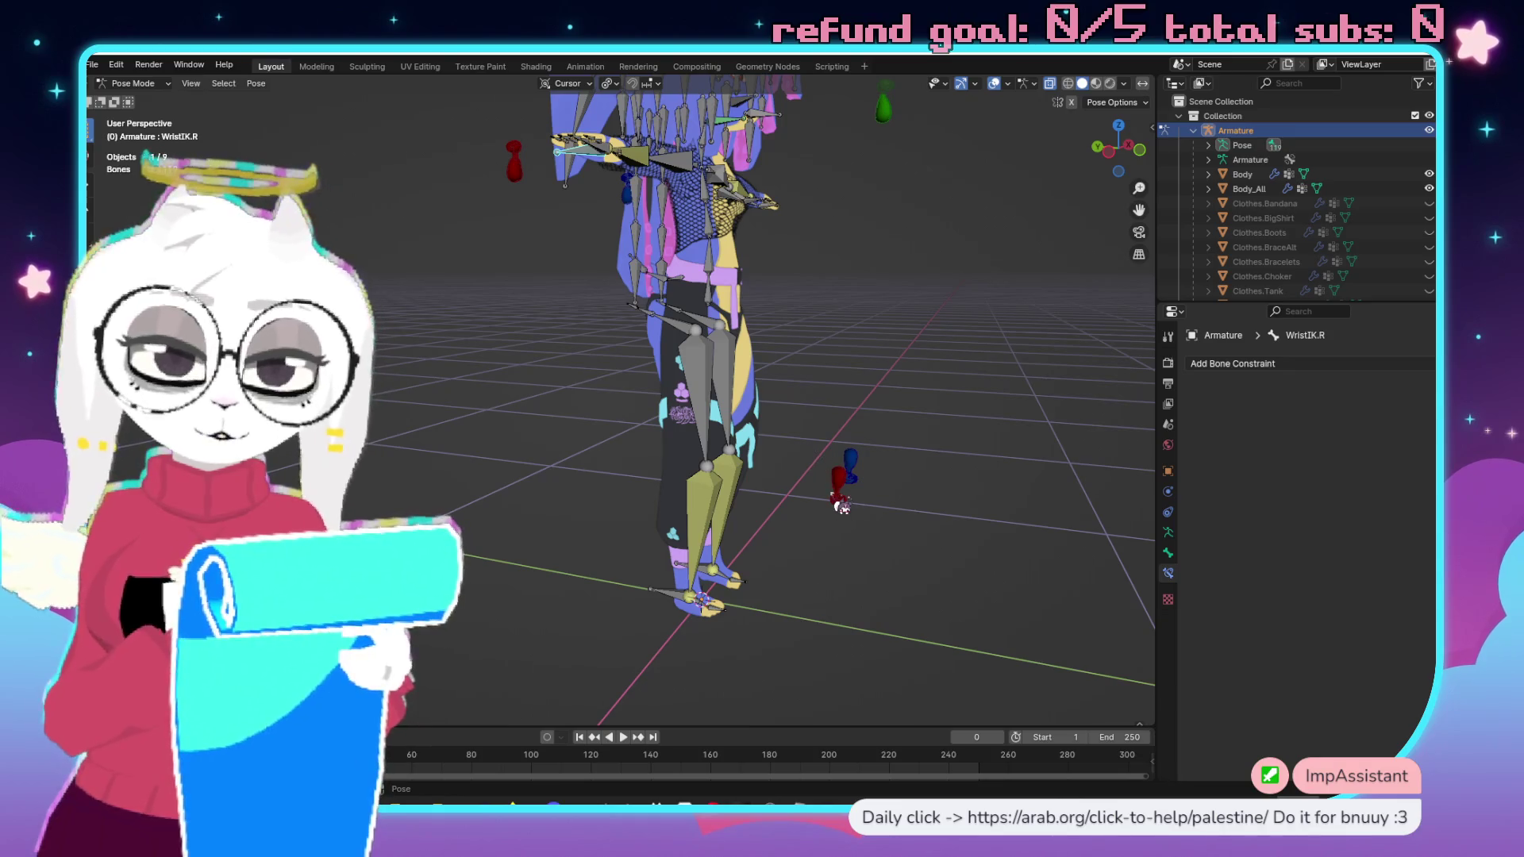
{"action": "left_click_drag", "start_coordinate": [929, 562], "coordinate": [809, 556]}
Move the red knee IK target beside the right knee, then reposition another leg bone.
{"action": "key", "text": "g"}
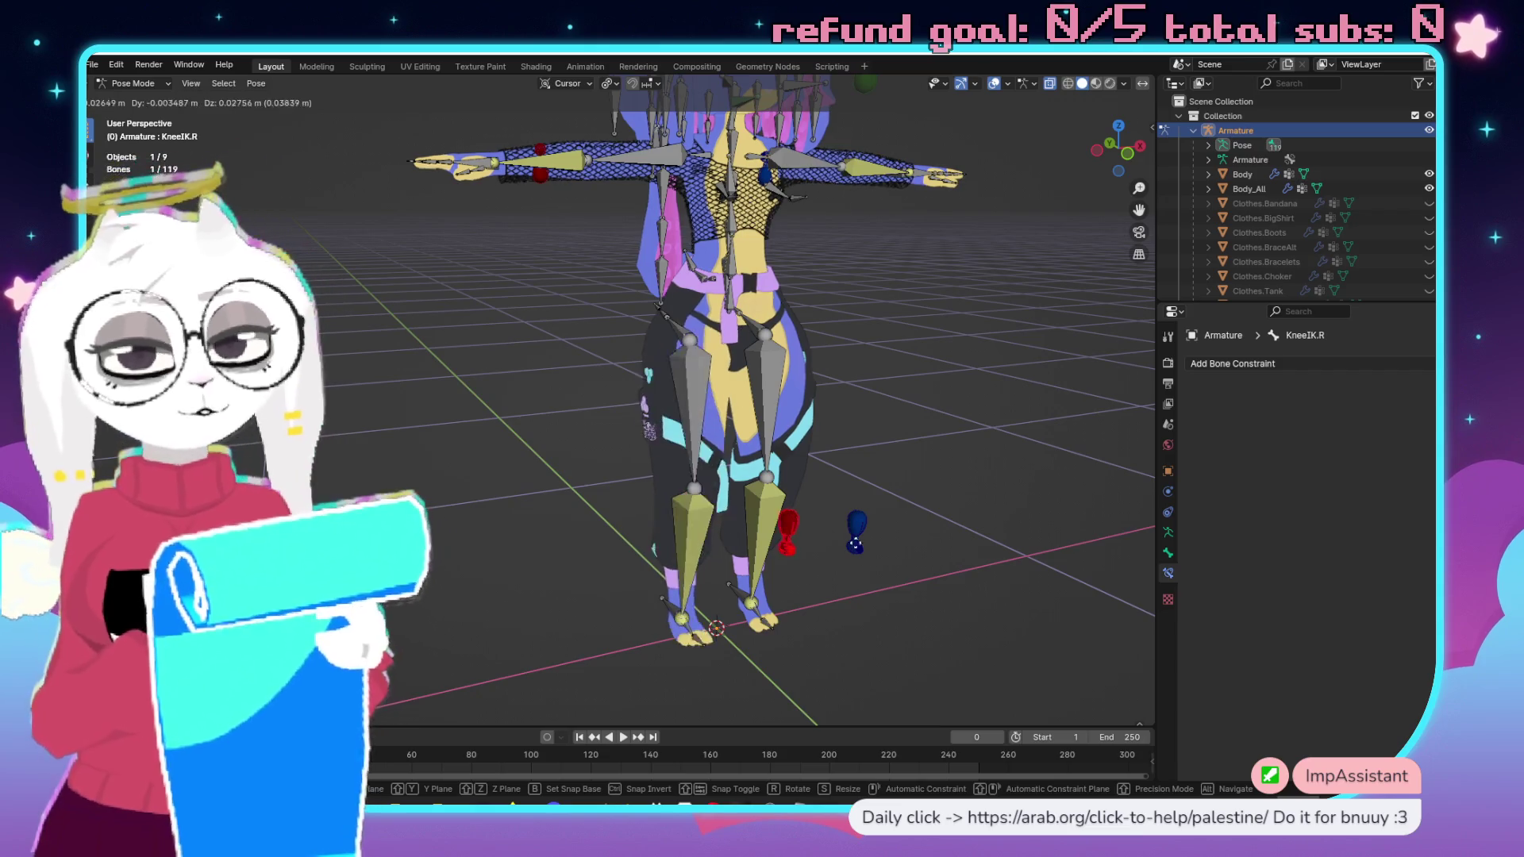
{"action": "left_click", "coordinate": [848, 530]}
{"action": "left_click_drag", "start_coordinate": [632, 326], "coordinate": [617, 389]}
{"action": "scroll", "coordinate": [612, 399], "scroll_direction": "up", "scroll_amount": 10}
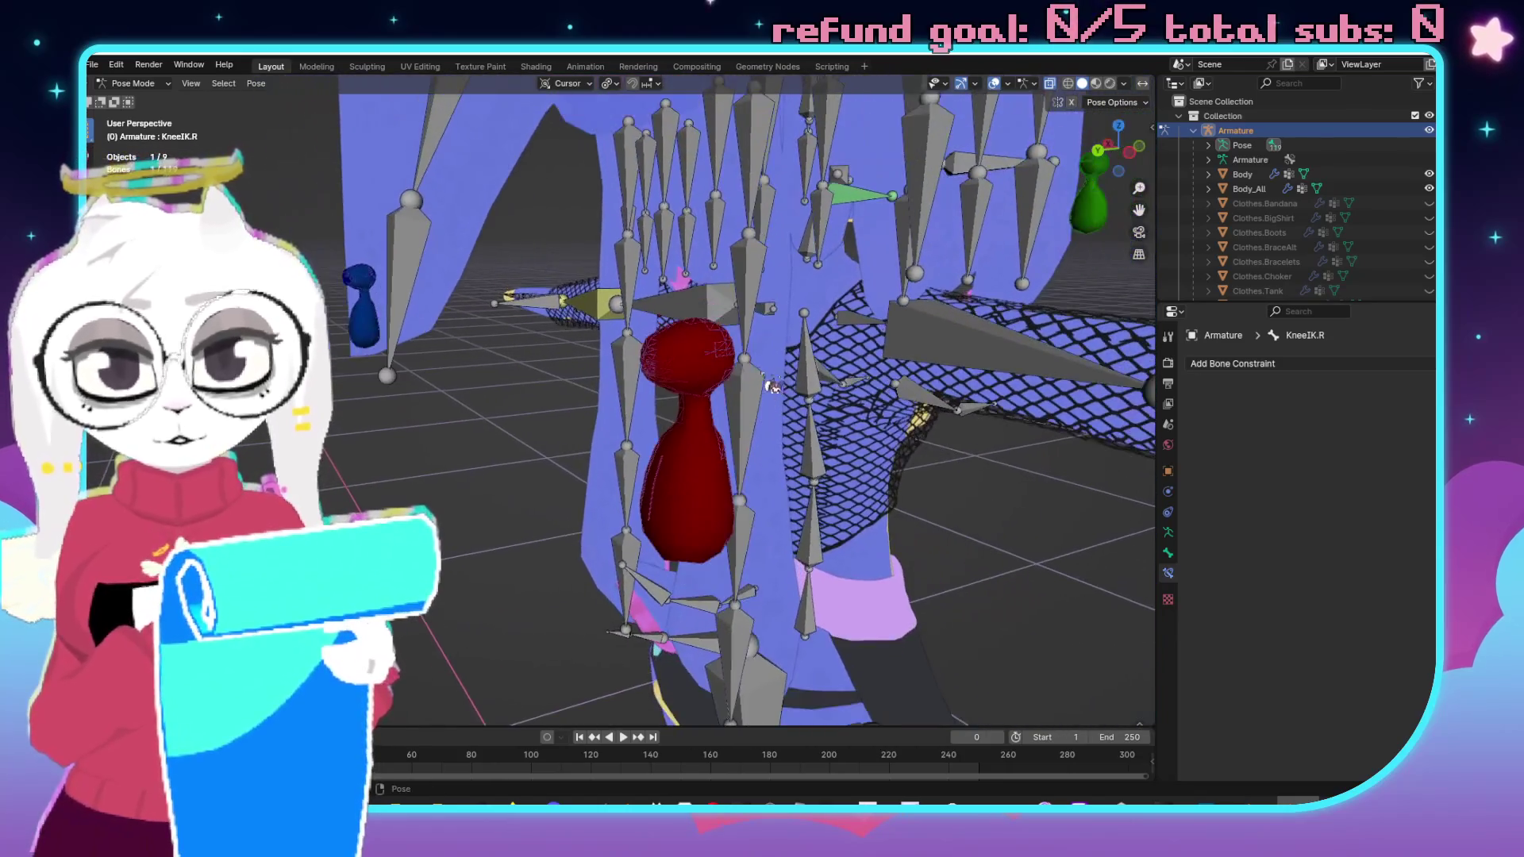
{"action": "mouse_move", "coordinate": [771, 387]}
{"action": "left_mouse_down"}
{"action": "mouse_move", "coordinate": [810, 330]}
{"action": "mouse_move", "coordinate": [568, 369]}
{"action": "mouse_move", "coordinate": [701, 251]}
{"action": "mouse_move", "coordinate": [739, 309]}
{"action": "mouse_move", "coordinate": [587, 473]}
{"action": "mouse_move", "coordinate": [694, 347]}
{"action": "mouse_move", "coordinate": [684, 382]}
{"action": "mouse_move", "coordinate": [754, 432]}
{"action": "mouse_move", "coordinate": [896, 467]}
{"action": "mouse_move", "coordinate": [776, 451]}
{"action": "mouse_move", "coordinate": [731, 570]}
{"action": "left_mouse_up"}
{"action": "key", "text": "g"}
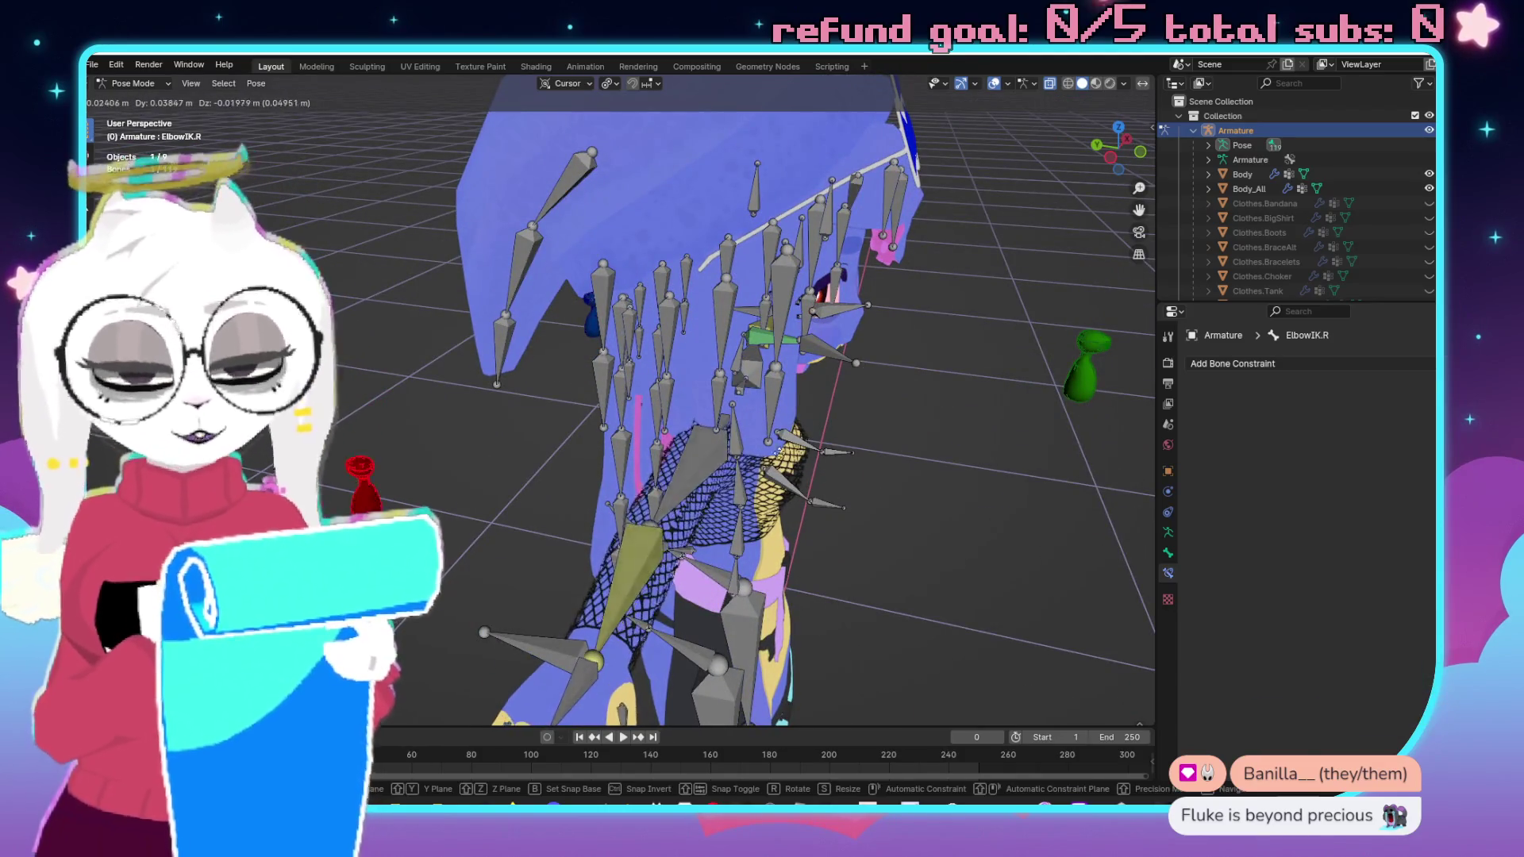
{"action": "left_click", "coordinate": [829, 501]}
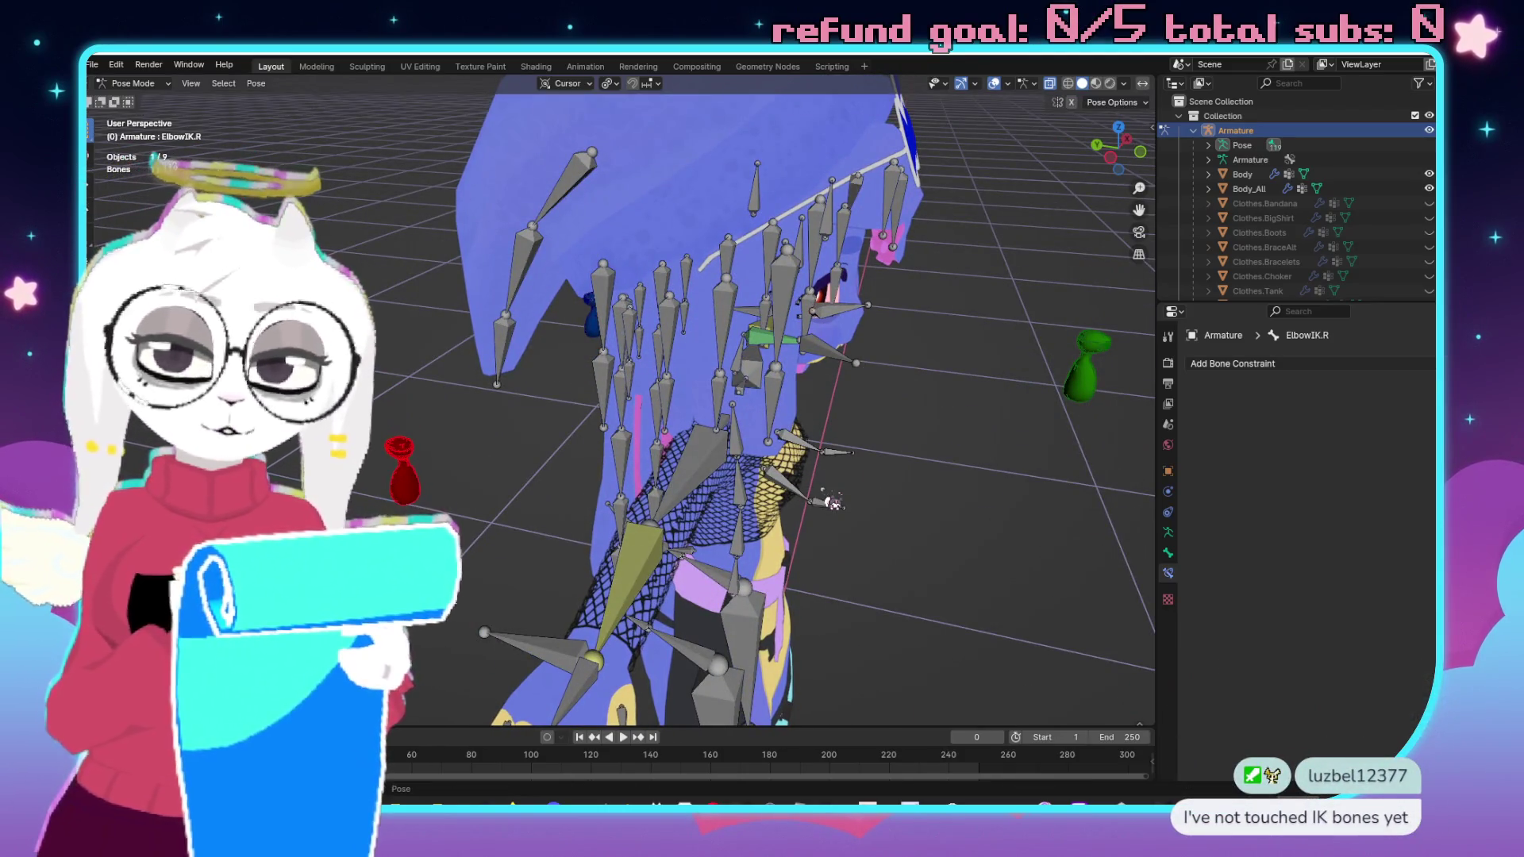
Try moving the green elbow target, then cancel and undo back to the T-pose.
{"action": "mouse_move", "coordinate": [905, 520]}
{"action": "left_mouse_down"}
{"action": "mouse_move", "coordinate": [850, 500]}
{"action": "mouse_move", "coordinate": [833, 445]}
{"action": "mouse_move", "coordinate": [873, 397]}
{"action": "mouse_move", "coordinate": [926, 409]}
{"action": "mouse_move", "coordinate": [919, 425]}
{"action": "mouse_move", "coordinate": [857, 428]}
{"action": "left_mouse_up"}
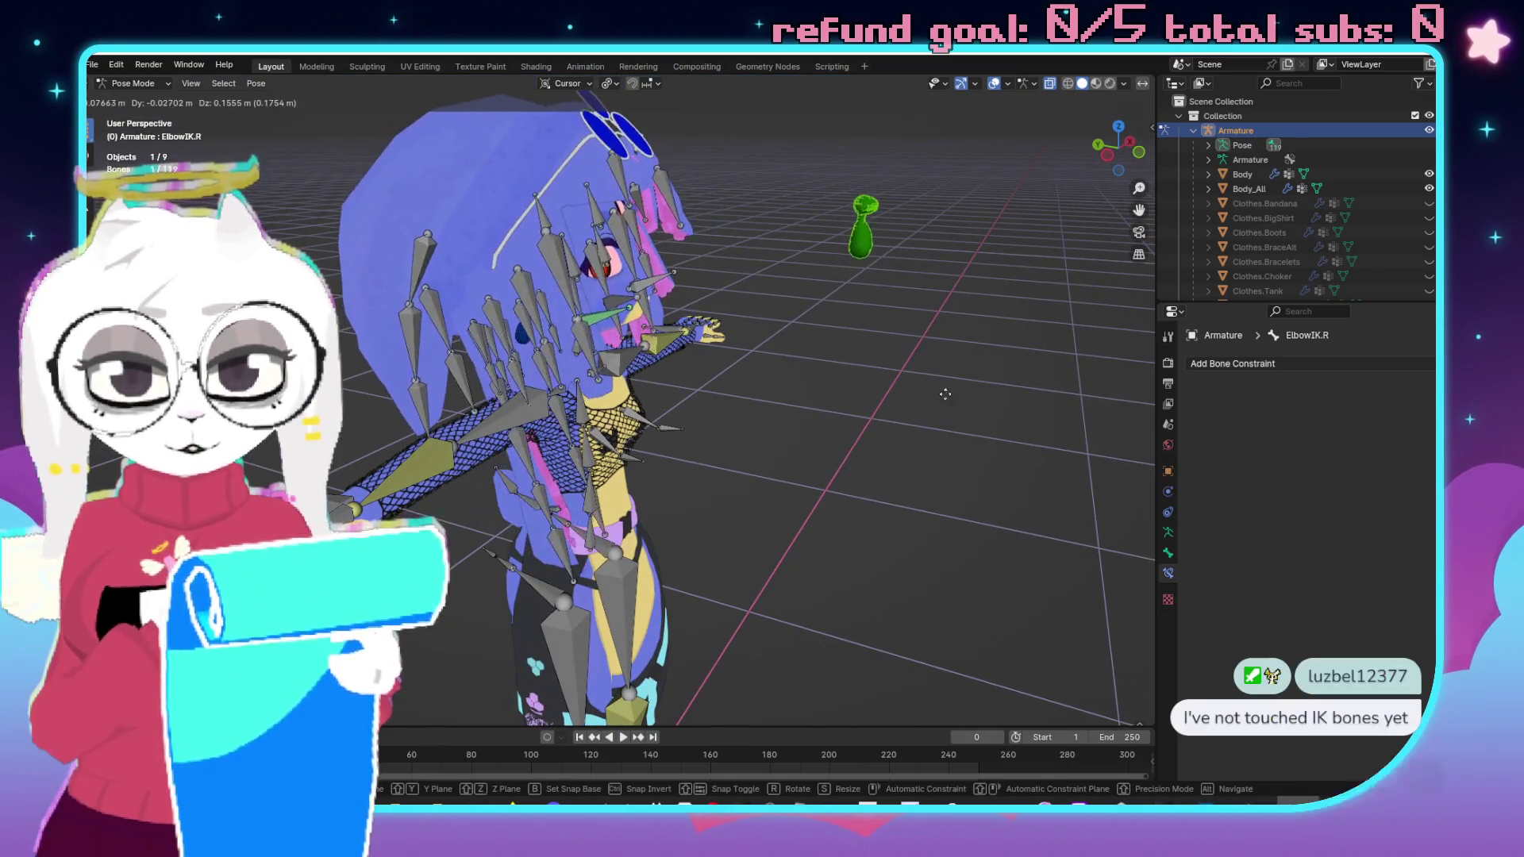
{"action": "key", "text": "g"}
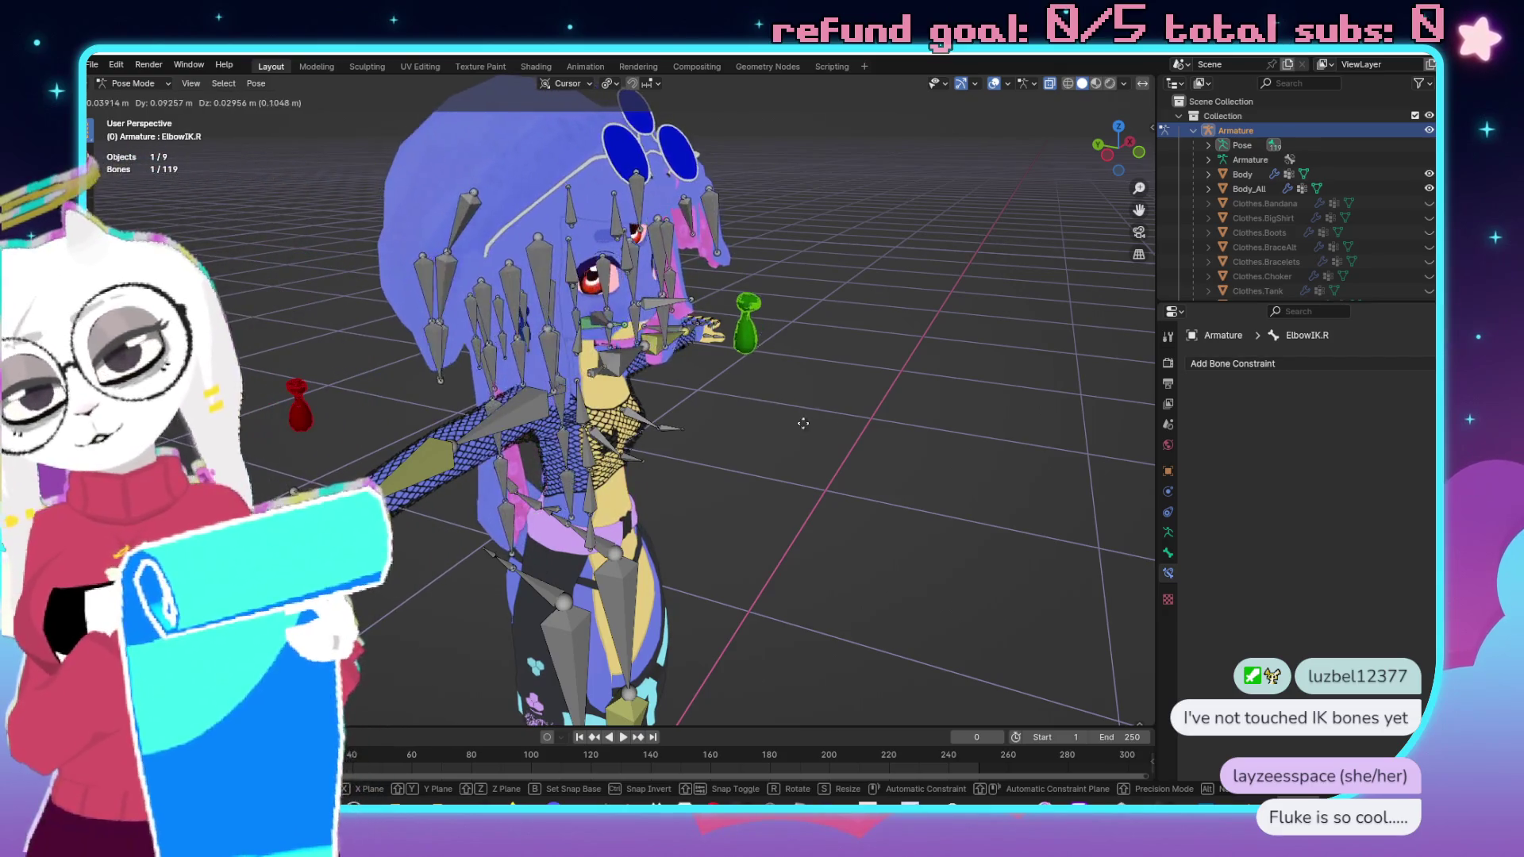
{"action": "right_click", "coordinate": [705, 522]}
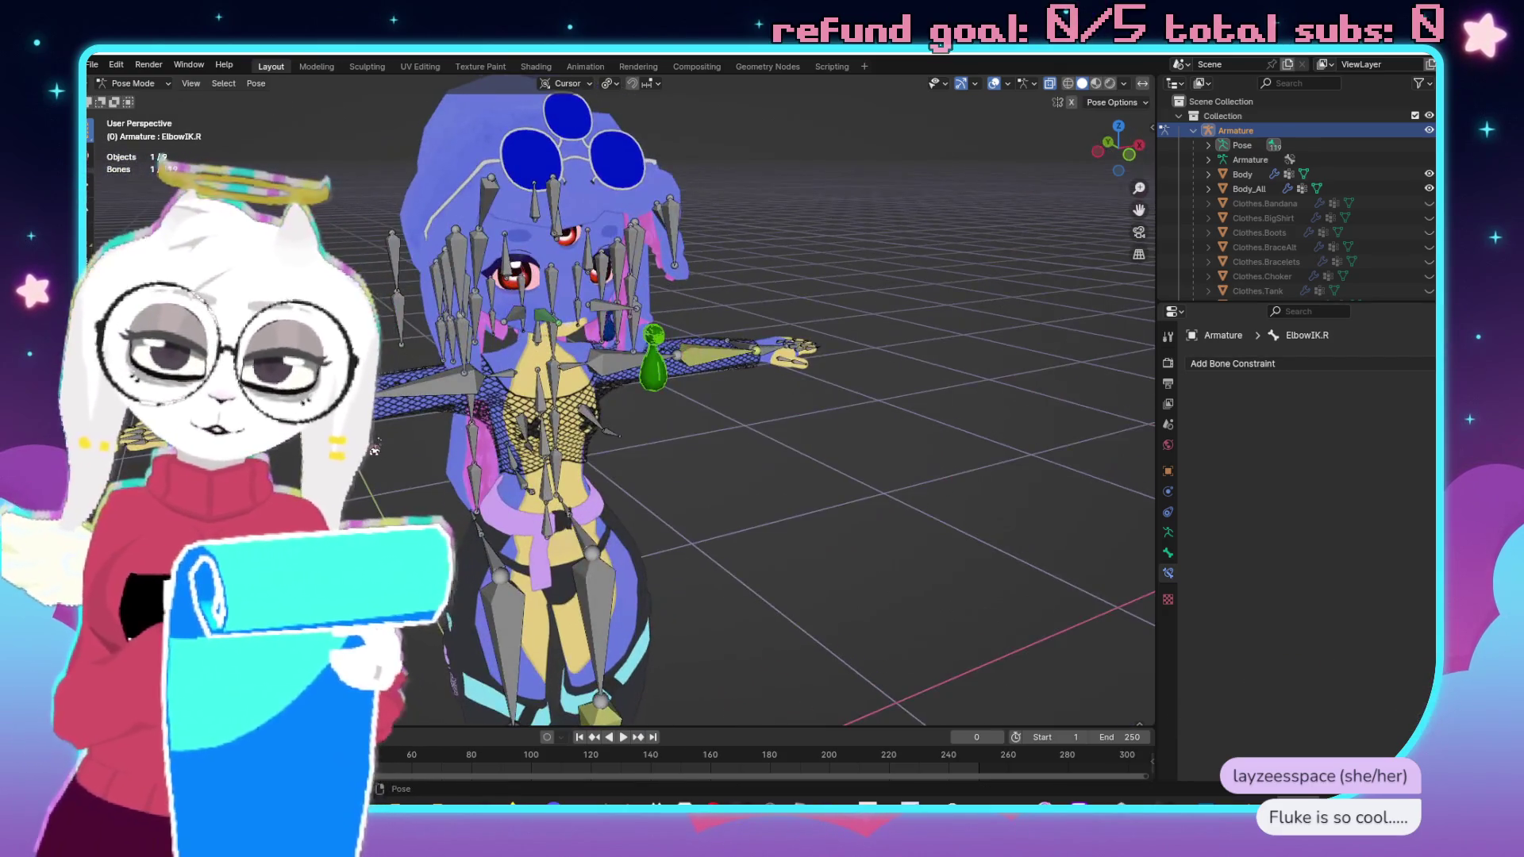
{"action": "key", "text": "ctrl+z"}
Move the right knee IK target slightly lower and reposition the right heel IK target.
{"action": "scroll", "coordinate": [698, 415], "scroll_direction": "up", "scroll_amount": 4}
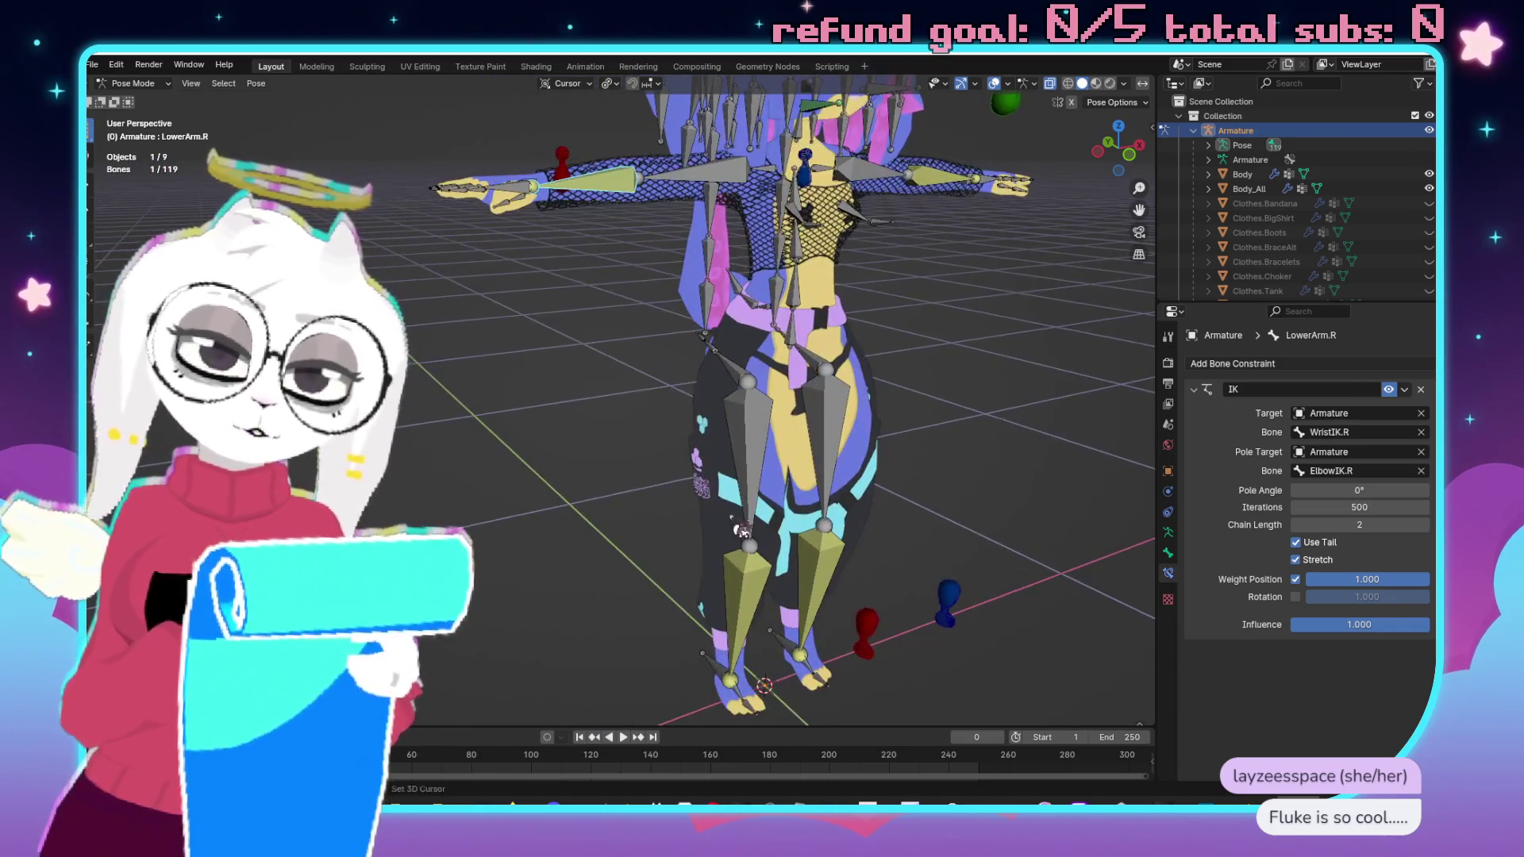
{"action": "scroll", "coordinate": [698, 415], "scroll_direction": "up", "scroll_amount": 2}
{"action": "scroll", "coordinate": [698, 415], "scroll_direction": "down", "scroll_amount": 4}
{"action": "left_click_drag", "start_coordinate": [698, 415], "coordinate": [757, 444]}
{"action": "scroll", "coordinate": [761, 449], "scroll_direction": "up", "scroll_amount": 4}
{"action": "left_click", "coordinate": [728, 422]}
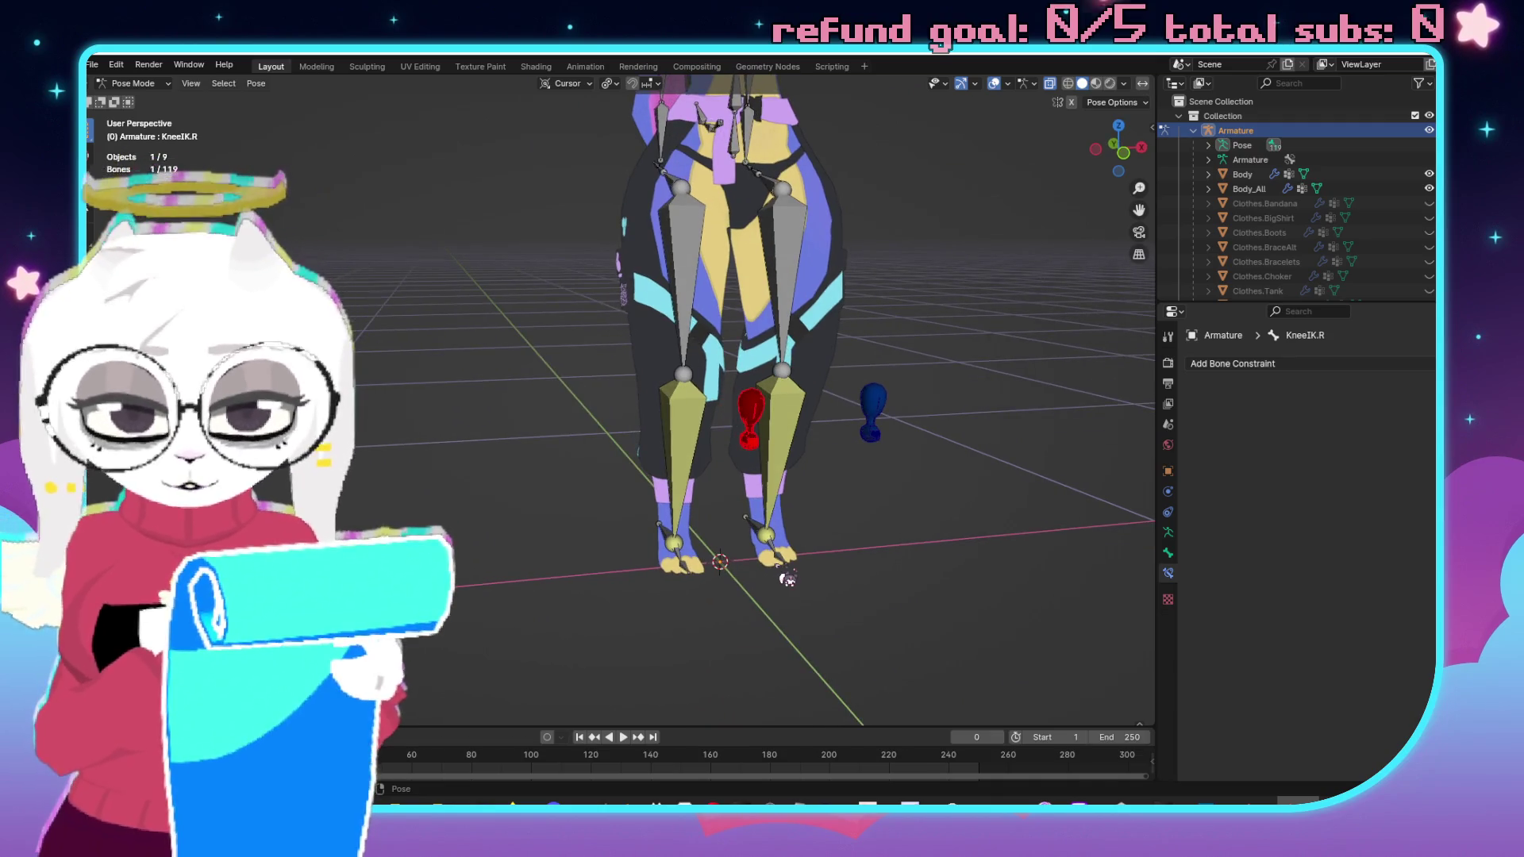
{"action": "key", "text": "g"}
{"action": "left_click", "coordinate": [734, 622]}
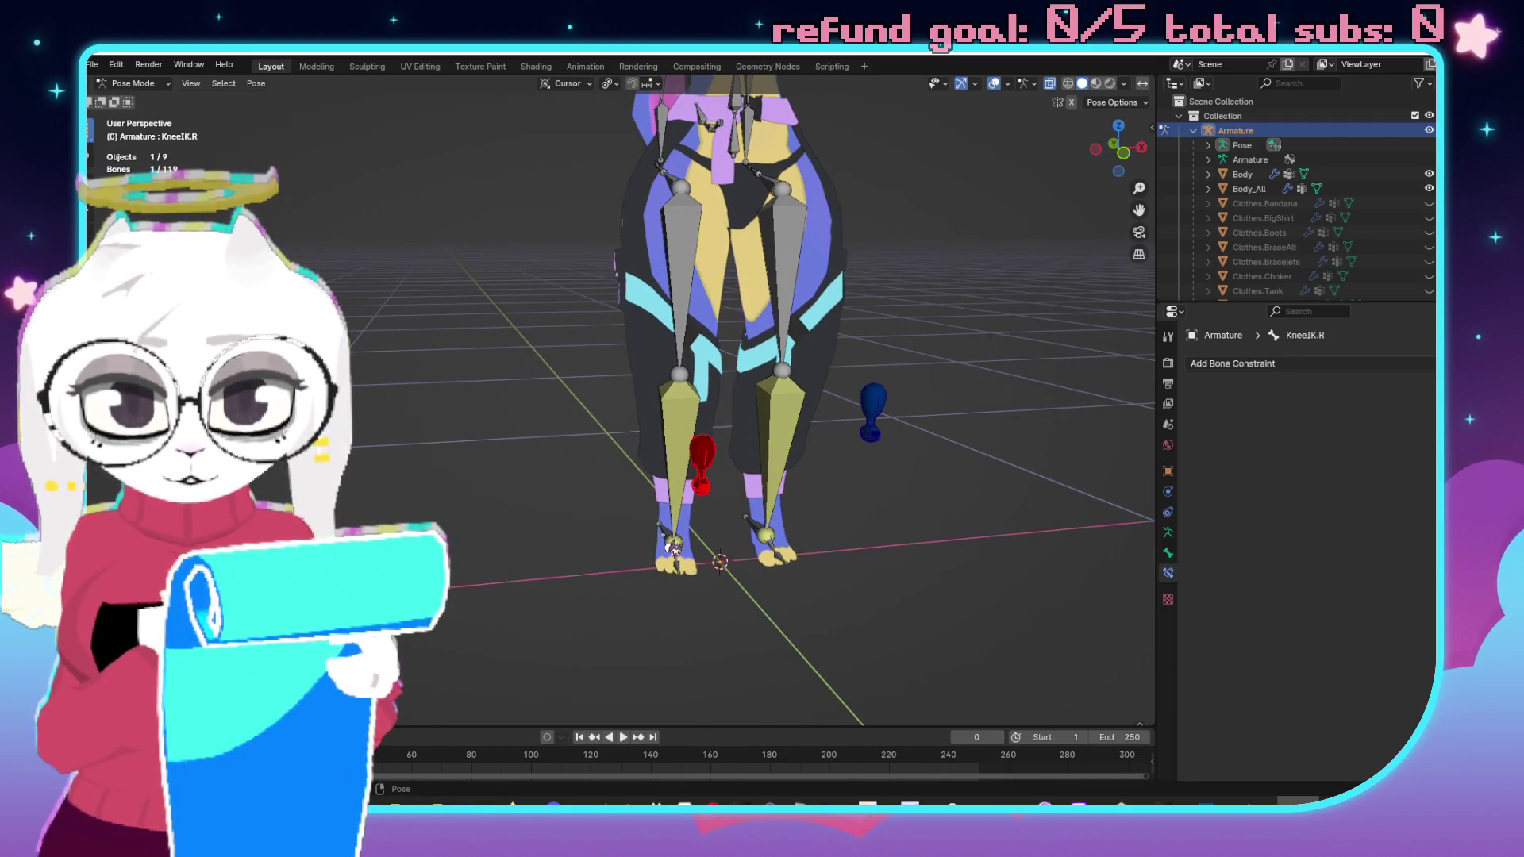
{"action": "left_click", "coordinate": [673, 545]}
{"action": "key", "text": "g"}
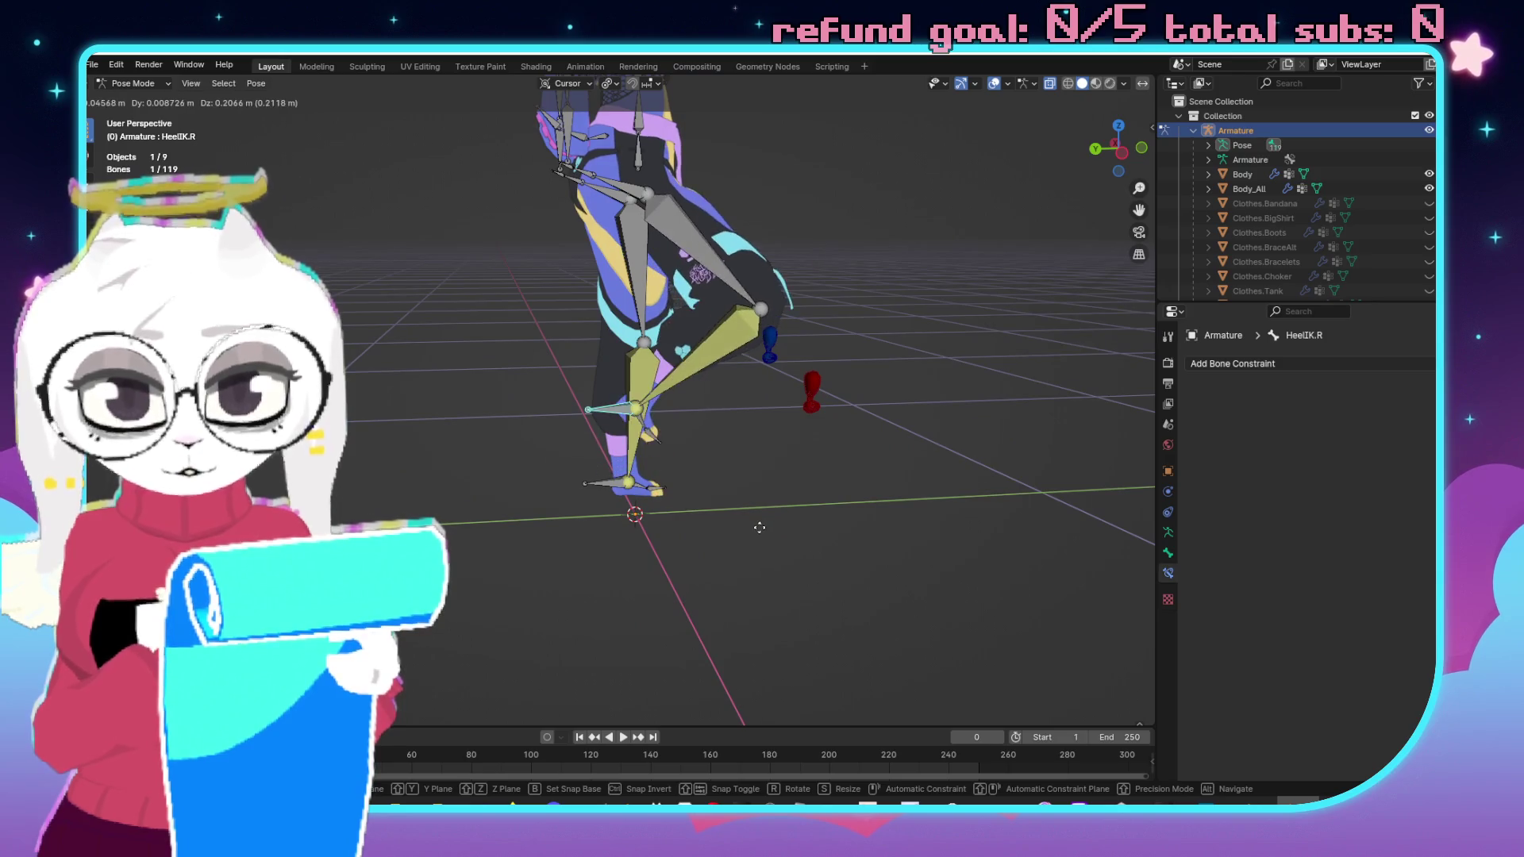
{"action": "left_click", "coordinate": [760, 528]}
Shift the left heel target toward the centre and reposition the left knee target.
{"action": "mouse_move", "coordinate": [762, 534]}
{"action": "left_mouse_down"}
{"action": "mouse_move", "coordinate": [621, 439]}
{"action": "mouse_move", "coordinate": [649, 544]}
{"action": "left_mouse_up"}
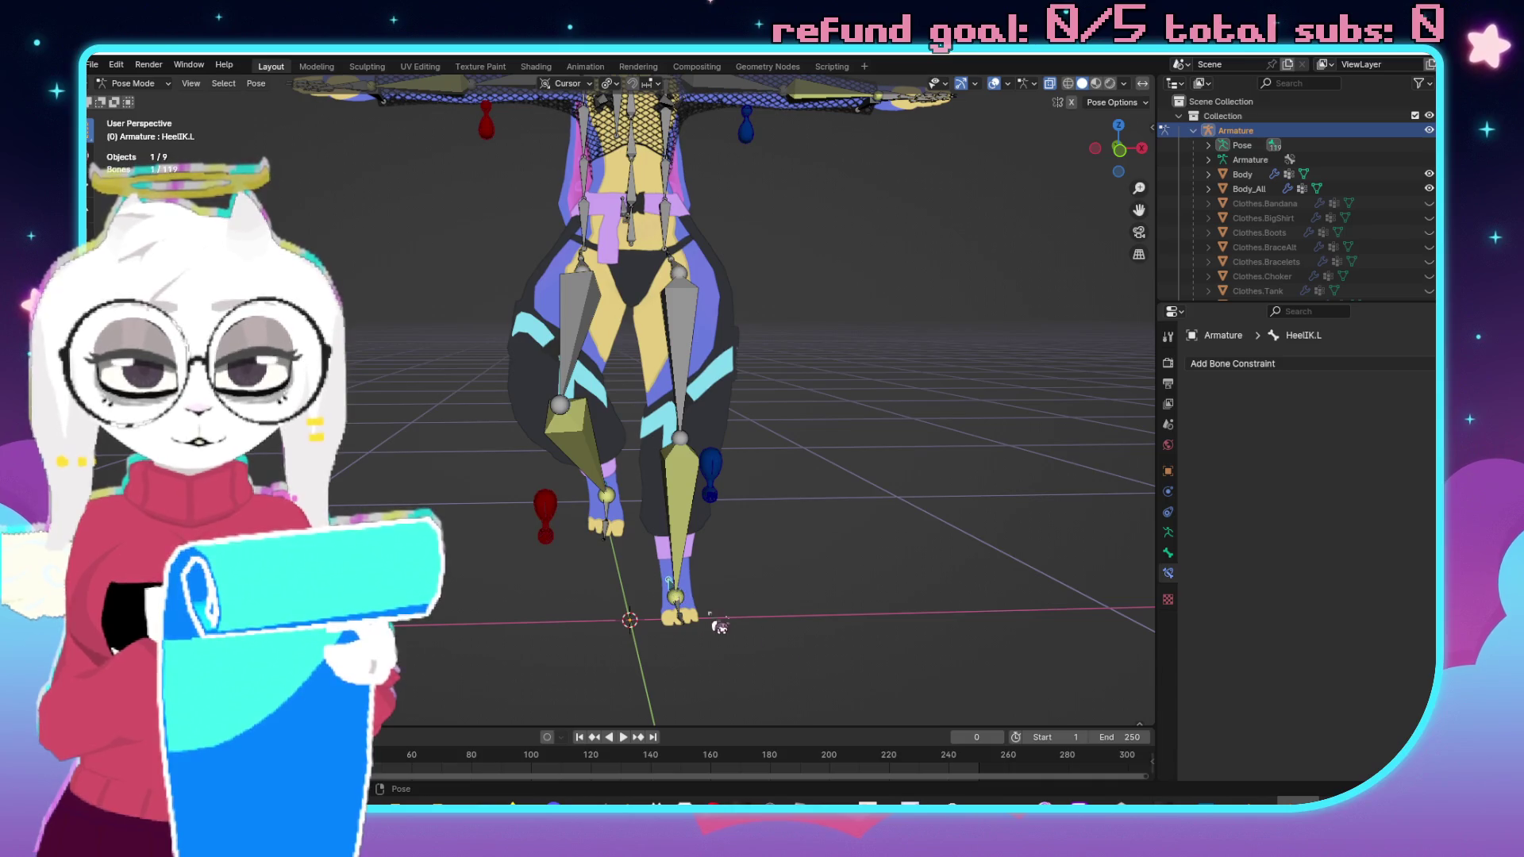
{"action": "left_click_drag", "start_coordinate": [712, 620], "coordinate": [823, 608]}
{"action": "key", "text": "g"}
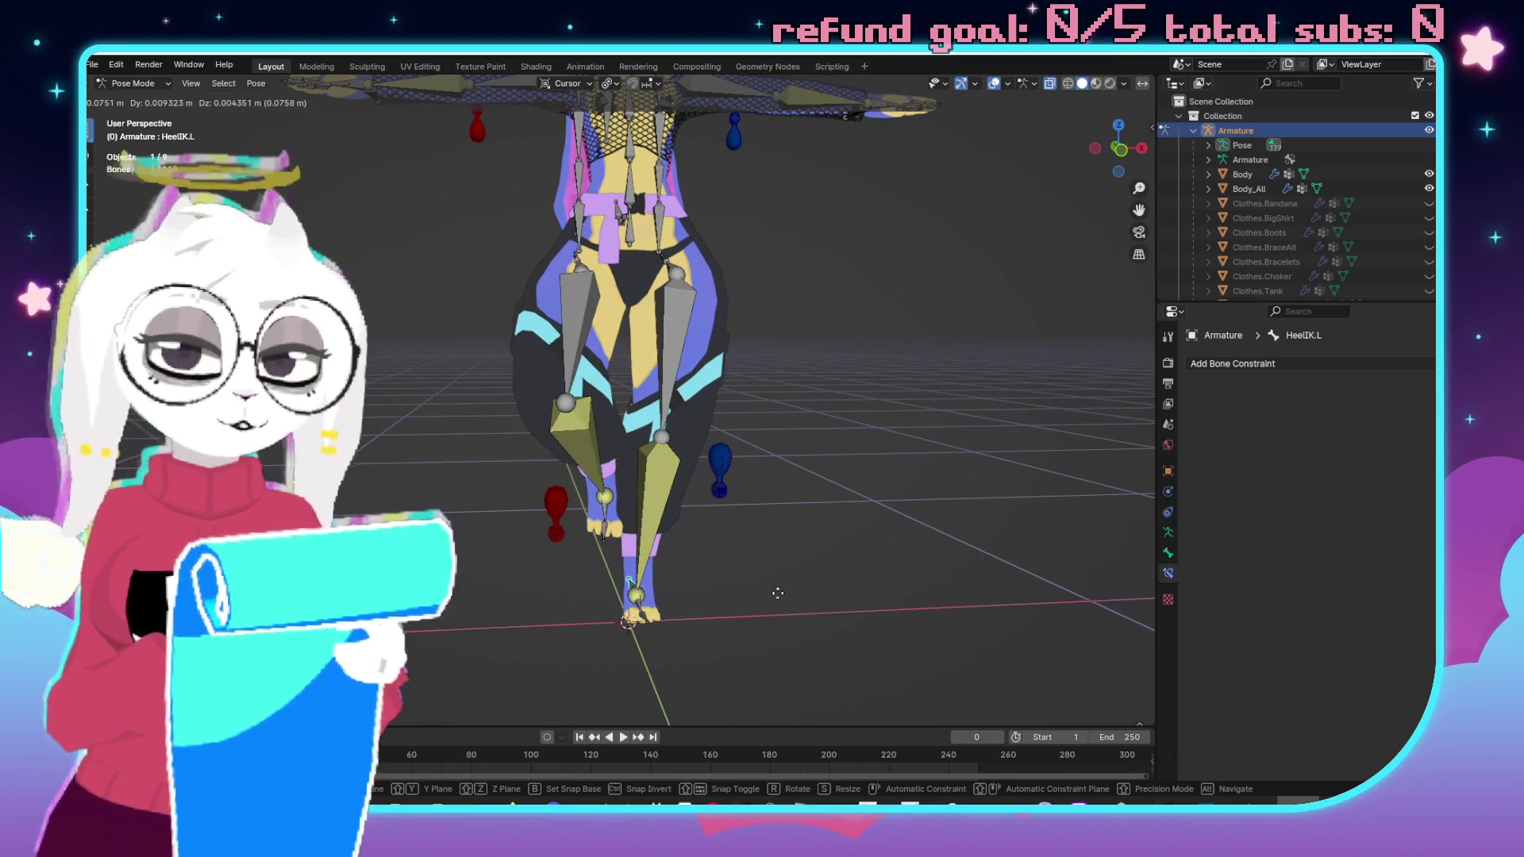
{"action": "left_click", "coordinate": [778, 593]}
{"action": "left_click", "coordinate": [731, 480]}
{"action": "mouse_move", "coordinate": [734, 492]}
{"action": "left_mouse_down"}
{"action": "mouse_move", "coordinate": [816, 603]}
{"action": "mouse_move", "coordinate": [817, 555]}
{"action": "mouse_move", "coordinate": [684, 458]}
{"action": "left_mouse_up"}
{"action": "key", "text": "g"}
{"action": "left_click", "coordinate": [878, 603]}
Move the left and right wrist IK targets to re-pose both arms.
{"action": "left_click", "coordinate": [791, 356]}
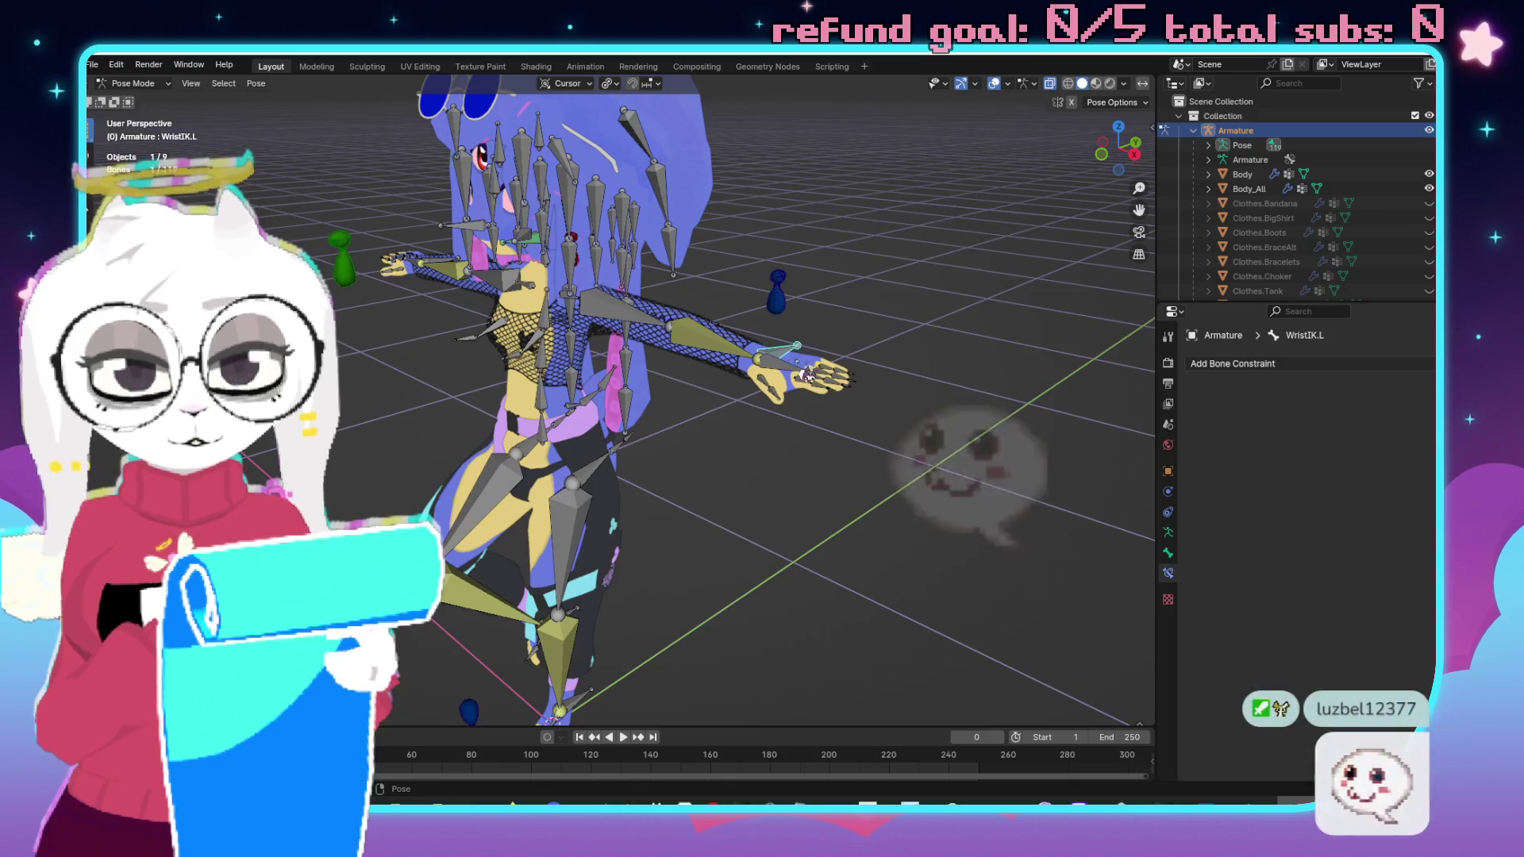
{"action": "left_click_drag", "start_coordinate": [791, 356], "coordinate": [799, 523]}
{"action": "key", "text": "g"}
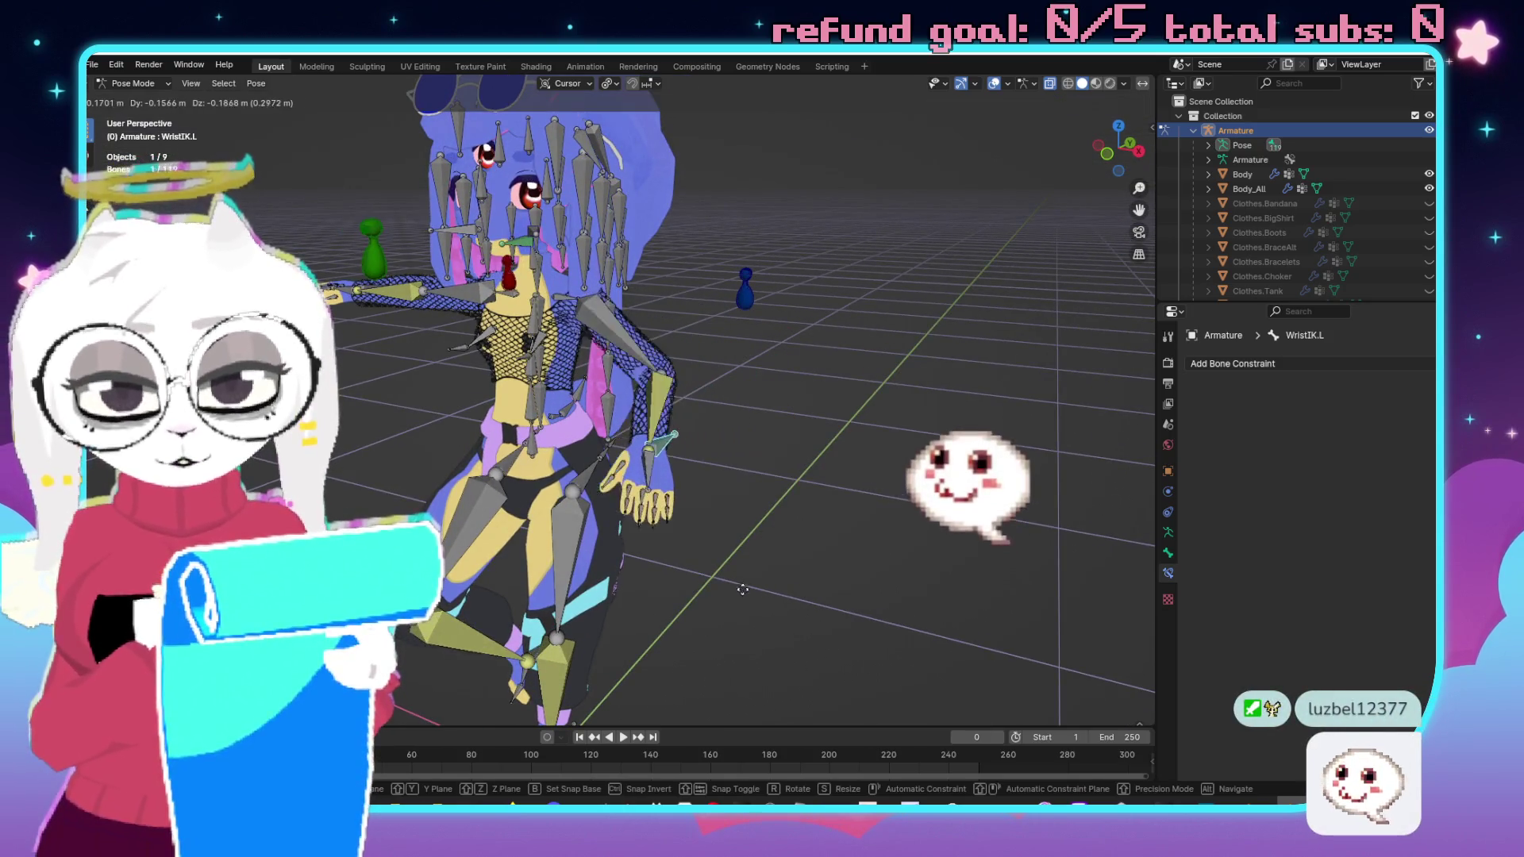
{"action": "left_click", "coordinate": [666, 507]}
{"action": "mouse_move", "coordinate": [667, 508]}
{"action": "left_mouse_down"}
{"action": "mouse_move", "coordinate": [714, 476]}
{"action": "mouse_move", "coordinate": [650, 492]}
{"action": "mouse_move", "coordinate": [555, 476]}
{"action": "left_mouse_up"}
{"action": "left_click", "coordinate": [418, 429]}
{"action": "key", "text": "g"}
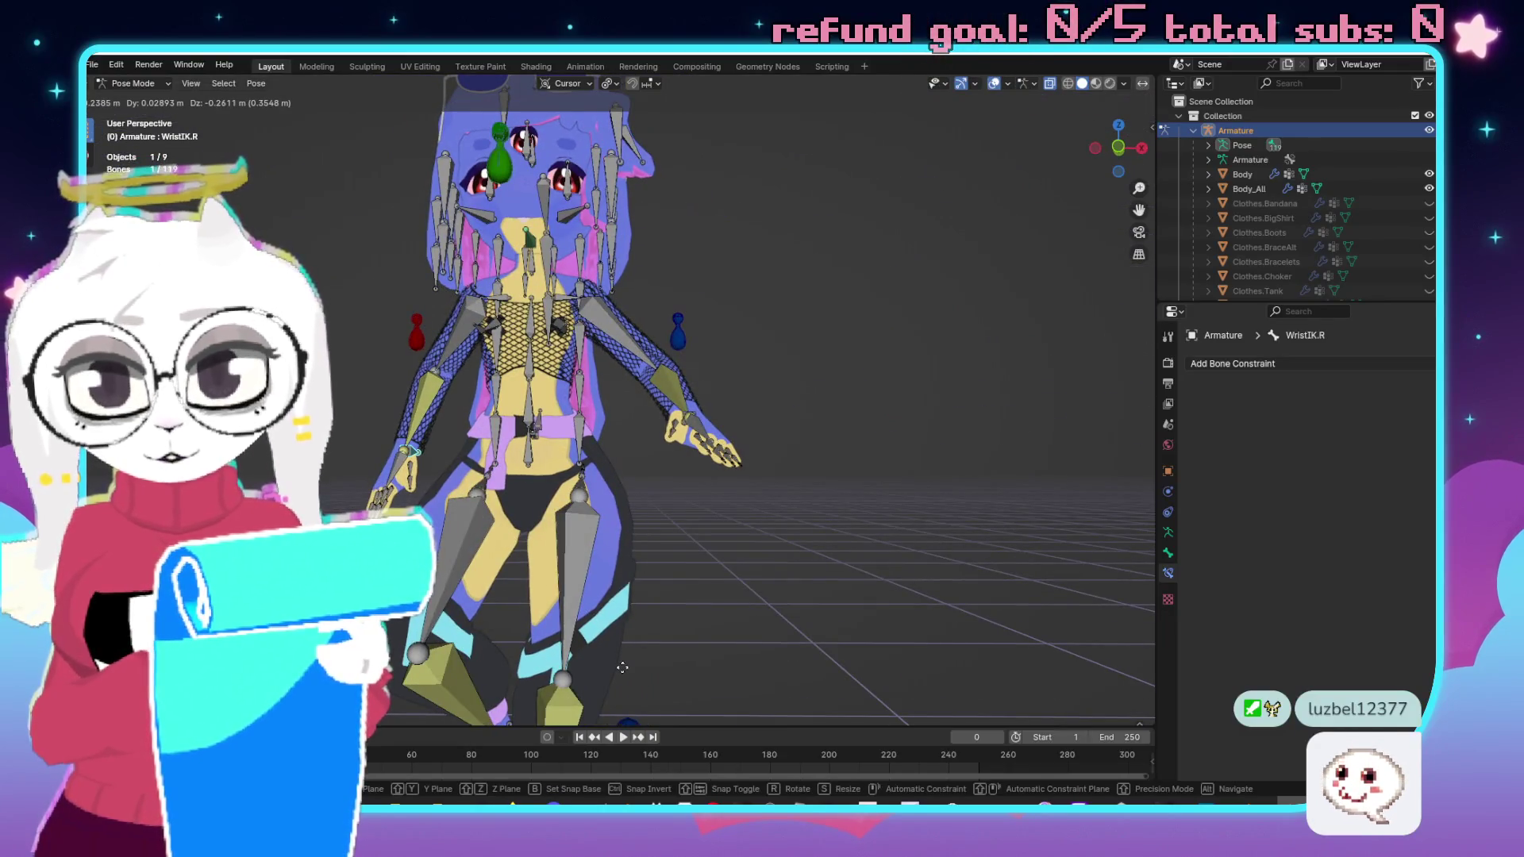
{"action": "left_click", "coordinate": [627, 644]}
{"action": "left_click_drag", "start_coordinate": [627, 643], "coordinate": [396, 366]}
Reposition the right elbow IK target twice, ending further to the right.
{"action": "key", "text": "g"}
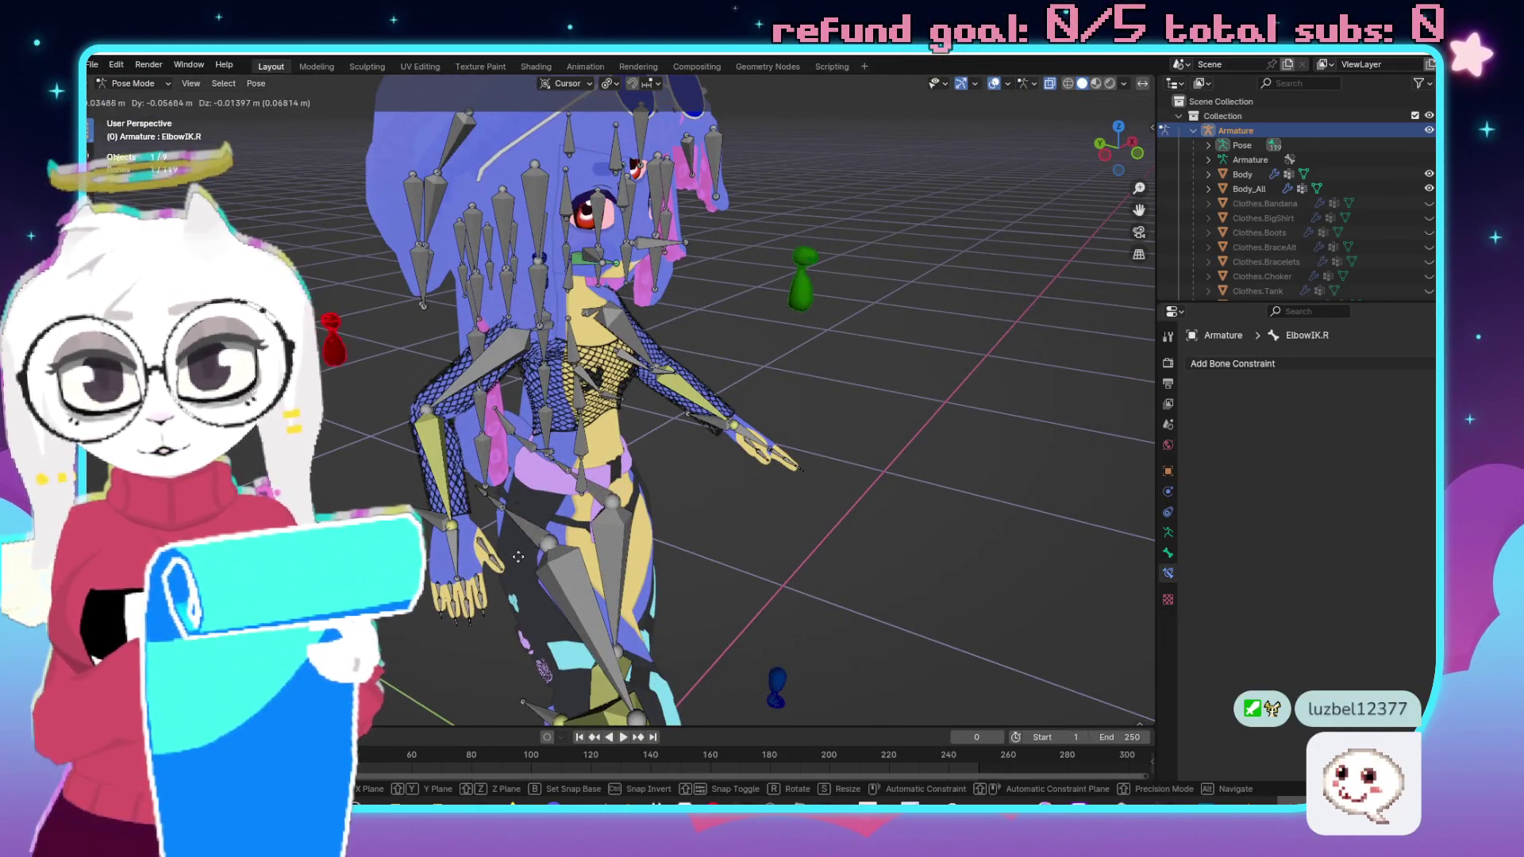
{"action": "left_click", "coordinate": [678, 621]}
{"action": "mouse_move", "coordinate": [678, 622]}
{"action": "left_mouse_down"}
{"action": "mouse_move", "coordinate": [817, 503]}
{"action": "mouse_move", "coordinate": [652, 551]}
{"action": "mouse_move", "coordinate": [826, 571]}
{"action": "left_mouse_up"}
{"action": "key", "text": "g"}
{"action": "left_click", "coordinate": [860, 579]}
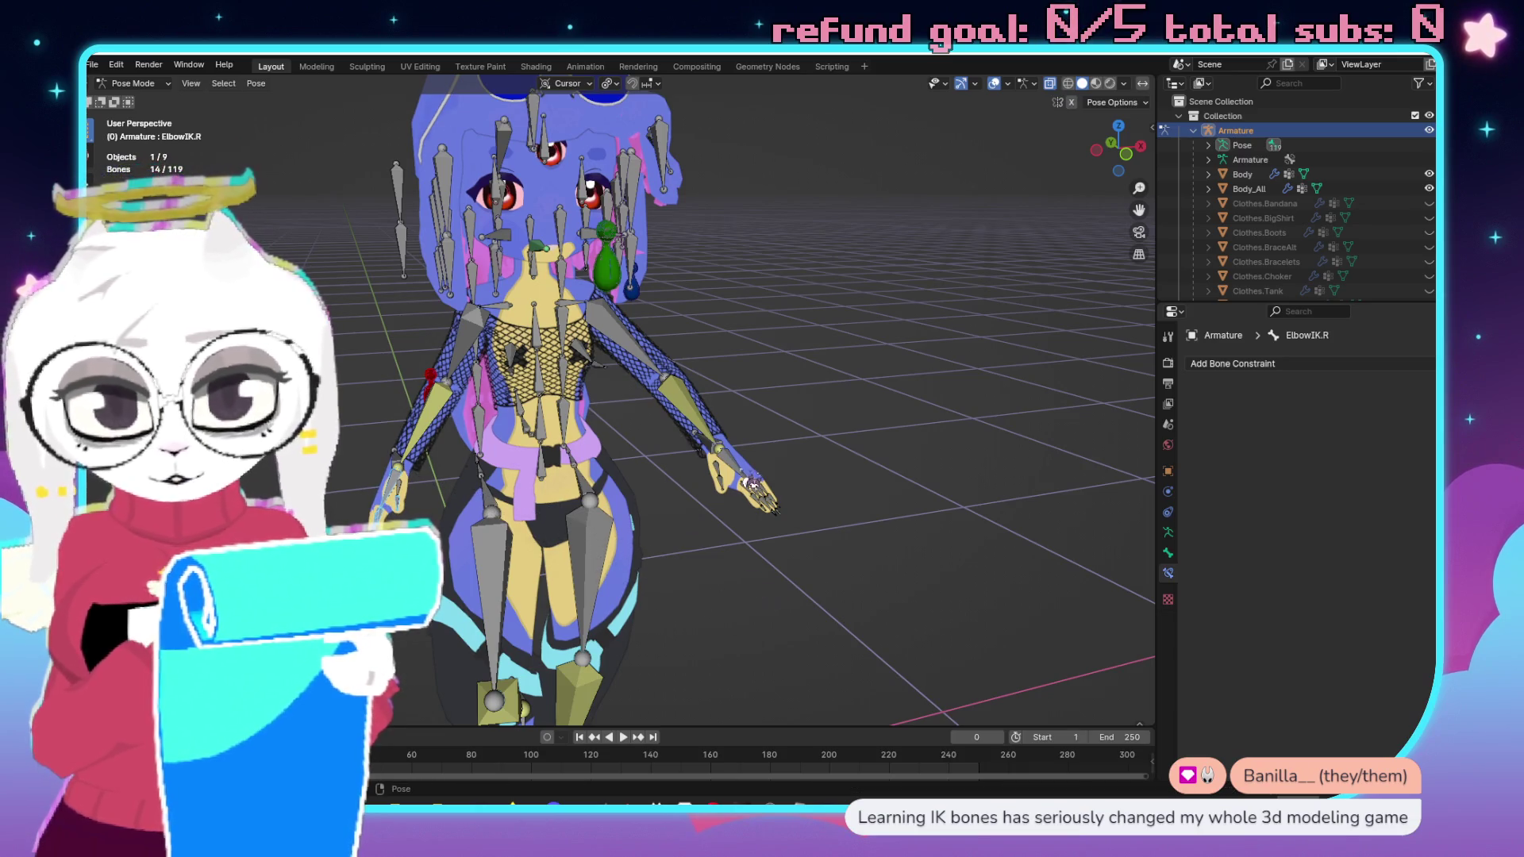
Rotate the left hand bone and move the left elbow IK target.
{"action": "mouse_move", "coordinate": [841, 603]}
{"action": "left_mouse_down"}
{"action": "mouse_move", "coordinate": [850, 576]}
{"action": "mouse_move", "coordinate": [907, 622]}
{"action": "left_mouse_up"}
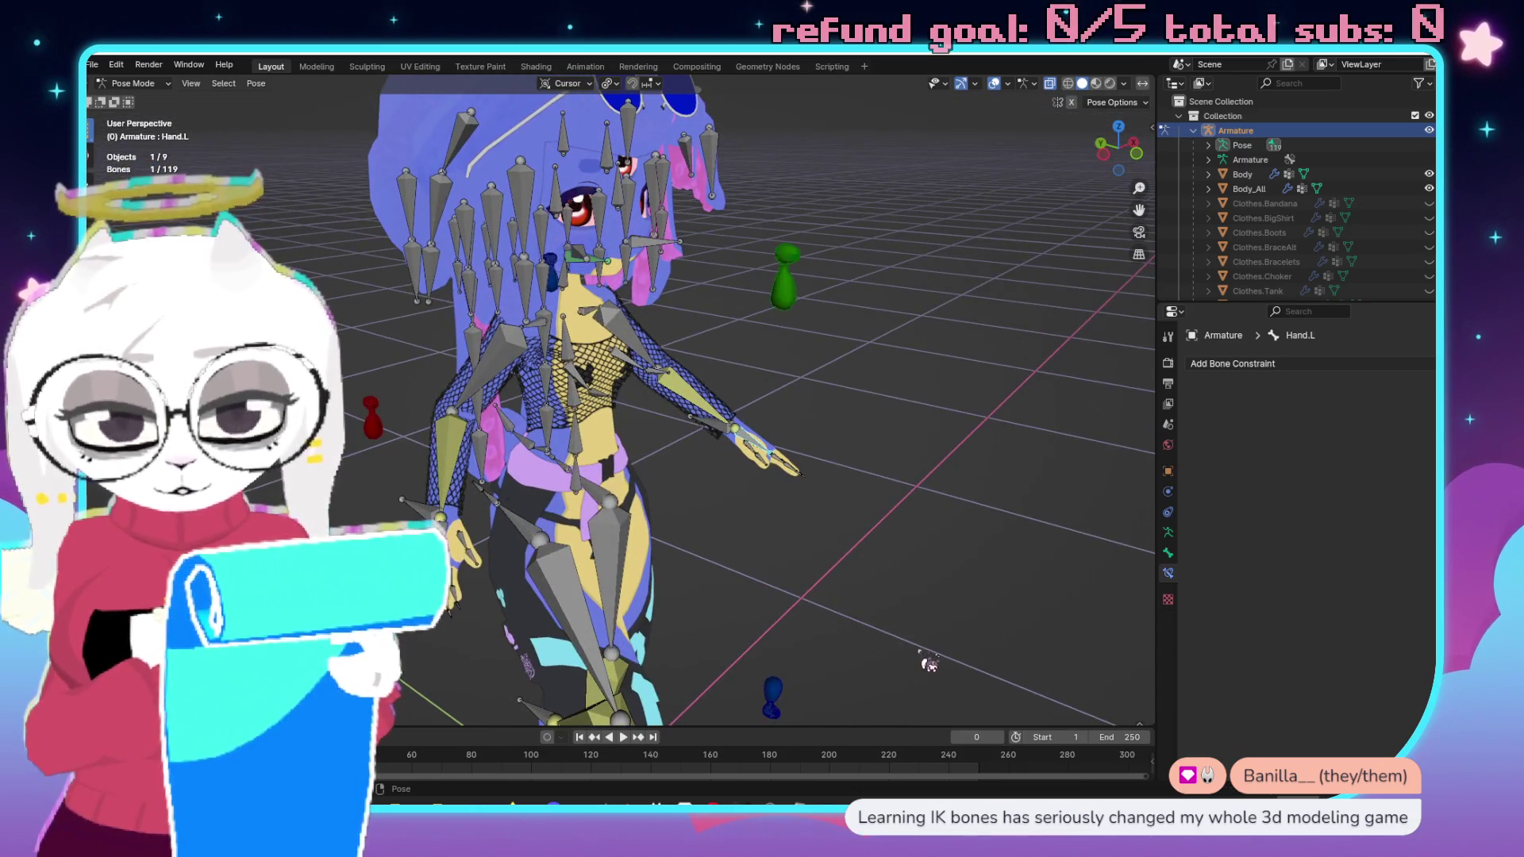
{"action": "key", "text": "r"}
{"action": "left_click", "coordinate": [956, 567]}
{"action": "mouse_move", "coordinate": [957, 567]}
{"action": "left_mouse_down"}
{"action": "mouse_move", "coordinate": [776, 394]}
{"action": "mouse_move", "coordinate": [793, 270]}
{"action": "mouse_move", "coordinate": [861, 272]}
{"action": "left_mouse_up"}
{"action": "left_click_drag", "start_coordinate": [925, 450], "coordinate": [945, 432]}
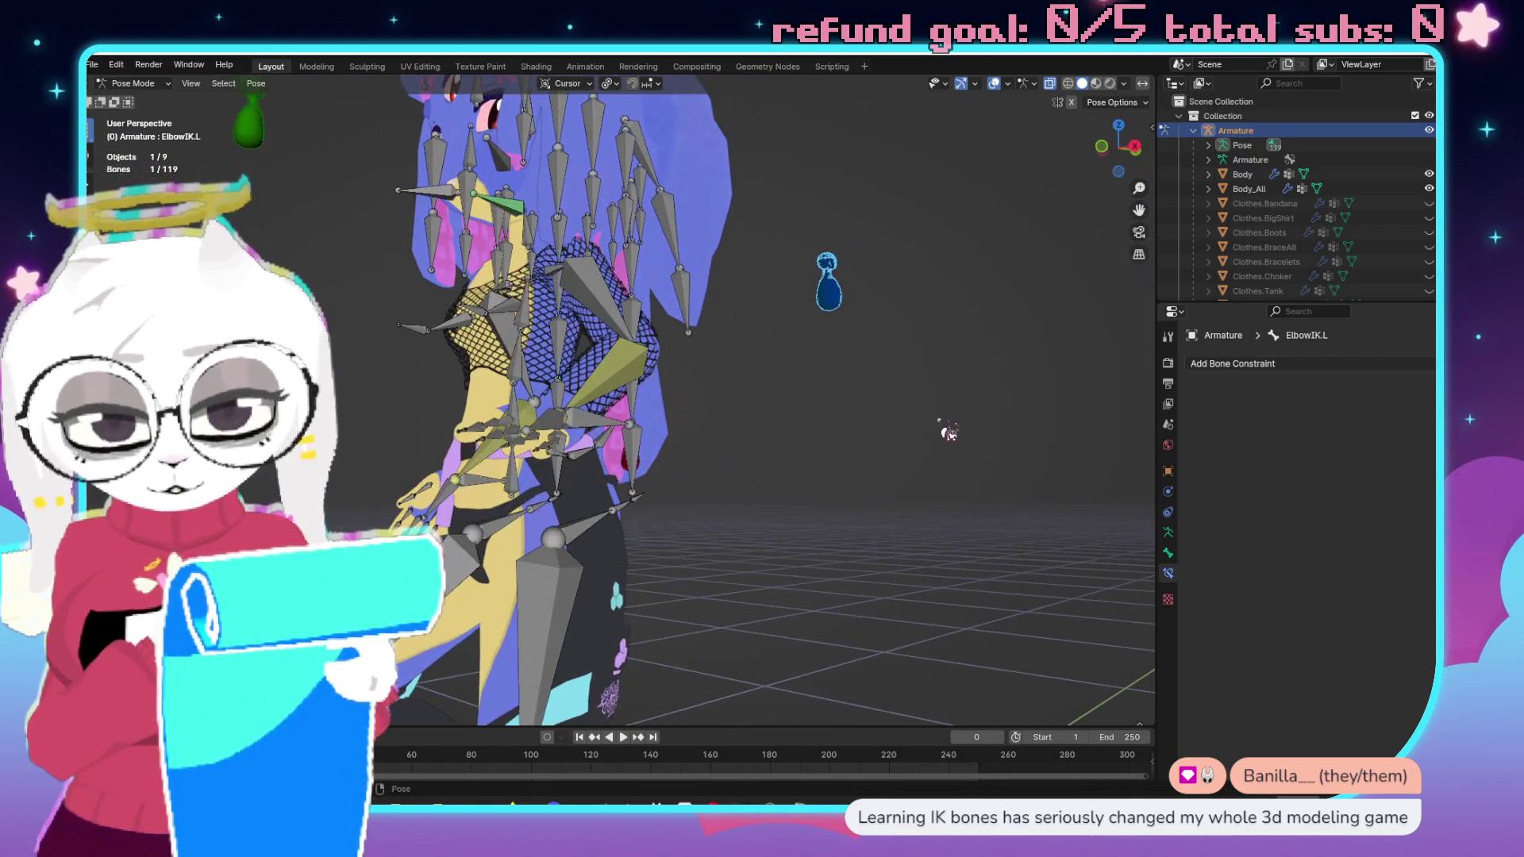
{"action": "key", "text": "g"}
{"action": "left_click", "coordinate": [920, 551]}
Look over the posed character, then return the armature to Object Mode.
{"action": "mouse_move", "coordinate": [920, 552]}
{"action": "left_mouse_down"}
{"action": "mouse_move", "coordinate": [646, 465]}
{"action": "mouse_move", "coordinate": [651, 397]}
{"action": "mouse_move", "coordinate": [599, 377]}
{"action": "left_mouse_up"}
{"action": "left_click_drag", "start_coordinate": [749, 556], "coordinate": [749, 499]}
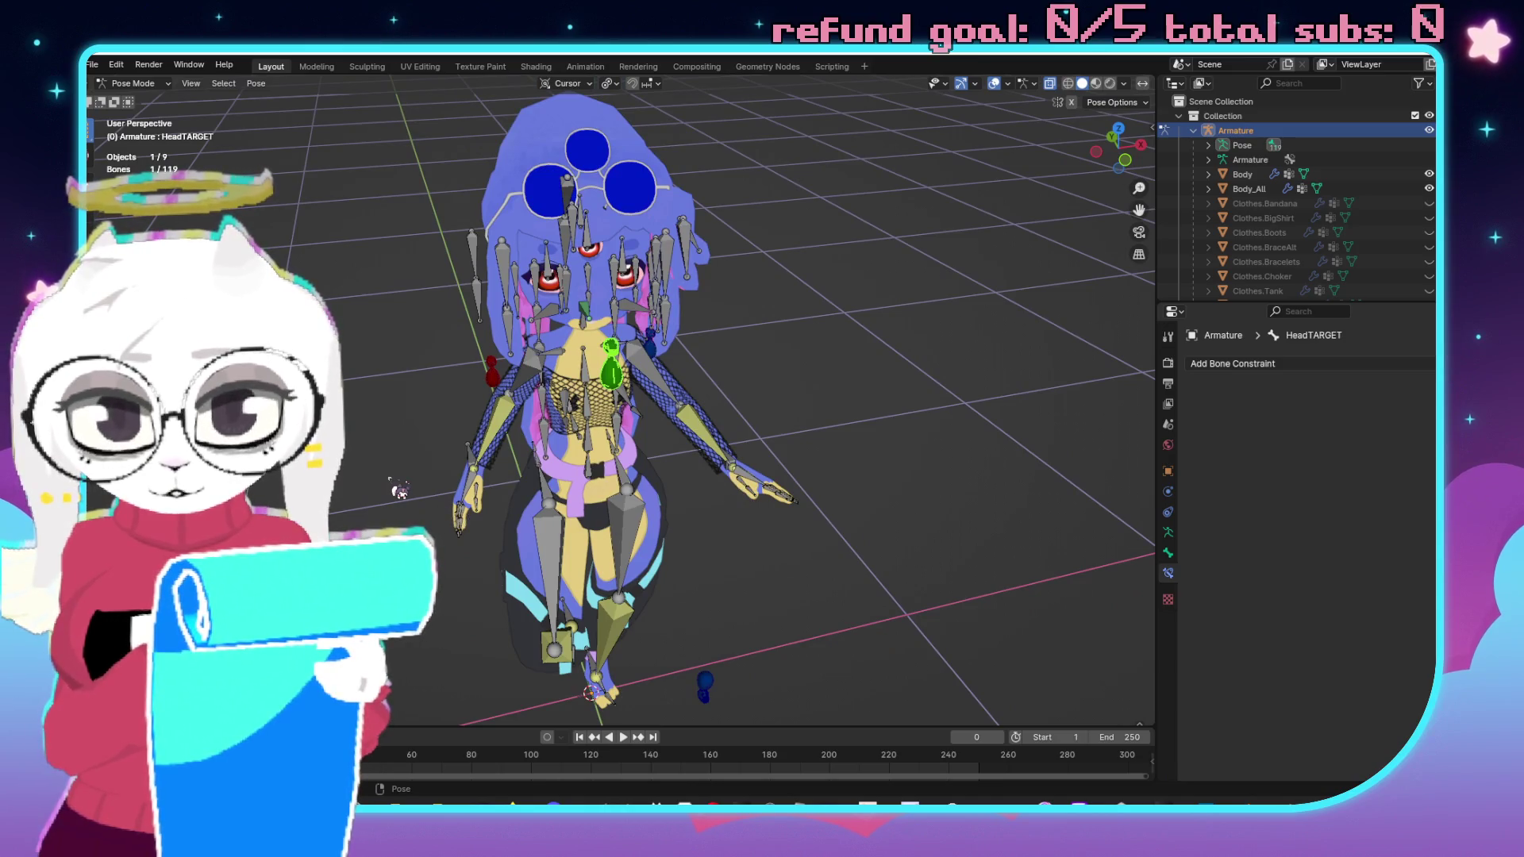
{"action": "left_click_drag", "start_coordinate": [503, 466], "coordinate": [644, 481]}
{"action": "key", "text": "ctrl+Tab"}
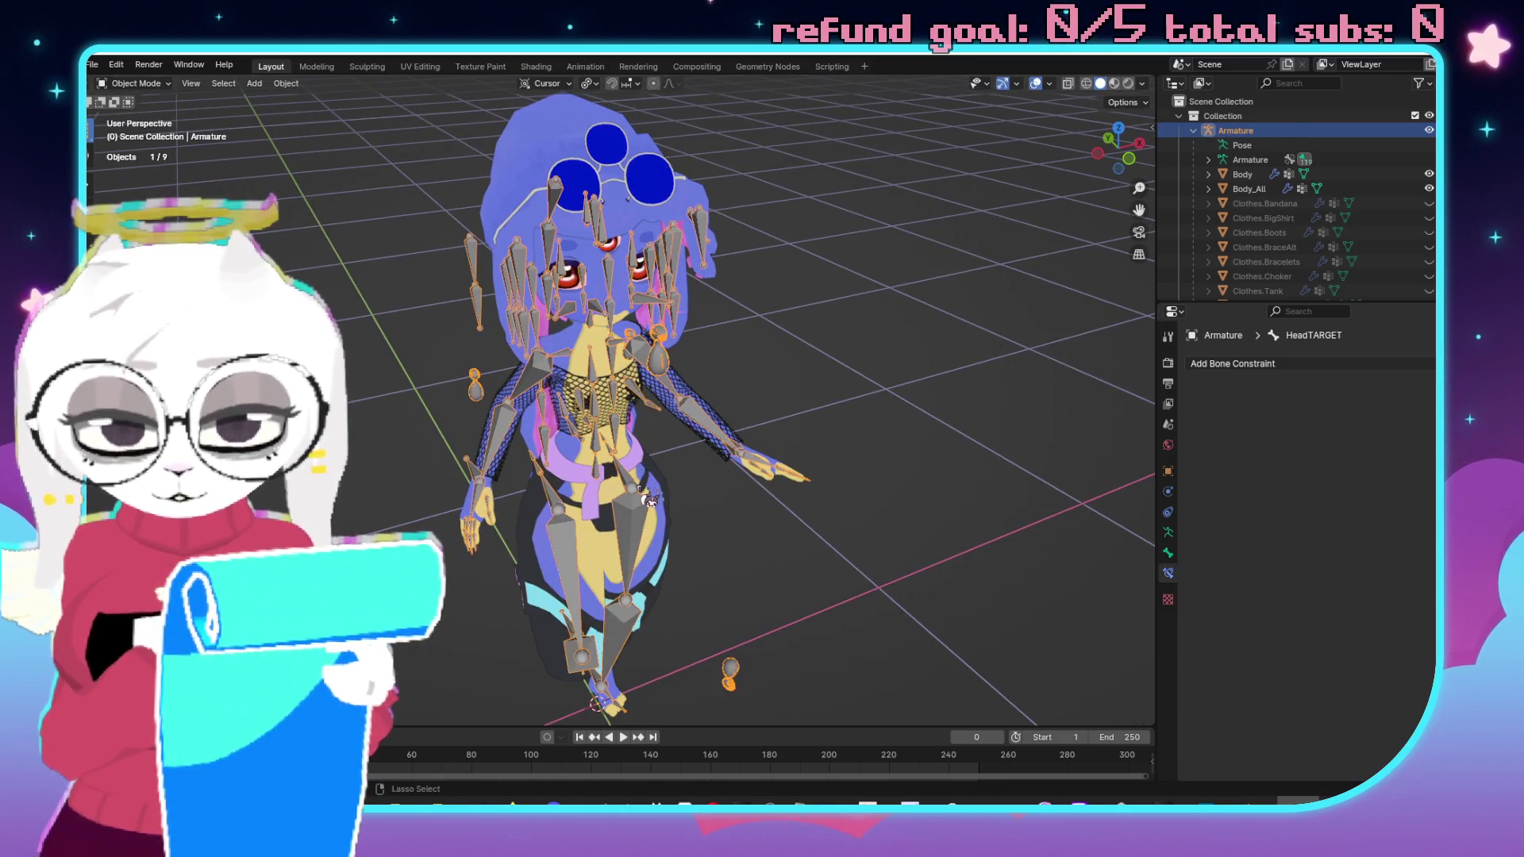
Hide the Armature in the outliner and orbit to inspect the bare duskfluke model.
{"action": "left_click", "coordinate": [1428, 130]}
{"action": "mouse_move", "coordinate": [794, 397]}
{"action": "left_mouse_down"}
{"action": "mouse_move", "coordinate": [689, 311]}
{"action": "mouse_move", "coordinate": [717, 423]}
{"action": "mouse_move", "coordinate": [681, 413]}
{"action": "mouse_move", "coordinate": [884, 425]}
{"action": "mouse_move", "coordinate": [1009, 406]}
{"action": "left_mouse_up"}
{"action": "left_click_drag", "start_coordinate": [991, 462], "coordinate": [820, 436]}
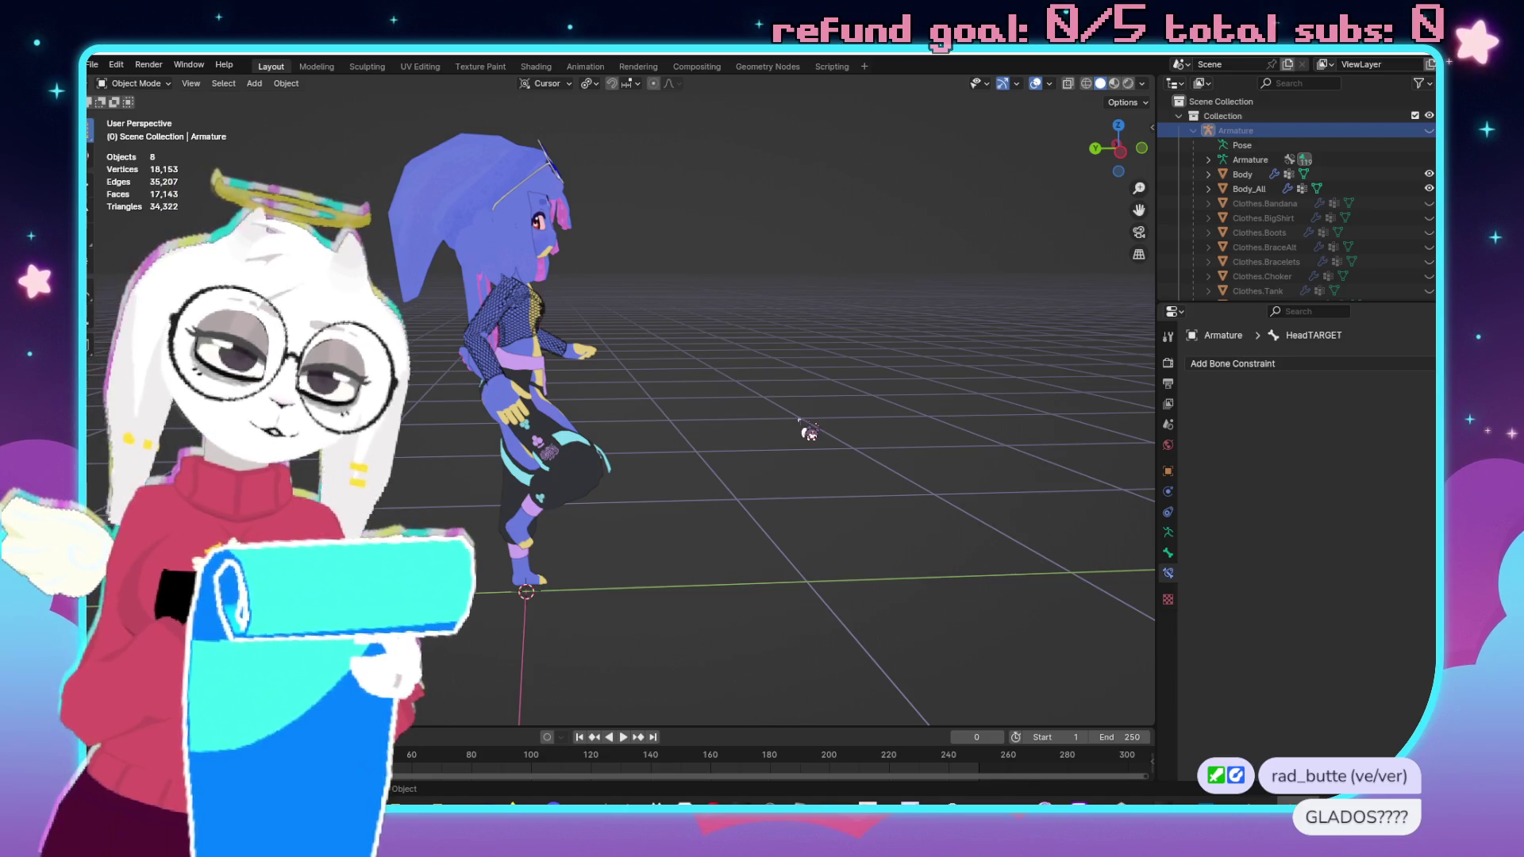
{"action": "mouse_move", "coordinate": [781, 305]}
{"action": "left_mouse_down"}
{"action": "mouse_move", "coordinate": [850, 231]}
{"action": "mouse_move", "coordinate": [803, 230]}
{"action": "mouse_move", "coordinate": [826, 254]}
{"action": "left_mouse_up"}
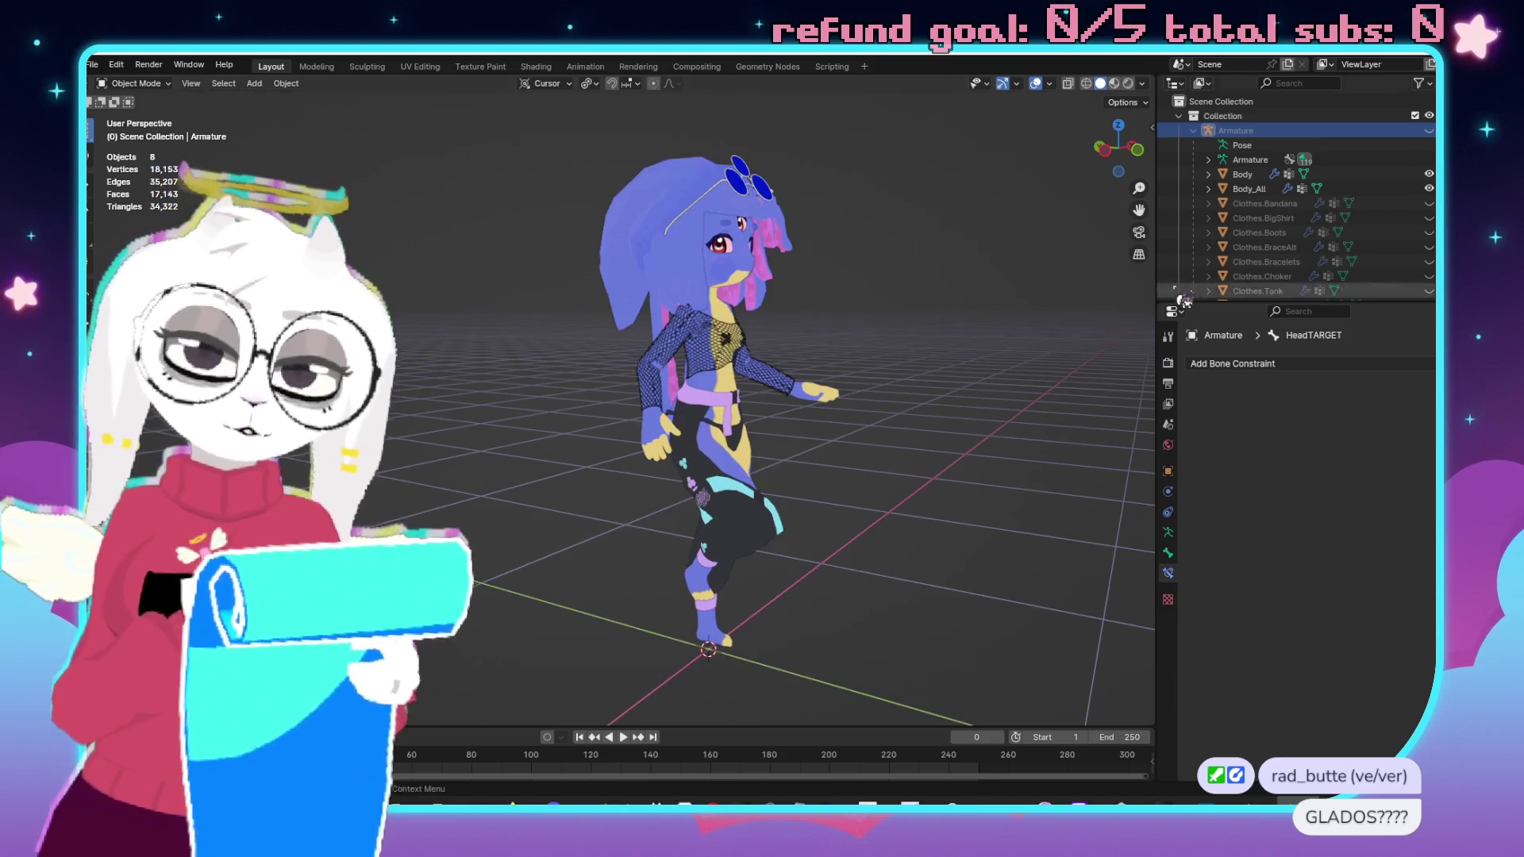
Quit Blender through the save prompt, then close the File Explorer window.
{"action": "key", "text": "ctrl+q"}
{"action": "left_click", "coordinate": [802, 453]}
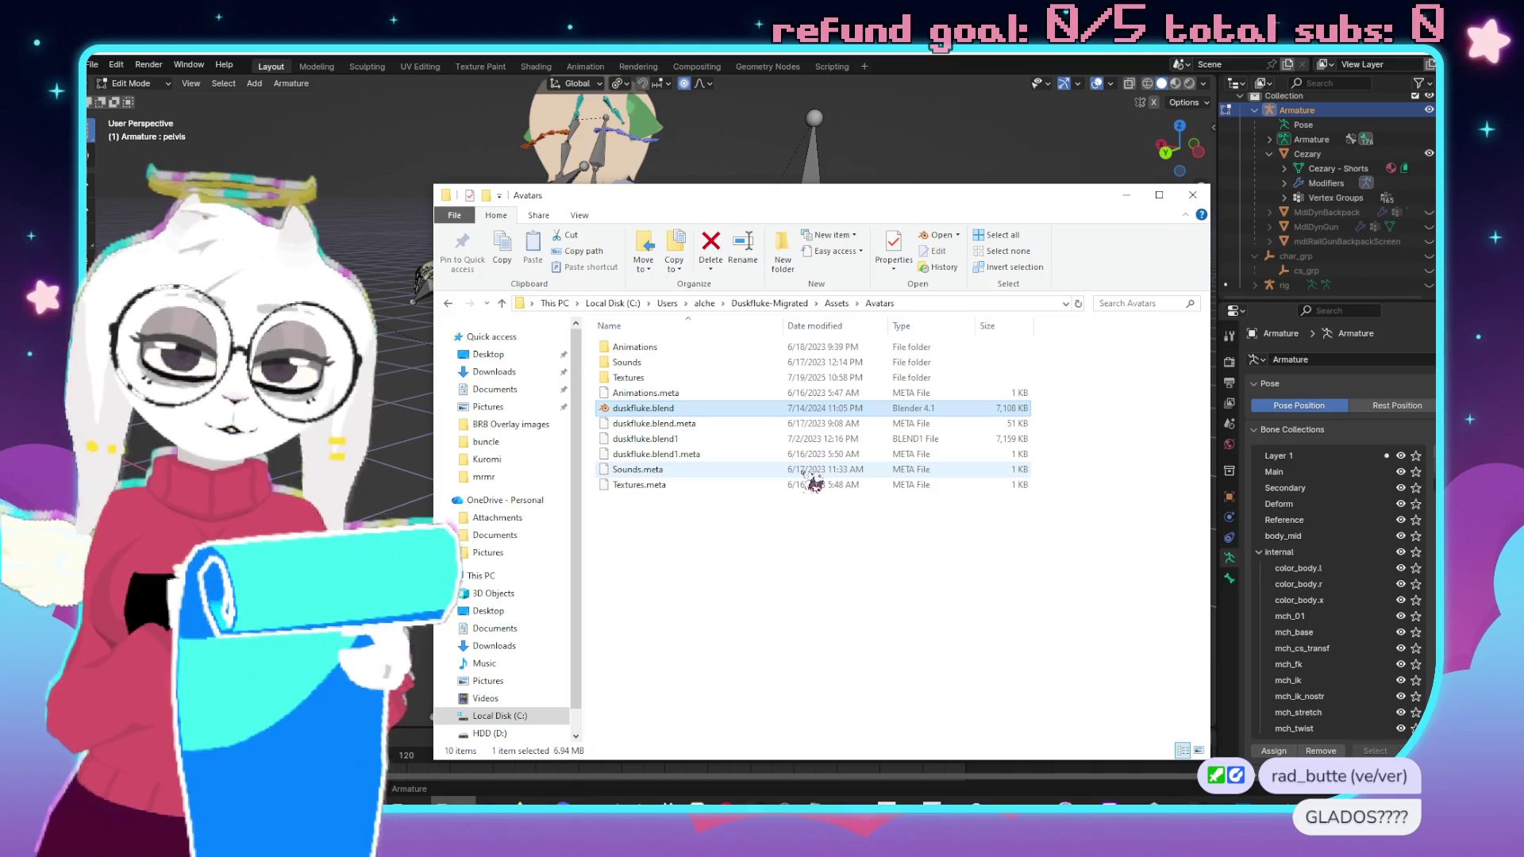
{"action": "key", "text": "alt+Left"}
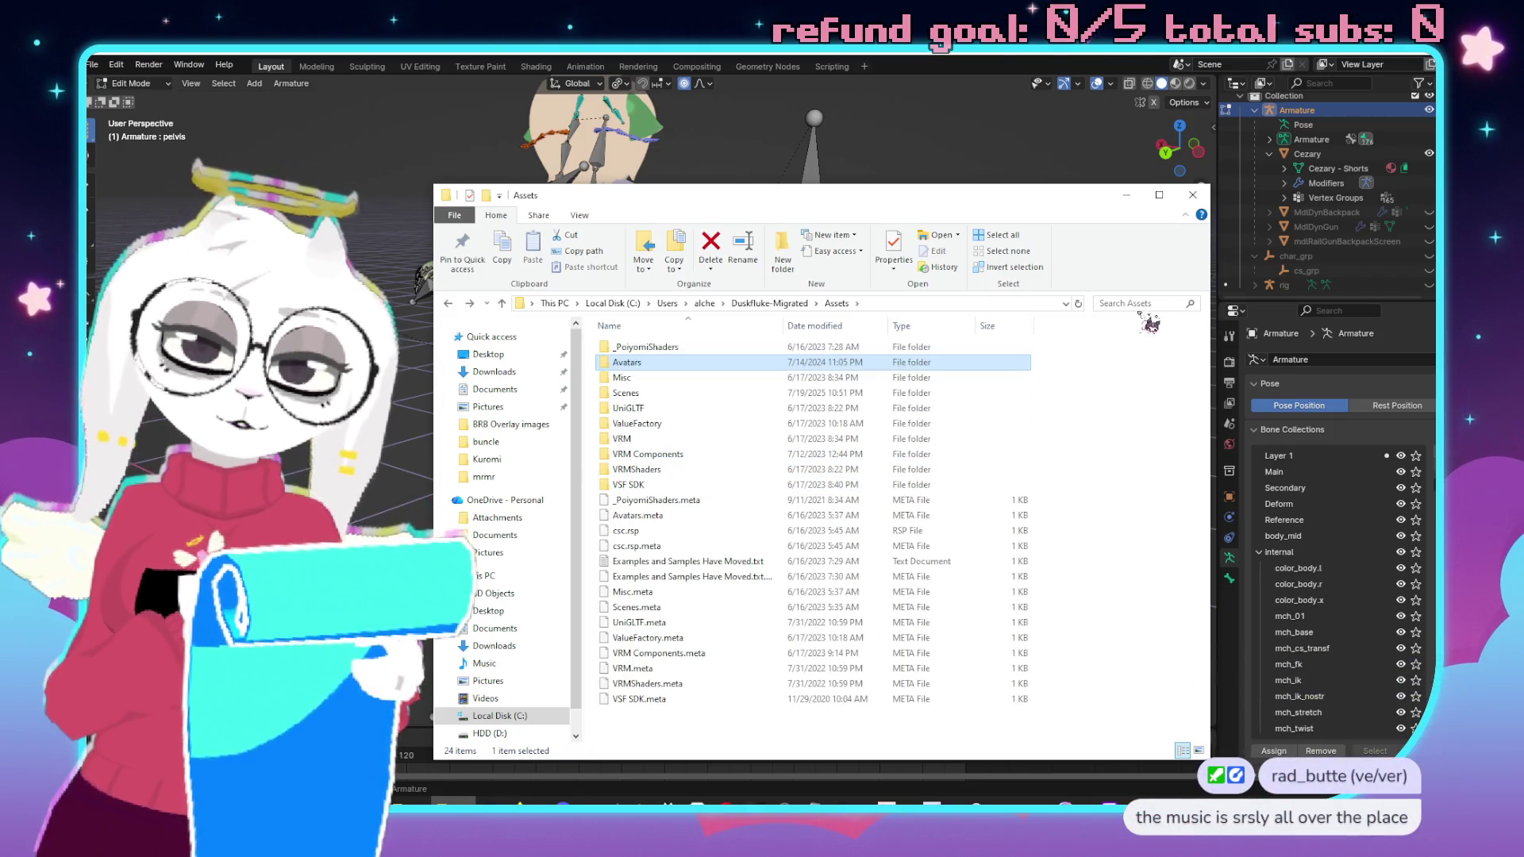
{"action": "left_click", "coordinate": [1194, 195]}
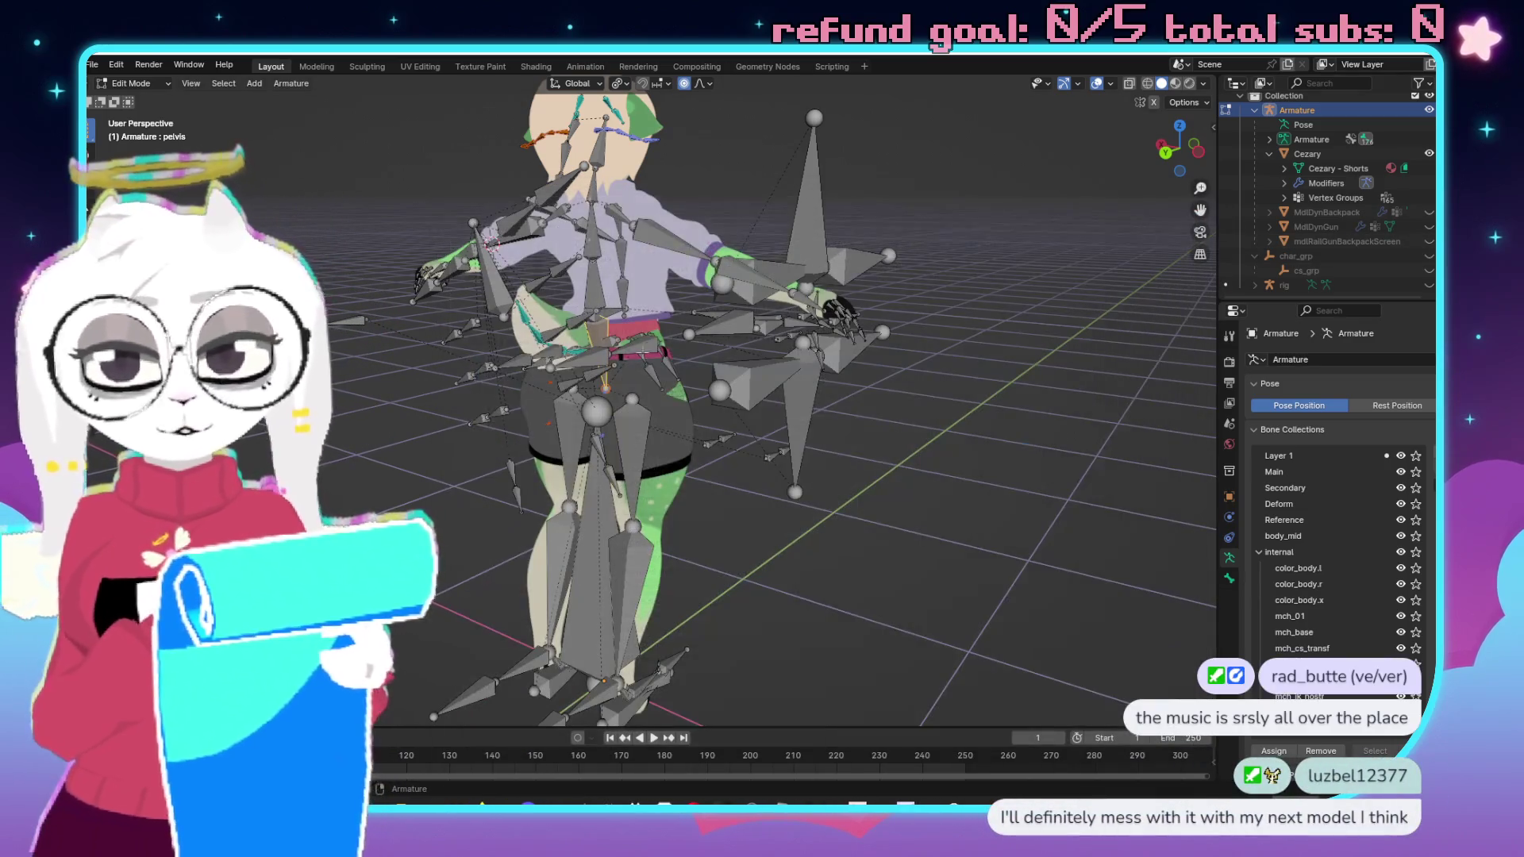
Select the Tail_01 bone and bring up its Bone Properties.
{"action": "scroll", "coordinate": [667, 426], "scroll_direction": "up", "scroll_amount": 10}
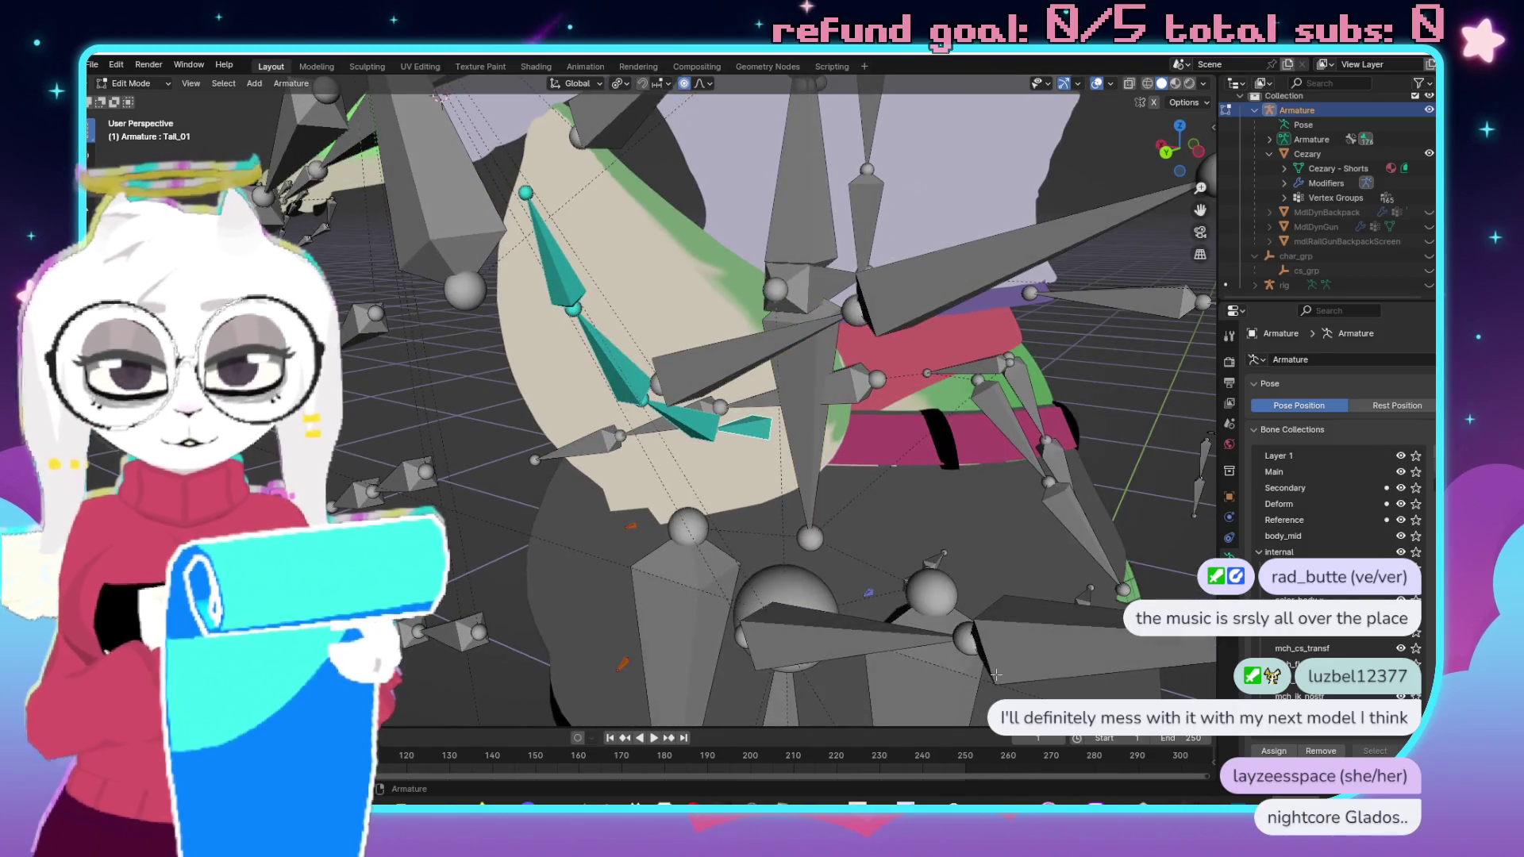
{"action": "left_click", "coordinate": [749, 428]}
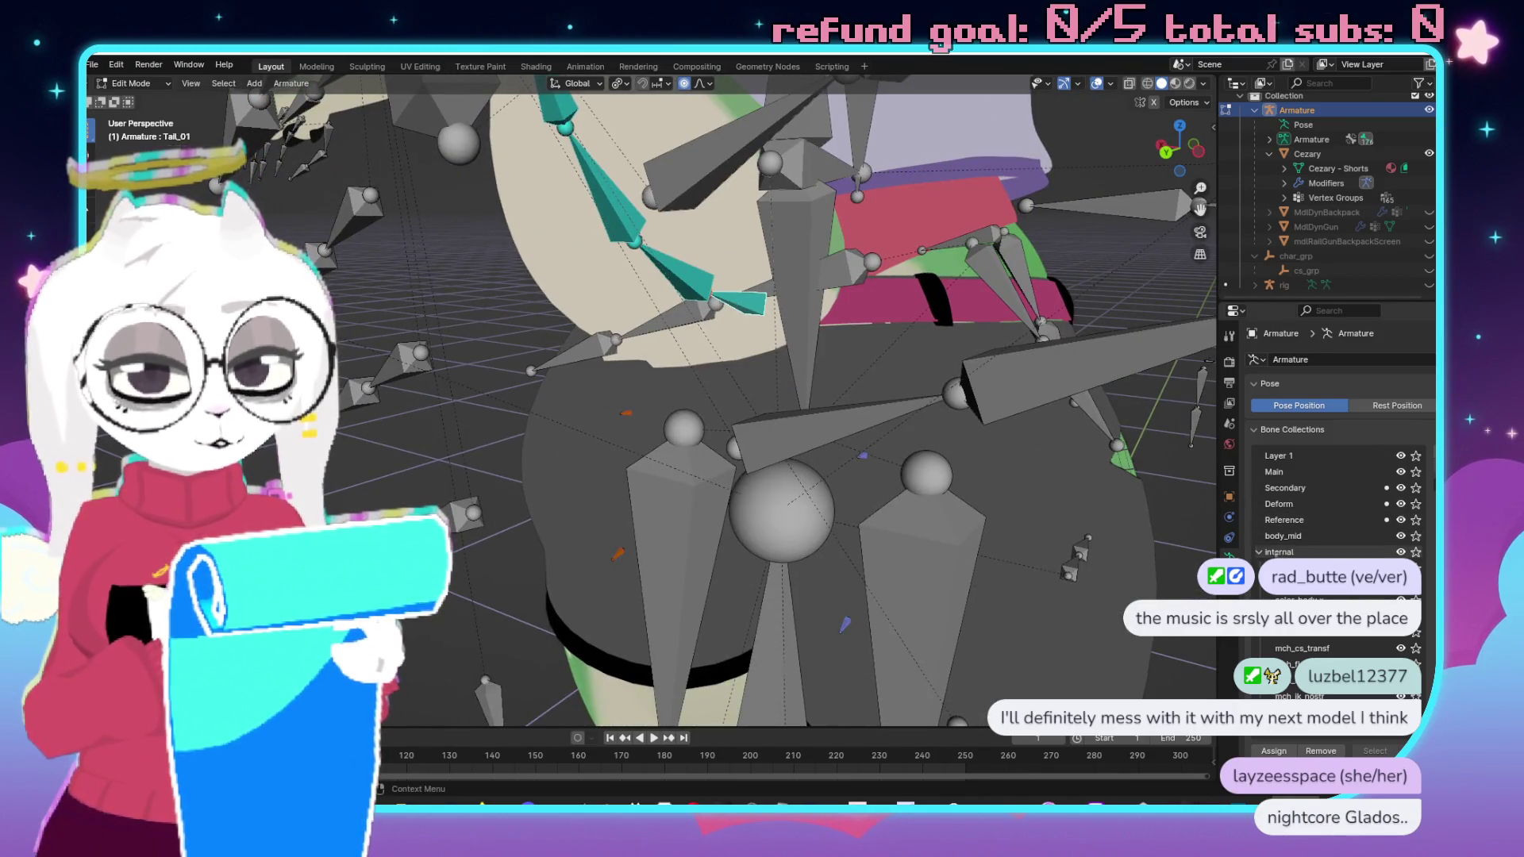
{"action": "scroll", "coordinate": [1319, 597], "scroll_direction": "down", "scroll_amount": 6}
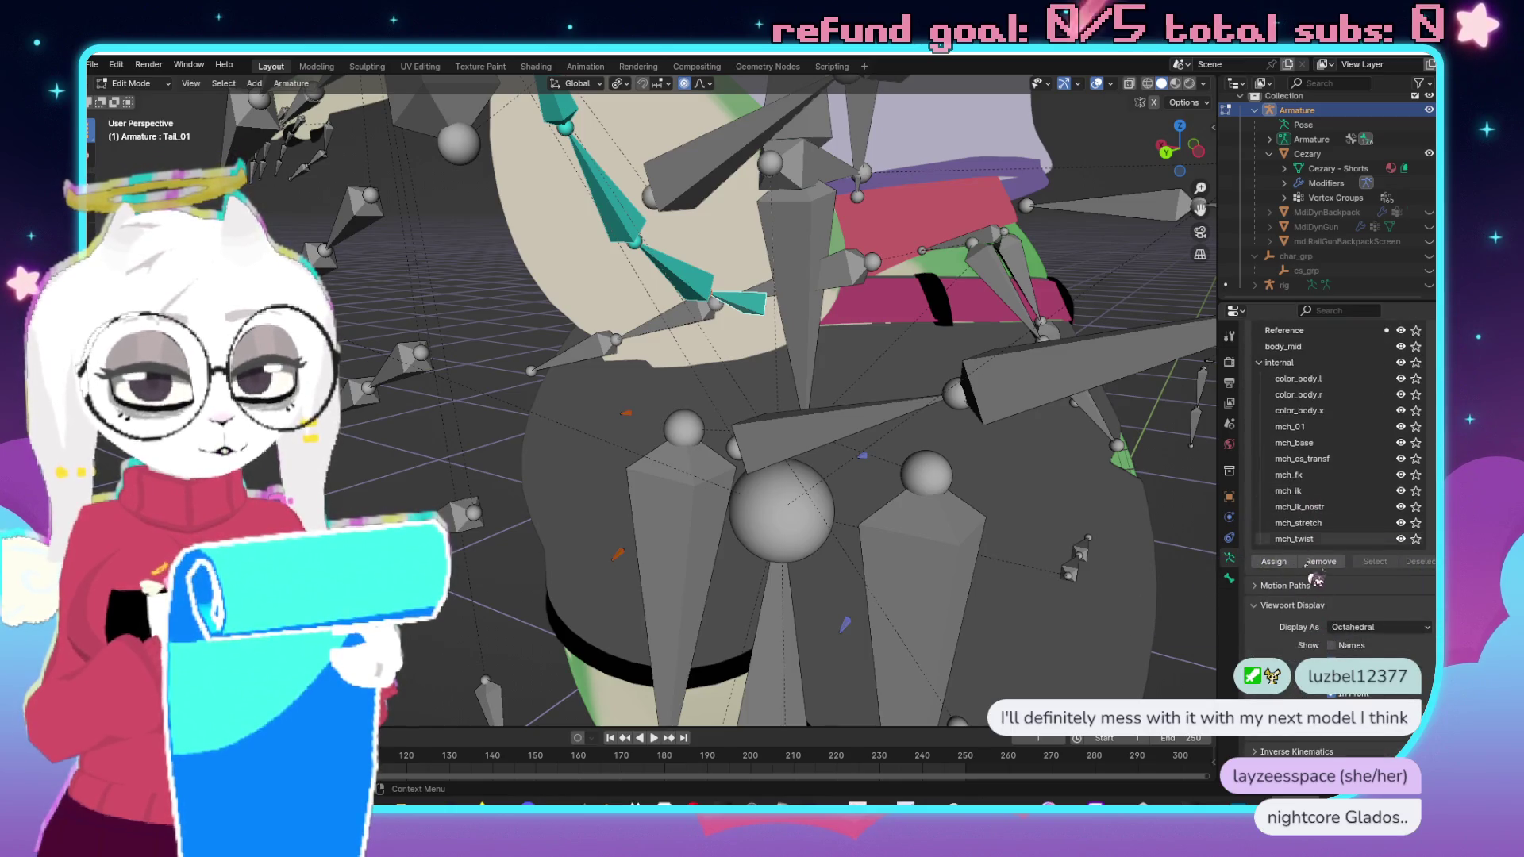
{"action": "scroll", "coordinate": [1314, 538], "scroll_direction": "up", "scroll_amount": 6}
{"action": "left_click", "coordinate": [1269, 432]}
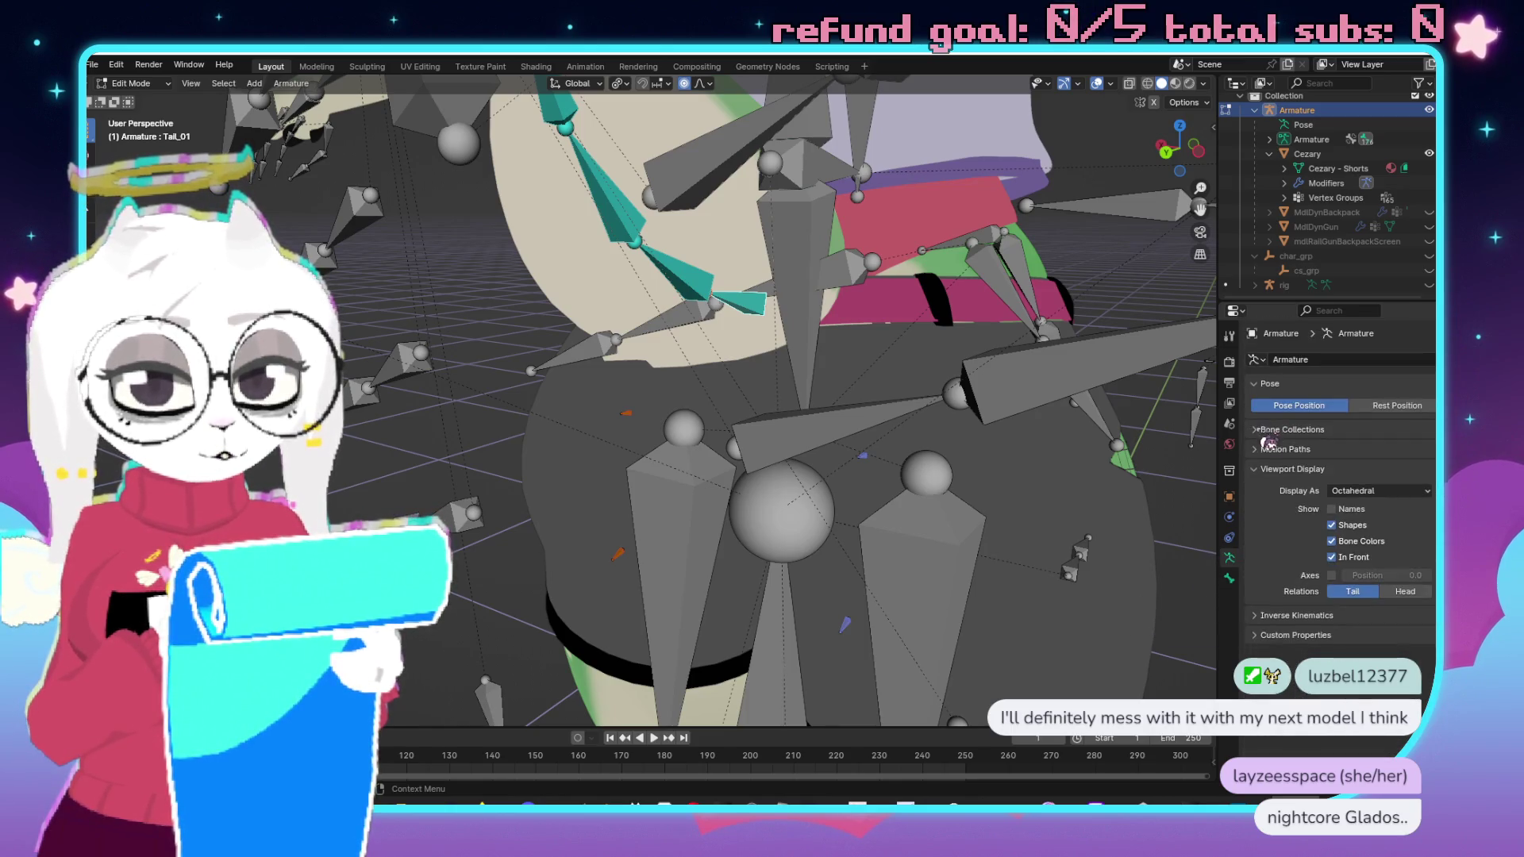
{"action": "left_click", "coordinate": [1229, 578]}
{"action": "left_click", "coordinate": [1229, 557]}
{"action": "left_click", "coordinate": [1229, 577]}
Under Relations, set Tail_01's parent to pelvis.
{"action": "scroll", "coordinate": [1284, 536], "scroll_direction": "down", "scroll_amount": 3}
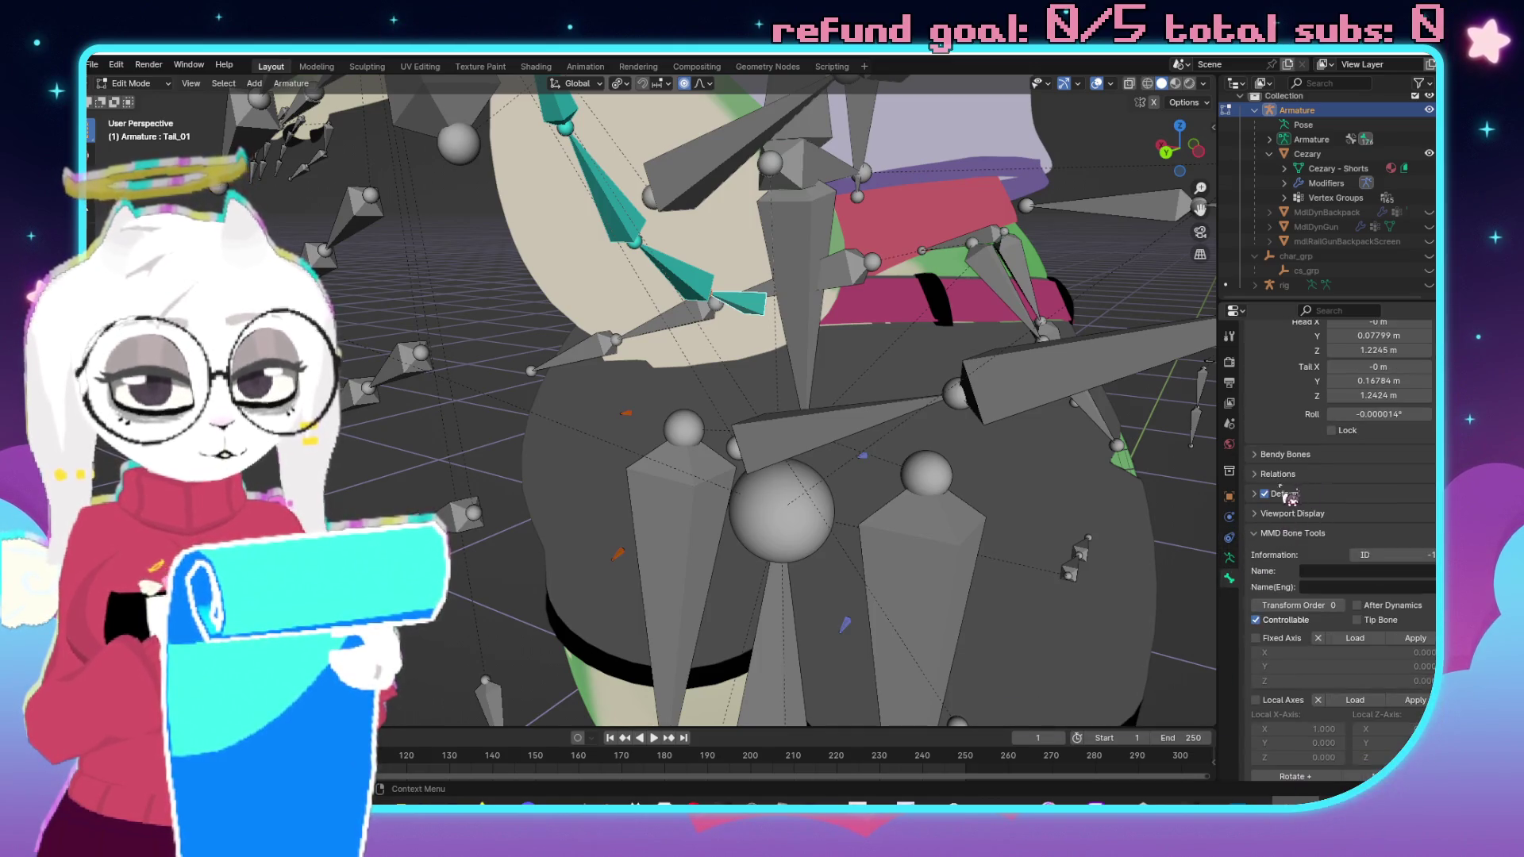
{"action": "left_click", "coordinate": [1268, 474]}
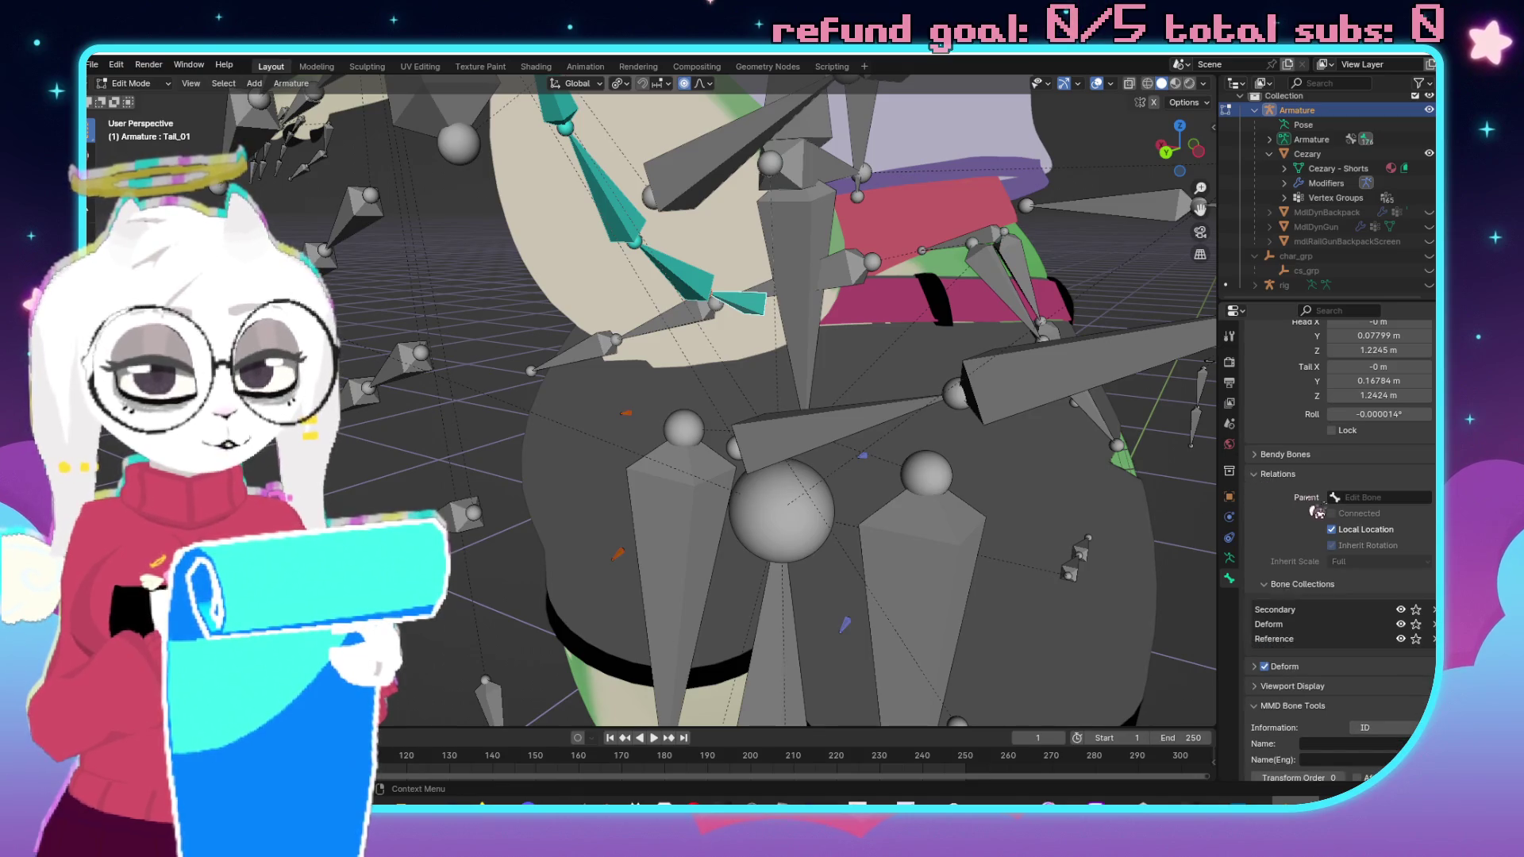
{"action": "left_click", "coordinate": [1365, 497]}
{"action": "type", "text": "pel"}
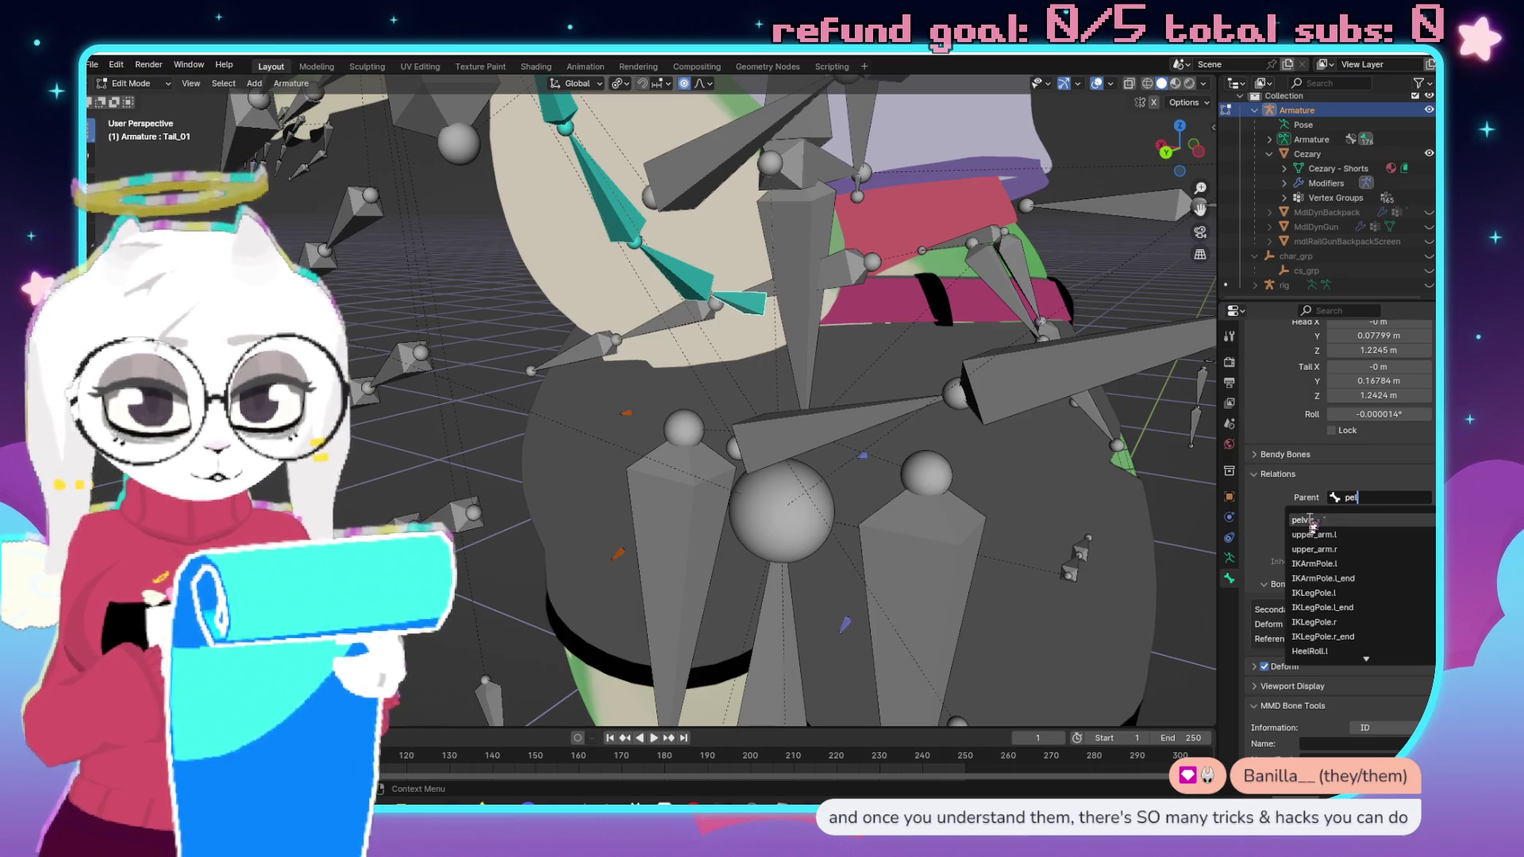
{"action": "left_click", "coordinate": [1318, 520]}
{"action": "left_click_drag", "start_coordinate": [720, 419], "coordinate": [693, 325]}
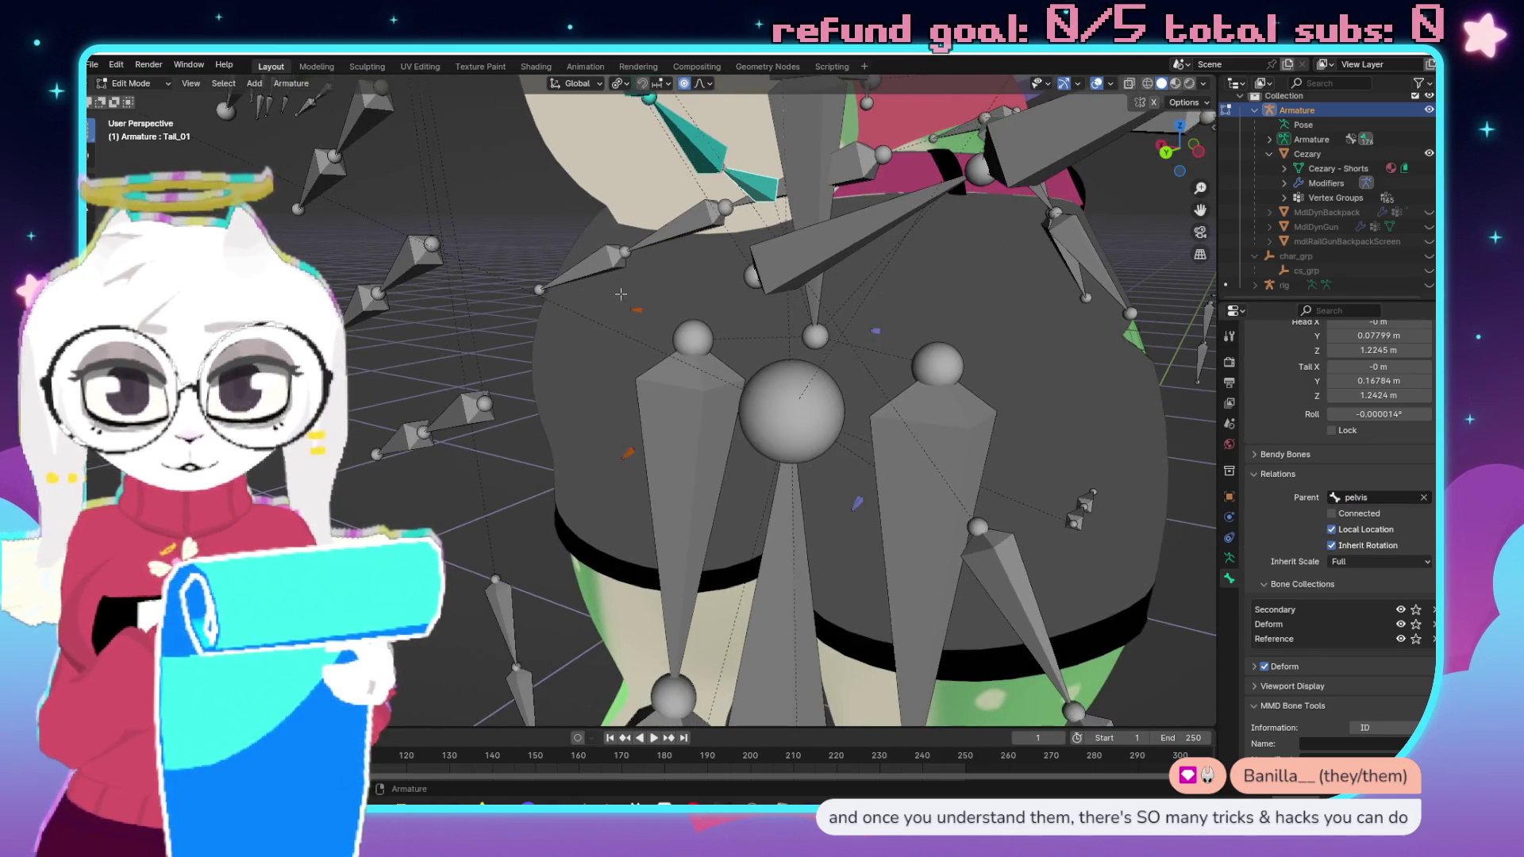
Set pelvis as the parent of Ass_01.R and Ass_02.R.
{"action": "left_click", "coordinate": [846, 326]}
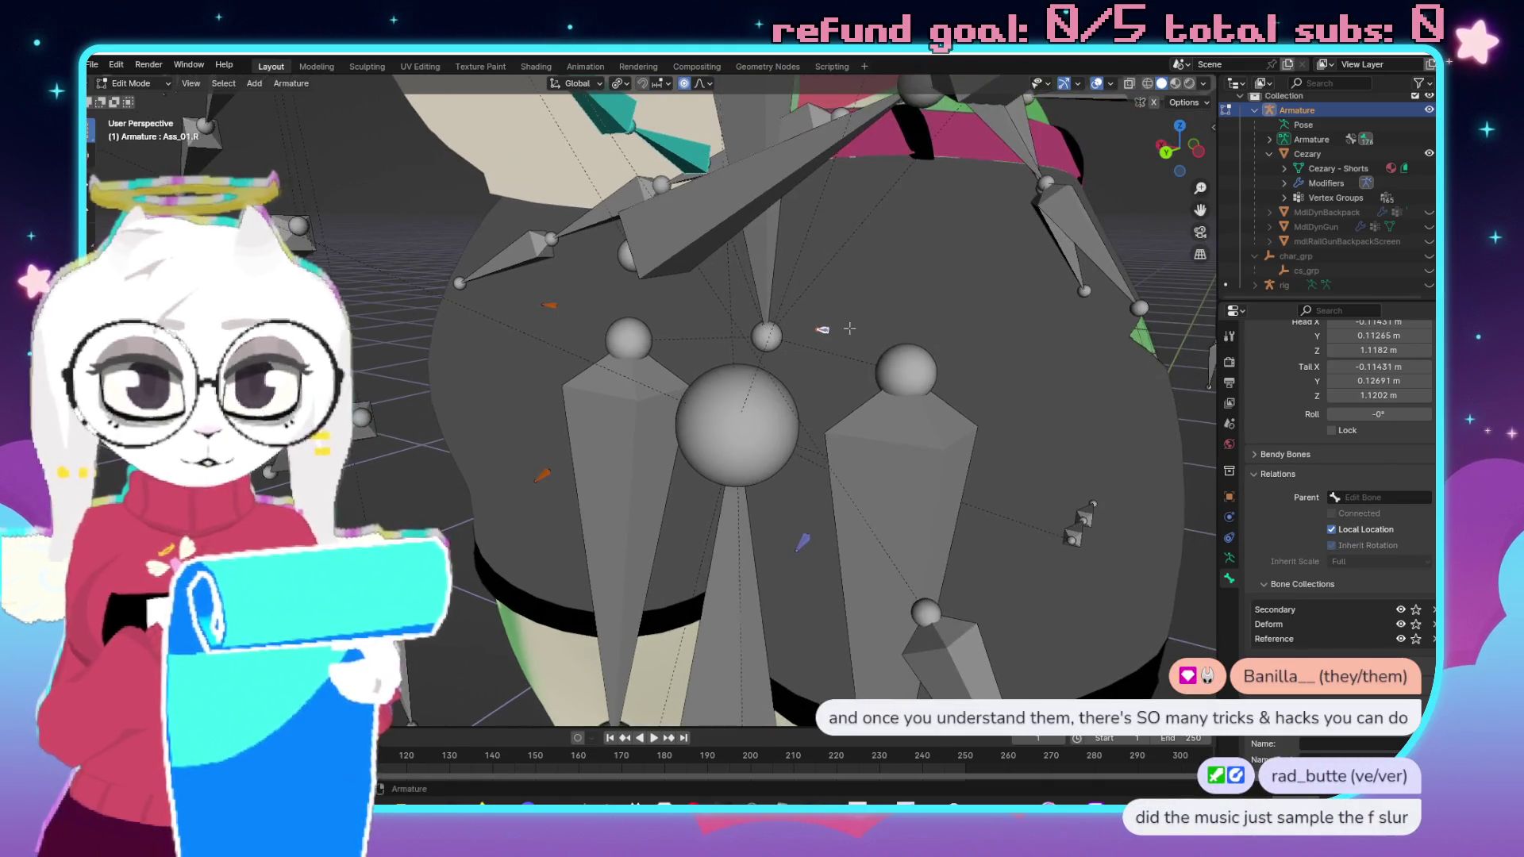
{"action": "left_click", "coordinate": [1372, 500]}
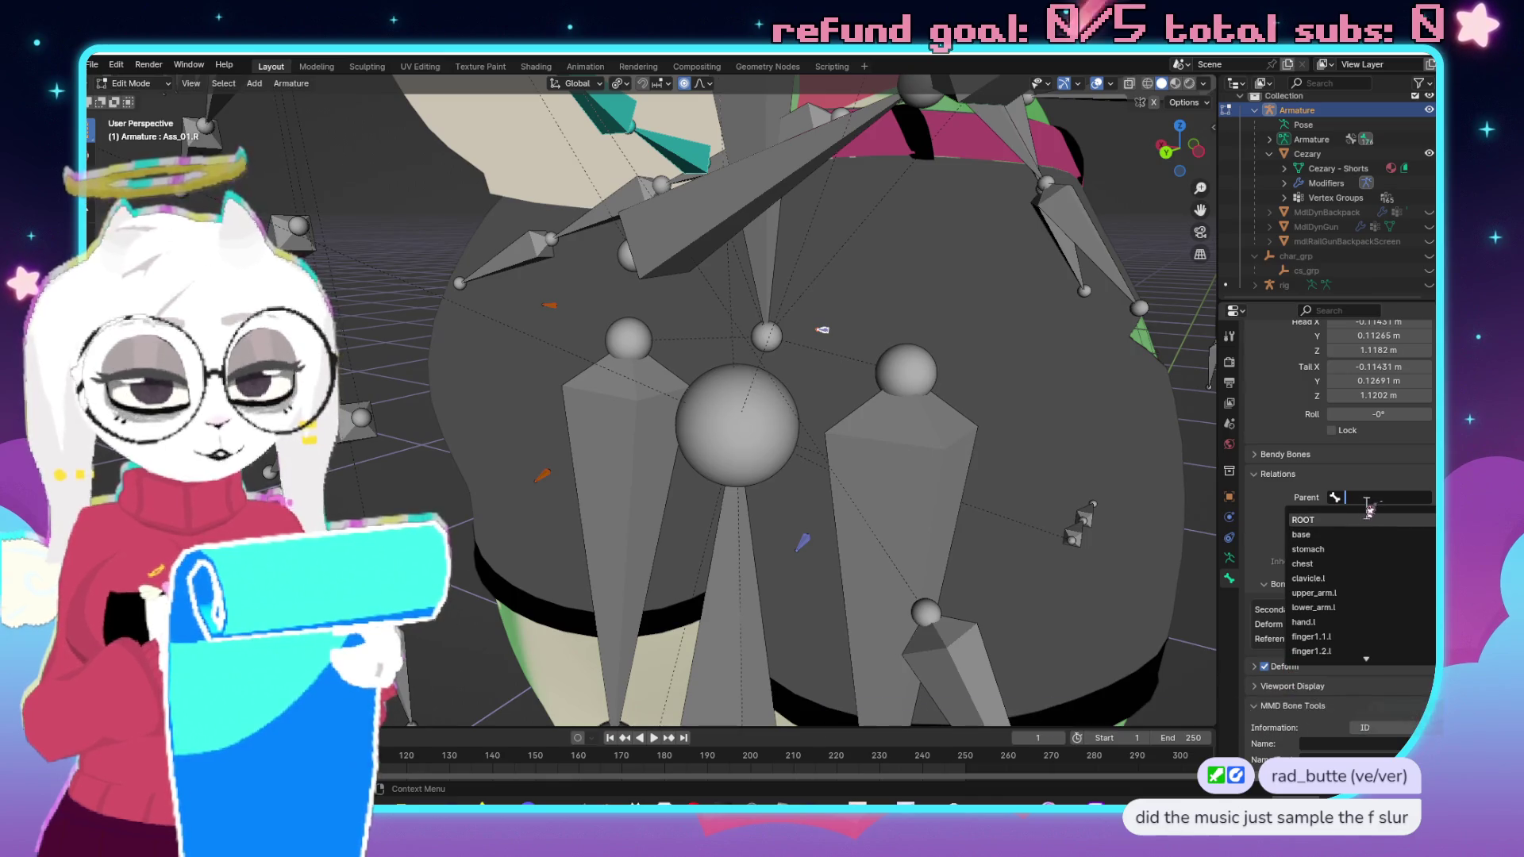
{"action": "type", "text": "pel"}
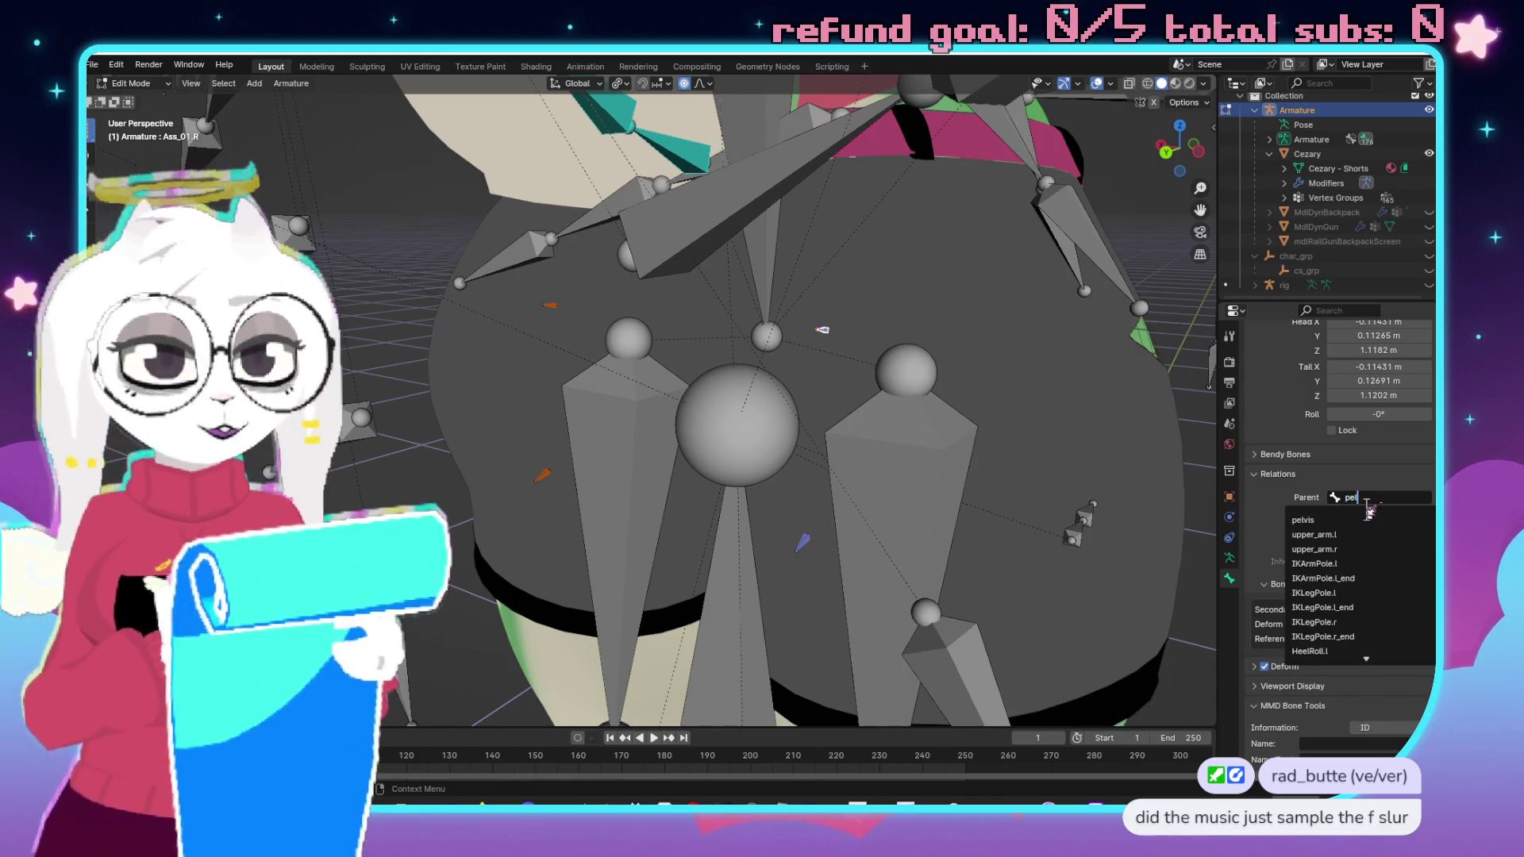
{"action": "left_click", "coordinate": [1304, 520]}
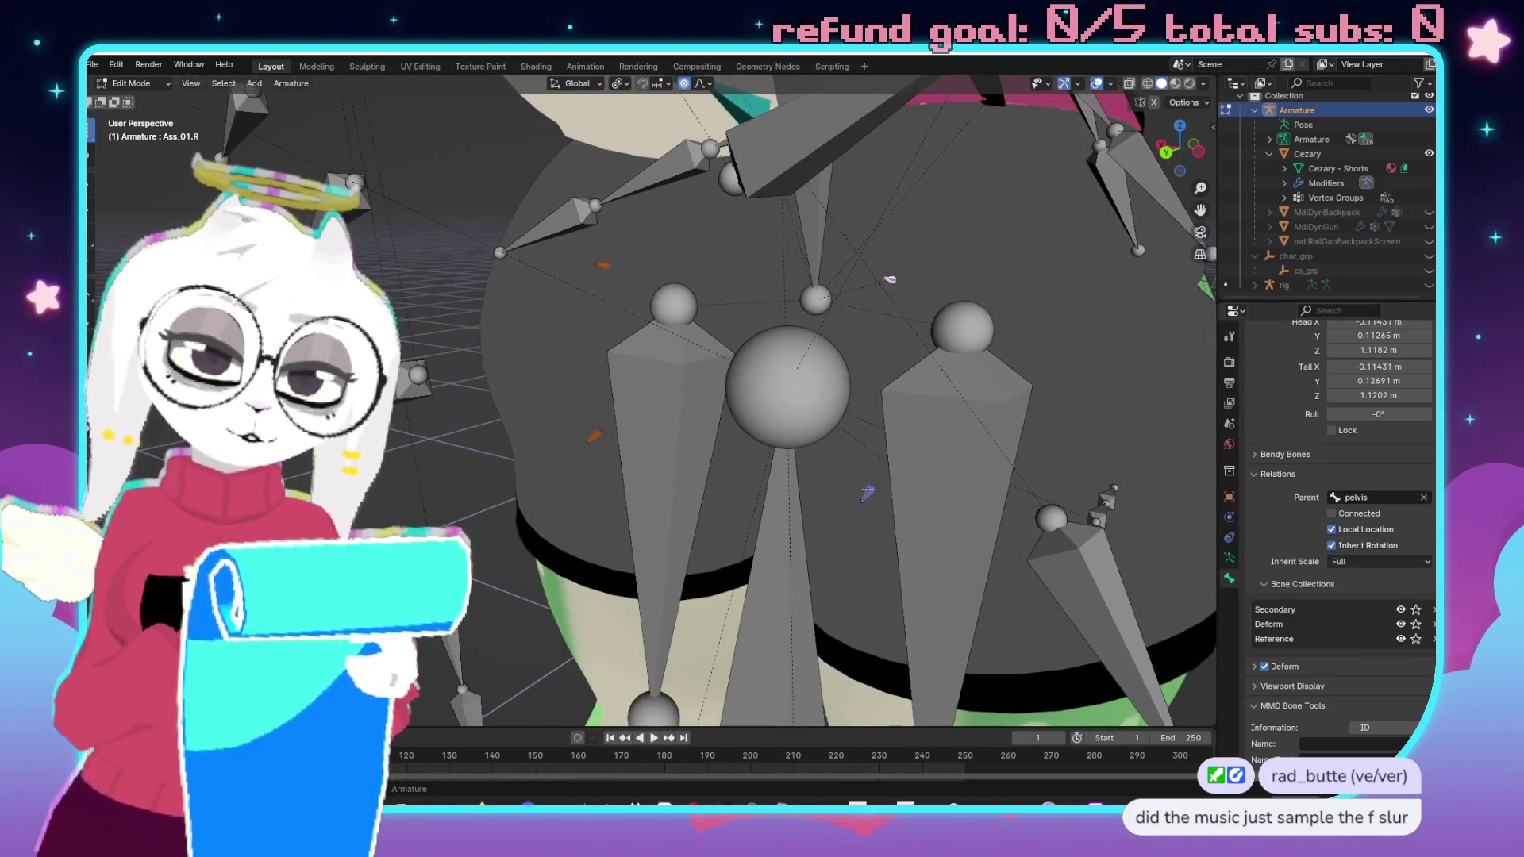
{"action": "left_click", "coordinate": [868, 492]}
{"action": "left_click", "coordinate": [1377, 497]}
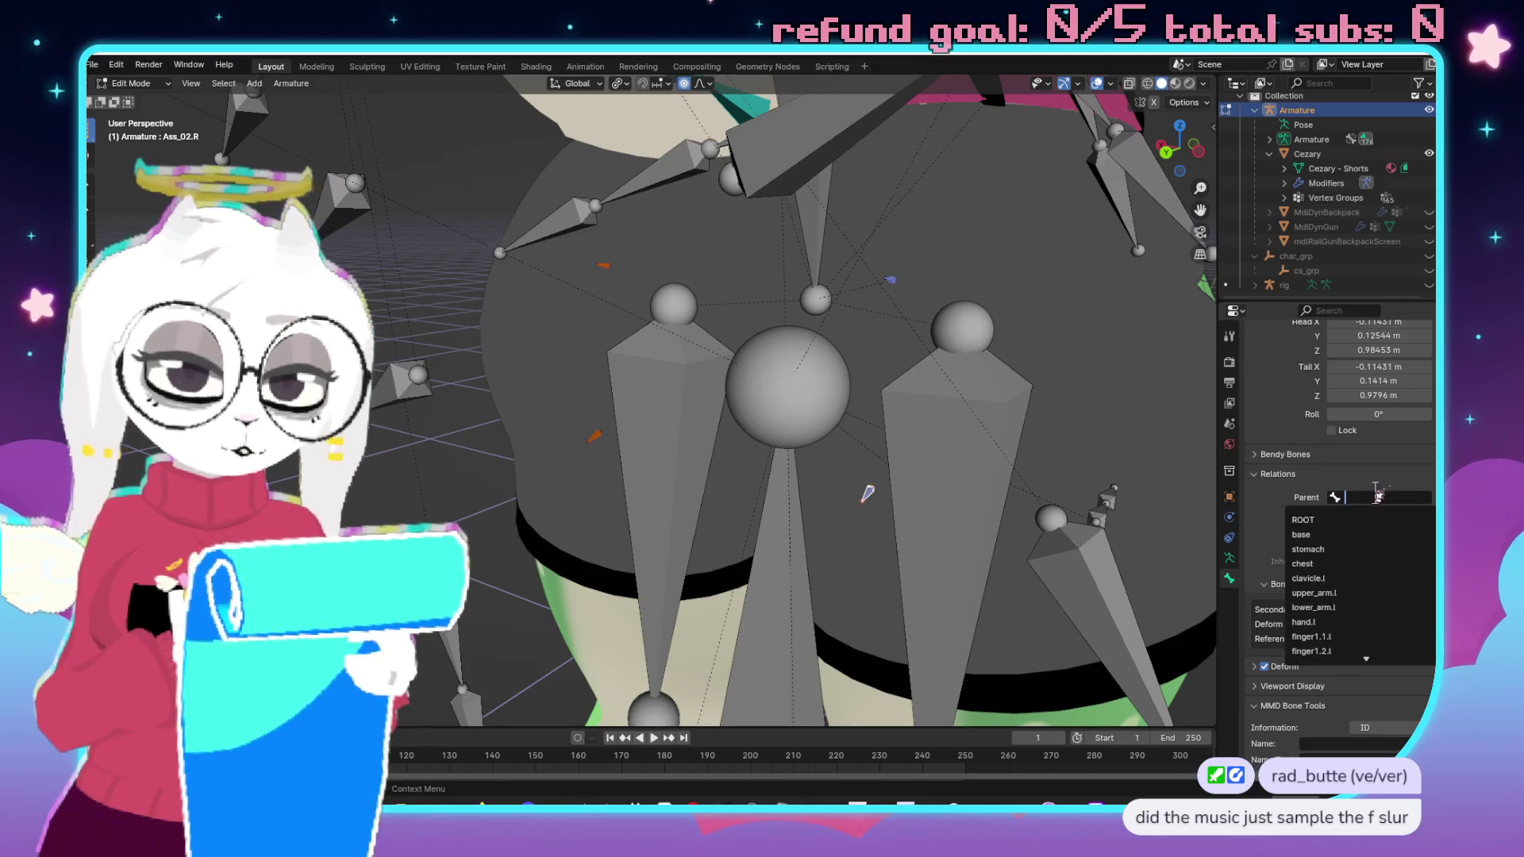
{"action": "type", "text": "pel"}
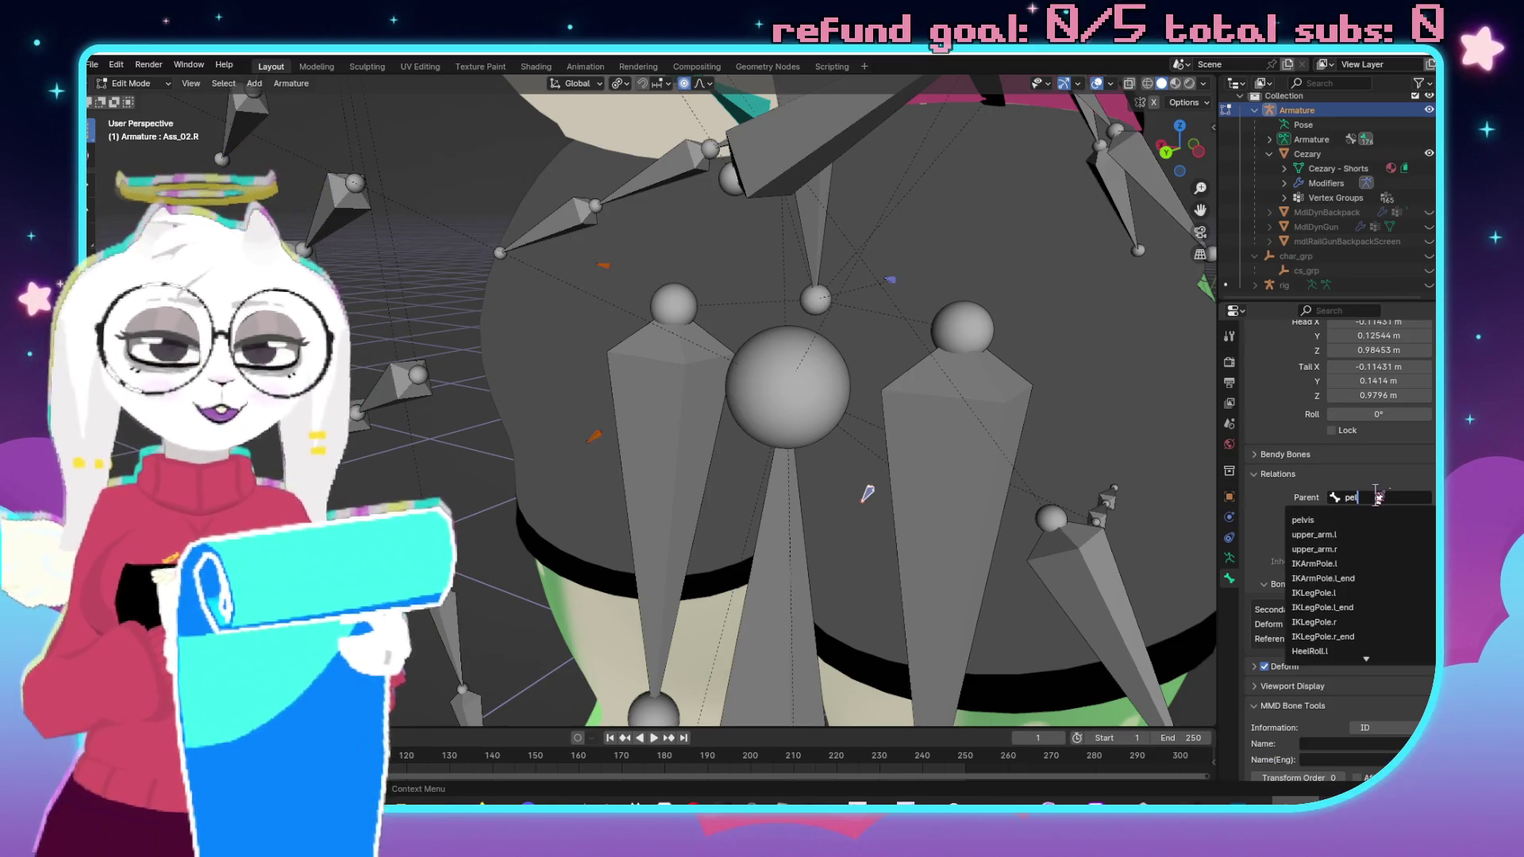
{"action": "left_click", "coordinate": [1394, 521]}
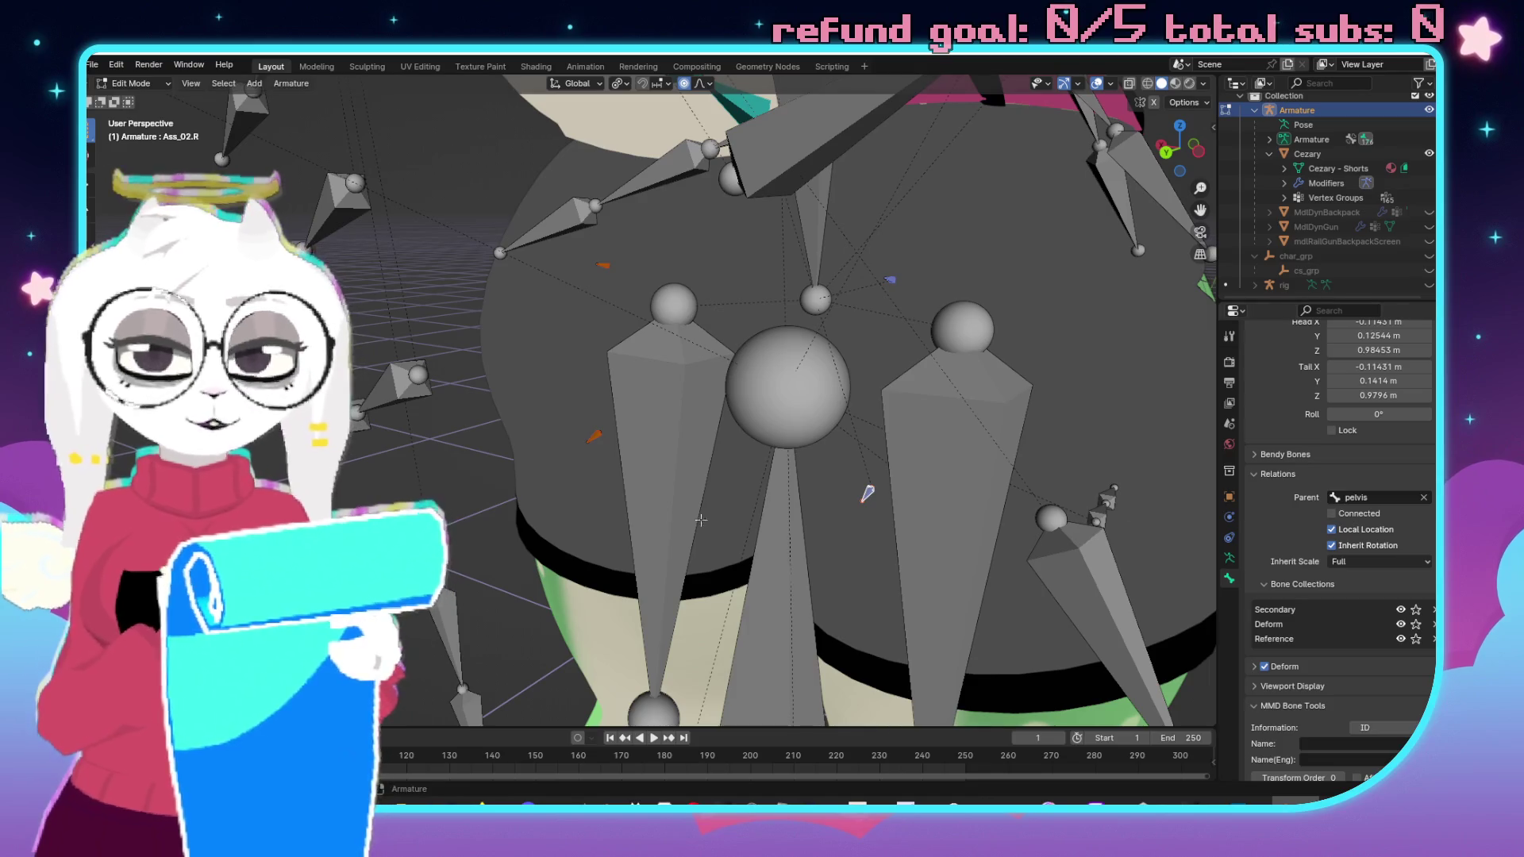
Set pelvis as the parent of the mirrored Ass_02.L and Ass_01.L bones.
{"action": "key", "text": "ctrl+shift+m"}
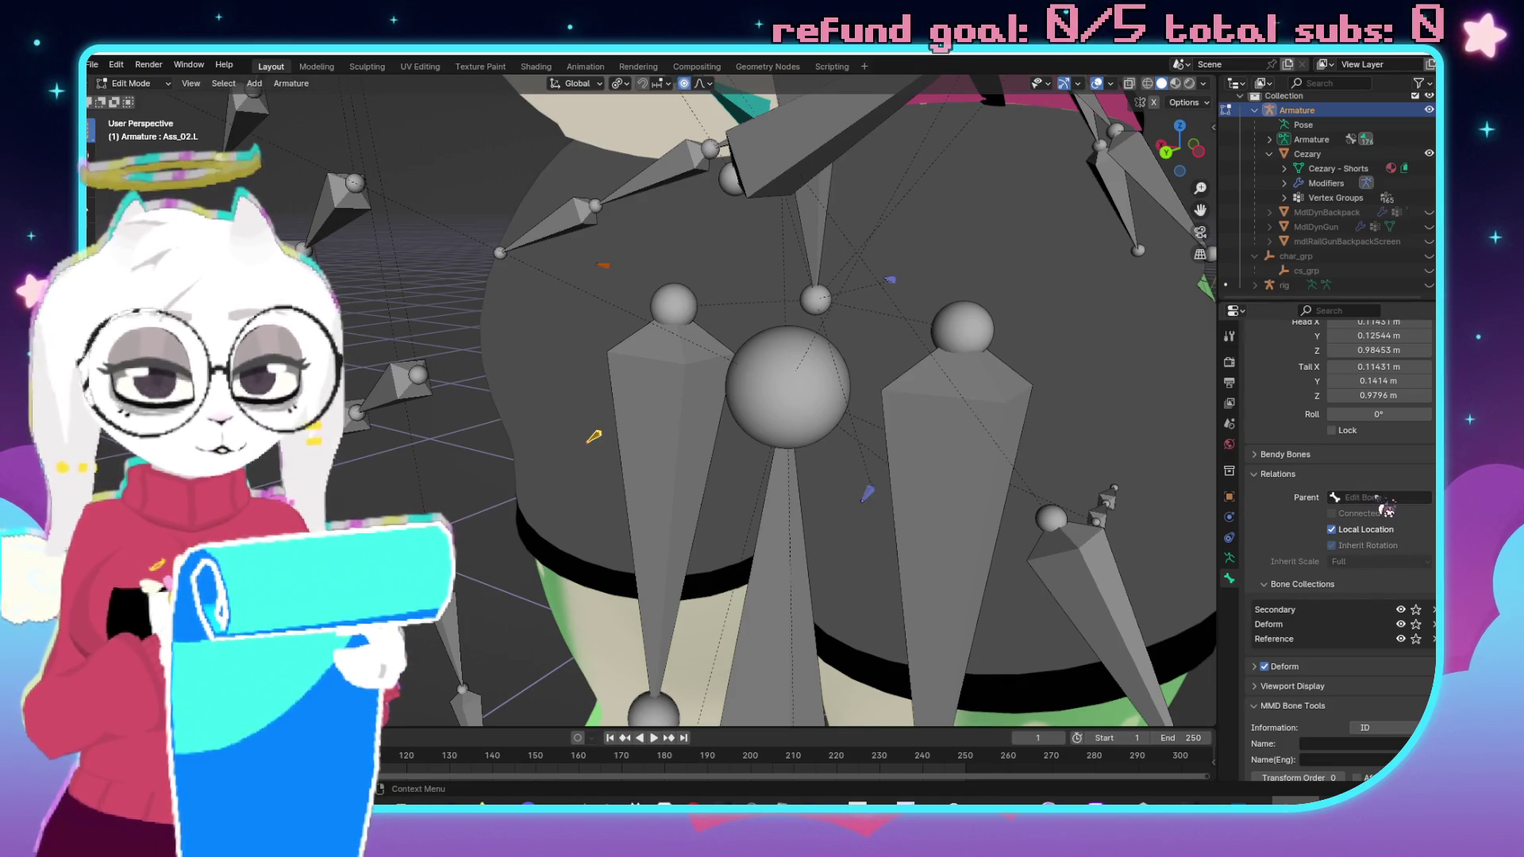
{"action": "left_click", "coordinate": [1385, 500]}
{"action": "type", "text": "pel"}
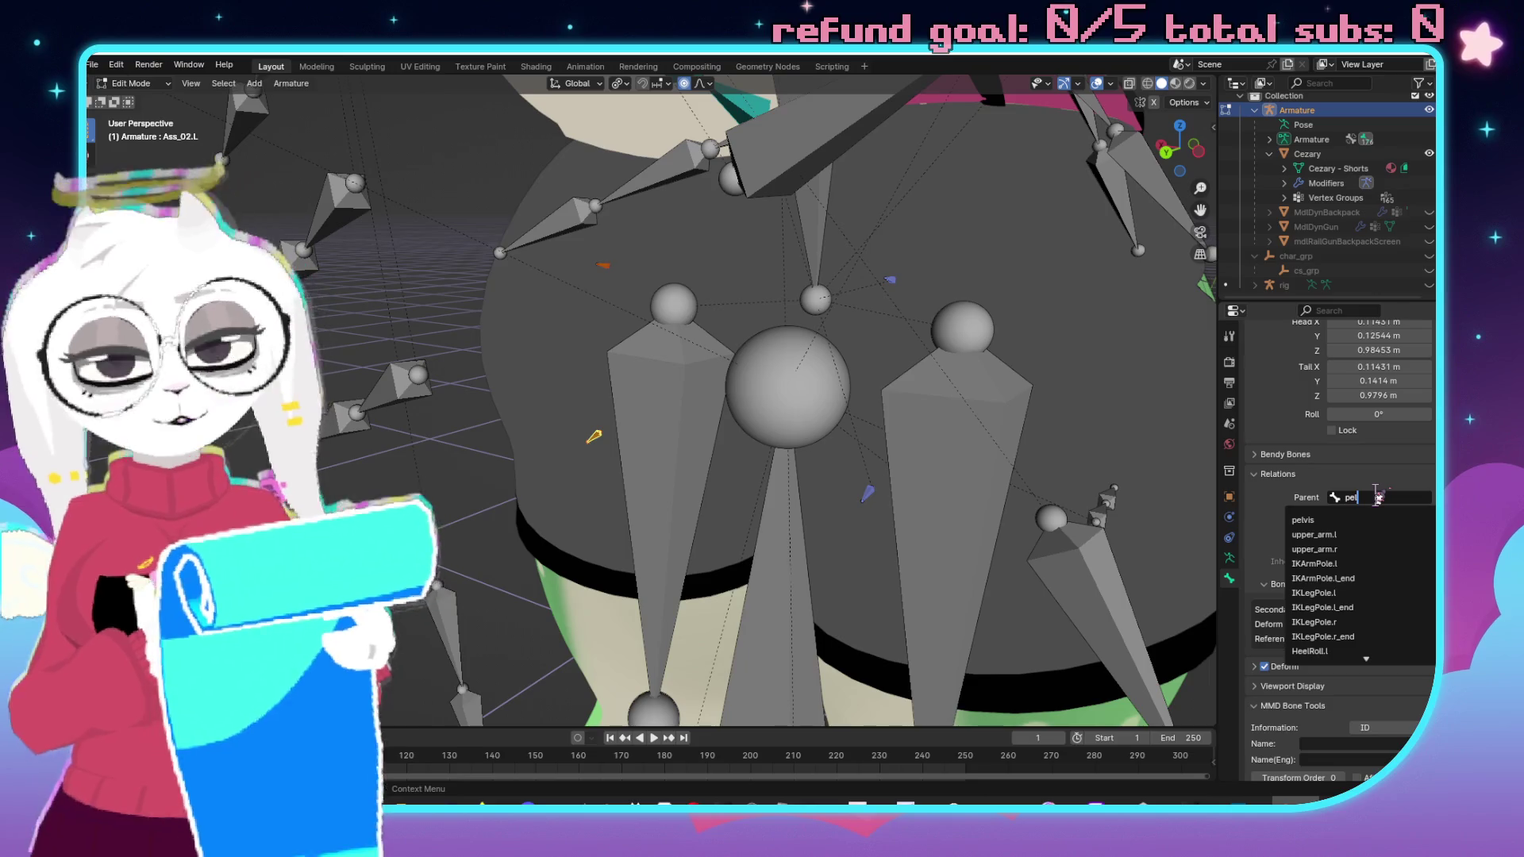
{"action": "left_click", "coordinate": [1349, 520]}
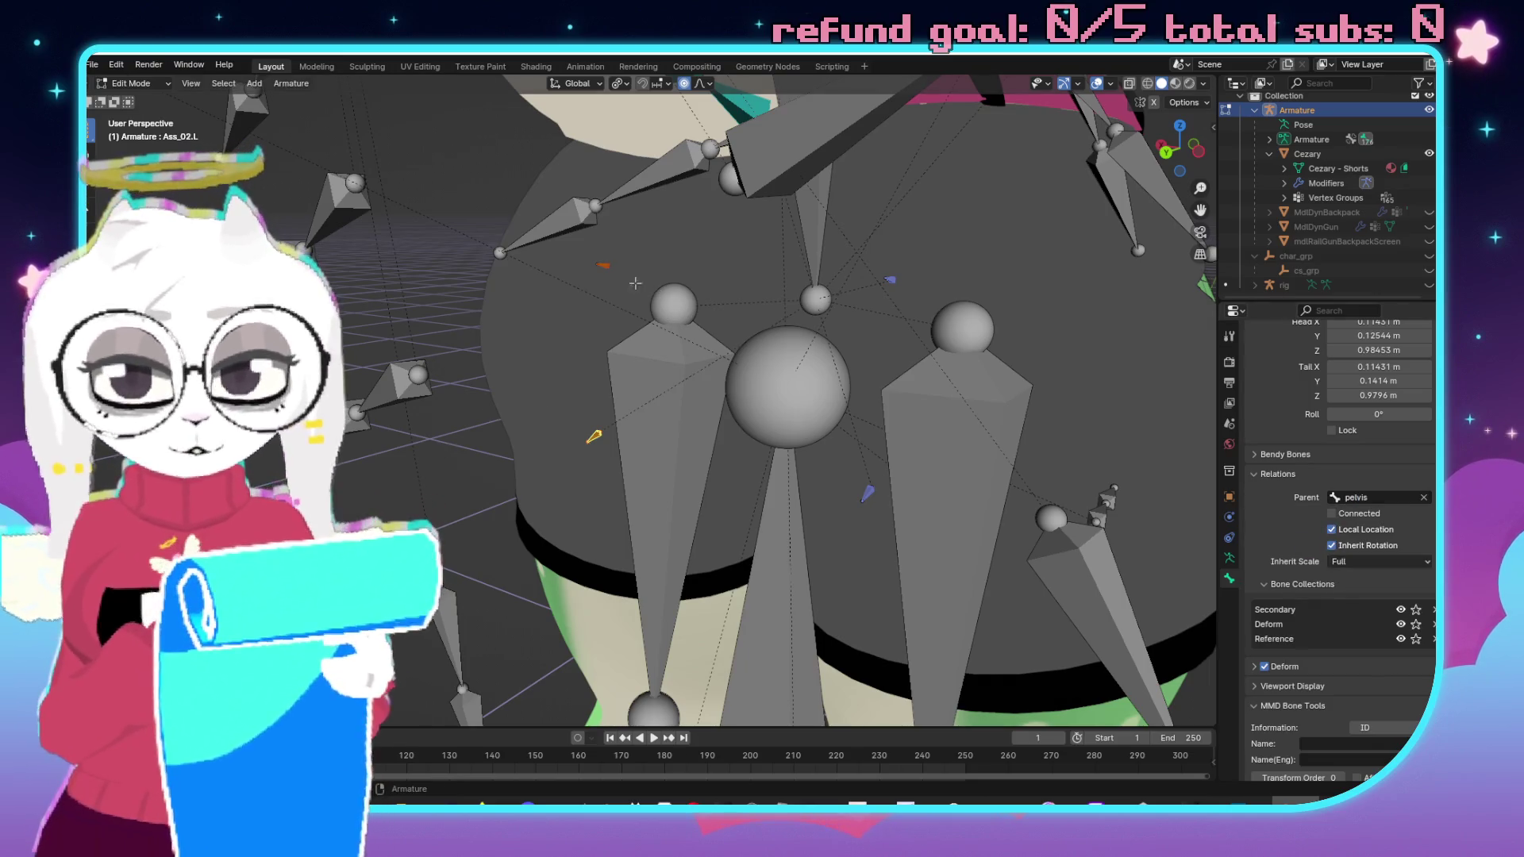
{"action": "left_click", "coordinate": [603, 264]}
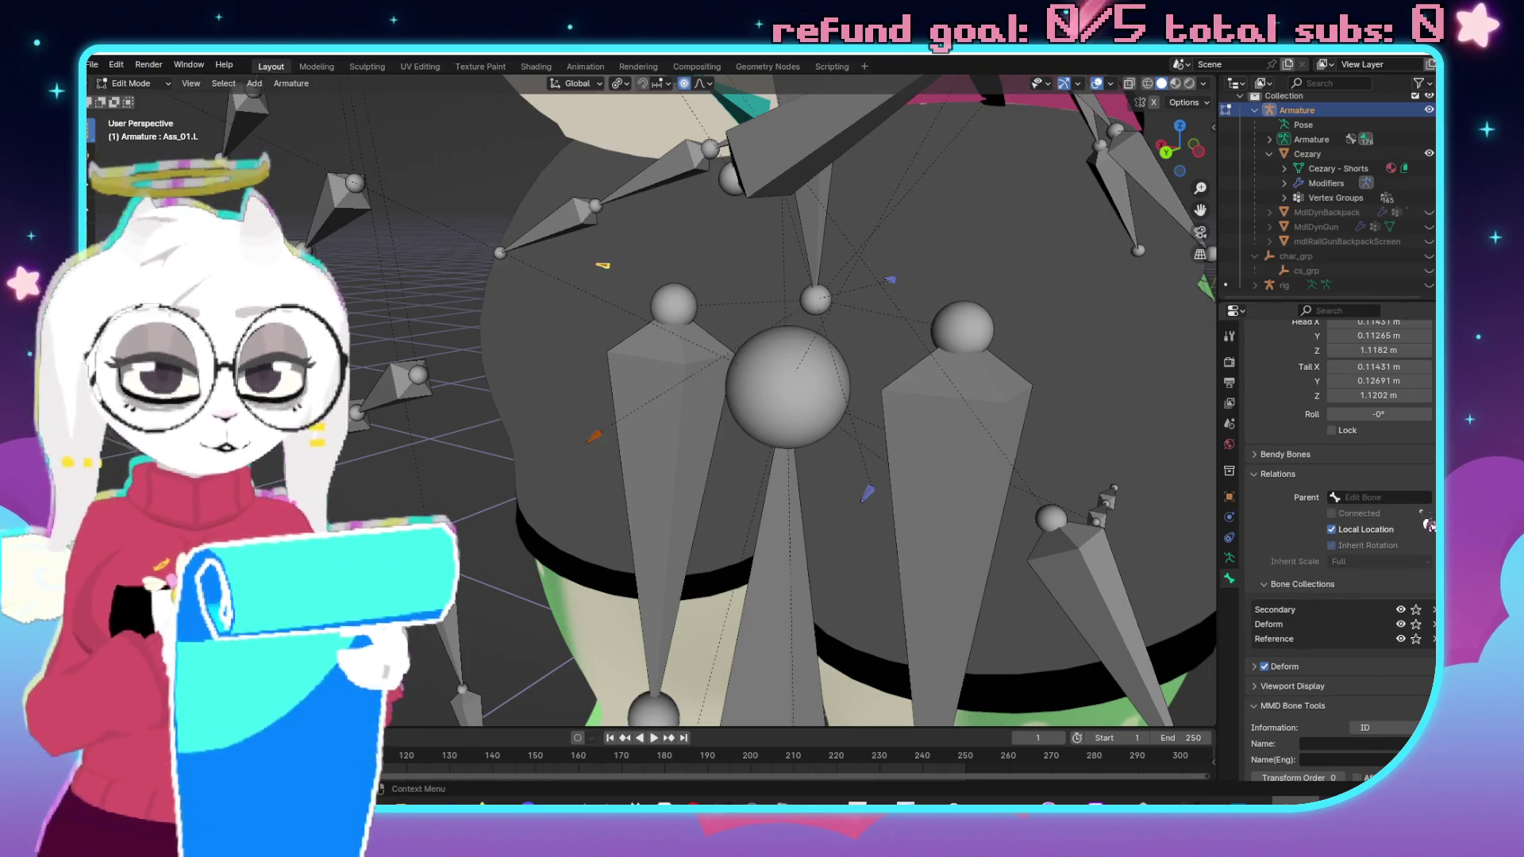
{"action": "left_click", "coordinate": [1369, 497]}
{"action": "type", "text": "pel"}
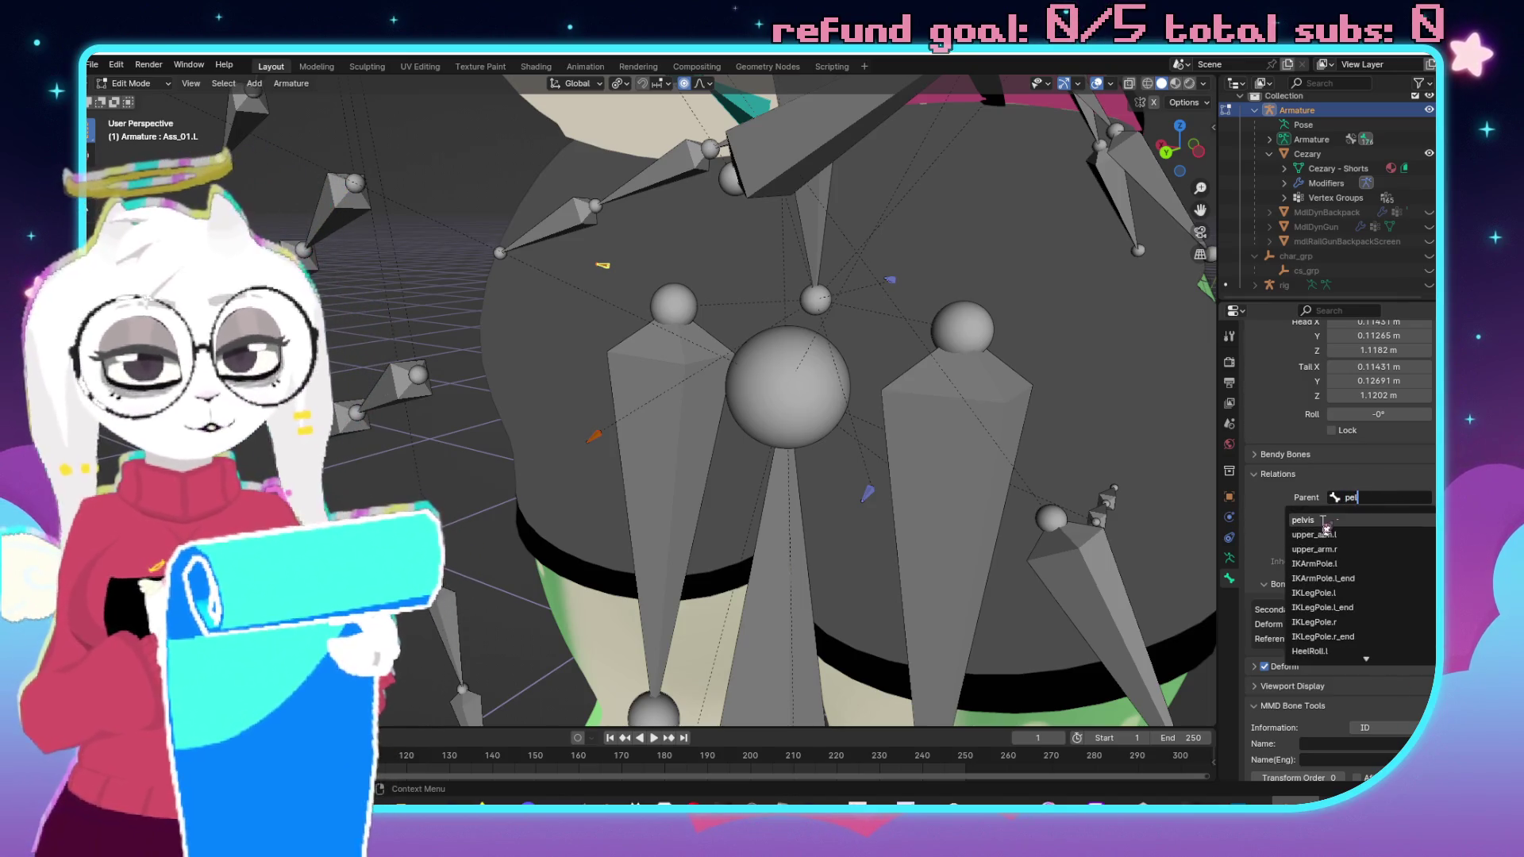
{"action": "left_click", "coordinate": [1323, 520]}
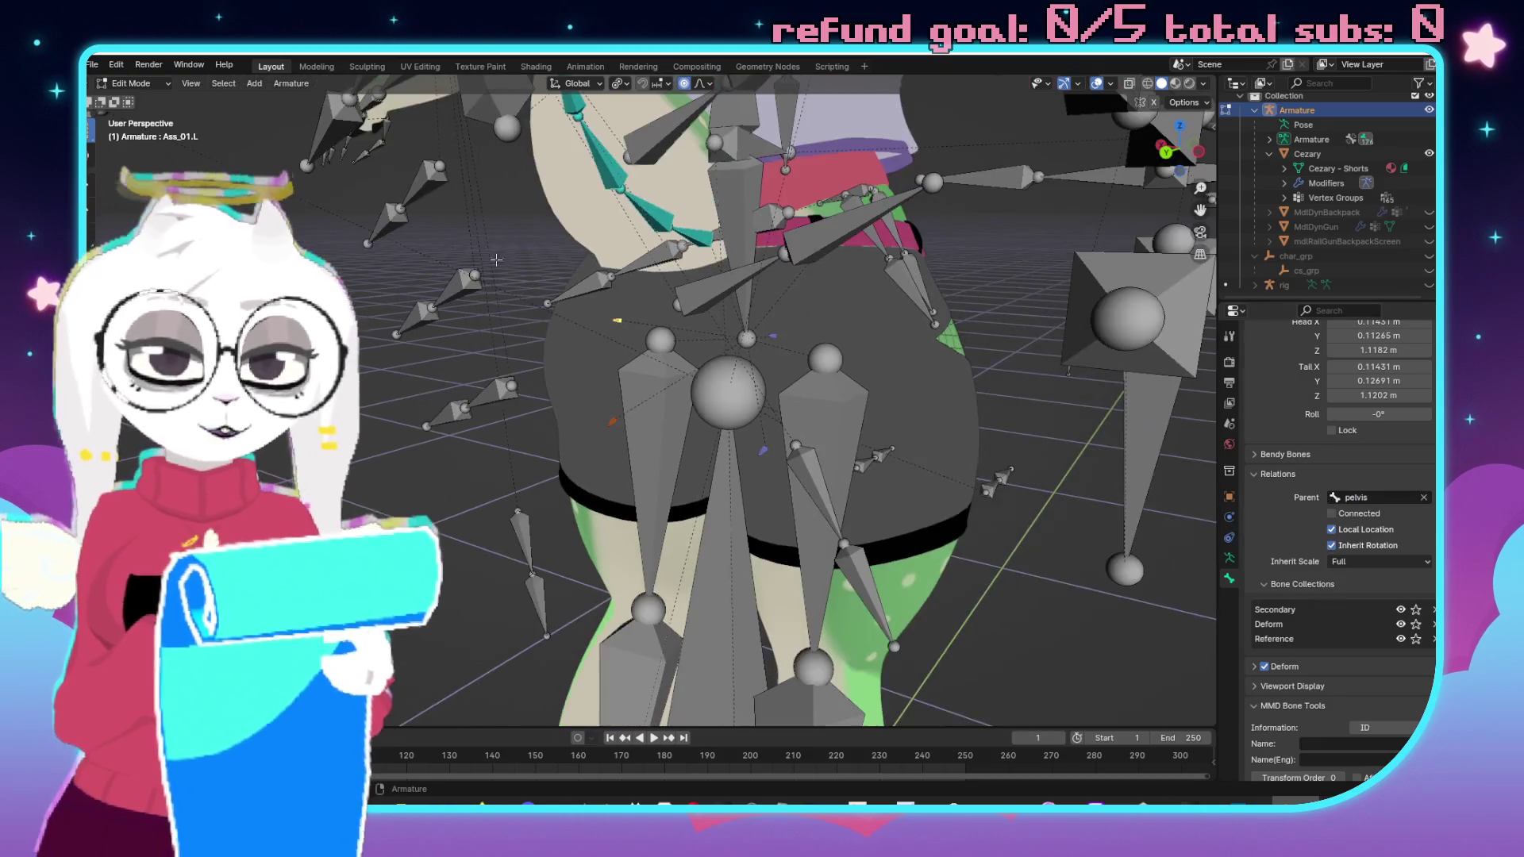
{"action": "mouse_move", "coordinate": [496, 259]}
{"action": "left_mouse_down"}
{"action": "mouse_move", "coordinate": [786, 470]}
{"action": "mouse_move", "coordinate": [889, 469]}
{"action": "mouse_move", "coordinate": [673, 330]}
{"action": "mouse_move", "coordinate": [774, 236]}
{"action": "left_mouse_up"}
Parent the Hairfront and Hair.L bones to the head bone.
{"action": "scroll", "coordinate": [890, 469], "scroll_direction": "down", "scroll_amount": 2}
{"action": "scroll", "coordinate": [890, 469], "scroll_direction": "up", "scroll_amount": 5}
{"action": "scroll", "coordinate": [673, 330], "scroll_direction": "up", "scroll_amount": 5}
{"action": "left_click", "coordinate": [1033, 463]}
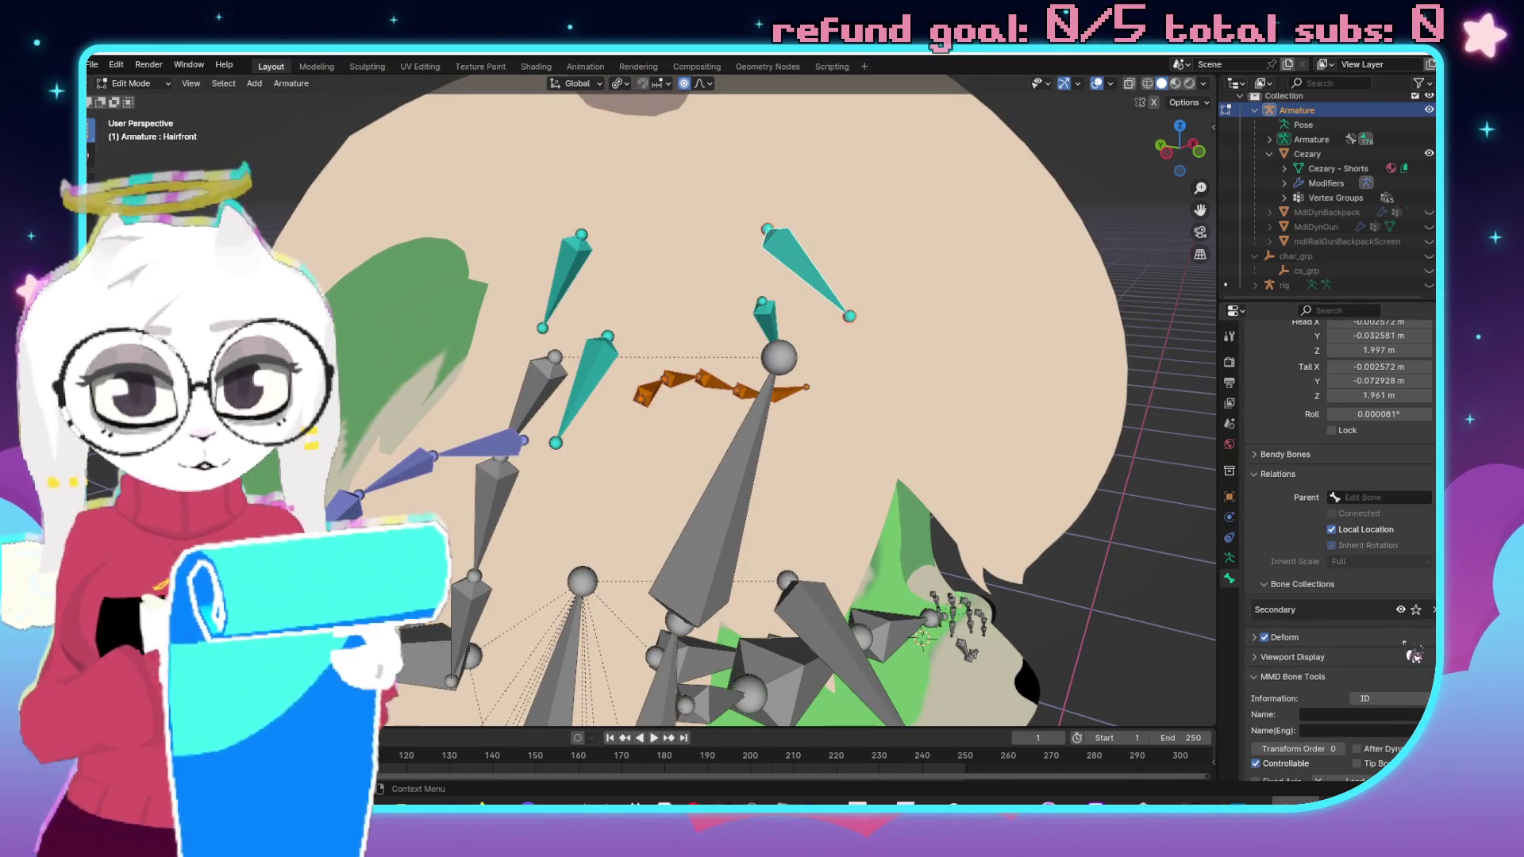
{"action": "left_click", "coordinate": [1384, 497]}
{"action": "type", "text": "he"}
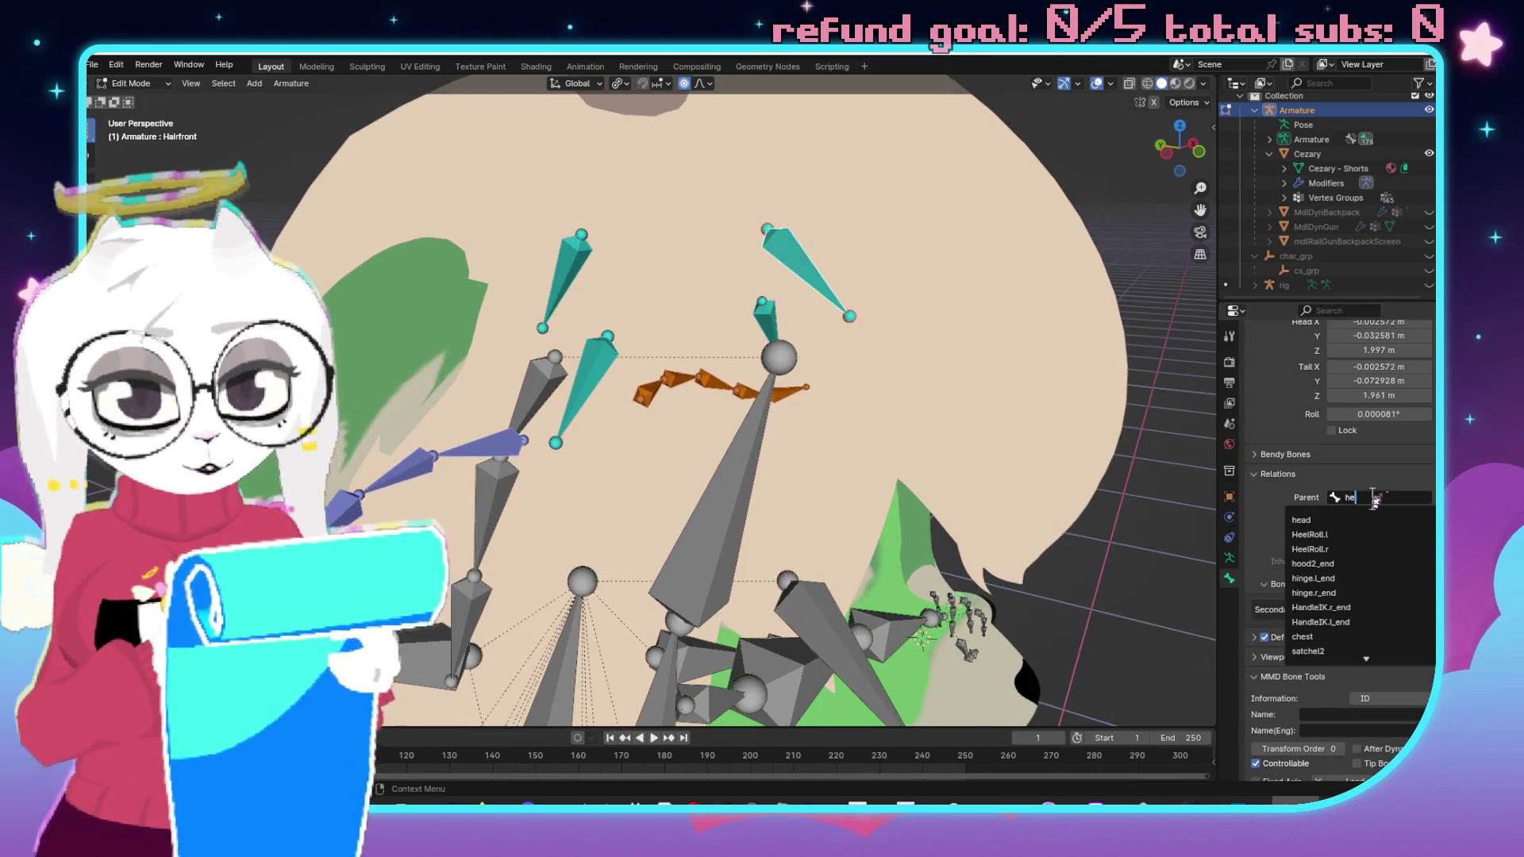
{"action": "left_click", "coordinate": [1330, 519]}
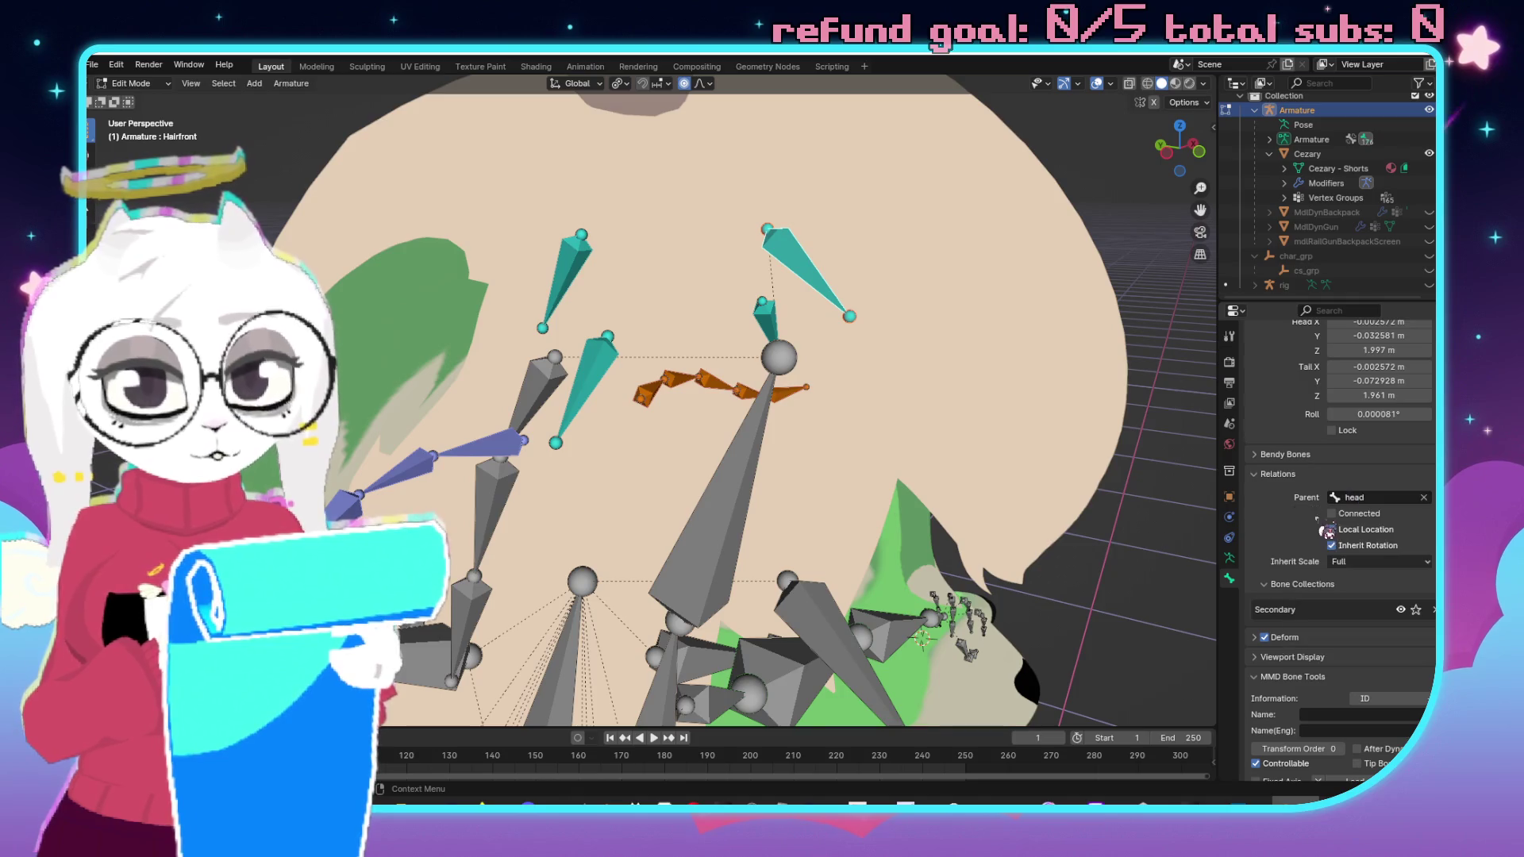
{"action": "left_click", "coordinate": [762, 305]}
{"action": "left_click", "coordinate": [1375, 498]}
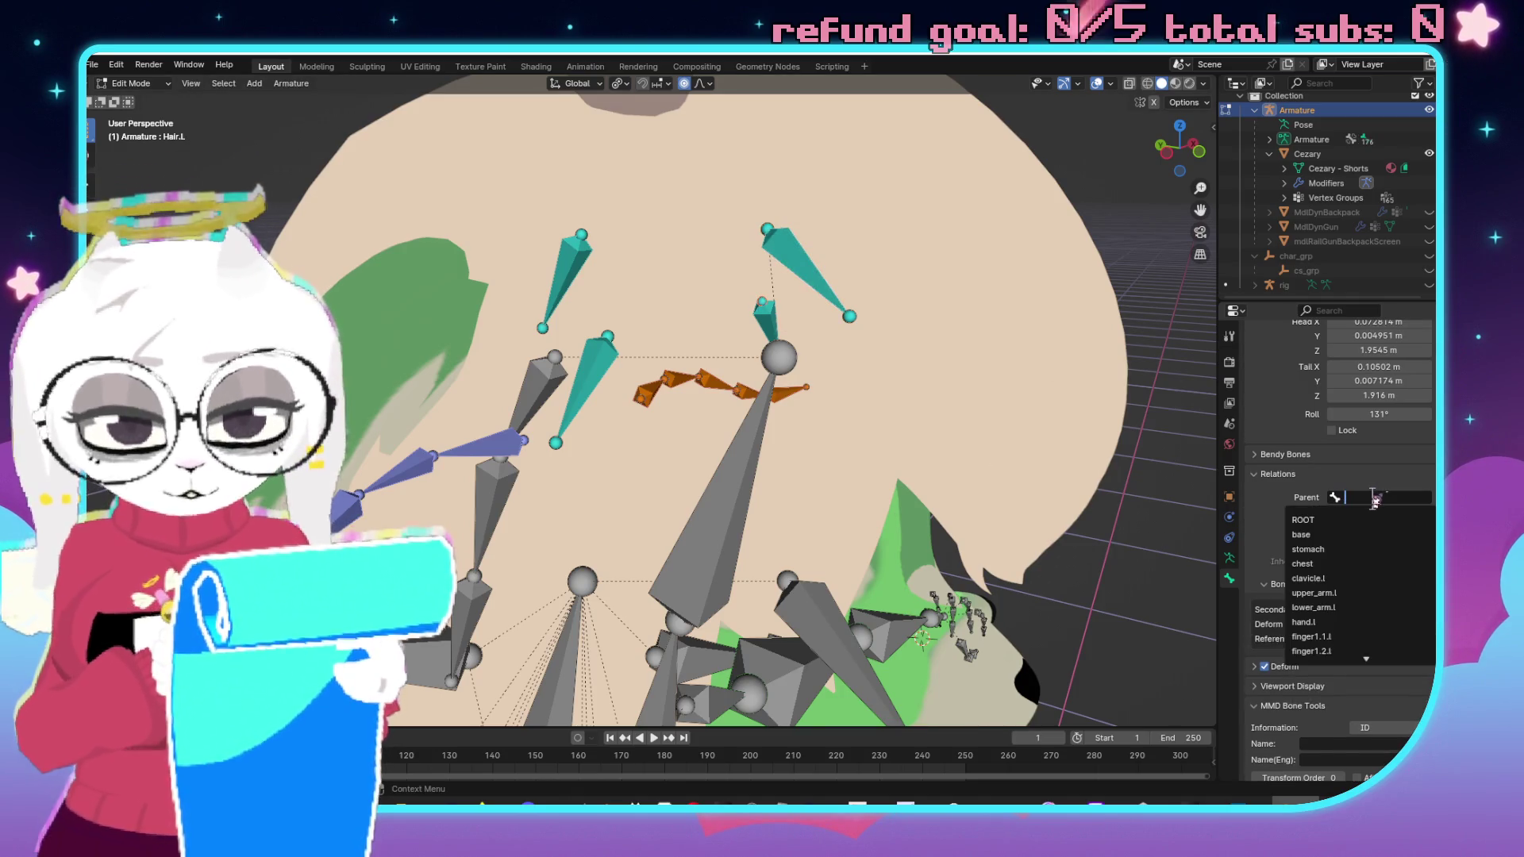
{"action": "type", "text": "he"}
{"action": "left_click", "coordinate": [1346, 520]}
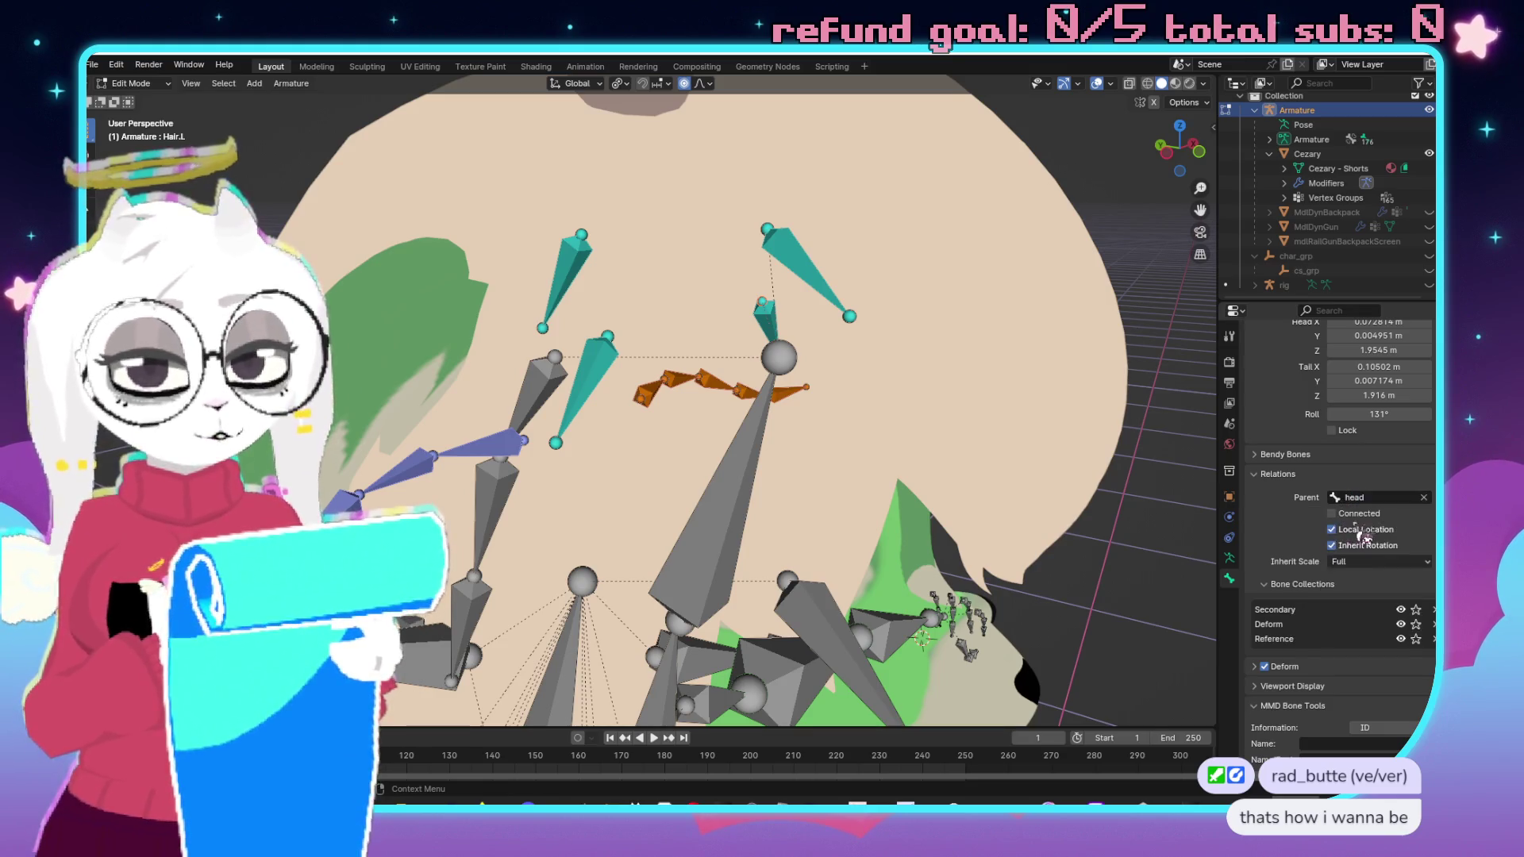
Parent the Hairback.01 and Hair.R bones to the head bone.
{"action": "left_click", "coordinate": [561, 246]}
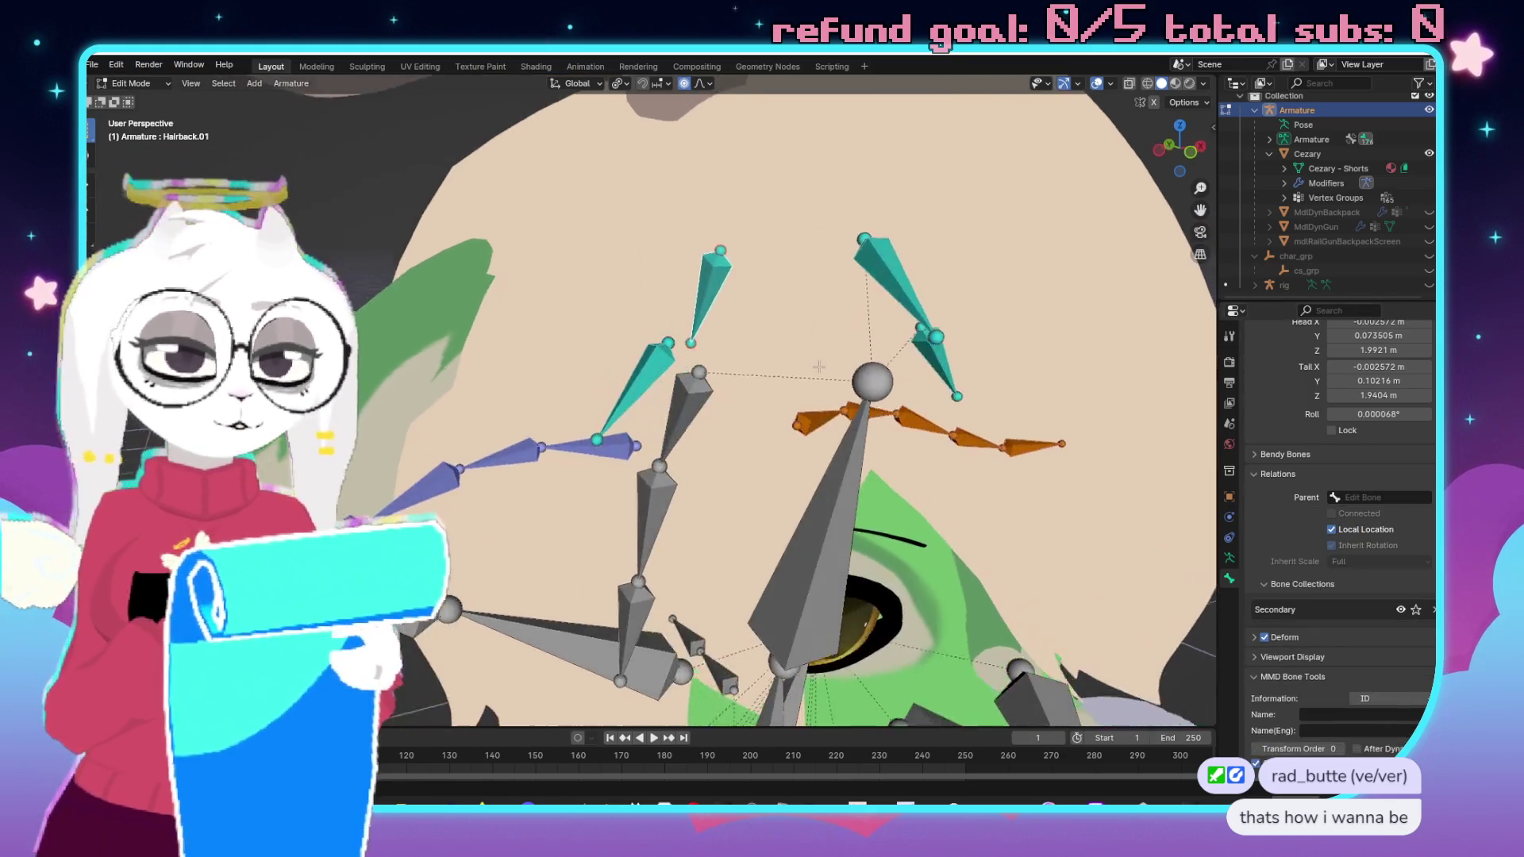
{"action": "left_click", "coordinate": [1362, 498]}
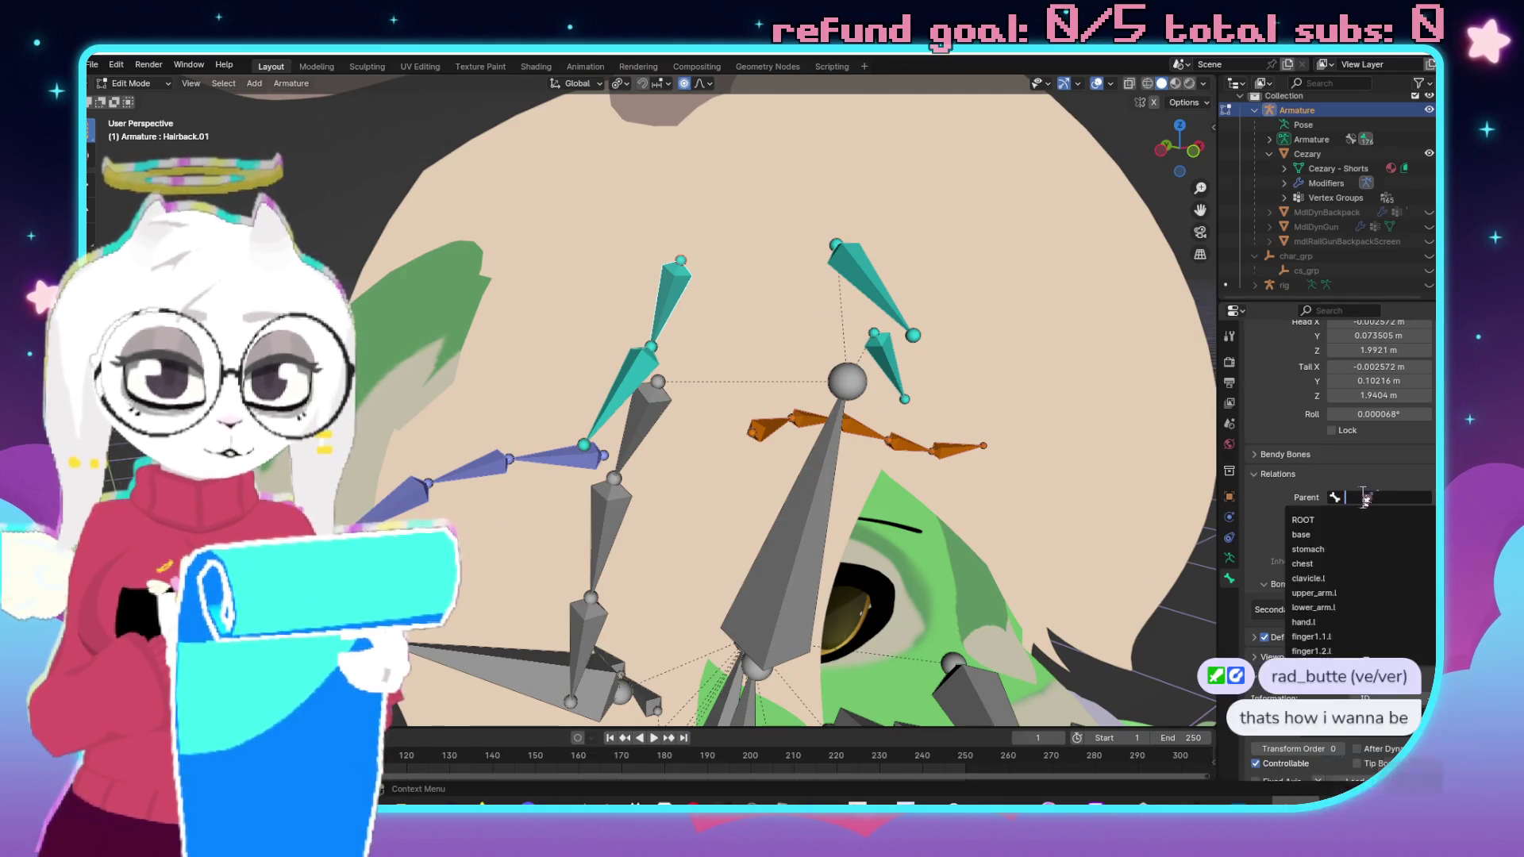
{"action": "type", "text": "hea"}
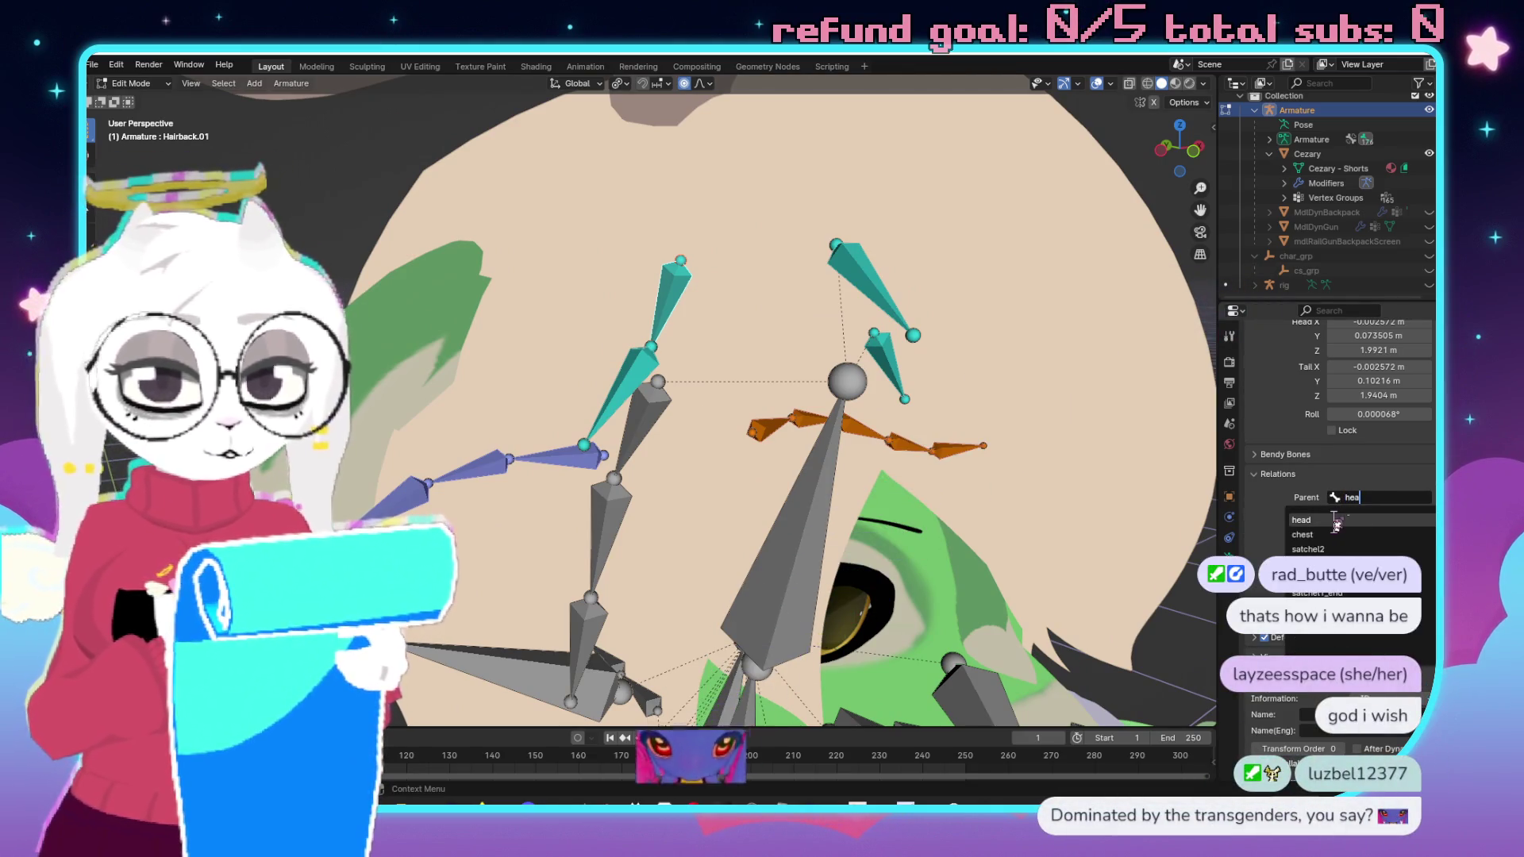
{"action": "left_click", "coordinate": [1349, 520]}
{"action": "left_click_drag", "start_coordinate": [714, 365], "coordinate": [649, 341]}
{"action": "left_click_drag", "start_coordinate": [876, 495], "coordinate": [991, 516]}
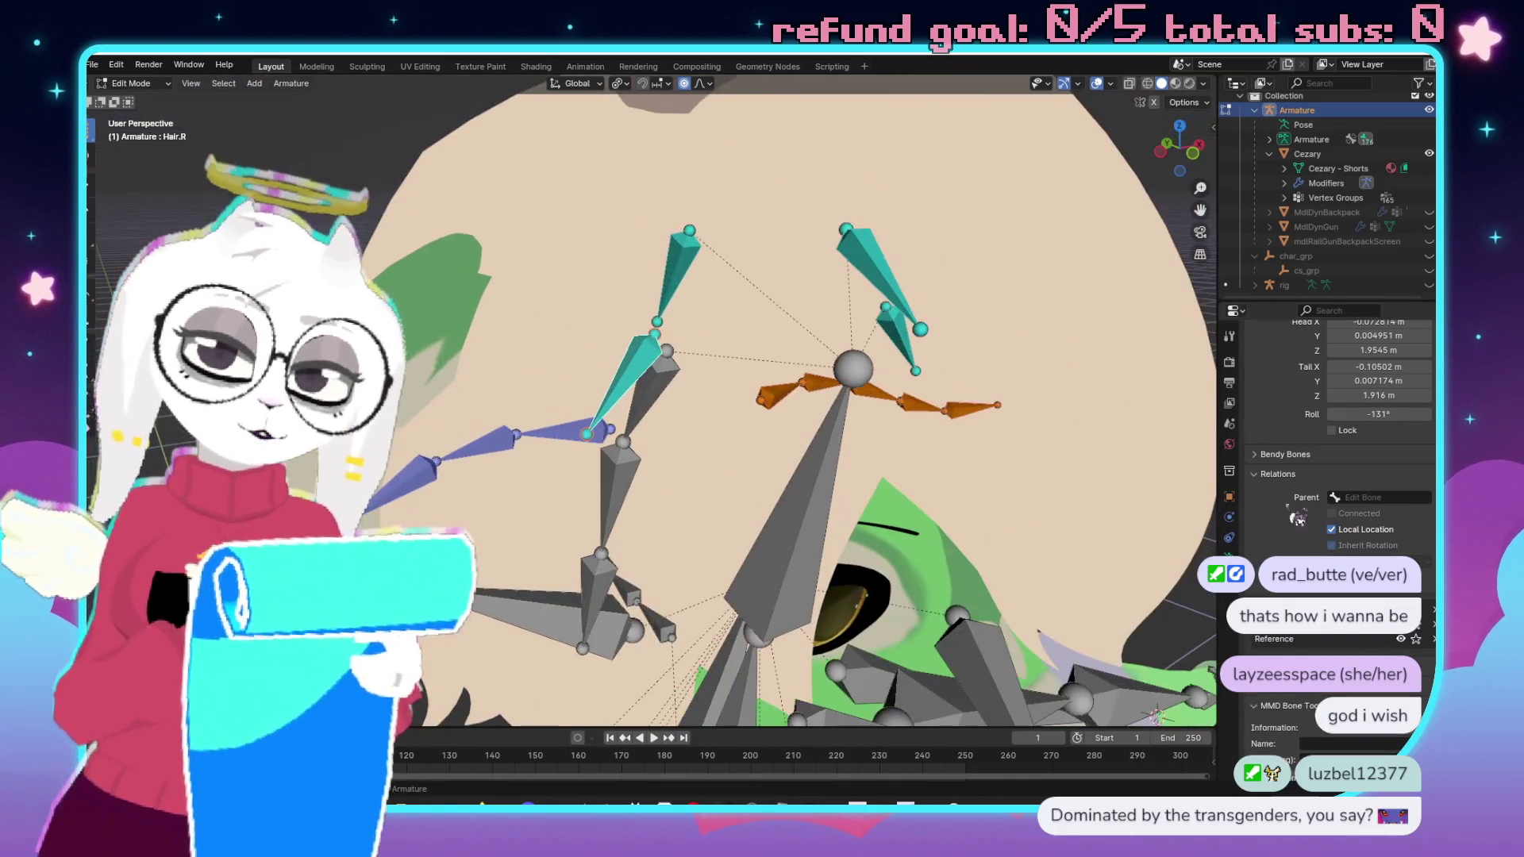
{"action": "left_click", "coordinate": [1402, 499]}
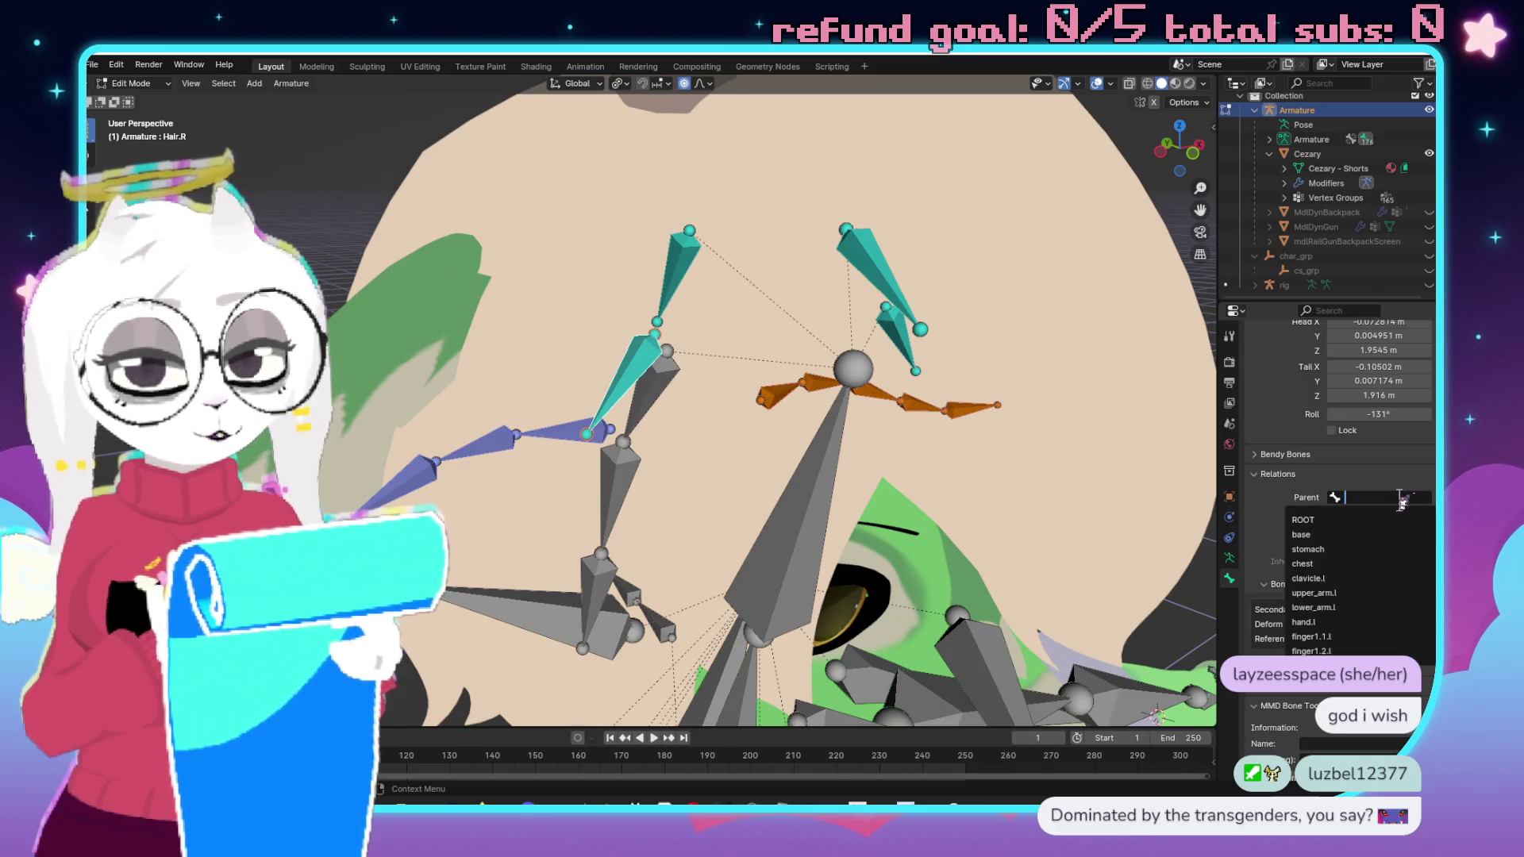
{"action": "type", "text": "hewe"}
{"action": "key", "text": "BackSpace"}
{"action": "key", "text": "BackSpace"}
{"action": "type", "text": "a"}
{"action": "left_click", "coordinate": [1320, 518]}
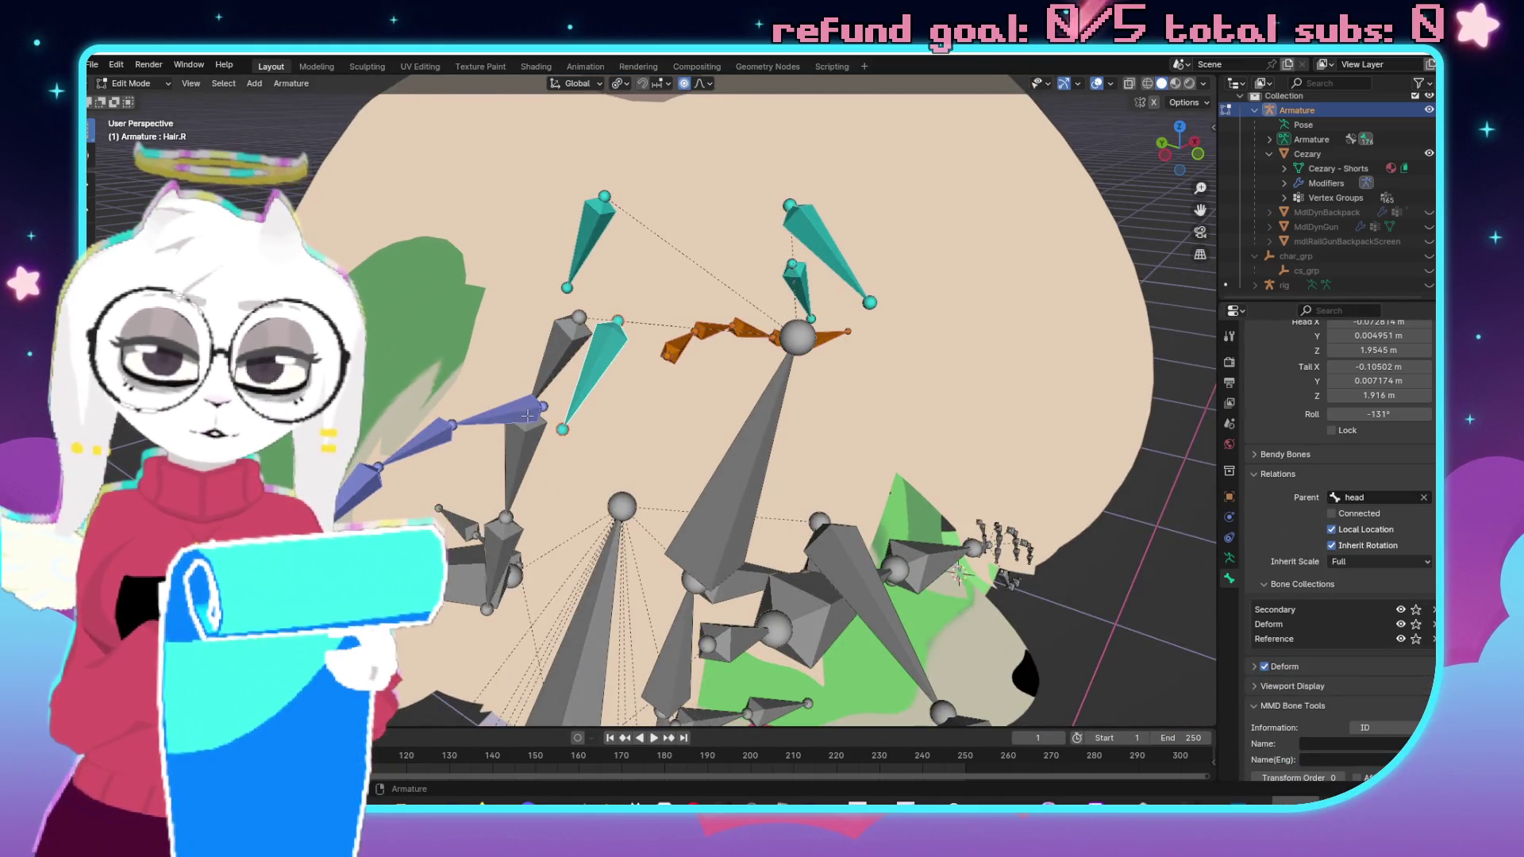
Parent the Ear_01.R and Ear_01.L bones to the head bone.
{"action": "left_click", "coordinate": [496, 413]}
{"action": "left_click", "coordinate": [1371, 499]}
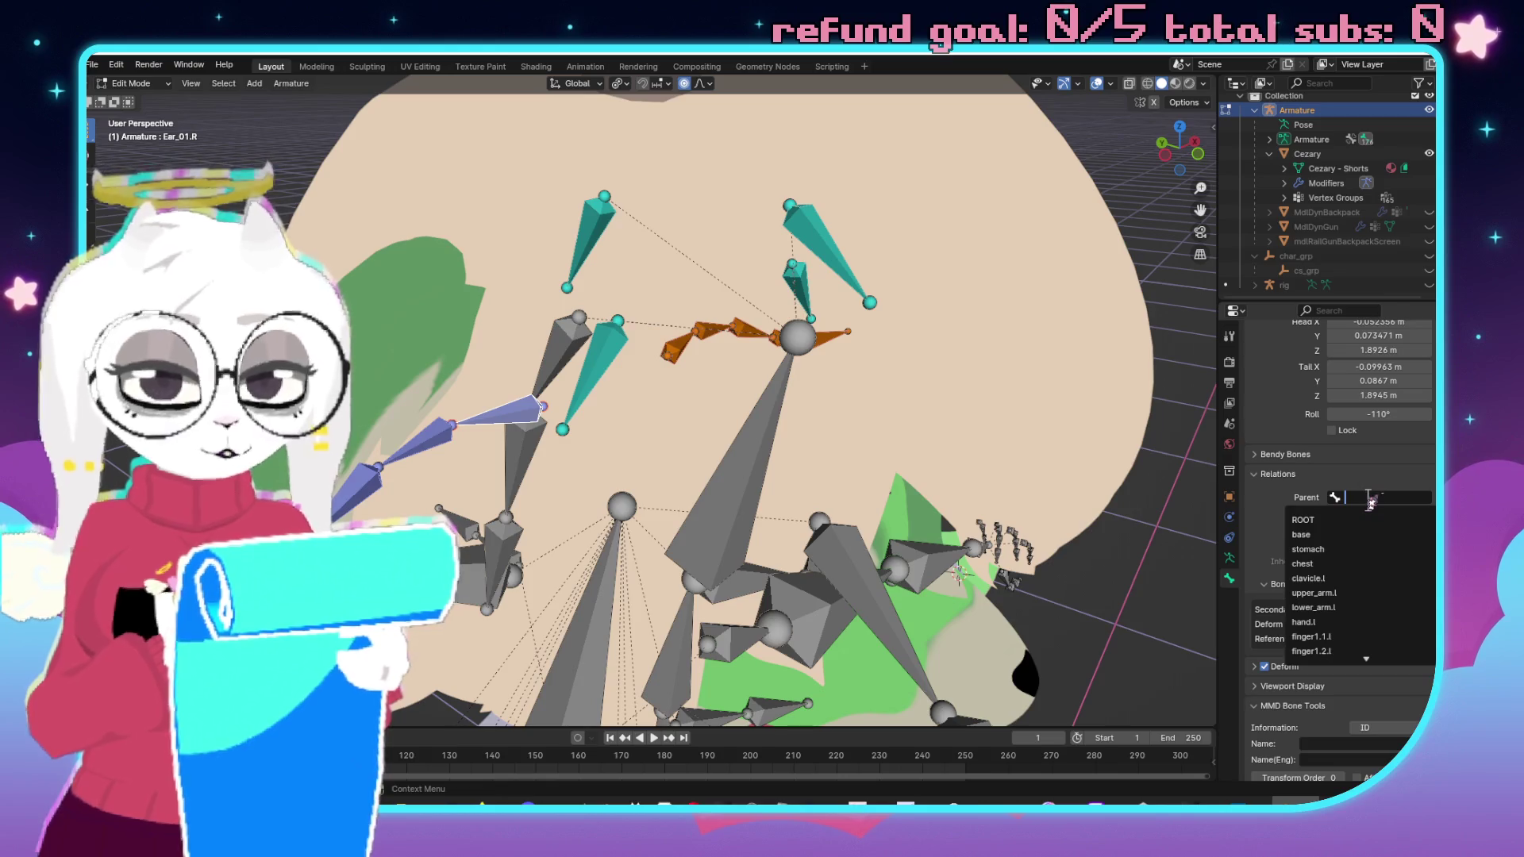
{"action": "type", "text": "head"}
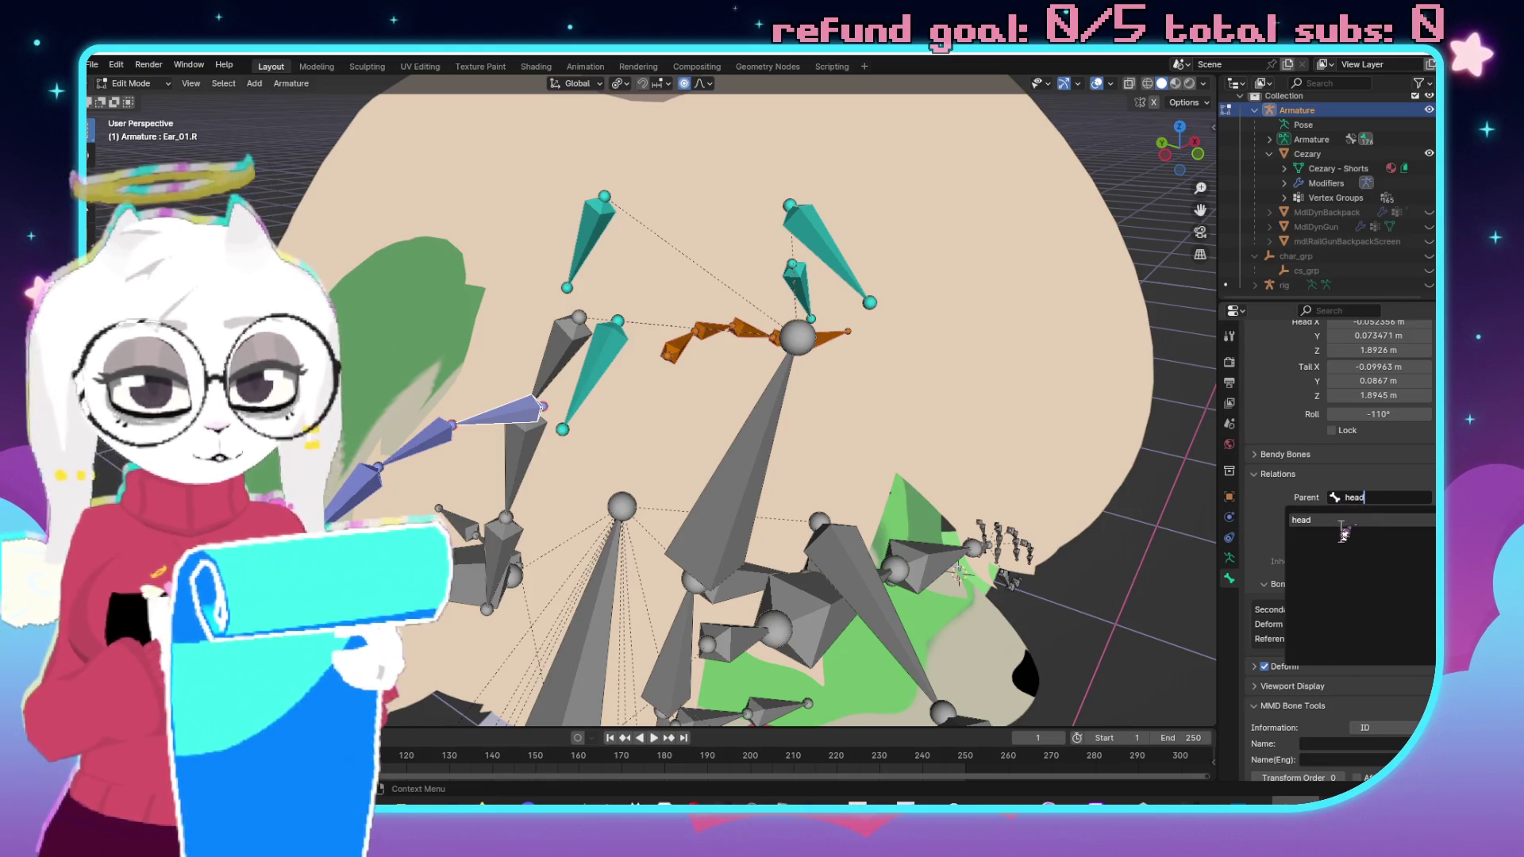
{"action": "left_click", "coordinate": [1341, 530]}
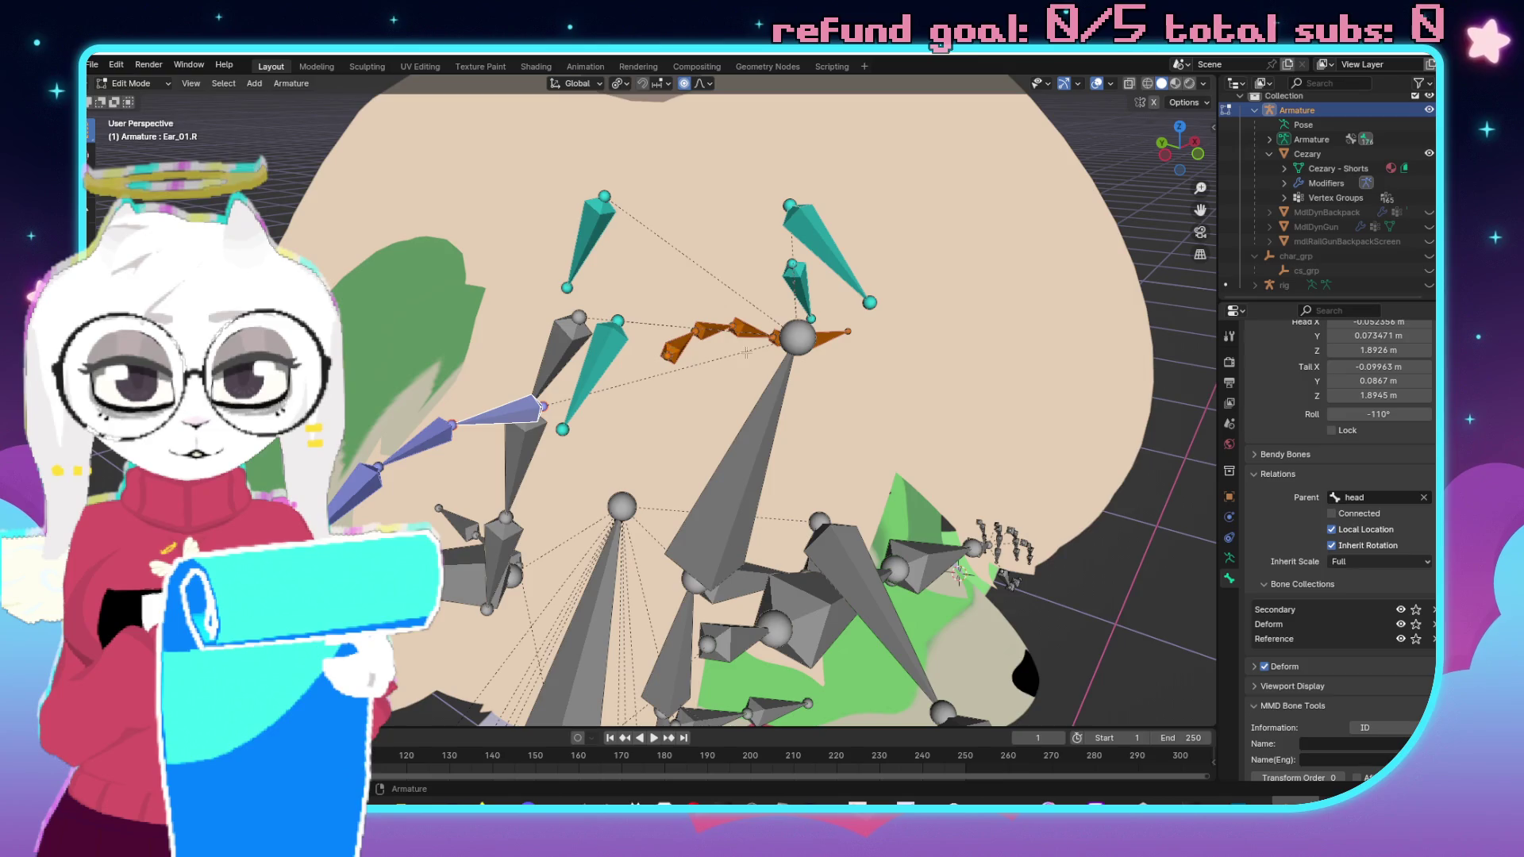
{"action": "left_click", "coordinate": [706, 349]}
{"action": "left_click", "coordinate": [1378, 497]}
{"action": "type", "text": "hea"}
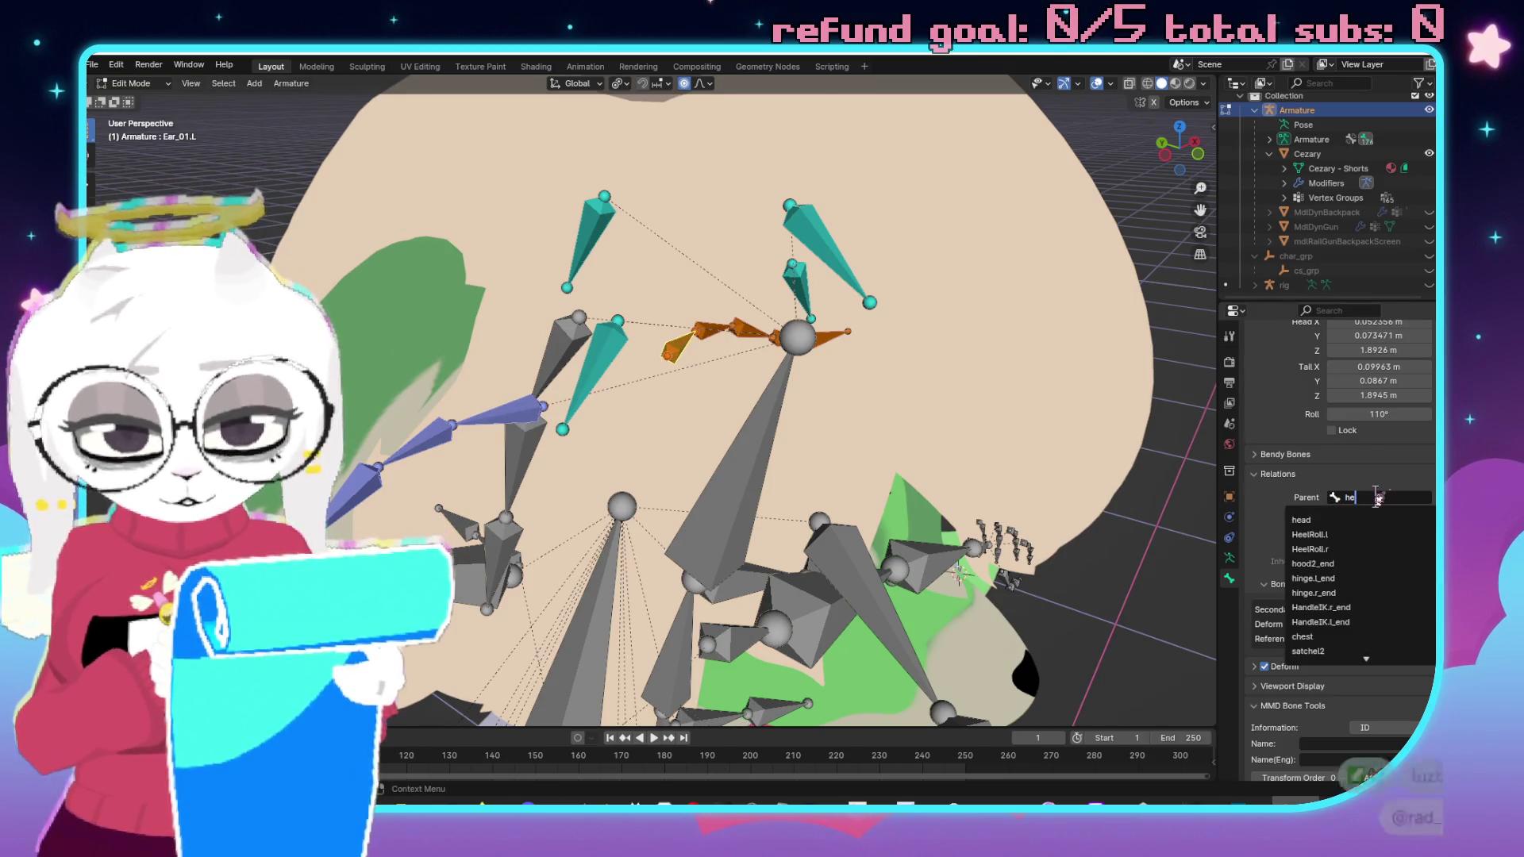
{"action": "left_click", "coordinate": [1312, 519]}
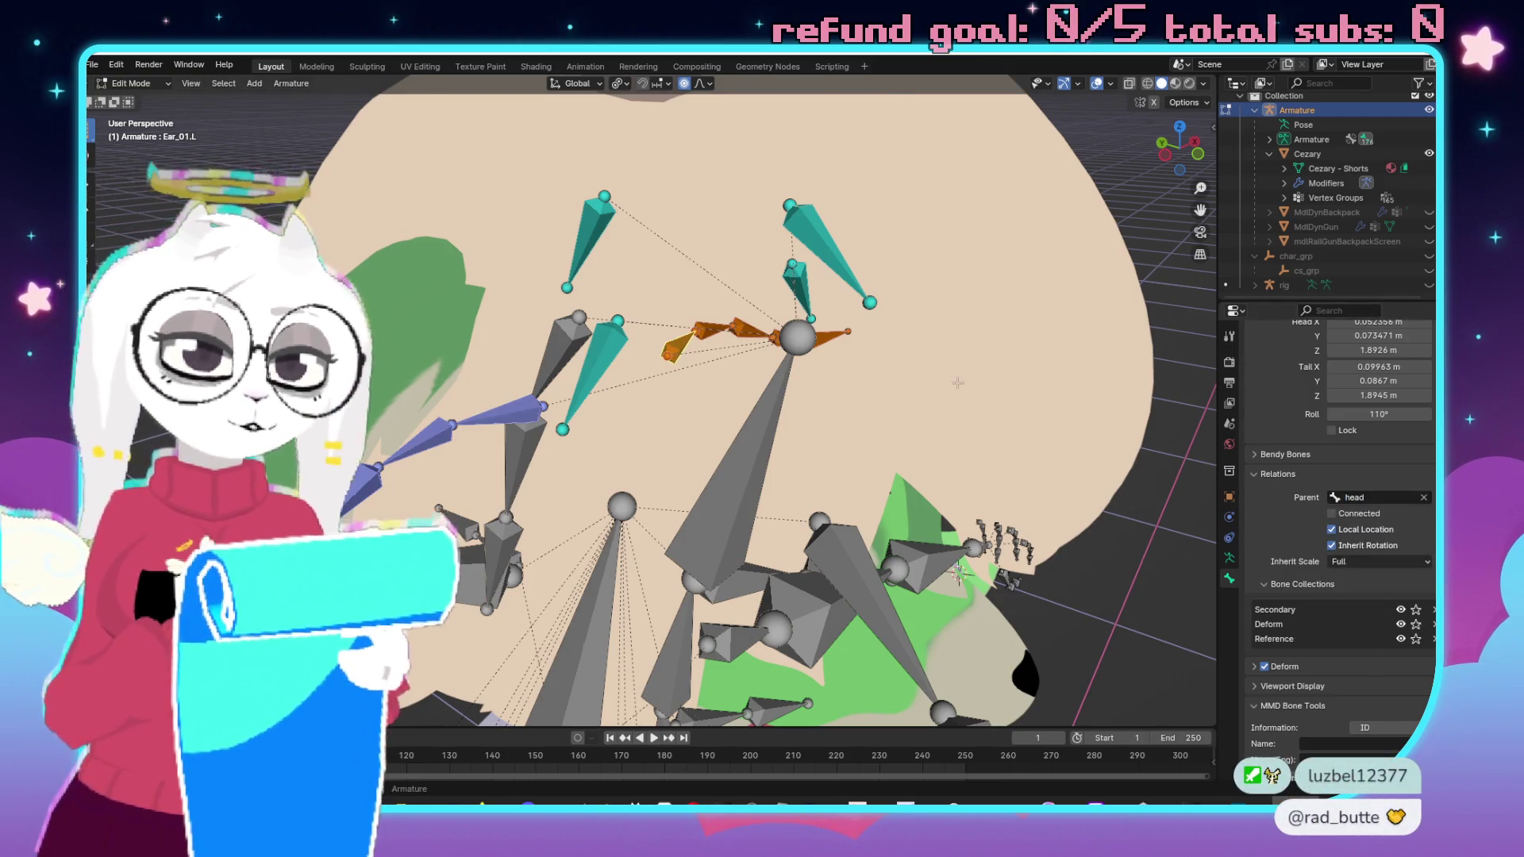
{"action": "scroll", "coordinate": [957, 383], "scroll_direction": "down", "scroll_amount": 8}
{"action": "key", "text": "ctrl+Tab"}
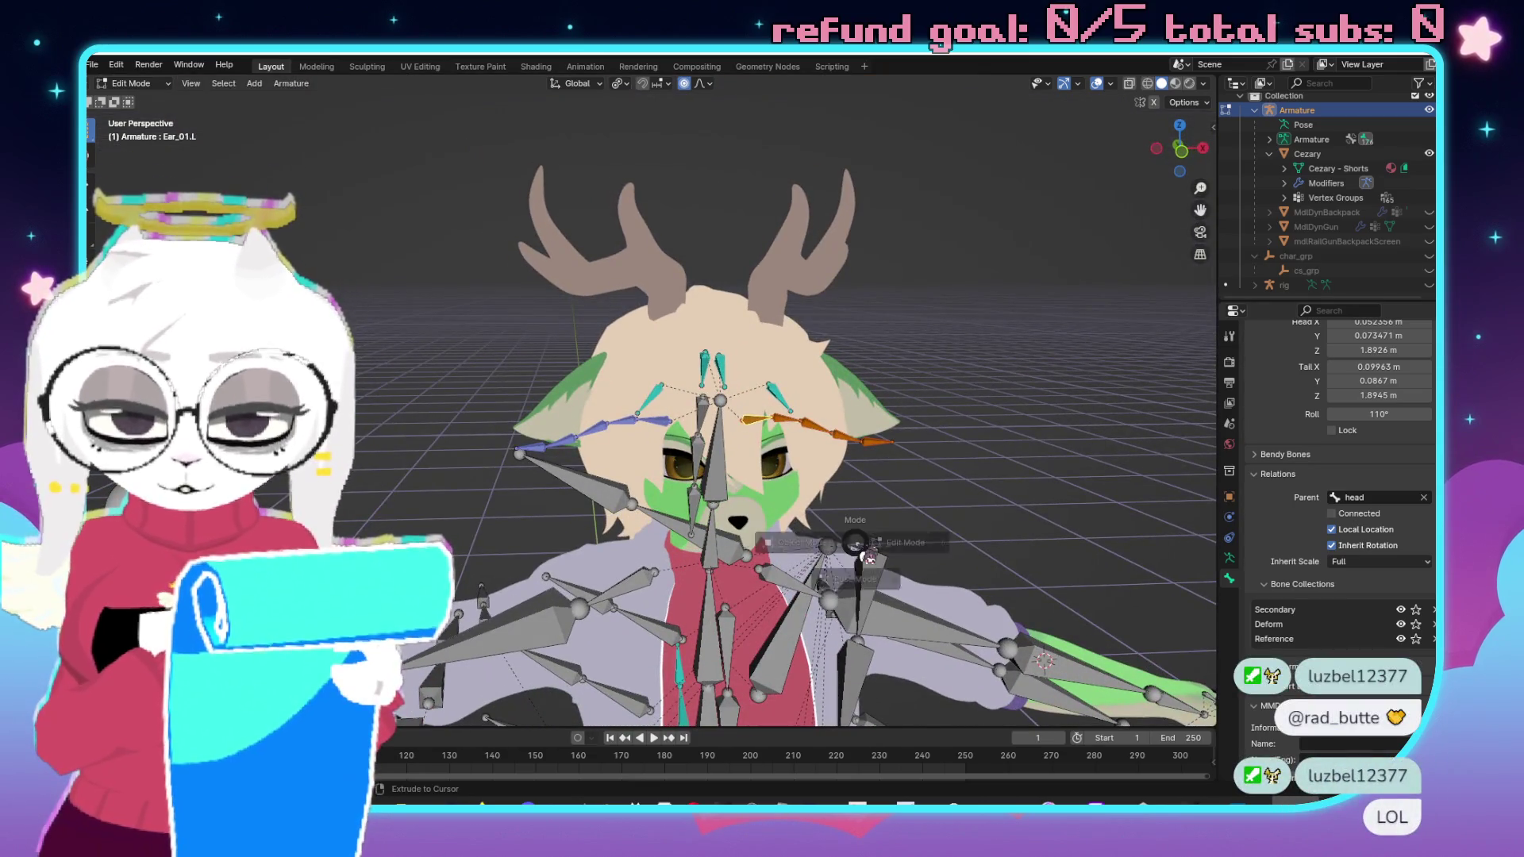
Switch the armature to Pose Mode and test-rotate the ear and Hairfront bones.
{"action": "left_click", "coordinate": [871, 641]}
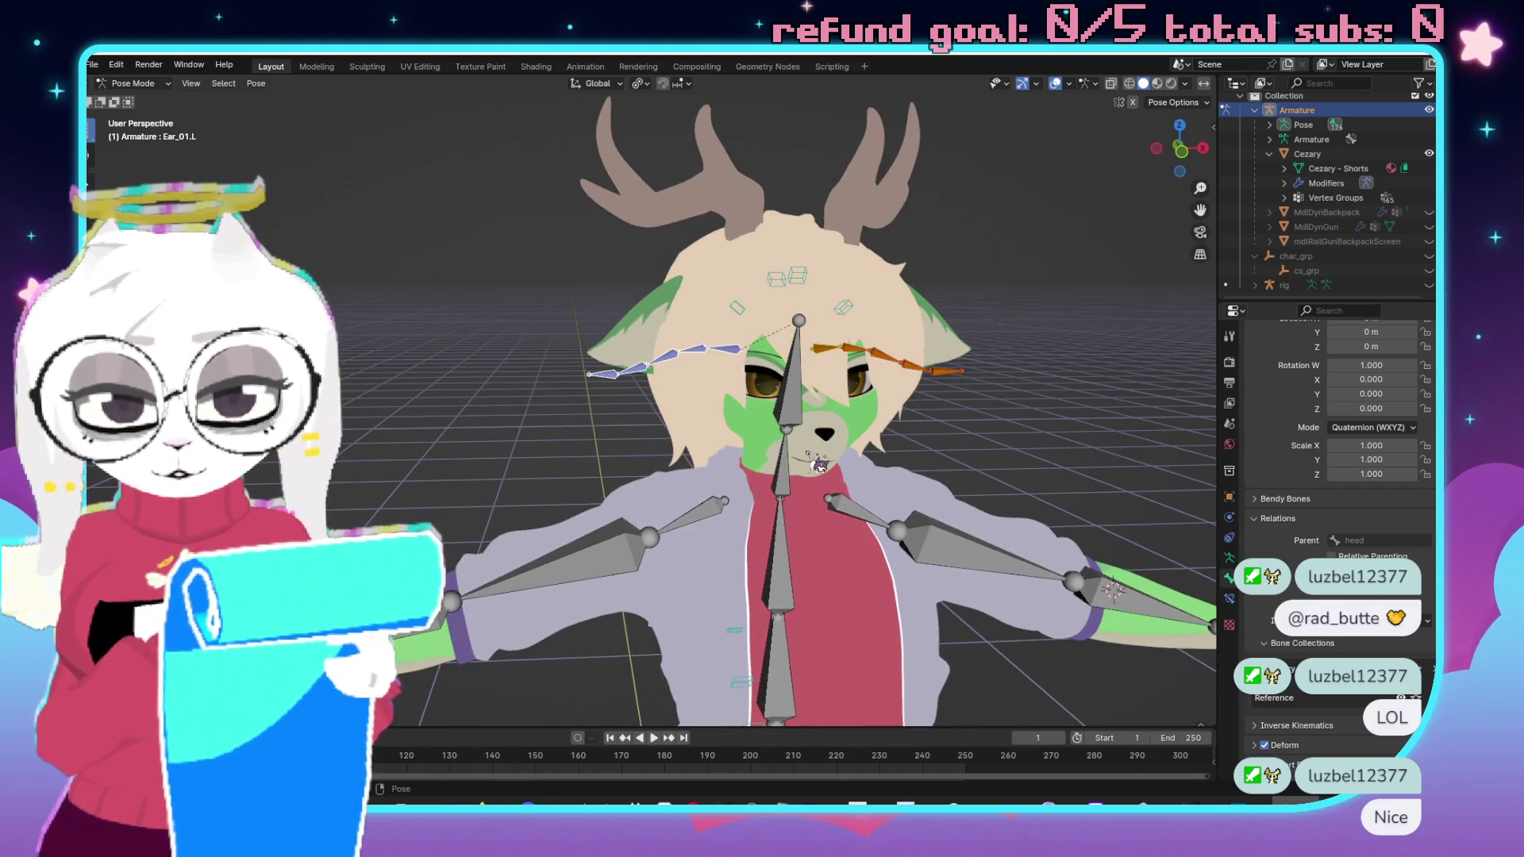
{"action": "scroll", "coordinate": [825, 468], "scroll_direction": "up", "scroll_amount": 2}
{"action": "key", "text": "r"}
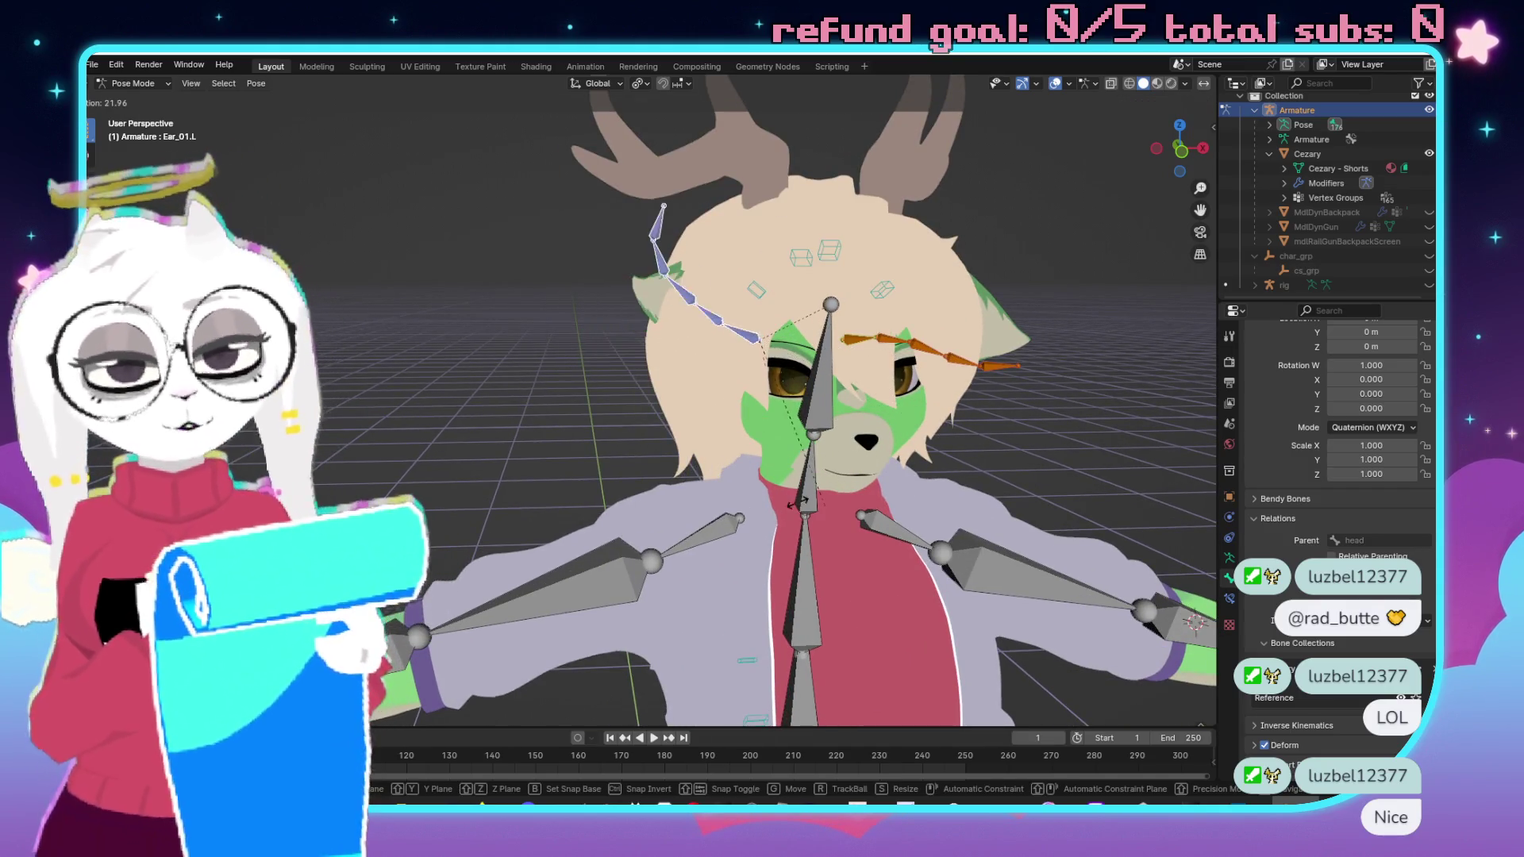
{"action": "key", "text": "Escape"}
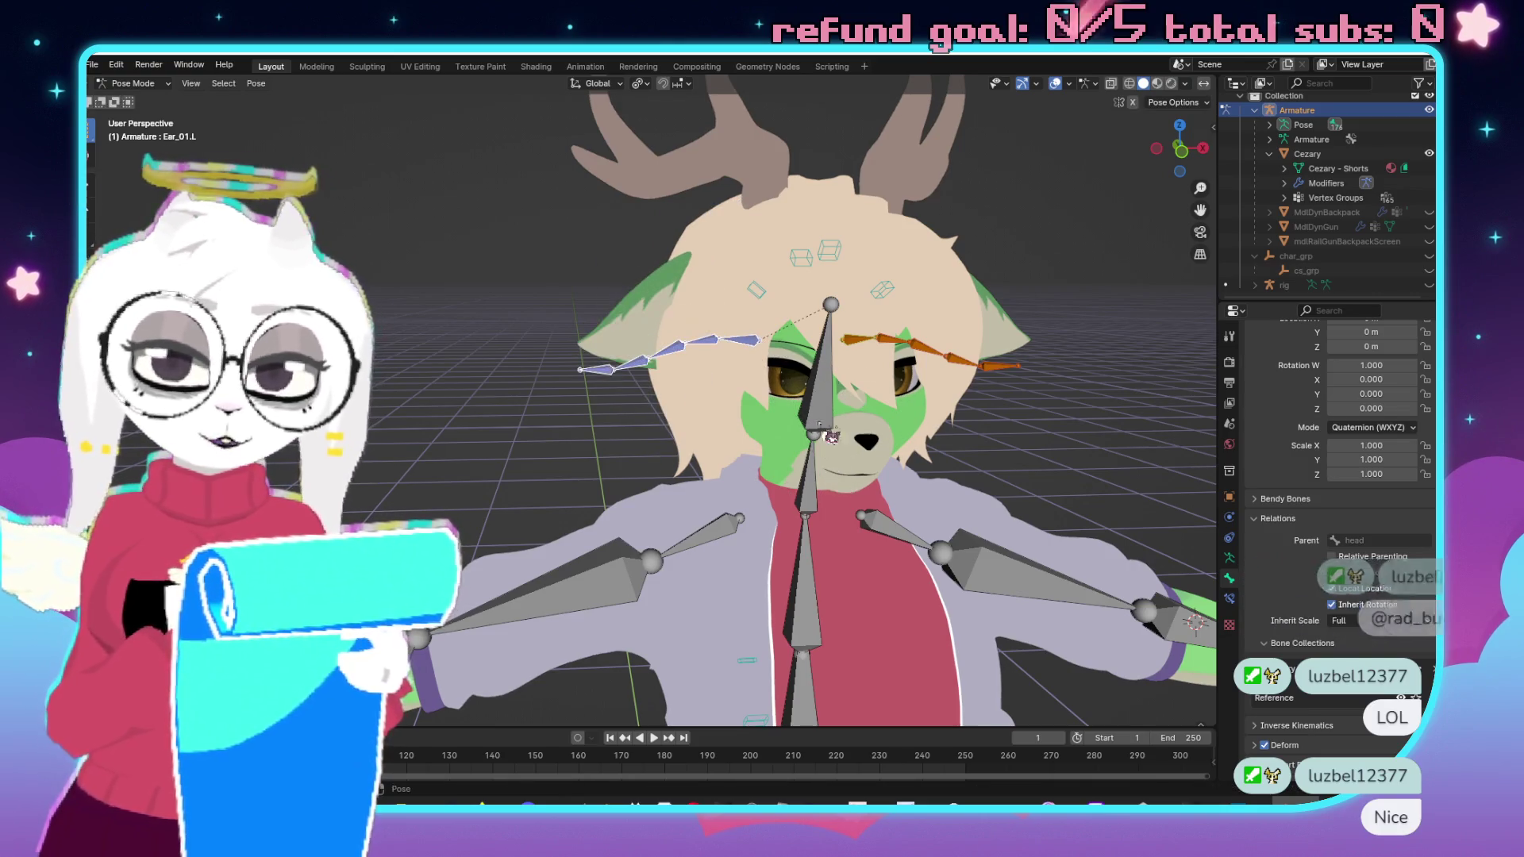
{"action": "mouse_move", "coordinate": [912, 351]}
{"action": "left_mouse_down"}
{"action": "mouse_move", "coordinate": [1003, 350]}
{"action": "mouse_move", "coordinate": [1063, 373]}
{"action": "left_mouse_up"}
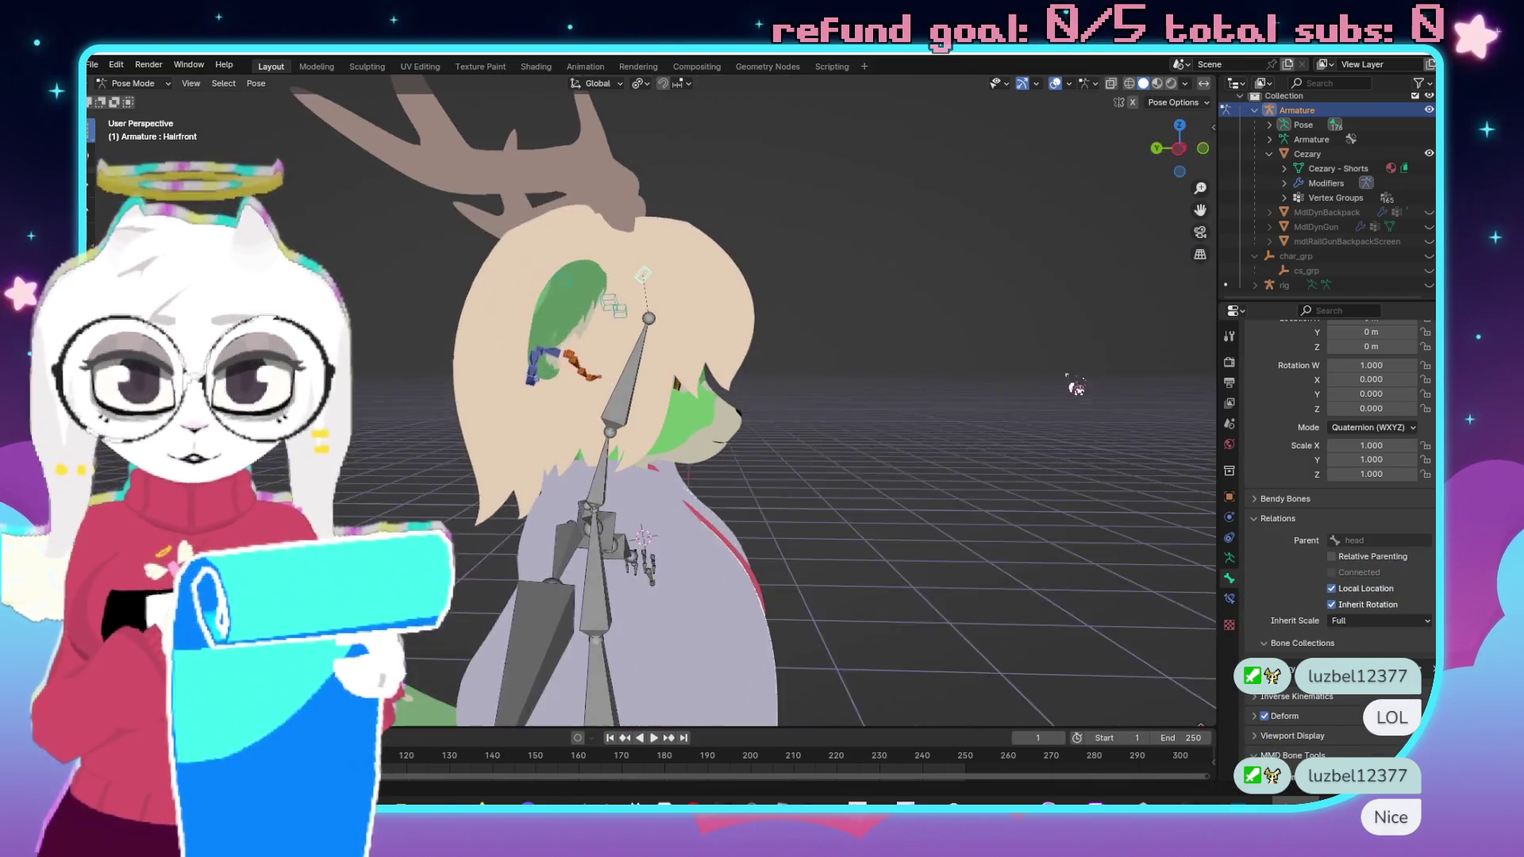
{"action": "key", "text": "r"}
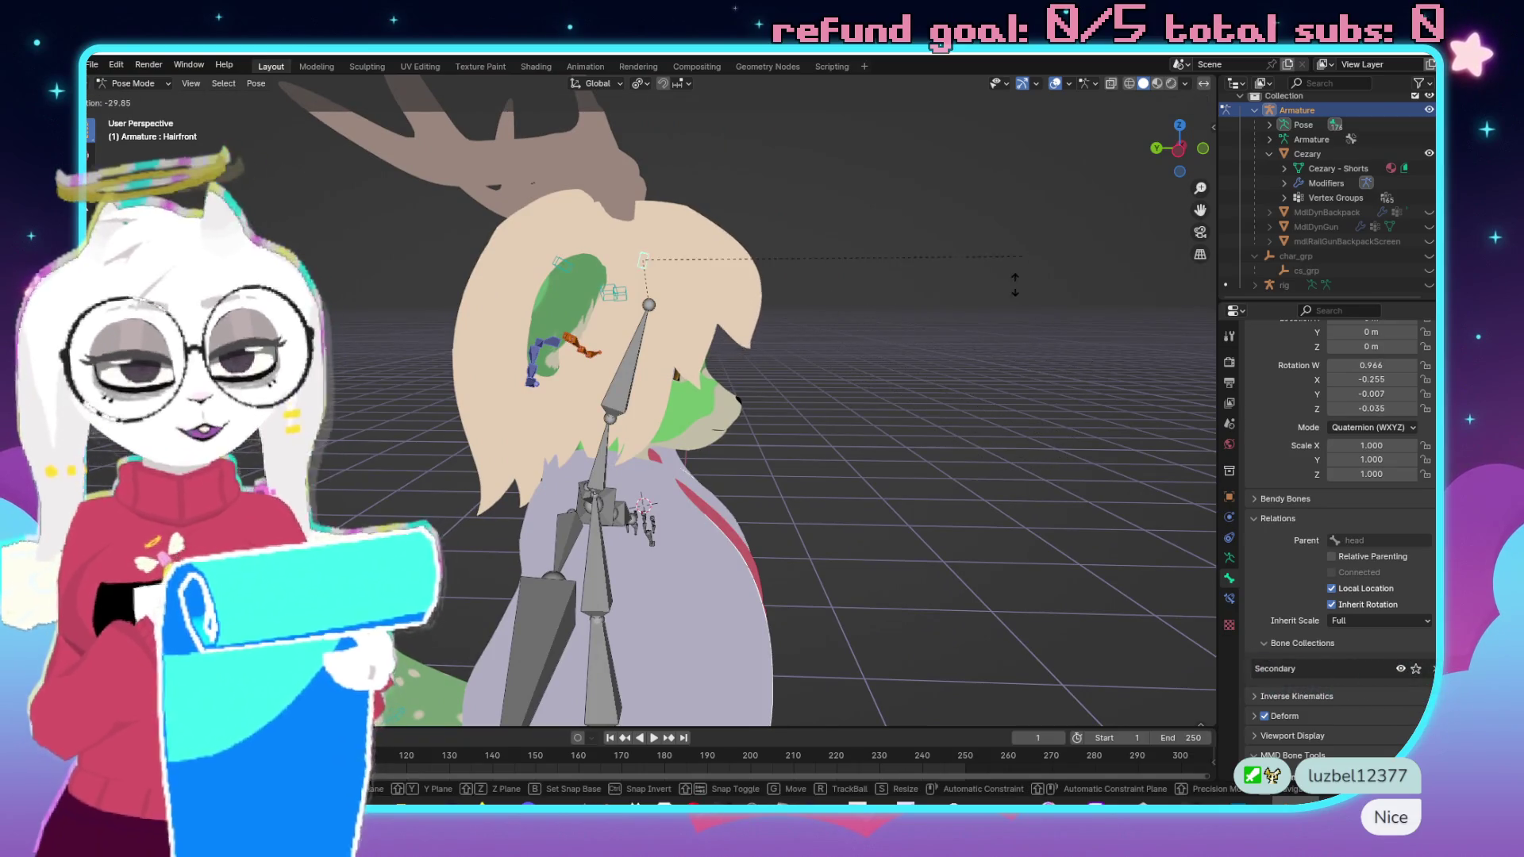
{"action": "key", "text": "Escape"}
{"action": "left_click_drag", "start_coordinate": [928, 283], "coordinate": [897, 339]}
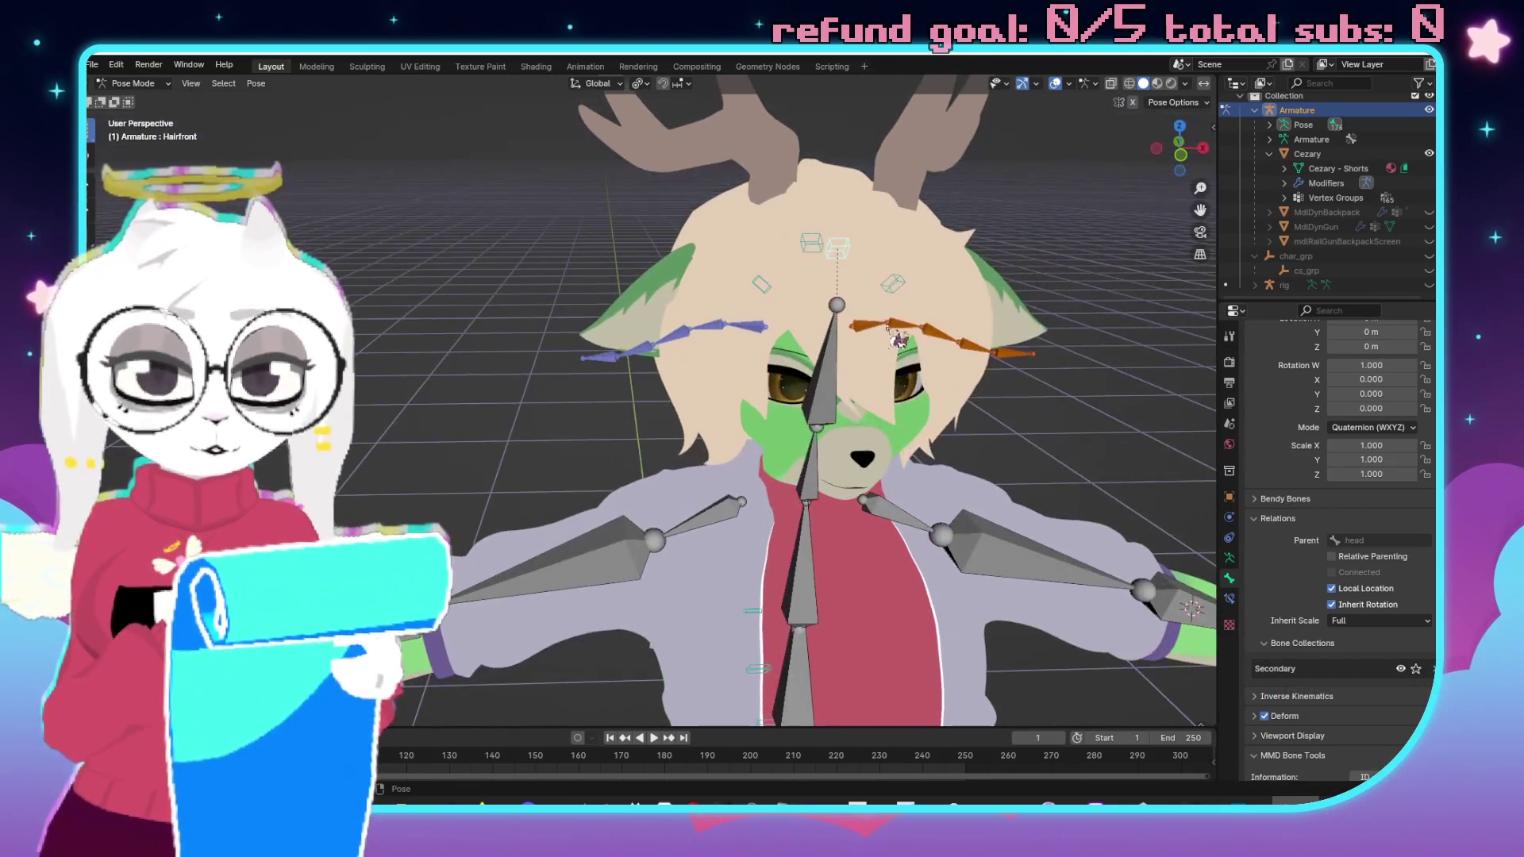
Test-rotate the Hair.L, Hair.R and Hairback.01 bones to check they follow the head.
{"action": "left_click", "coordinate": [893, 283]}
{"action": "key", "text": "r"}
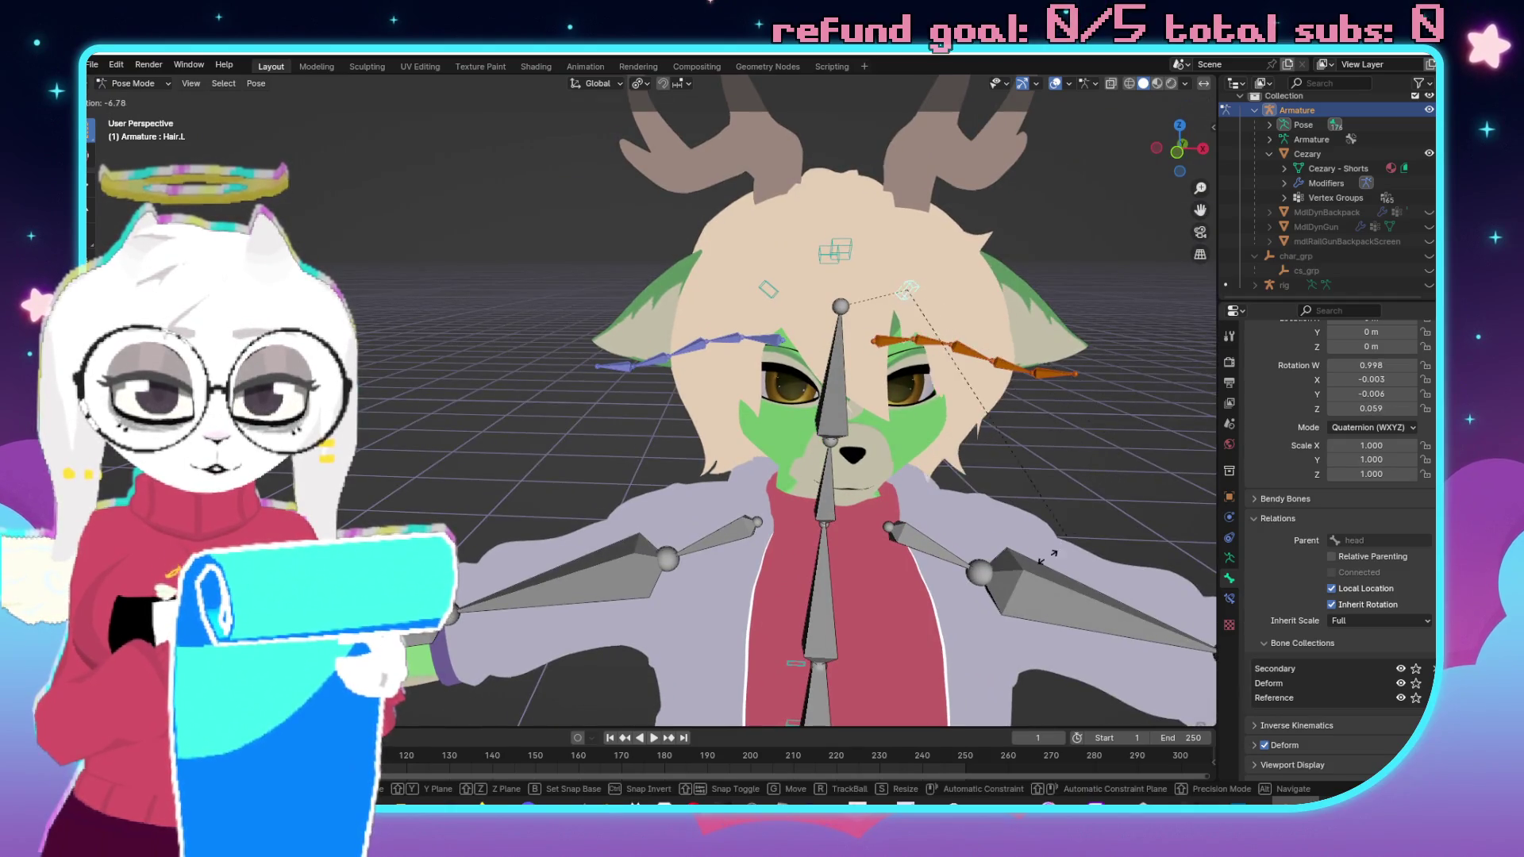
{"action": "key", "text": "Escape"}
{"action": "key", "text": "r"}
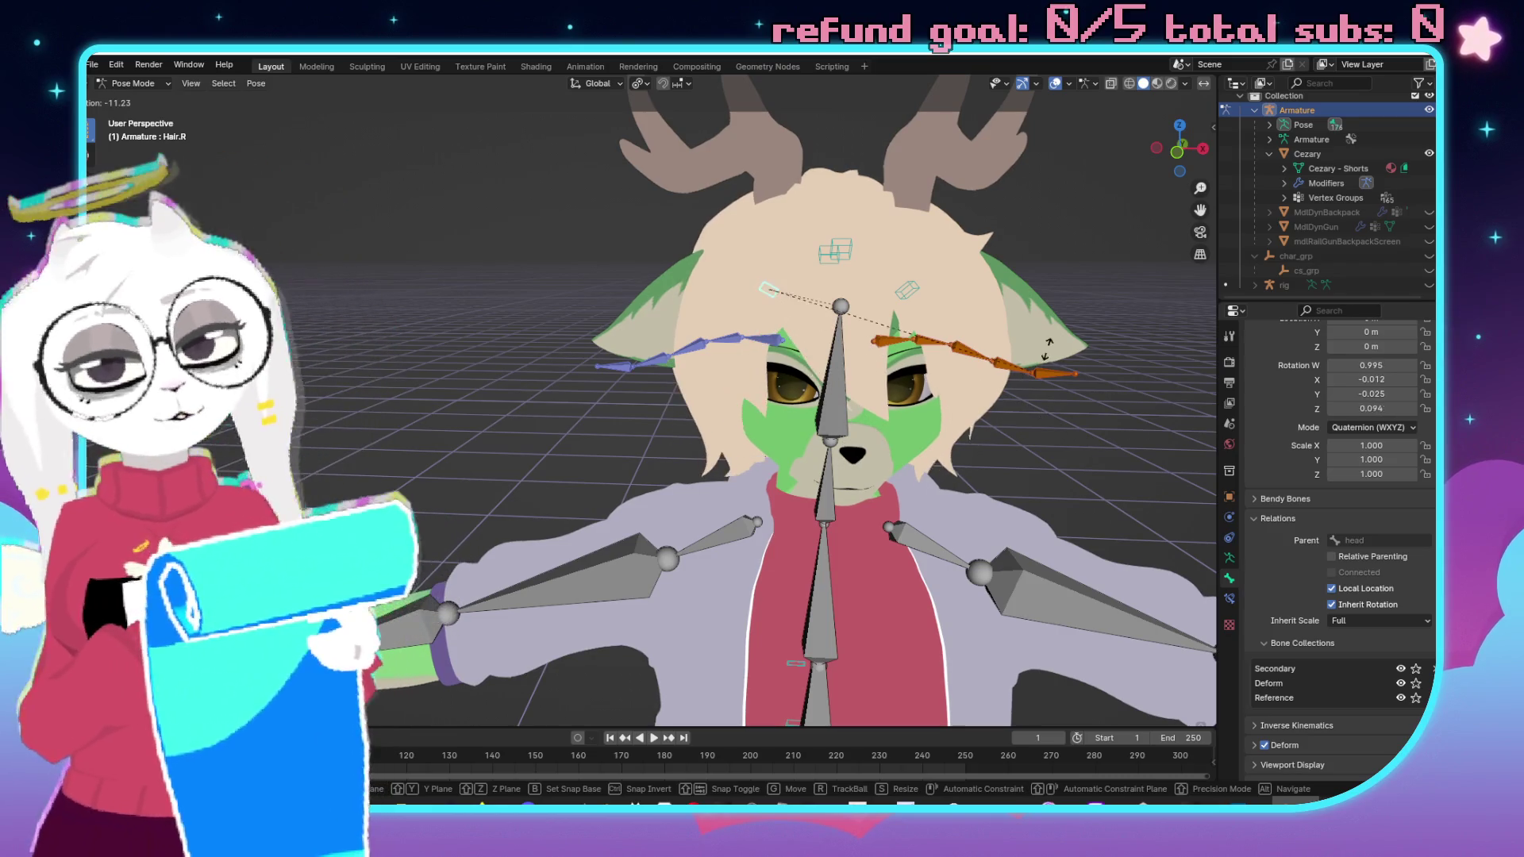
{"action": "key", "text": "Escape"}
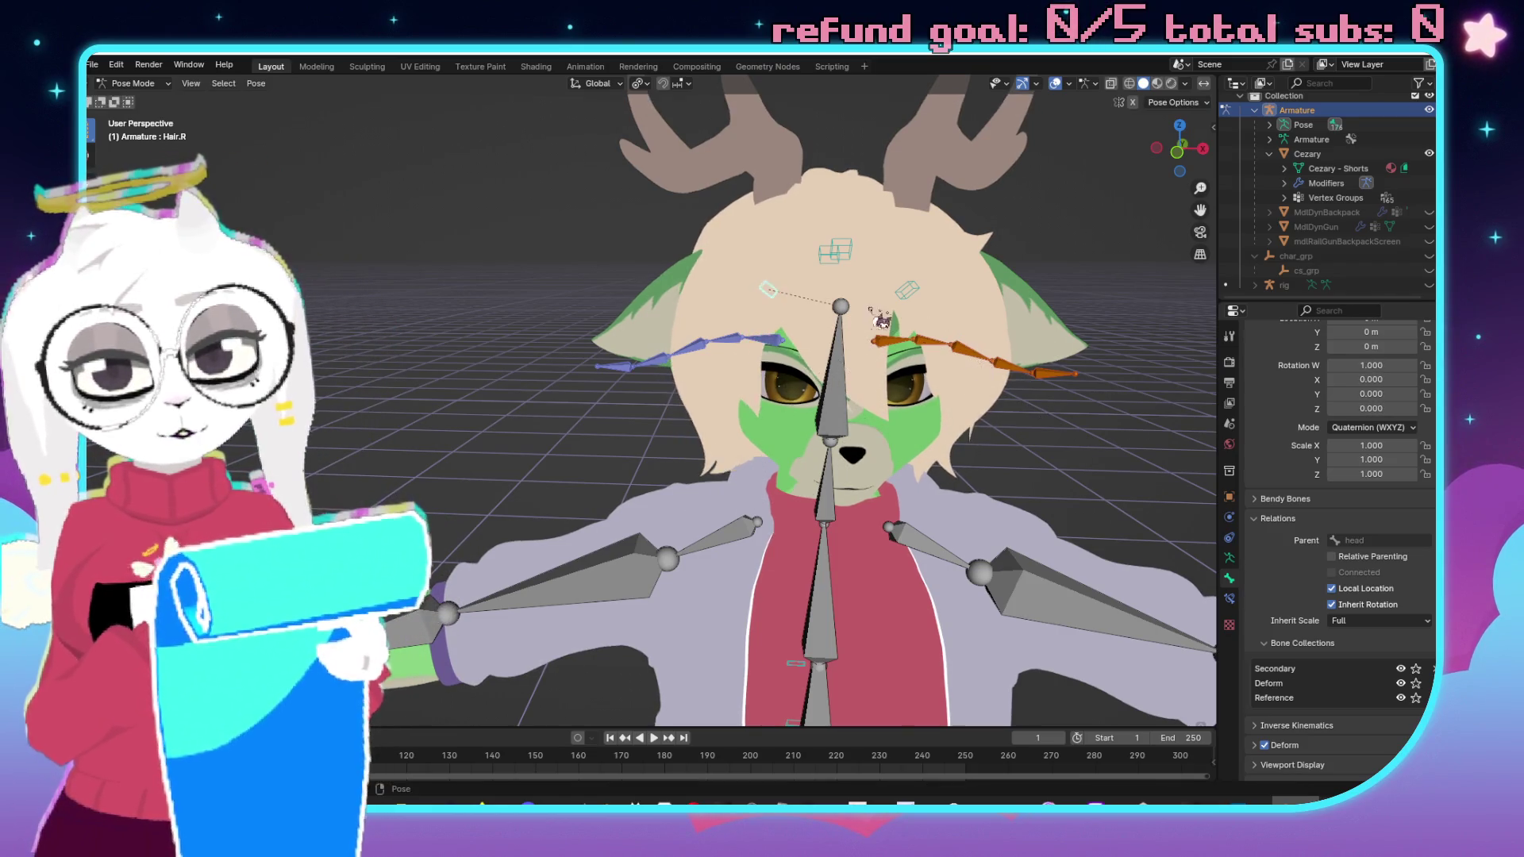
{"action": "left_click", "coordinate": [566, 286]}
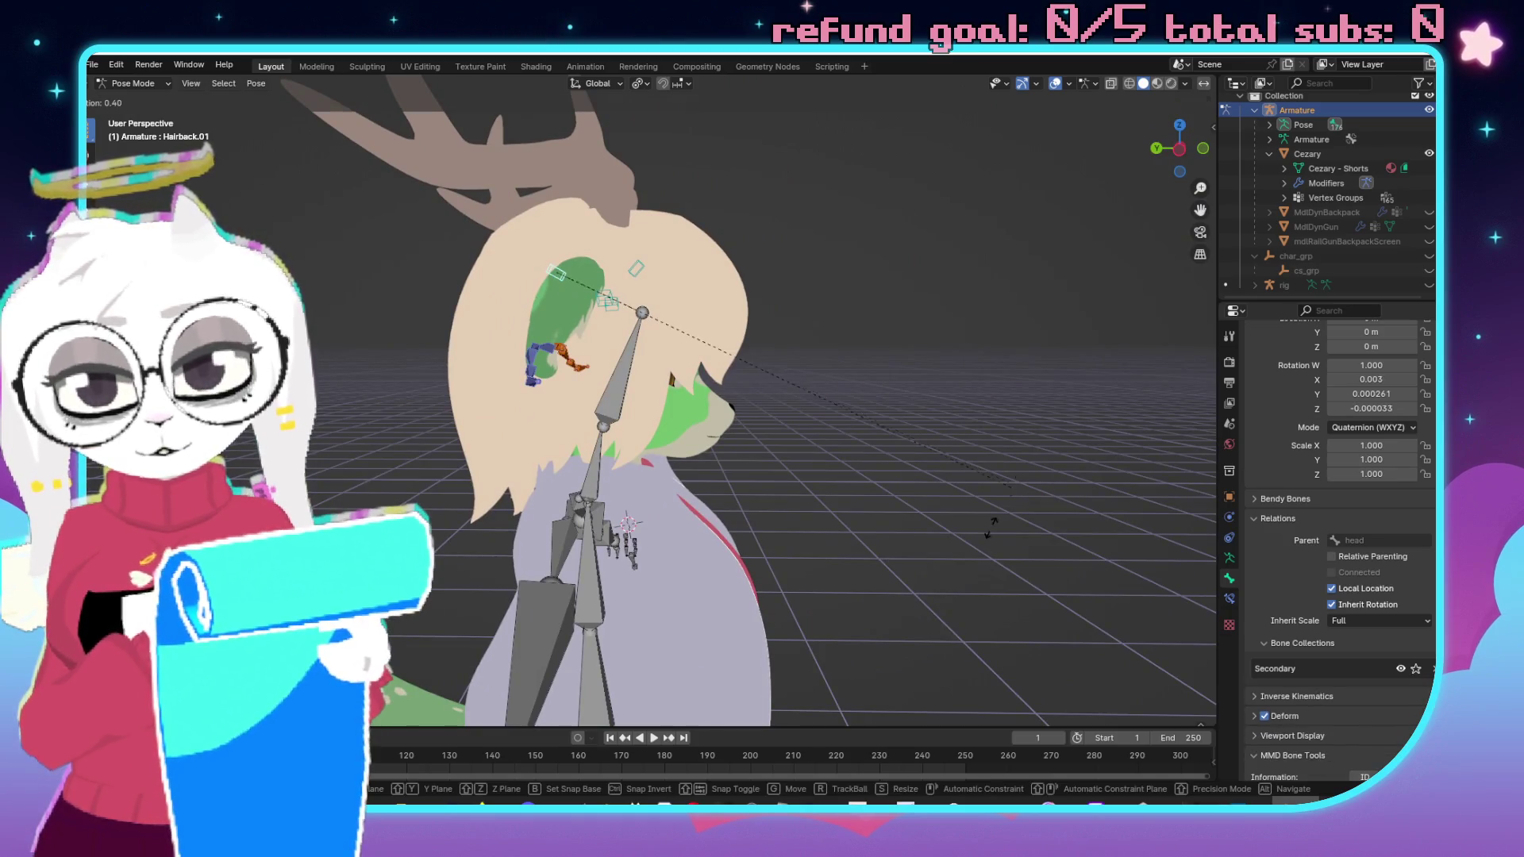
{"action": "scroll", "coordinate": [888, 524], "scroll_direction": "down", "scroll_amount": 2}
{"action": "scroll", "coordinate": [815, 444], "scroll_direction": "up", "scroll_amount": 2}
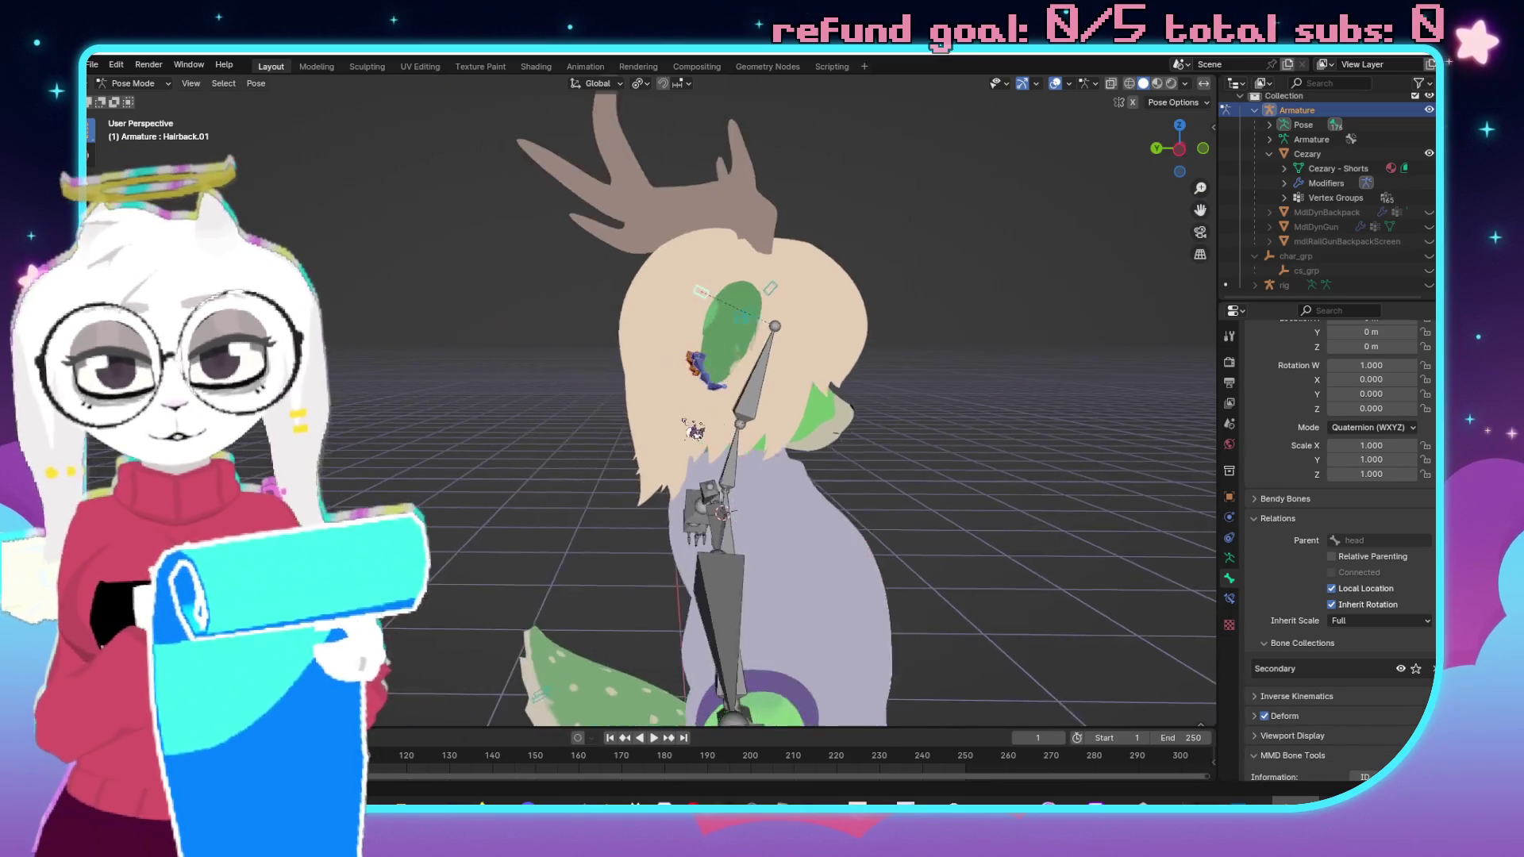
{"action": "key", "text": "r"}
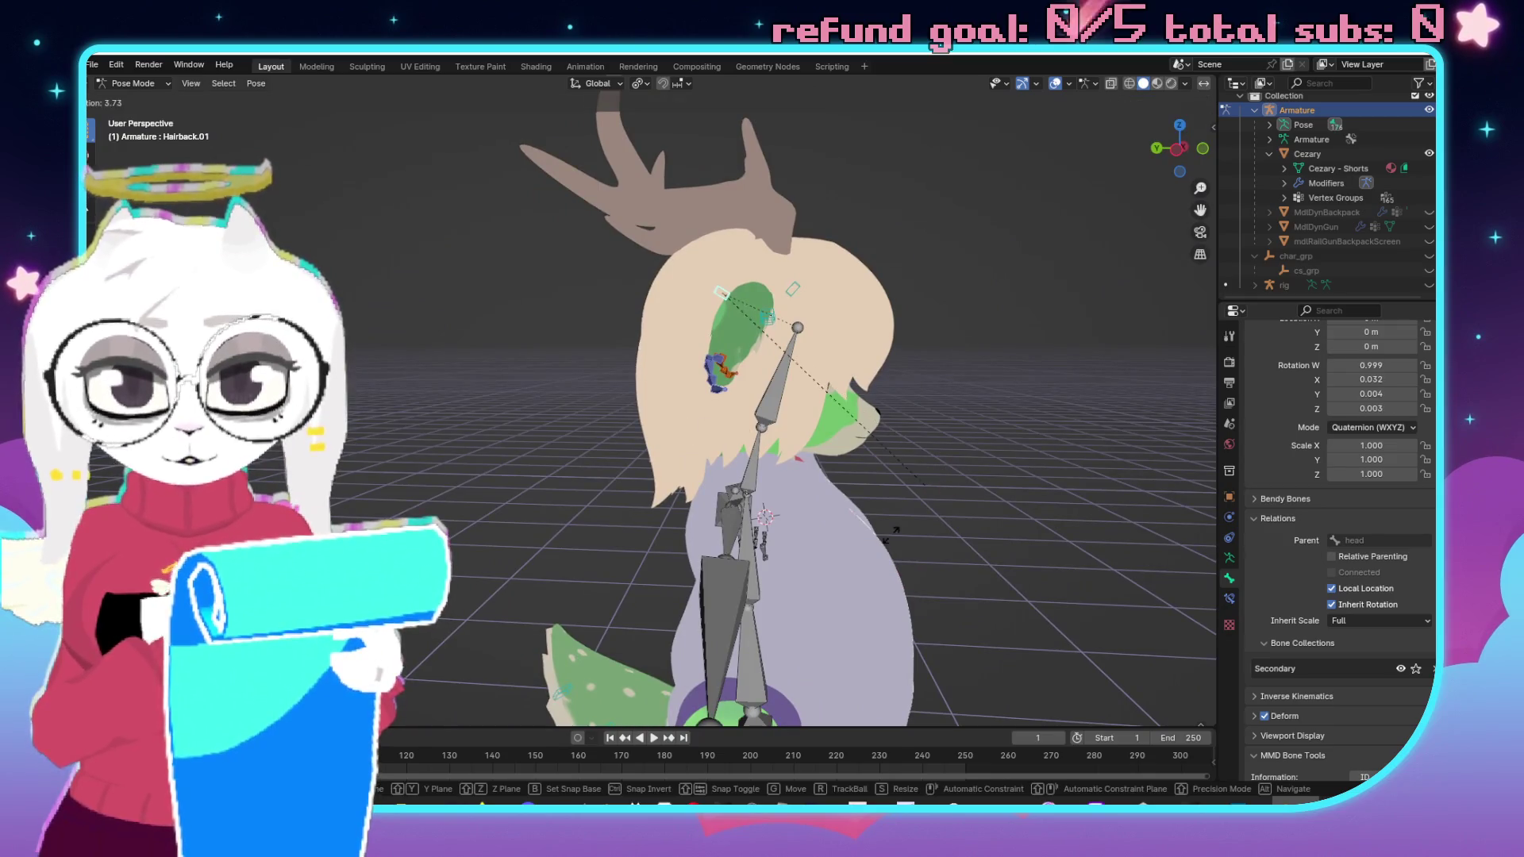
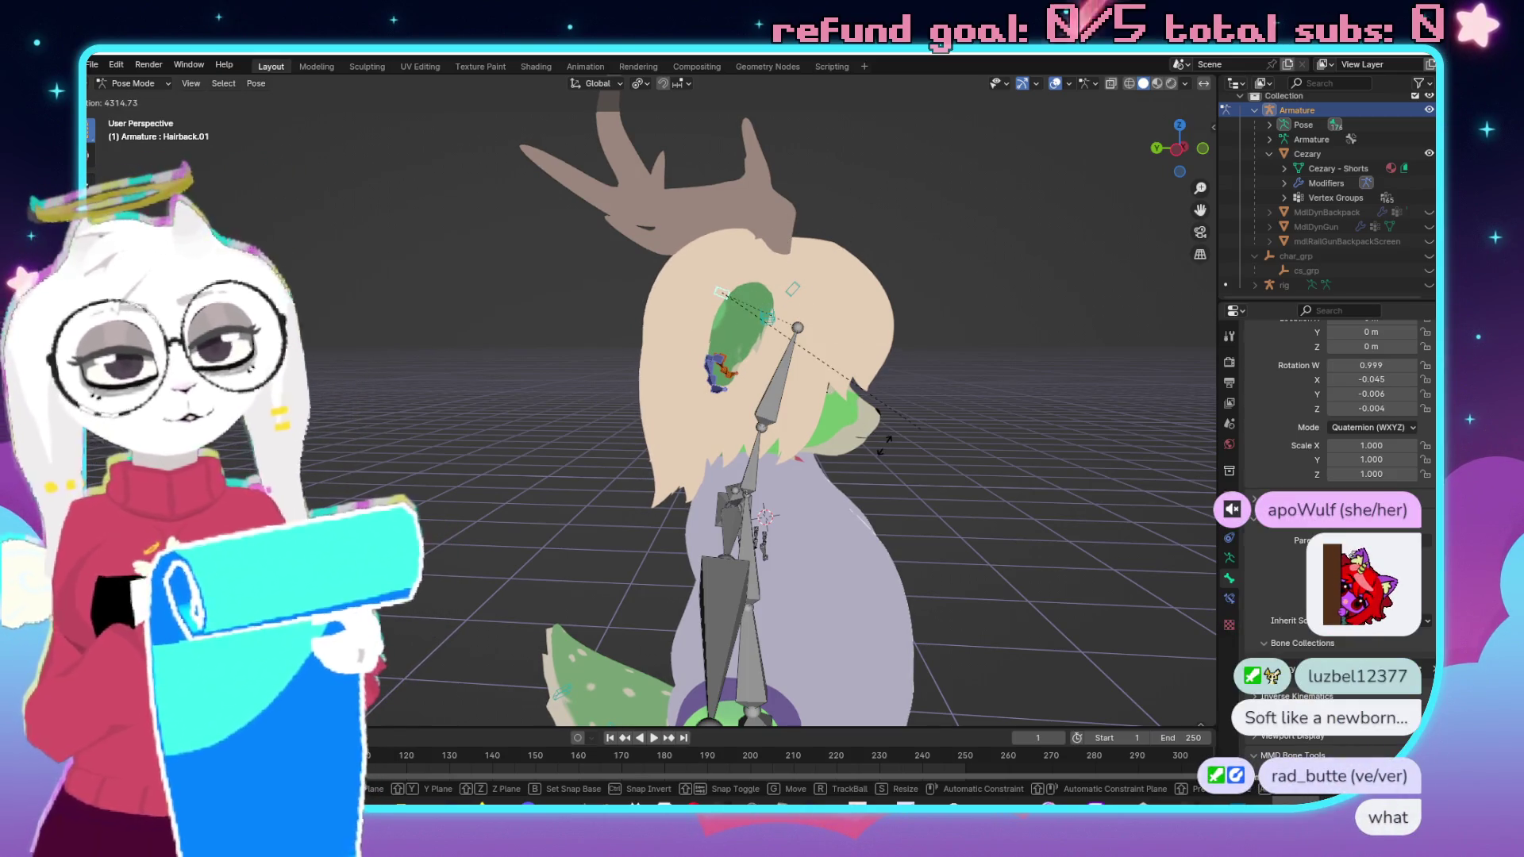
Reset the hair bone's rotation, then test-rotate a bone seen from behind the hips.
{"action": "key", "text": "Escape"}
{"action": "scroll", "coordinate": [595, 426], "scroll_direction": "down", "scroll_amount": 2}
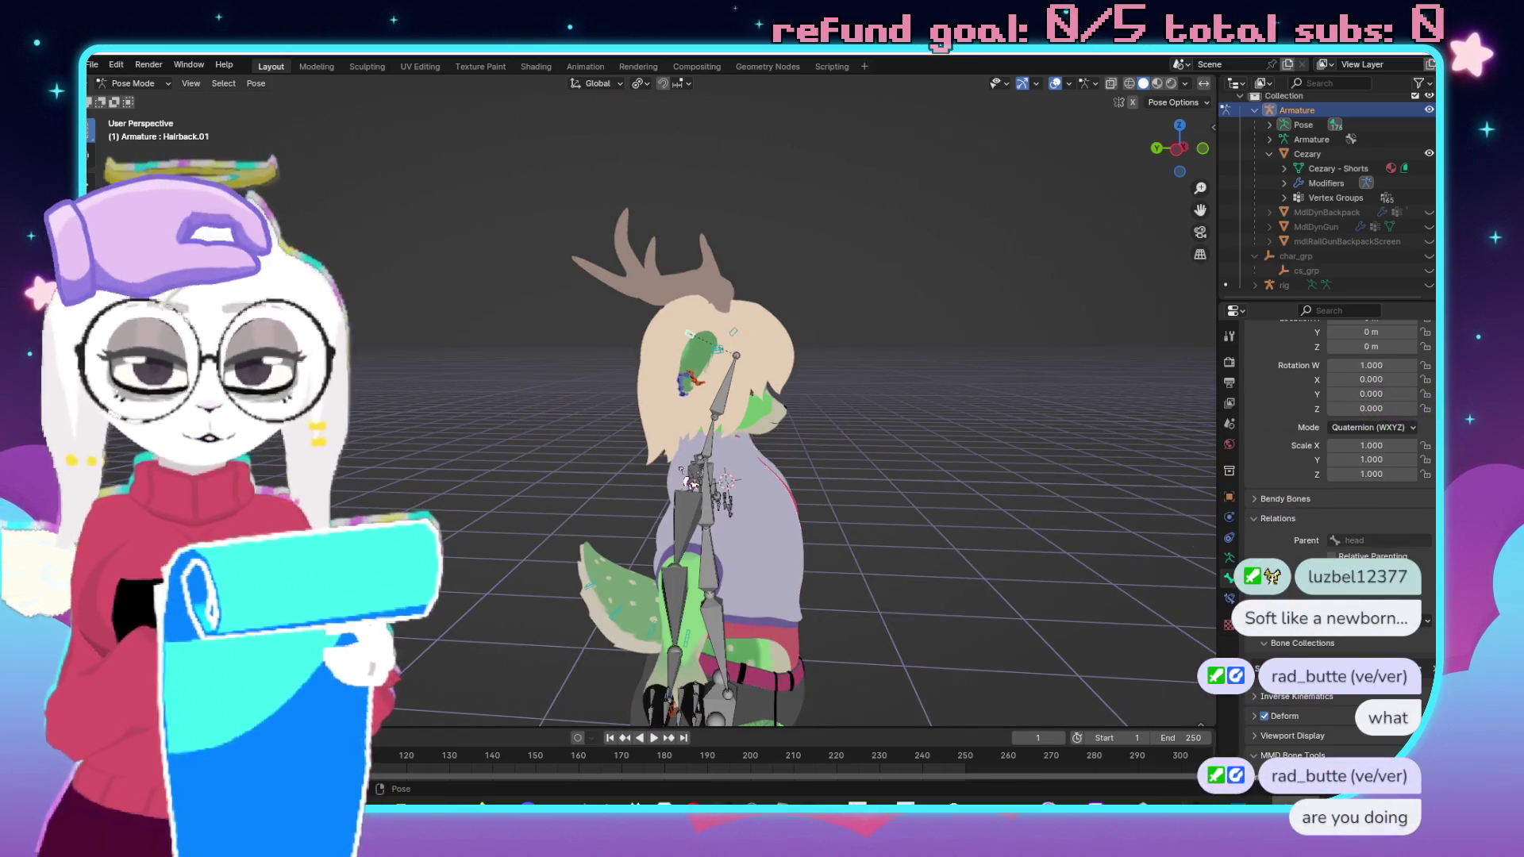
{"action": "key", "text": "KP_1"}
{"action": "scroll", "coordinate": [683, 397], "scroll_direction": "up", "scroll_amount": 4}
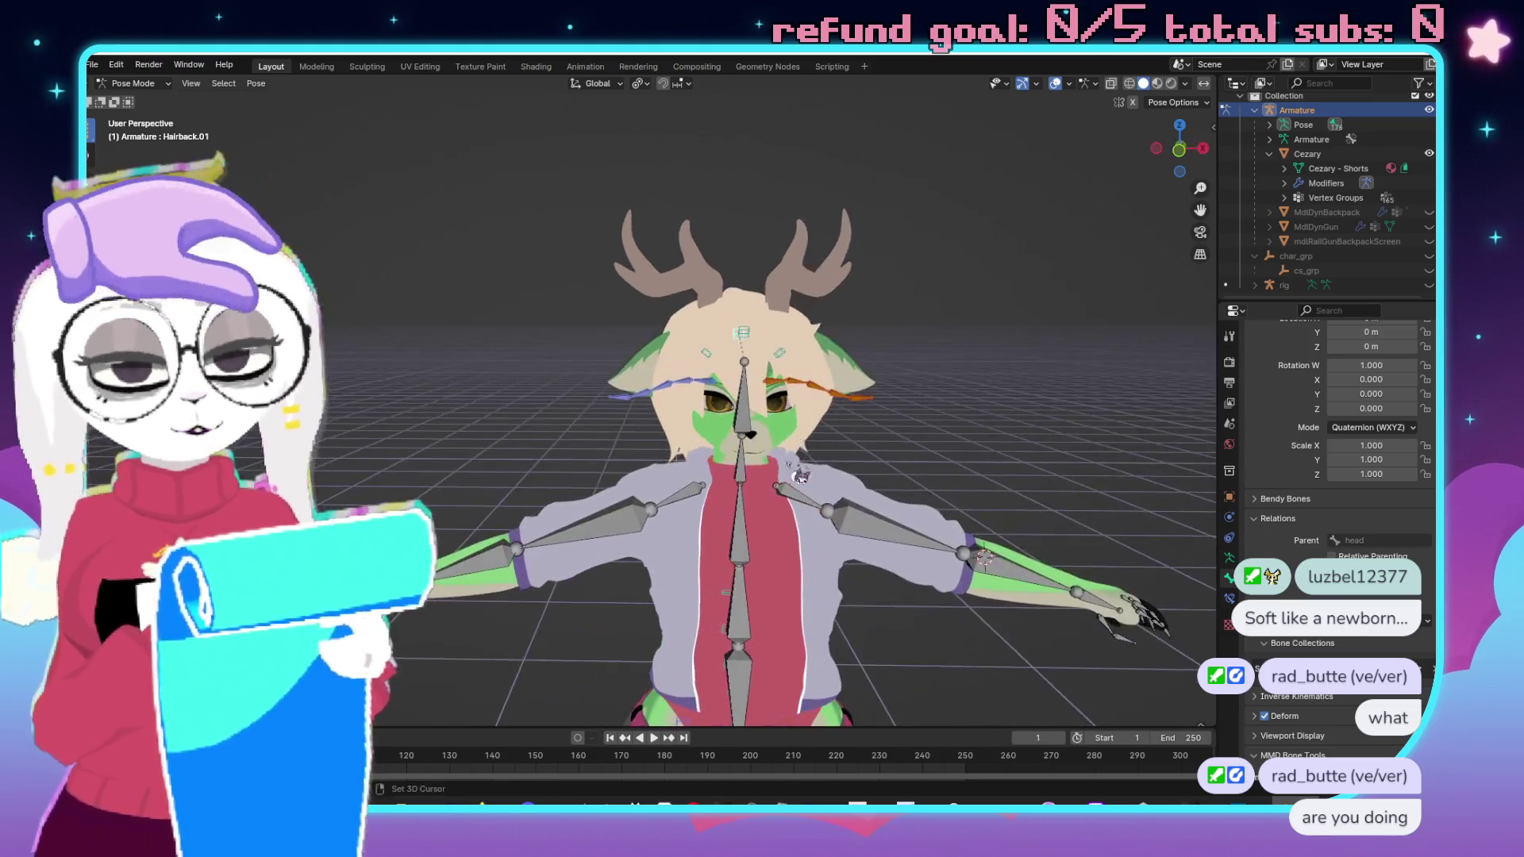
{"action": "scroll", "coordinate": [627, 317], "scroll_direction": "up", "scroll_amount": 2}
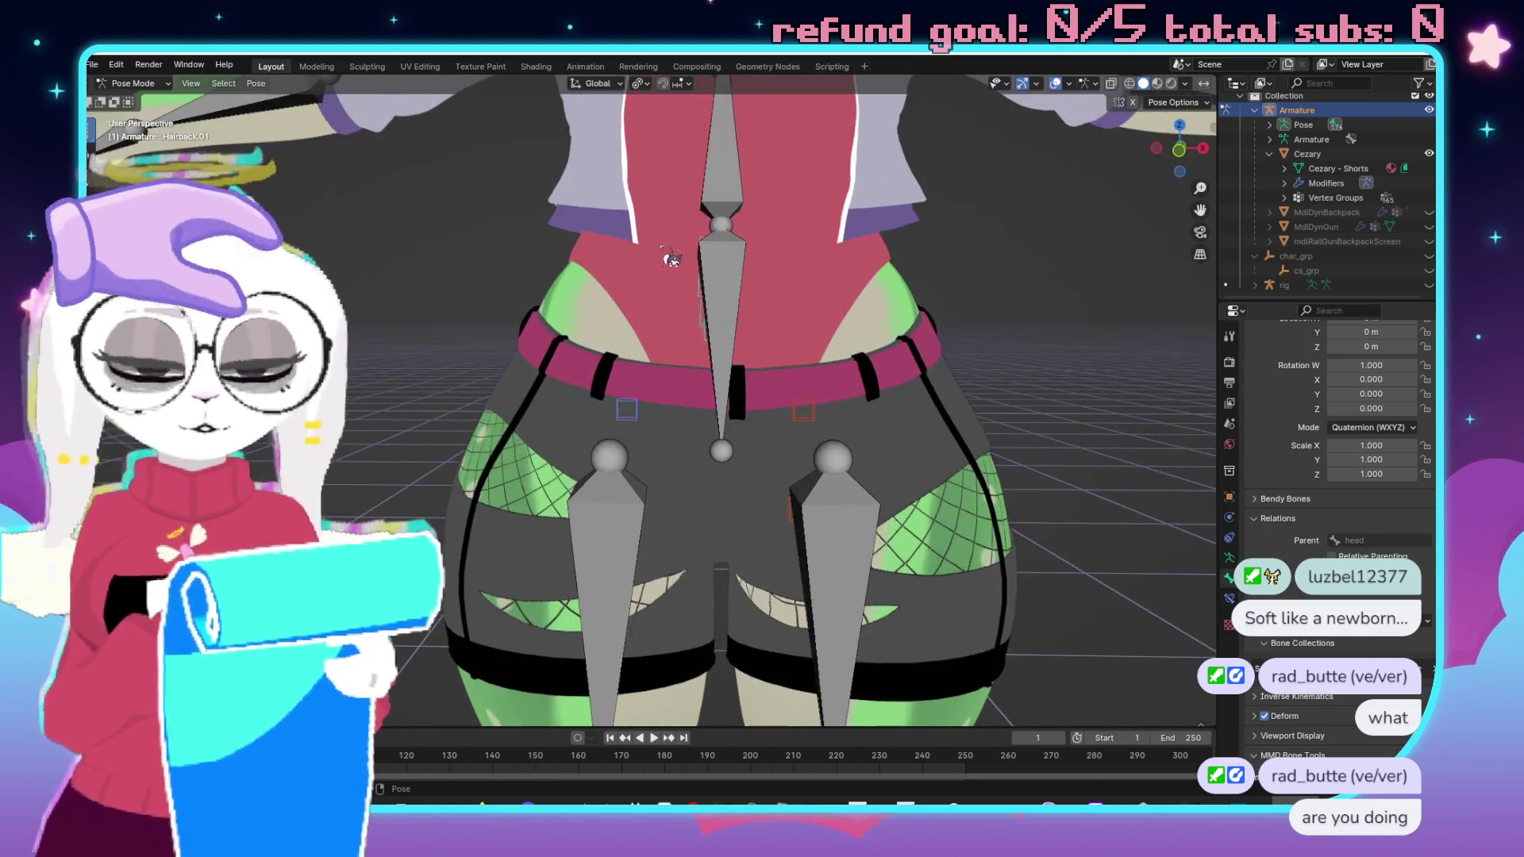
{"action": "right_click", "coordinate": [519, 316], "text": "shift"}
{"action": "mouse_move", "coordinate": [524, 318]}
{"action": "left_mouse_down"}
{"action": "mouse_move", "coordinate": [738, 310]}
{"action": "mouse_move", "coordinate": [878, 460]}
{"action": "mouse_move", "coordinate": [853, 470]}
{"action": "left_mouse_up"}
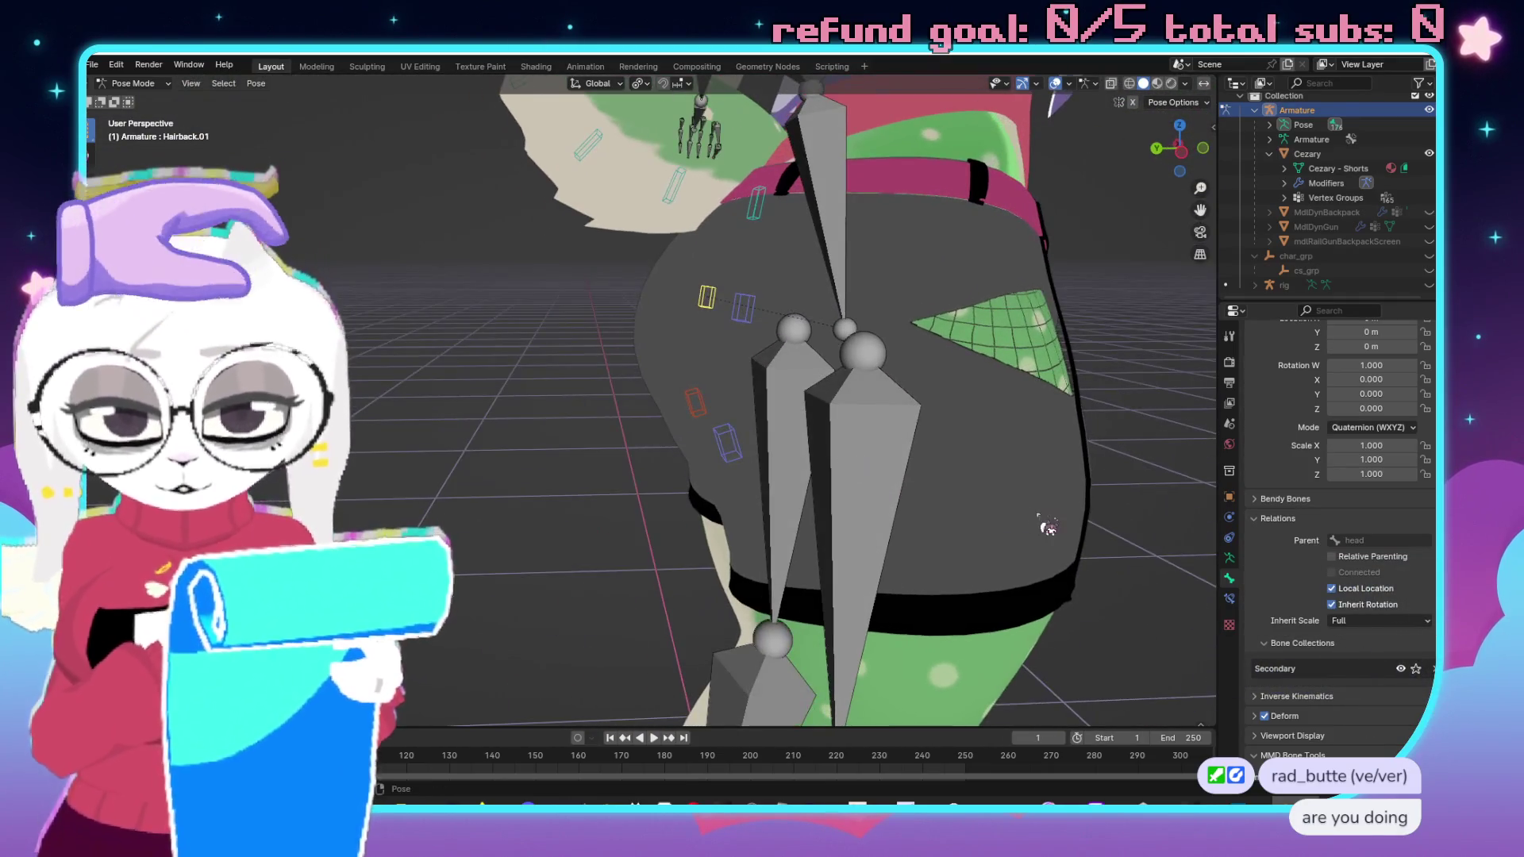
{"action": "key", "text": "r"}
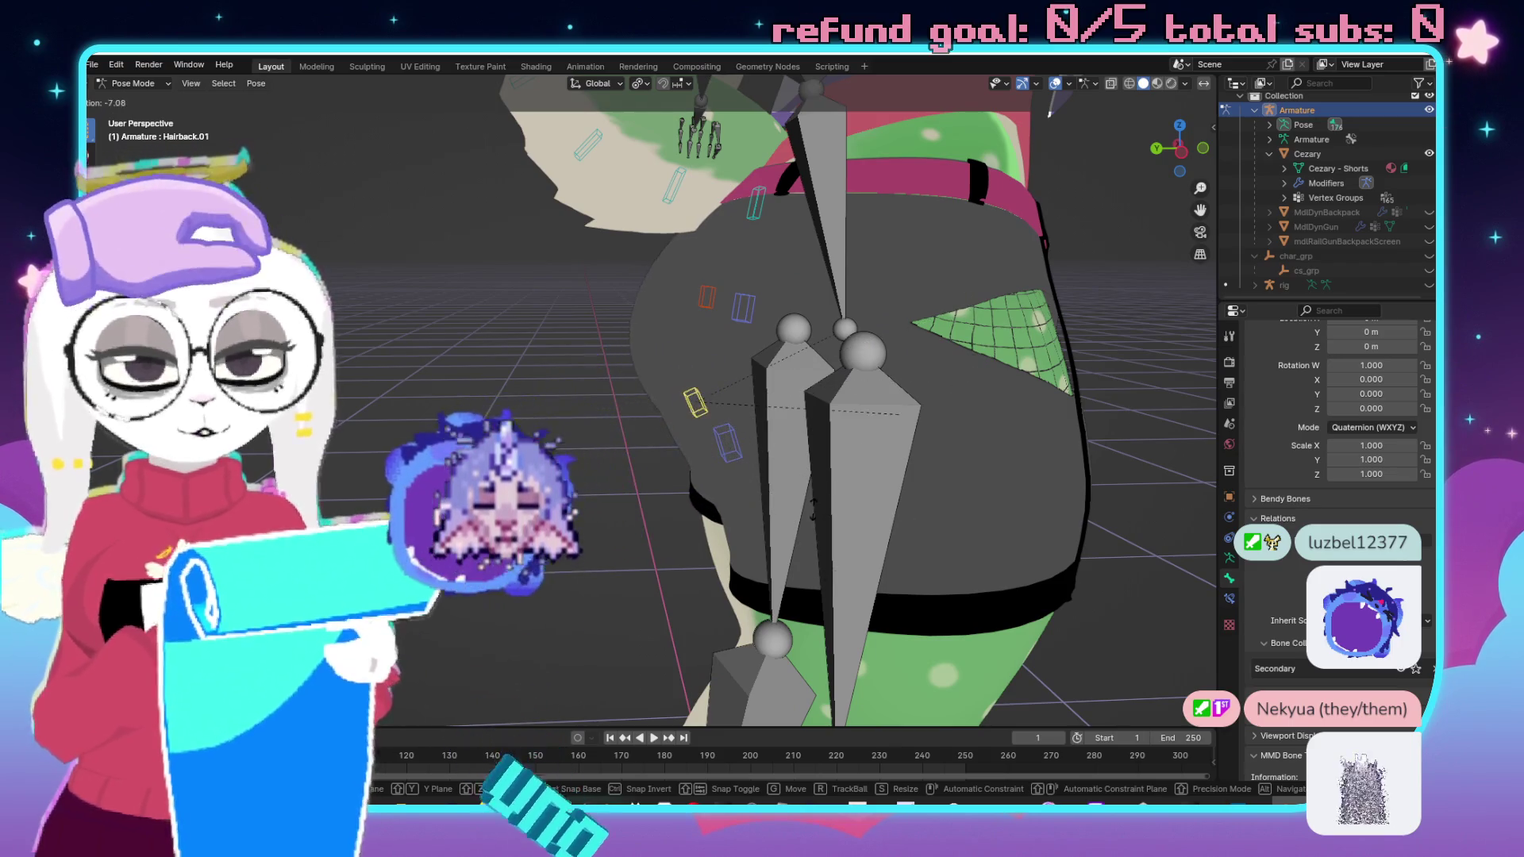
{"action": "left_click", "coordinate": [882, 321]}
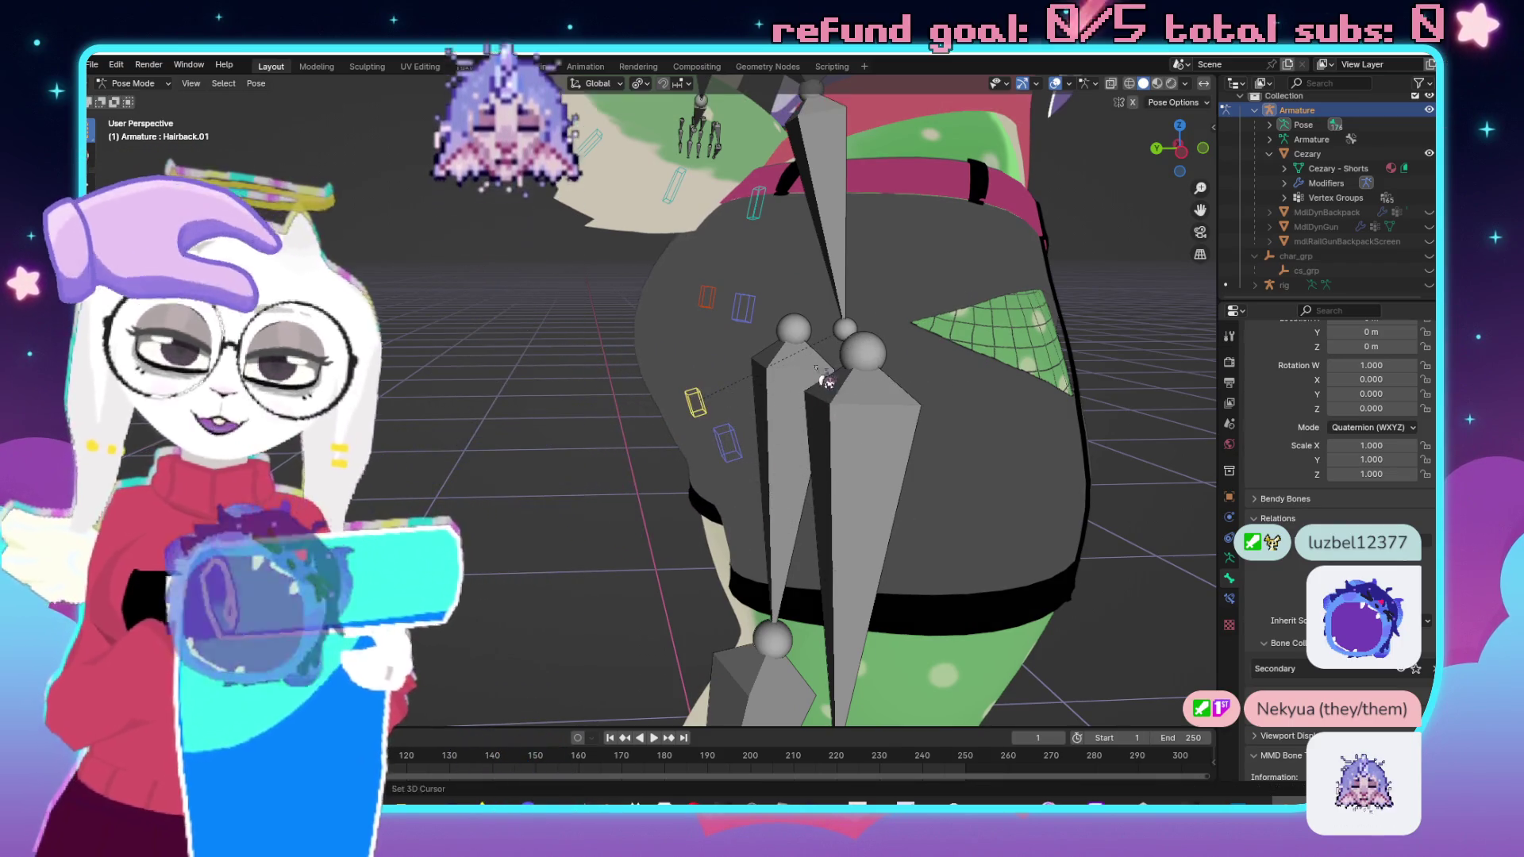
Select another back hair bone and test-rotate the Hairback bones into a new pose.
{"action": "left_click_drag", "start_coordinate": [882, 321], "coordinate": [849, 450]}
{"action": "left_click", "coordinate": [658, 291]}
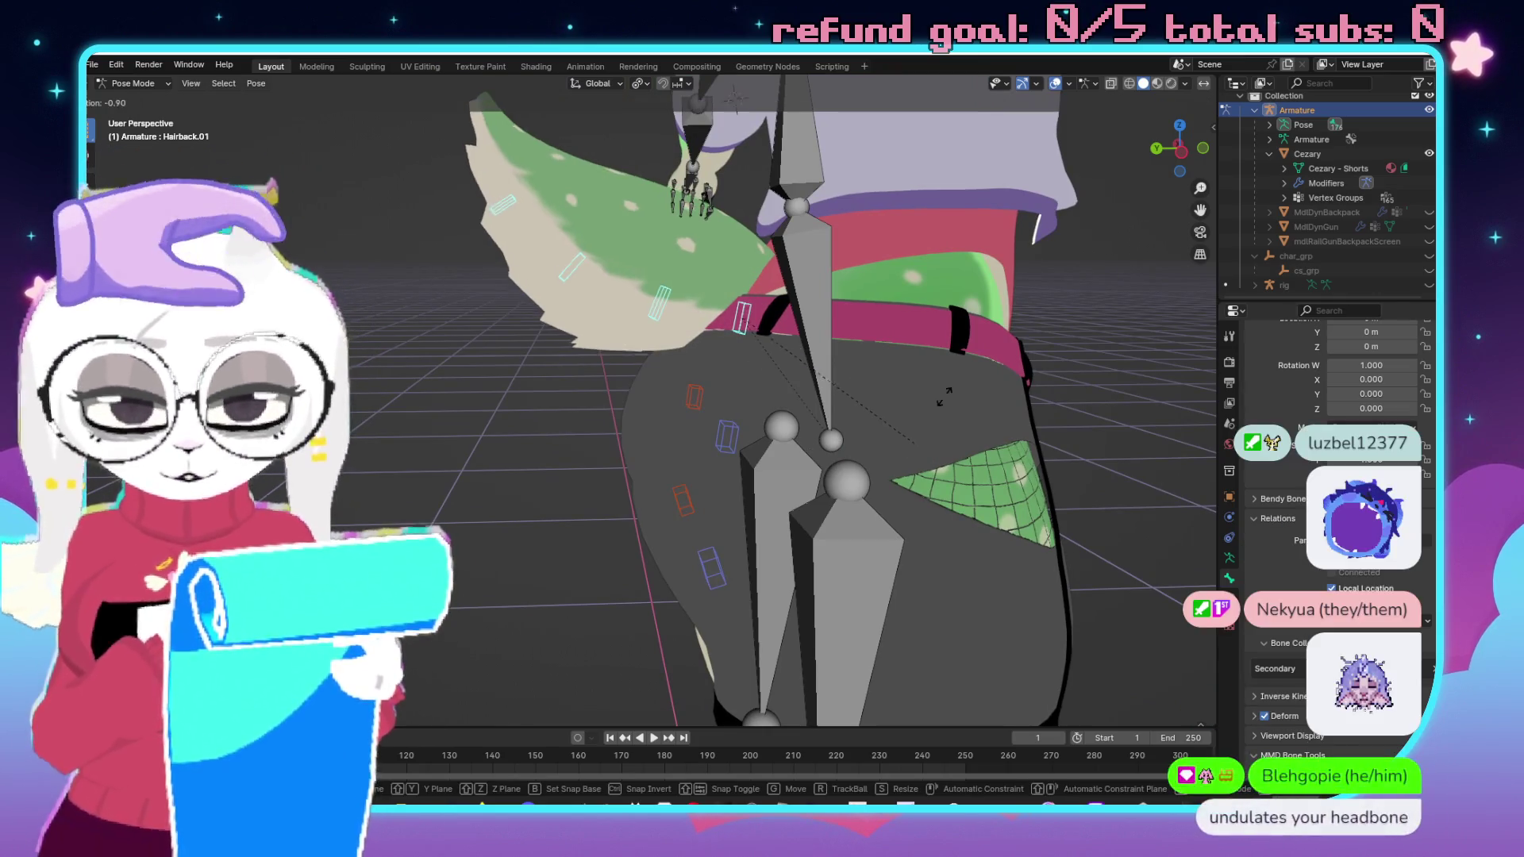
{"action": "key", "text": "r"}
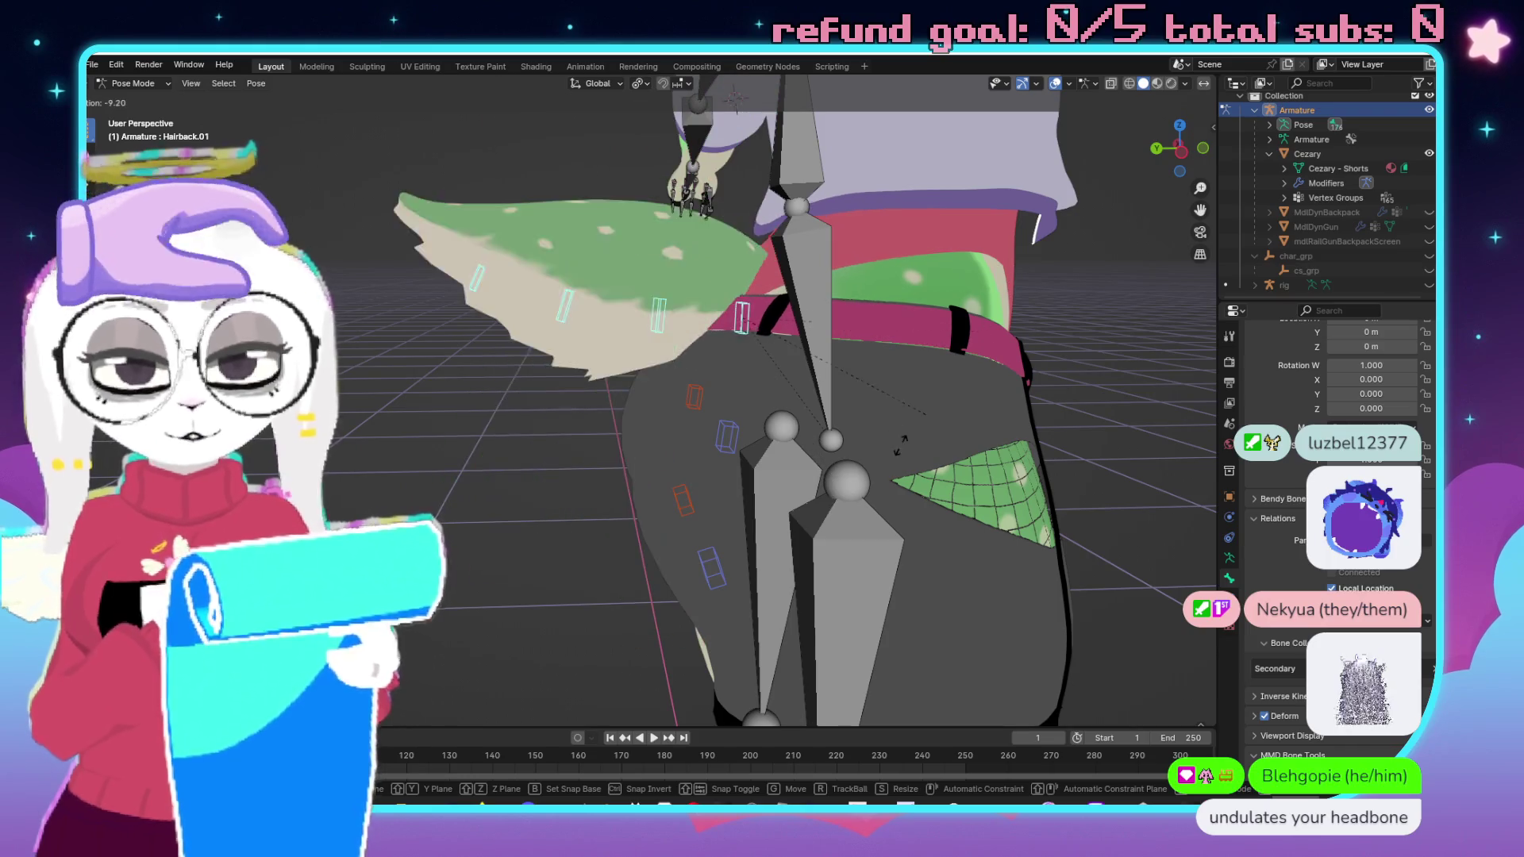
{"action": "left_click", "coordinate": [915, 318]}
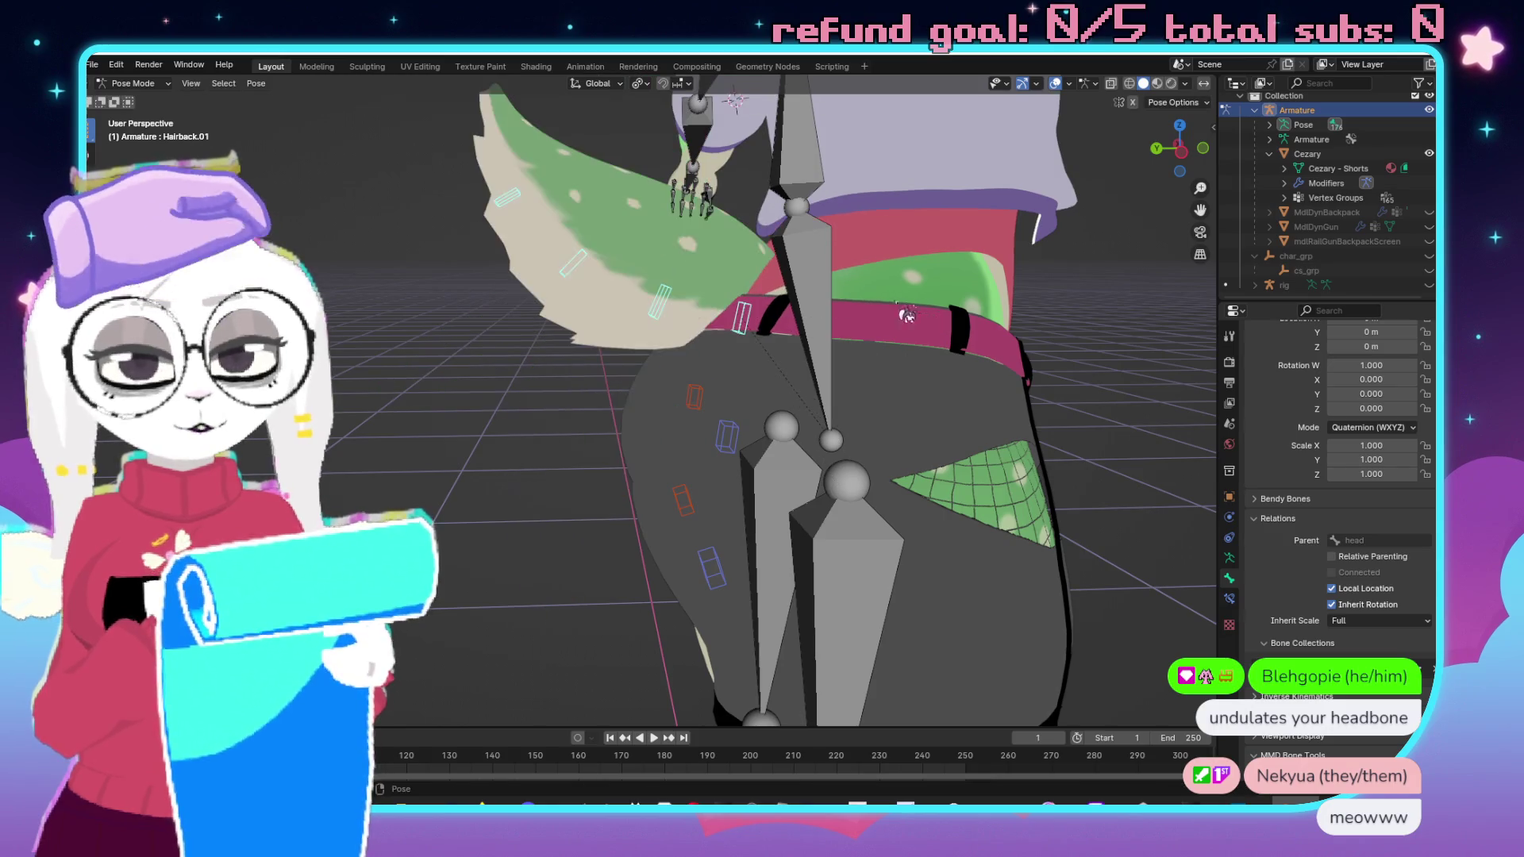
Test-rotate Tail_01, cancel to restore its pose, then return the armature to Object Mode.
{"action": "left_click", "coordinate": [877, 401]}
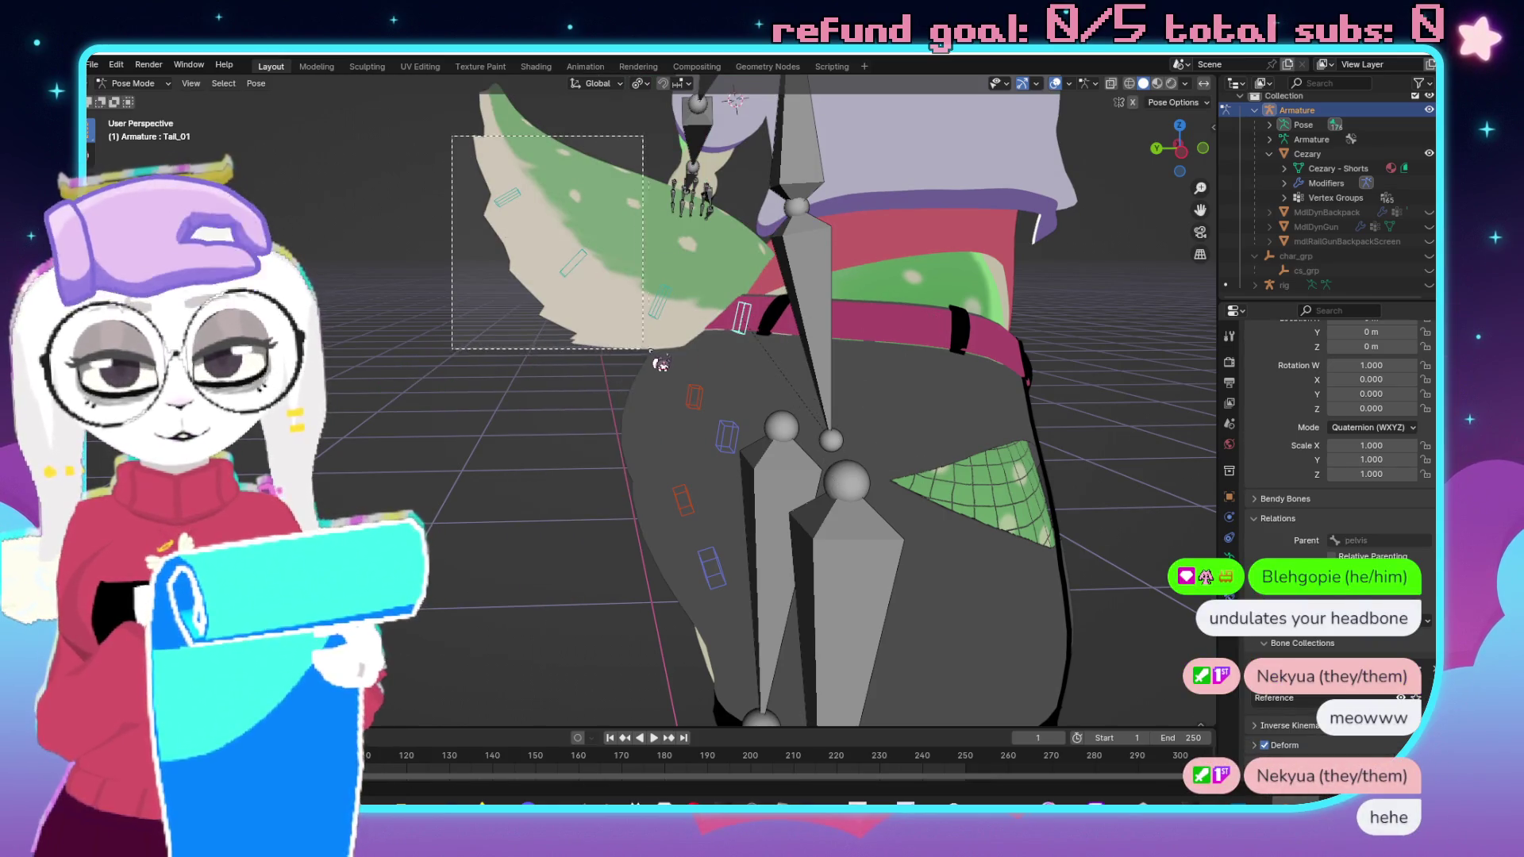
{"action": "key", "text": "r"}
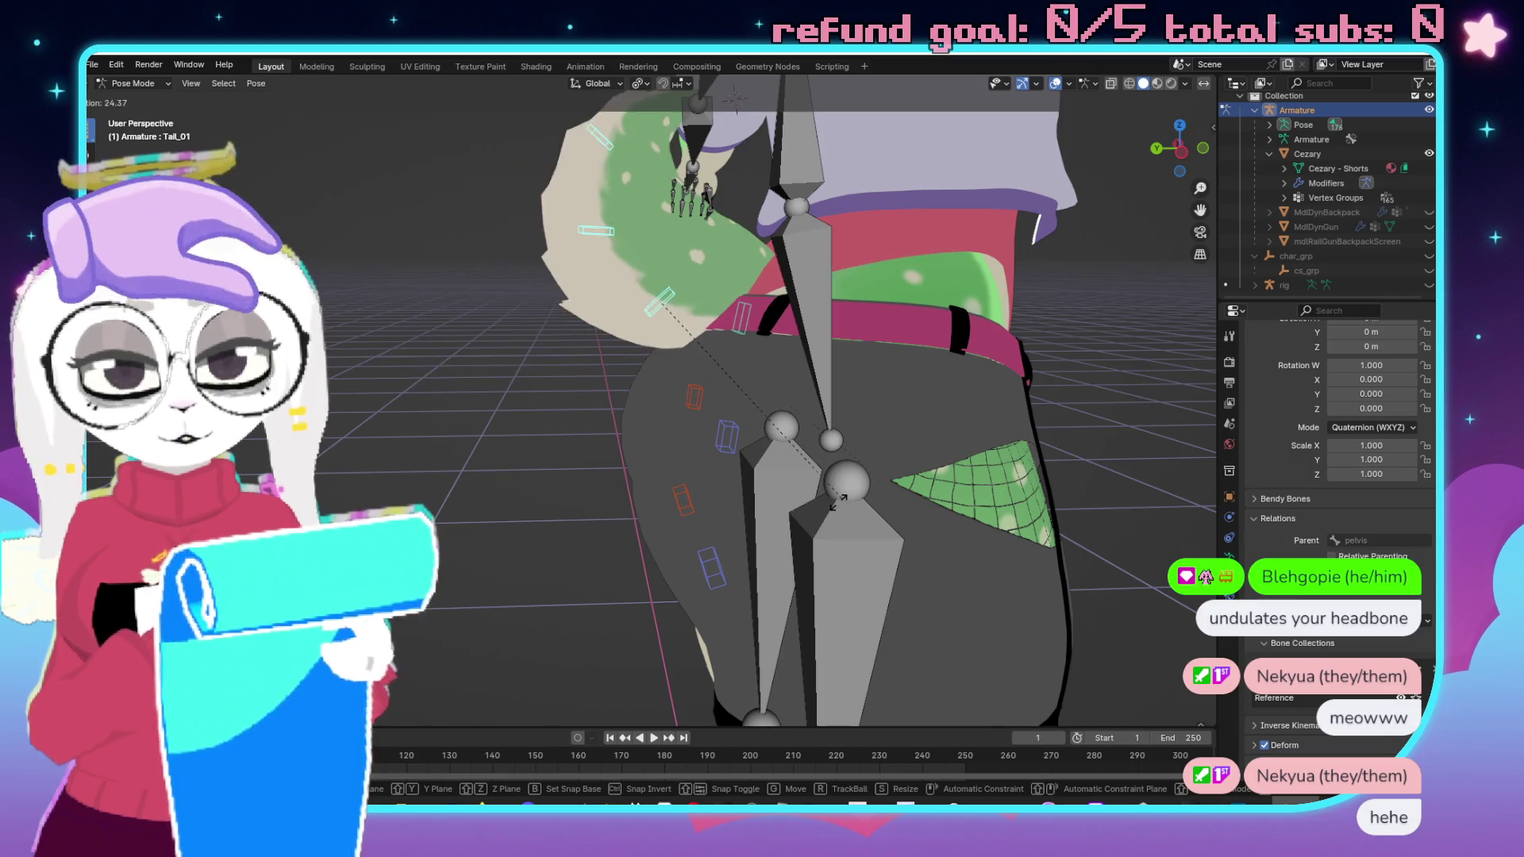
{"action": "right_click", "coordinate": [877, 473]}
{"action": "left_click_drag", "start_coordinate": [924, 315], "coordinate": [652, 282]}
{"action": "key", "text": "ctrl+Tab"}
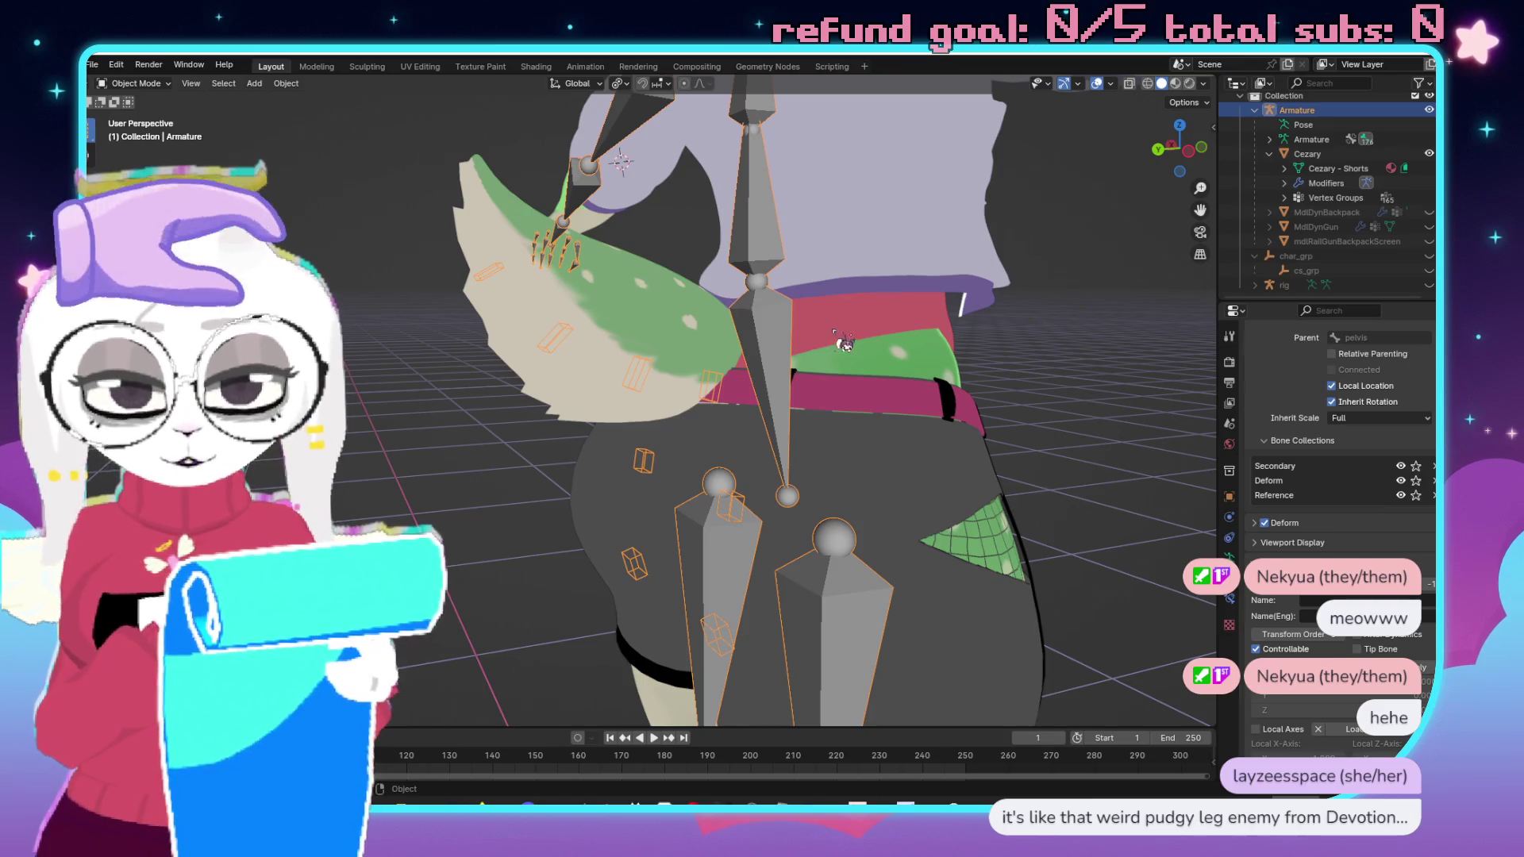
Enter Edit Mode on the Cezary mesh and select the whole connected body with Ctrl+L.
{"action": "left_click", "coordinate": [843, 343]}
{"action": "scroll", "coordinate": [849, 349], "scroll_direction": "up", "scroll_amount": 5}
{"action": "scroll", "coordinate": [873, 381], "scroll_direction": "down", "scroll_amount": 3}
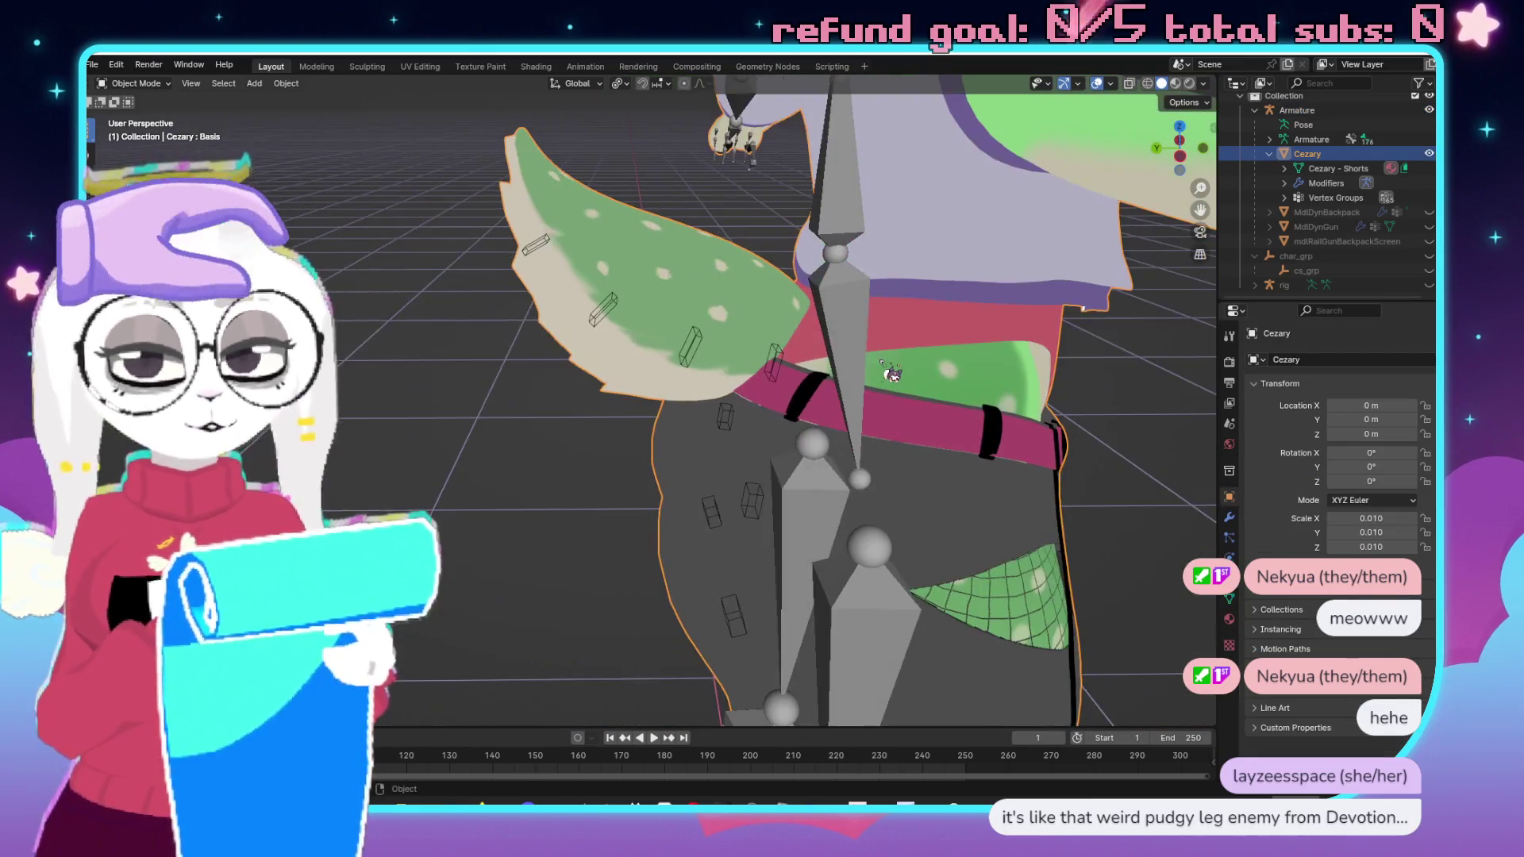
{"action": "key", "text": "Tab"}
{"action": "left_click_drag", "start_coordinate": [794, 397], "coordinate": [794, 397]}
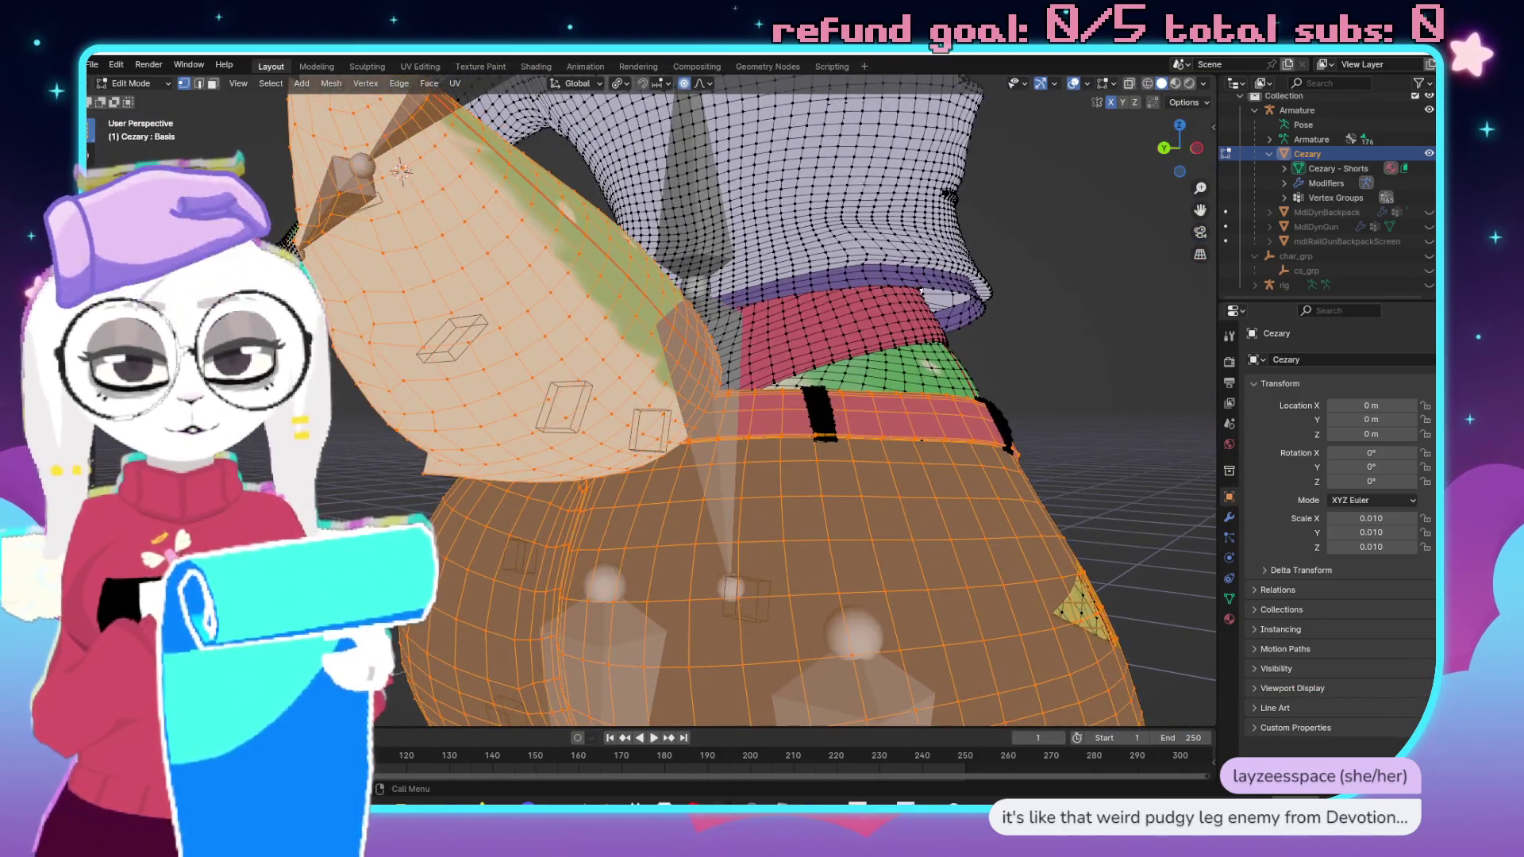
{"action": "left_click", "coordinate": [772, 458]}
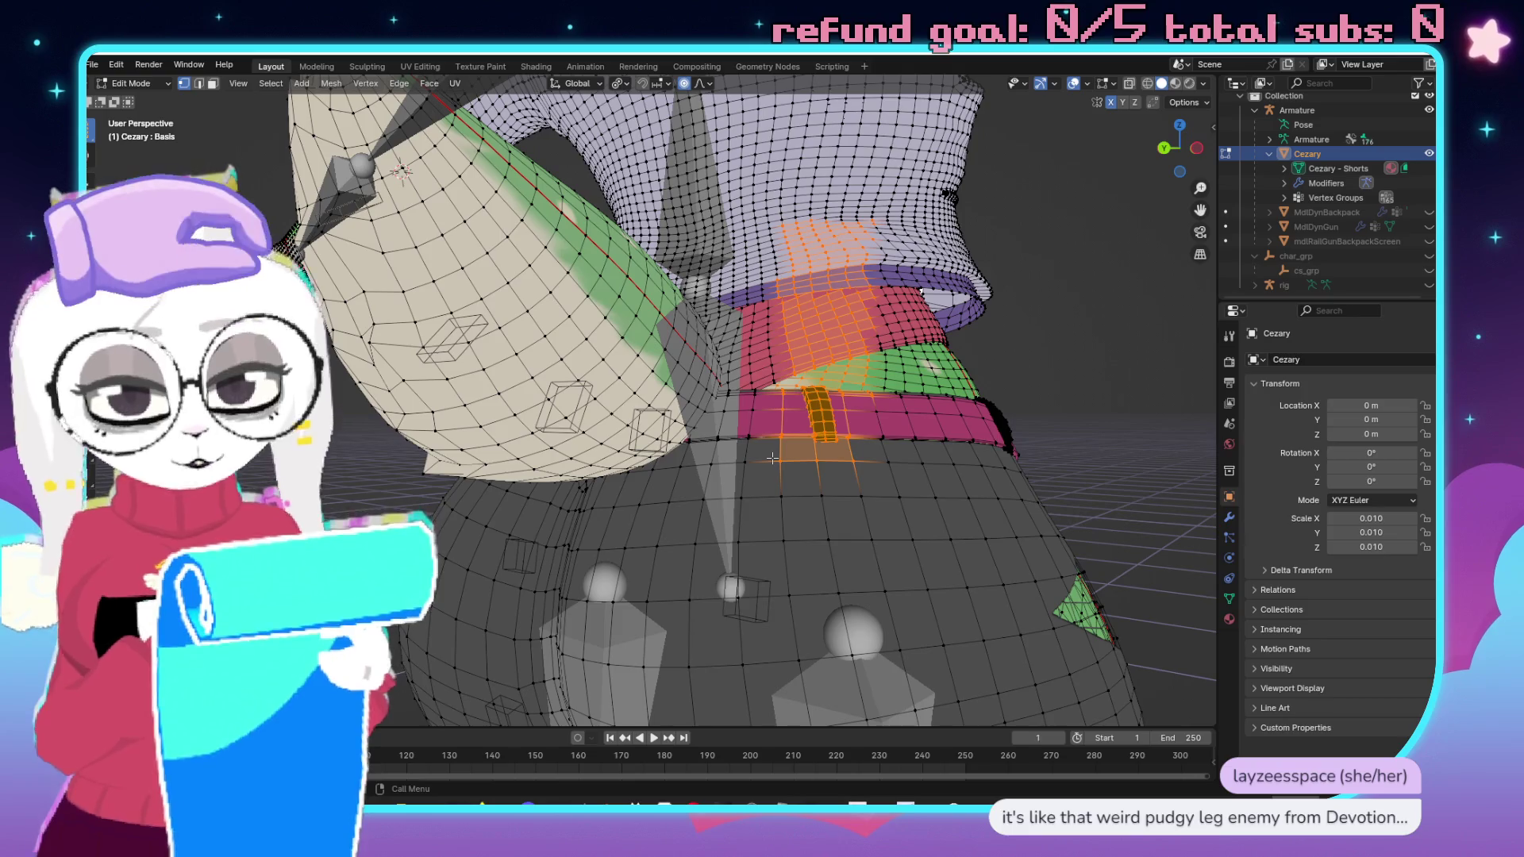
{"action": "key", "text": "ctrl+l"}
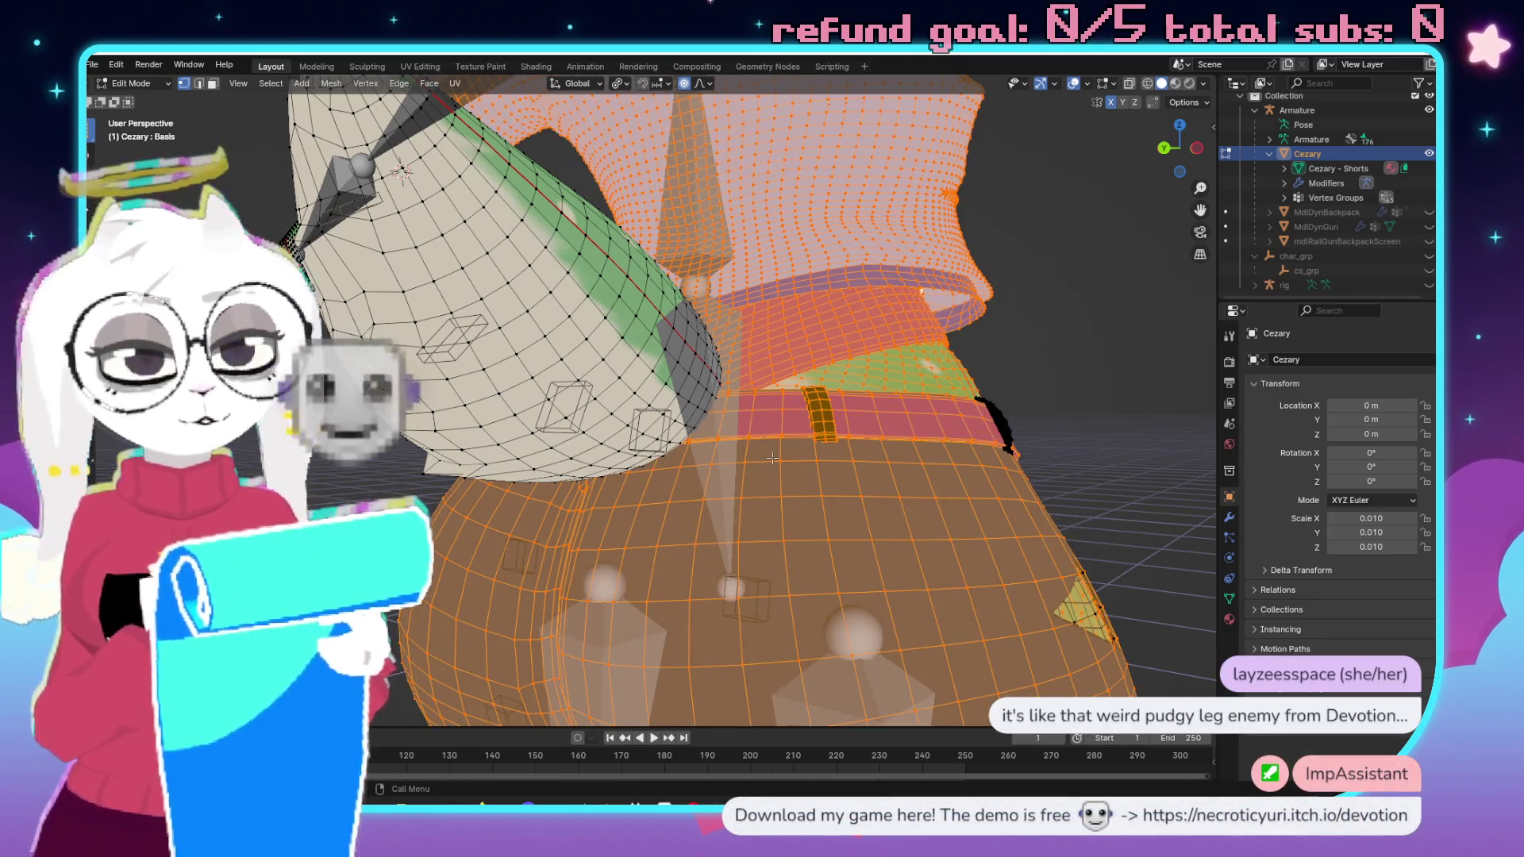
{"action": "scroll", "coordinate": [846, 442], "scroll_direction": "up", "scroll_amount": 5}
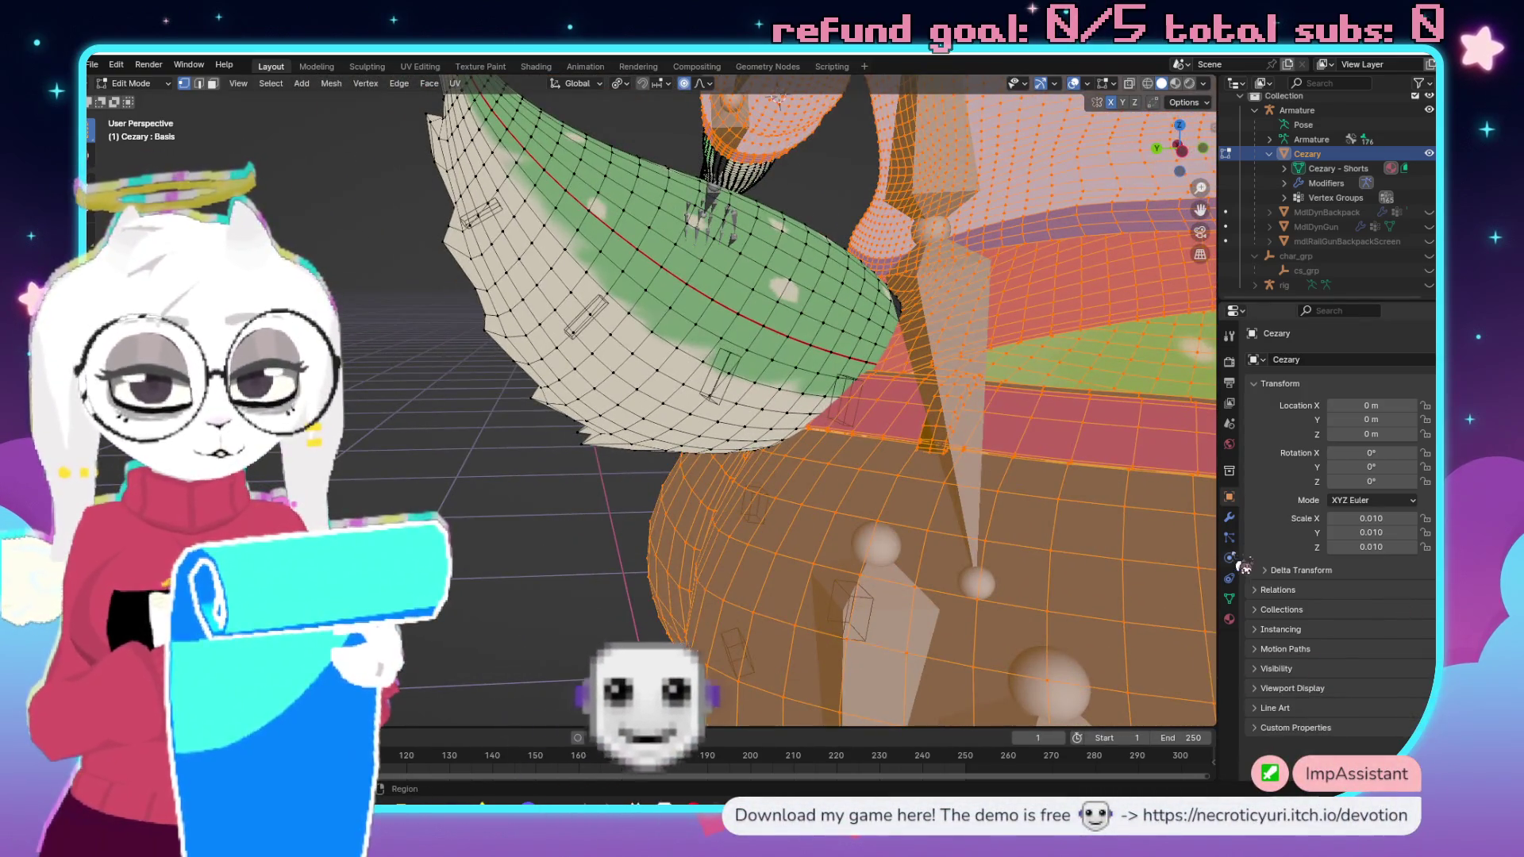
Remove the selected vertices from the Tail_01 vertex group.
{"action": "left_click", "coordinate": [1230, 598]}
{"action": "scroll", "coordinate": [1317, 587], "scroll_direction": "down", "scroll_amount": 6}
{"action": "scroll", "coordinate": [606, 525], "scroll_direction": "up", "scroll_amount": 5}
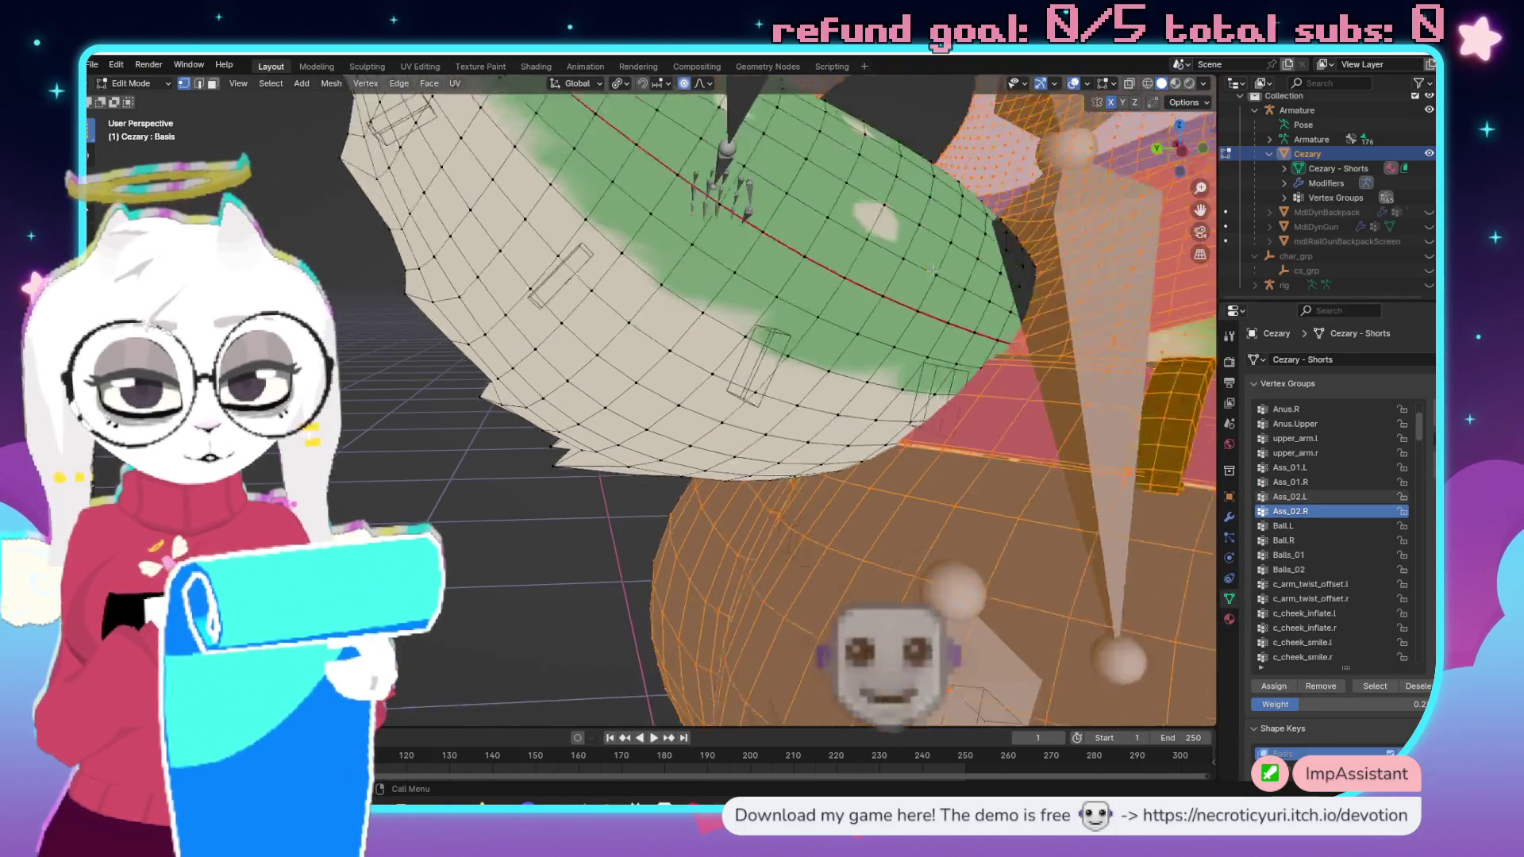
{"action": "left_click_drag", "start_coordinate": [607, 526], "coordinate": [773, 400]}
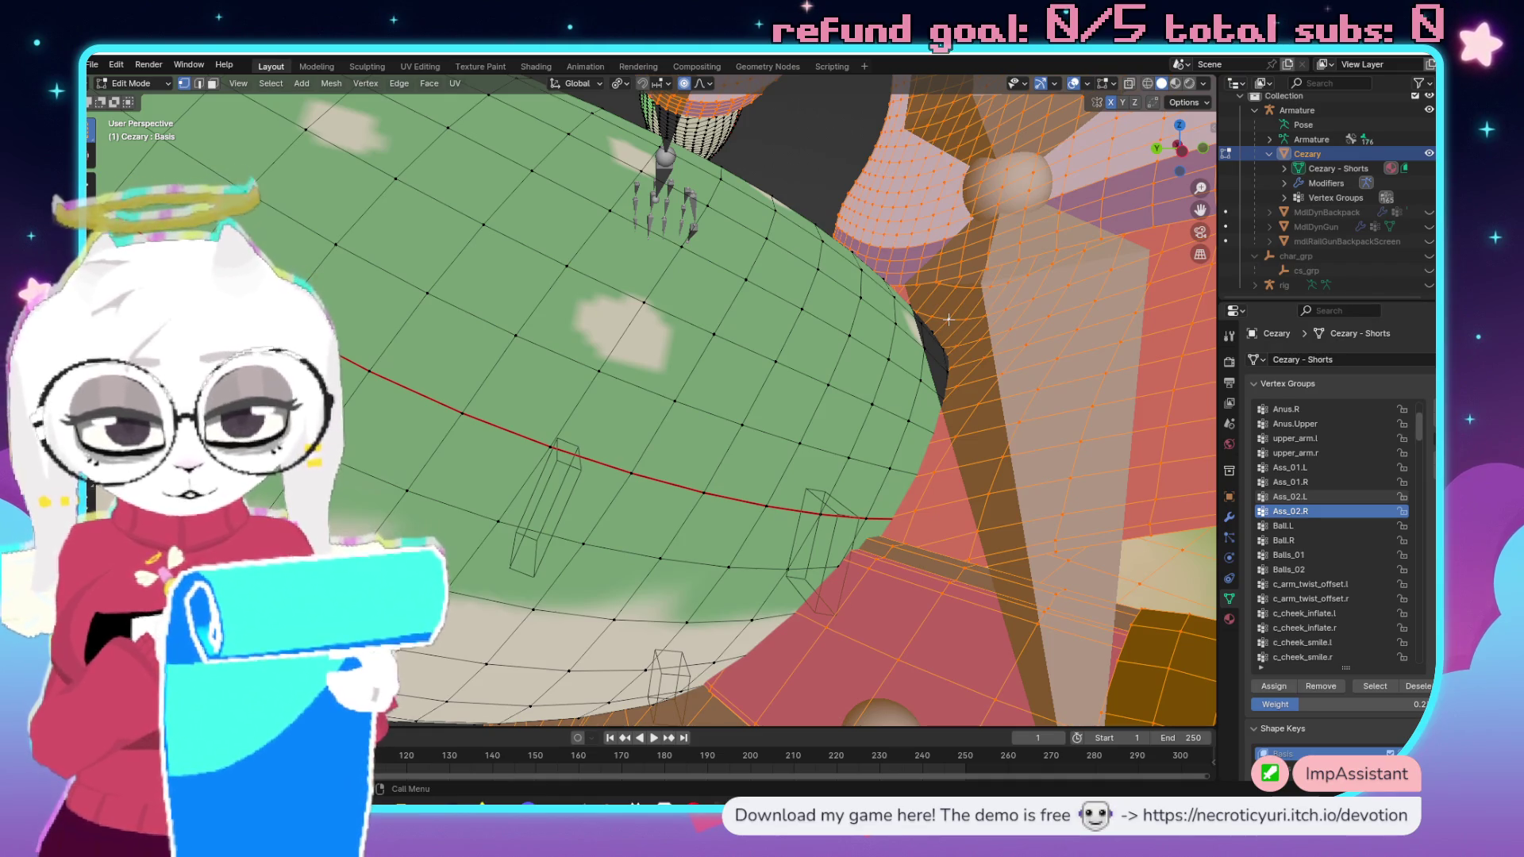
{"action": "key", "text": "n"}
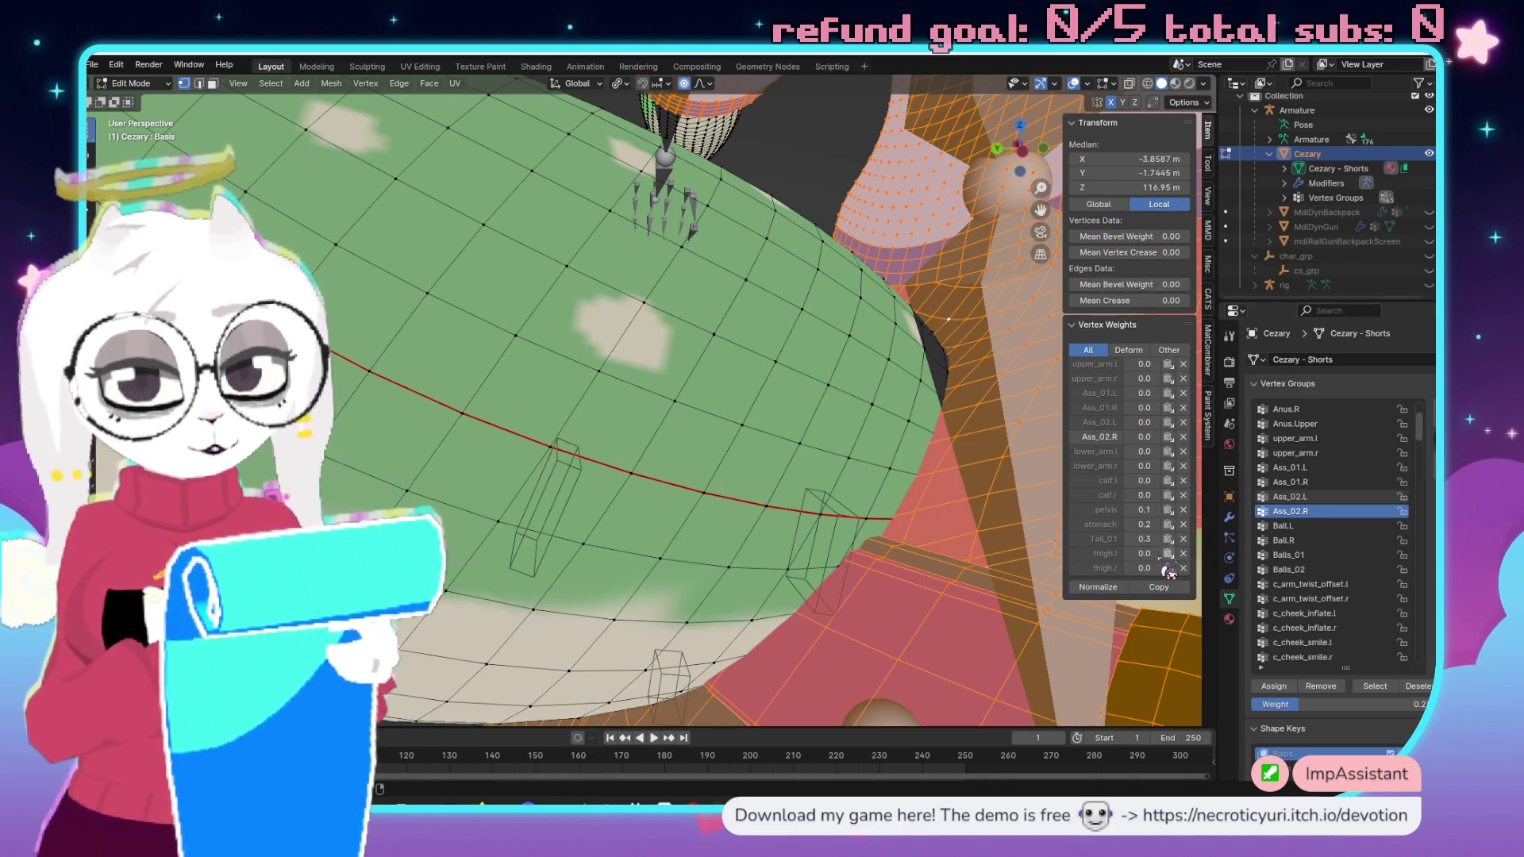
{"action": "scroll", "coordinate": [1269, 552], "scroll_direction": "down", "scroll_amount": 10}
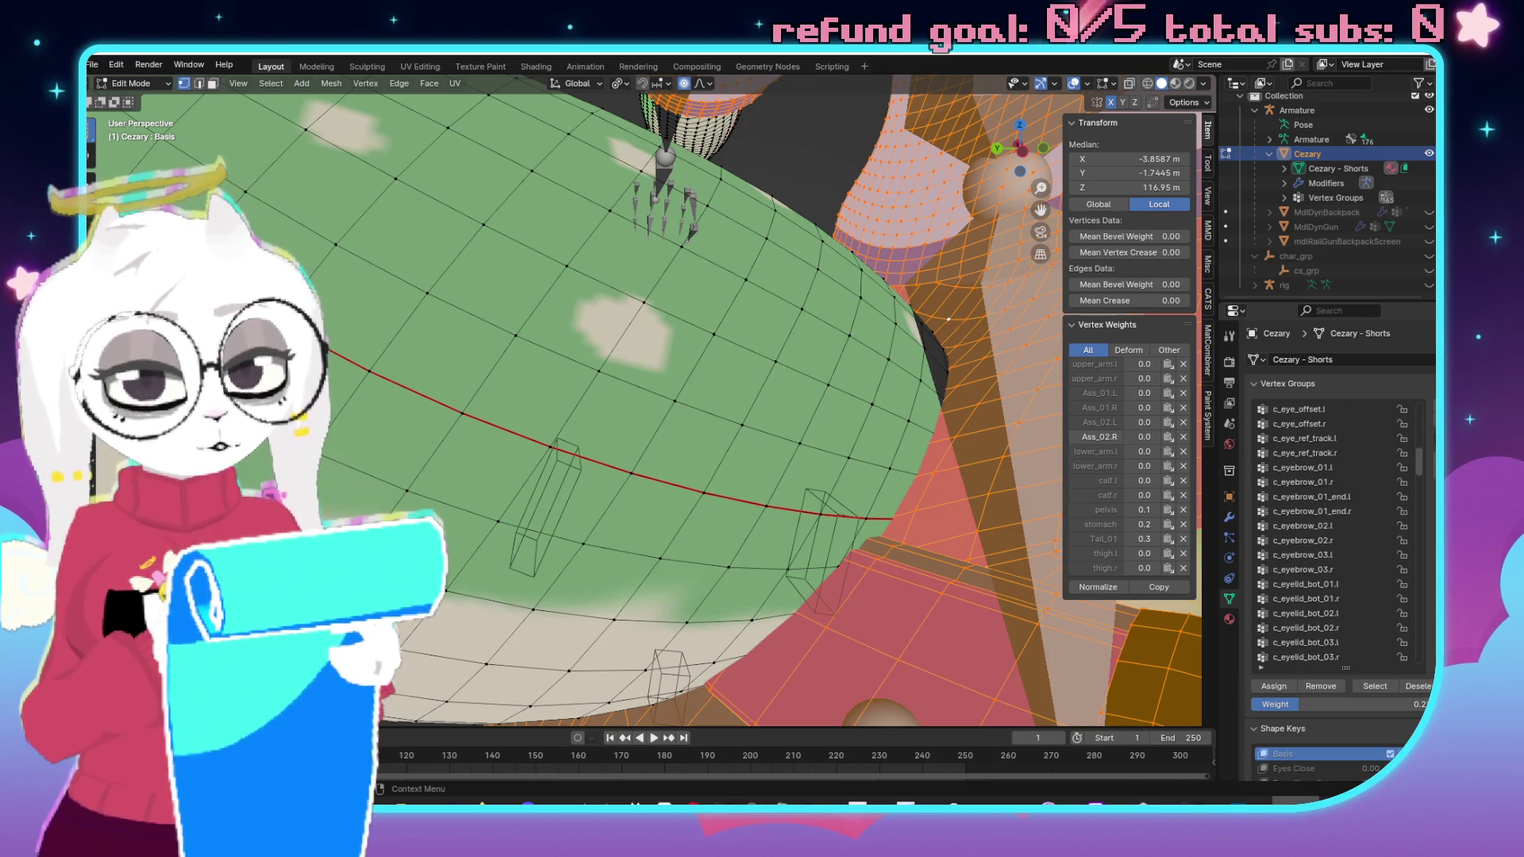
{"action": "left_click_drag", "start_coordinate": [1429, 471], "coordinate": [1421, 626]}
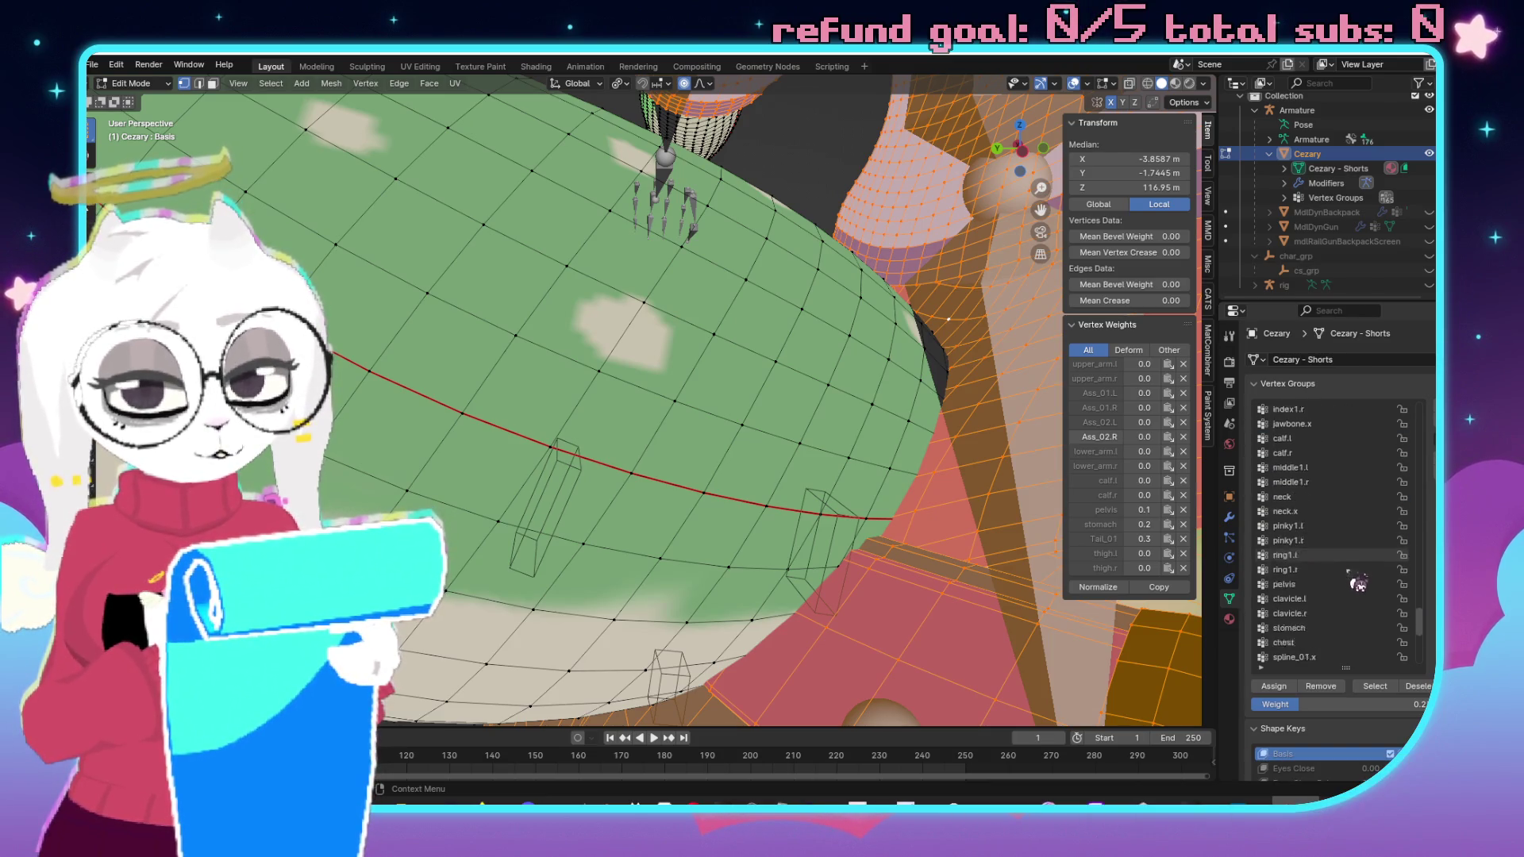
{"action": "scroll", "coordinate": [1341, 559], "scroll_direction": "down", "scroll_amount": 4}
{"action": "left_click", "coordinate": [1311, 511]}
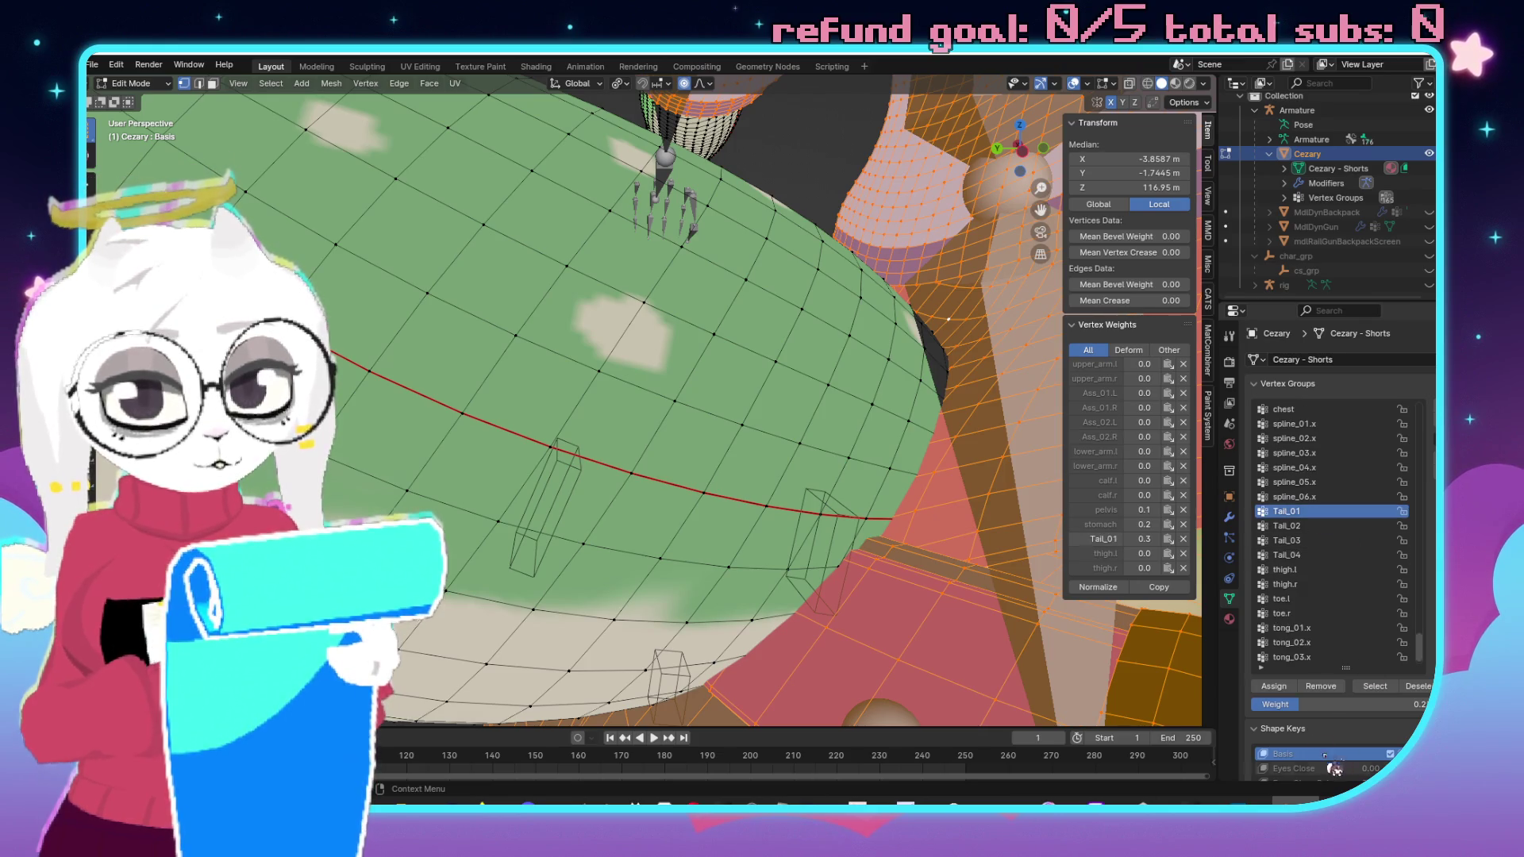
{"action": "left_click", "coordinate": [1343, 701]}
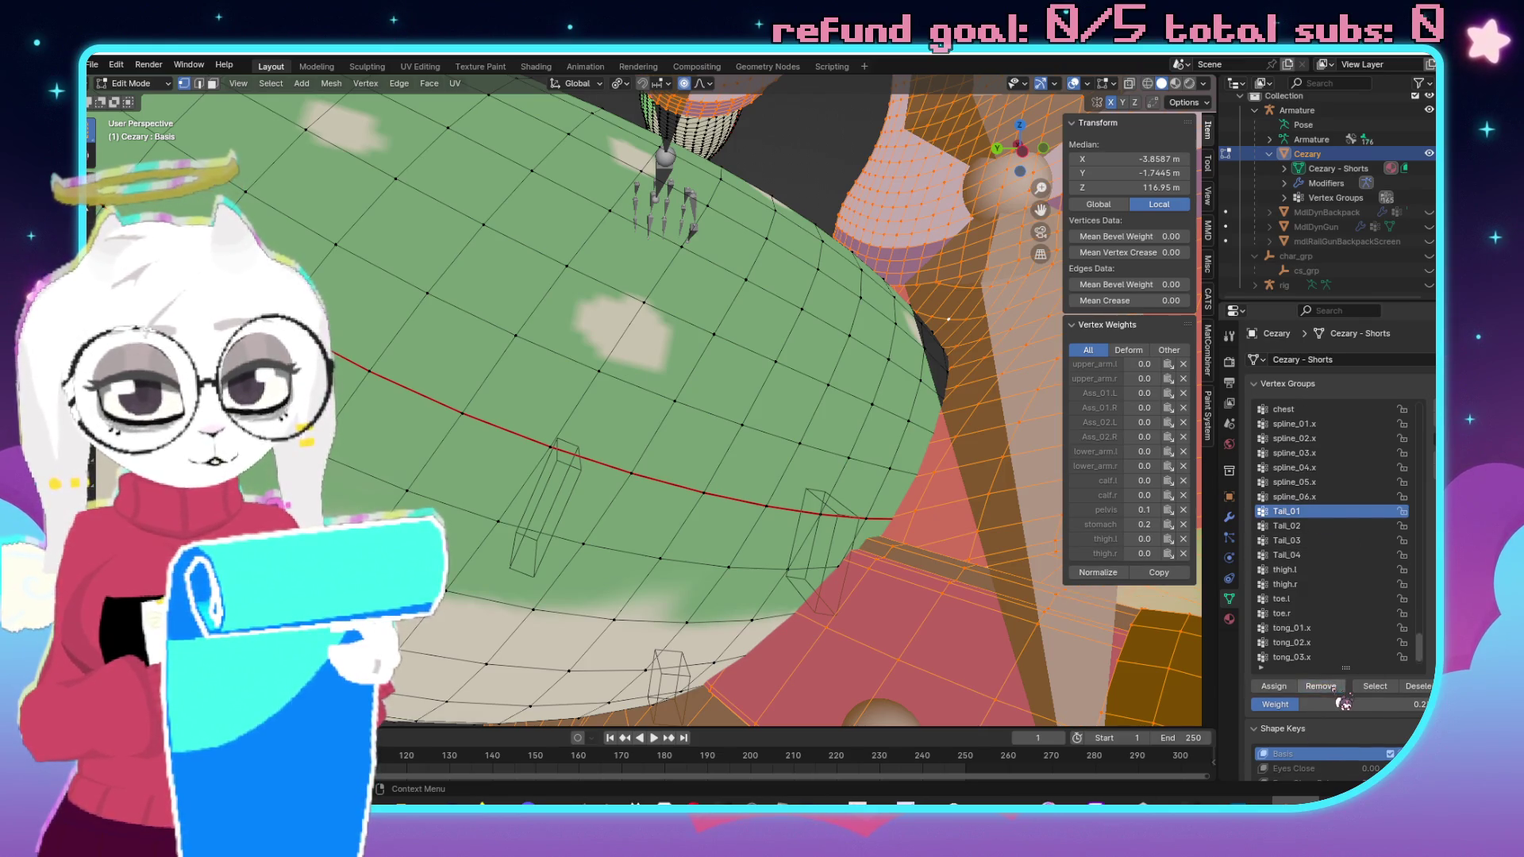
Switch the Cezary mesh back to Object Mode and inspect the shorts.
{"action": "scroll", "coordinate": [763, 426], "scroll_direction": "down", "scroll_amount": 5}
{"action": "key", "text": "ctrl+Tab"}
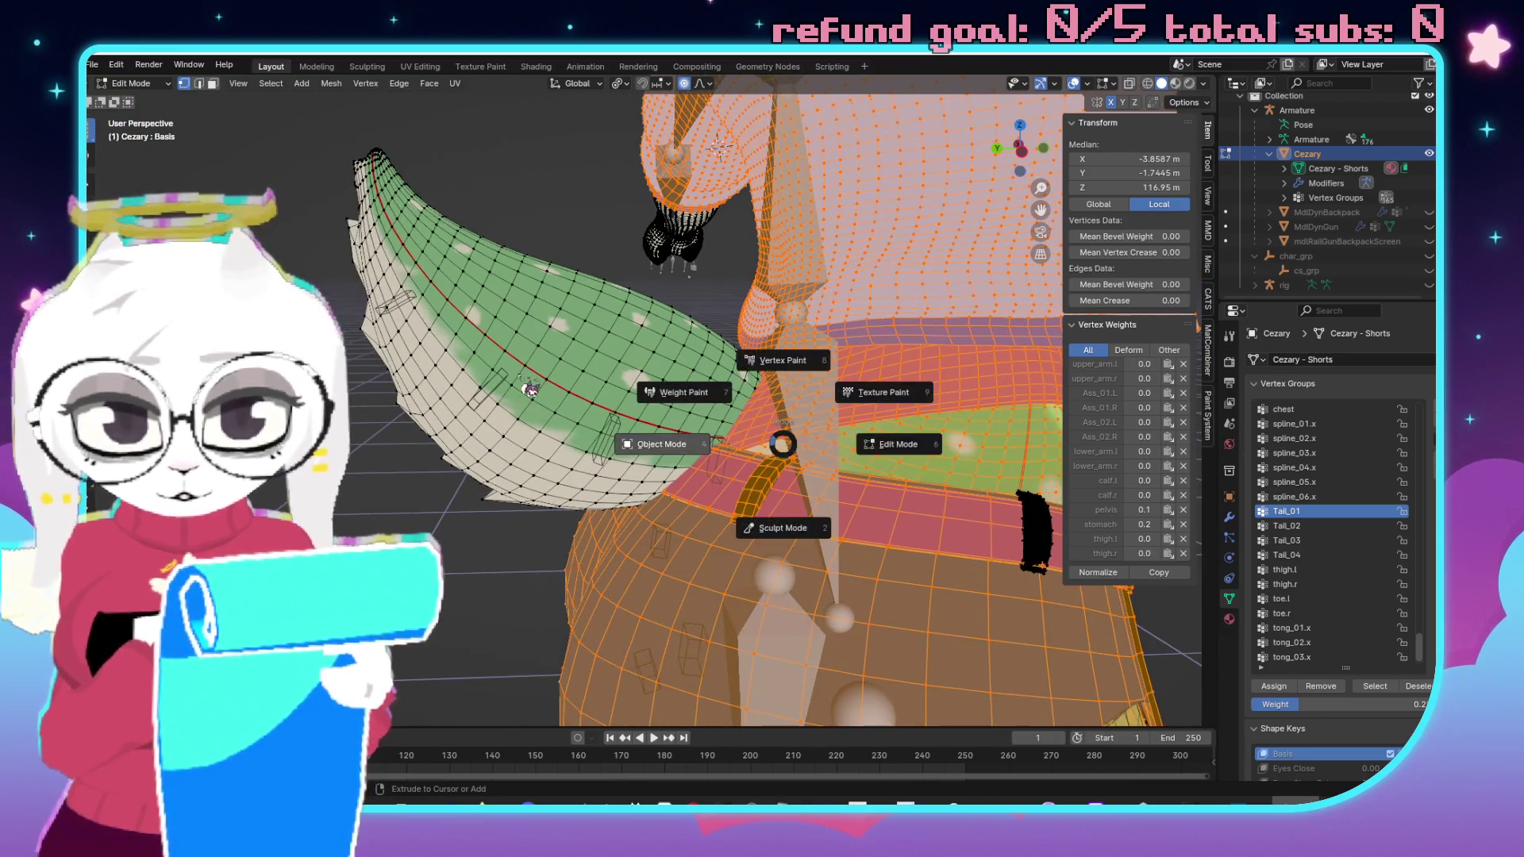
{"action": "left_click", "coordinate": [775, 358]}
{"action": "left_click_drag", "start_coordinate": [749, 324], "coordinate": [817, 339]}
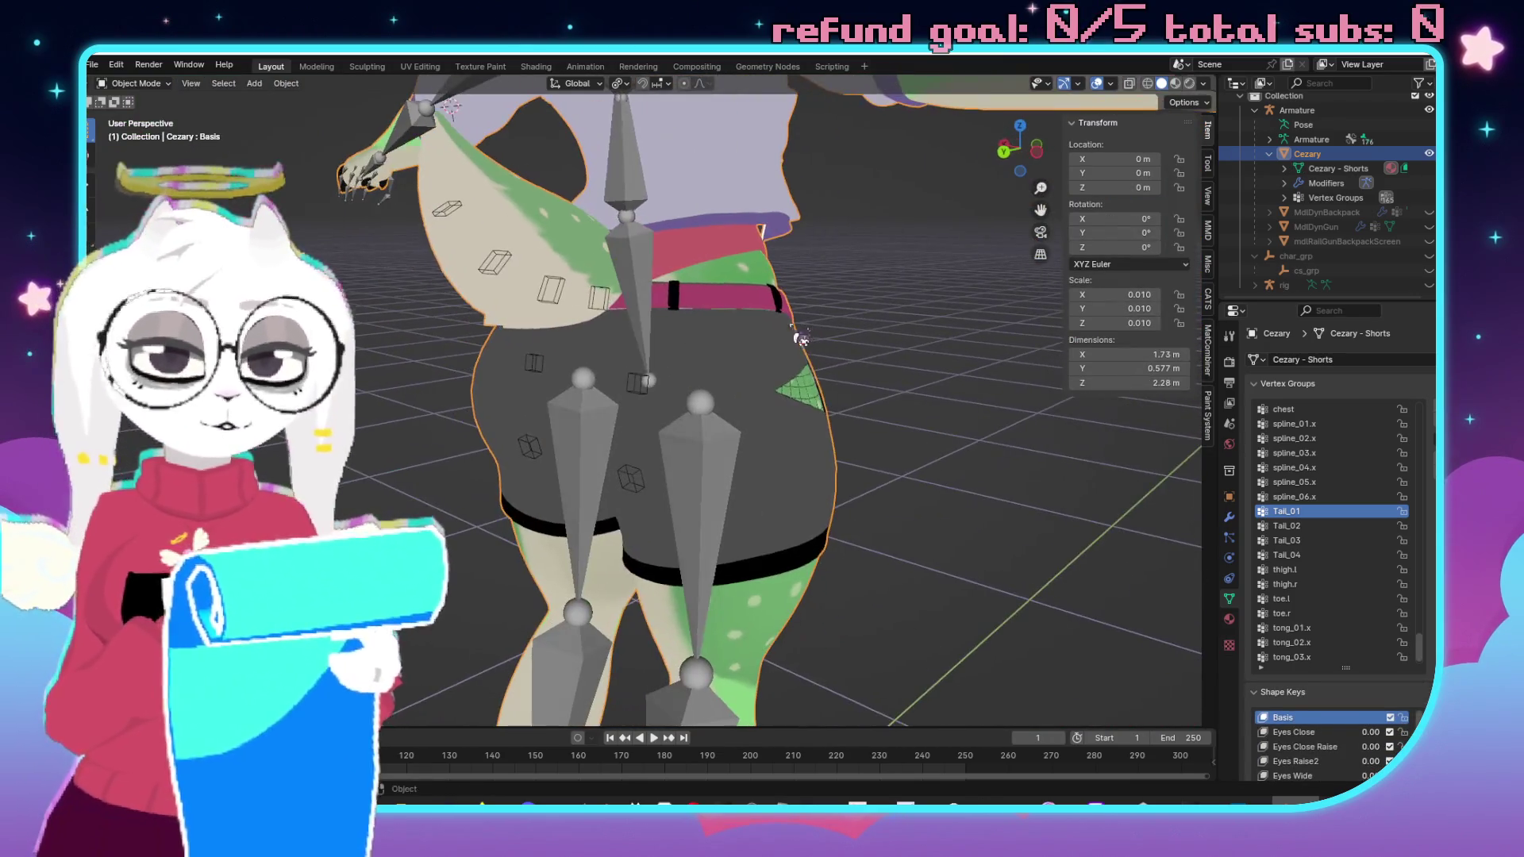
Put the armature in Edit Mode and rename Ear_01.R to Ear01.R.
{"action": "left_click", "coordinate": [649, 381]}
{"action": "mouse_move", "coordinate": [649, 381]}
{"action": "left_mouse_down"}
{"action": "mouse_move", "coordinate": [855, 354]}
{"action": "mouse_move", "coordinate": [674, 396]}
{"action": "left_mouse_up"}
{"action": "scroll", "coordinate": [671, 401], "scroll_direction": "up", "scroll_amount": 4}
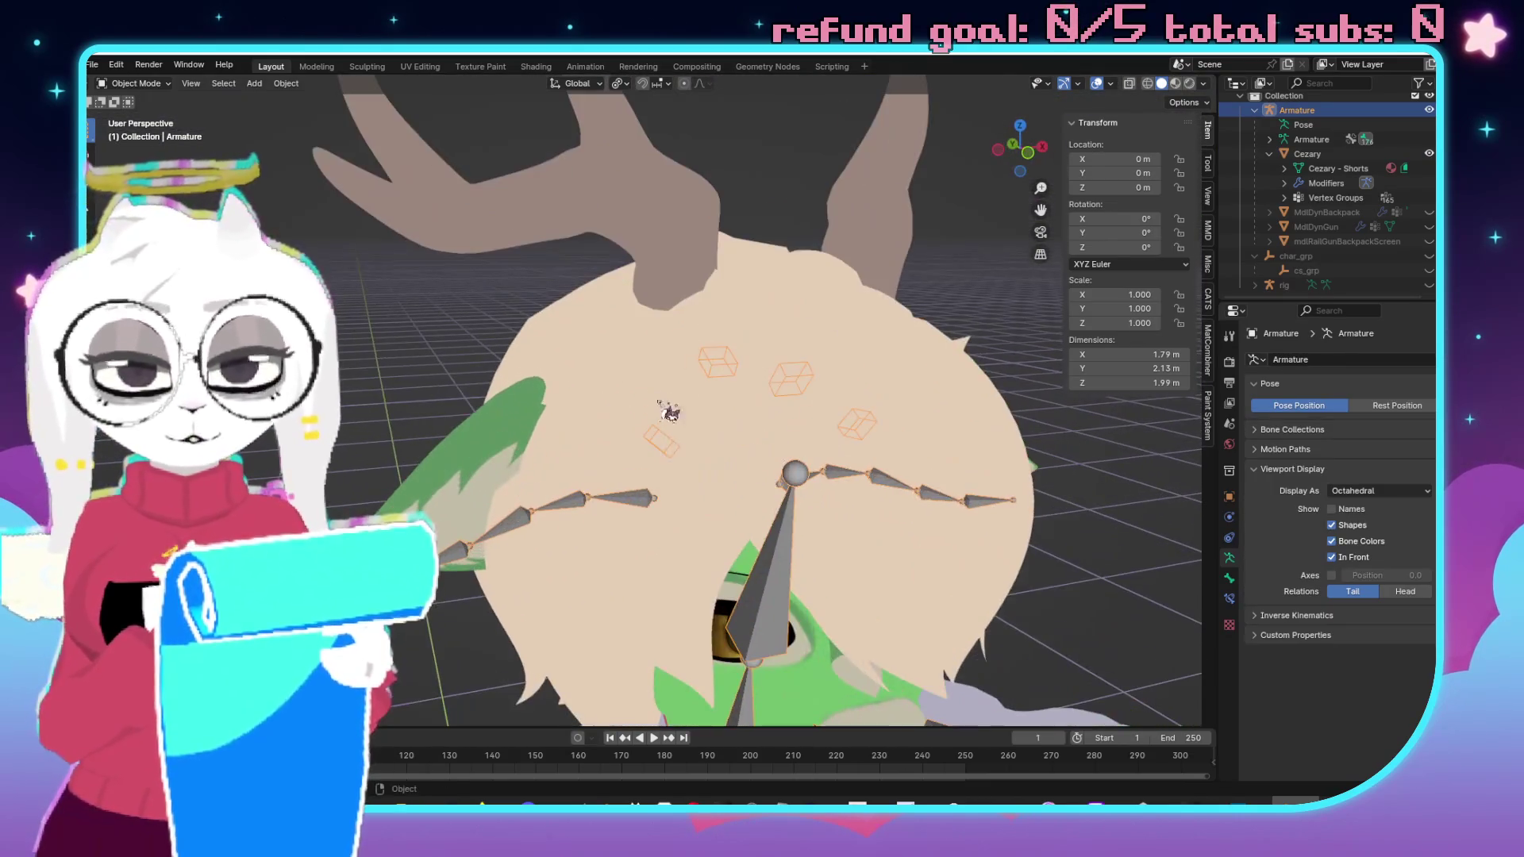
{"action": "key", "text": "Tab"}
{"action": "left_click", "coordinate": [649, 502]}
{"action": "left_click_drag", "start_coordinate": [649, 501], "coordinate": [1192, 519]}
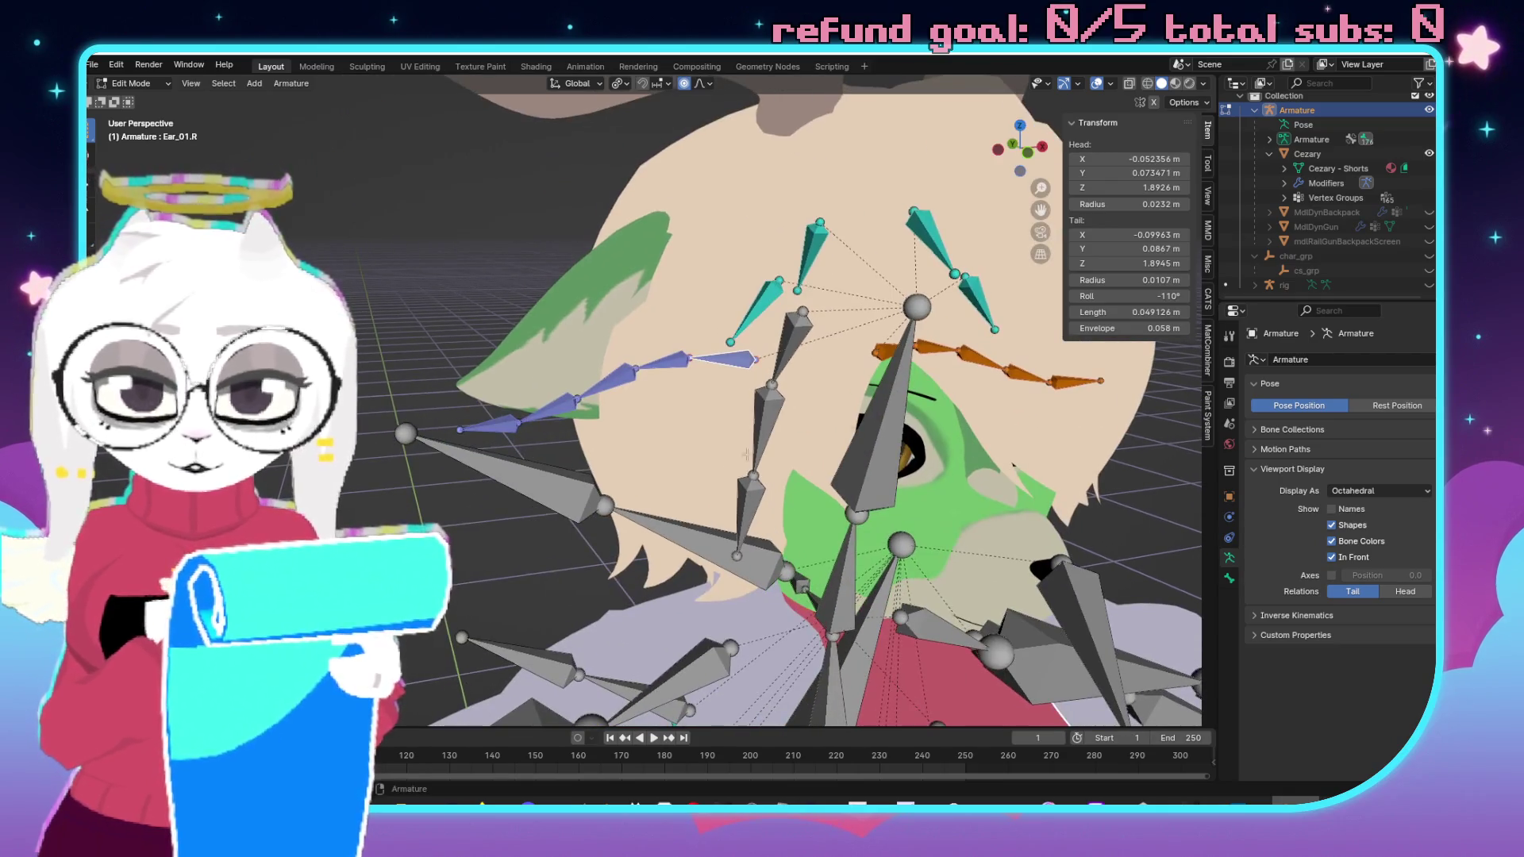
{"action": "left_click", "coordinate": [1229, 579]}
{"action": "left_click", "coordinate": [1337, 359]}
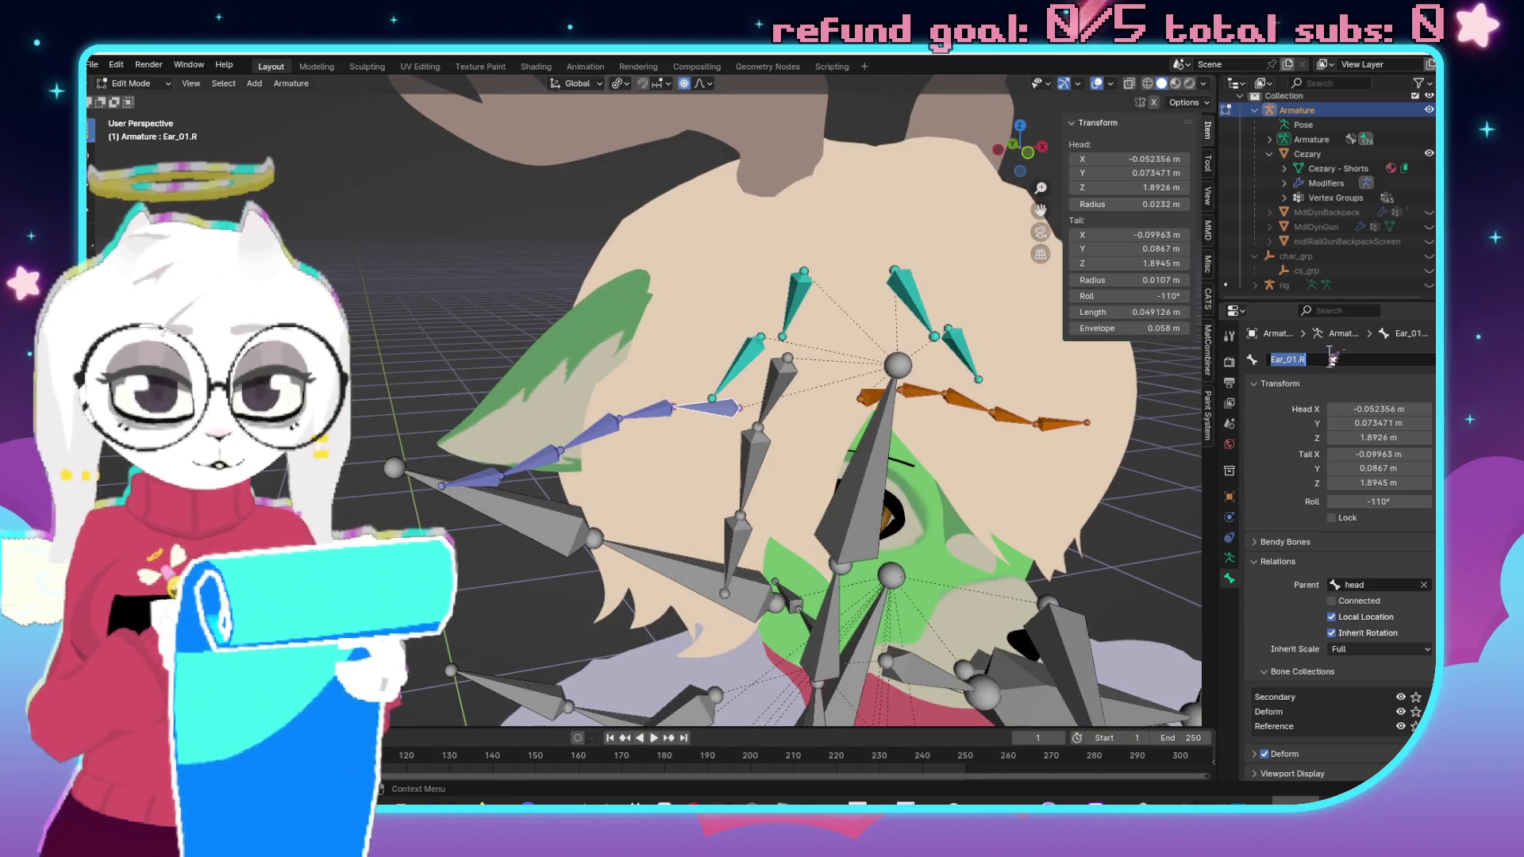
{"action": "key", "text": "BackSpace"}
{"action": "key", "text": "Return"}
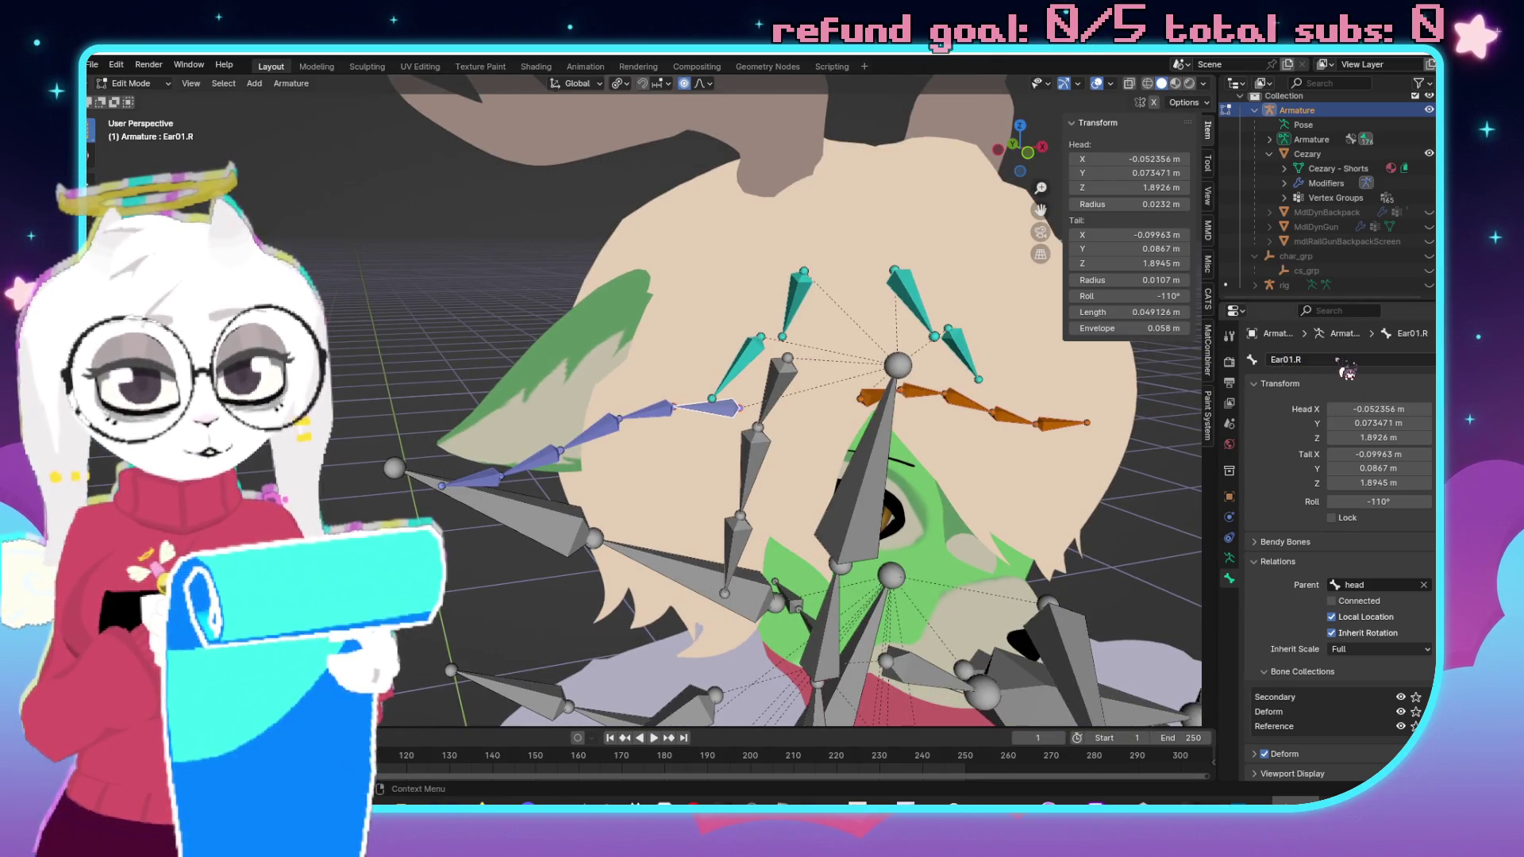
Rename Ear_02.R to Ear02.R and Ear_03.R to Ear03.R.
{"action": "left_click", "coordinate": [669, 407]}
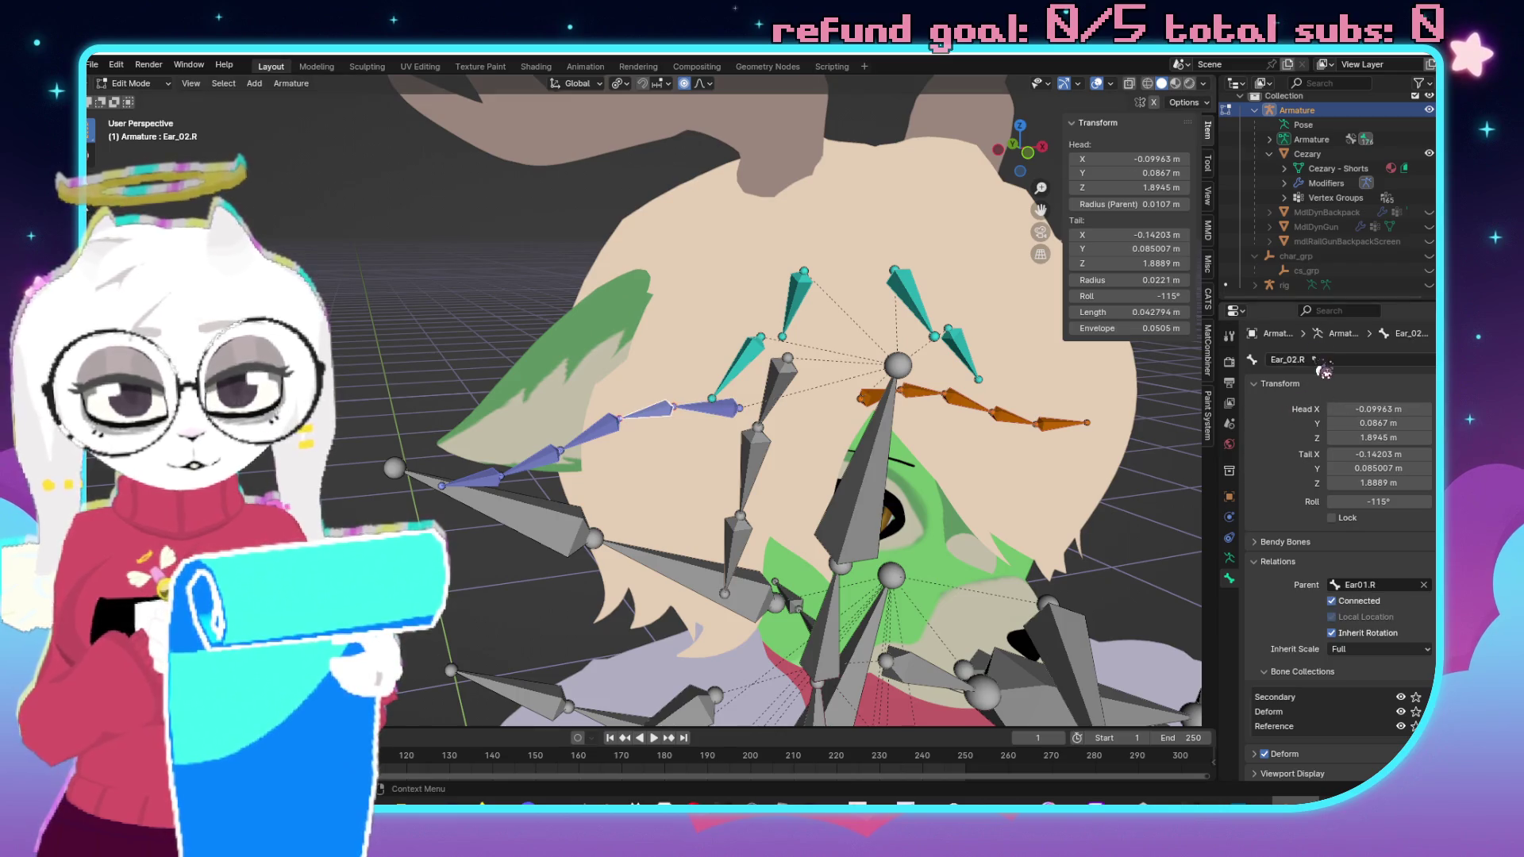
{"action": "key", "text": "BackSpace"}
{"action": "key", "text": "Return"}
{"action": "left_click", "coordinate": [647, 410]}
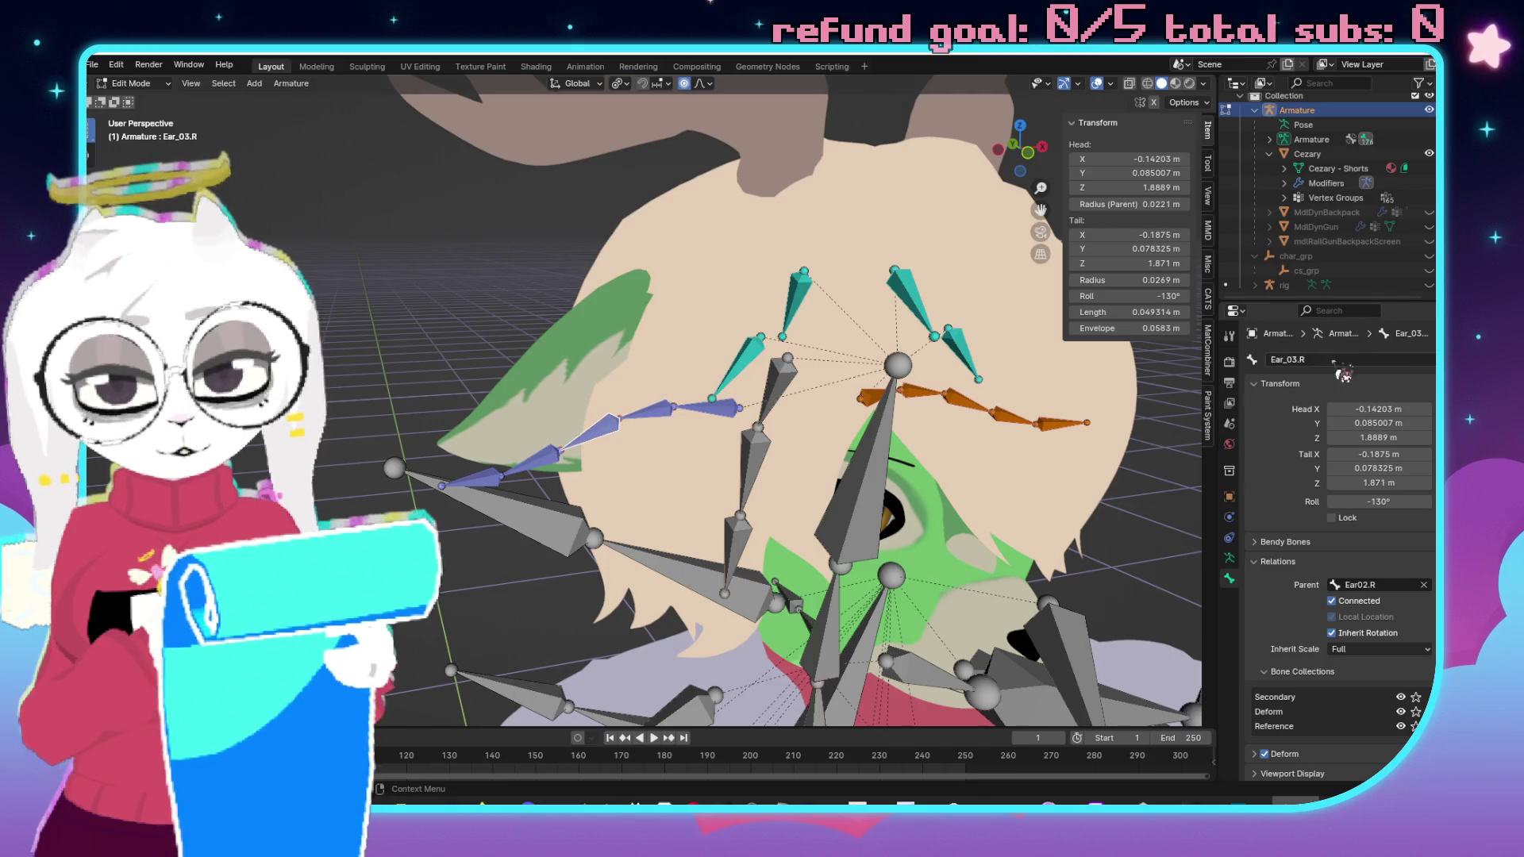
{"action": "double_click", "coordinate": [1340, 358]}
{"action": "key", "text": "BackSpace"}
{"action": "key", "text": "Return"}
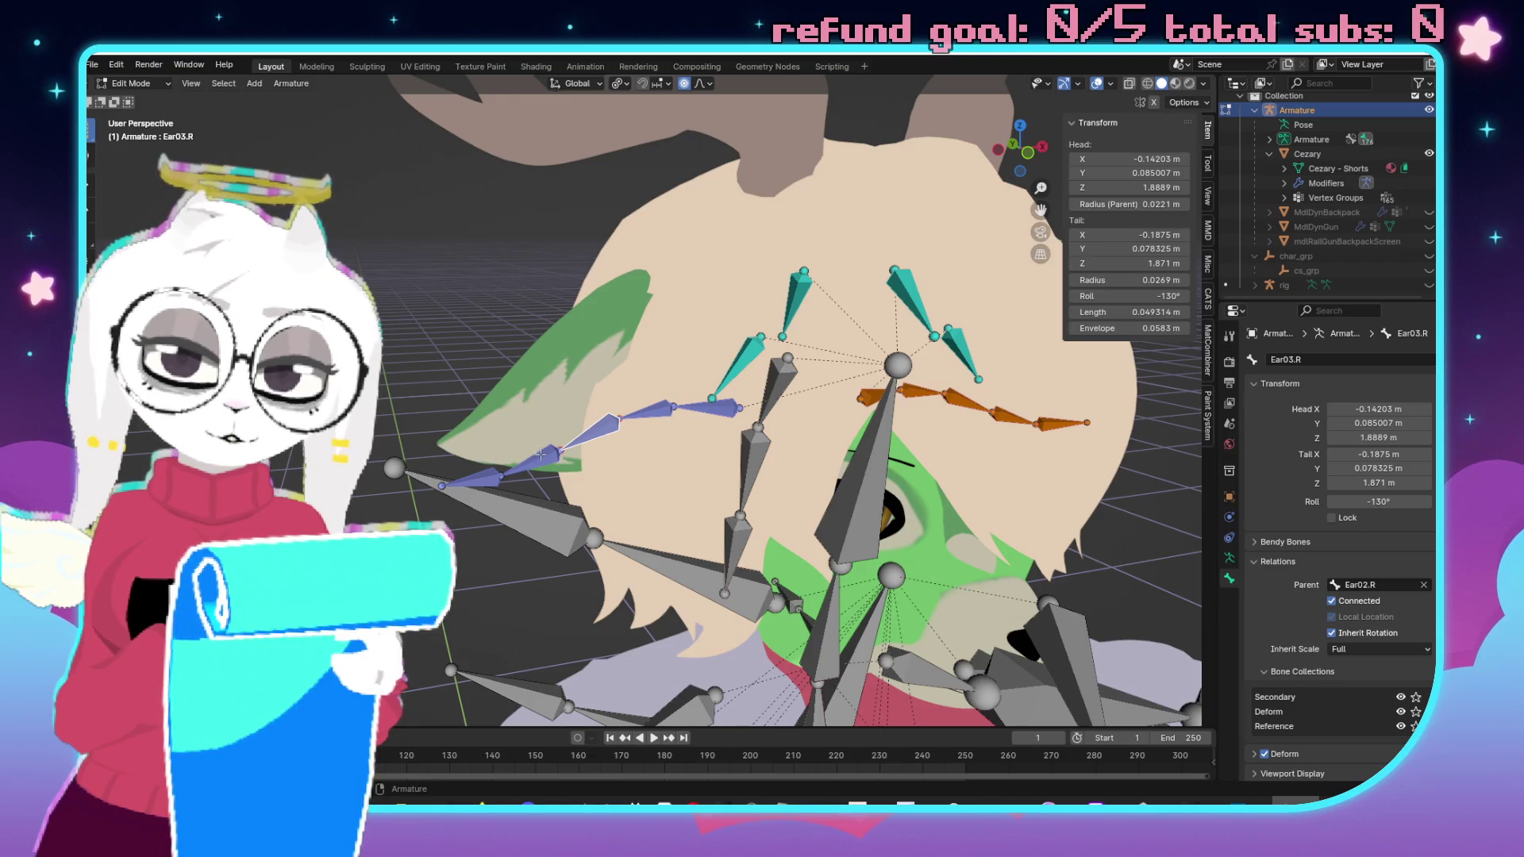
Rename Ear_04.R to Ear04.R and Ear_05.R to Ear05.R.
{"action": "left_click", "coordinate": [540, 454]}
{"action": "double_click", "coordinate": [1341, 360]}
{"action": "key", "text": "BackSpace"}
{"action": "key", "text": "Return"}
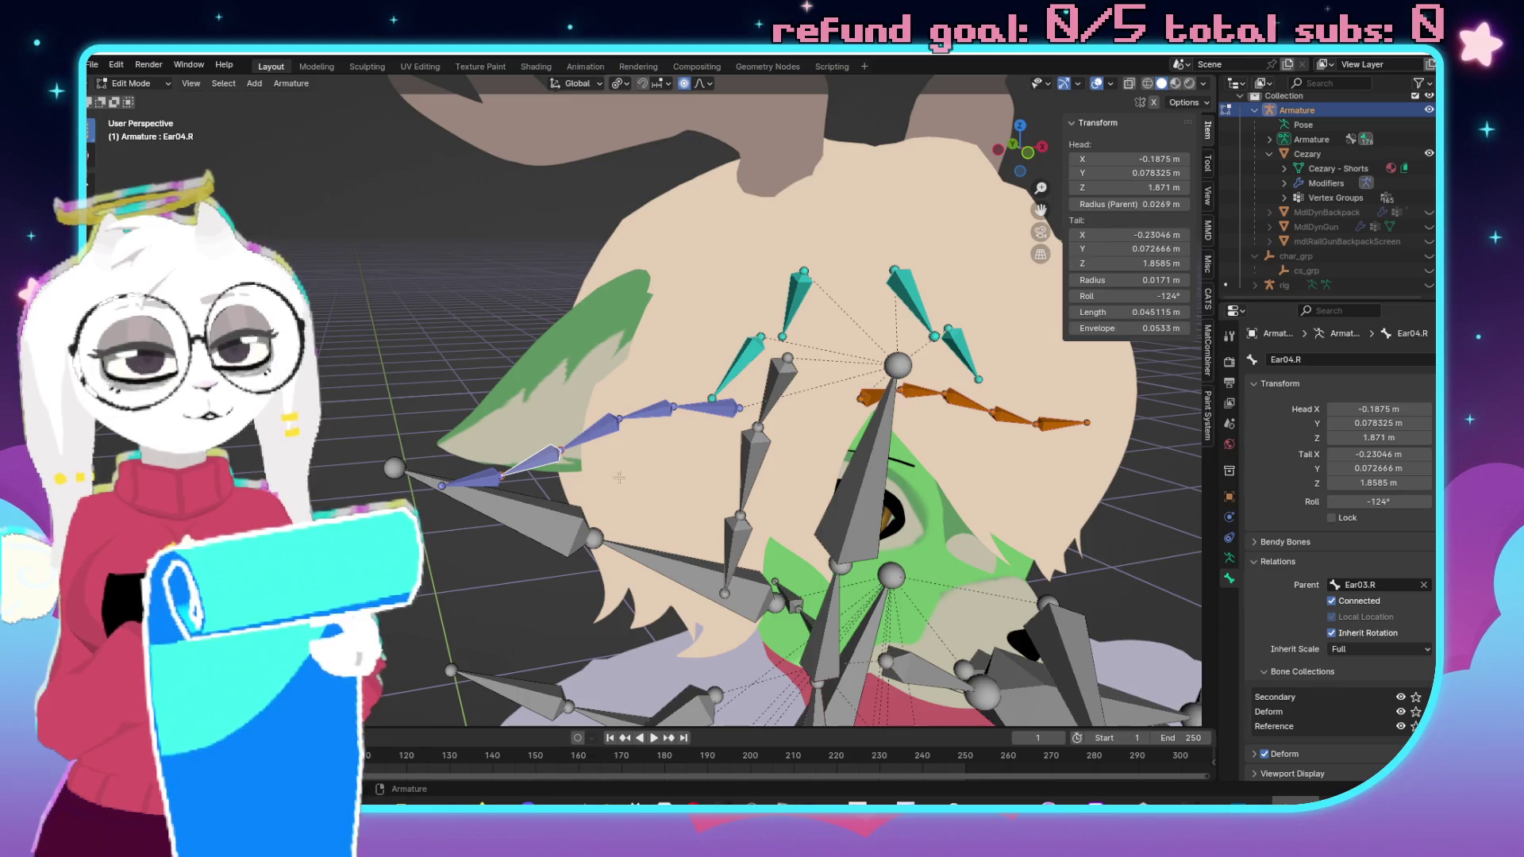
{"action": "left_click", "coordinate": [481, 479]}
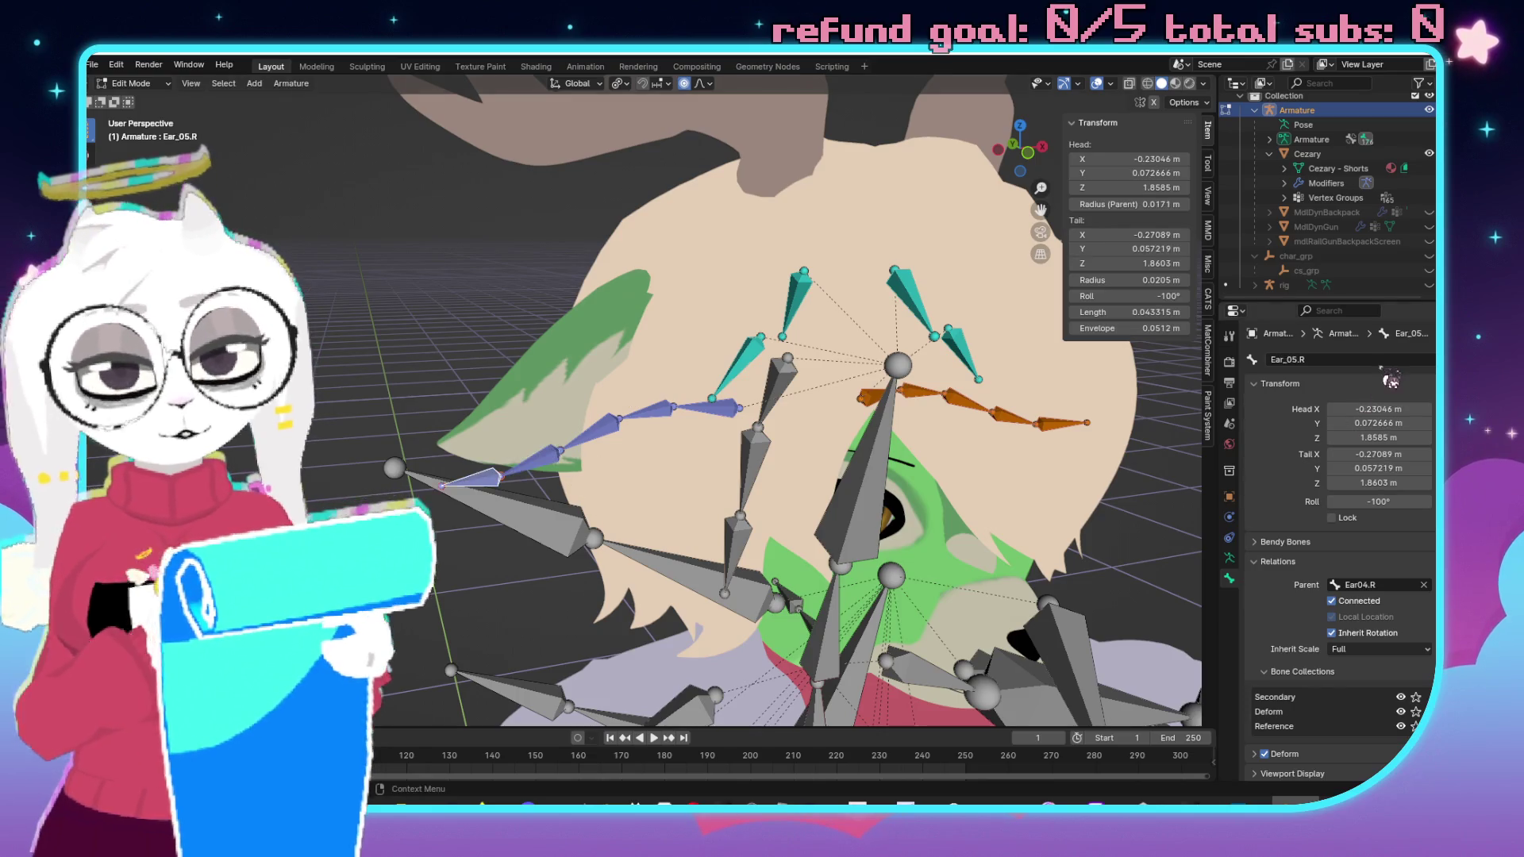
{"action": "double_click", "coordinate": [1387, 361]}
{"action": "key", "text": "Left"}
{"action": "key", "text": "Right"}
{"action": "key", "text": "Right"}
{"action": "key", "text": "Right"}
{"action": "key", "text": "BackSpace"}
{"action": "key", "text": "Return"}
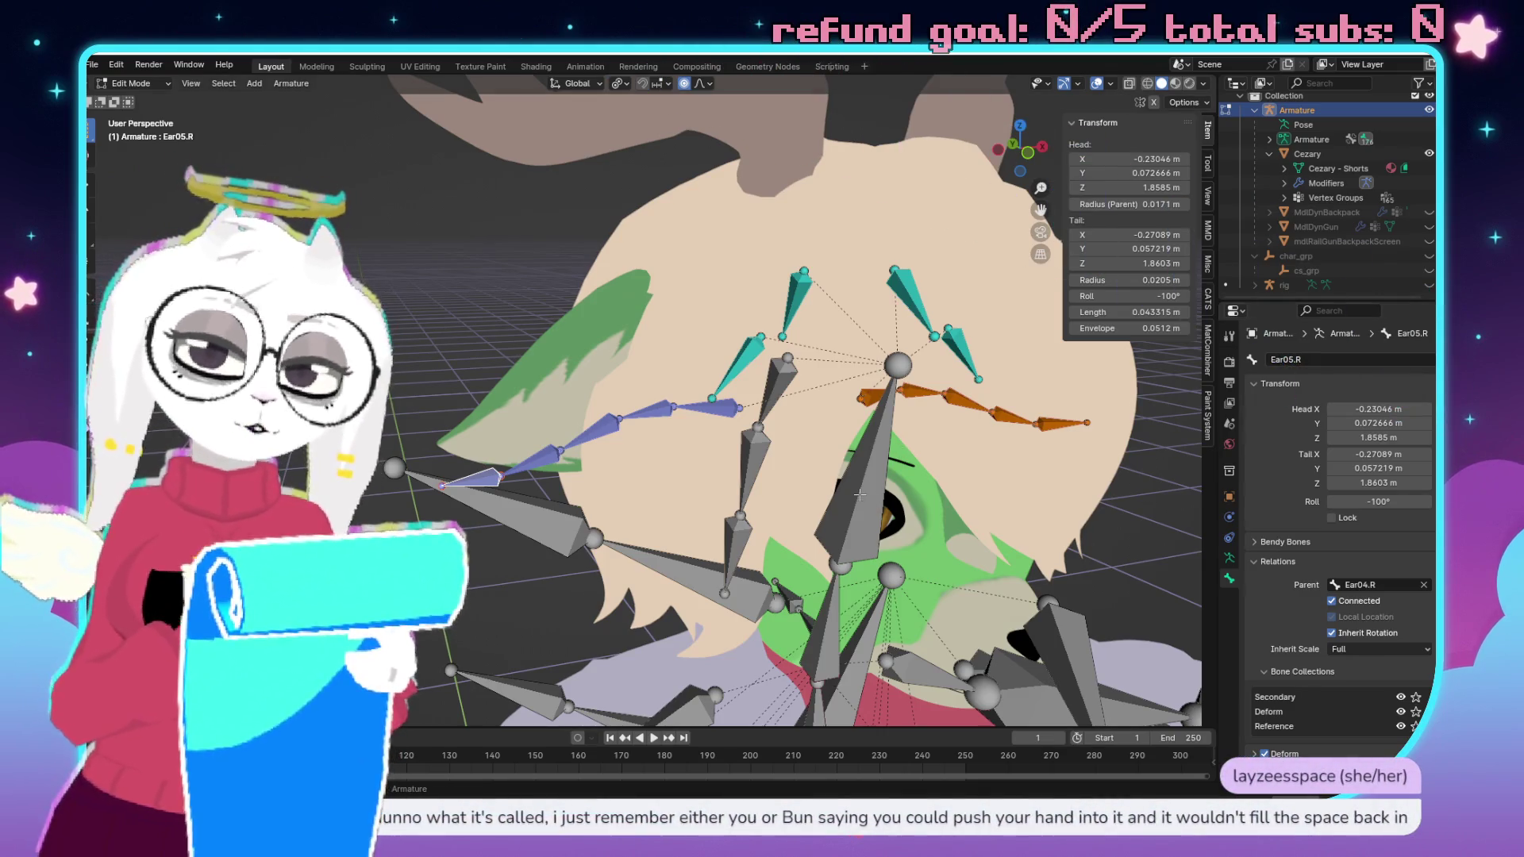
On the left ear, rename Ear_01.L to Ear01.L and Ear_02.L to Ear02.L.
{"action": "left_click_drag", "start_coordinate": [774, 447], "coordinate": [706, 460]}
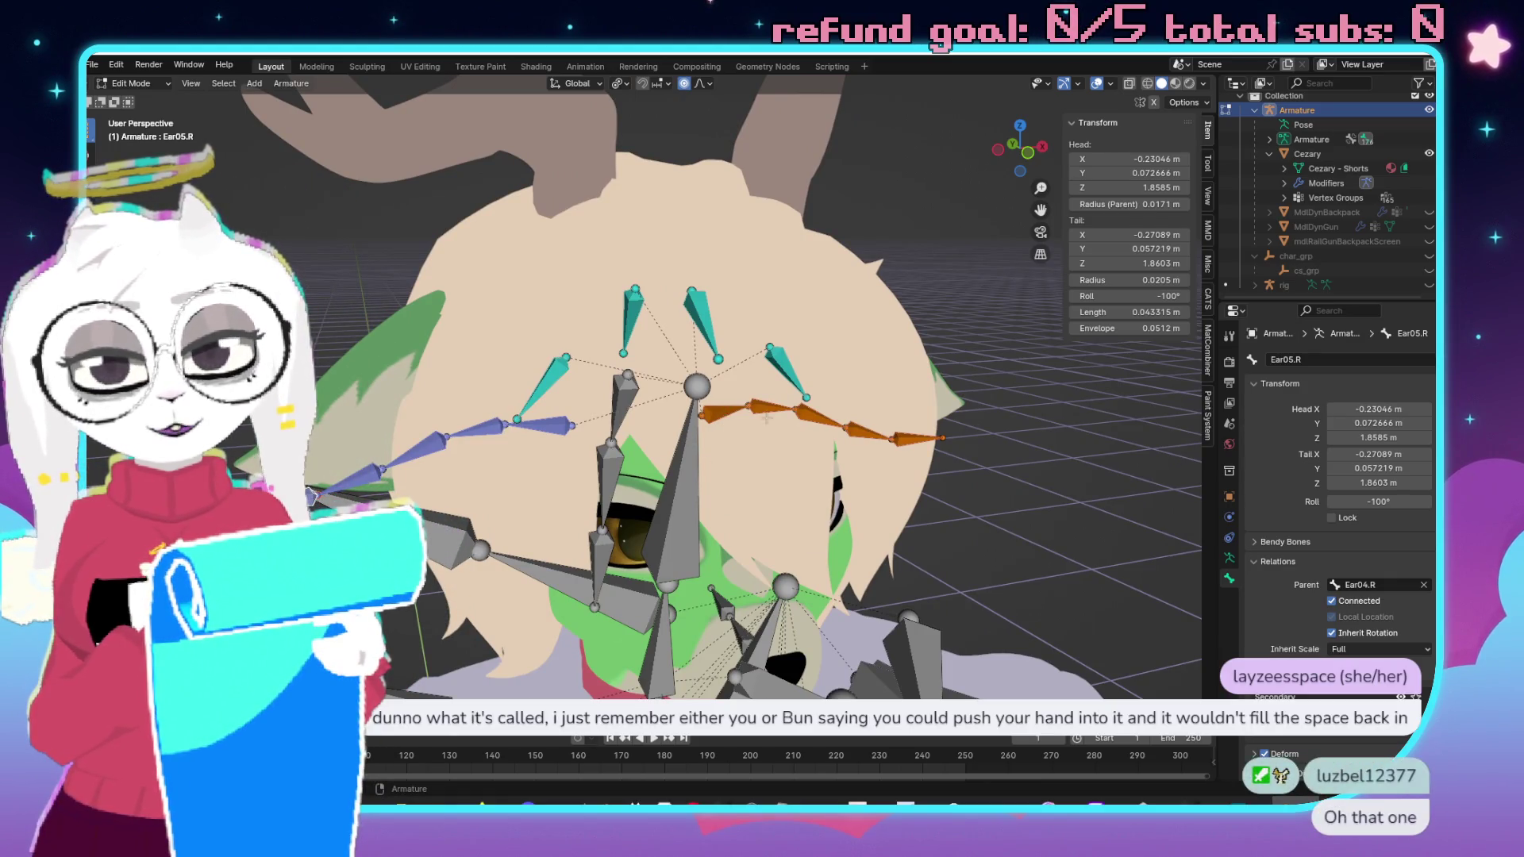
{"action": "left_click", "coordinate": [722, 414]}
{"action": "left_click", "coordinate": [1349, 359]}
{"action": "key", "text": "End"}
{"action": "key", "text": "Left"}
{"action": "key", "text": "BackSpace"}
{"action": "key", "text": "Return"}
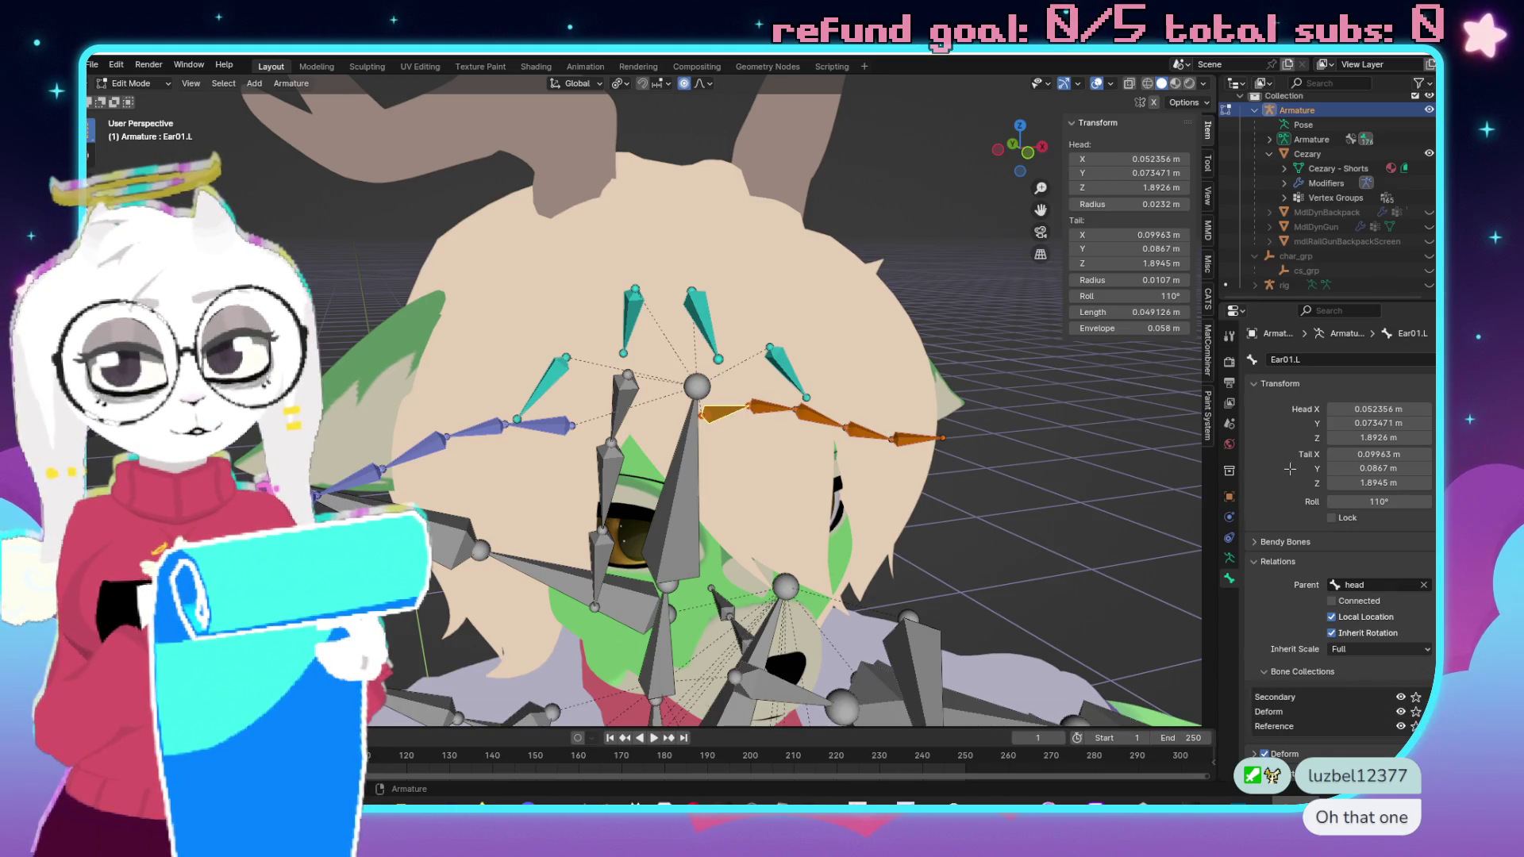
{"action": "left_click", "coordinate": [758, 407]}
{"action": "left_click", "coordinate": [1346, 359]}
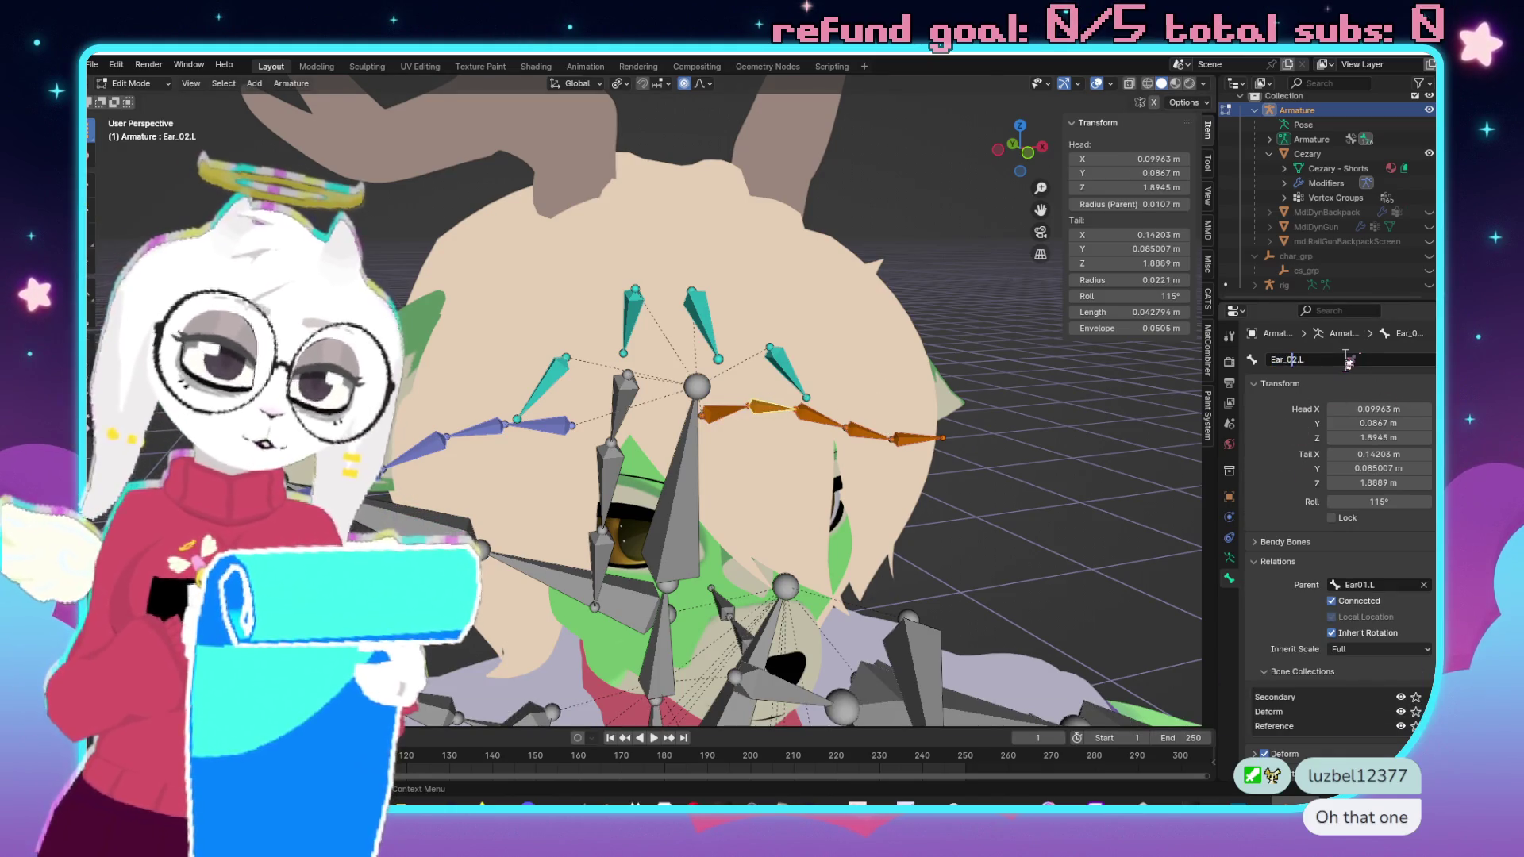
{"action": "key", "text": "Left"}
{"action": "key", "text": "Left"}
{"action": "key", "text": "BackSpace"}
{"action": "key", "text": "Return"}
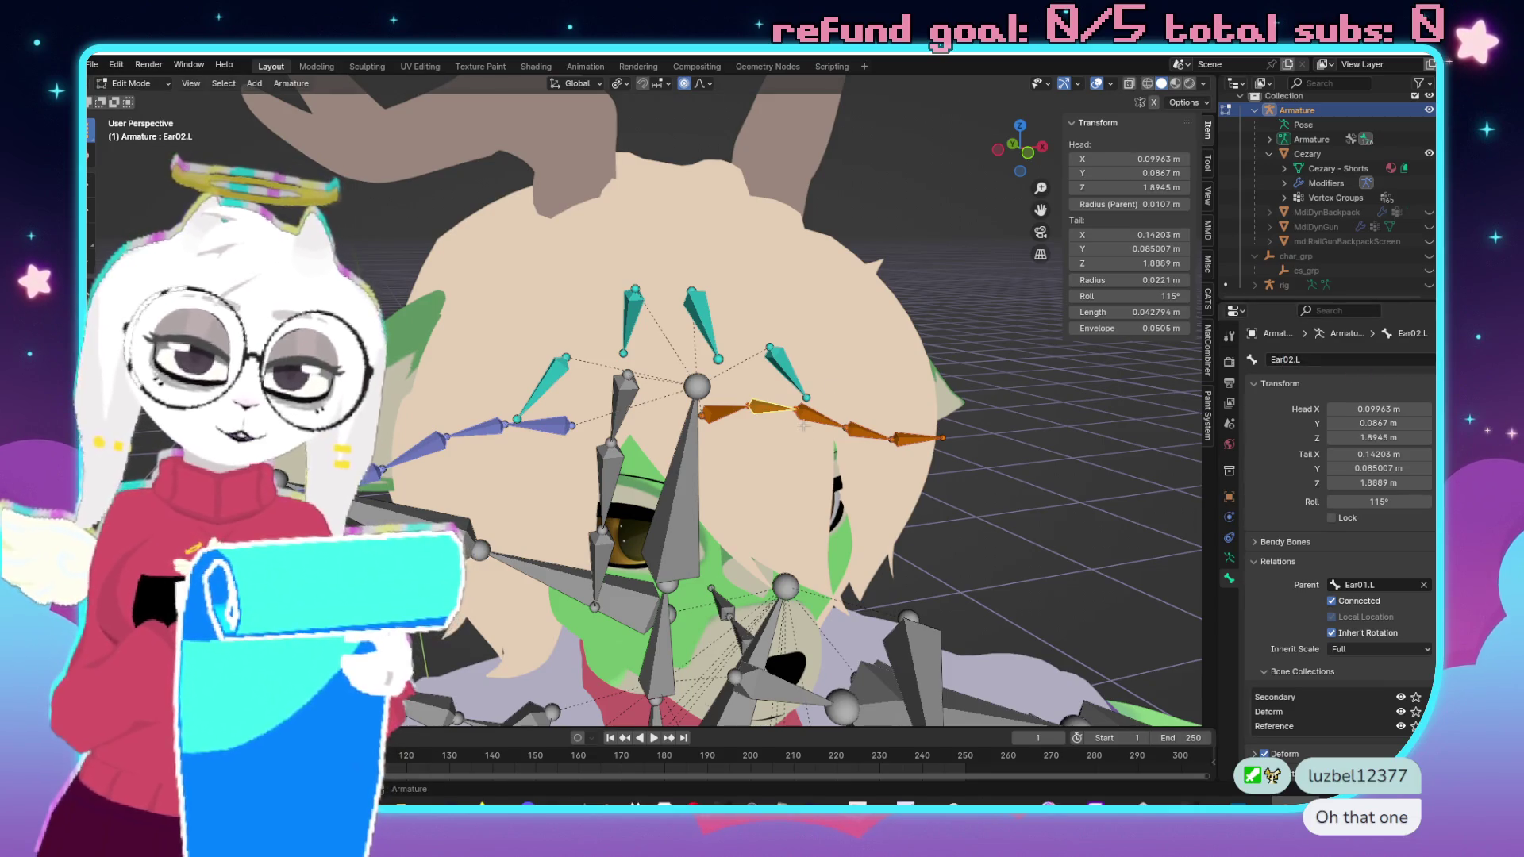
Rename the remaining left ear bones to Ear03.L, Ear04.L and Ear05.L.
{"action": "left_click", "coordinate": [825, 416]}
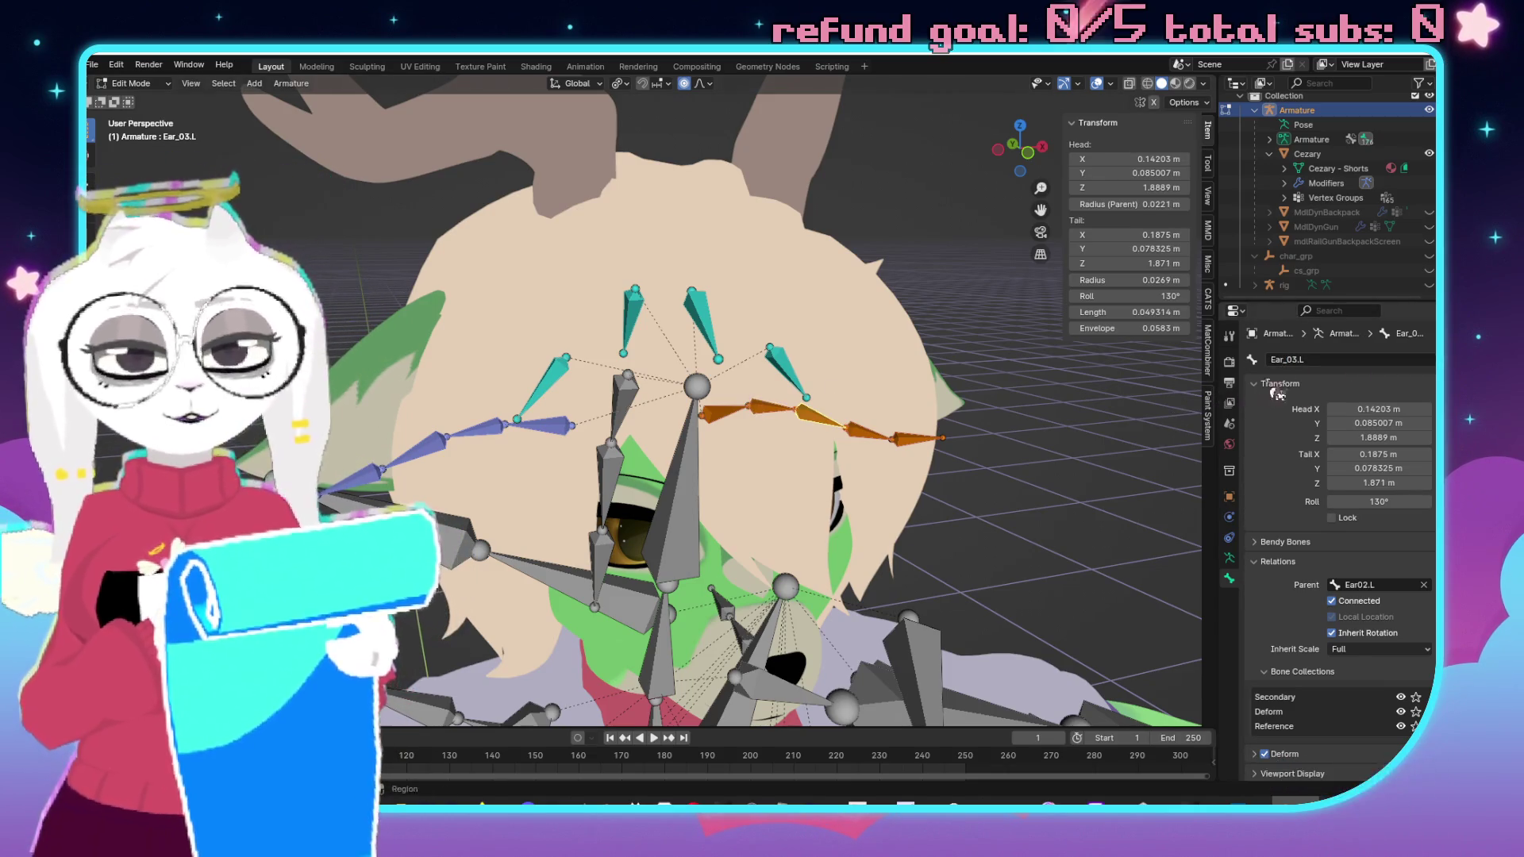
{"action": "left_click", "coordinate": [1323, 359]}
{"action": "type", "text": "Ear03.L"}
{"action": "key", "text": "Return"}
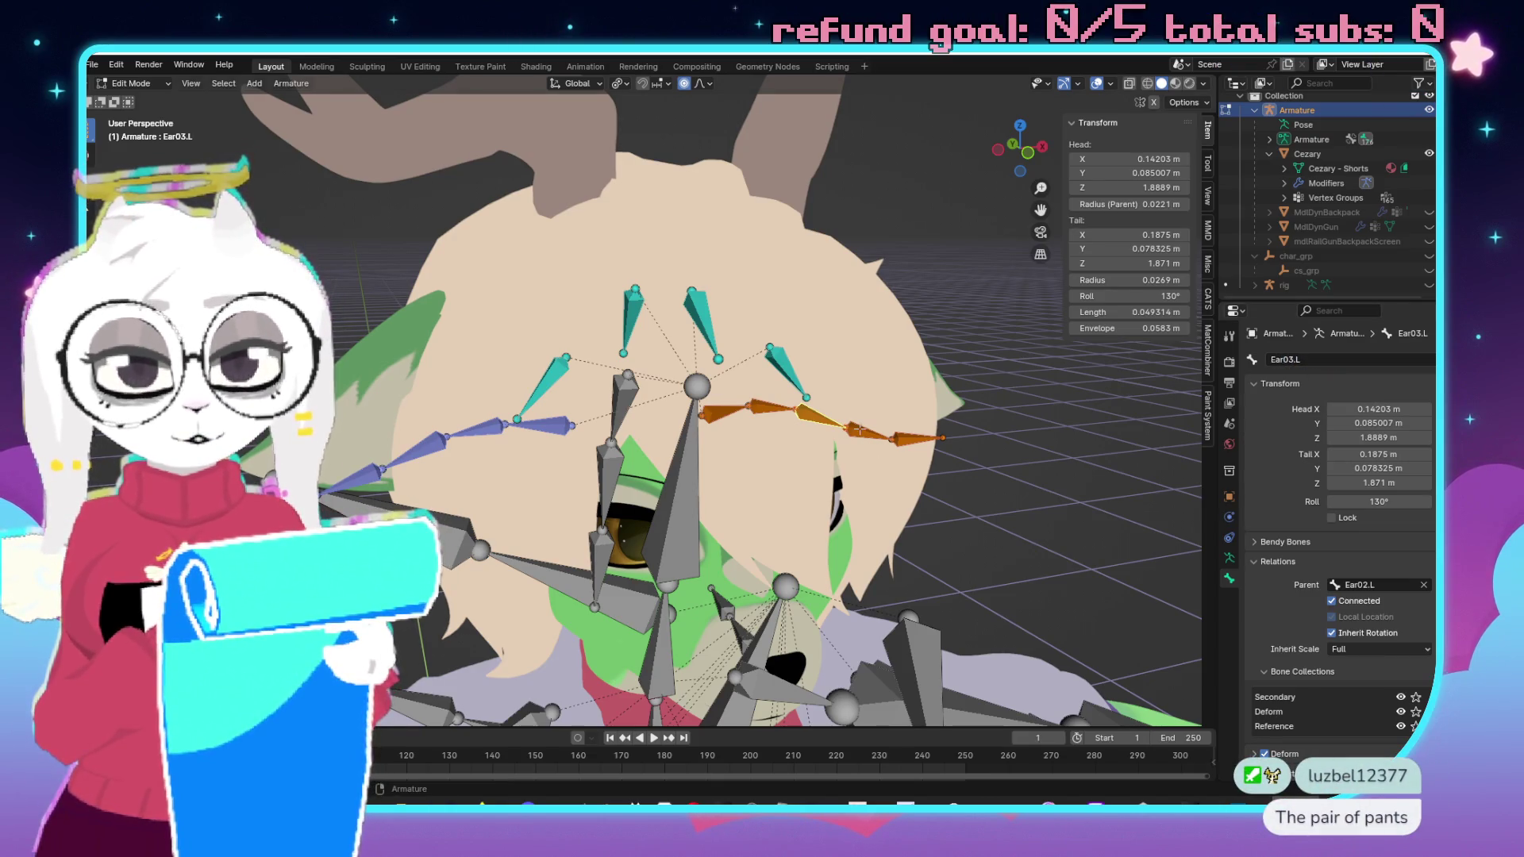
{"action": "key", "text": "bracketright"}
{"action": "double_click", "coordinate": [1358, 360]}
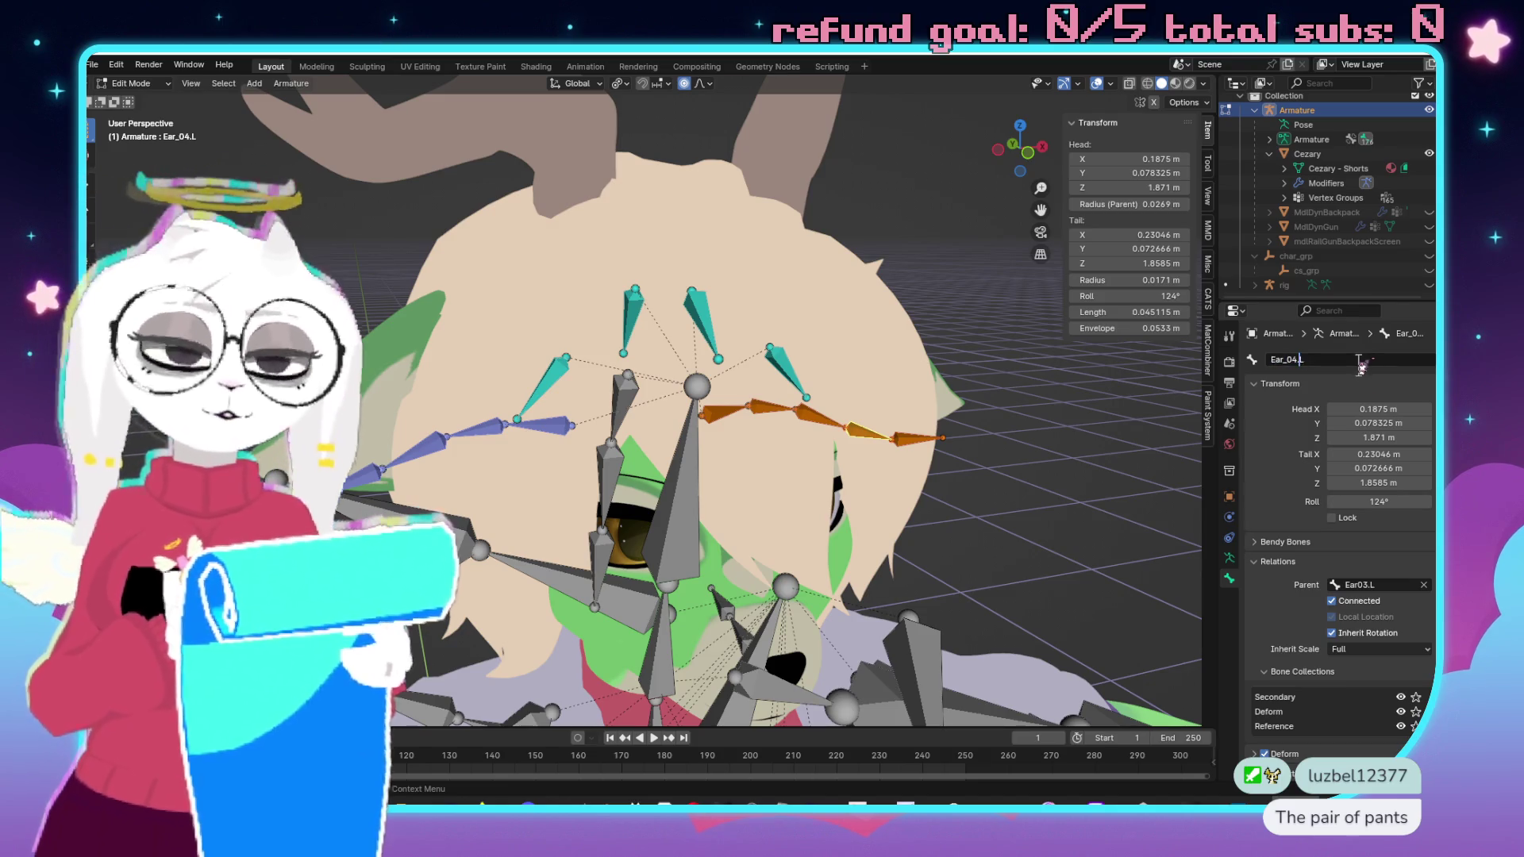
{"action": "type", "text": "Ear04.L"}
{"action": "key", "text": "Return"}
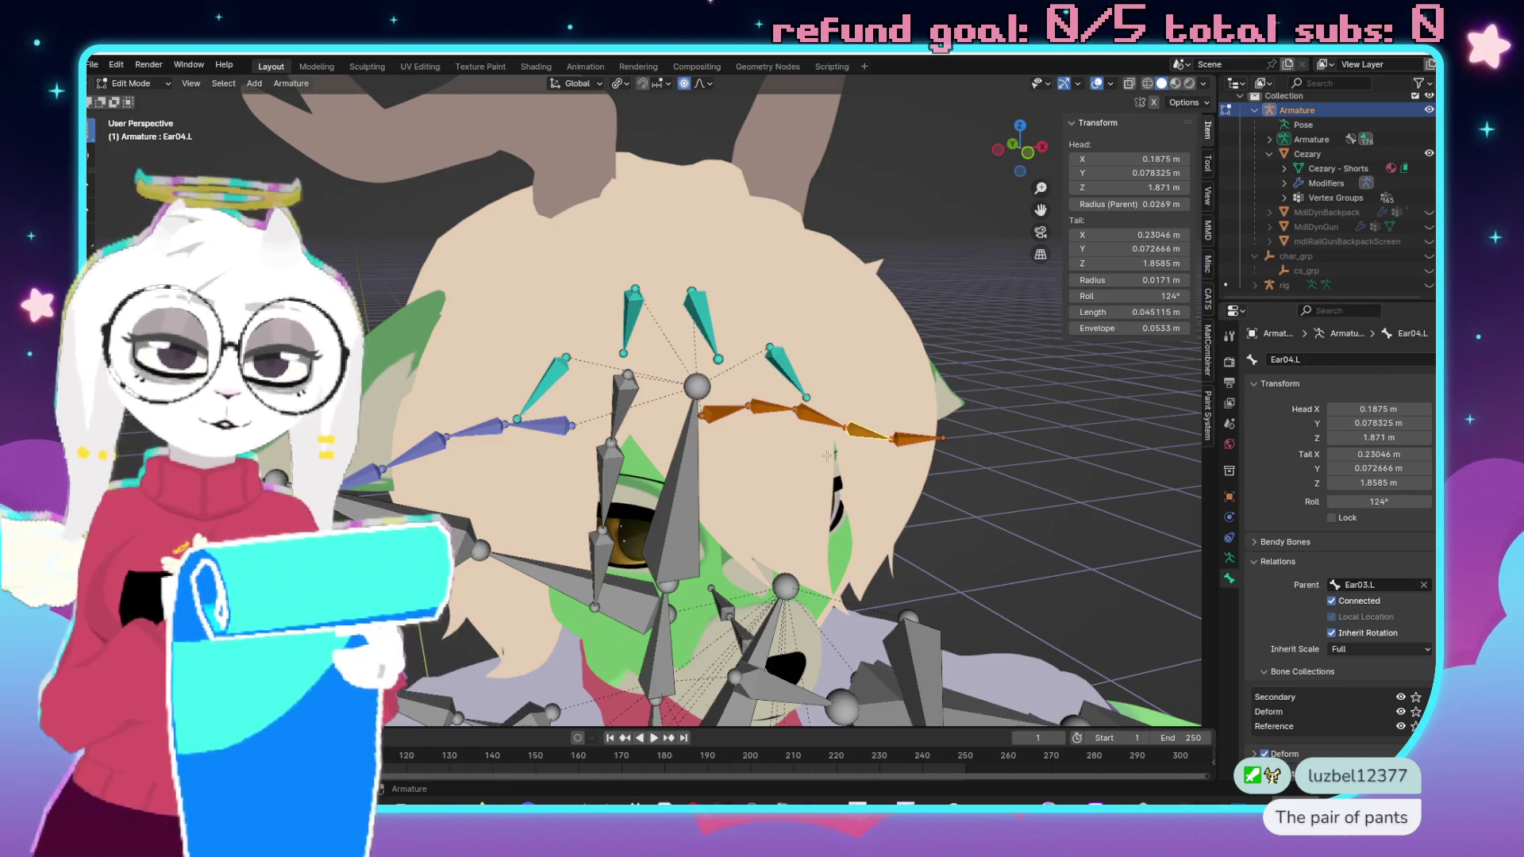
{"action": "key", "text": "bracketright"}
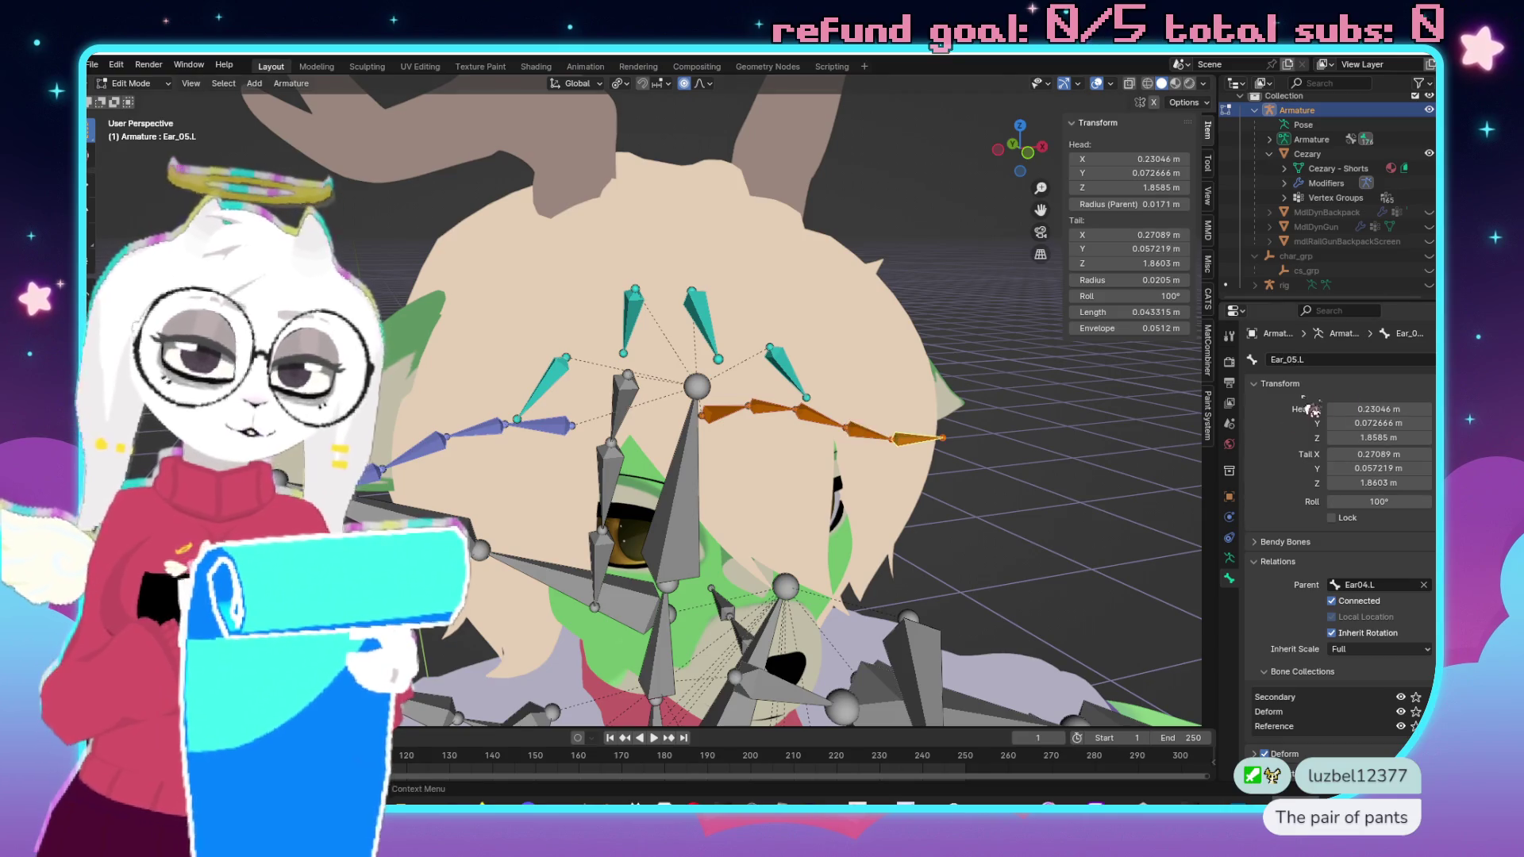
{"action": "double_click", "coordinate": [1348, 360]}
{"action": "left_click", "coordinate": [1319, 361]}
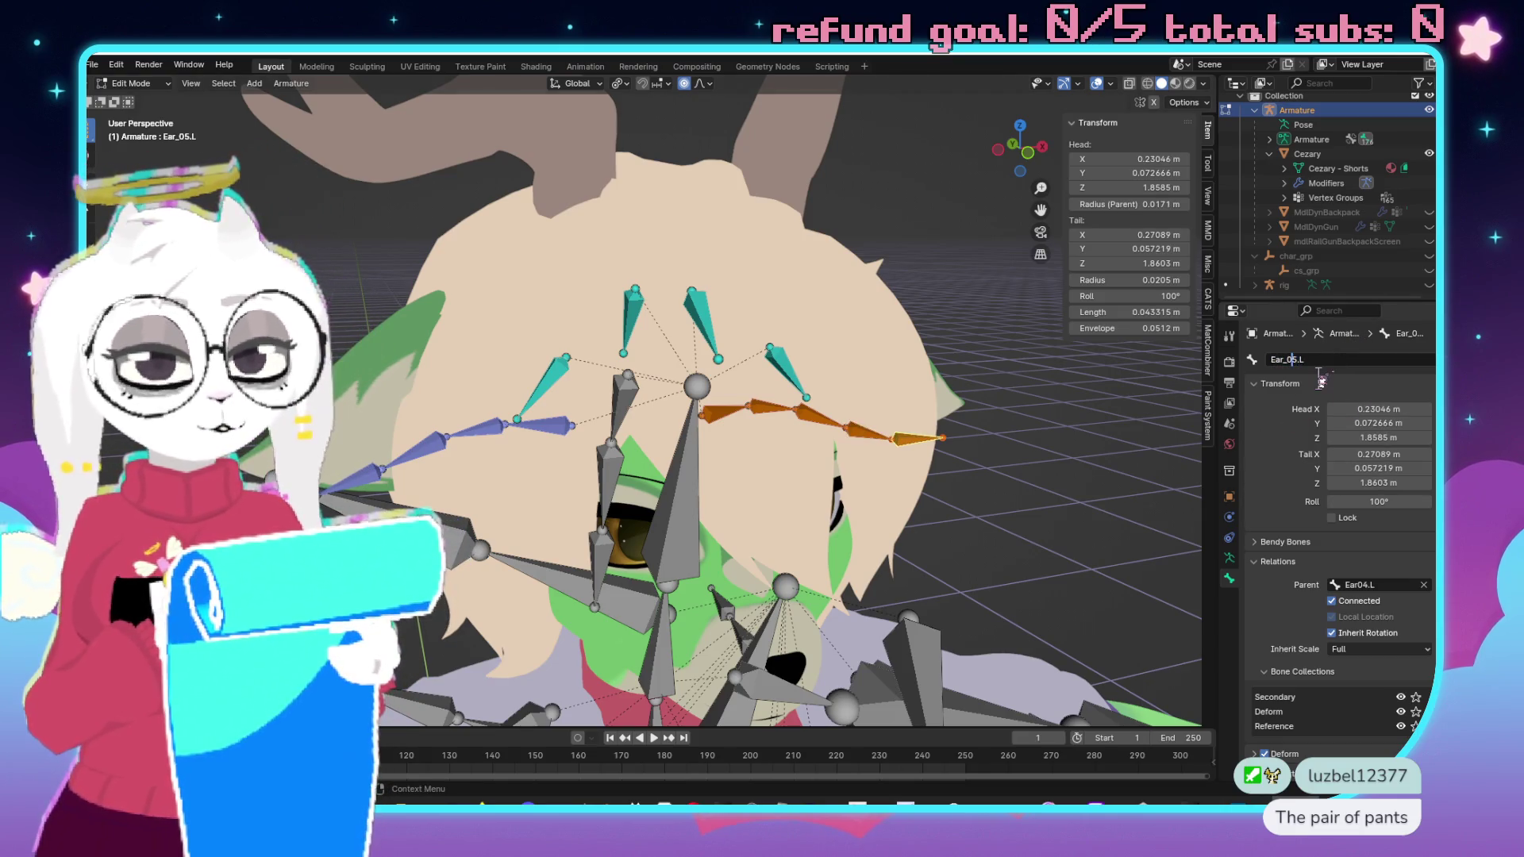
{"action": "key", "text": "BackSpace"}
{"action": "key", "text": "Return"}
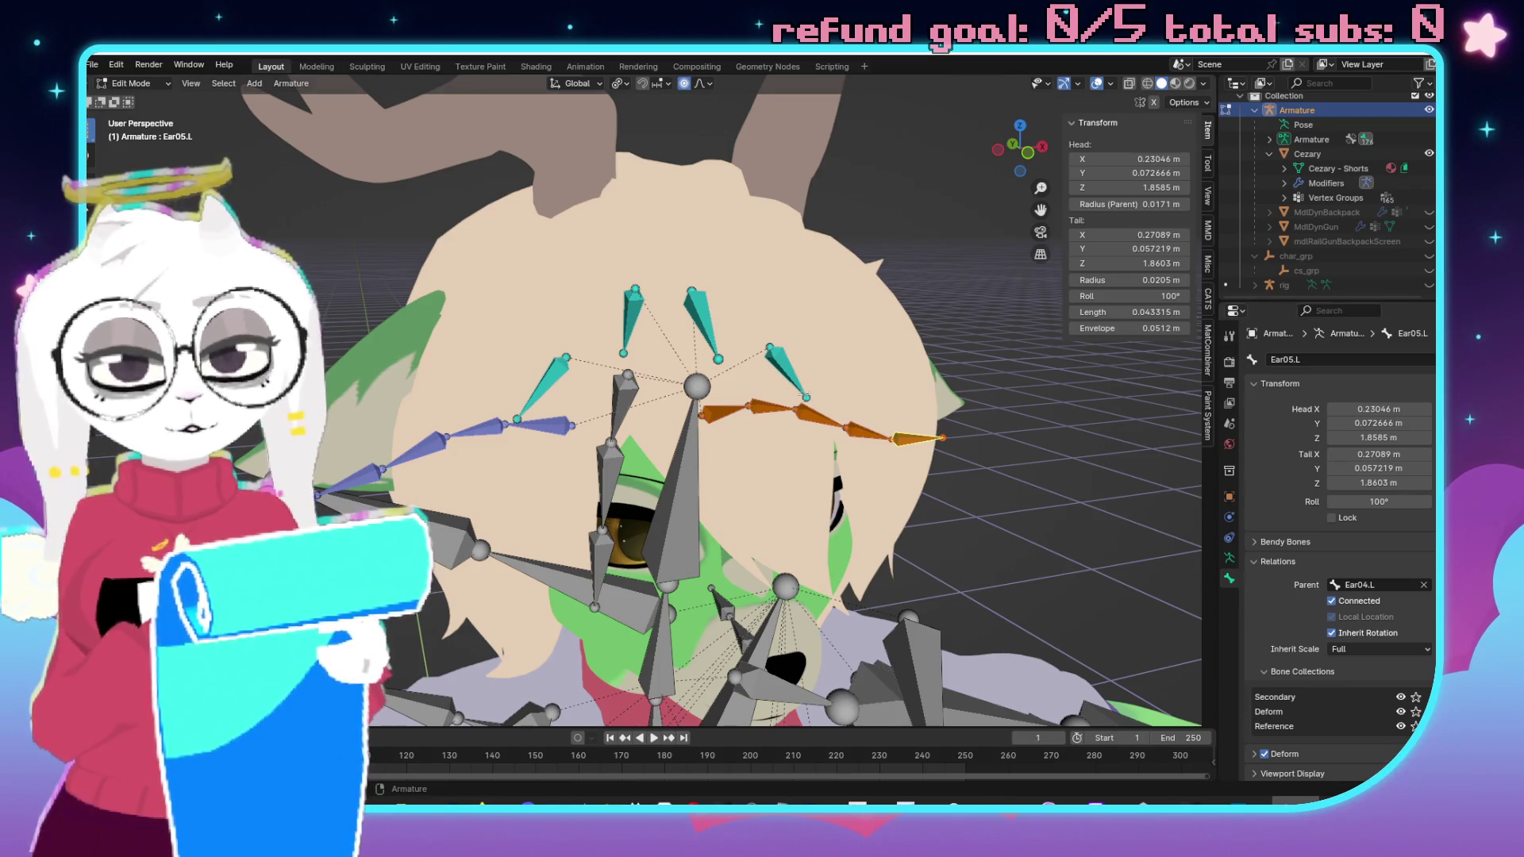
Rename the Hairback.01 bone to Hairback, then select the Hair.R bone.
{"action": "key", "text": "bracketleft"}
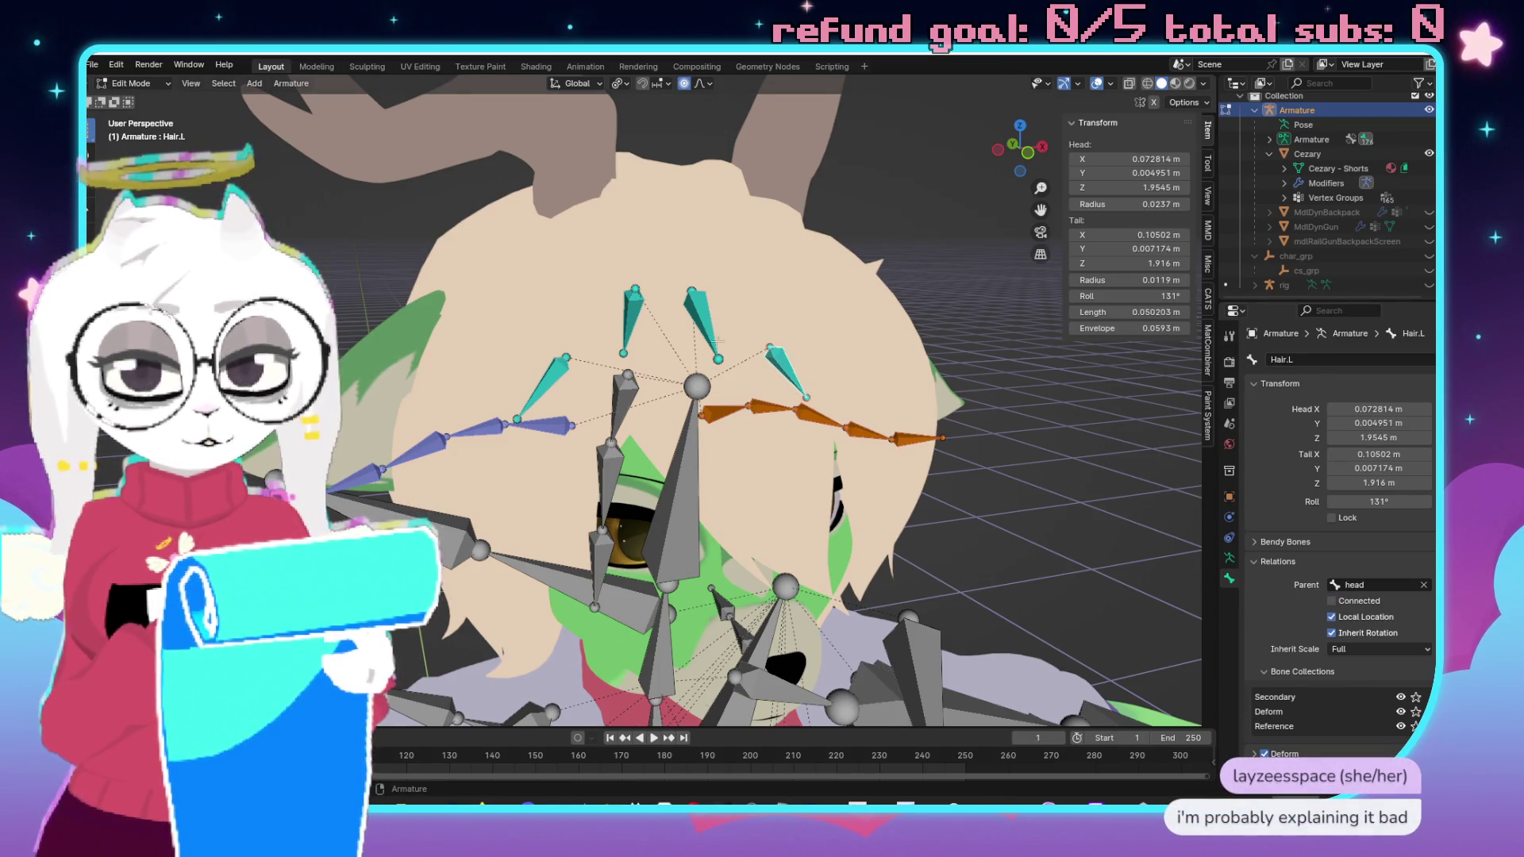
{"action": "left_click", "coordinate": [706, 325]}
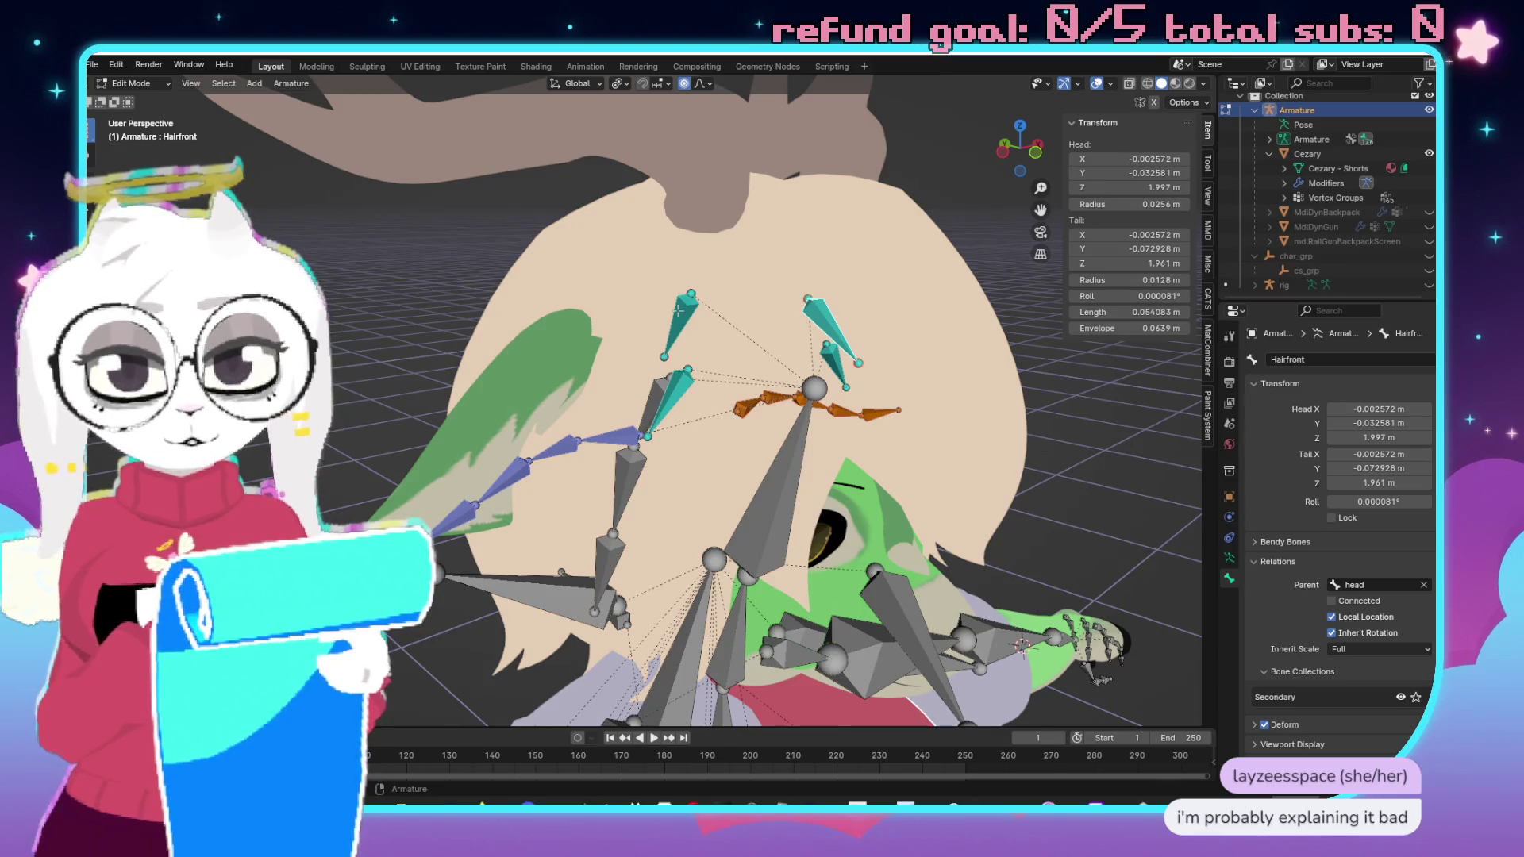
{"action": "left_click", "coordinate": [677, 302]}
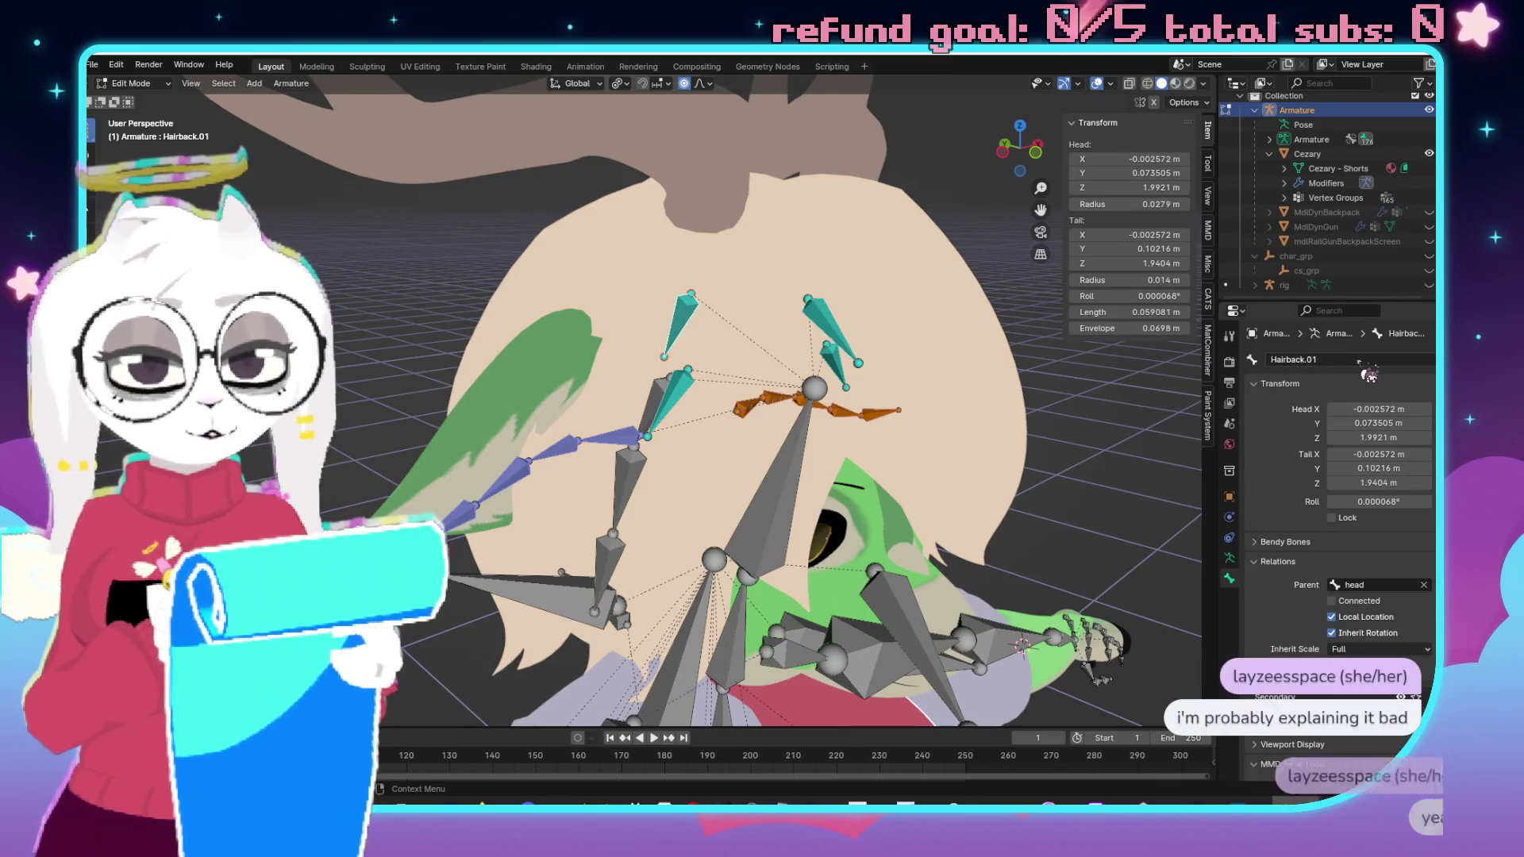
{"action": "left_click", "coordinate": [1342, 359]}
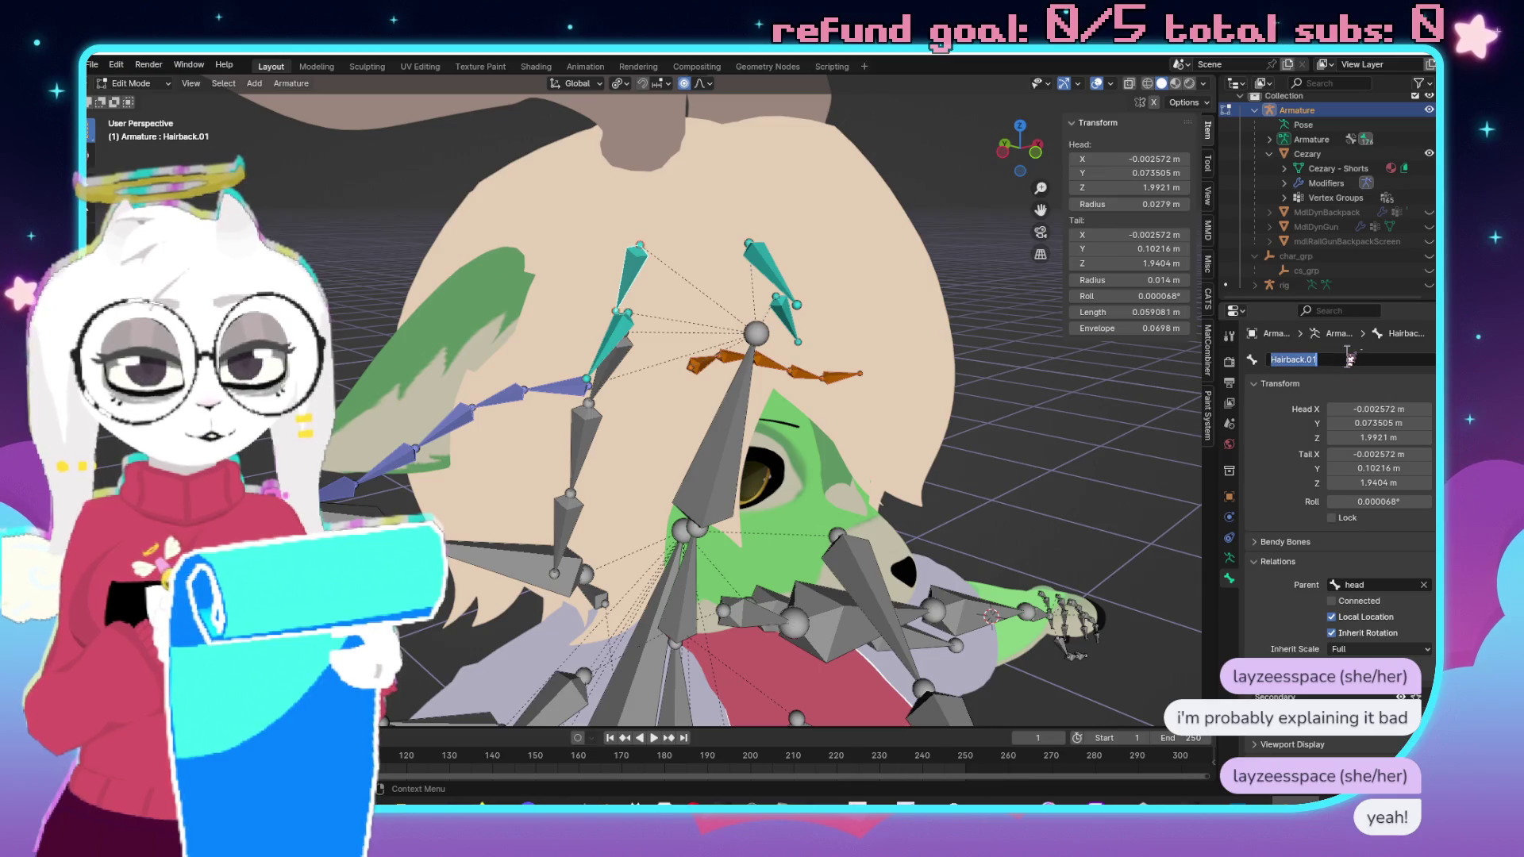
{"action": "key", "text": "End"}
{"action": "key", "text": "BackSpace"}
{"action": "key", "text": "BackSpace"}
{"action": "key", "text": "BackSpace"}
{"action": "key", "text": "Return"}
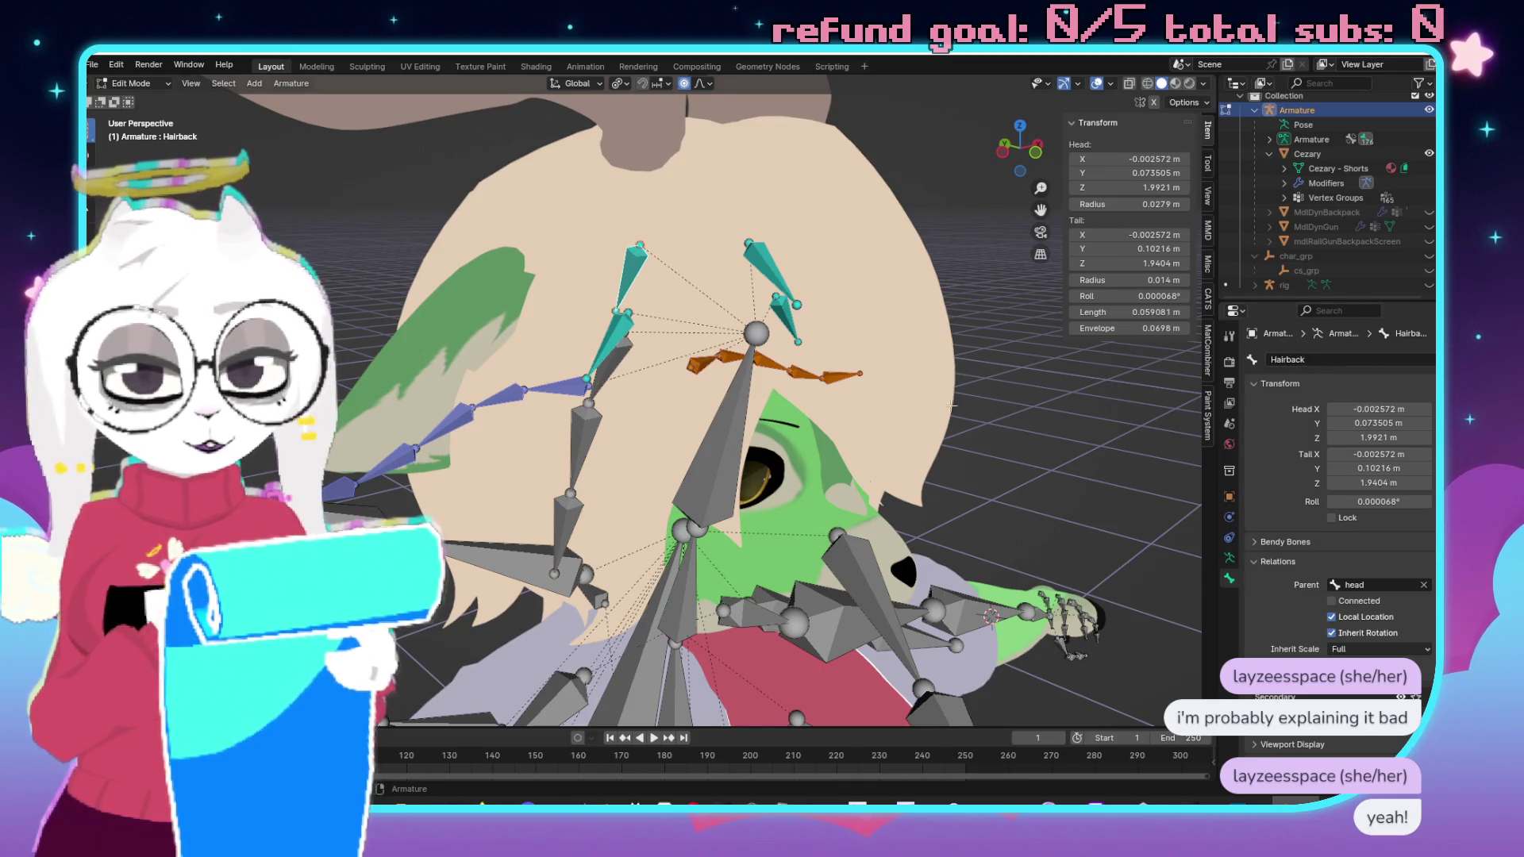
{"action": "left_click", "coordinate": [607, 349]}
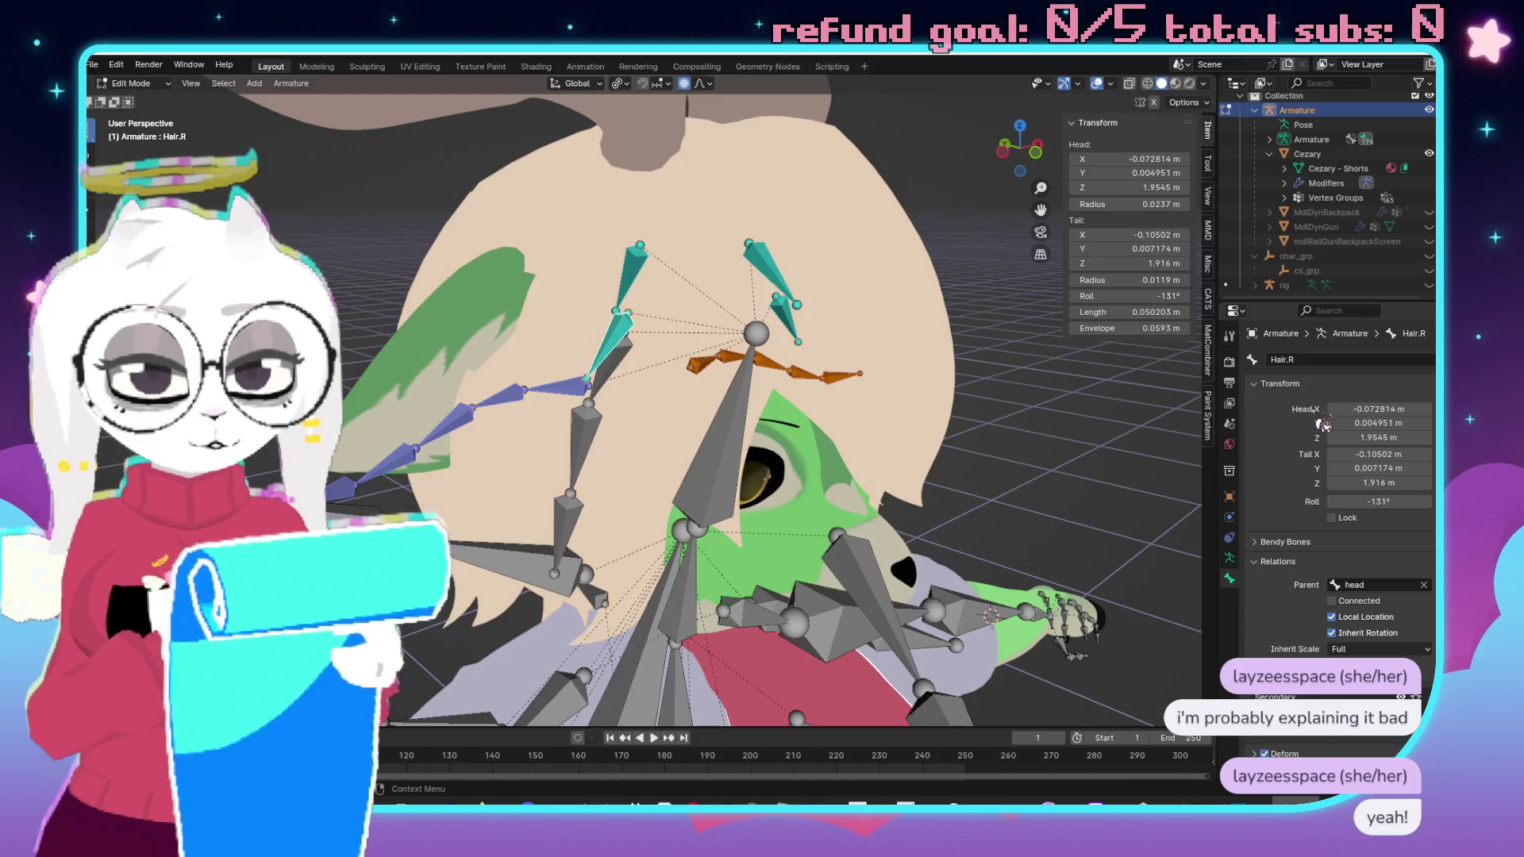
{"action": "scroll", "coordinate": [781, 337], "scroll_direction": "down", "scroll_amount": 5}
{"action": "scroll", "coordinate": [781, 337], "scroll_direction": "up", "scroll_amount": 6}
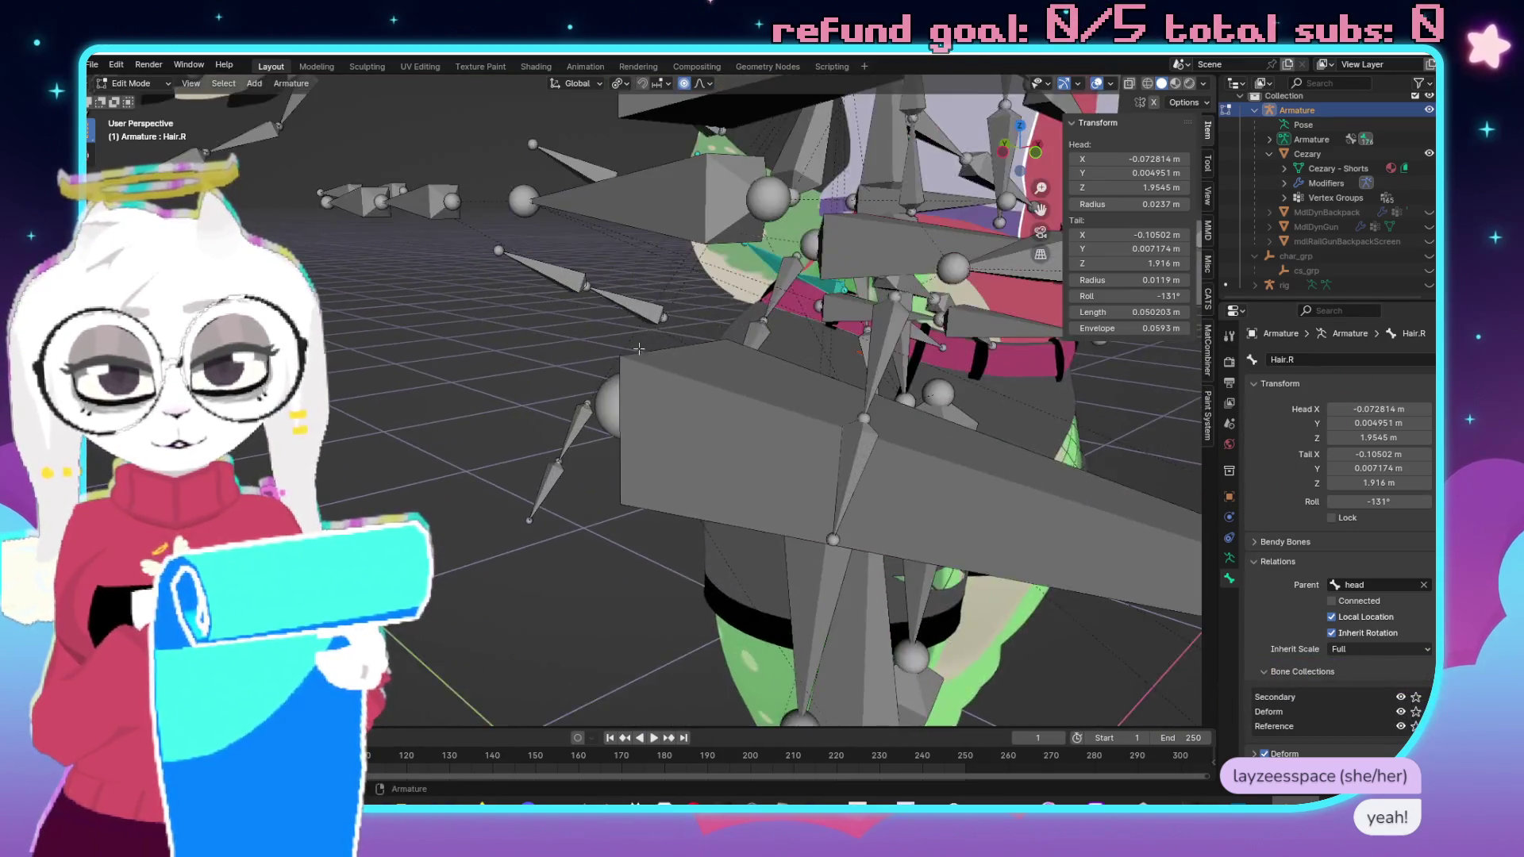
{"action": "scroll", "coordinate": [781, 337], "scroll_direction": "up", "scroll_amount": 4}
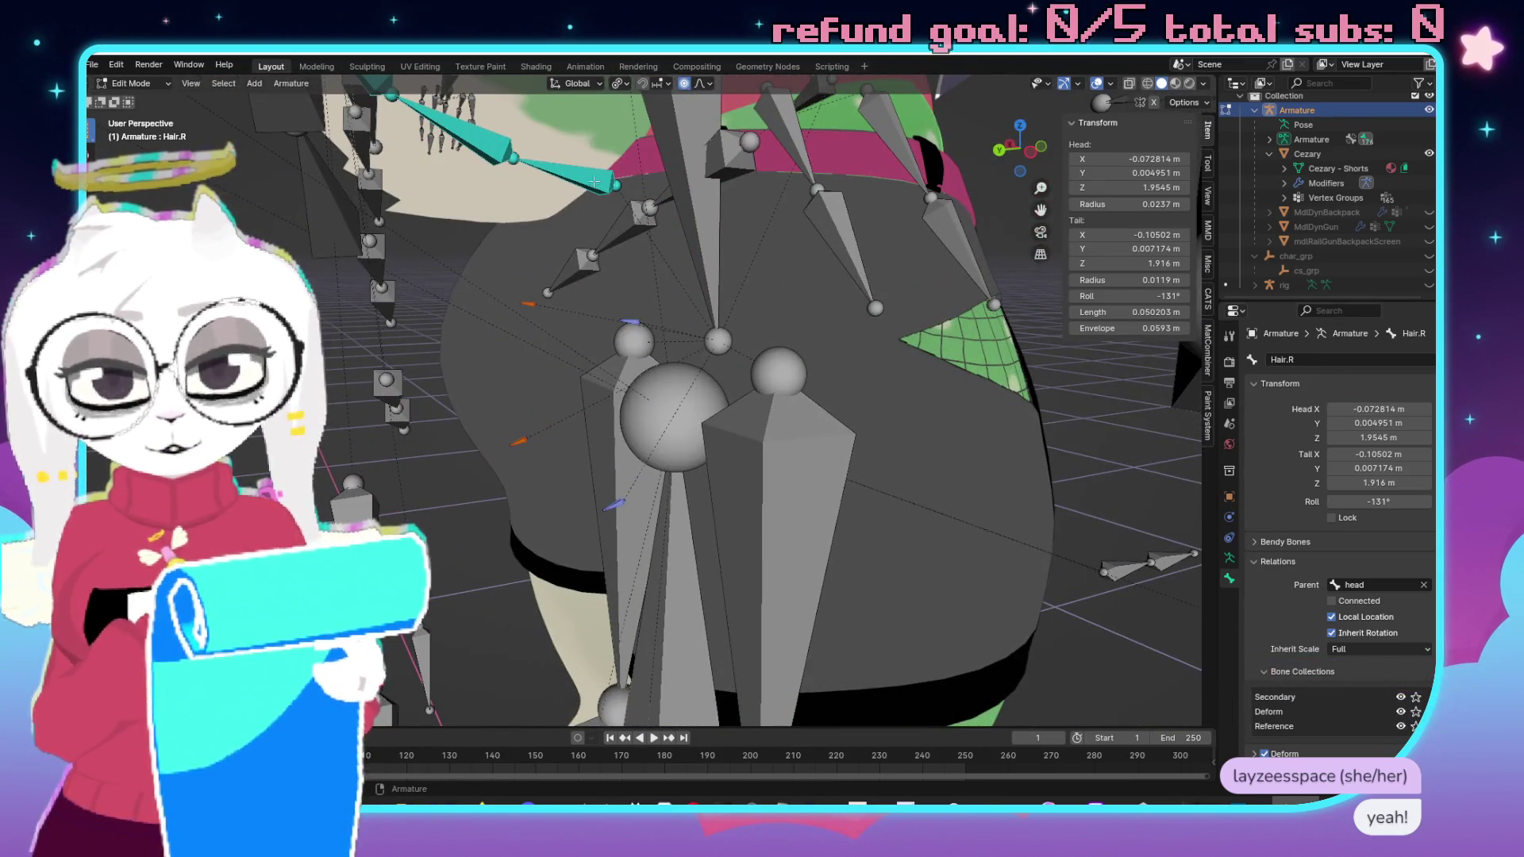
{"action": "scroll", "coordinate": [552, 225], "scroll_direction": "up", "scroll_amount": 3}
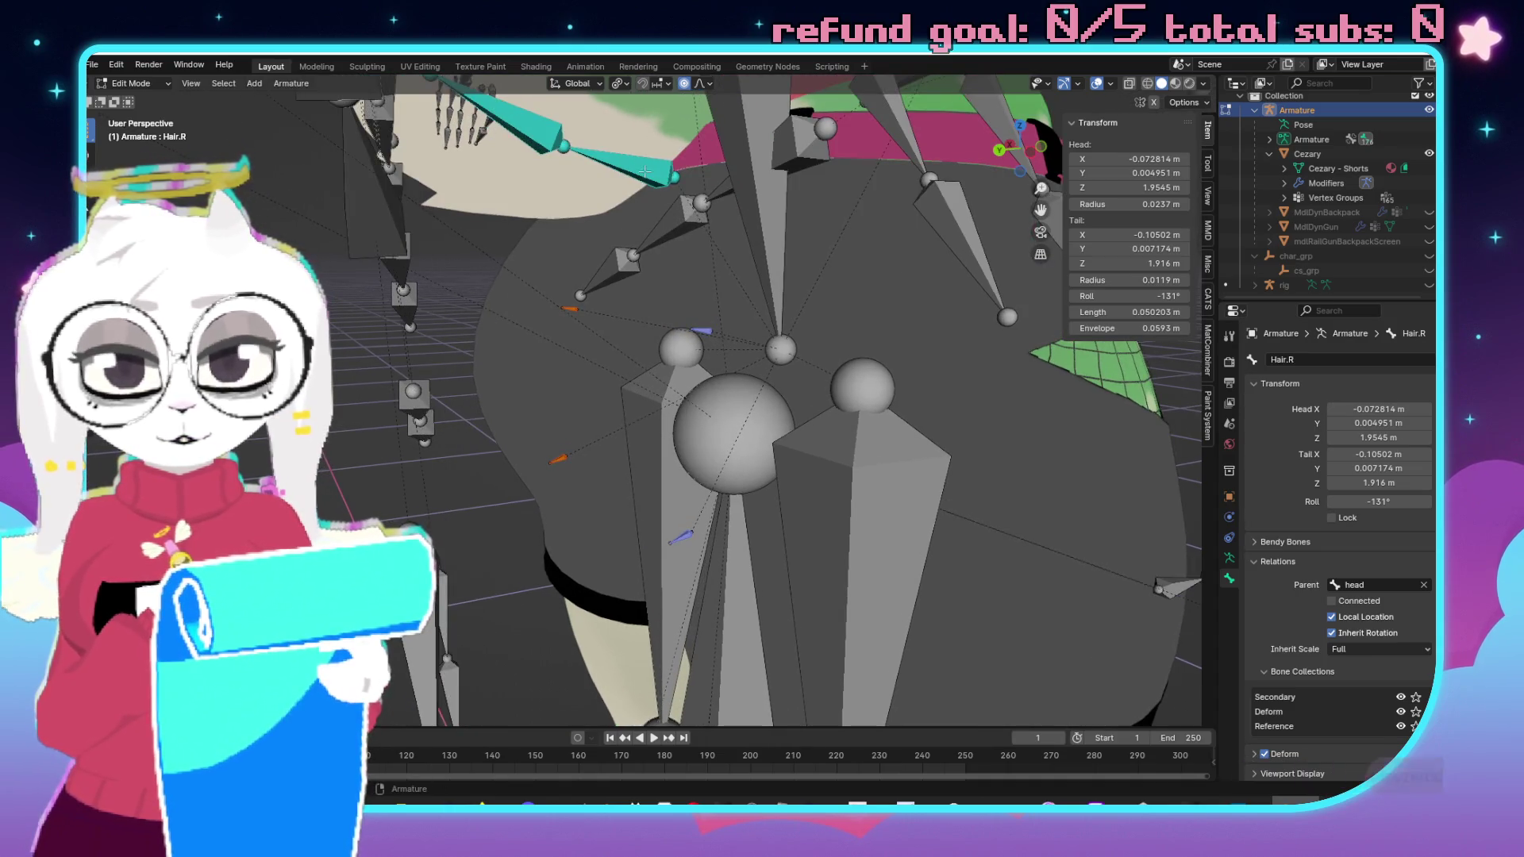
Rename the left hip bones to Ass01.L and Ass02.L.
{"action": "left_click", "coordinate": [546, 298]}
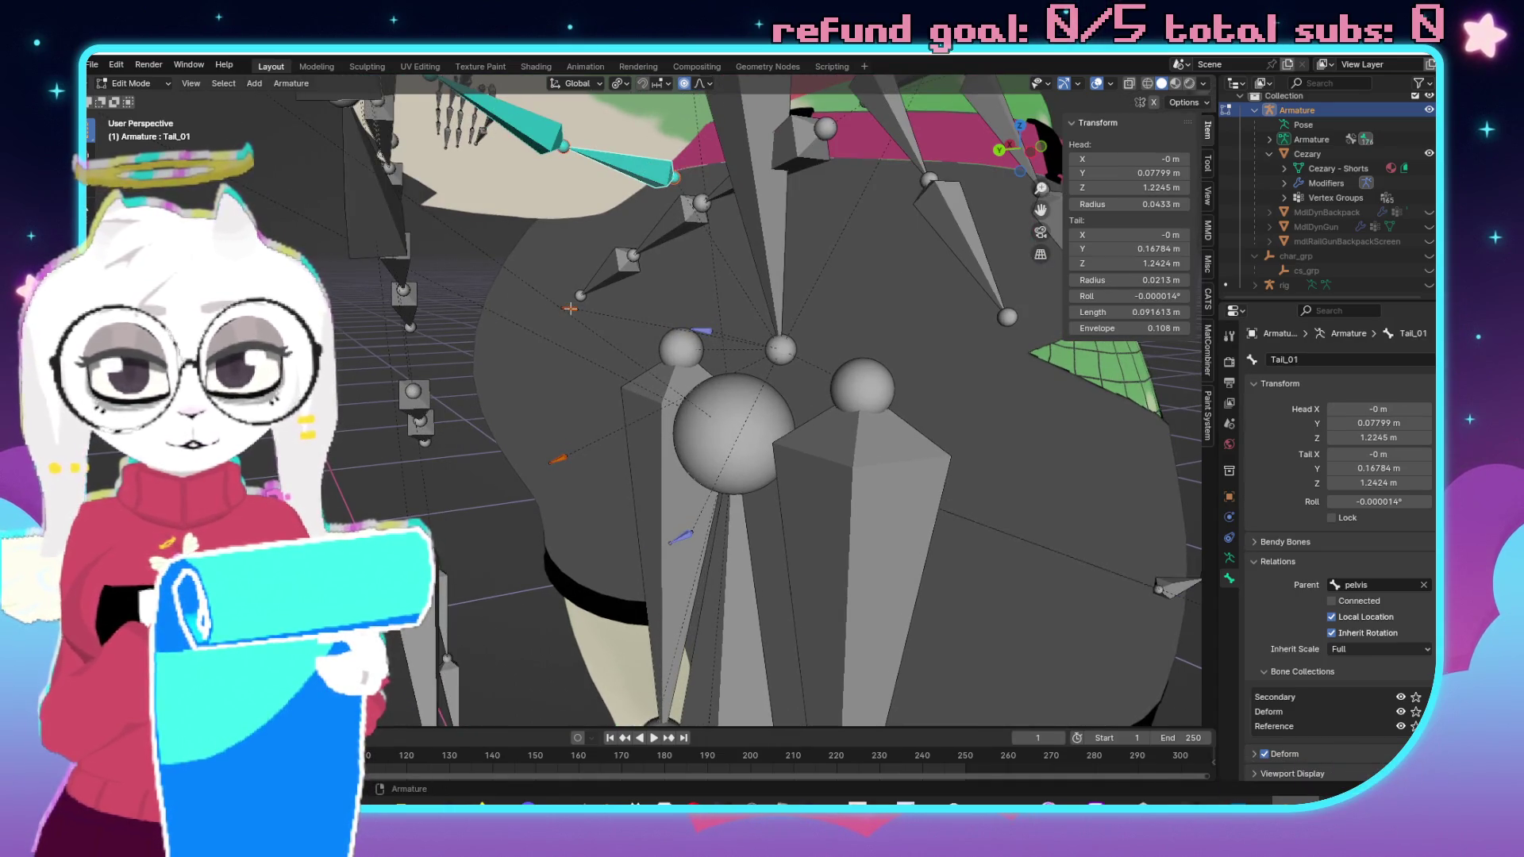
{"action": "left_click", "coordinate": [568, 307]}
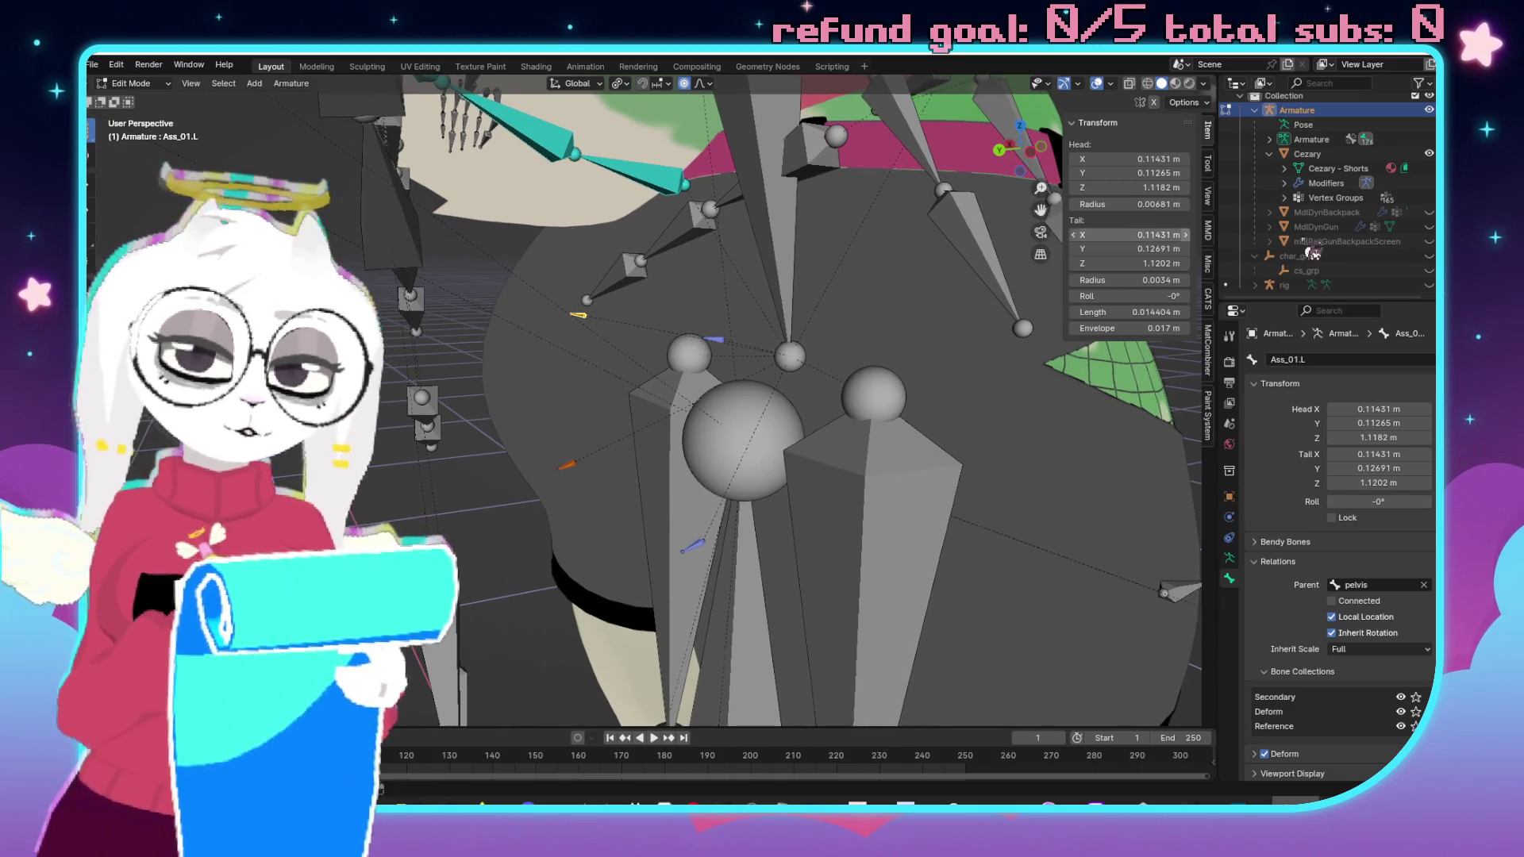
{"action": "left_click", "coordinate": [1341, 361]}
{"action": "key", "text": "Return"}
{"action": "left_click", "coordinate": [568, 470]}
{"action": "left_click", "coordinate": [1335, 361]}
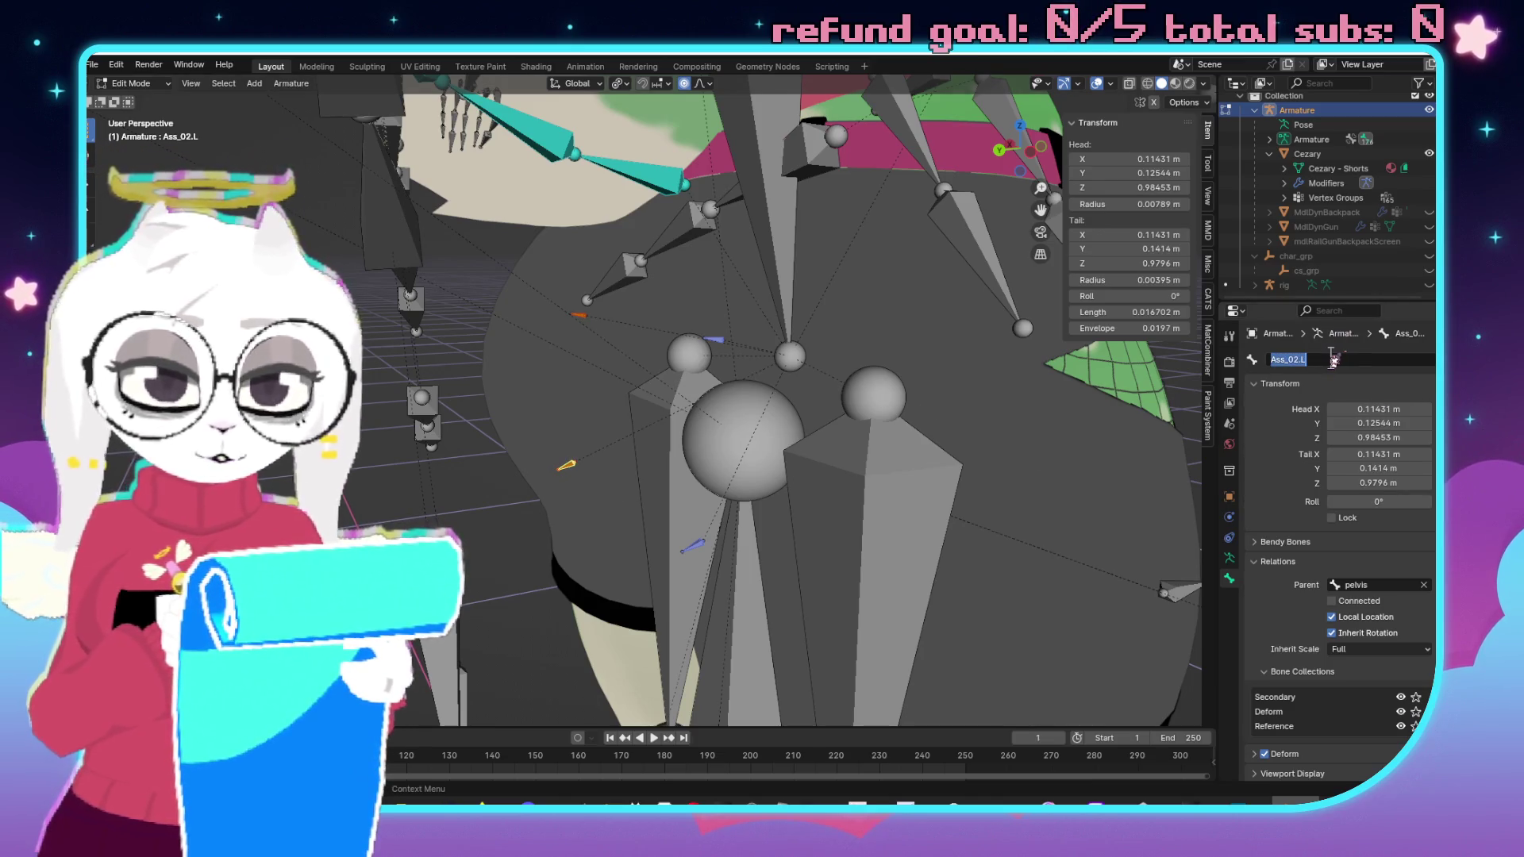
{"action": "key", "text": "BackSpace"}
{"action": "key", "text": "Return"}
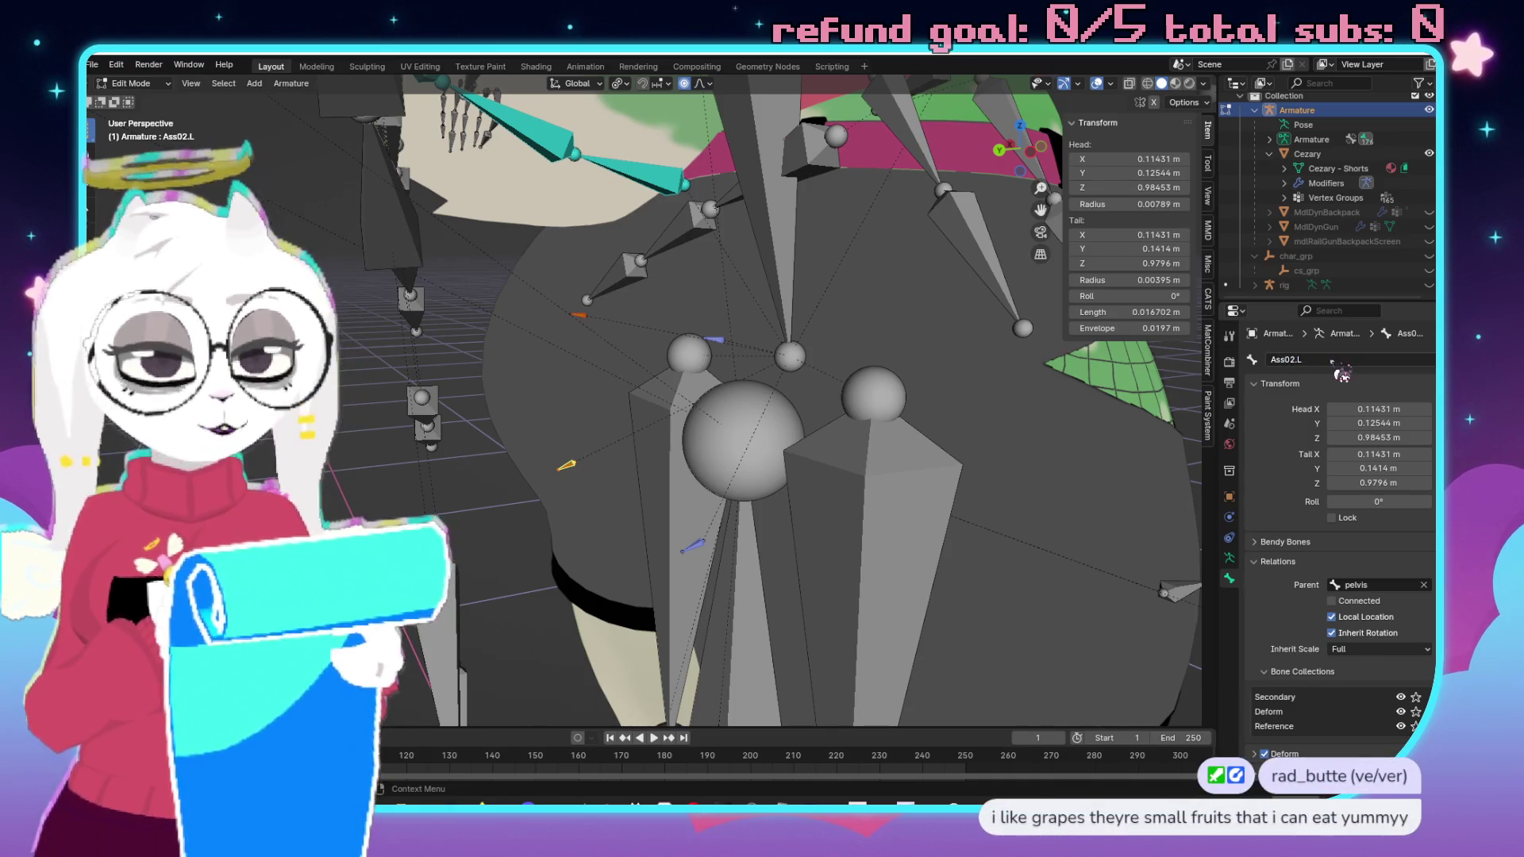
Rename the Ass_01.R bone to Ass01.R.
{"action": "scroll", "coordinate": [788, 421], "scroll_direction": "down", "scroll_amount": 2}
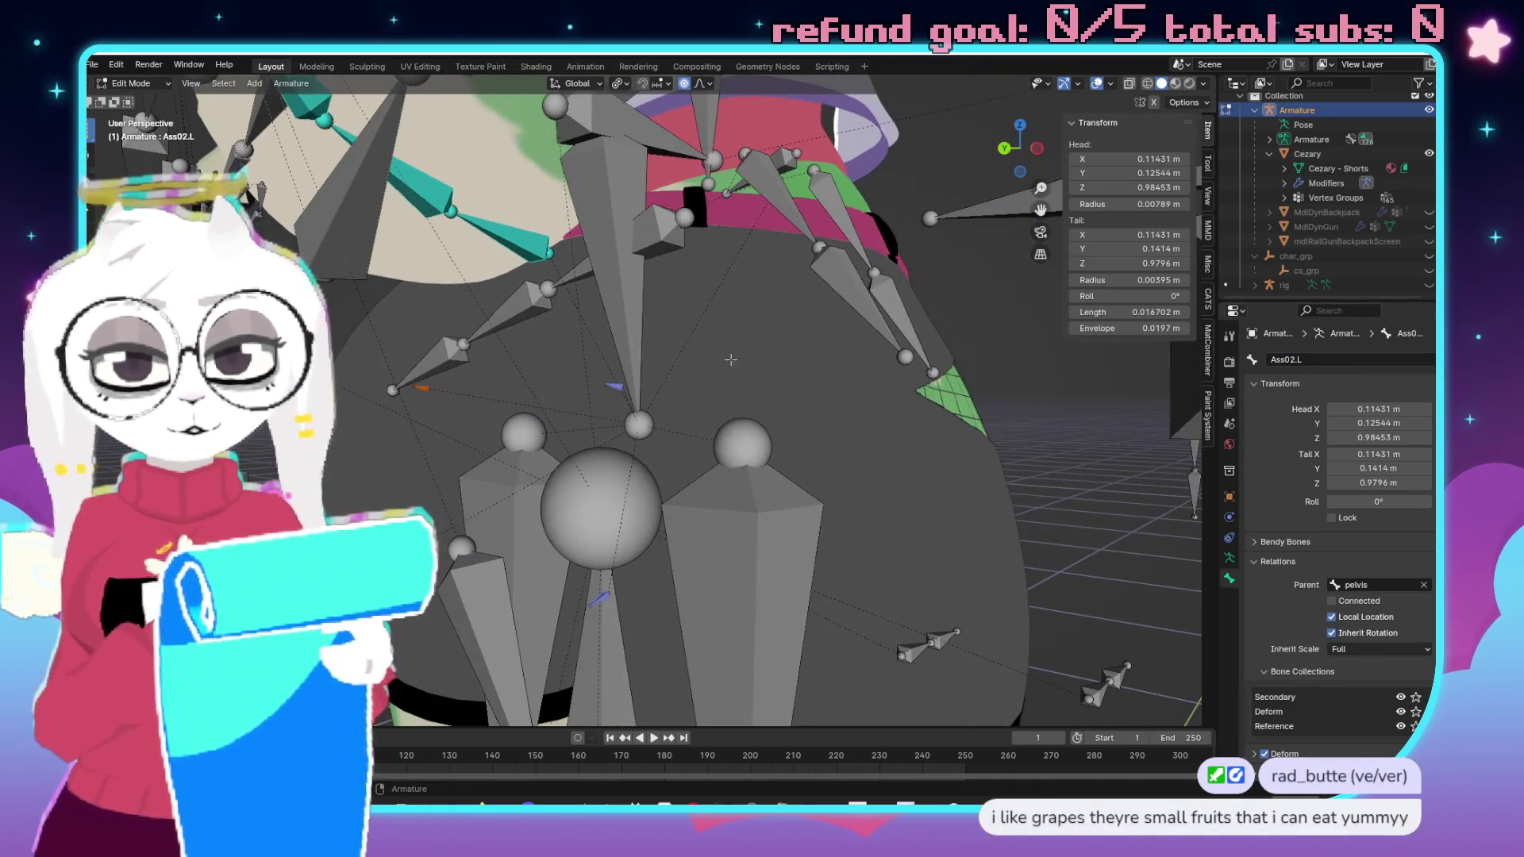
{"action": "left_click", "coordinate": [614, 385]}
{"action": "left_click", "coordinate": [1360, 361]}
{"action": "key", "text": "Left"}
{"action": "key", "text": "Left"}
{"action": "key", "text": "Left"}
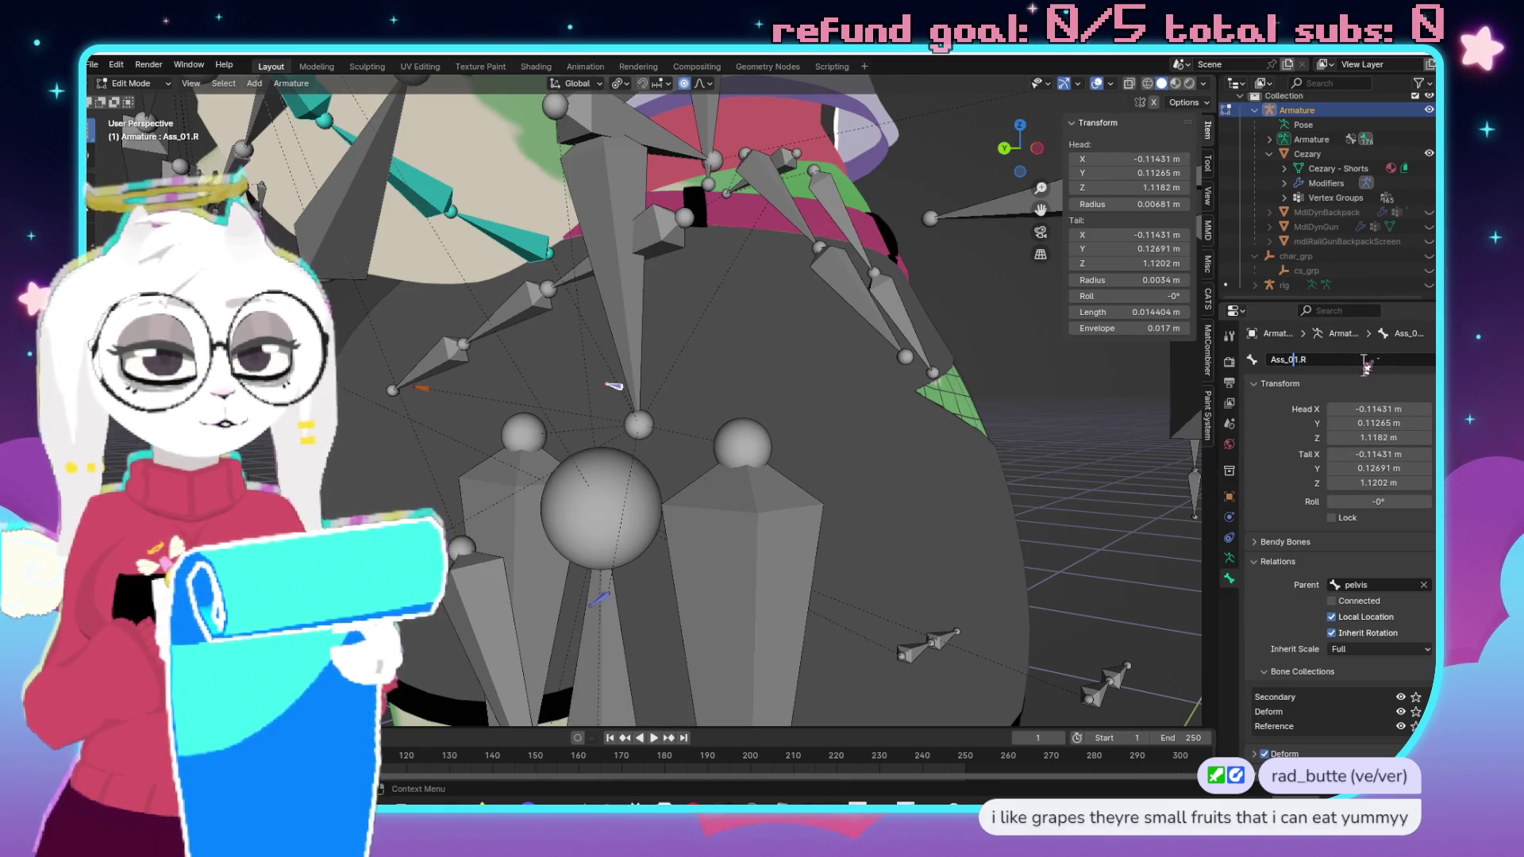
{"action": "key", "text": "BackSpace"}
{"action": "key", "text": "Return"}
Rename Ass_02.R to Ass02.R, then select Tail_01 and begin editing its name.
{"action": "left_click_drag", "start_coordinate": [880, 332], "coordinate": [674, 447]}
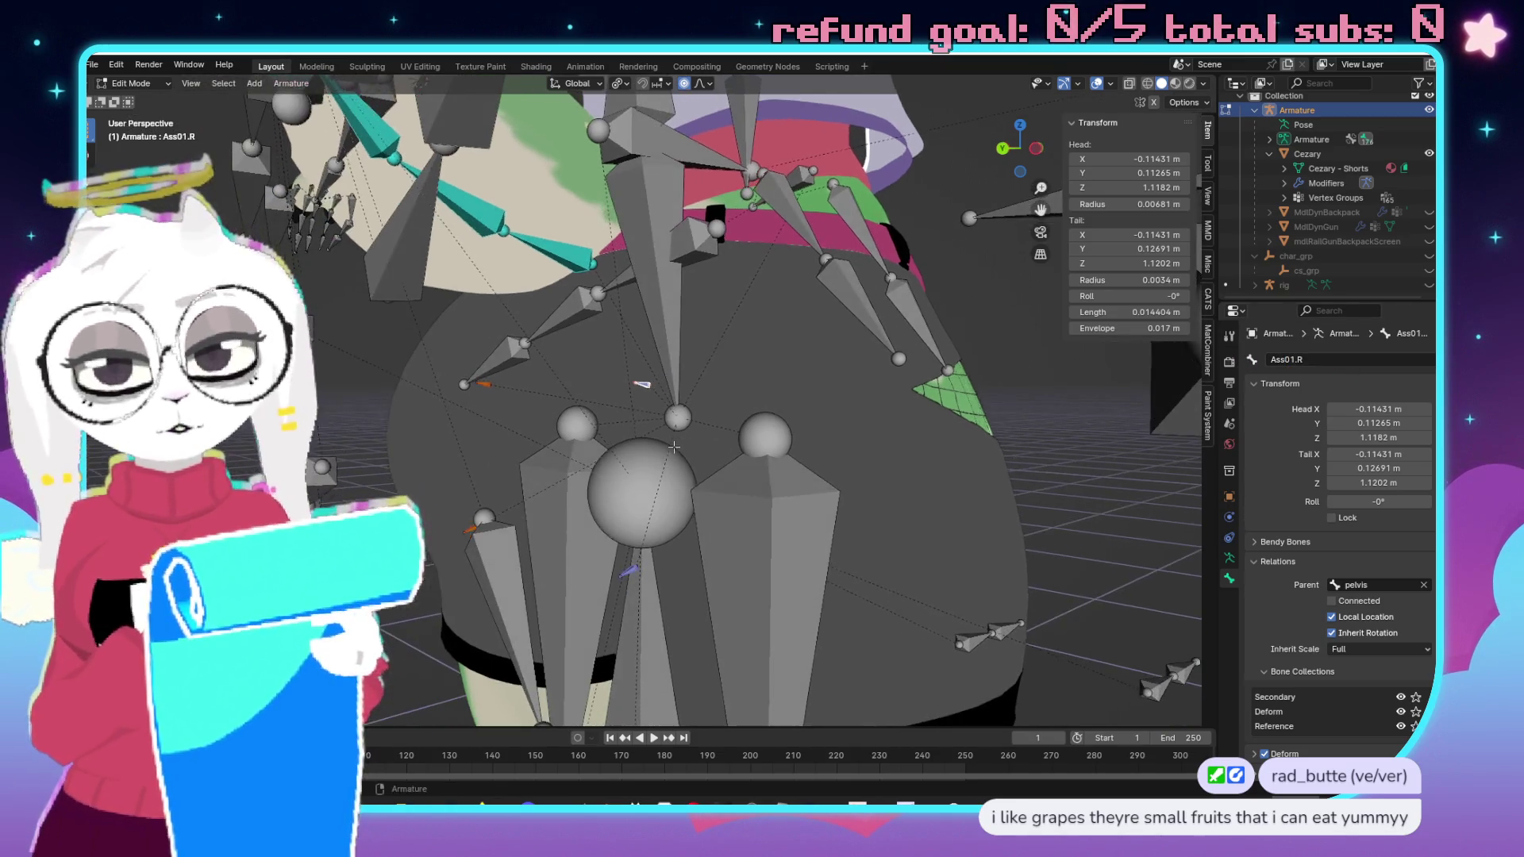
{"action": "left_click", "coordinate": [628, 571]}
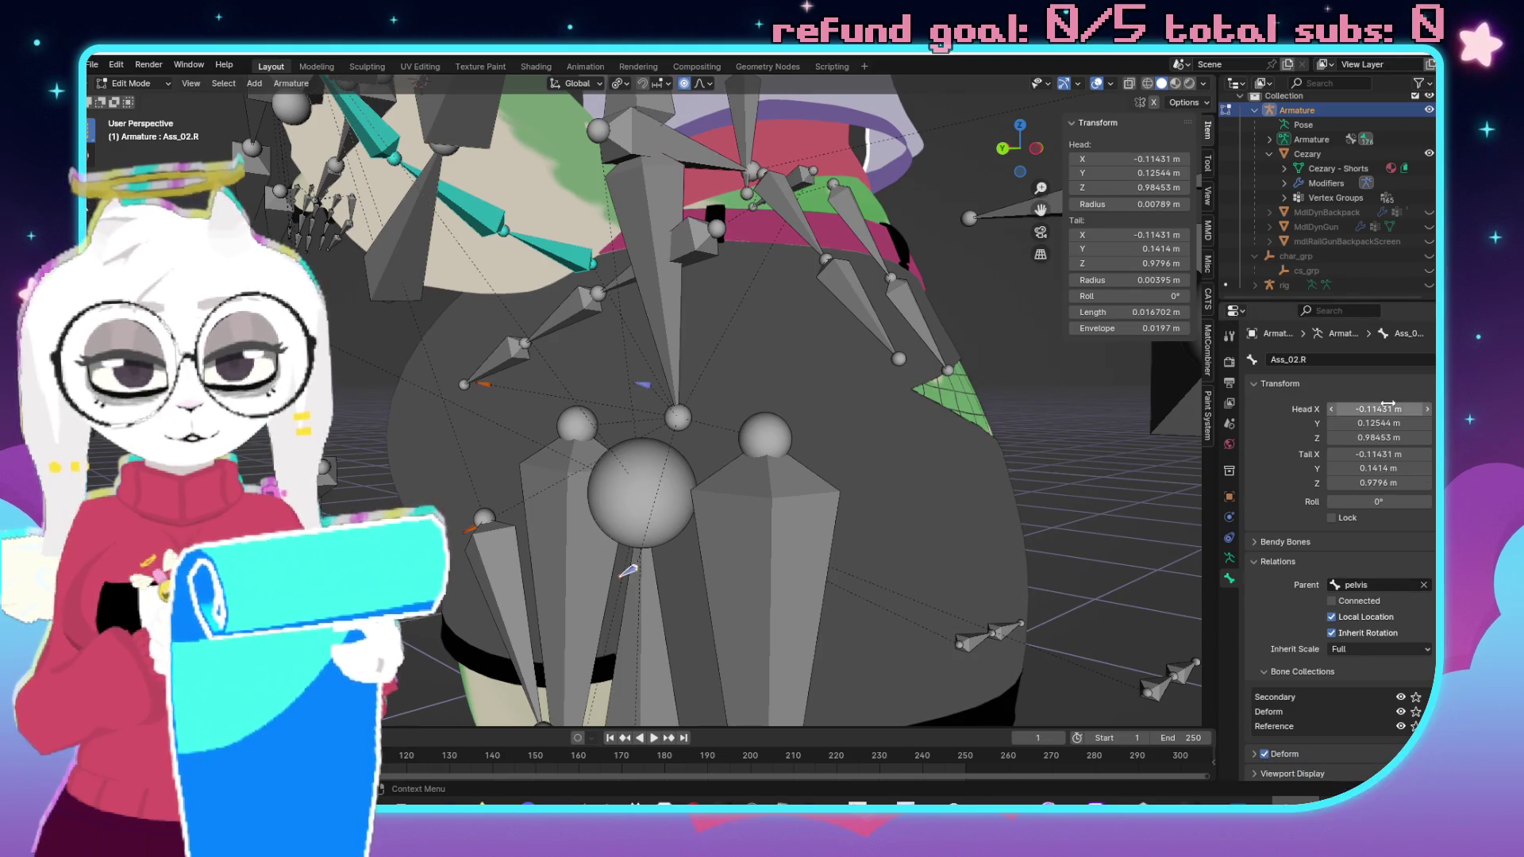
{"action": "left_click", "coordinate": [1362, 360]}
{"action": "key", "text": "Home"}
{"action": "key", "text": "Right"}
{"action": "key", "text": "Right"}
{"action": "key", "text": "Right"}
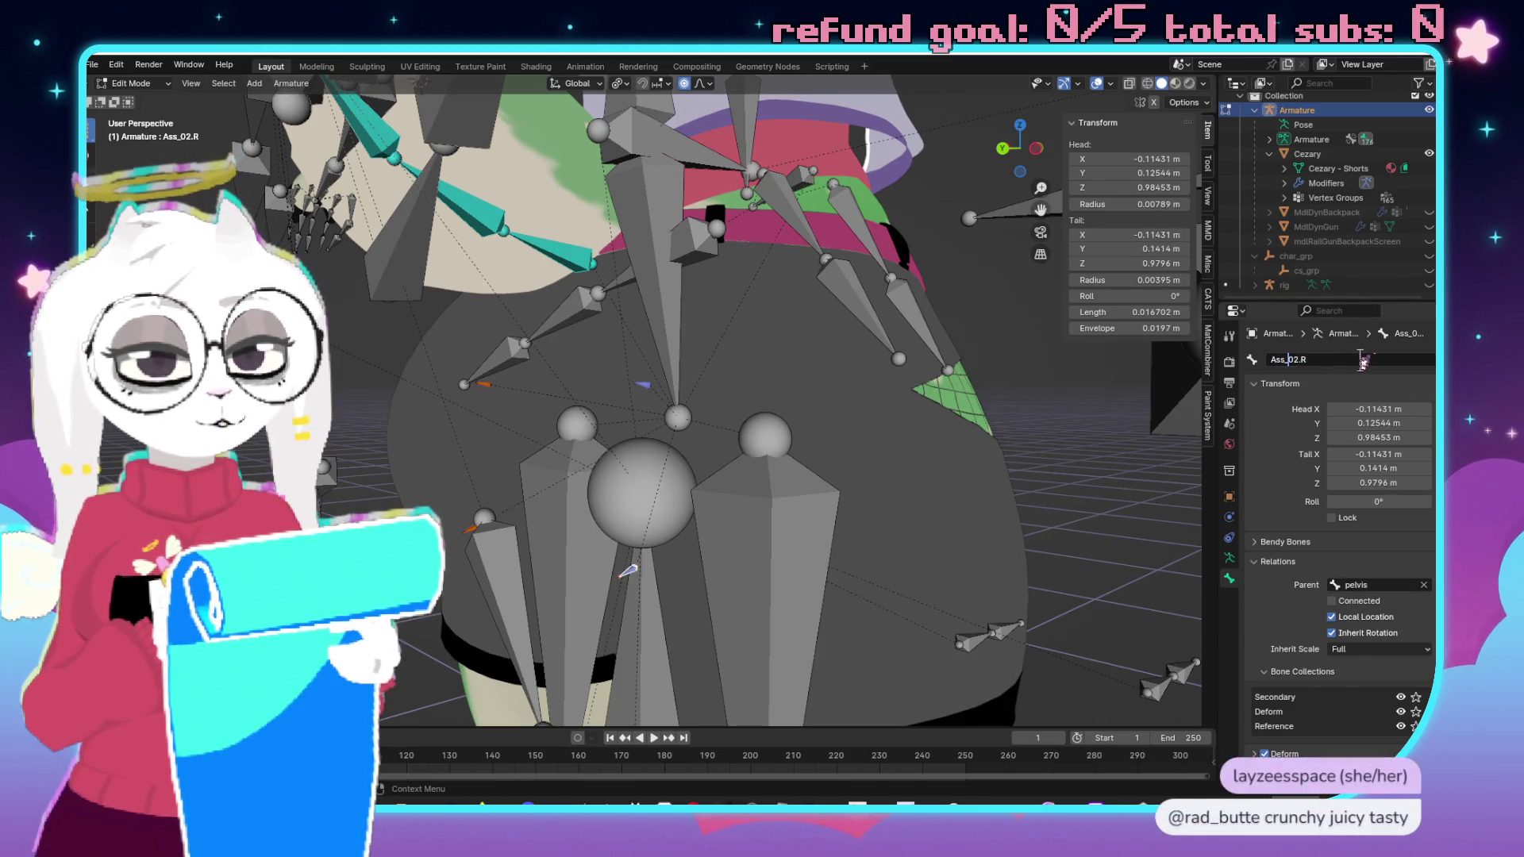
{"action": "key", "text": "Return"}
{"action": "mouse_move", "coordinate": [913, 445]}
{"action": "left_mouse_down"}
{"action": "mouse_move", "coordinate": [871, 461]}
{"action": "mouse_move", "coordinate": [827, 391]}
{"action": "mouse_move", "coordinate": [767, 474]}
{"action": "mouse_move", "coordinate": [828, 454]}
{"action": "mouse_move", "coordinate": [841, 472]}
{"action": "mouse_move", "coordinate": [770, 451]}
{"action": "left_mouse_up"}
{"action": "left_click", "coordinate": [821, 444]}
{"action": "left_click", "coordinate": [1322, 359]}
Remove the underscores to rename Tail_01 and Tail_02 to Tail01 and Tail02.
{"action": "key", "text": "BackSpace"}
{"action": "key", "text": "Return"}
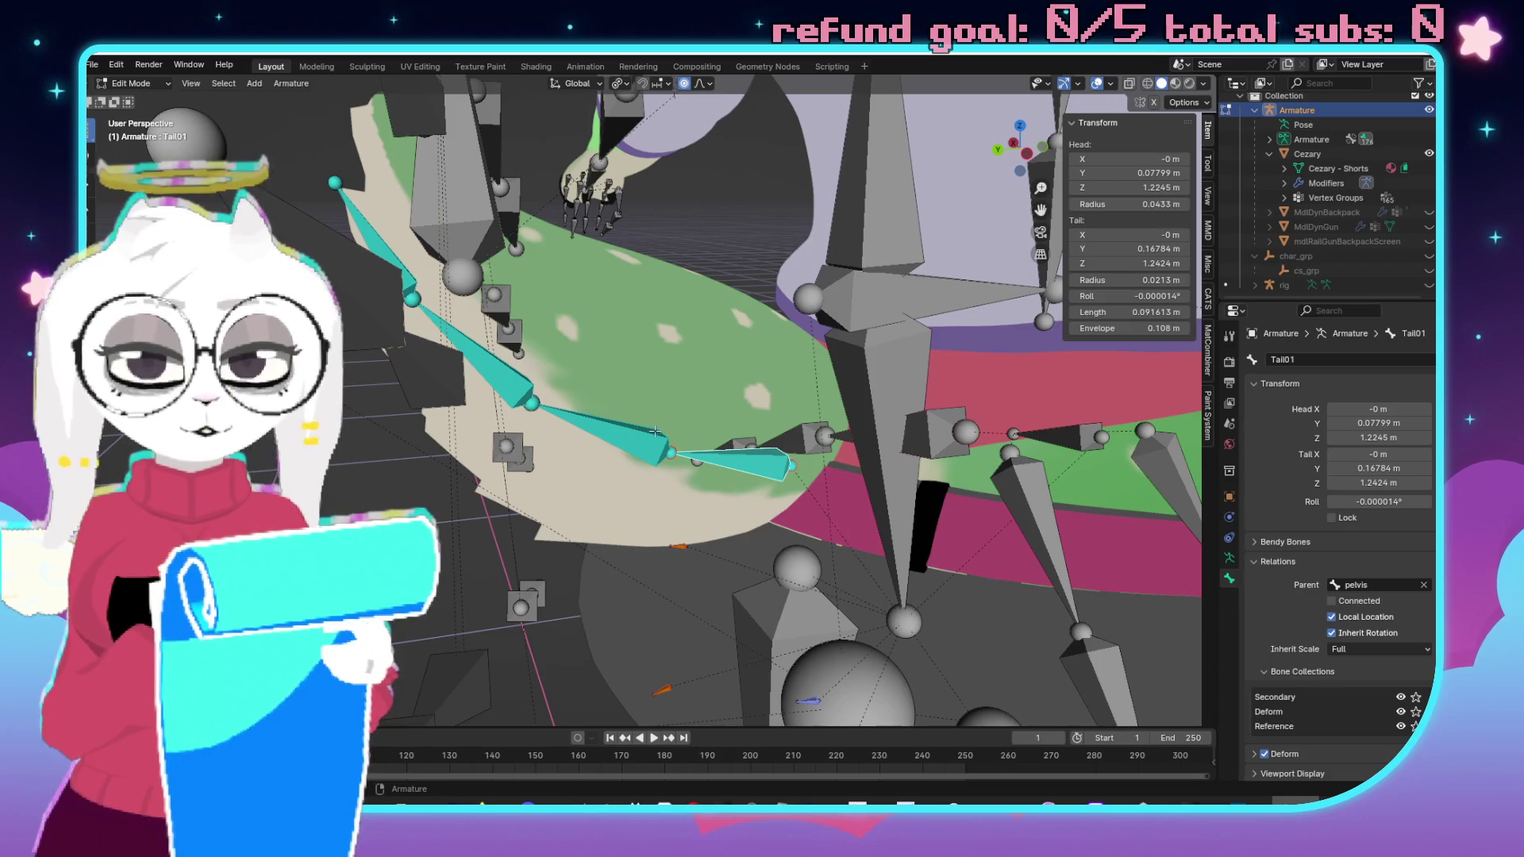
{"action": "key", "text": "bracketright"}
{"action": "left_click", "coordinate": [1336, 359]}
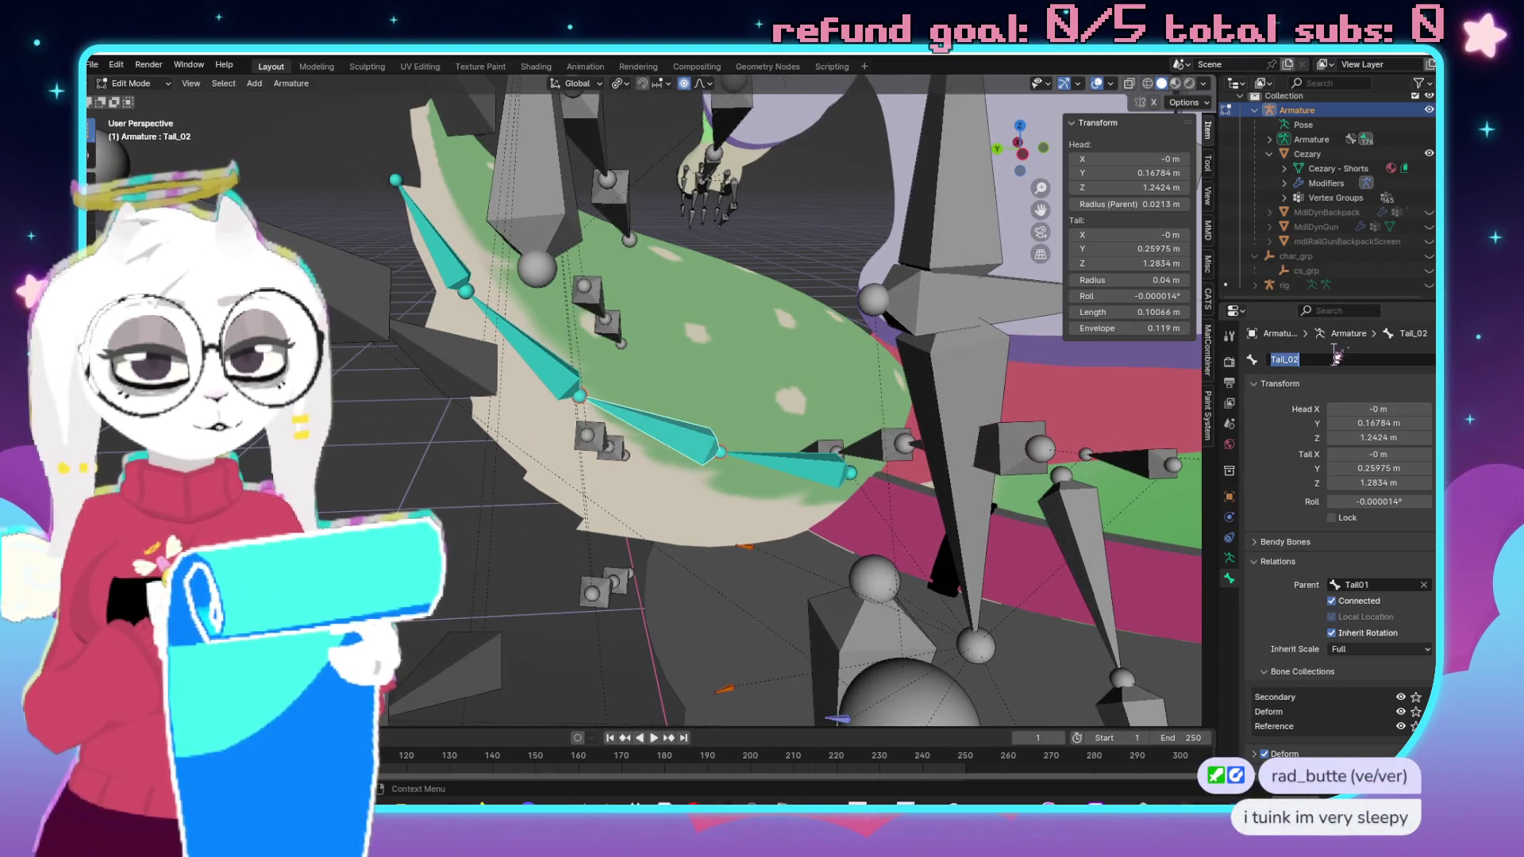
{"action": "key", "text": "BackSpace"}
{"action": "key", "text": "Return"}
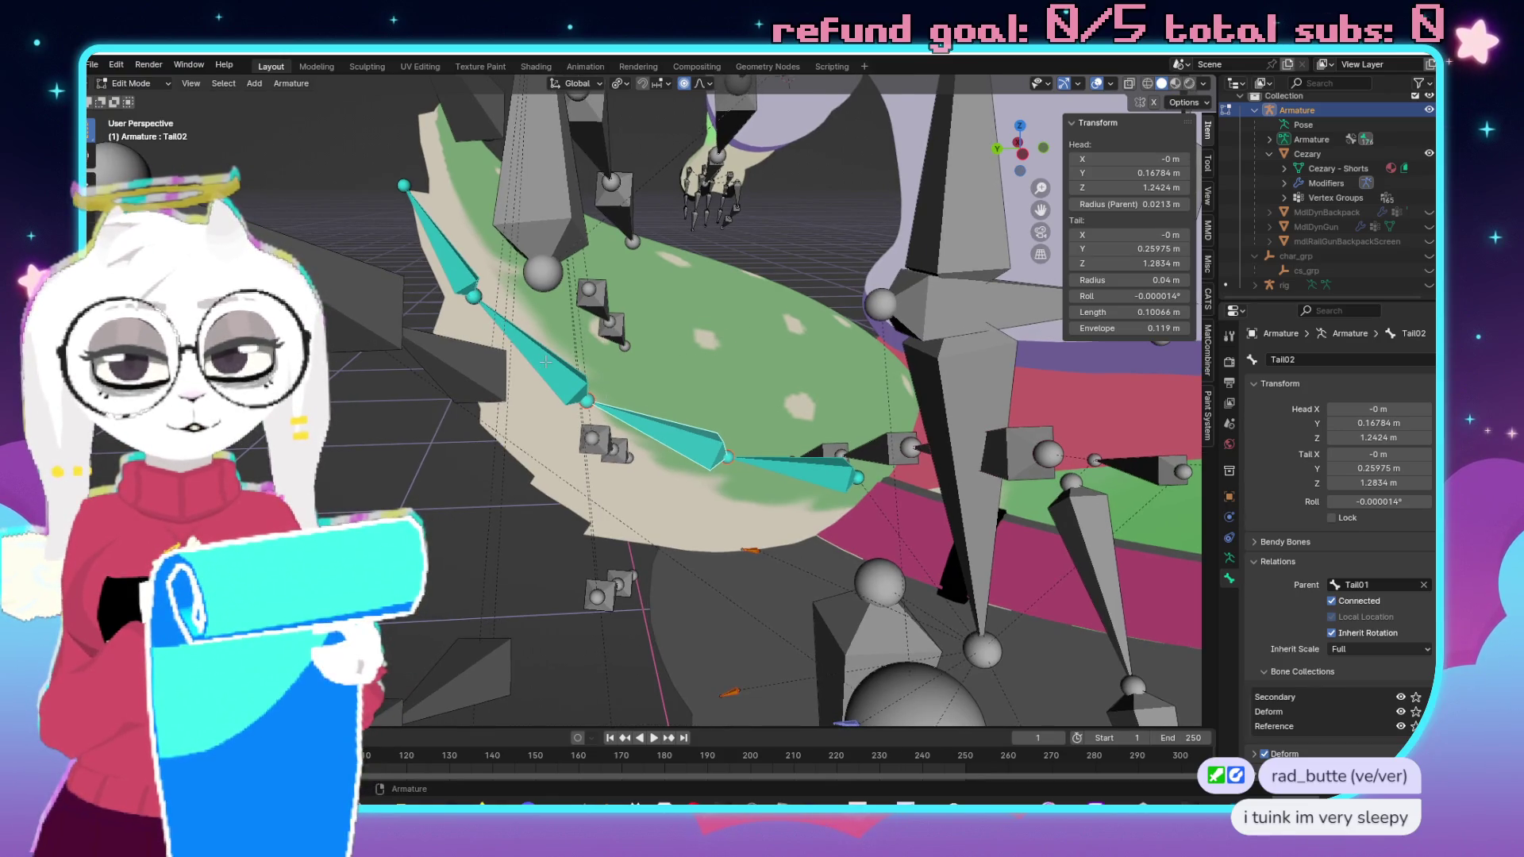
Rename Tail_03 and Tail_04 to Tail03 and Tail04.
{"action": "left_click", "coordinate": [659, 429]}
{"action": "double_click", "coordinate": [1327, 359]}
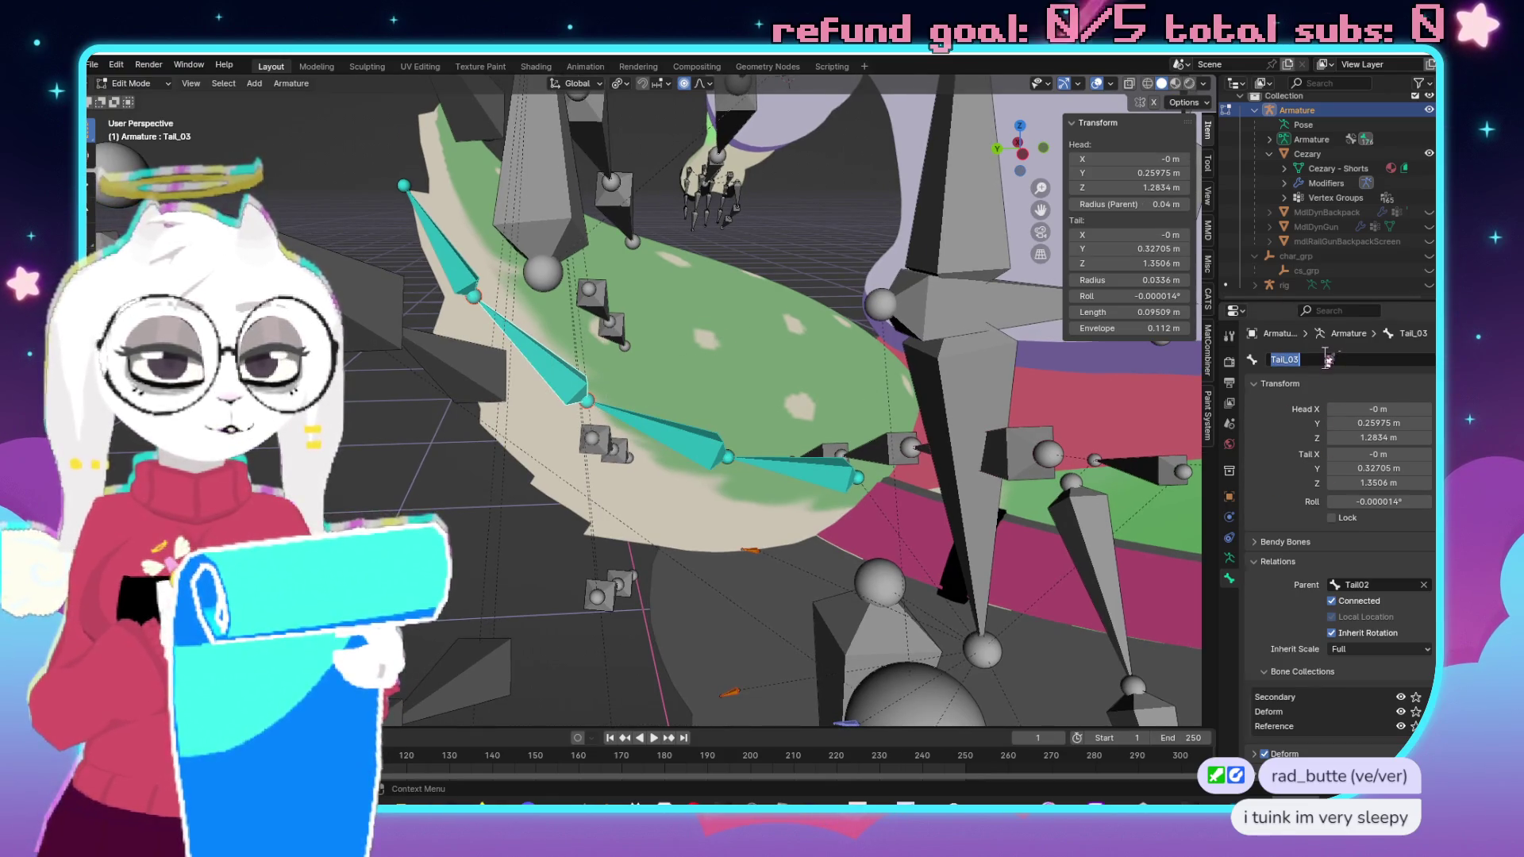
{"action": "key", "text": "BackSpace"}
{"action": "key", "text": "Return"}
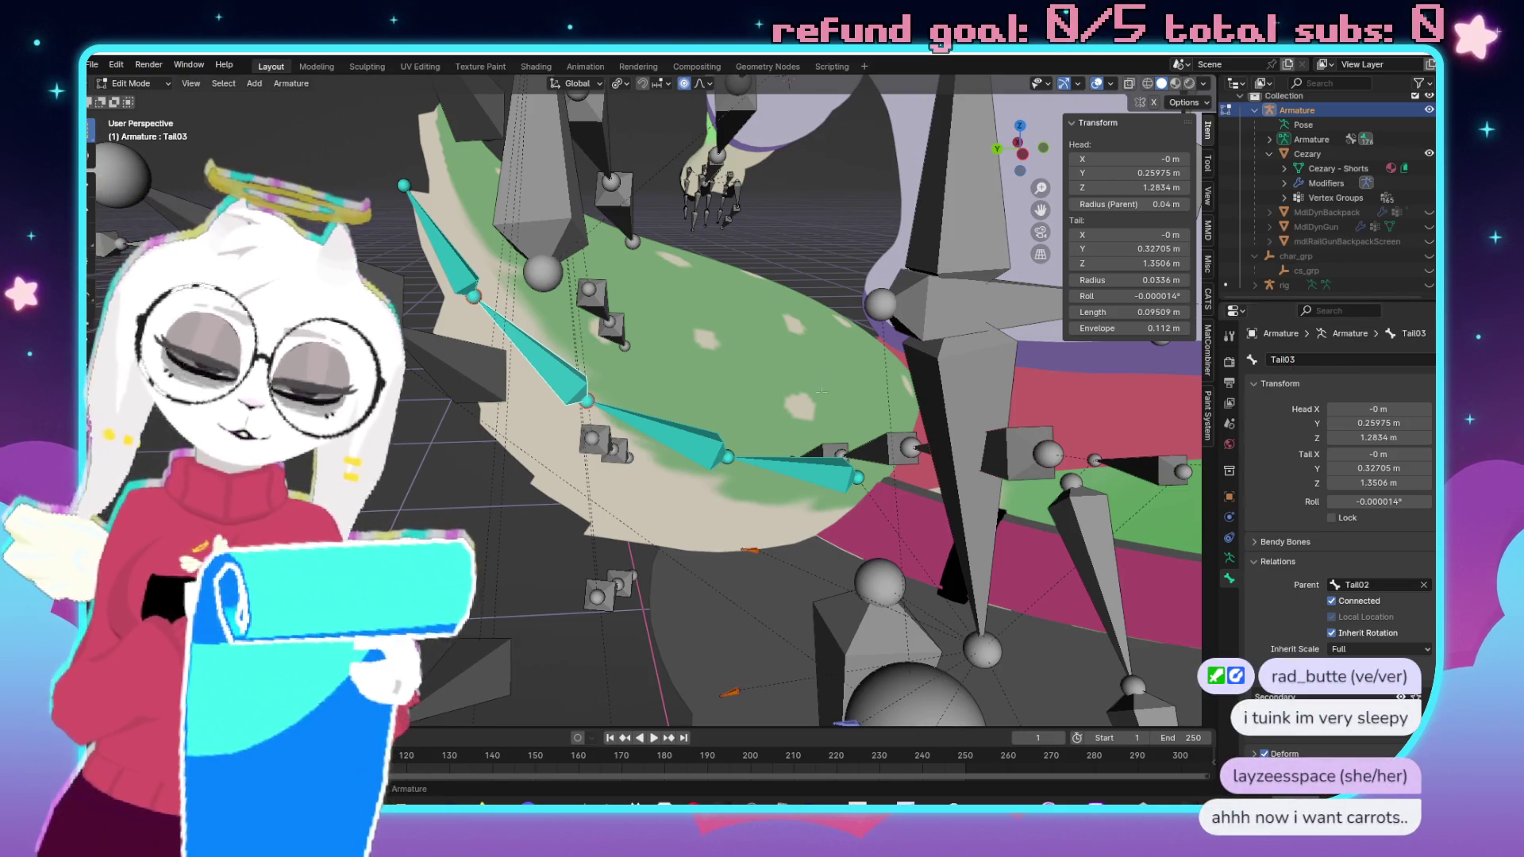
{"action": "left_click", "coordinate": [490, 283]}
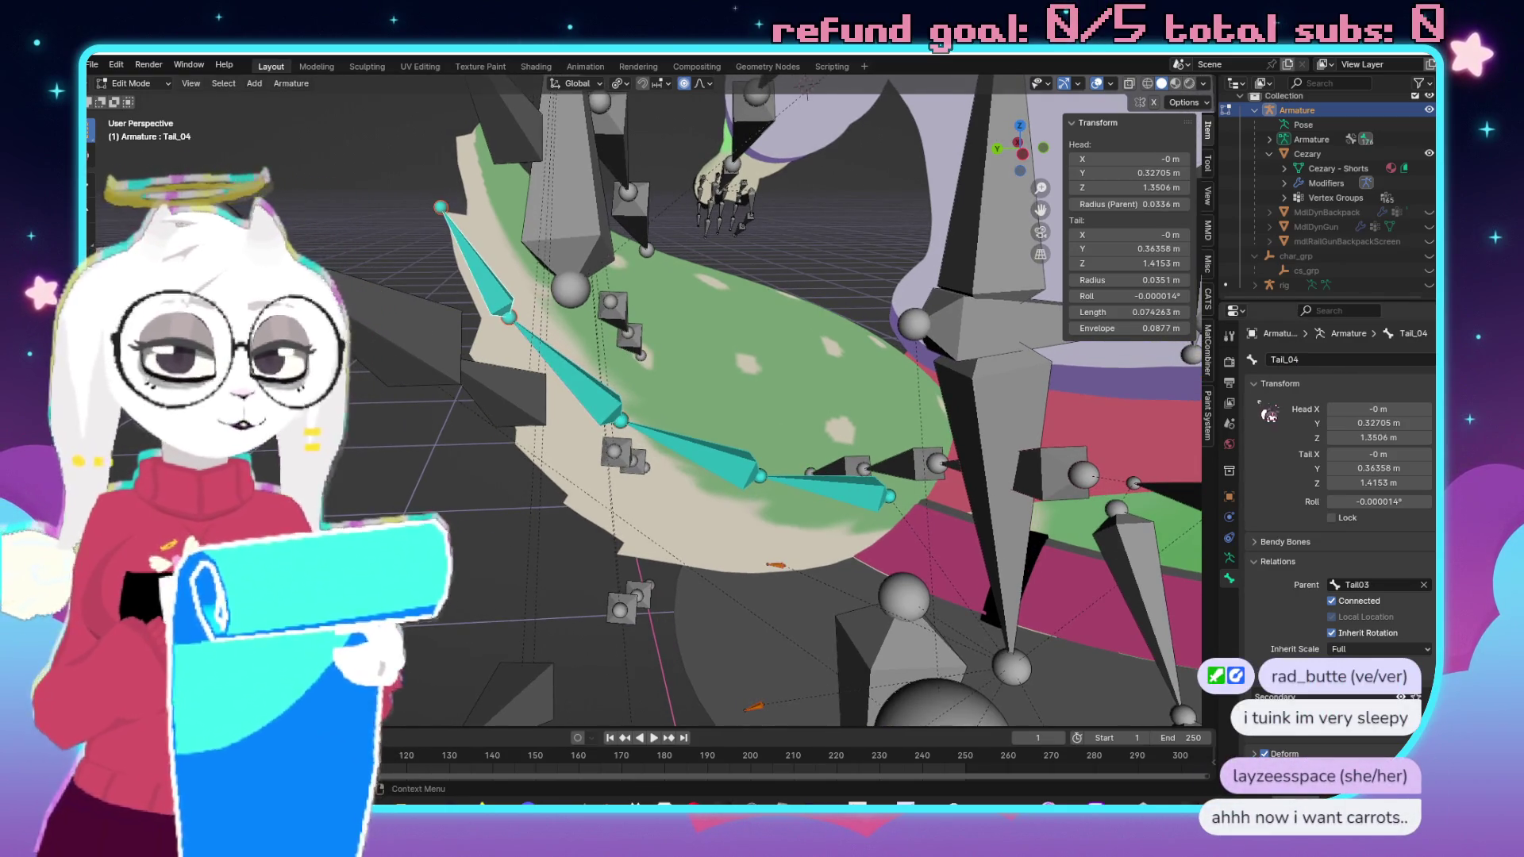
{"action": "double_click", "coordinate": [1323, 359]}
{"action": "key", "text": "BackSpace"}
{"action": "key", "text": "Return"}
{"action": "mouse_move", "coordinate": [916, 418]}
{"action": "left_mouse_down"}
{"action": "mouse_move", "coordinate": [888, 419]}
{"action": "mouse_move", "coordinate": [944, 354]}
{"action": "mouse_move", "coordinate": [849, 349]}
{"action": "mouse_move", "coordinate": [796, 431]}
{"action": "mouse_move", "coordinate": [702, 289]}
{"action": "mouse_move", "coordinate": [657, 334]}
{"action": "left_mouse_up"}
{"action": "scroll", "coordinate": [762, 381], "scroll_direction": "up", "scroll_amount": 5}
{"action": "scroll", "coordinate": [702, 289], "scroll_direction": "down", "scroll_amount": 6}
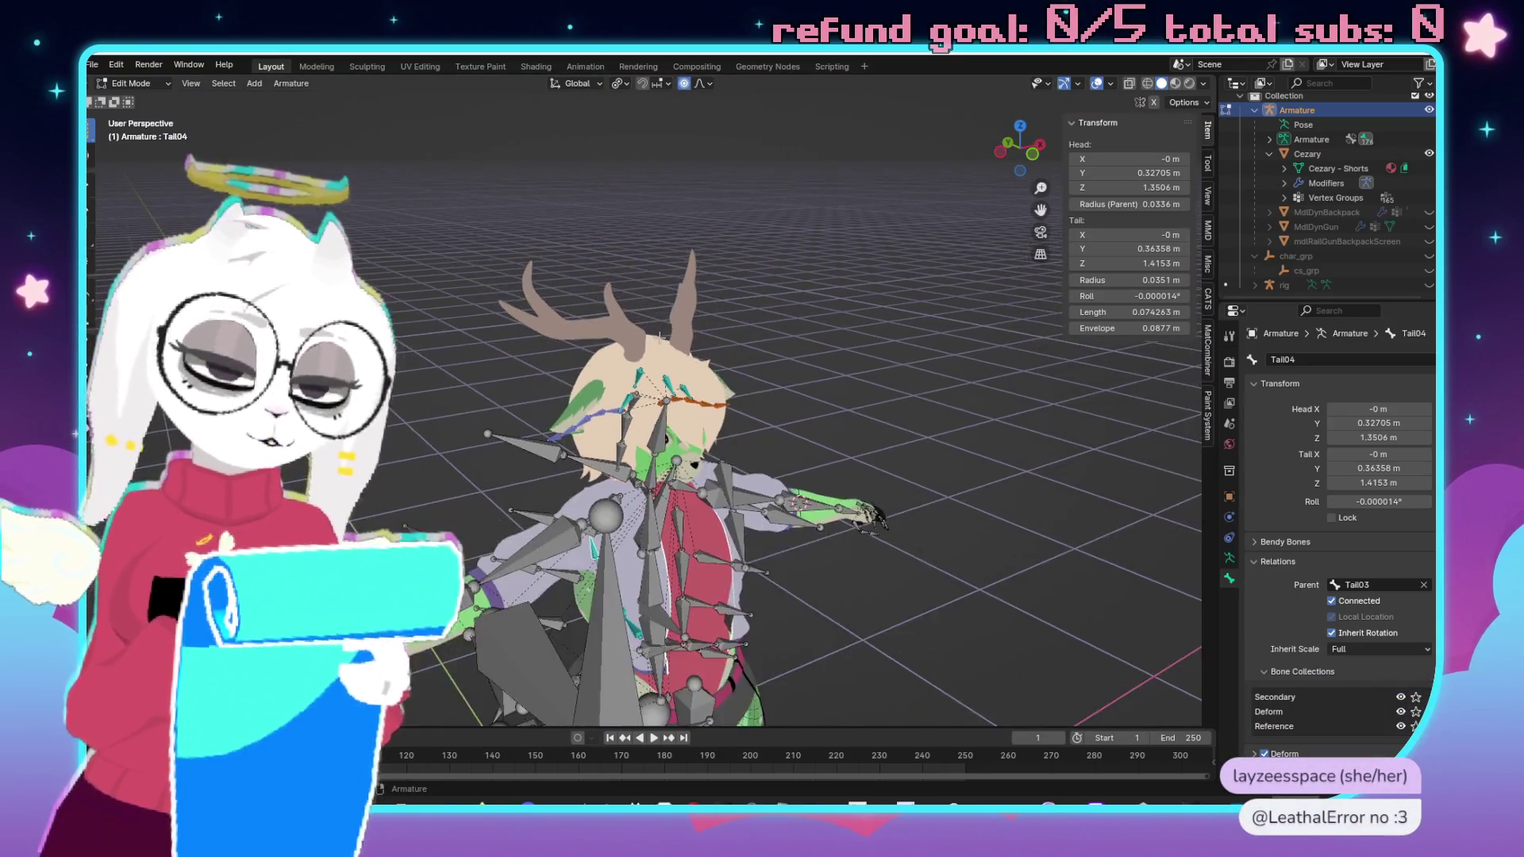
Look over the renamed armature around the head and save DynCezary.blend.
{"action": "scroll", "coordinate": [650, 343], "scroll_direction": "up", "scroll_amount": 3}
{"action": "mouse_move", "coordinate": [553, 352]}
{"action": "left_mouse_down"}
{"action": "mouse_move", "coordinate": [791, 354]}
{"action": "mouse_move", "coordinate": [768, 321]}
{"action": "left_mouse_up"}
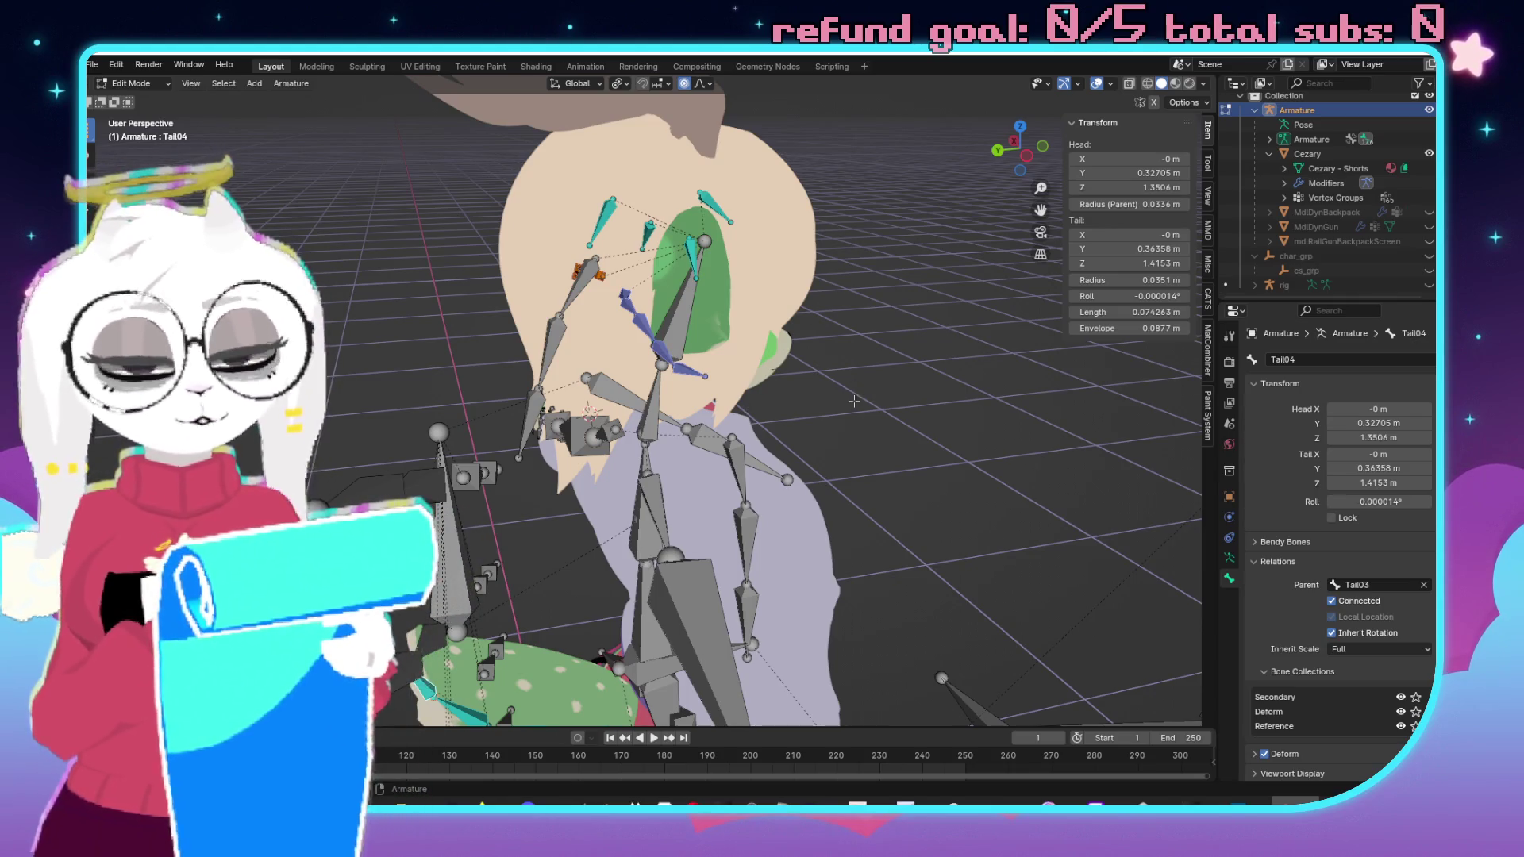
{"action": "mouse_move", "coordinate": [903, 442]}
{"action": "left_mouse_down"}
{"action": "mouse_move", "coordinate": [797, 396]}
{"action": "mouse_move", "coordinate": [798, 412]}
{"action": "left_mouse_up"}
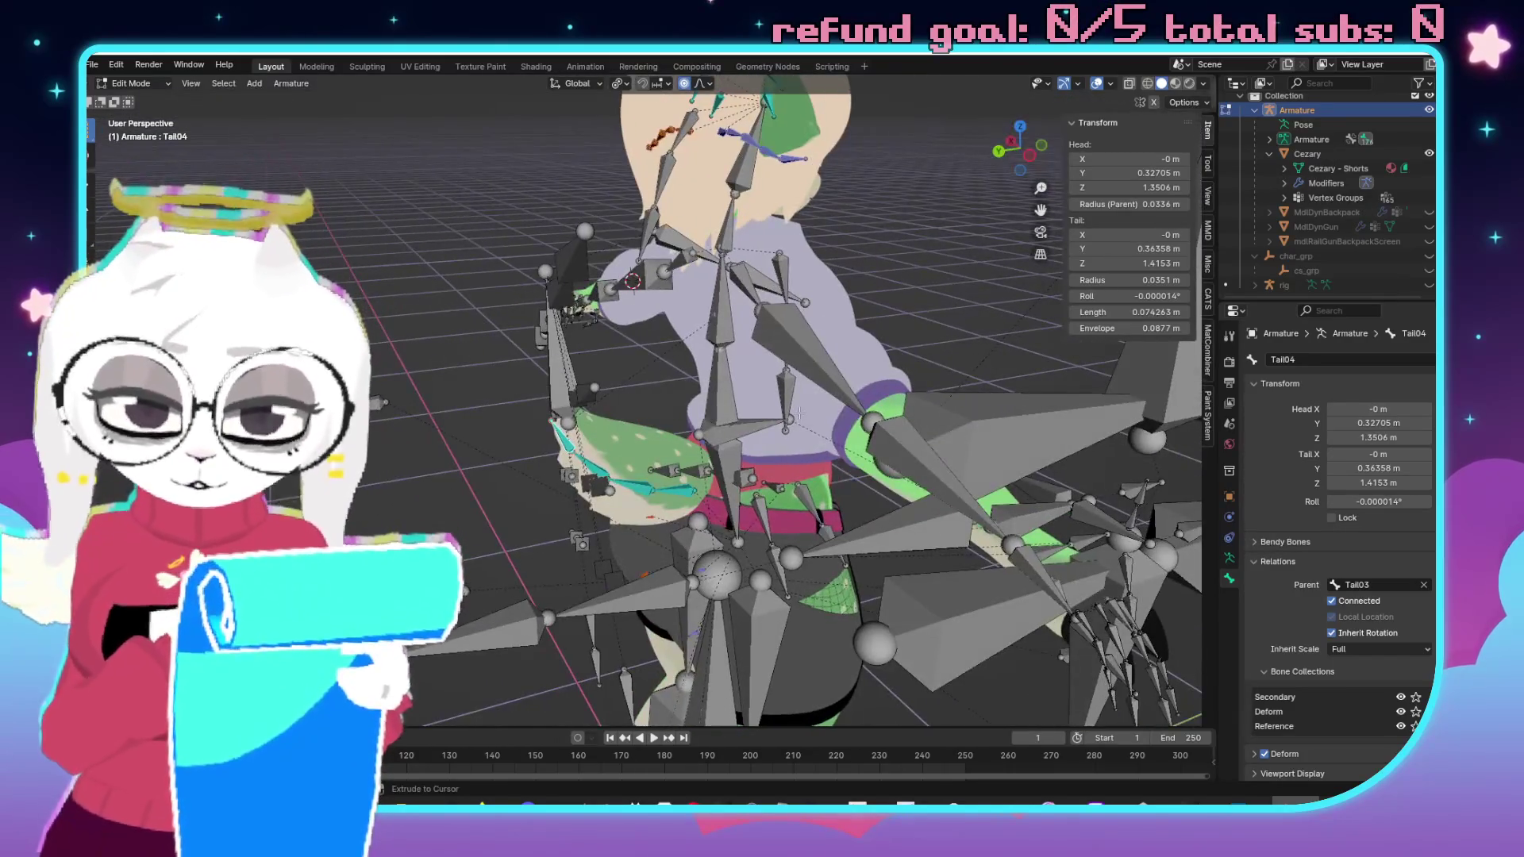
{"action": "key", "text": "ctrl+s"}
{"action": "mouse_move", "coordinate": [919, 364]}
{"action": "left_mouse_down"}
{"action": "mouse_move", "coordinate": [824, 433]}
{"action": "mouse_move", "coordinate": [1050, 378]}
{"action": "mouse_move", "coordinate": [934, 342]}
{"action": "left_mouse_up"}
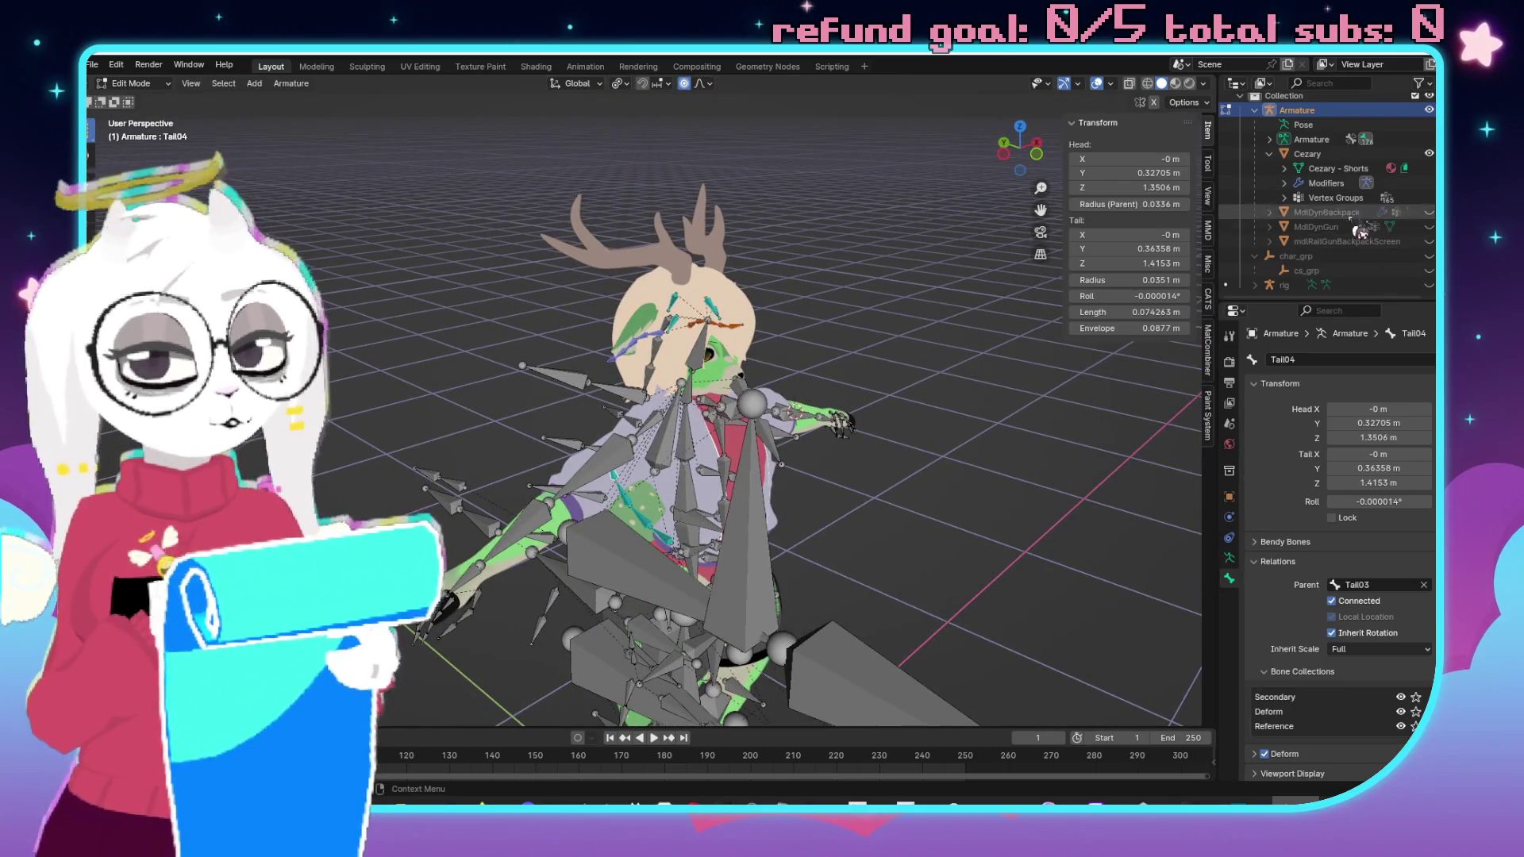
{"action": "scroll", "coordinate": [1357, 214], "scroll_direction": "up", "scroll_amount": 1}
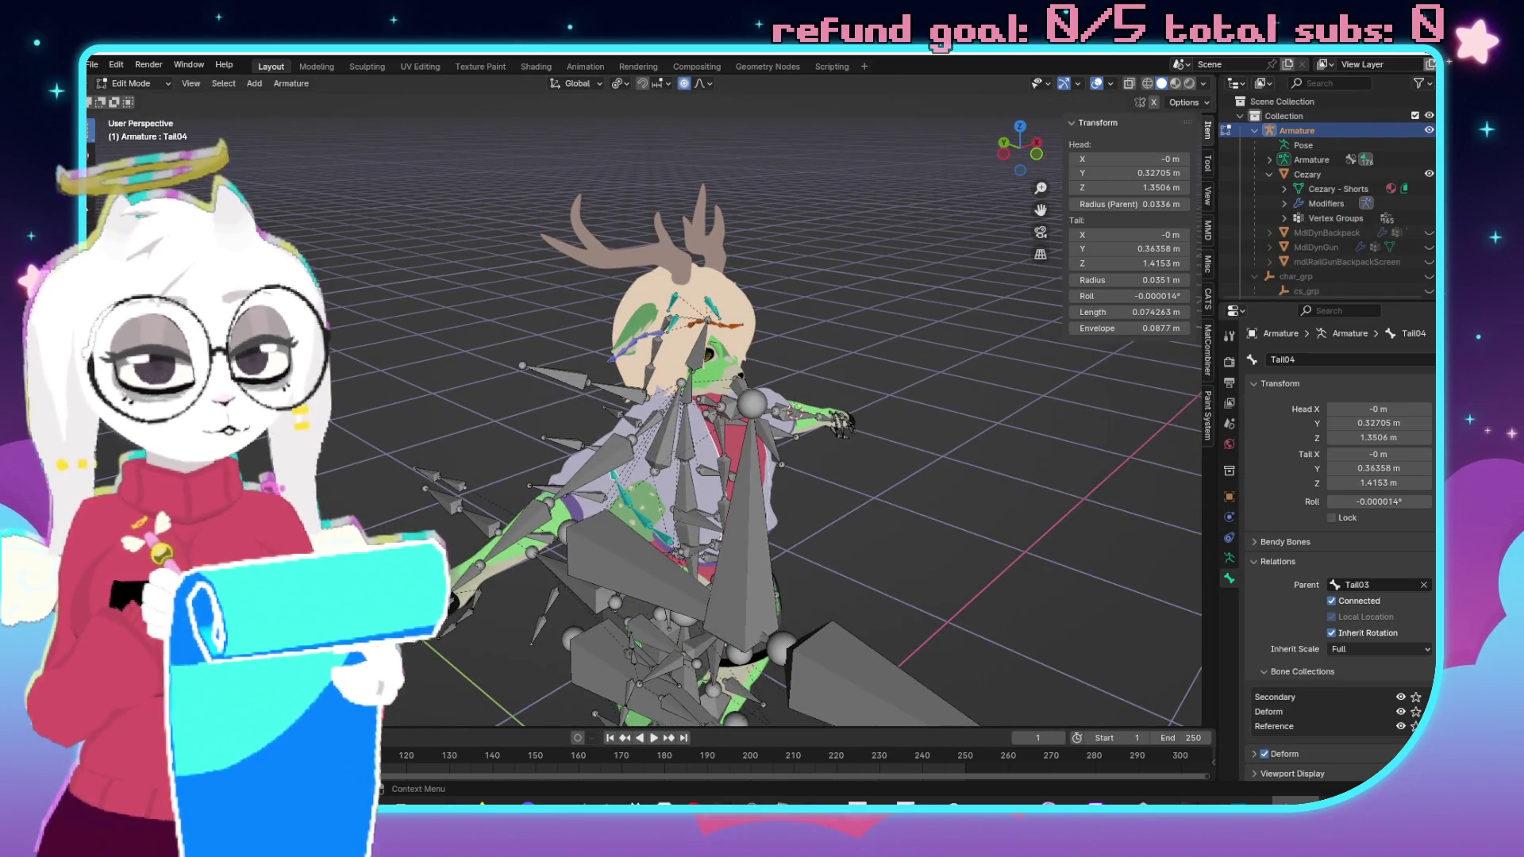
{"action": "key", "text": "alt+Tab"}
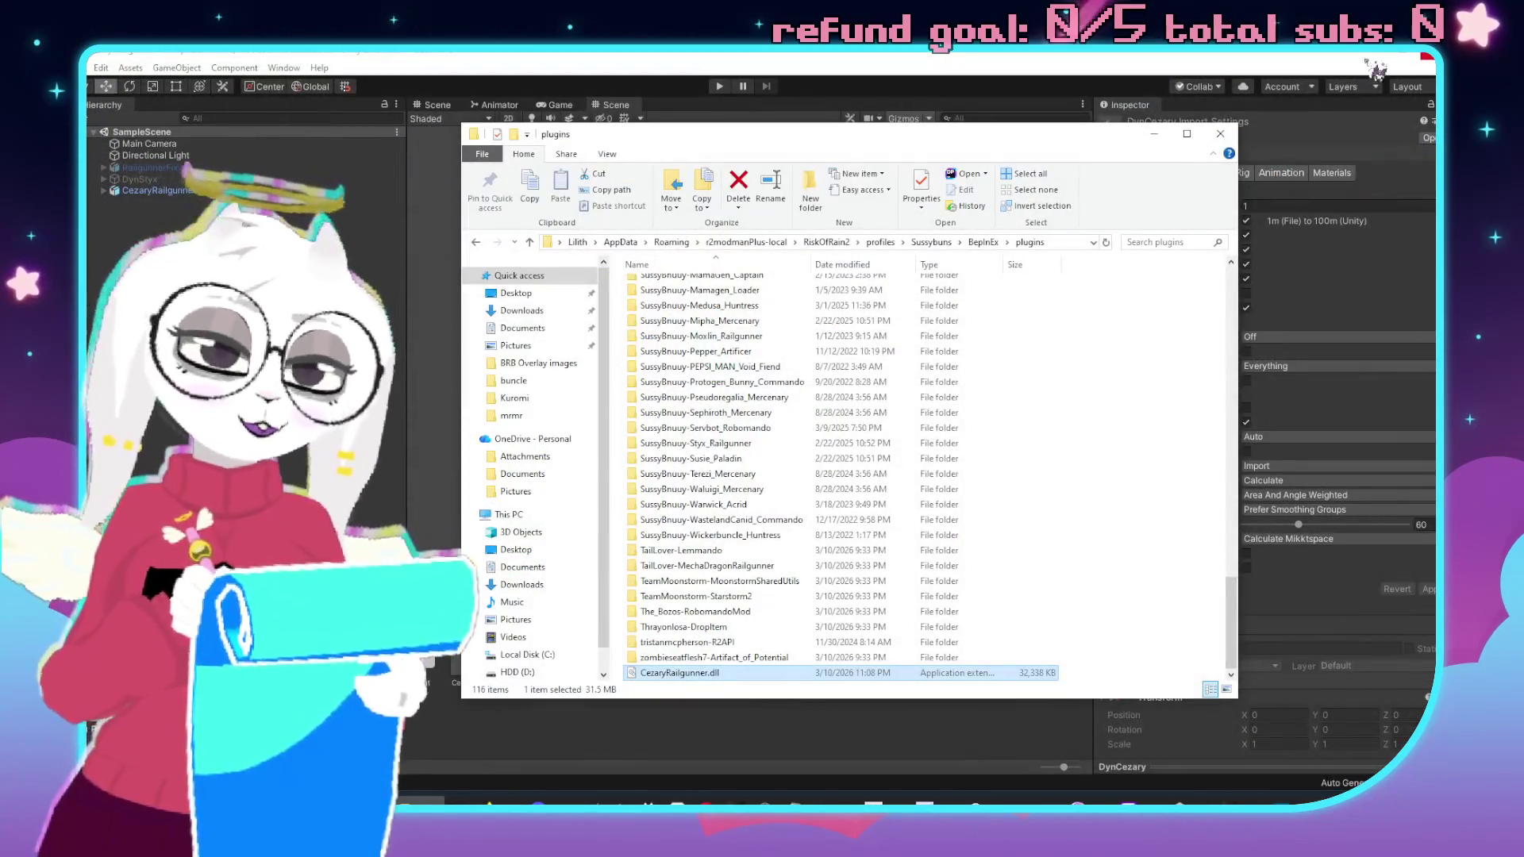
Close the File Explorer window showing the BepInEx plugins folder.
{"action": "left_click", "coordinate": [859, 69]}
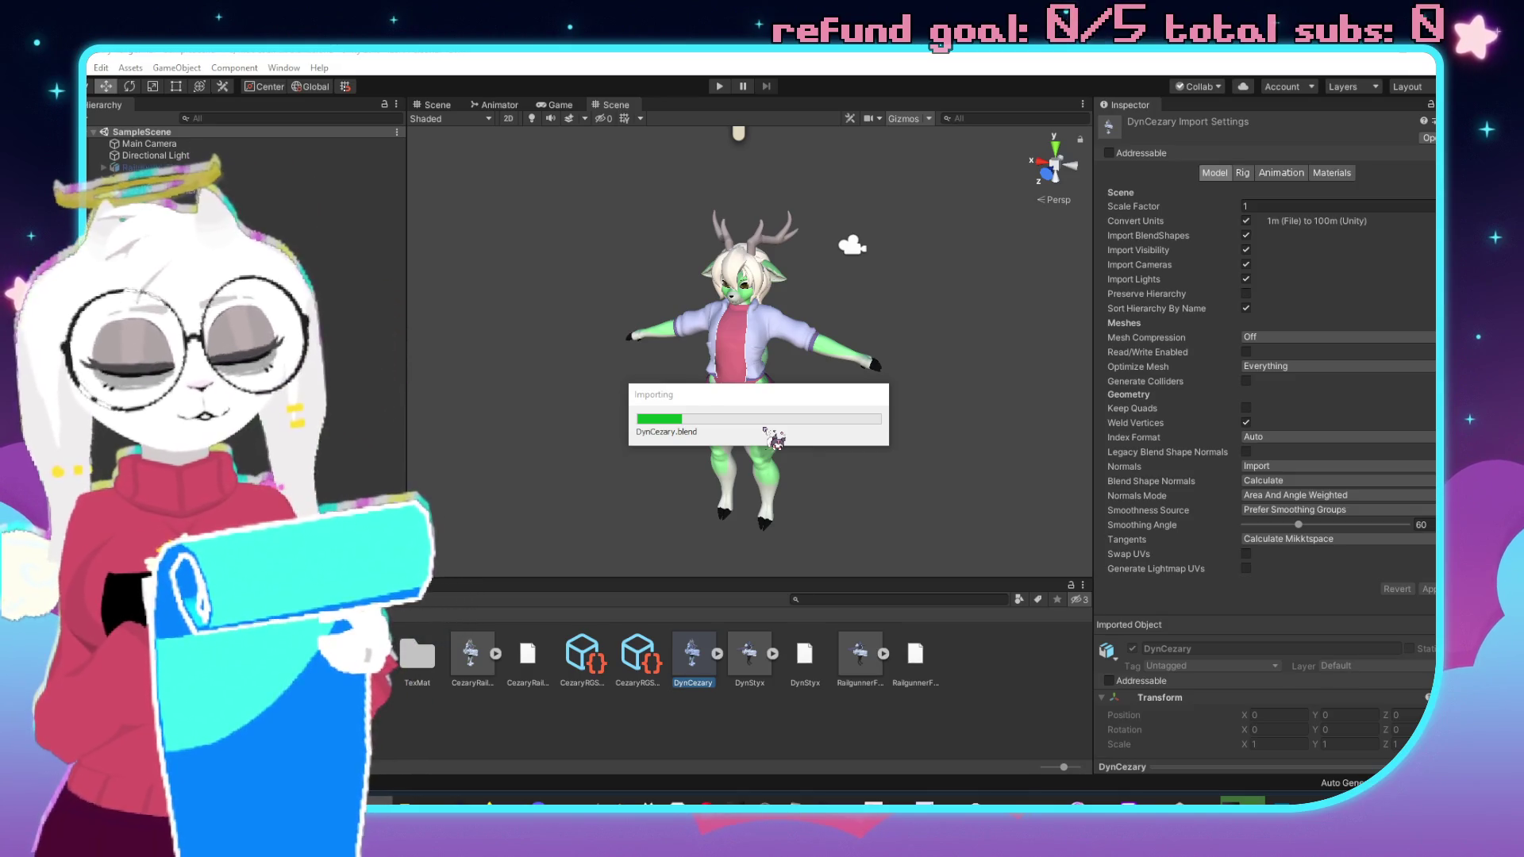
Orbit and zoom around the reimported DynCezary deer model, then switch to Discord.
{"action": "scroll", "coordinate": [773, 433], "scroll_direction": "up", "scroll_amount": 3}
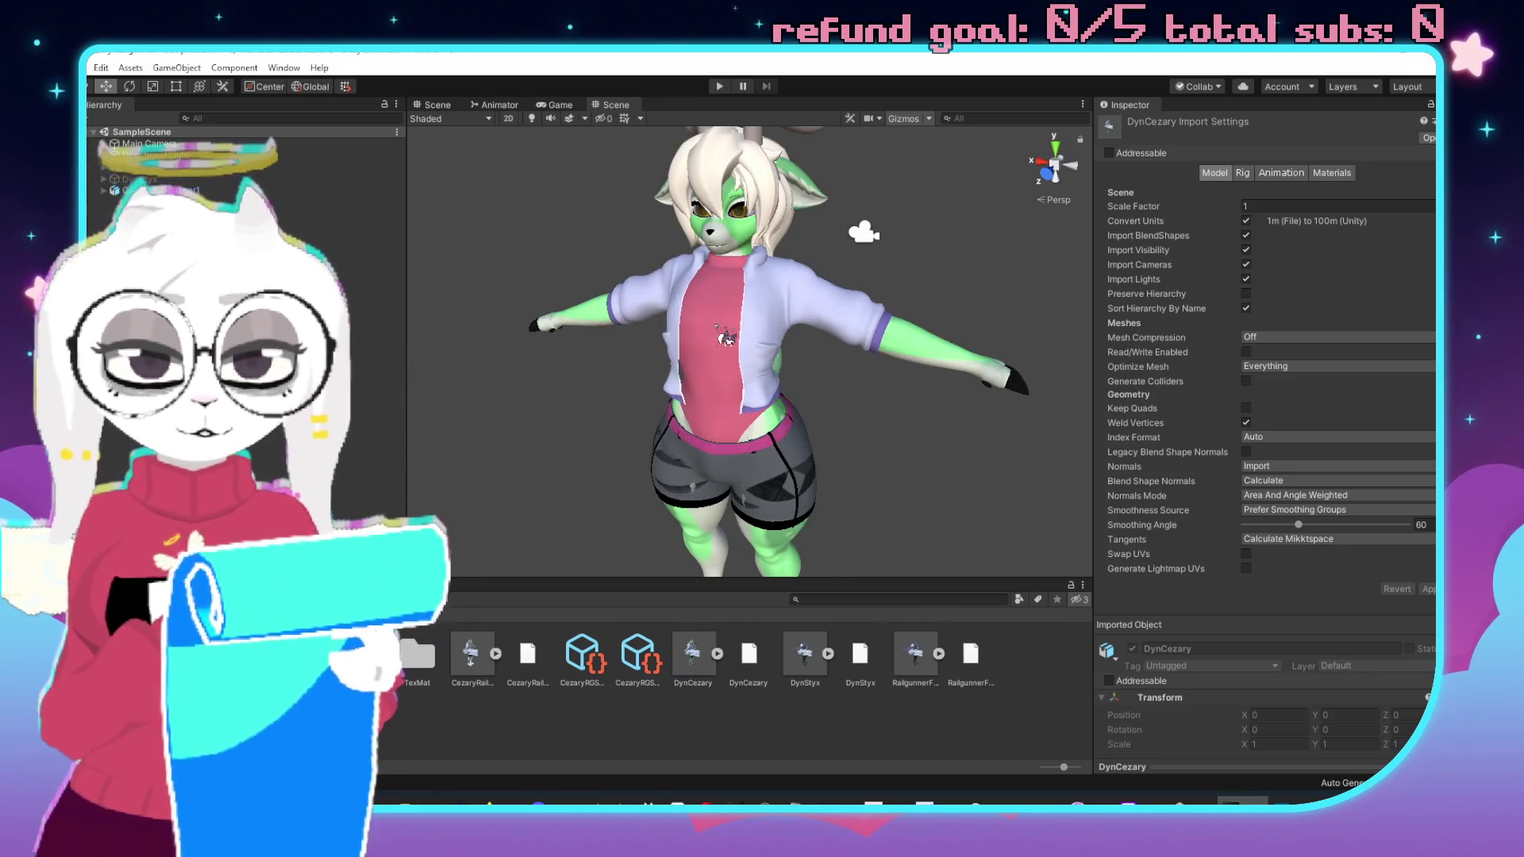
{"action": "scroll", "coordinate": [742, 321], "scroll_direction": "down", "scroll_amount": 3}
{"action": "scroll", "coordinate": [778, 343], "scroll_direction": "up", "scroll_amount": 2}
{"action": "left_click_drag", "start_coordinate": [784, 347], "coordinate": [874, 274]}
{"action": "scroll", "coordinate": [873, 275], "scroll_direction": "up", "scroll_amount": 2}
{"action": "scroll", "coordinate": [893, 284], "scroll_direction": "down", "scroll_amount": 3}
{"action": "scroll", "coordinate": [873, 284], "scroll_direction": "up", "scroll_amount": 2}
{"action": "scroll", "coordinate": [779, 288], "scroll_direction": "down", "scroll_amount": 1}
{"action": "left_click_drag", "start_coordinate": [780, 287], "coordinate": [788, 309]}
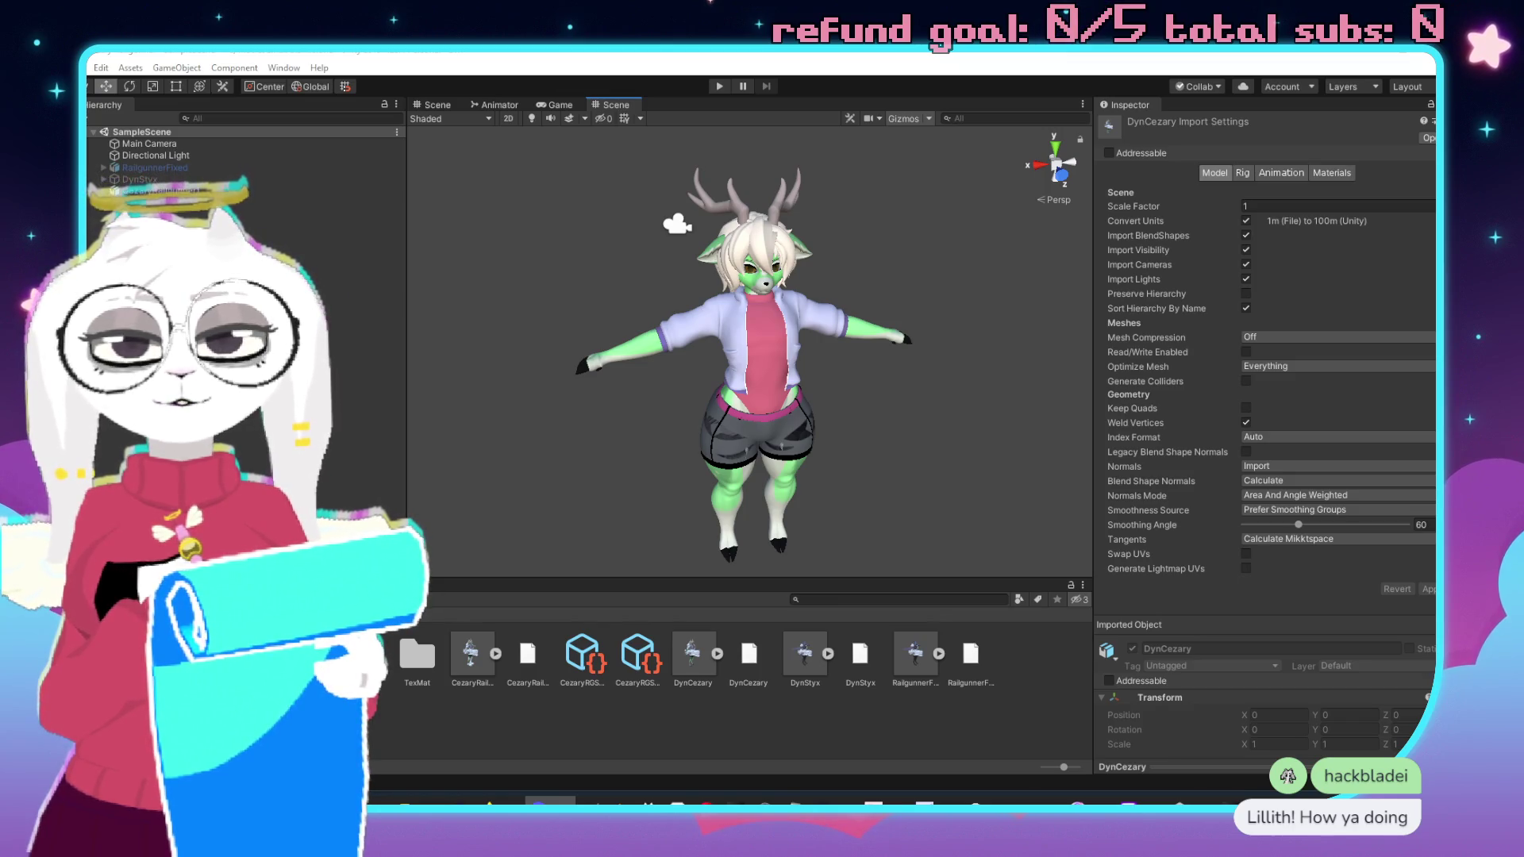
{"action": "key", "text": "alt+Tab"}
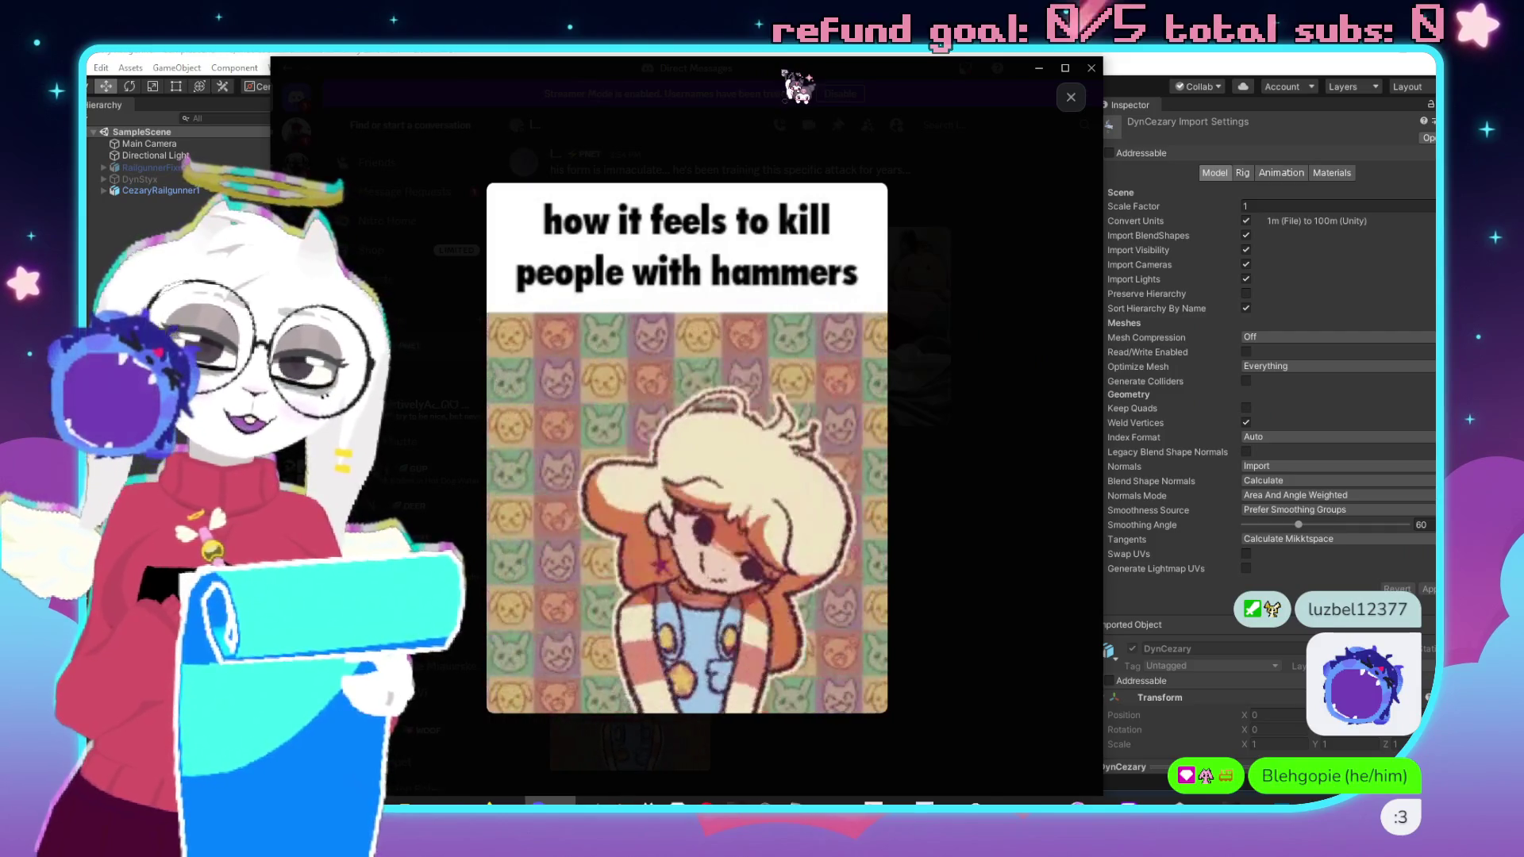
Leave the Discord GIF viewer and switch back to Unity.
{"action": "key", "text": "alt+Tab"}
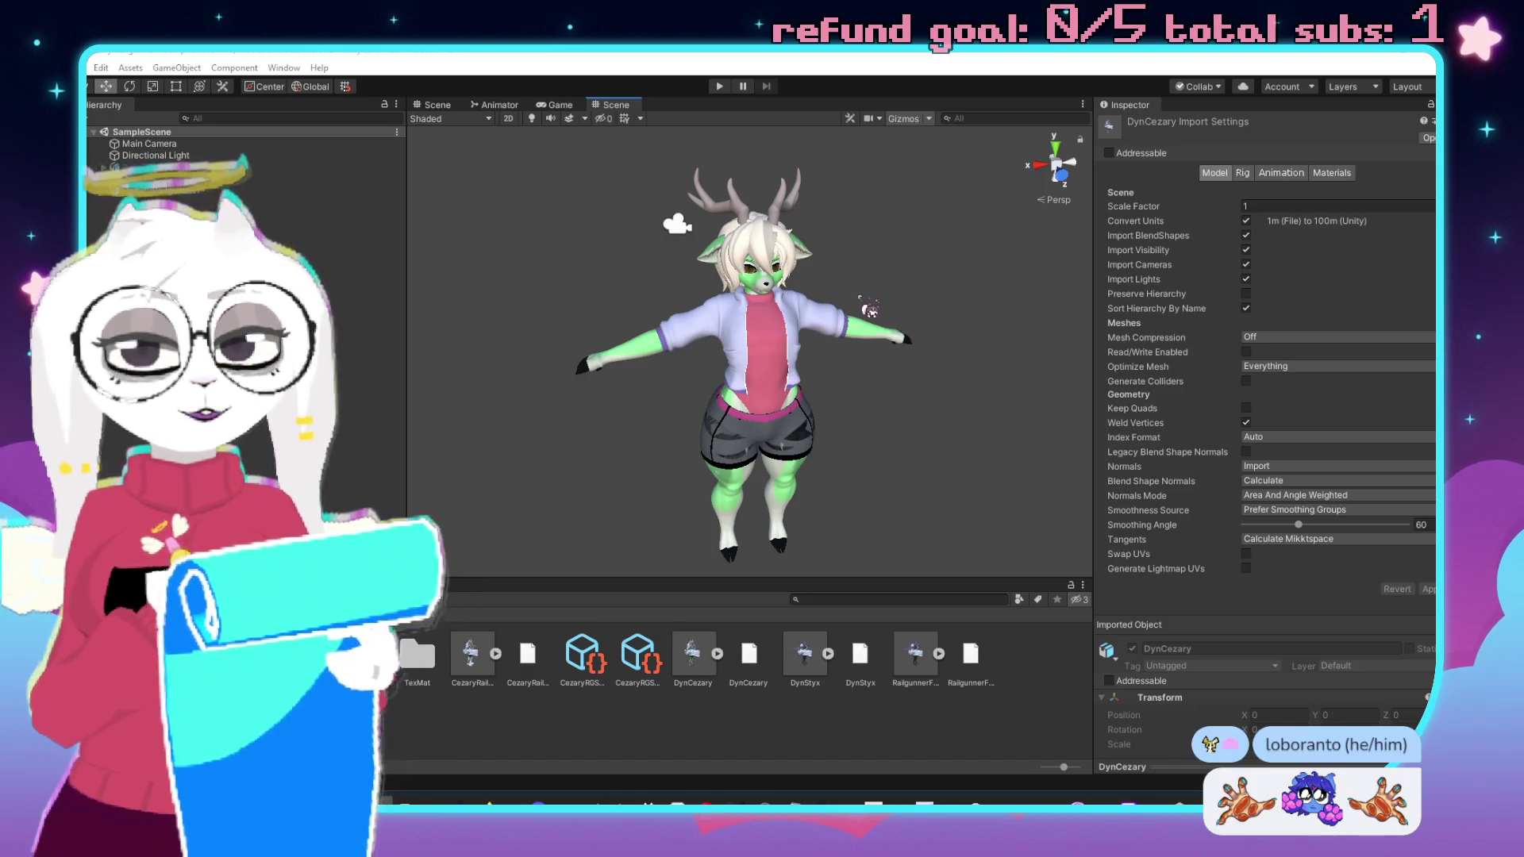
In CezaryRGSkinDef, set Element 0's mesh to the Cezary mesh from DynCezary.blend.
{"action": "mouse_move", "coordinate": [697, 653]}
{"action": "left_mouse_down"}
{"action": "mouse_move", "coordinate": [734, 687]}
{"action": "mouse_move", "coordinate": [885, 682]}
{"action": "mouse_move", "coordinate": [638, 665]}
{"action": "left_mouse_up"}
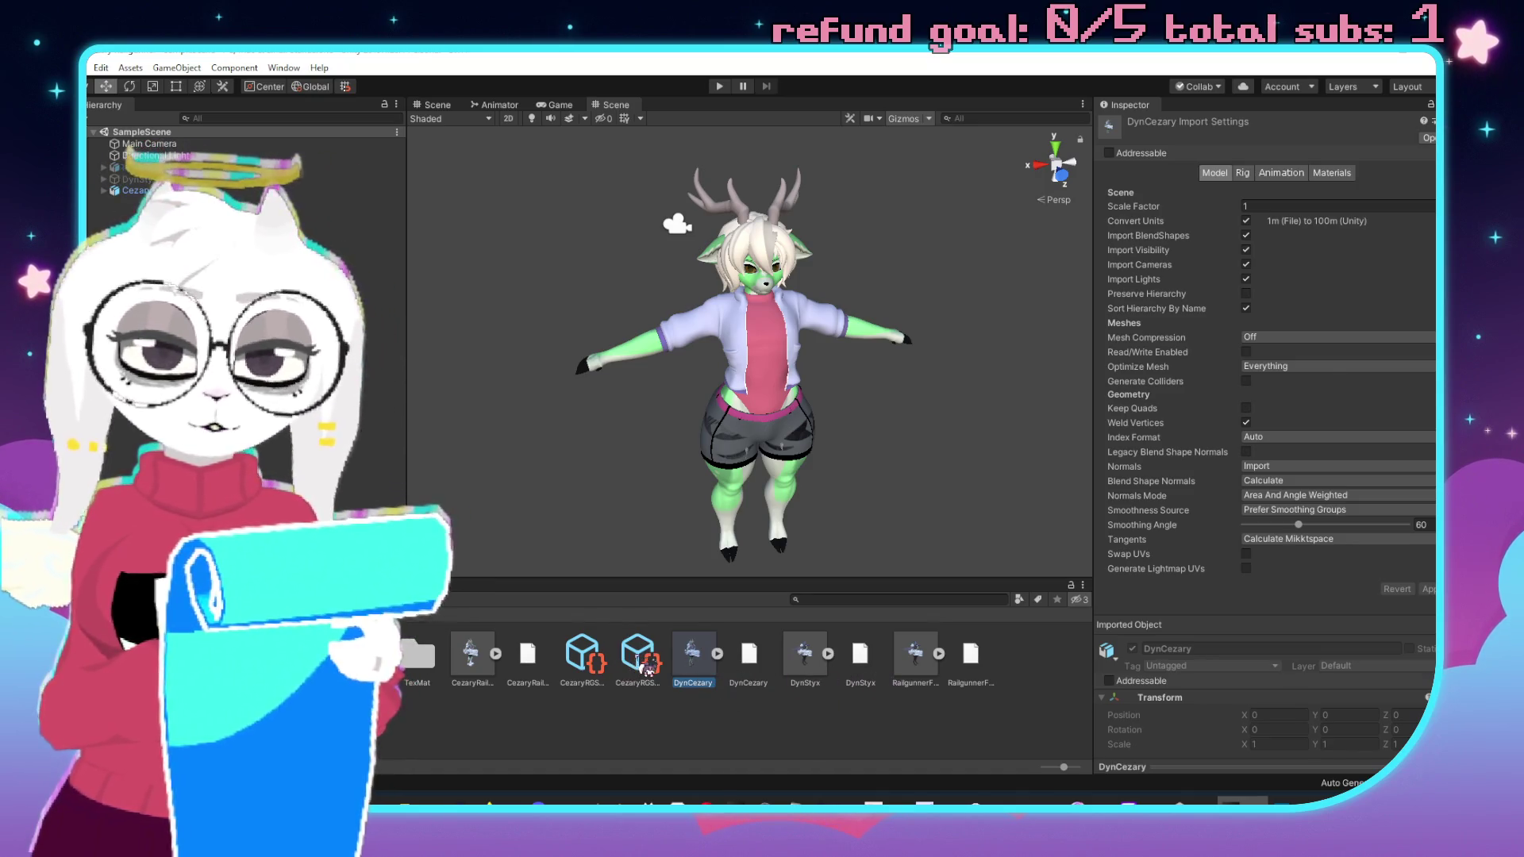
{"action": "left_click", "coordinate": [638, 659]}
{"action": "left_click", "coordinate": [599, 663]}
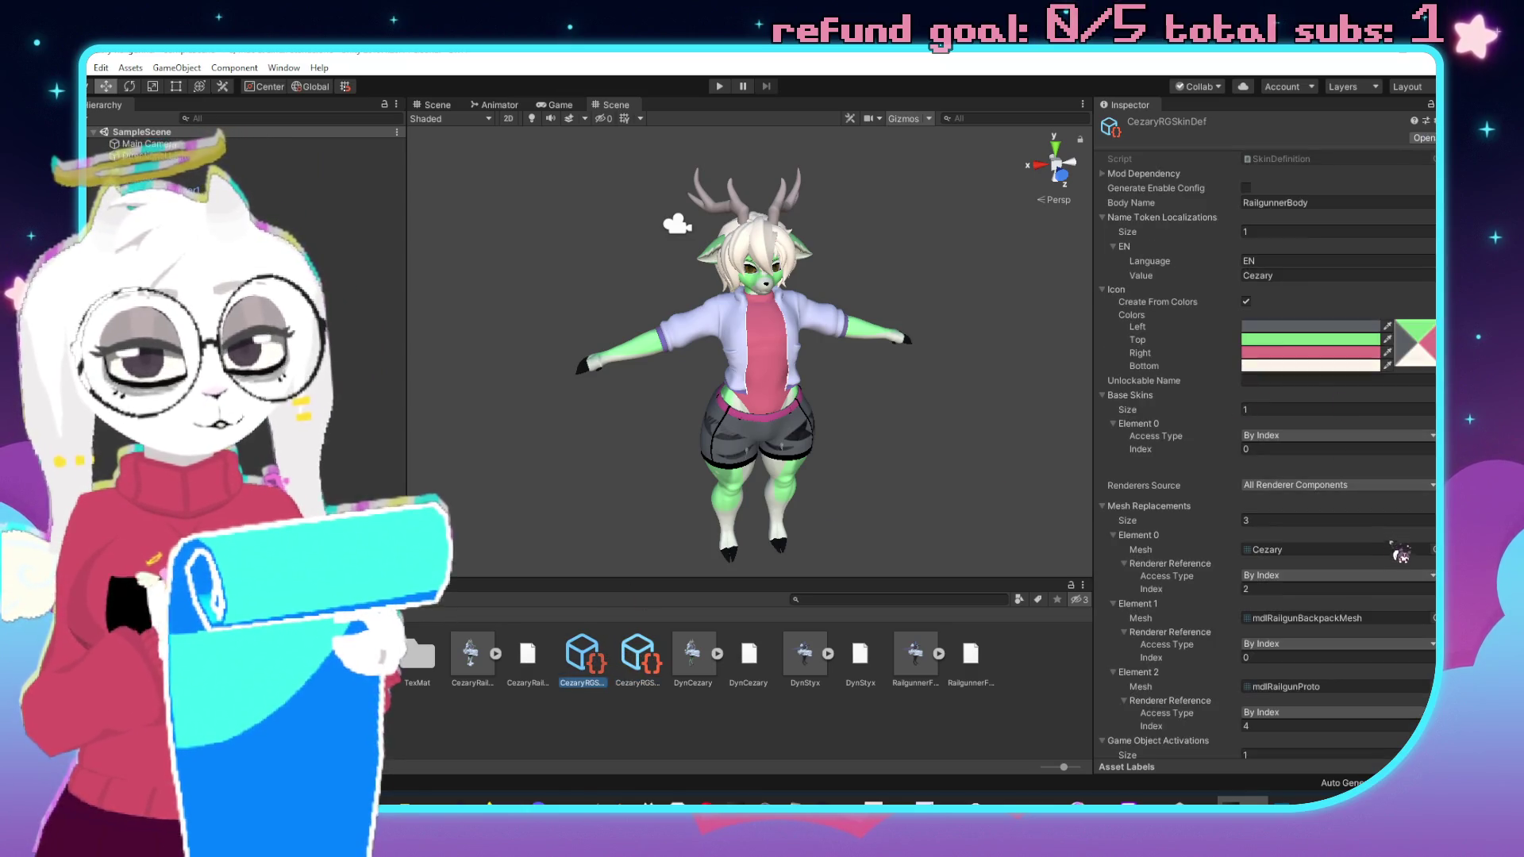
{"action": "left_click", "coordinate": [1432, 549]}
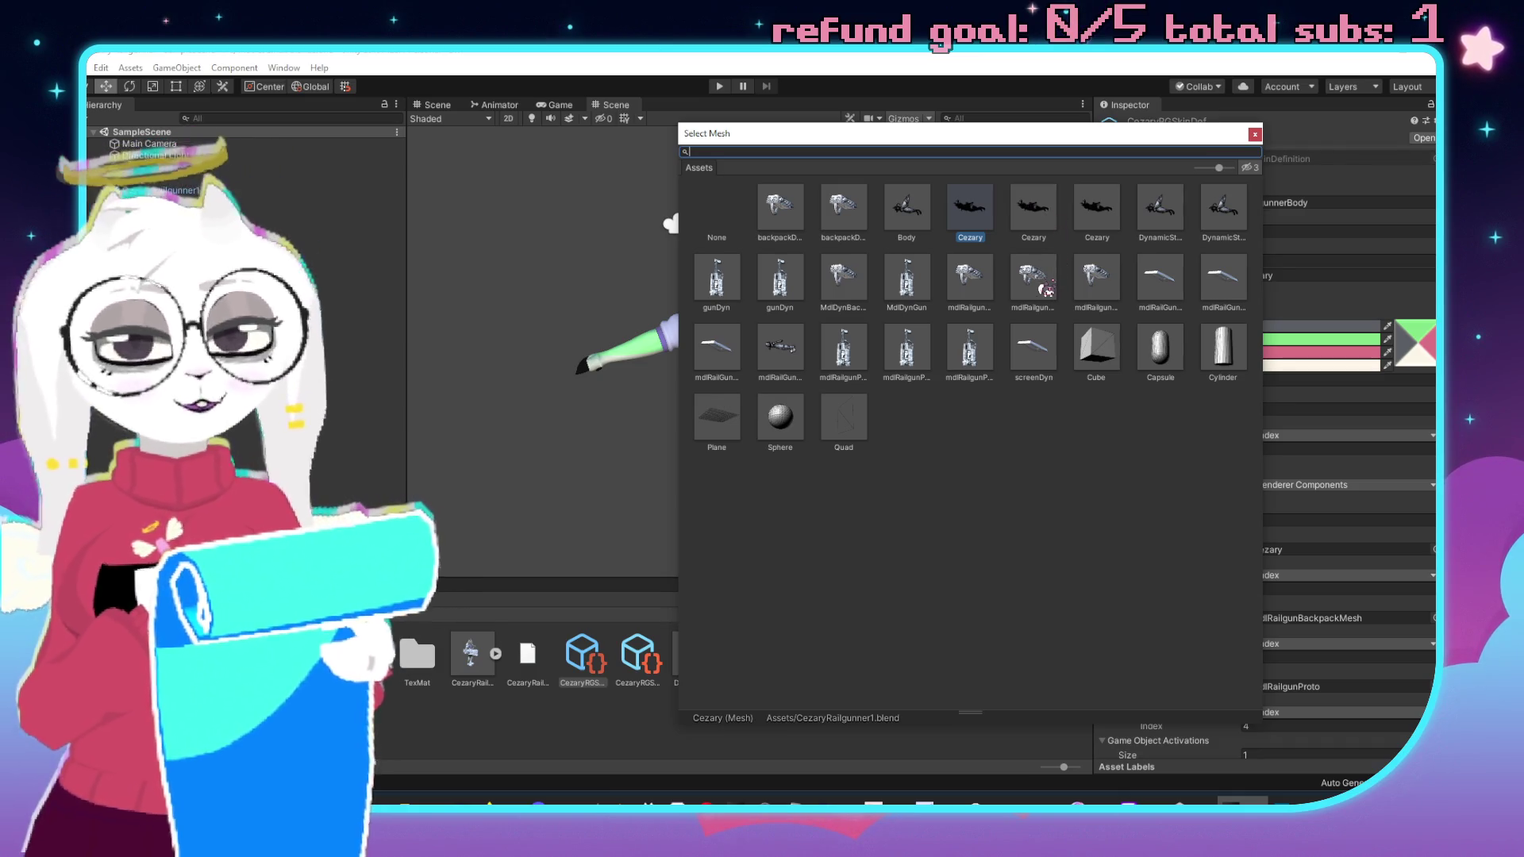
{"action": "left_click", "coordinate": [1039, 211]}
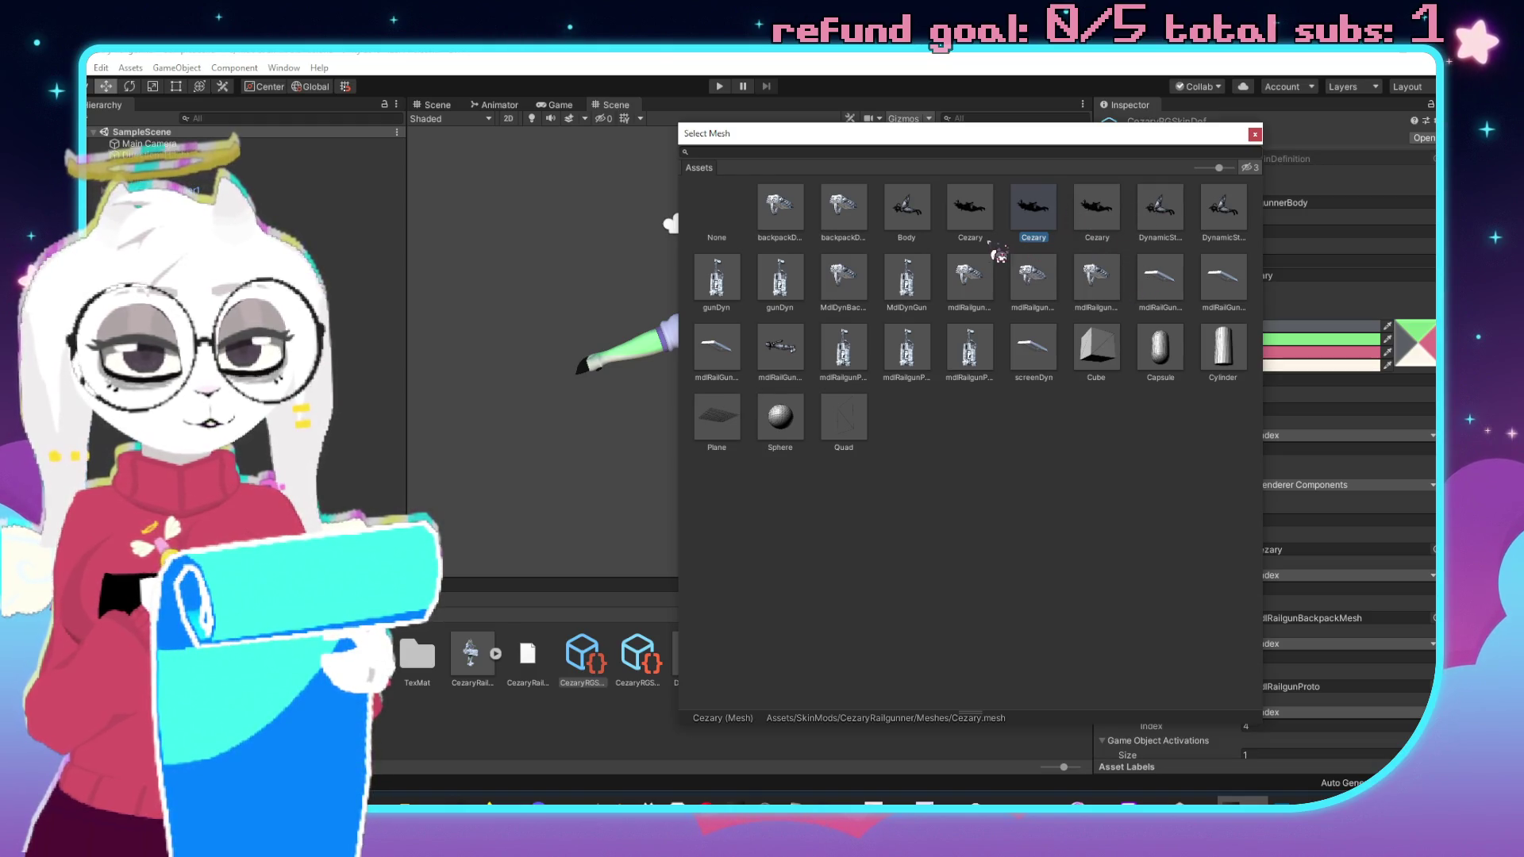
{"action": "left_click", "coordinate": [1111, 220]}
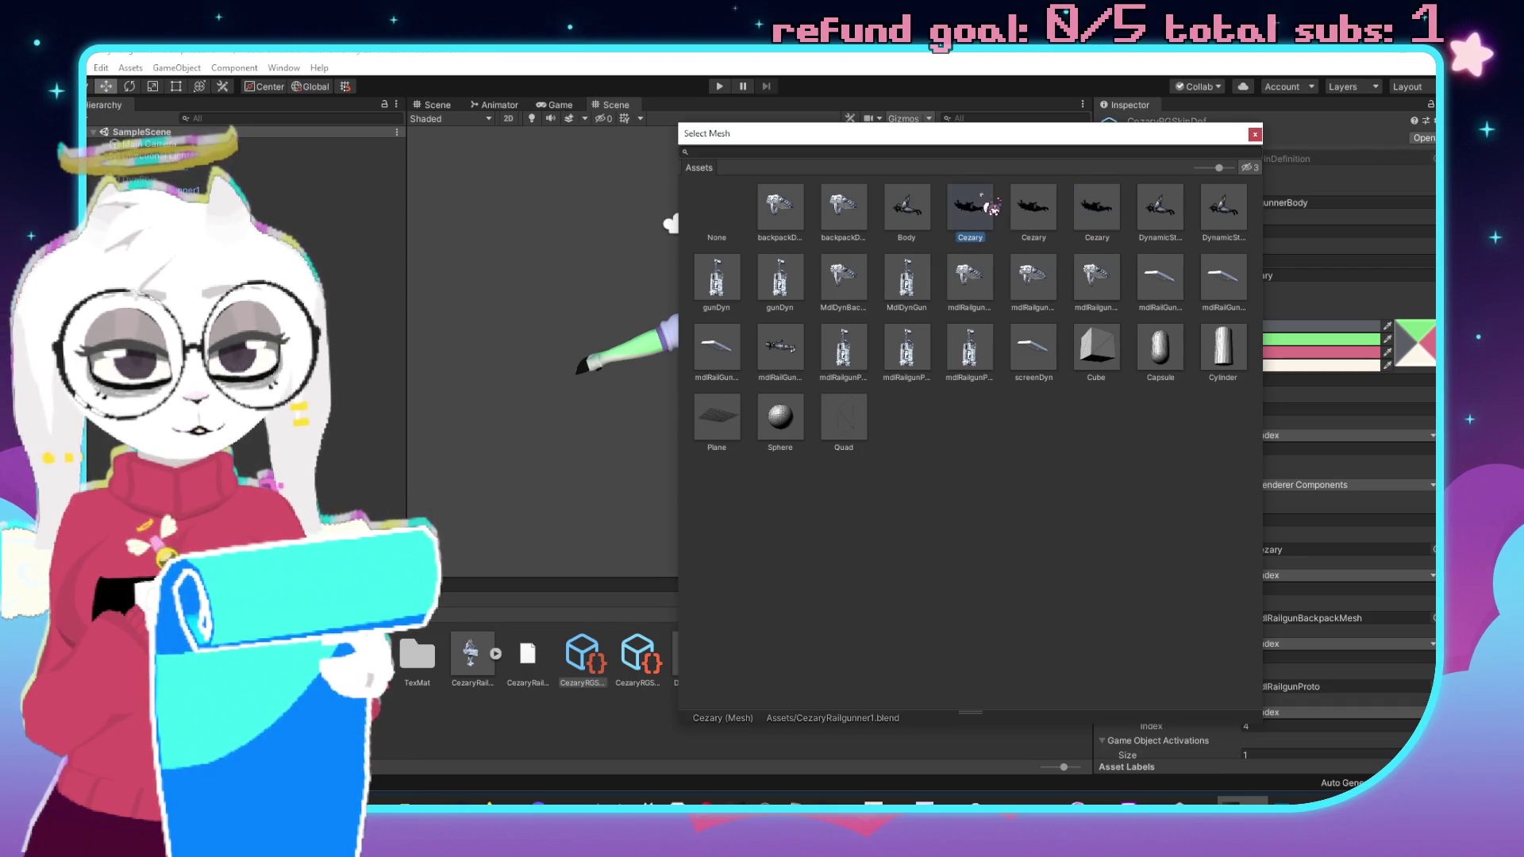
{"action": "double_click", "coordinate": [1112, 210]}
{"action": "scroll", "coordinate": [1325, 549], "scroll_direction": "down", "scroll_amount": 5}
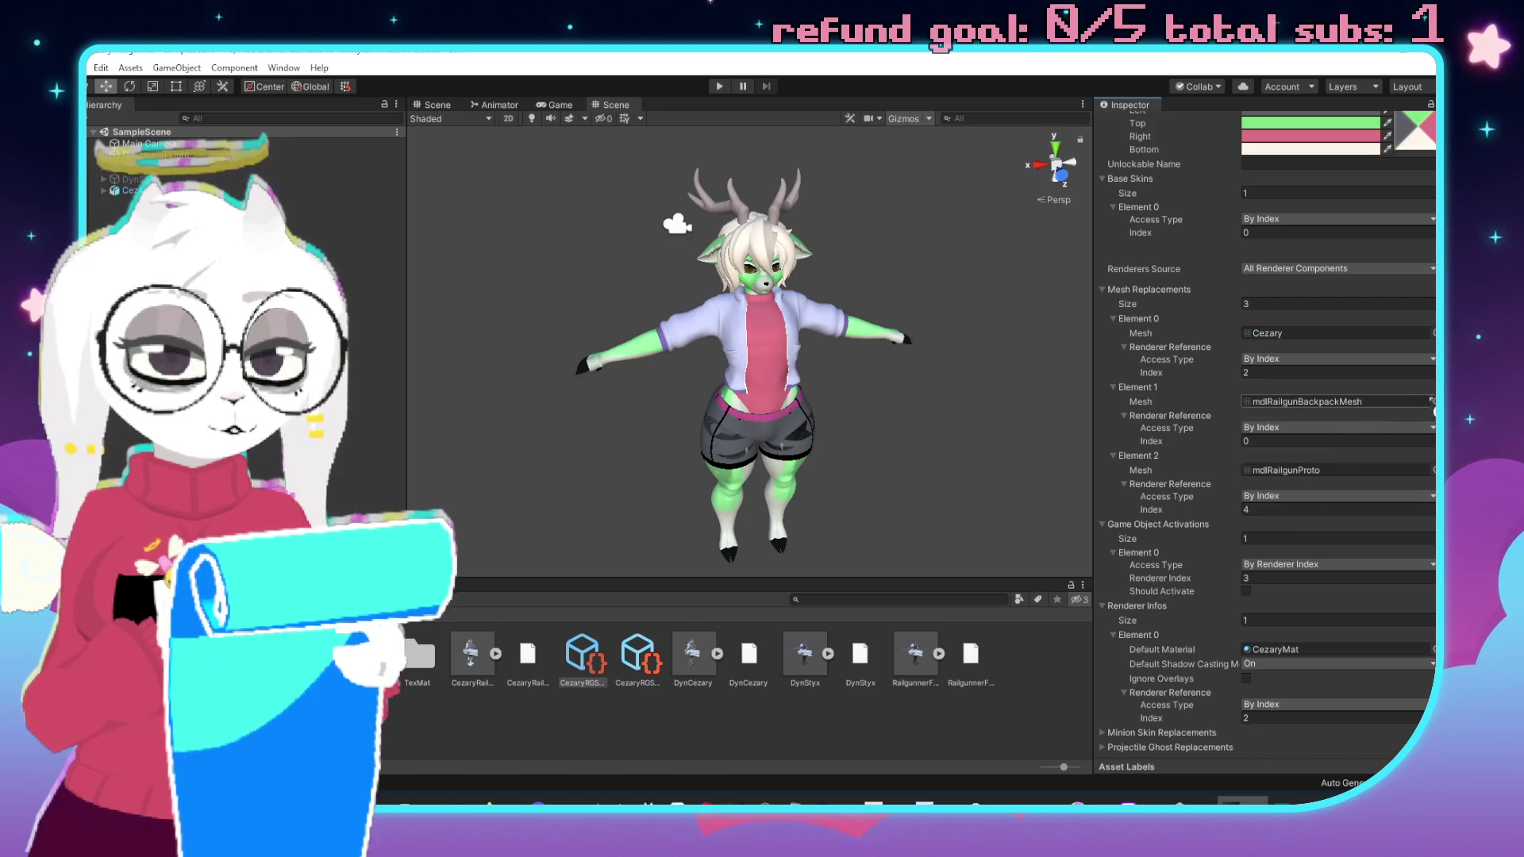
Assign MdlDynBackpack and MdlDynGun as the backpack and gun replacement meshes.
{"action": "left_click", "coordinate": [1433, 402]}
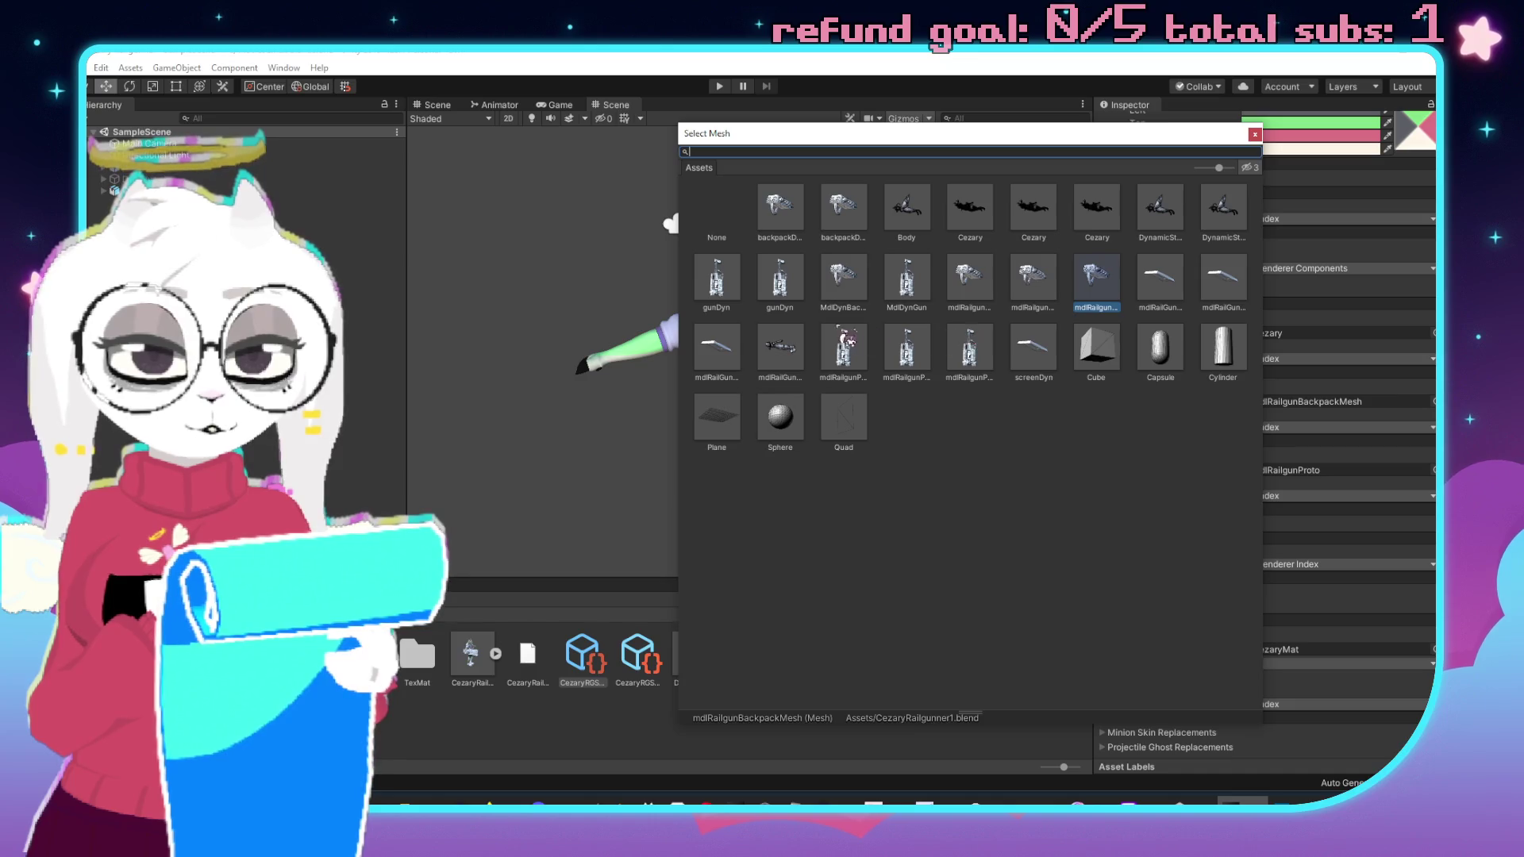
{"action": "left_click", "coordinate": [851, 287]}
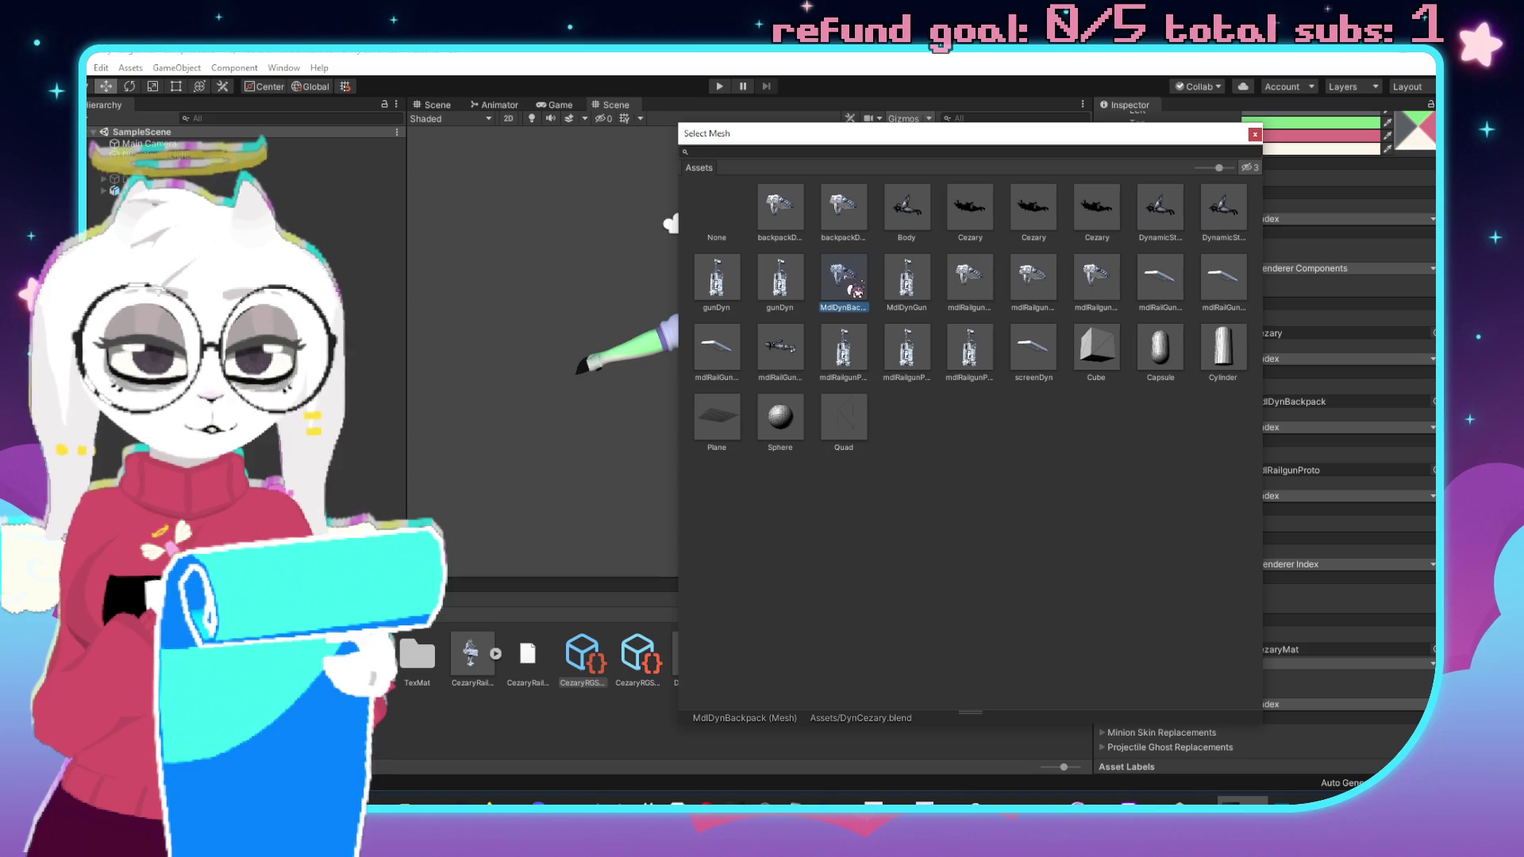
{"action": "double_click", "coordinate": [851, 287]}
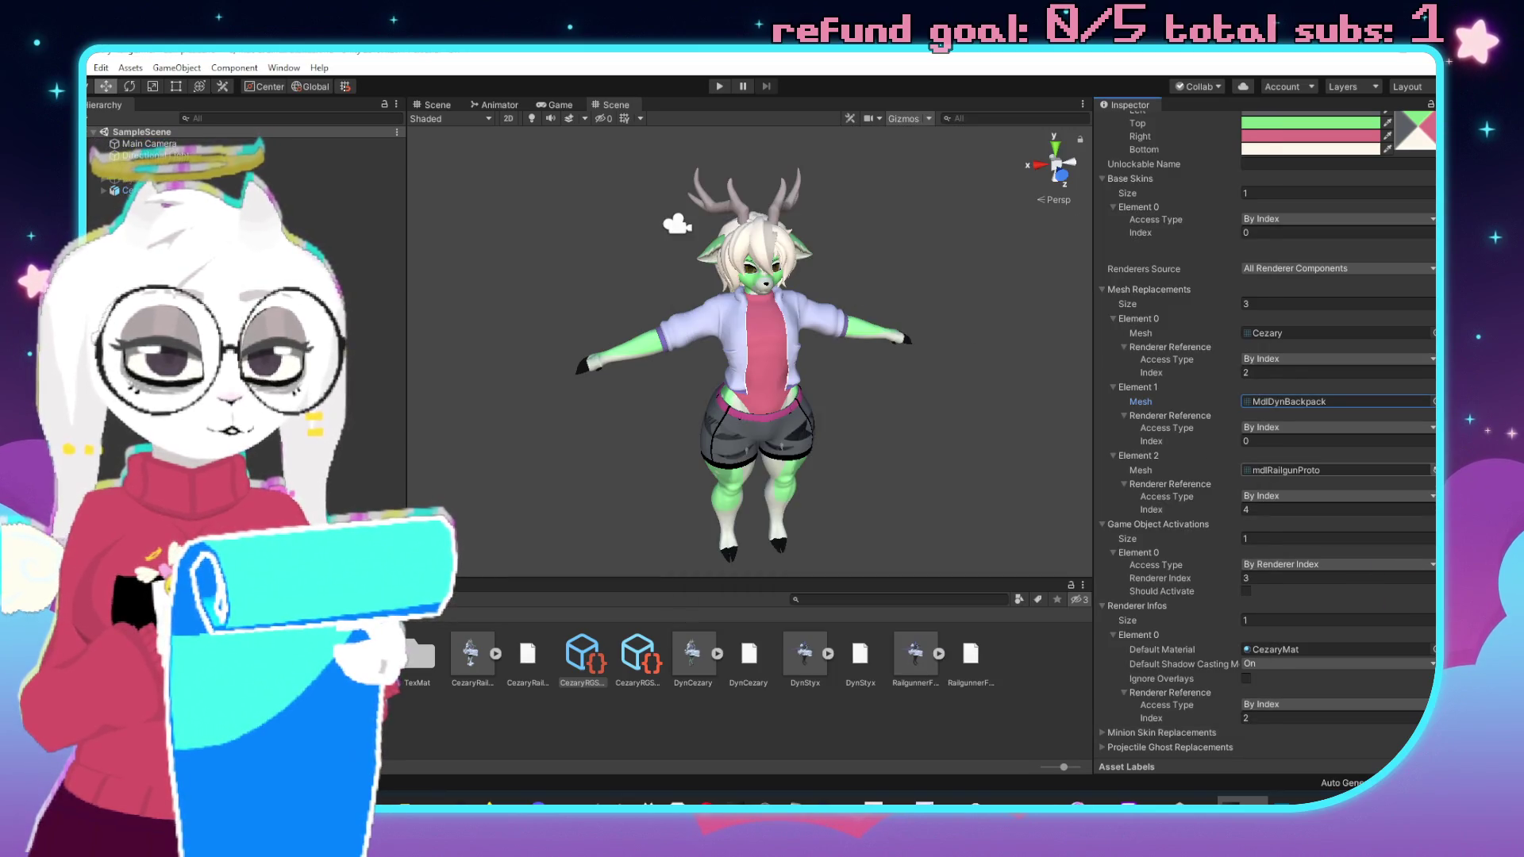
{"action": "left_click", "coordinate": [1432, 470]}
{"action": "left_click", "coordinate": [911, 300]}
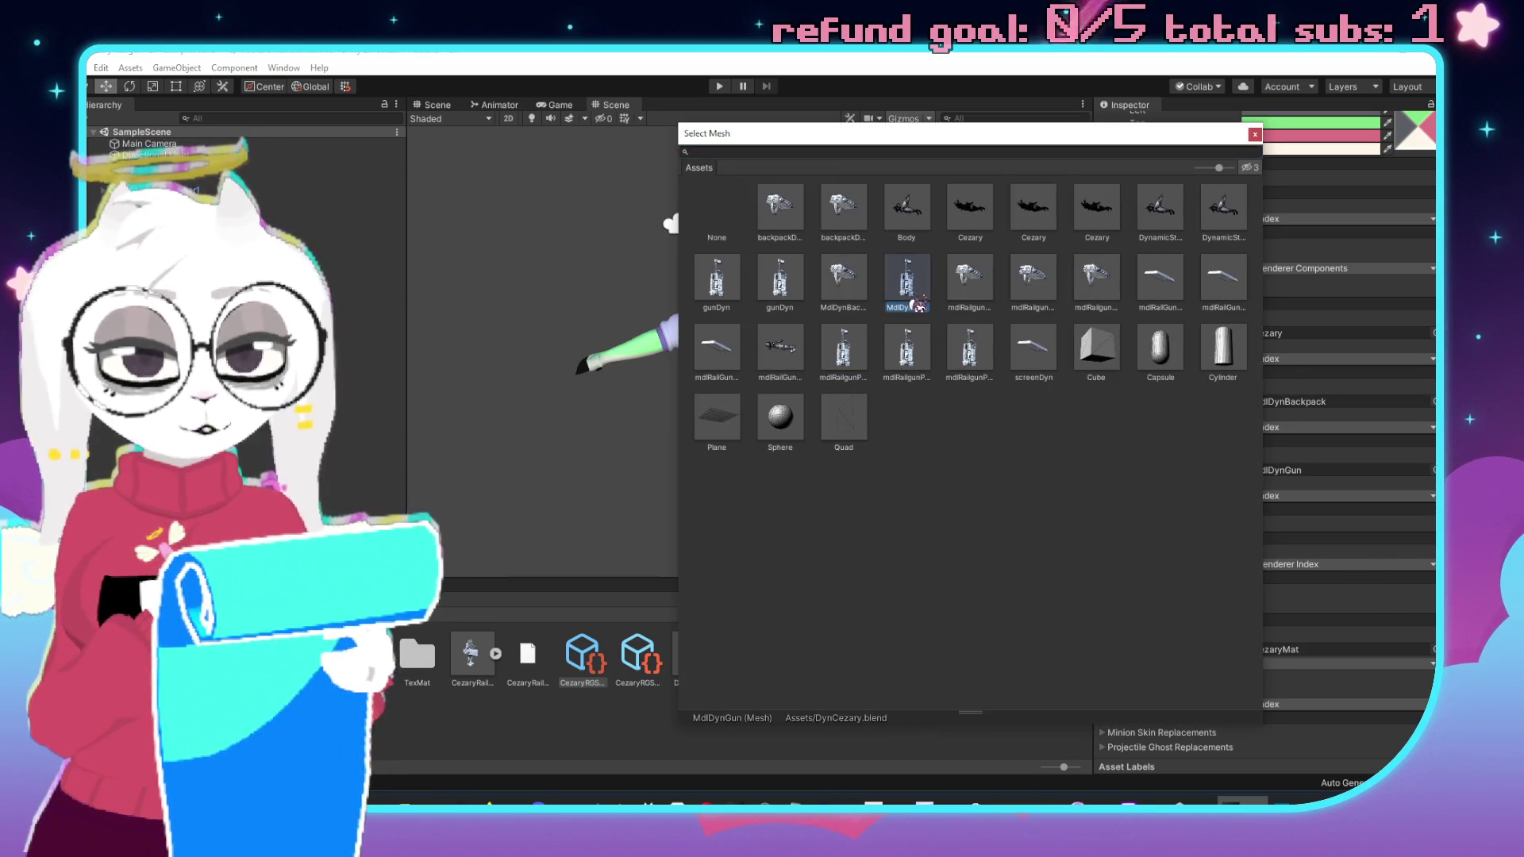
{"action": "double_click", "coordinate": [908, 280]}
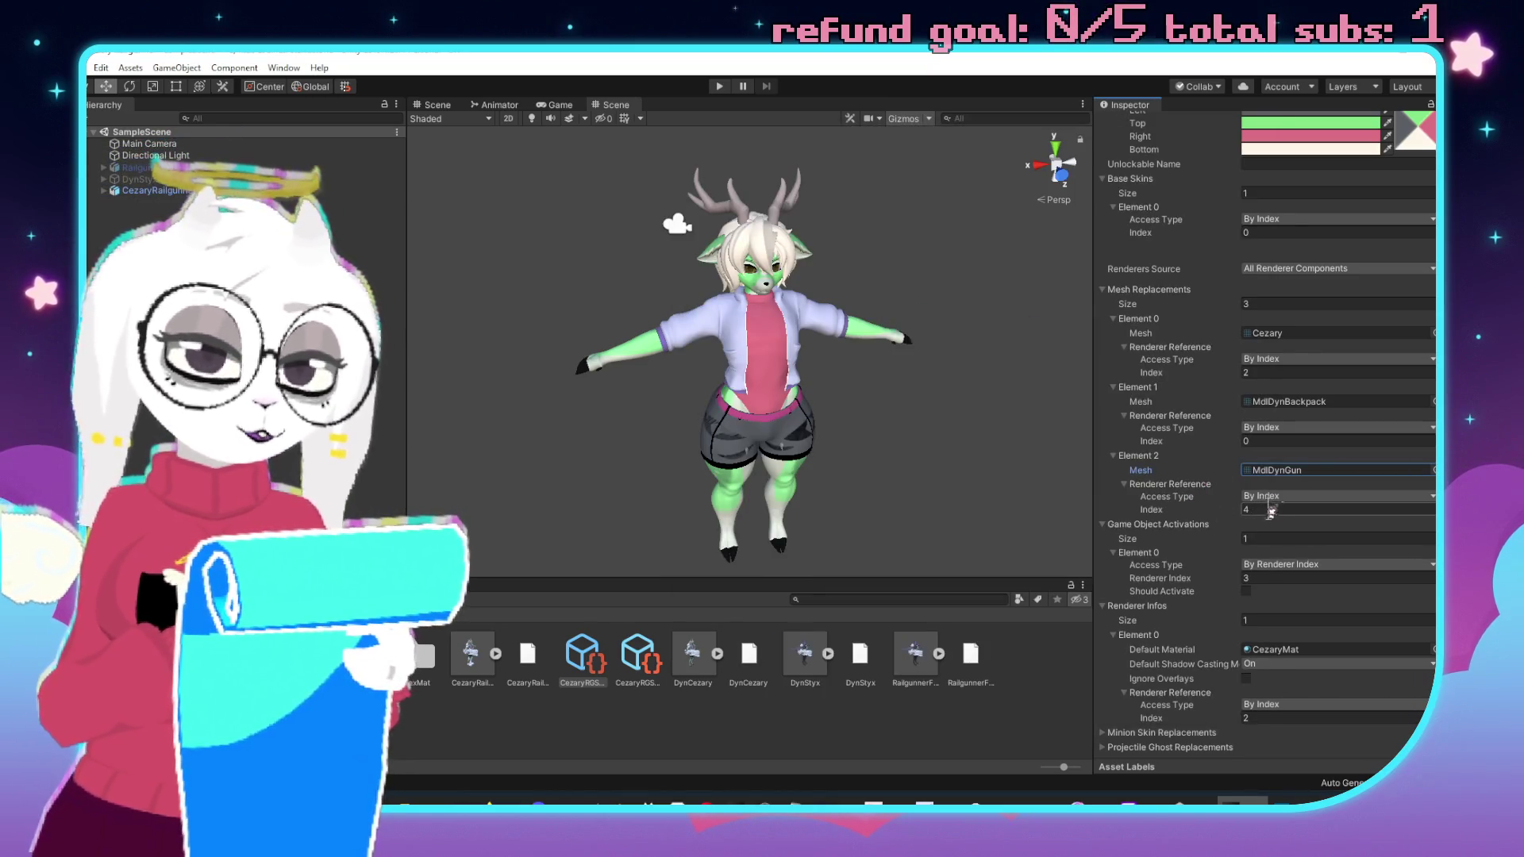
{"action": "scroll", "coordinate": [1253, 625], "scroll_direction": "up", "scroll_amount": 5}
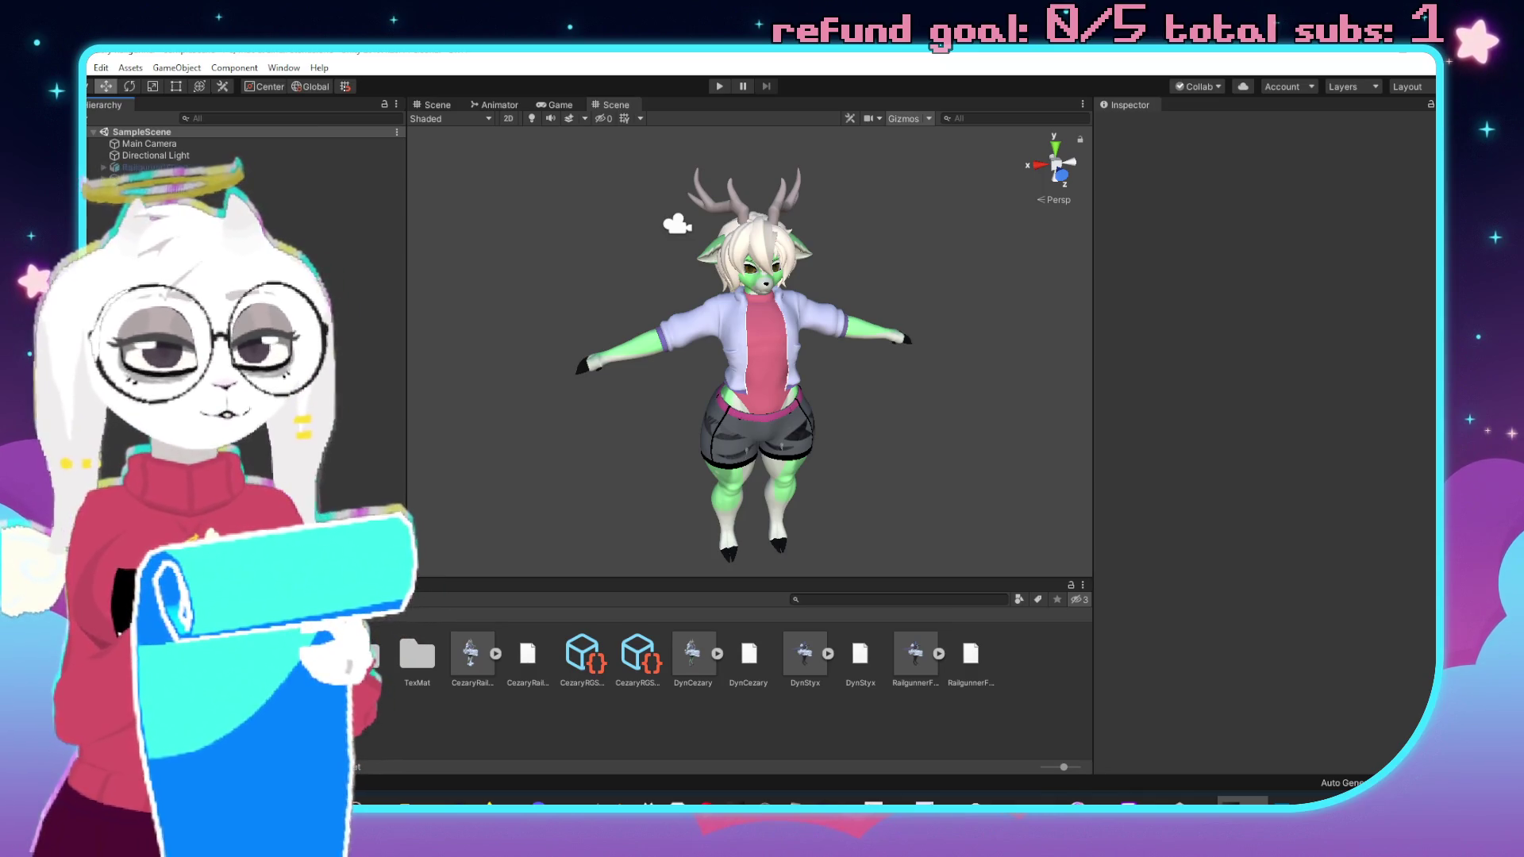
{"action": "left_click", "coordinate": [175, 191]}
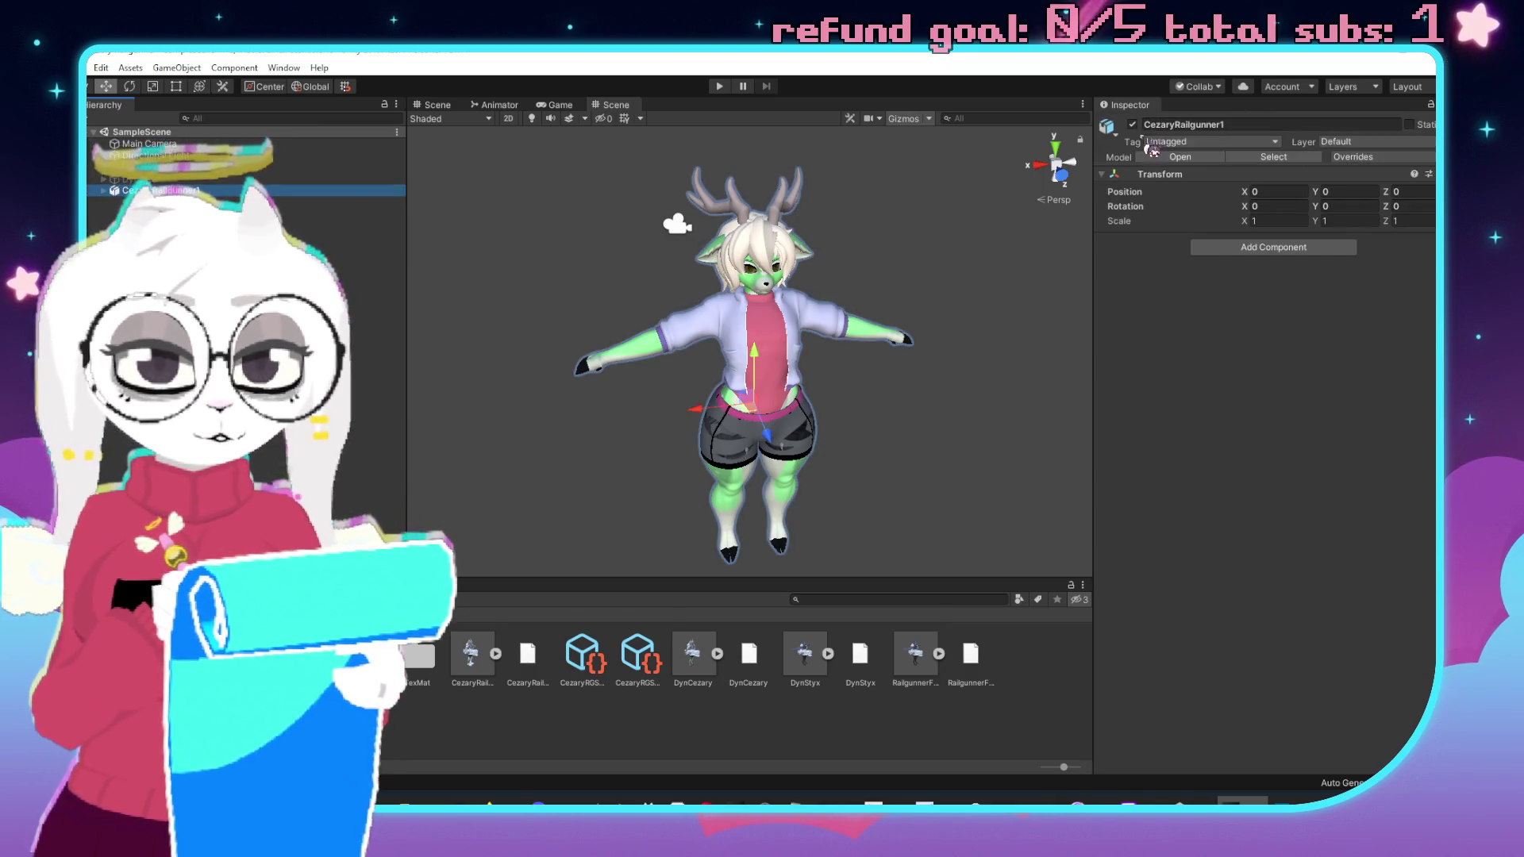
Deactivate CezaryRailgunner1 and place the DynCezary model in the scene at the origin.
{"action": "left_click", "coordinate": [1131, 124]}
{"action": "left_click", "coordinate": [692, 657]}
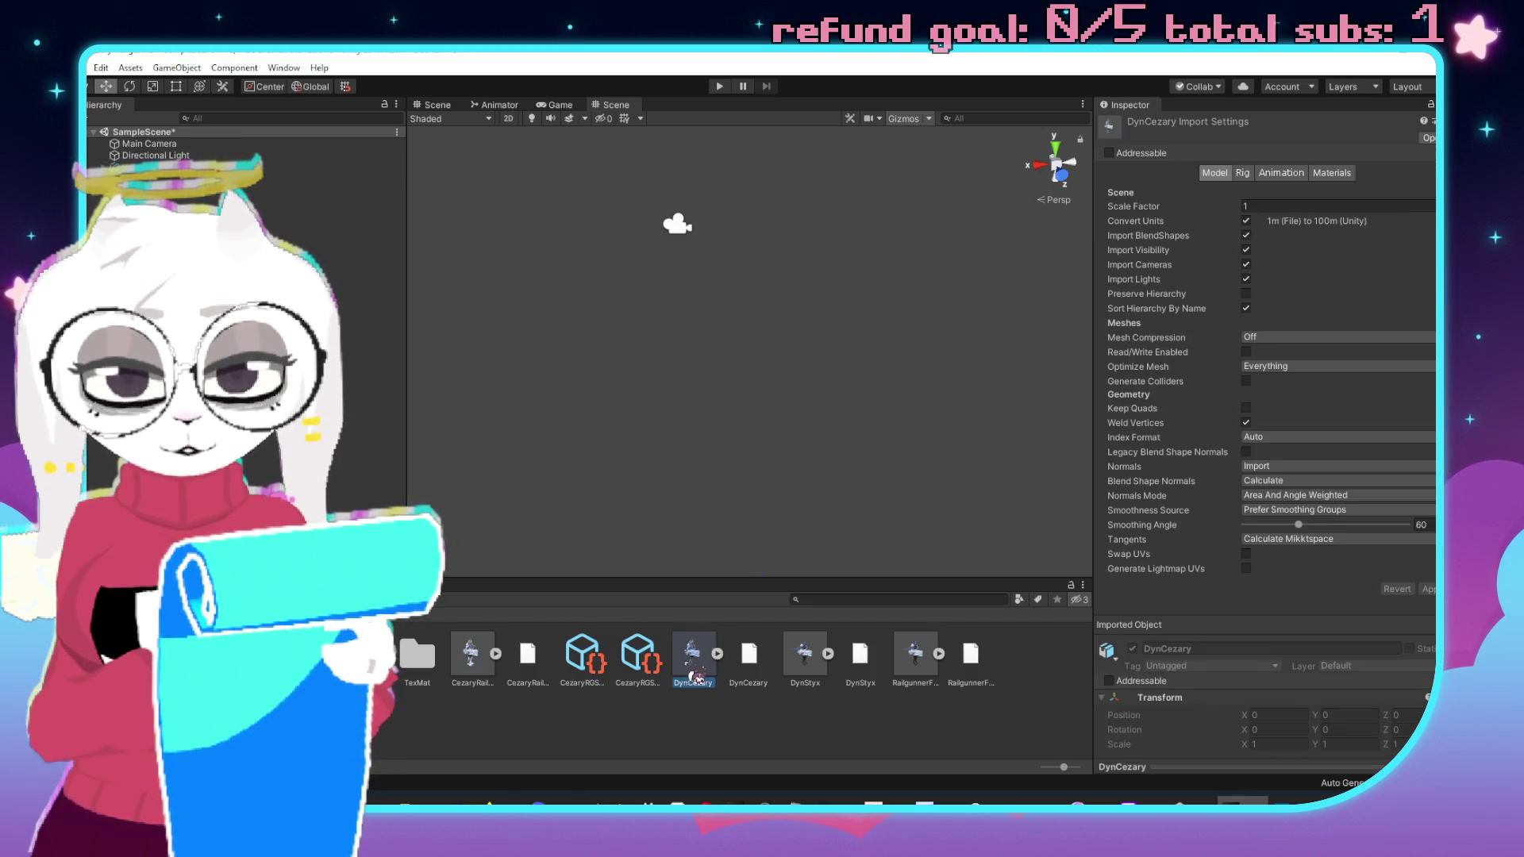
{"action": "left_click_drag", "start_coordinate": [692, 670], "coordinate": [264, 438]}
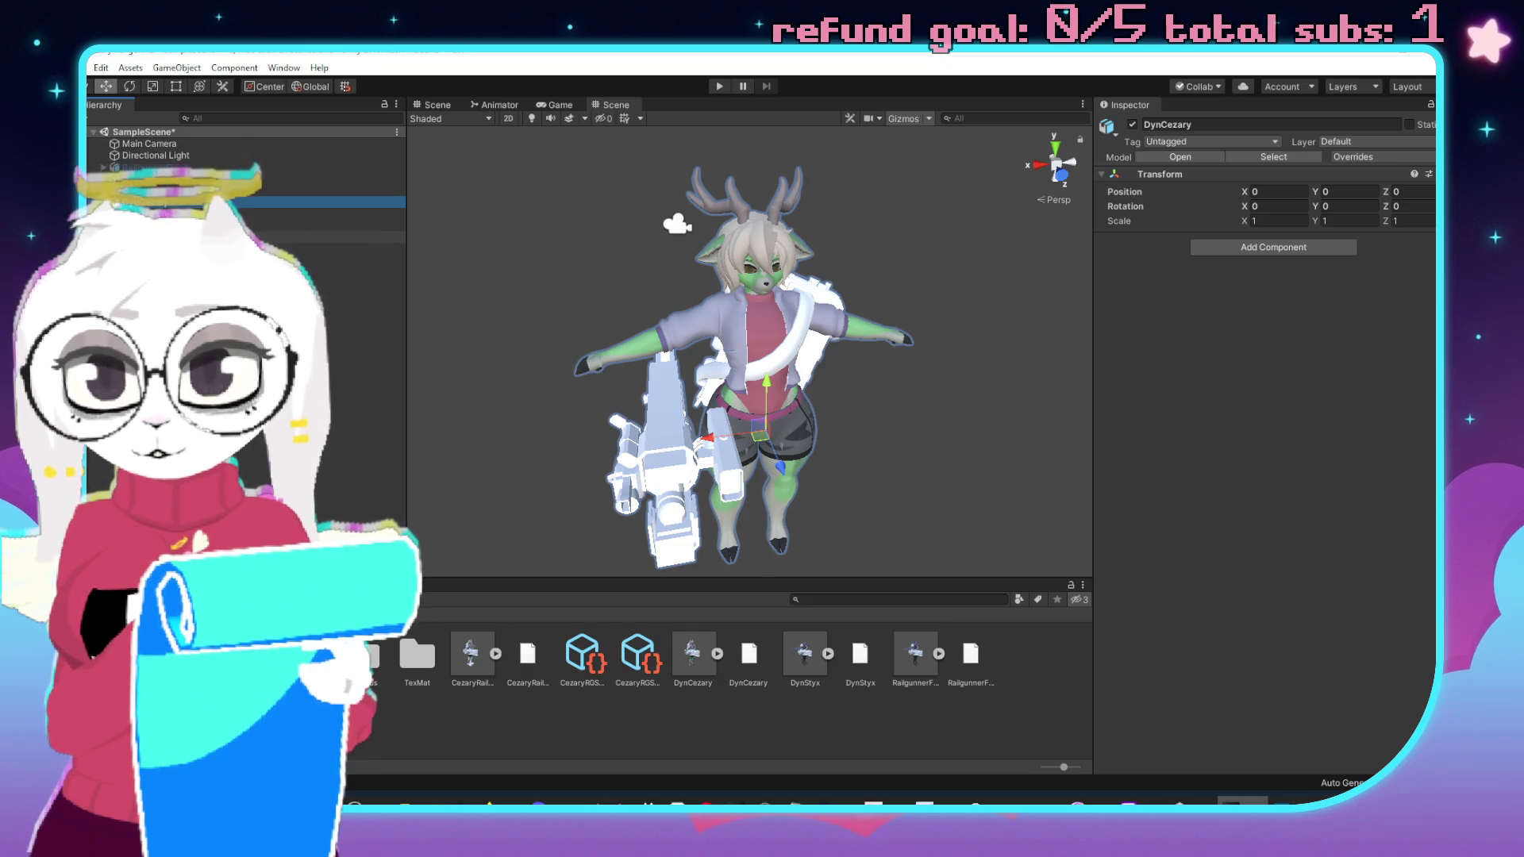
Deactivate DynCezary's railgun child parts and browse the TexMat folder.
{"action": "left_click", "coordinate": [151, 237]}
{"action": "left_click", "coordinate": [238, 272], "text": "shift"}
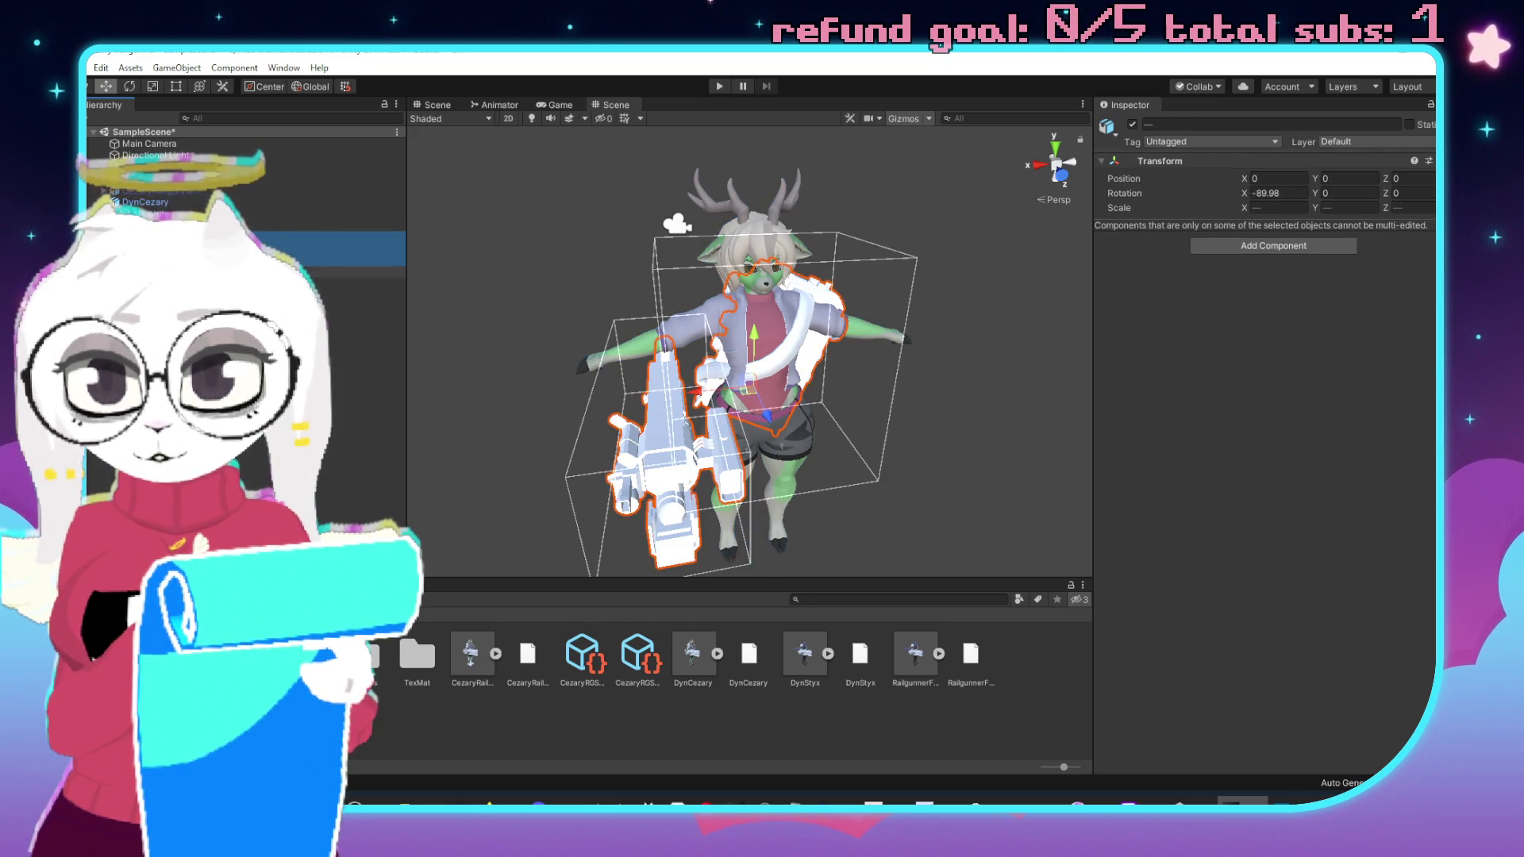
{"action": "left_click", "coordinate": [1132, 124]}
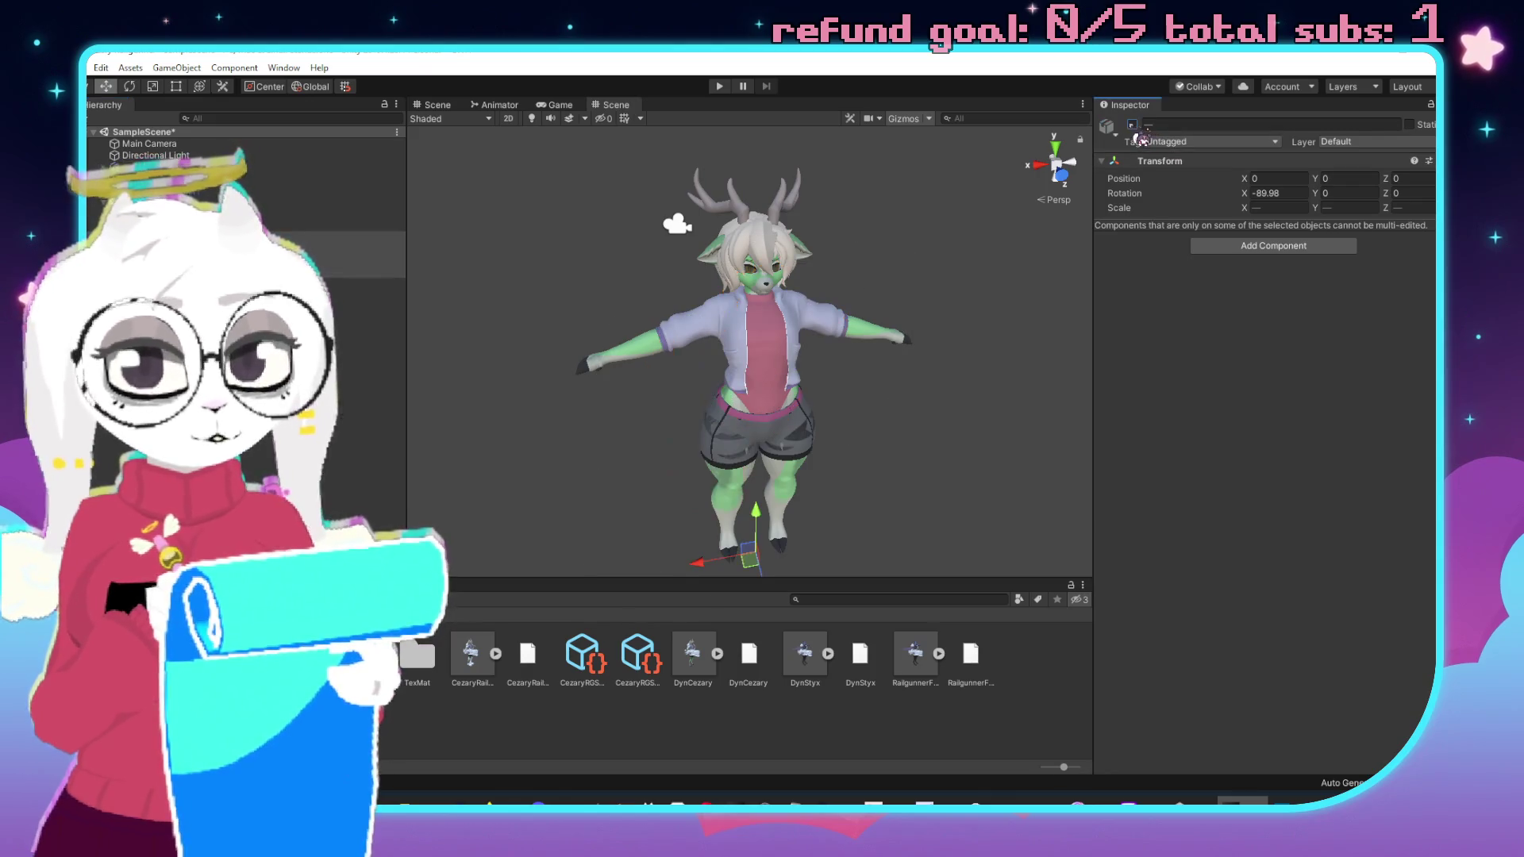
{"action": "double_click", "coordinate": [417, 653]}
{"action": "left_click_drag", "start_coordinate": [809, 322], "coordinate": [793, 416]}
{"action": "left_click", "coordinate": [420, 613]}
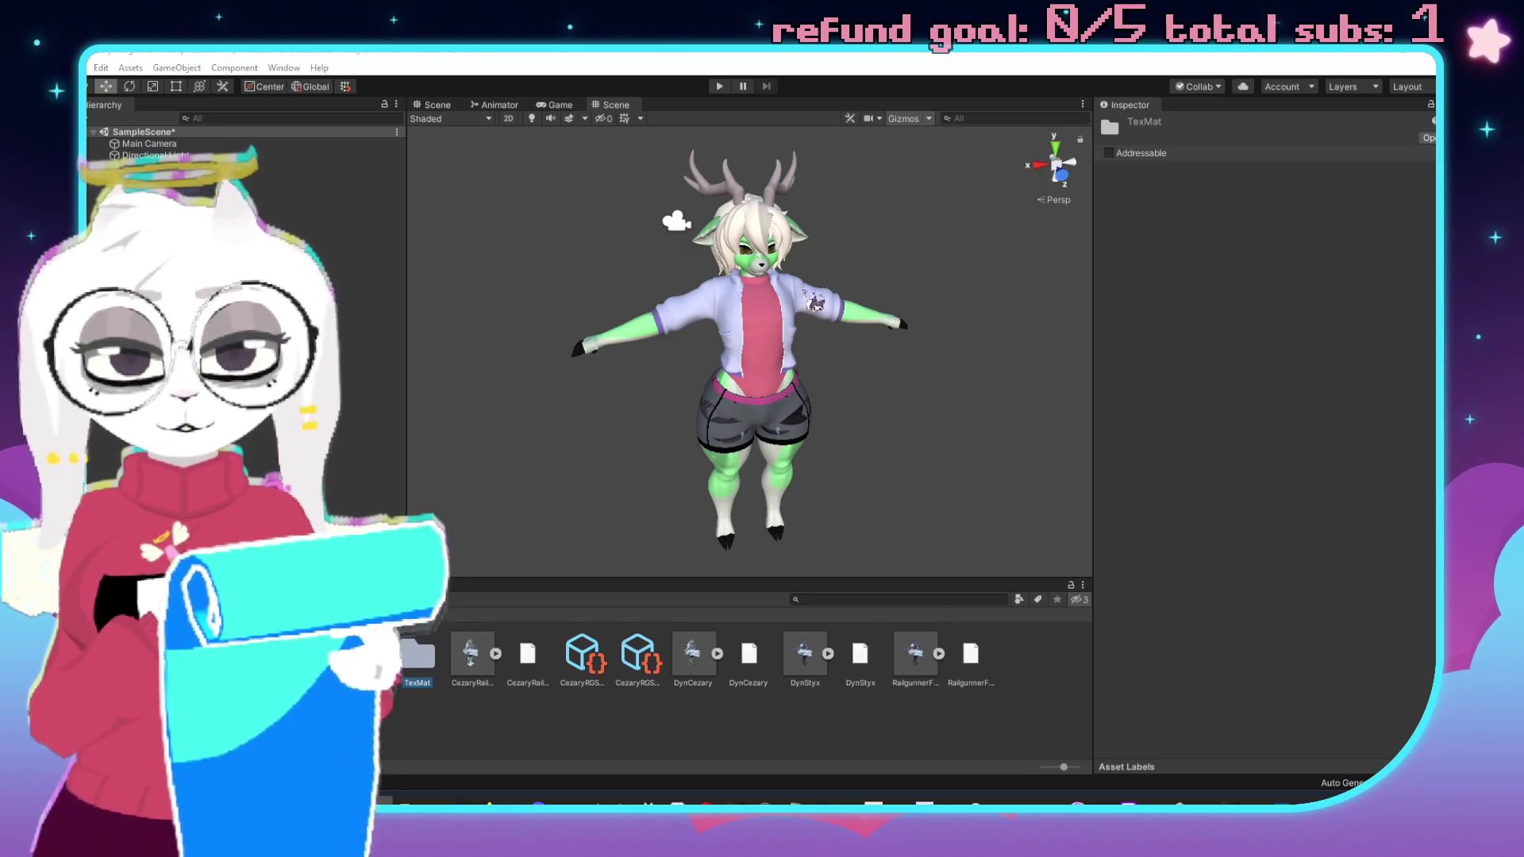
{"action": "scroll", "coordinate": [846, 366], "scroll_direction": "down", "scroll_amount": 2}
{"action": "scroll", "coordinate": [847, 366], "scroll_direction": "up", "scroll_amount": 3}
{"action": "scroll", "coordinate": [833, 370], "scroll_direction": "down", "scroll_amount": 2}
{"action": "scroll", "coordinate": [822, 373], "scroll_direction": "up", "scroll_amount": 1}
{"action": "scroll", "coordinate": [823, 373], "scroll_direction": "down", "scroll_amount": 2}
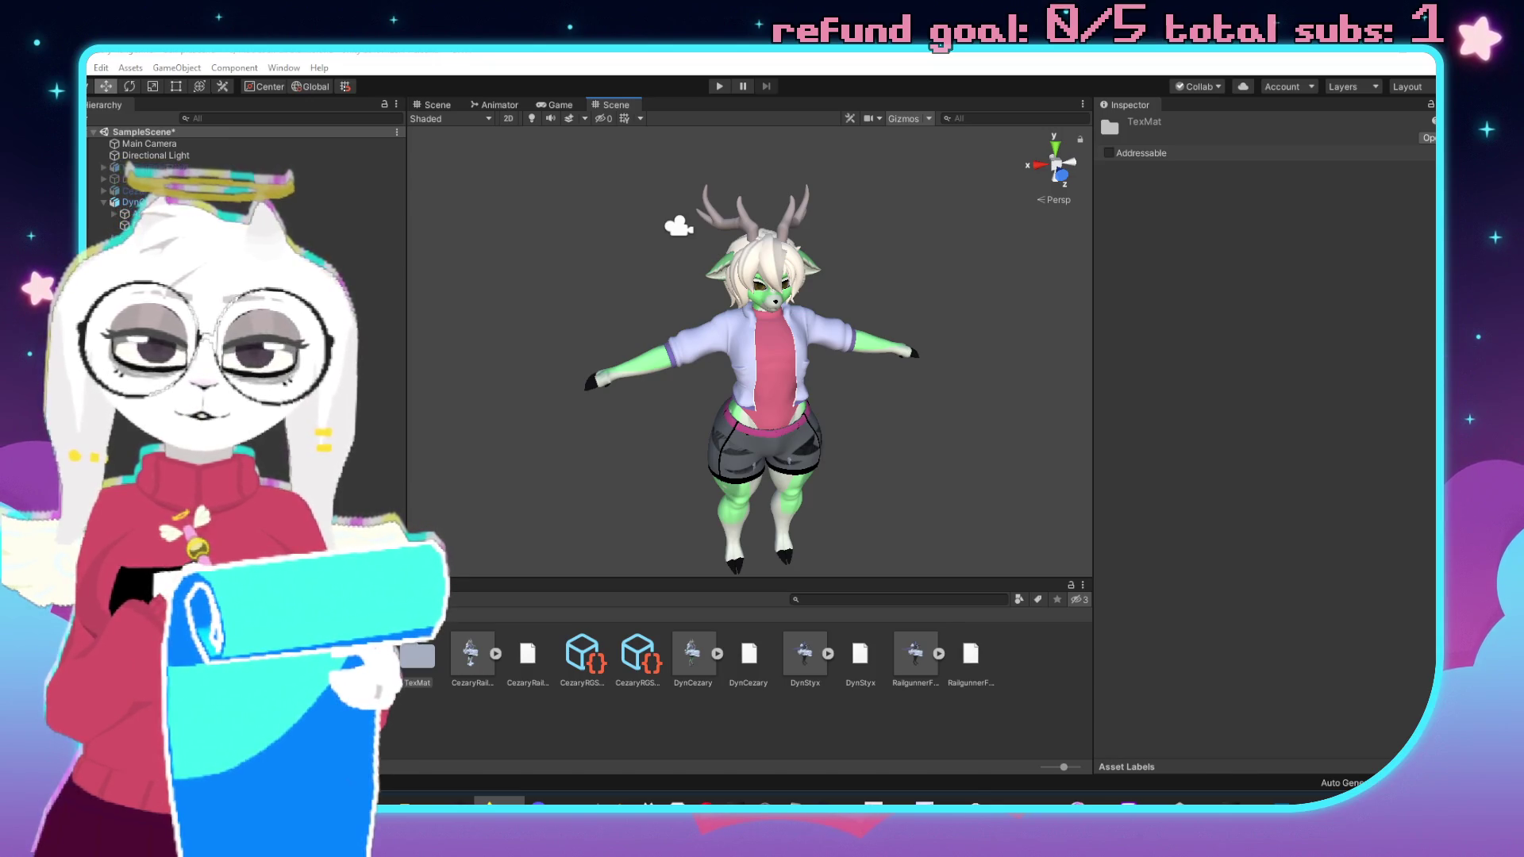
{"action": "left_click", "coordinate": [232, 68]}
Open the Package Manager and add the RoRSkinBuilderExtension package from its git URL.
{"action": "mouse_move", "coordinate": [193, 70]}
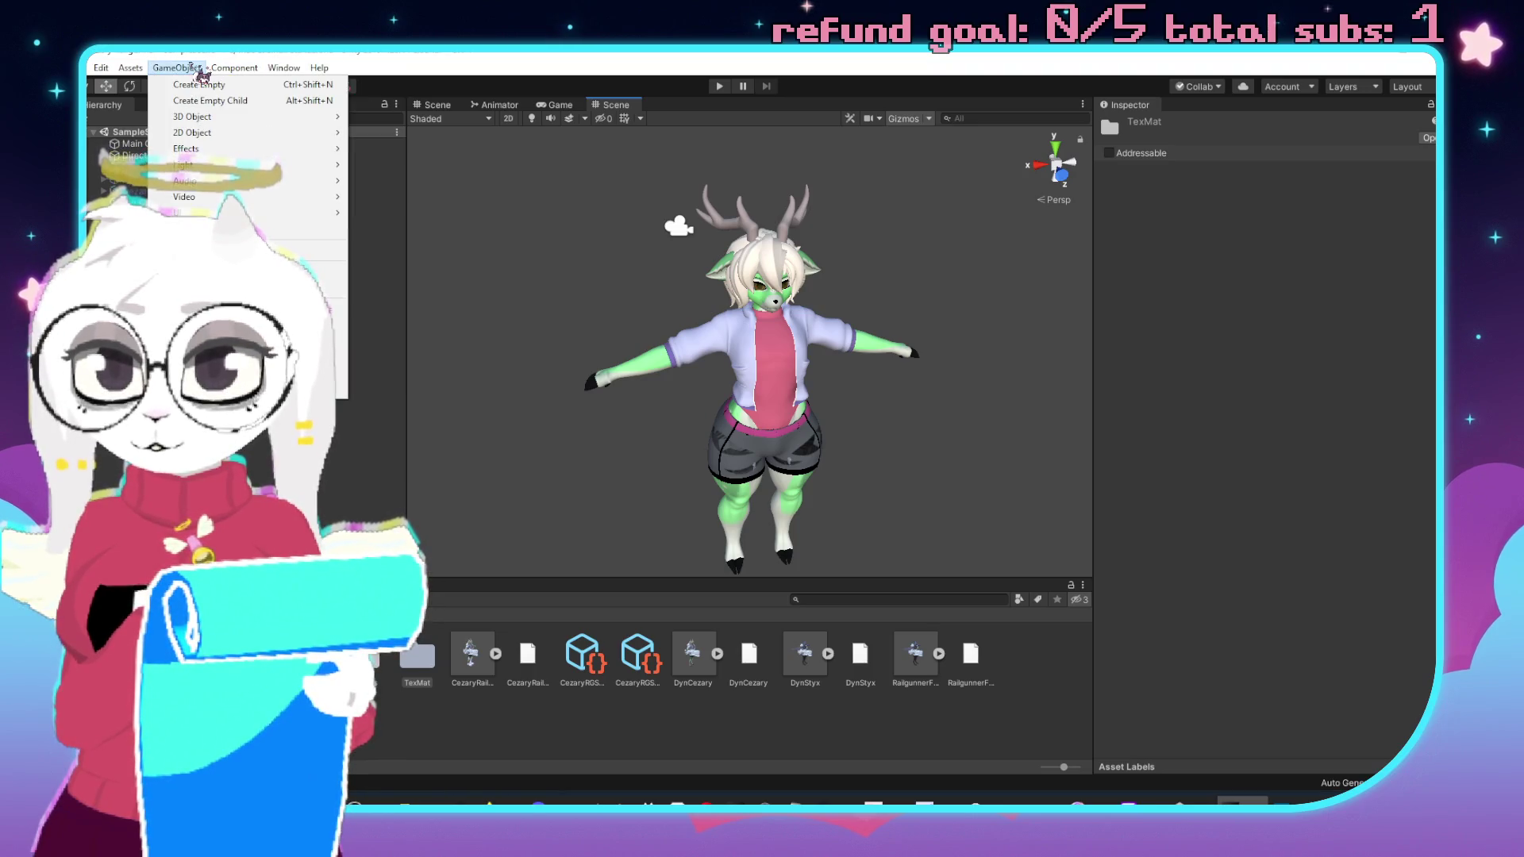
{"action": "mouse_move", "coordinate": [283, 68]}
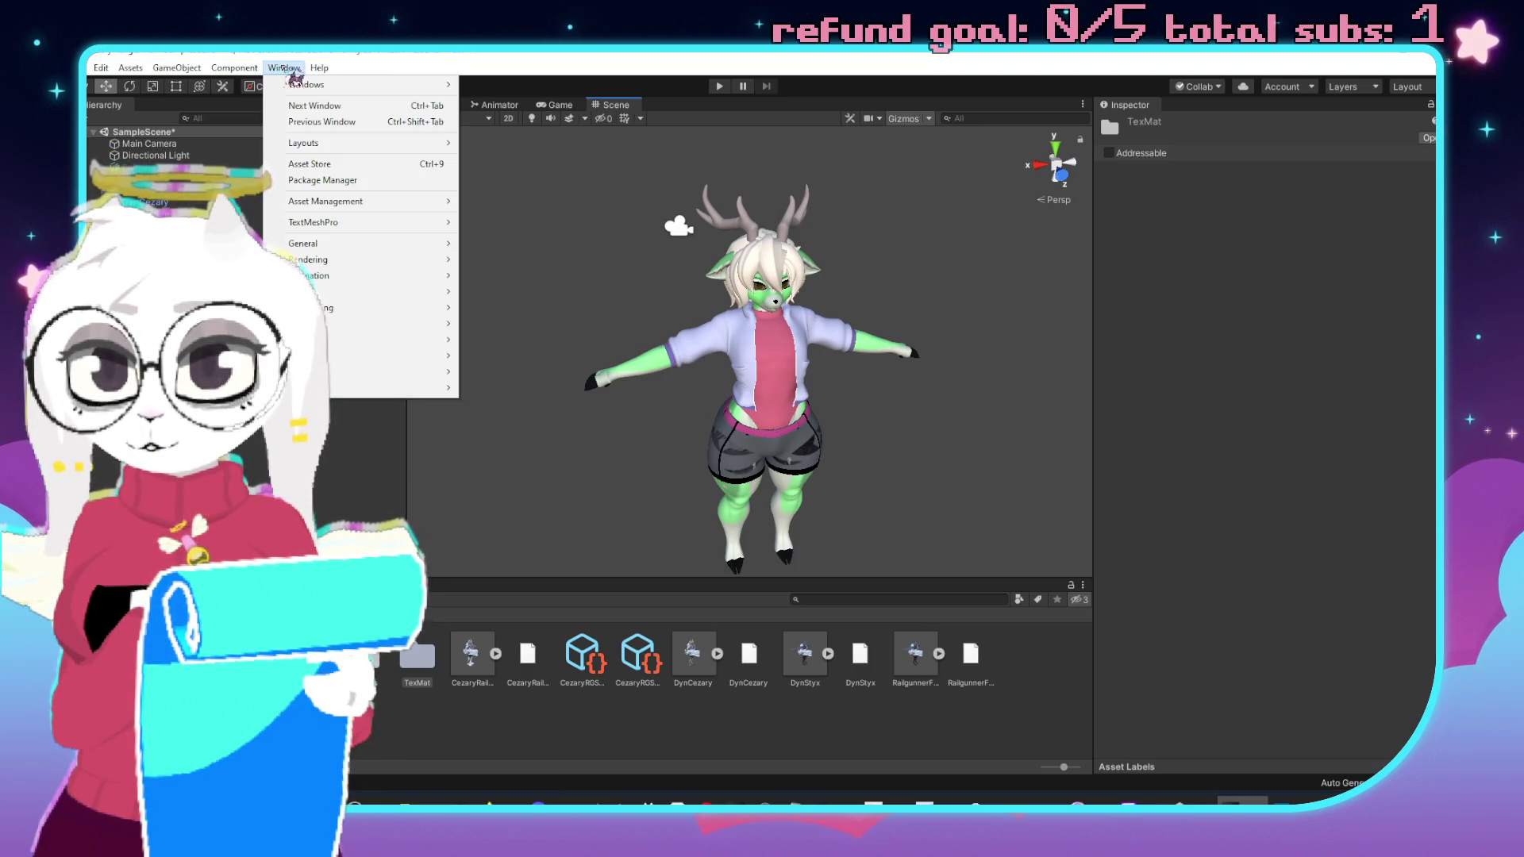
{"action": "left_click", "coordinate": [341, 182]}
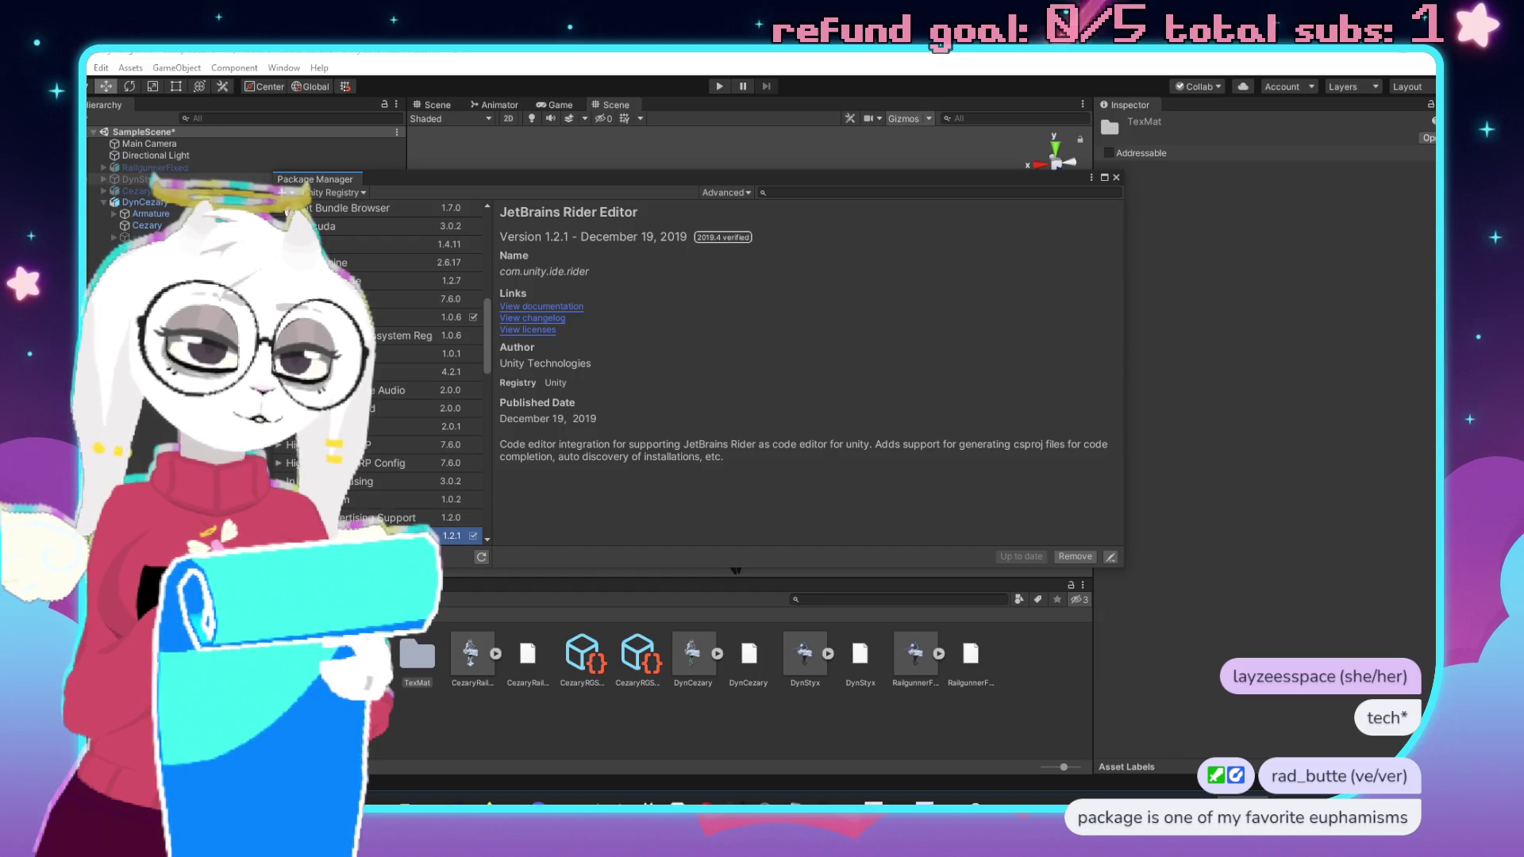
{"action": "left_click", "coordinate": [287, 193]}
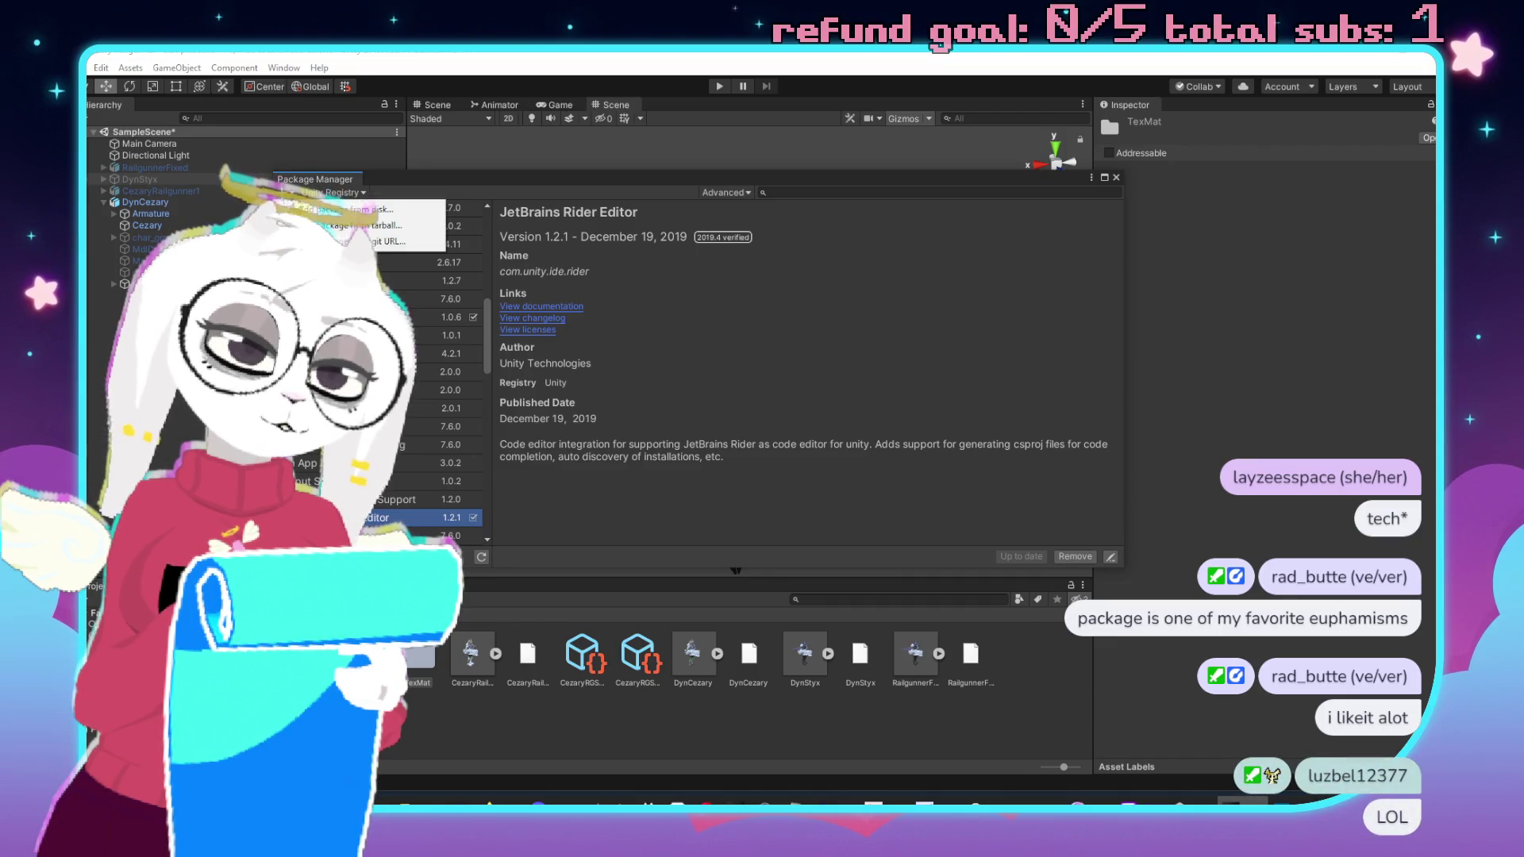
{"action": "left_click", "coordinate": [373, 241]}
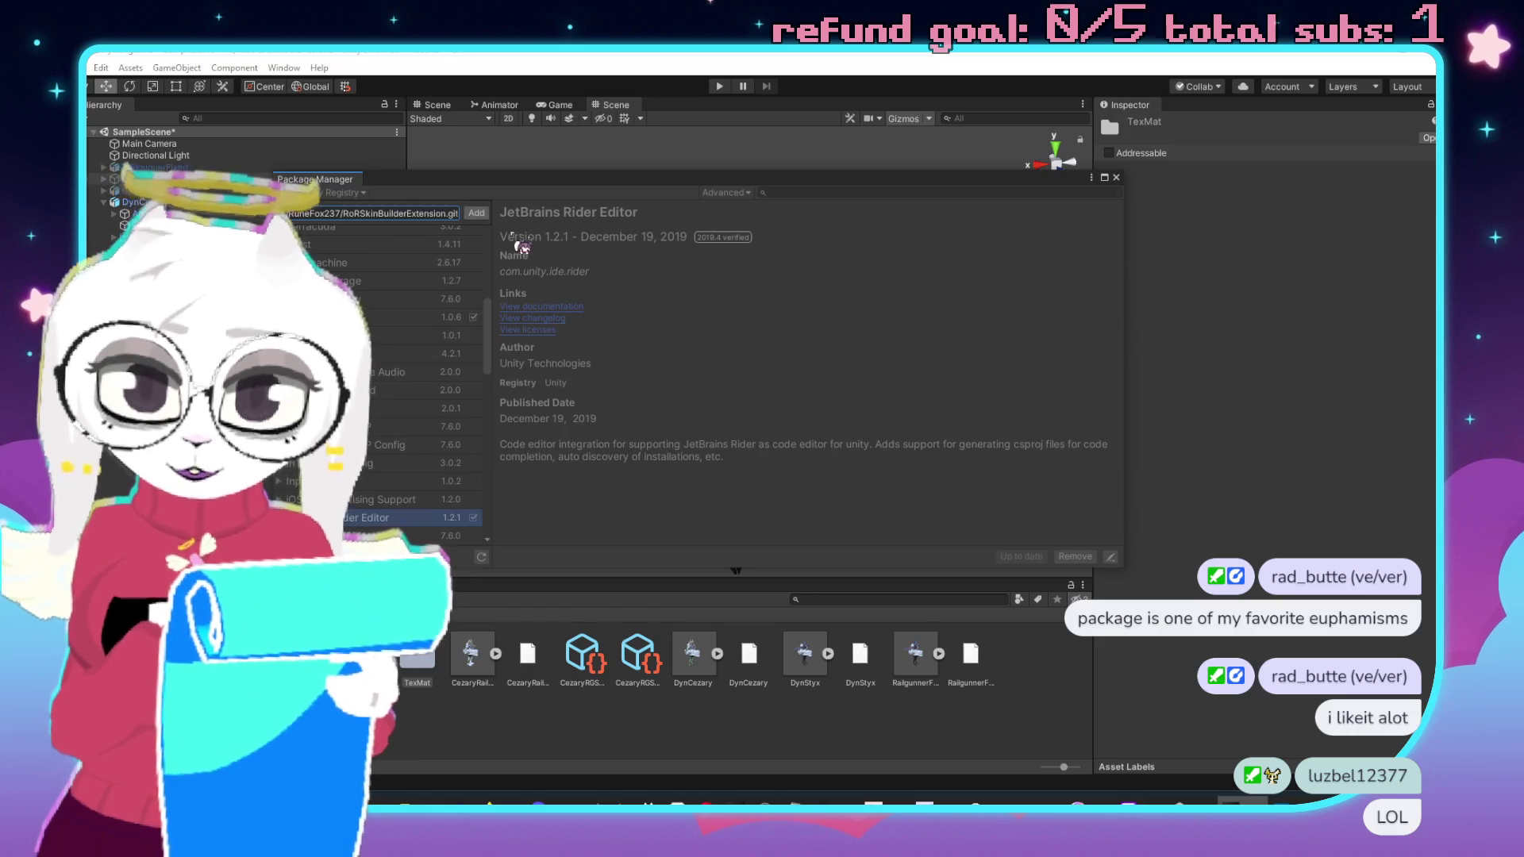
{"action": "left_click", "coordinate": [490, 229]}
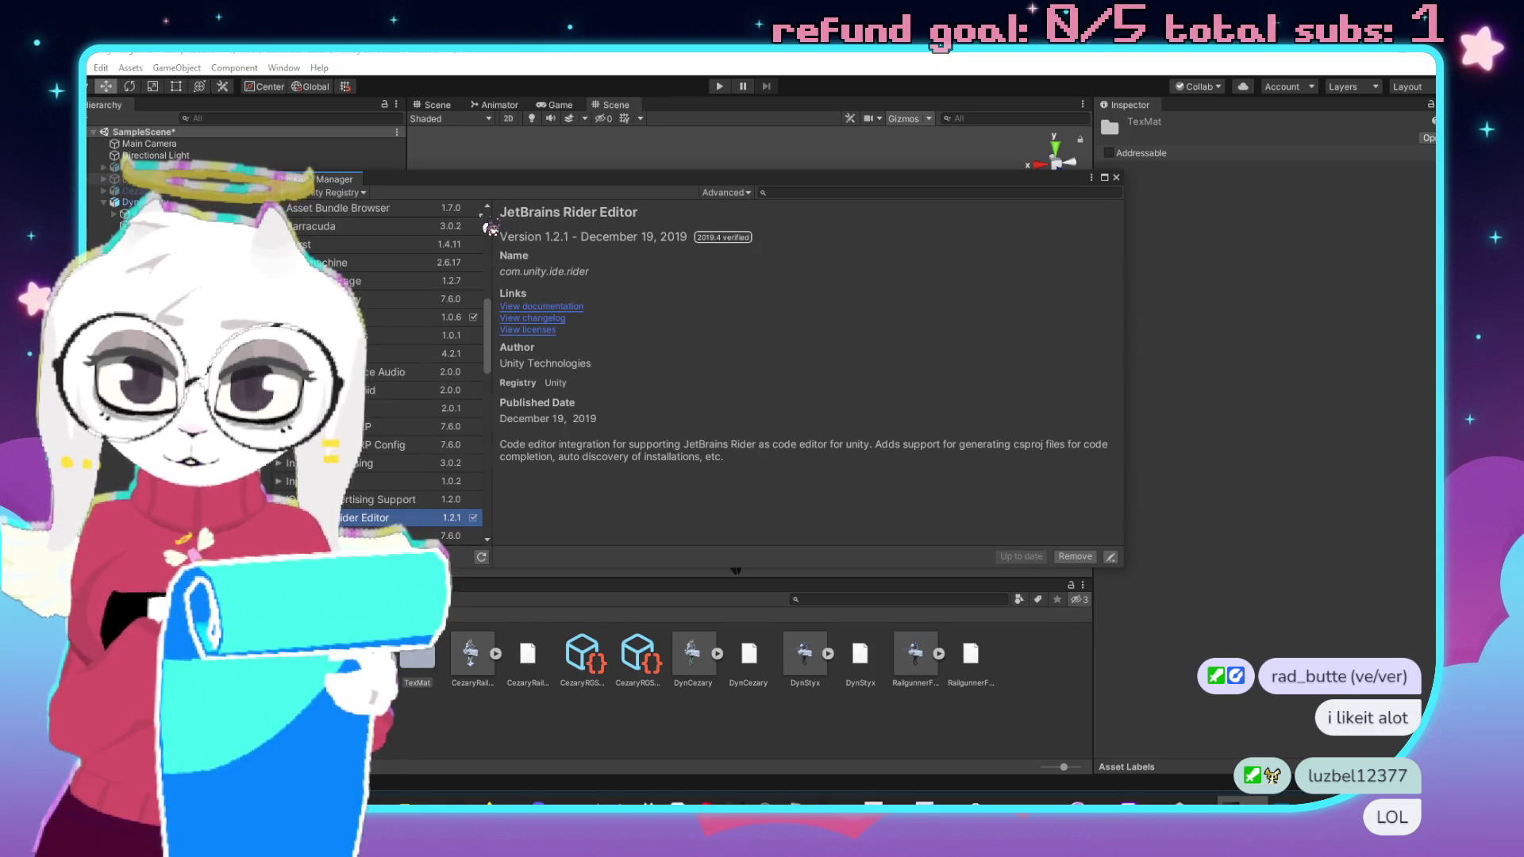
{"action": "left_click", "coordinate": [285, 193]}
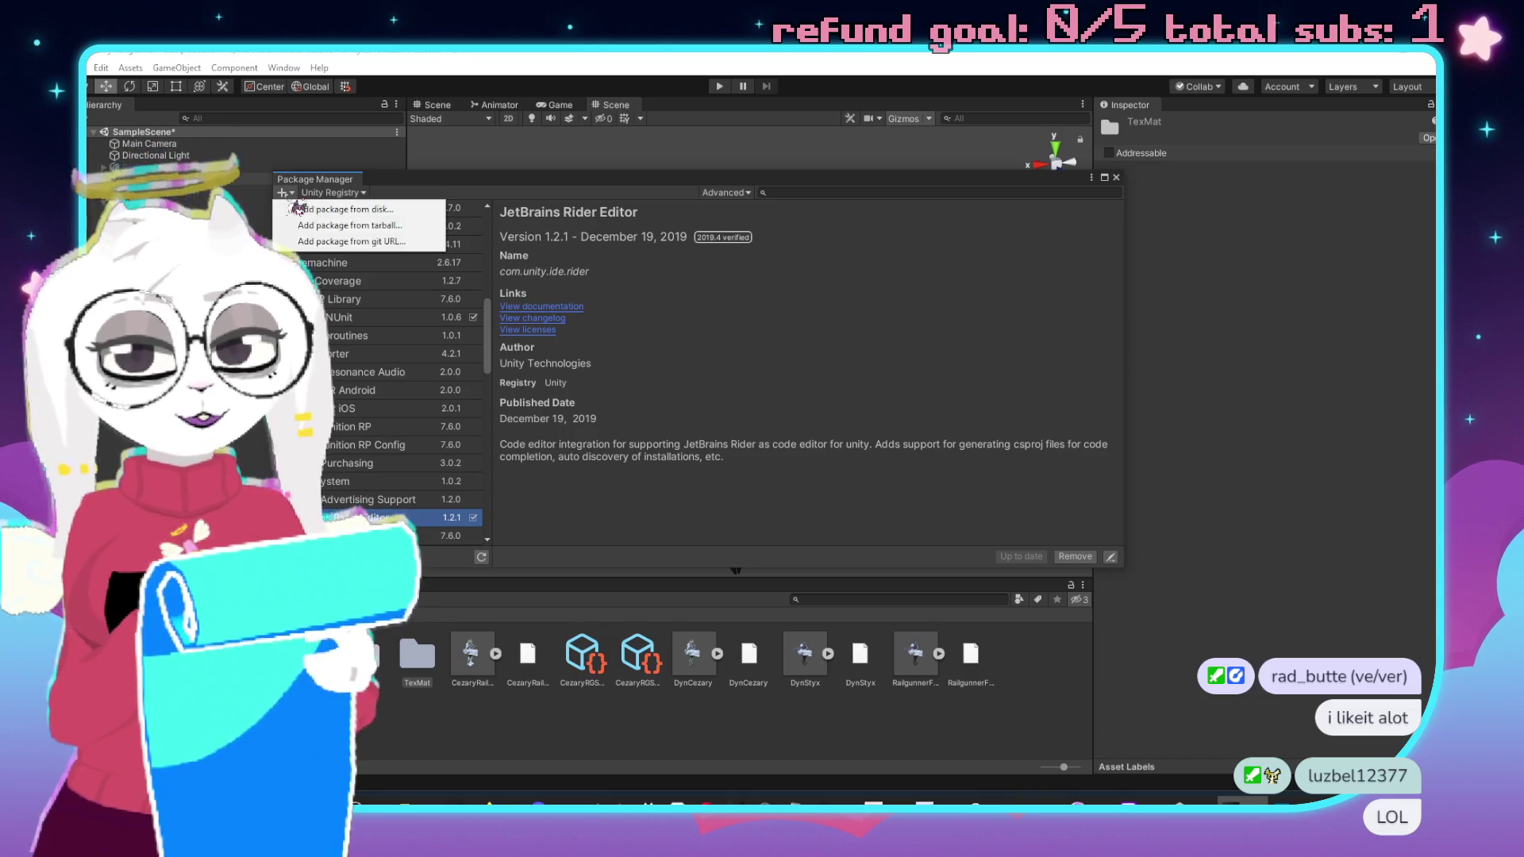
{"action": "left_click", "coordinate": [372, 241]}
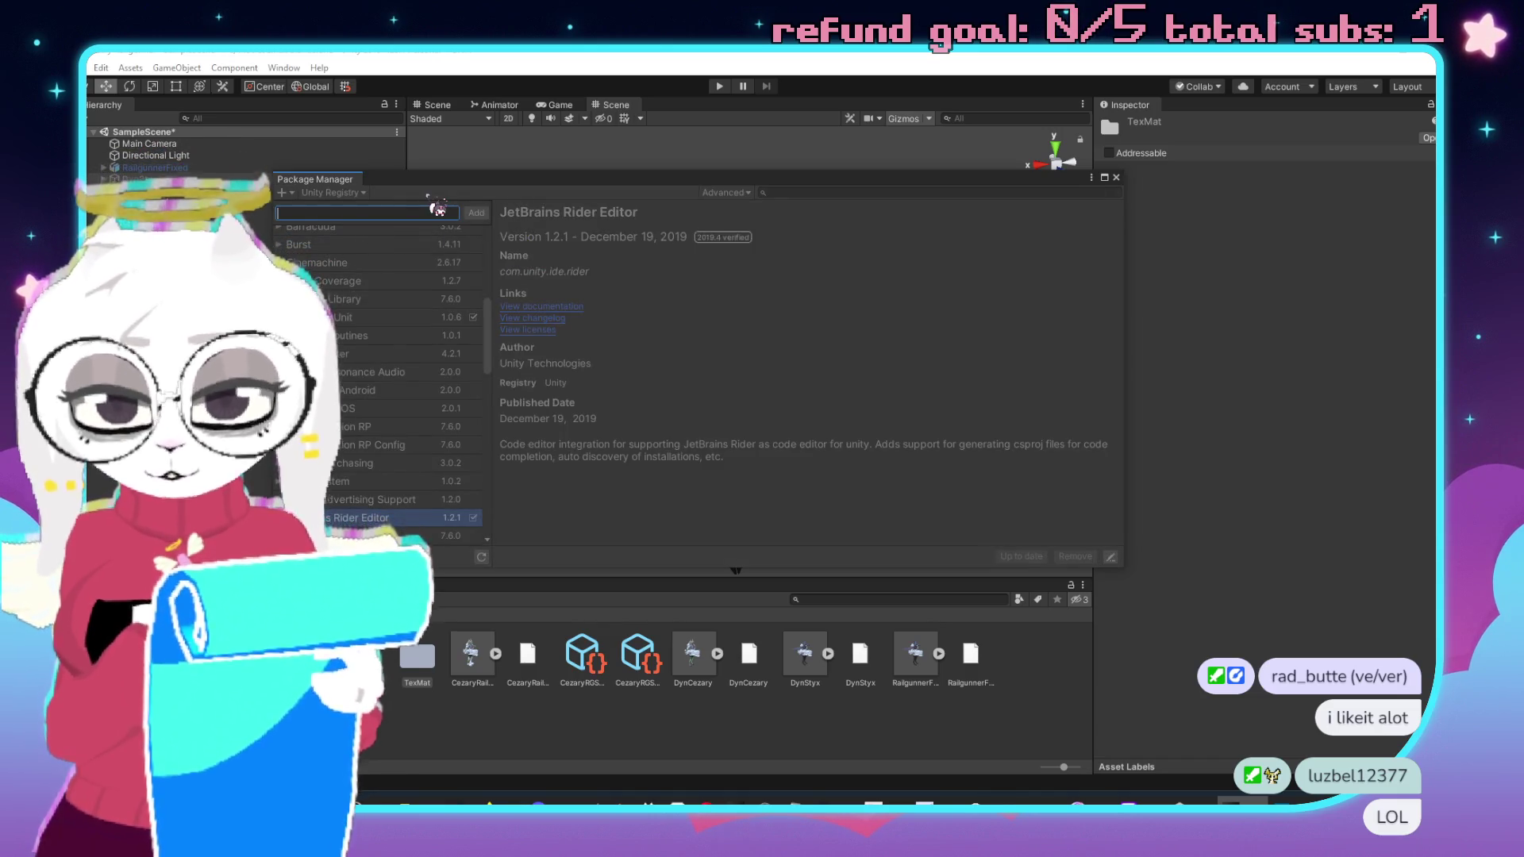
{"action": "key", "text": "ctrl+v"}
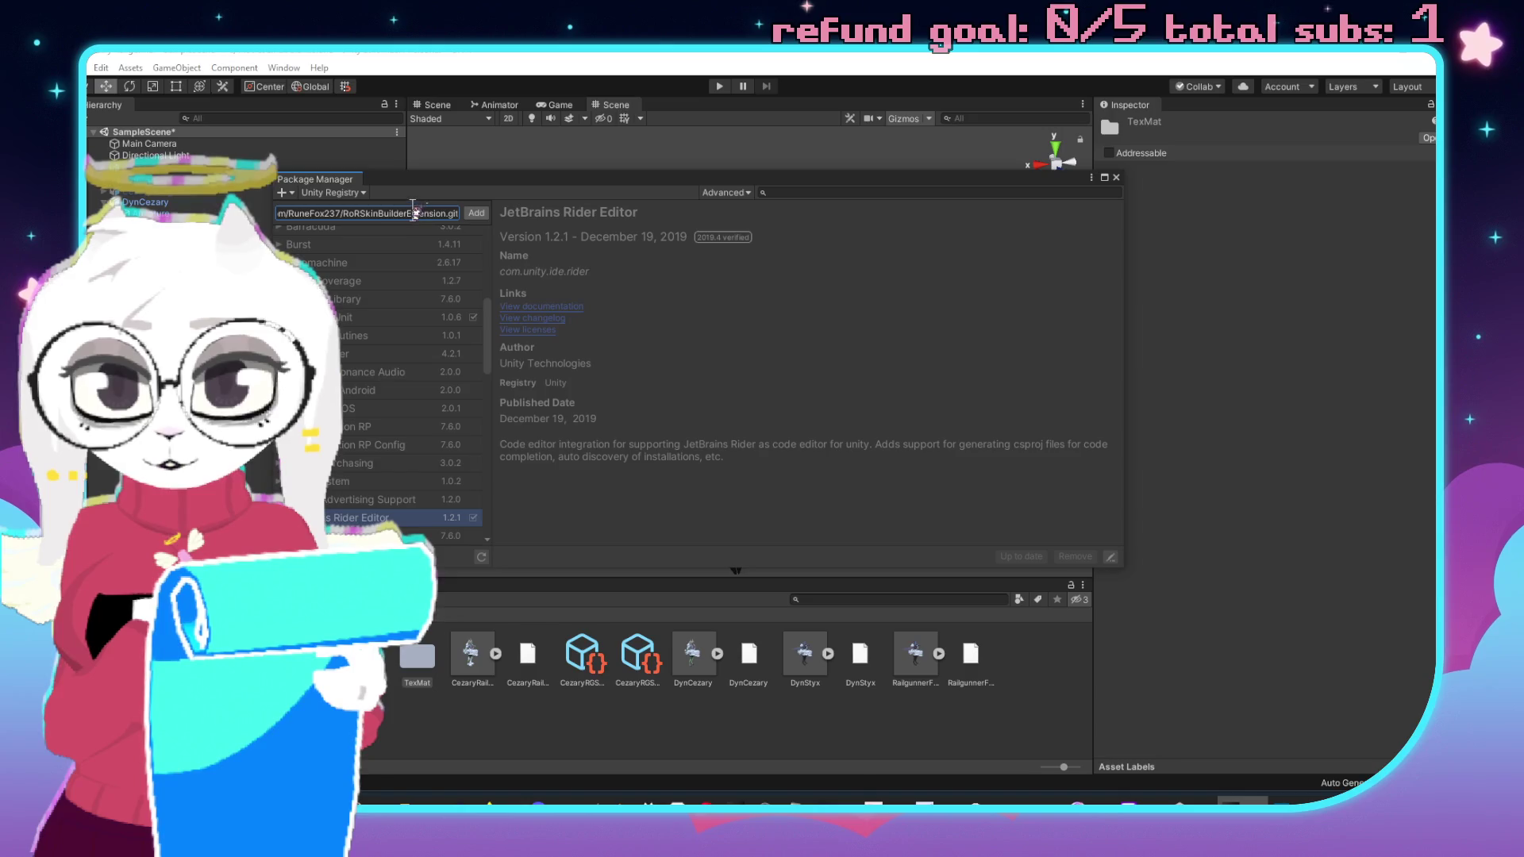
{"action": "triple_click", "coordinate": [398, 214]}
{"action": "left_click", "coordinate": [343, 213]}
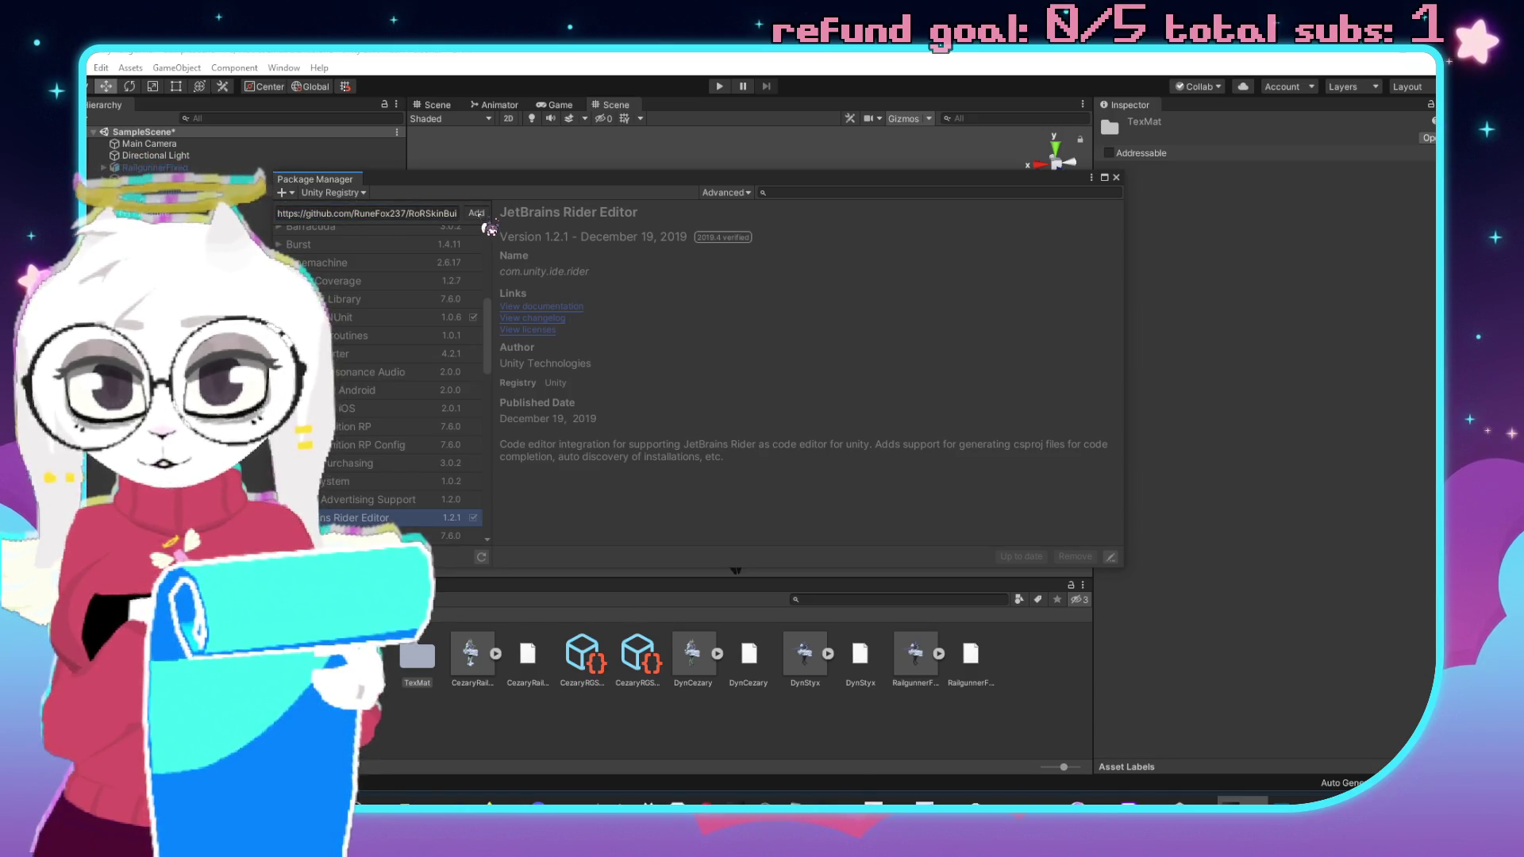
{"action": "left_click", "coordinate": [476, 214]}
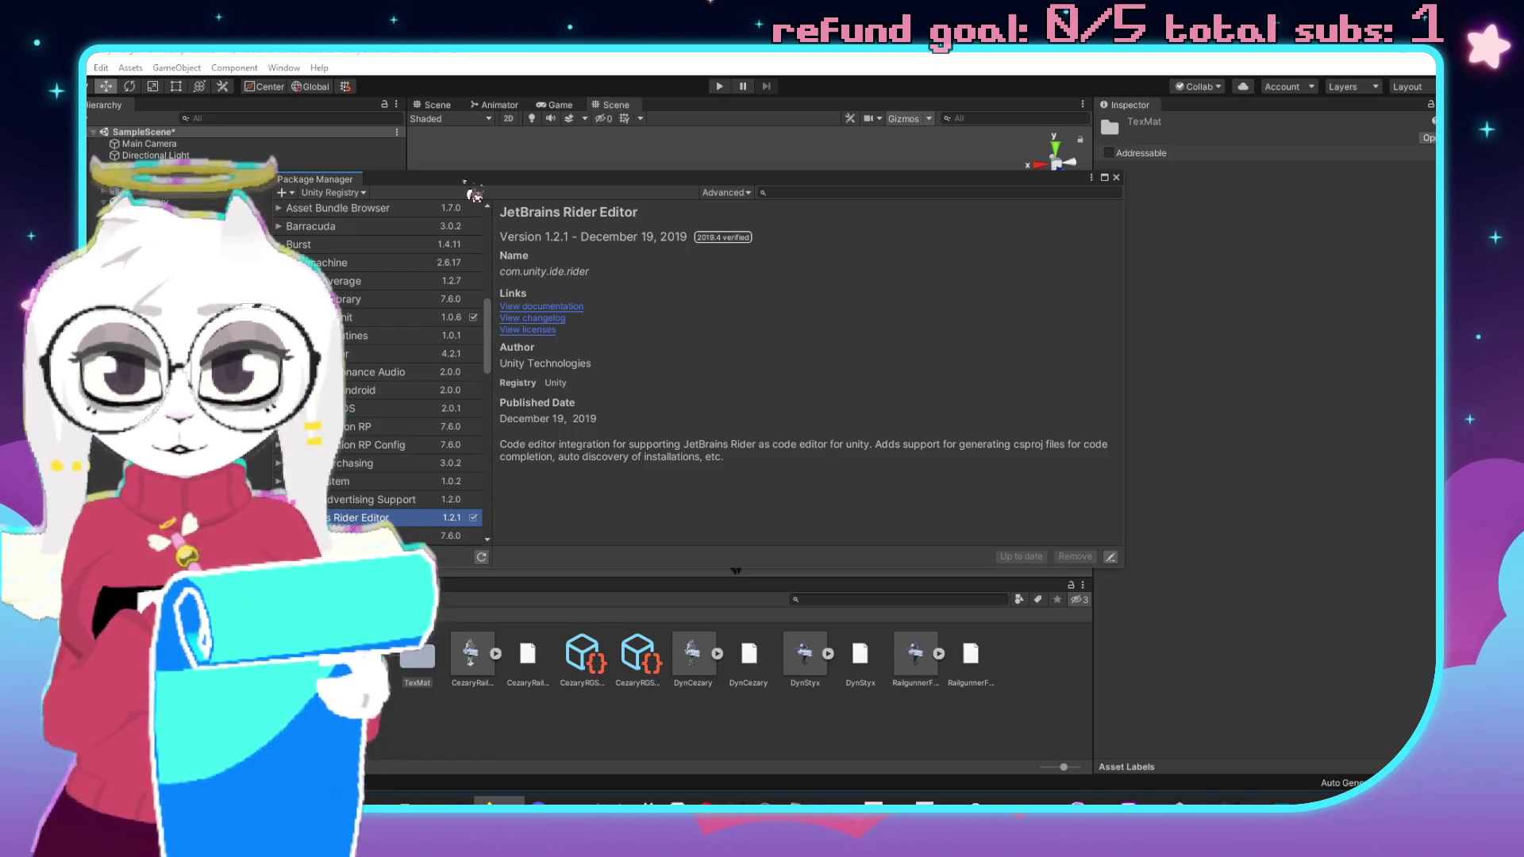
Add the dynamic skins package from its git URL and close the Package Manager.
{"action": "left_click", "coordinate": [283, 193]}
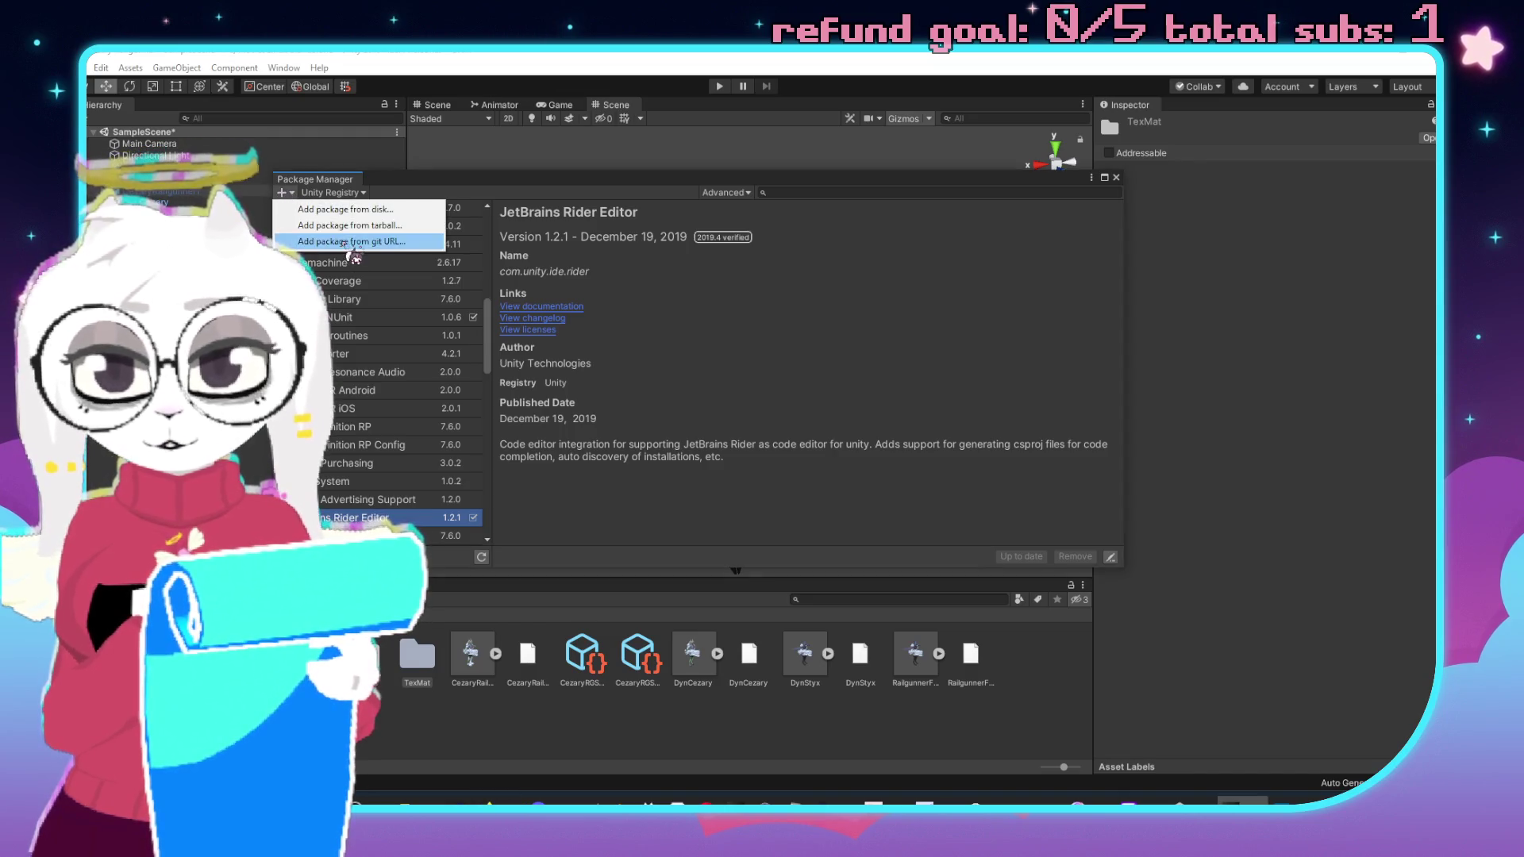
{"action": "left_click", "coordinate": [373, 241]}
{"action": "key", "text": "ctrl+v"}
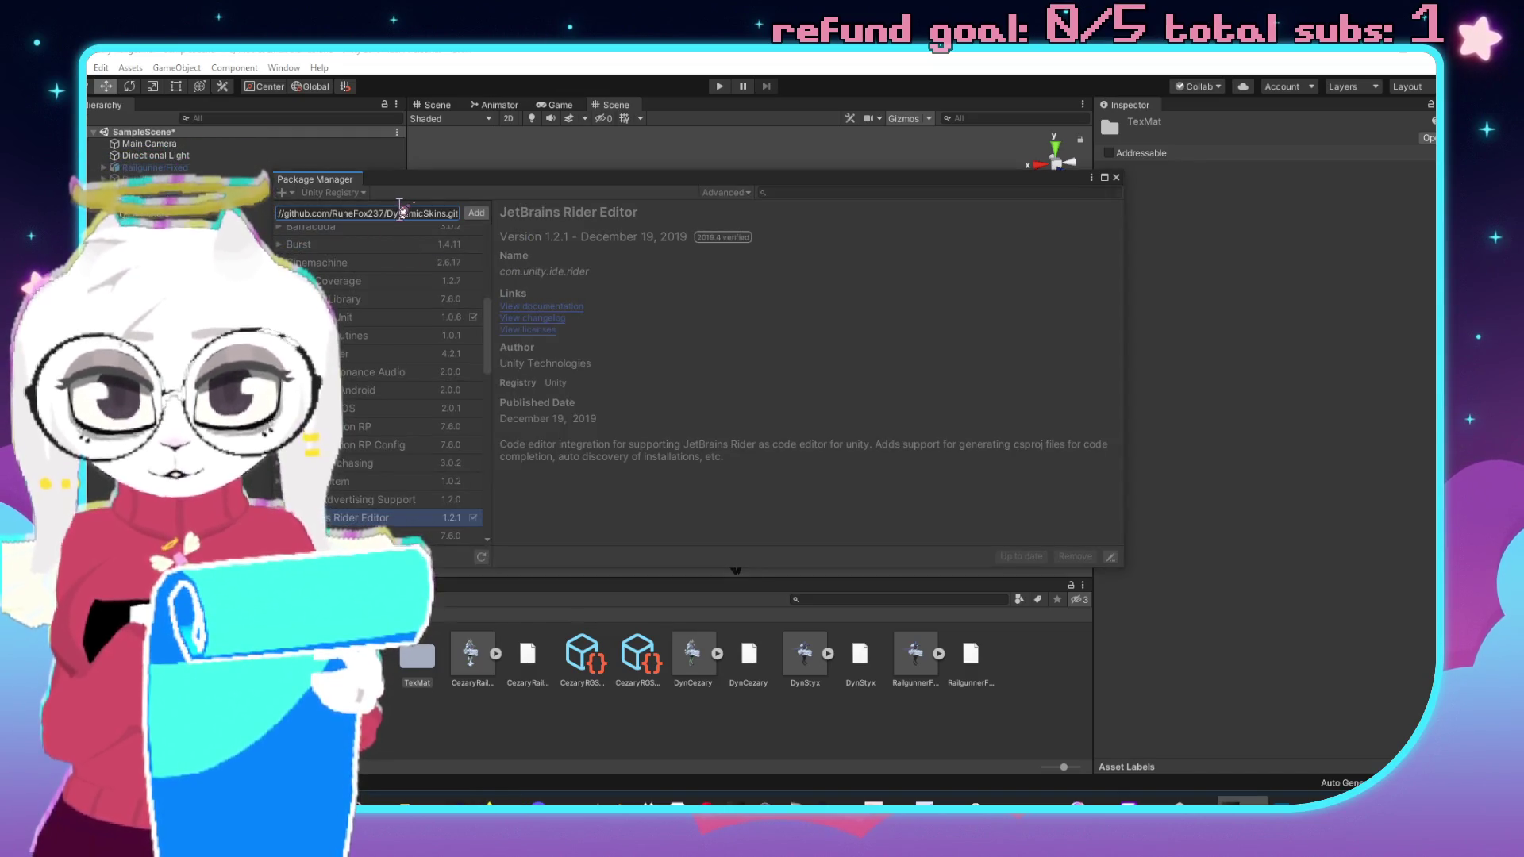
{"action": "left_click", "coordinate": [476, 213]}
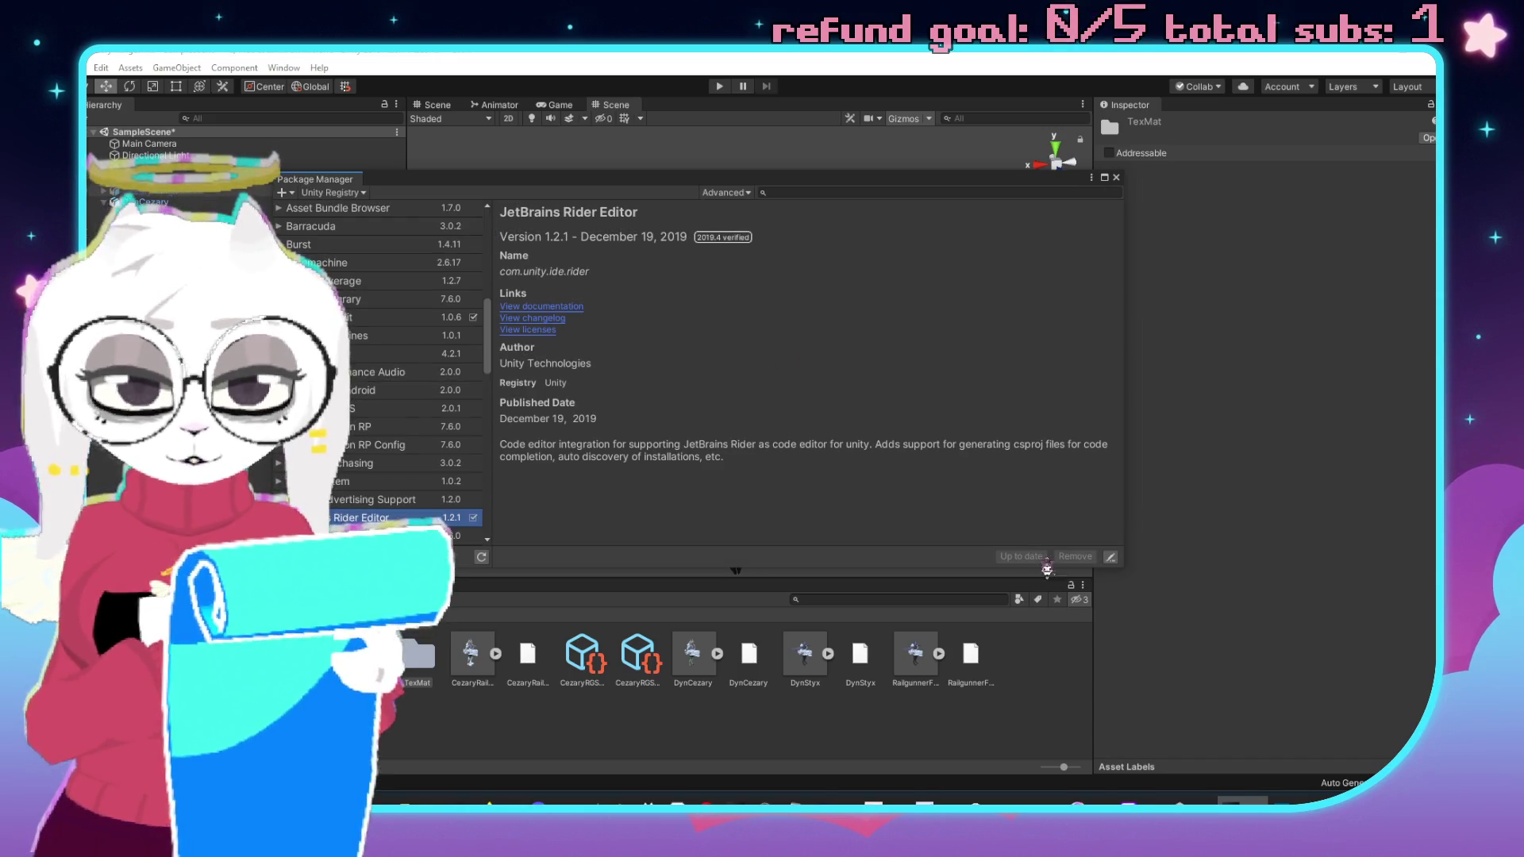
{"action": "left_click", "coordinate": [1116, 177]}
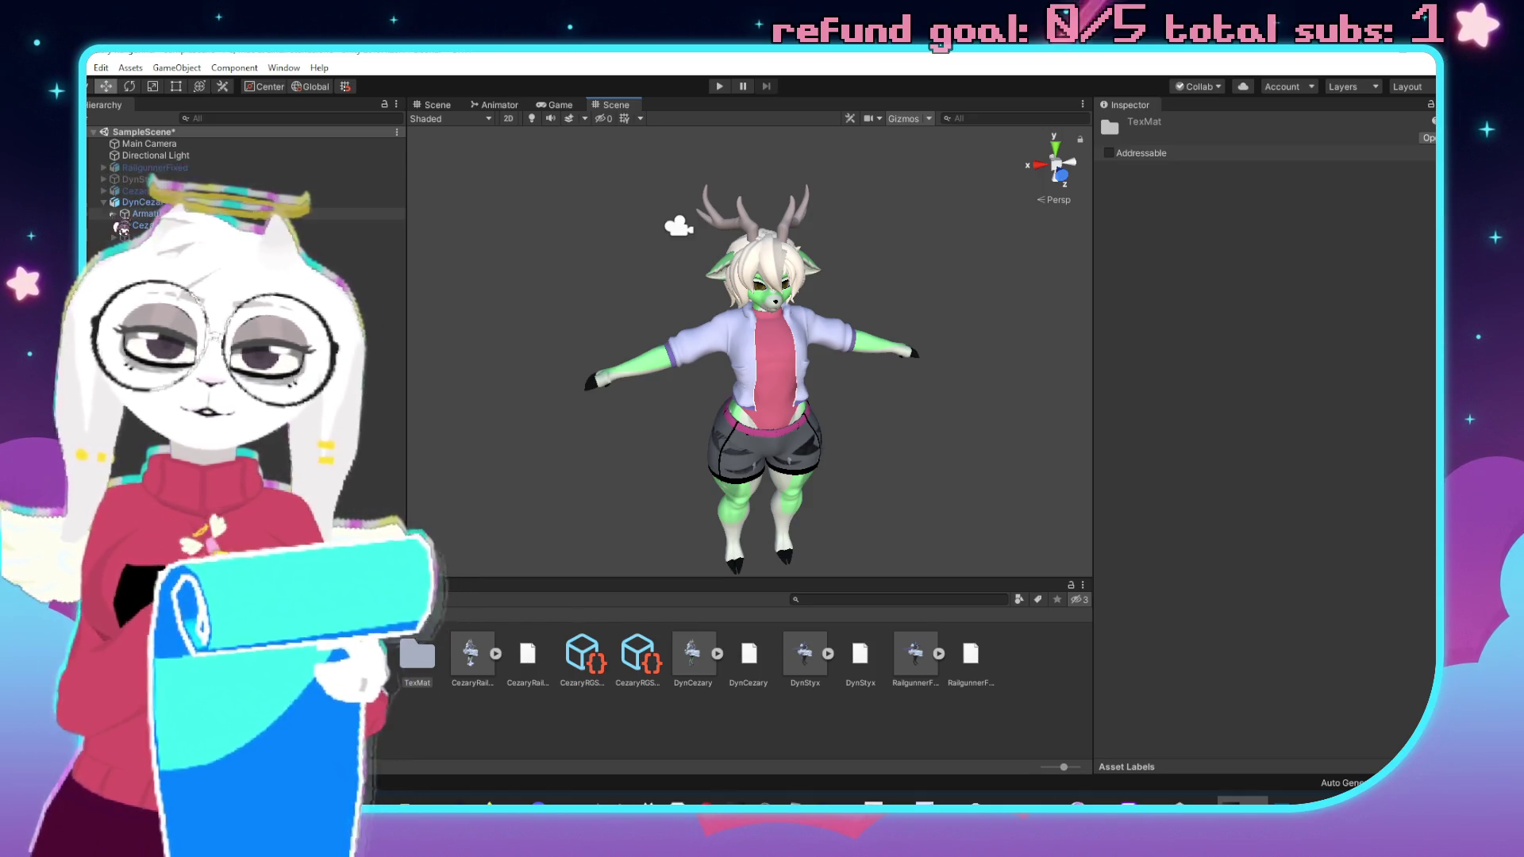
{"action": "left_click", "coordinate": [101, 68]}
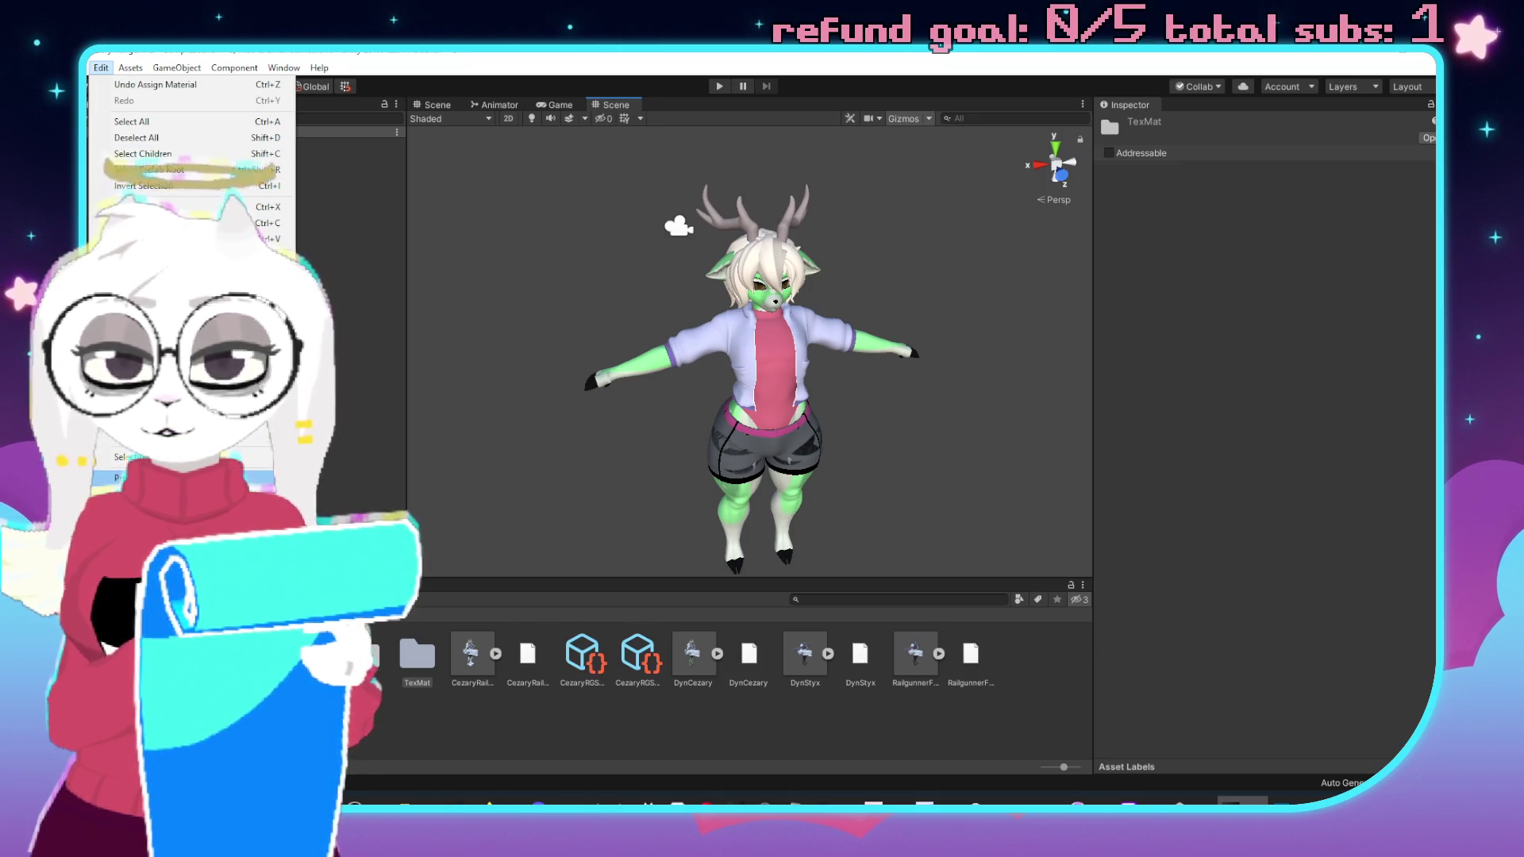
{"action": "left_click", "coordinate": [126, 477]}
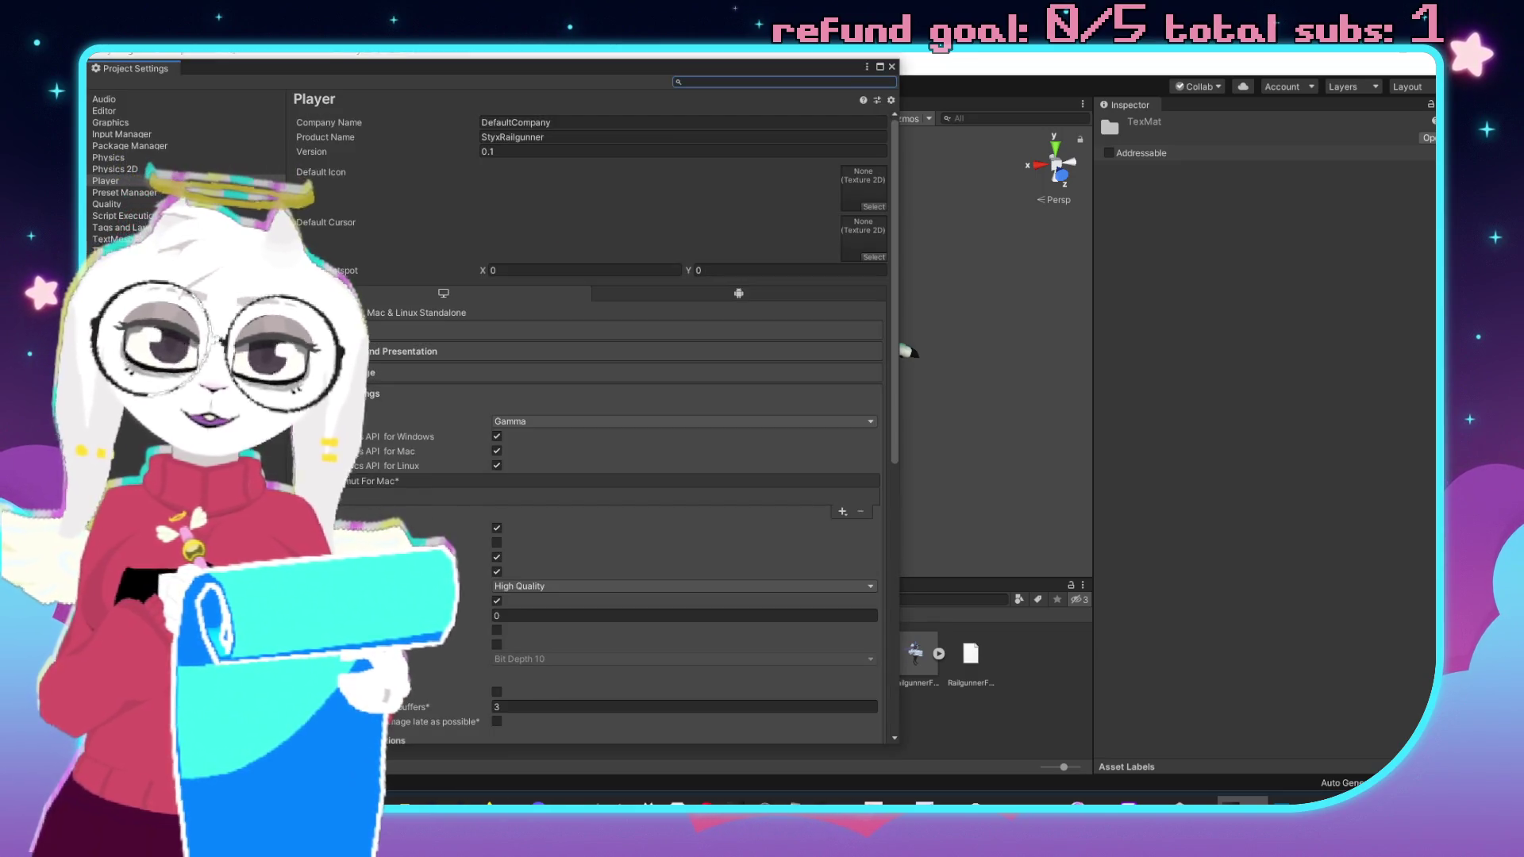
{"action": "scroll", "coordinate": [540, 333], "scroll_direction": "down", "scroll_amount": 8}
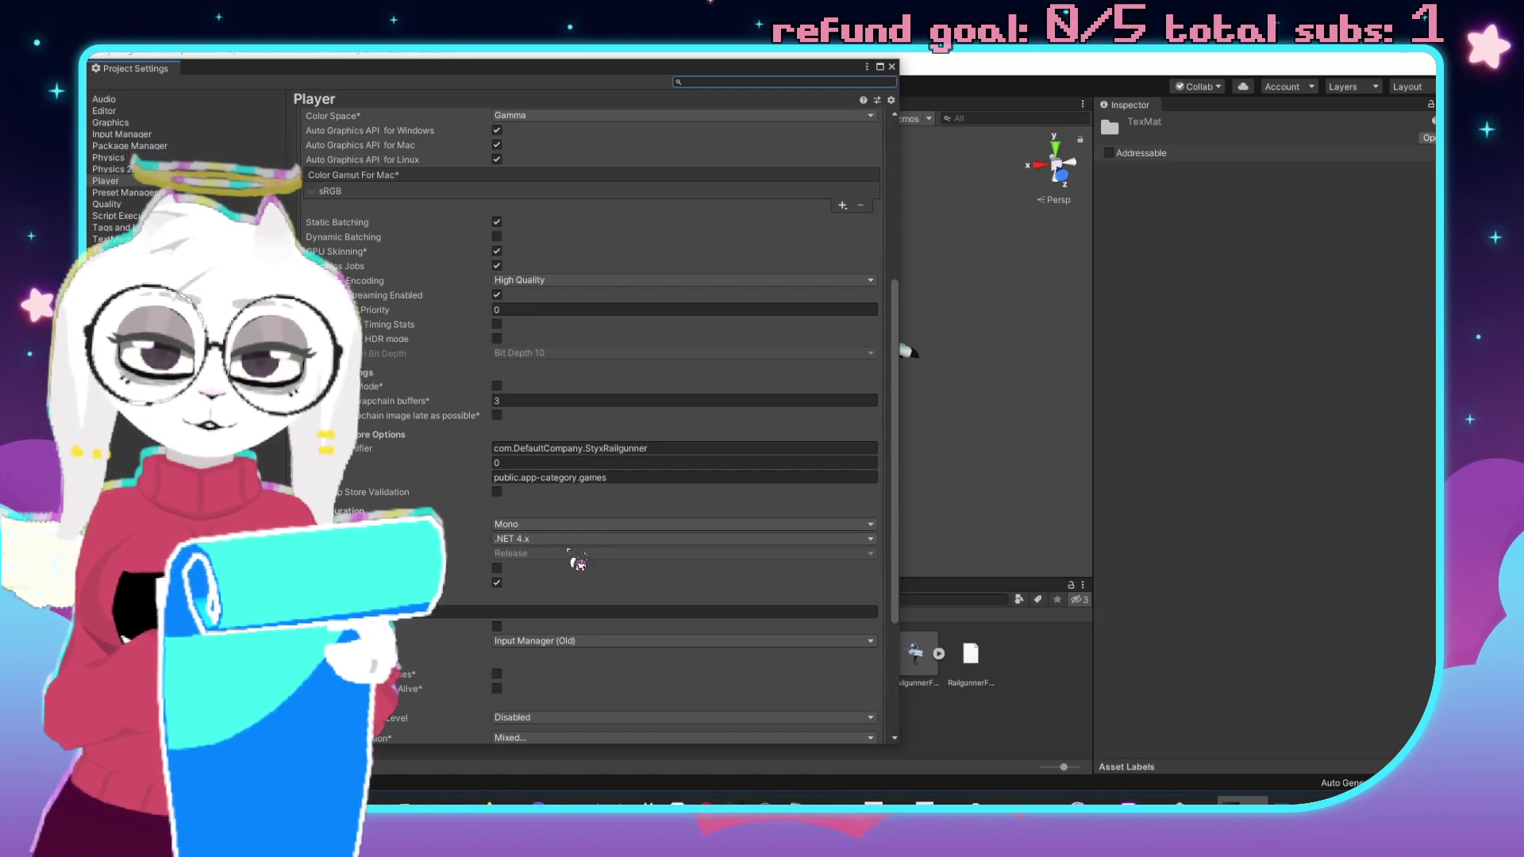
{"action": "left_click", "coordinate": [891, 66]}
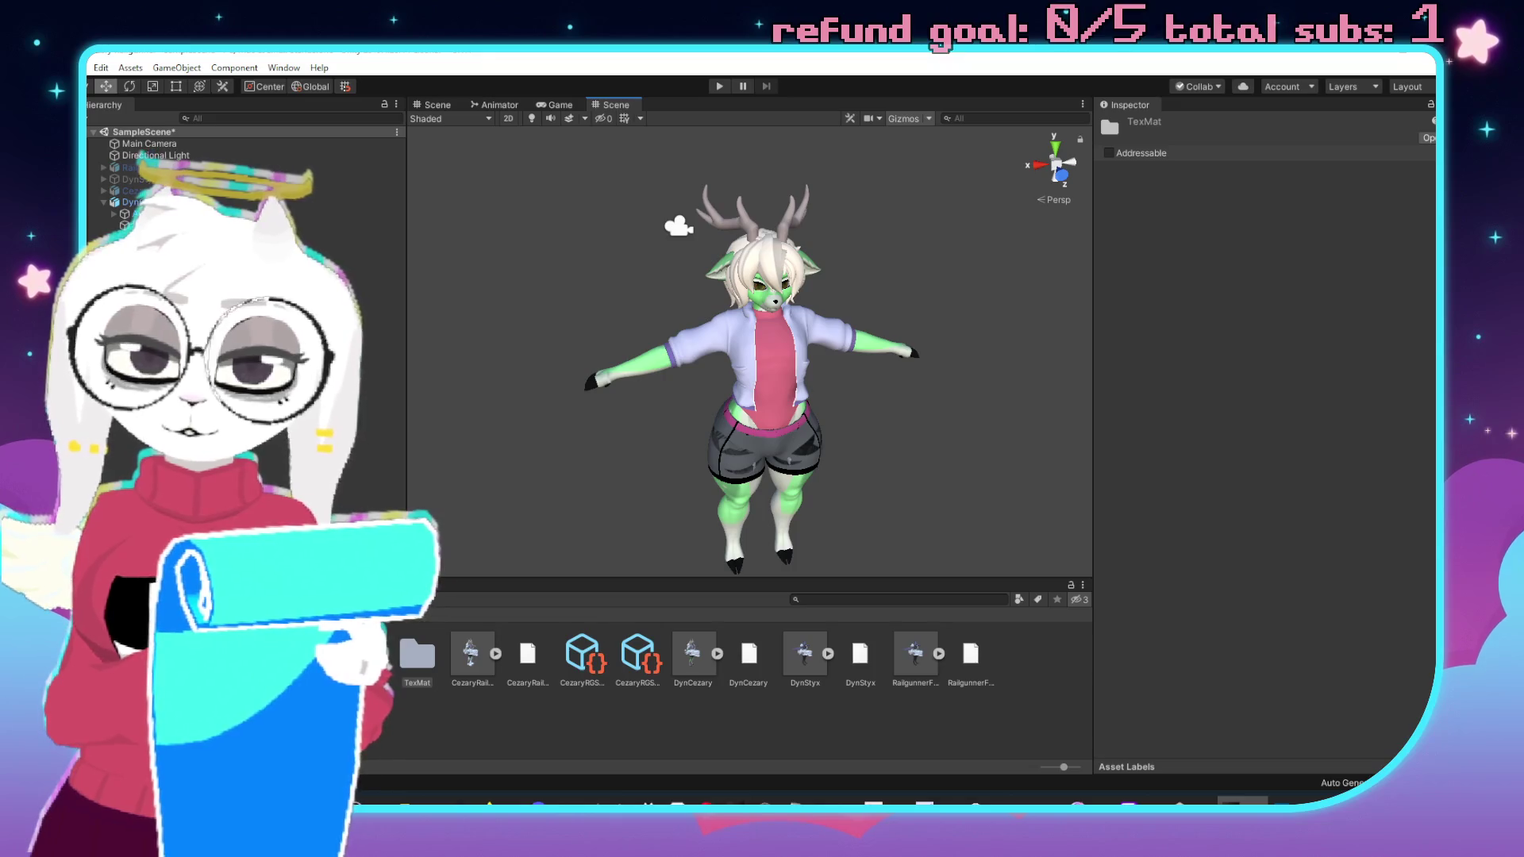
Delete all twelve bone prefabs from the Prefabs folder.
{"action": "double_click", "coordinate": [361, 654]}
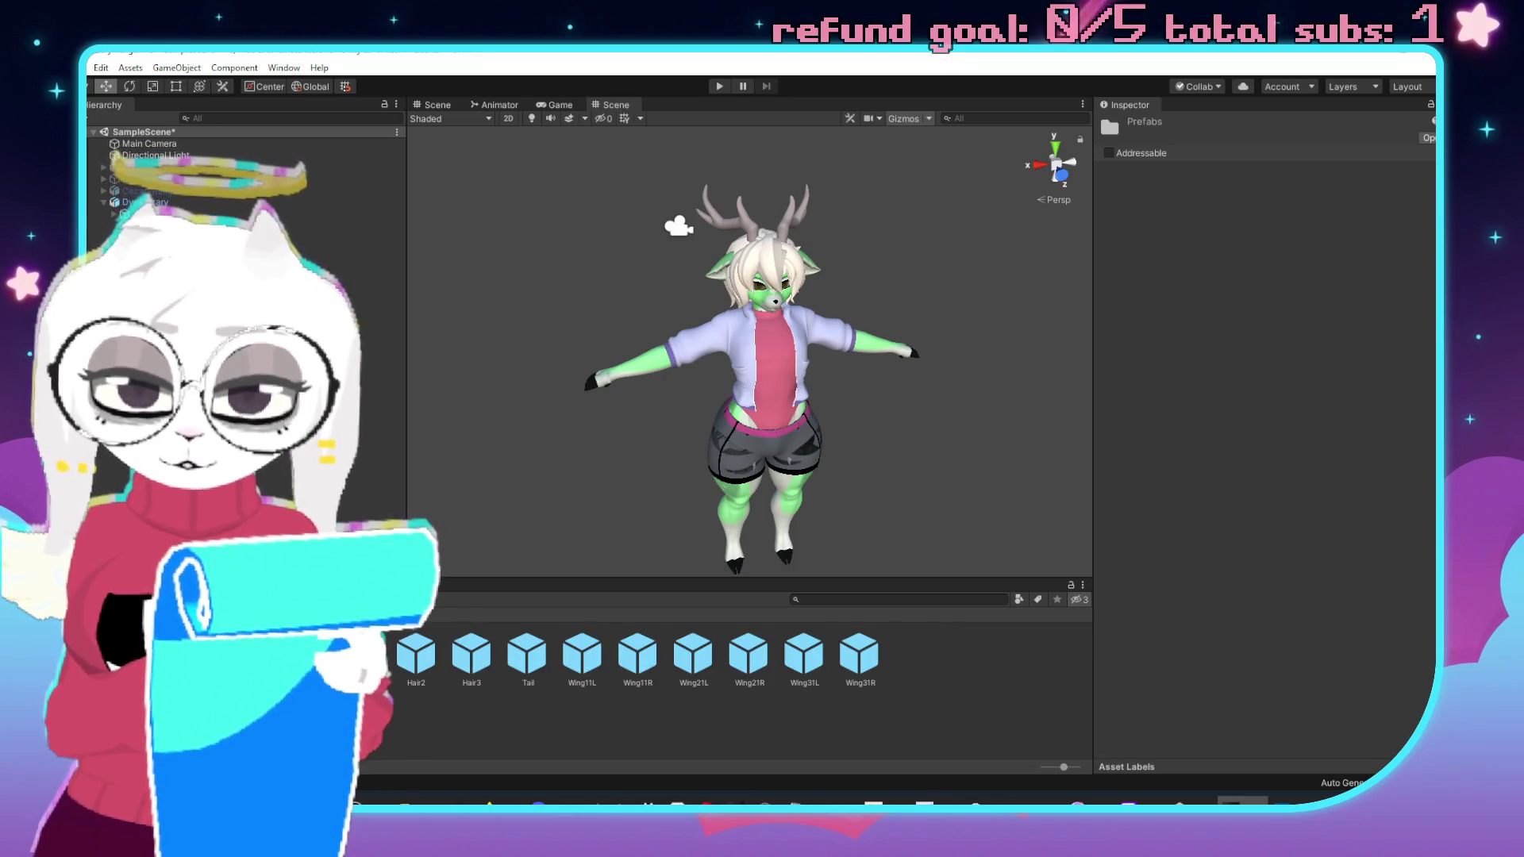
{"action": "left_click", "coordinate": [360, 655]}
{"action": "left_click", "coordinate": [871, 662], "text": "shift"}
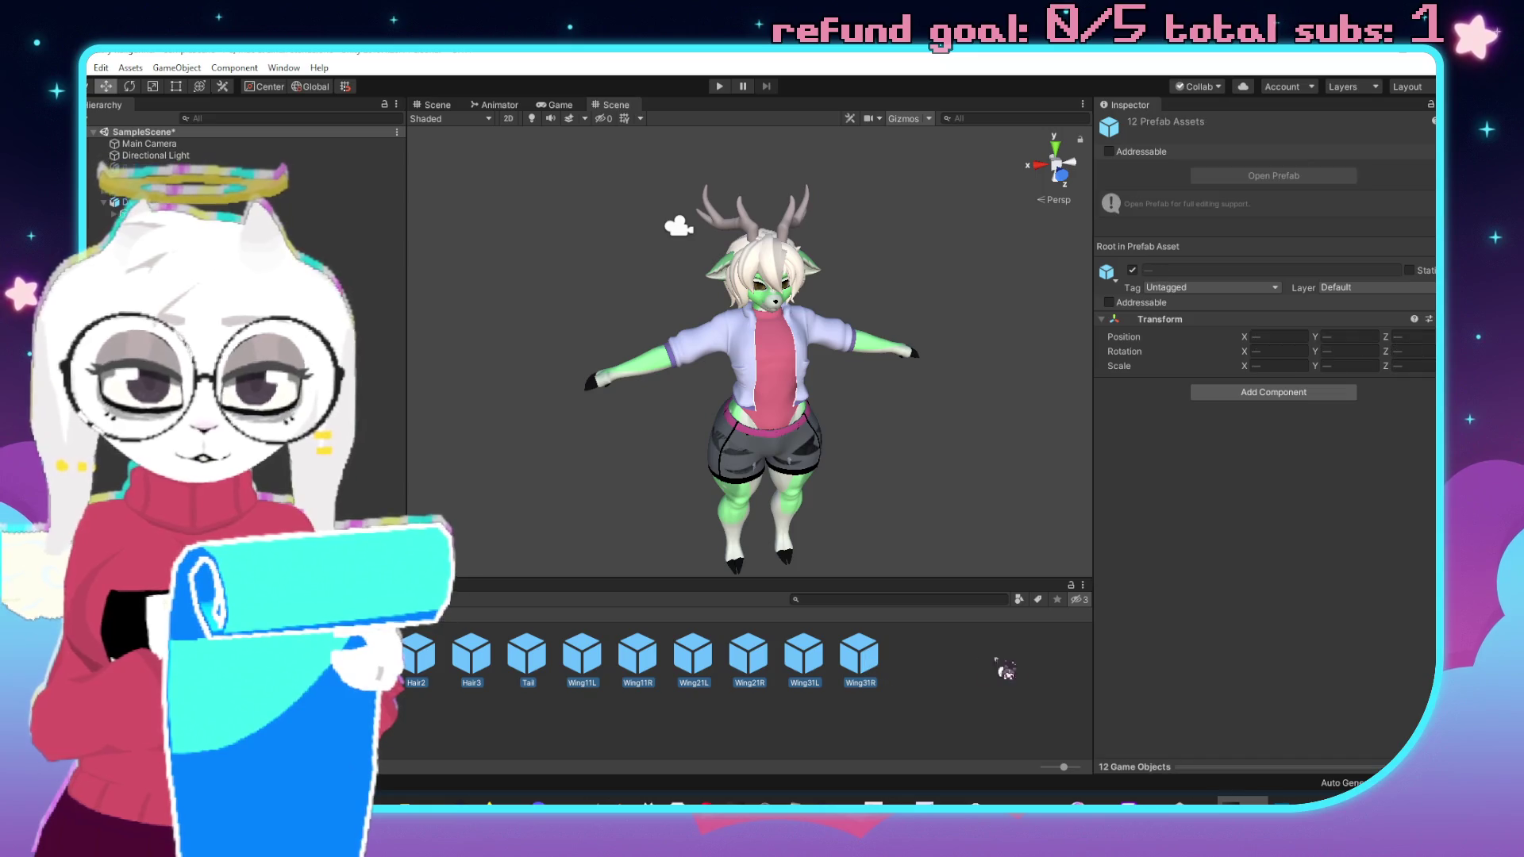
{"action": "key", "text": "Delete"}
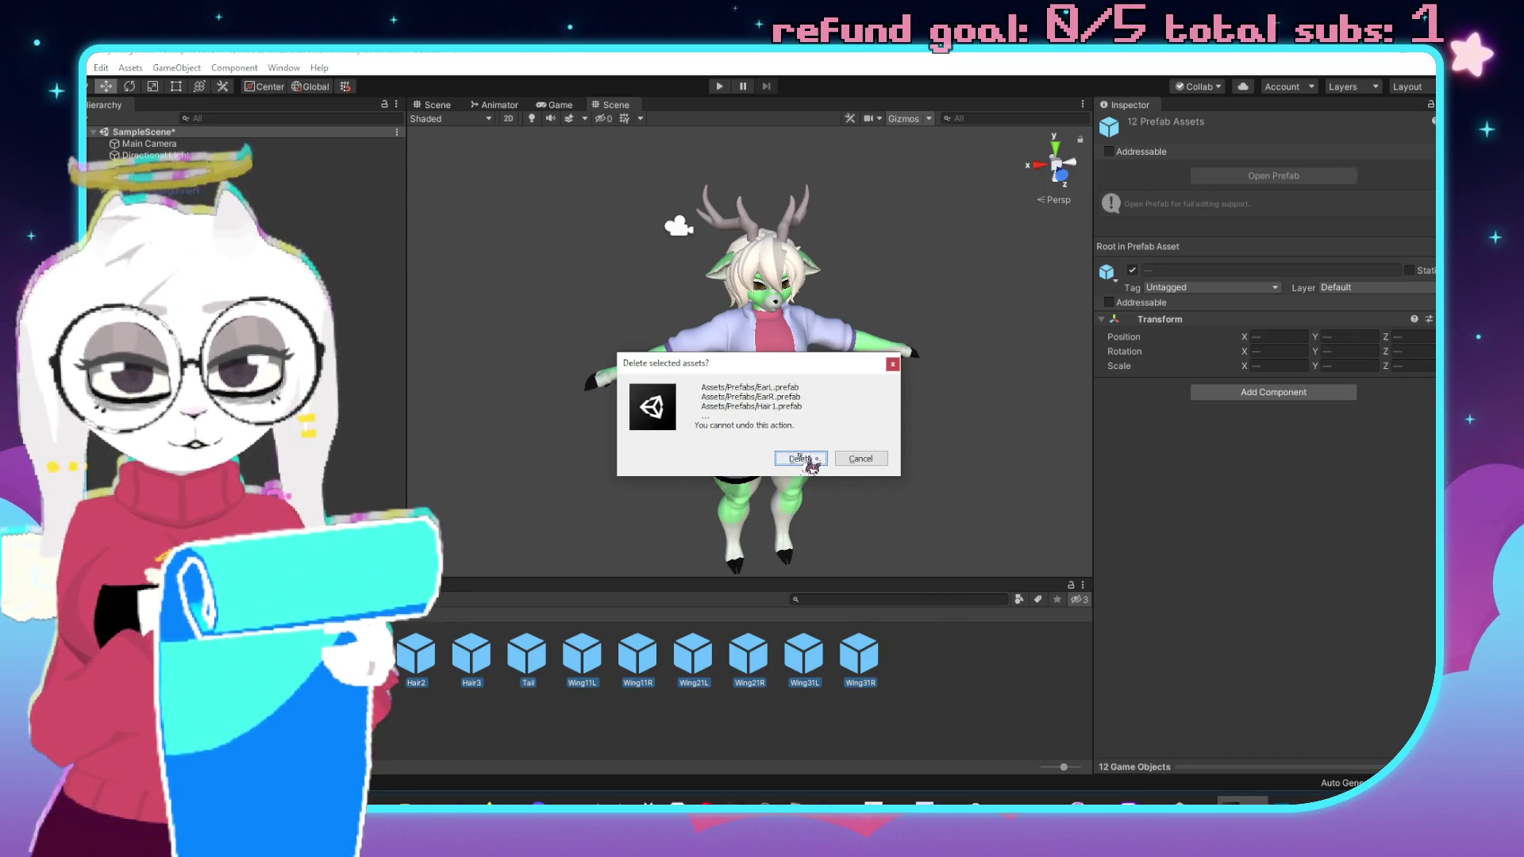
{"action": "left_click", "coordinate": [802, 458]}
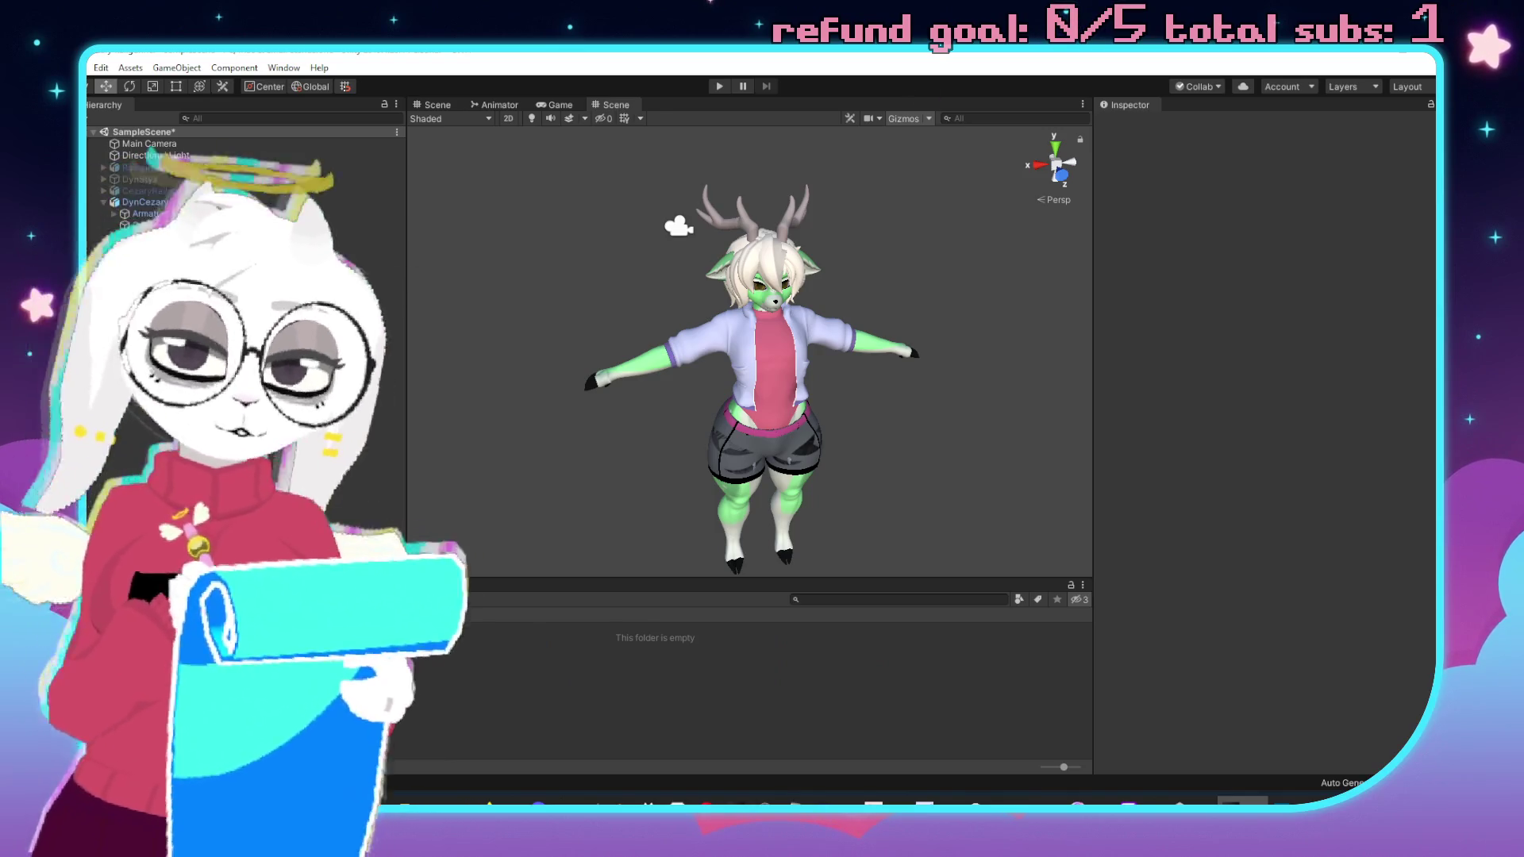
Unpack the DynCezary scene object from its prefab and expand its children.
{"action": "left_click", "coordinate": [143, 202]}
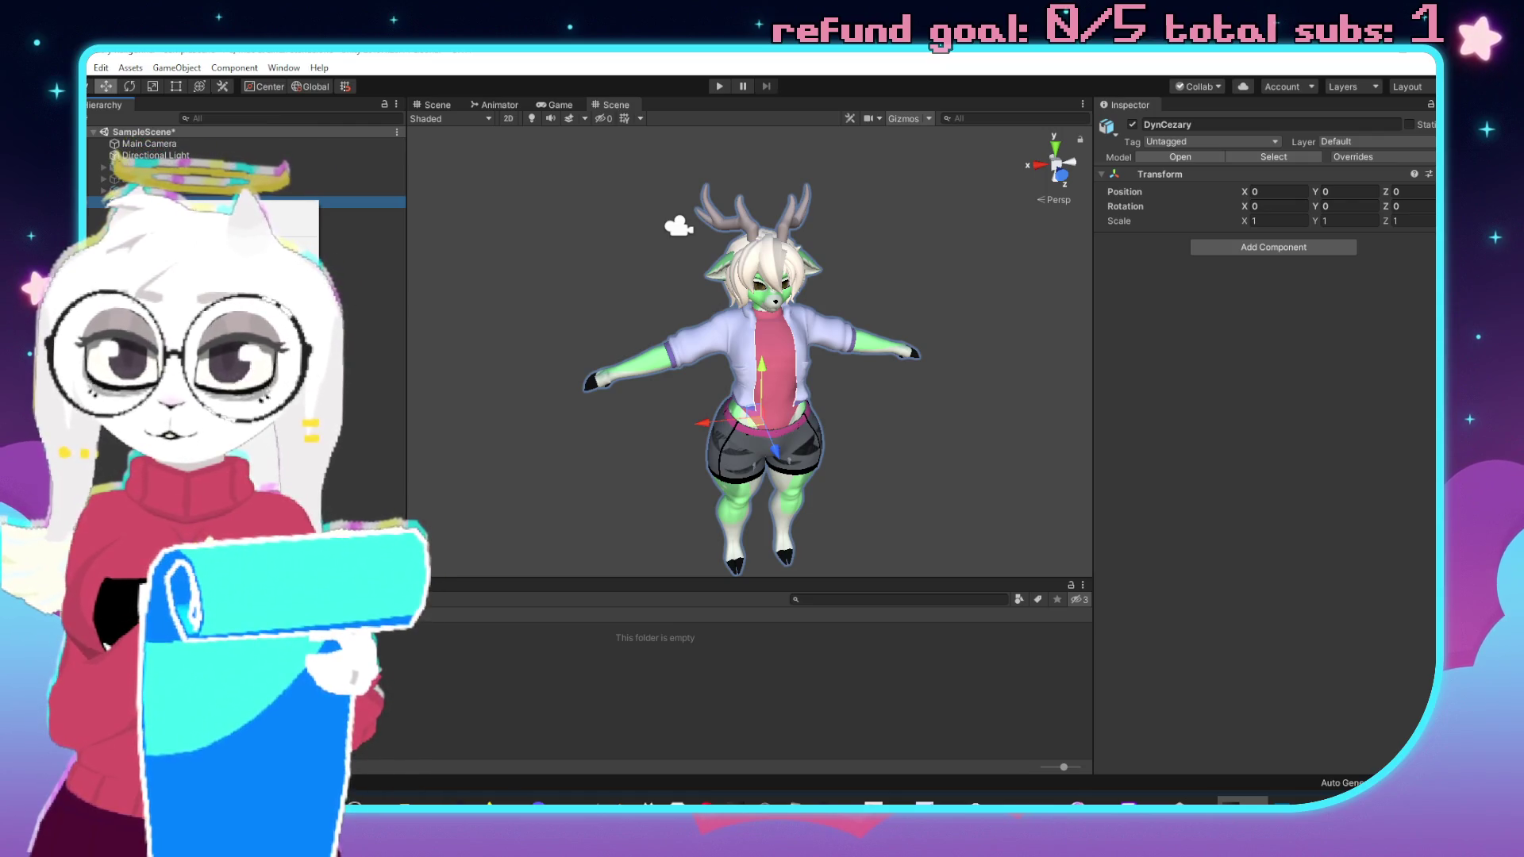
{"action": "left_click", "coordinate": [238, 231]}
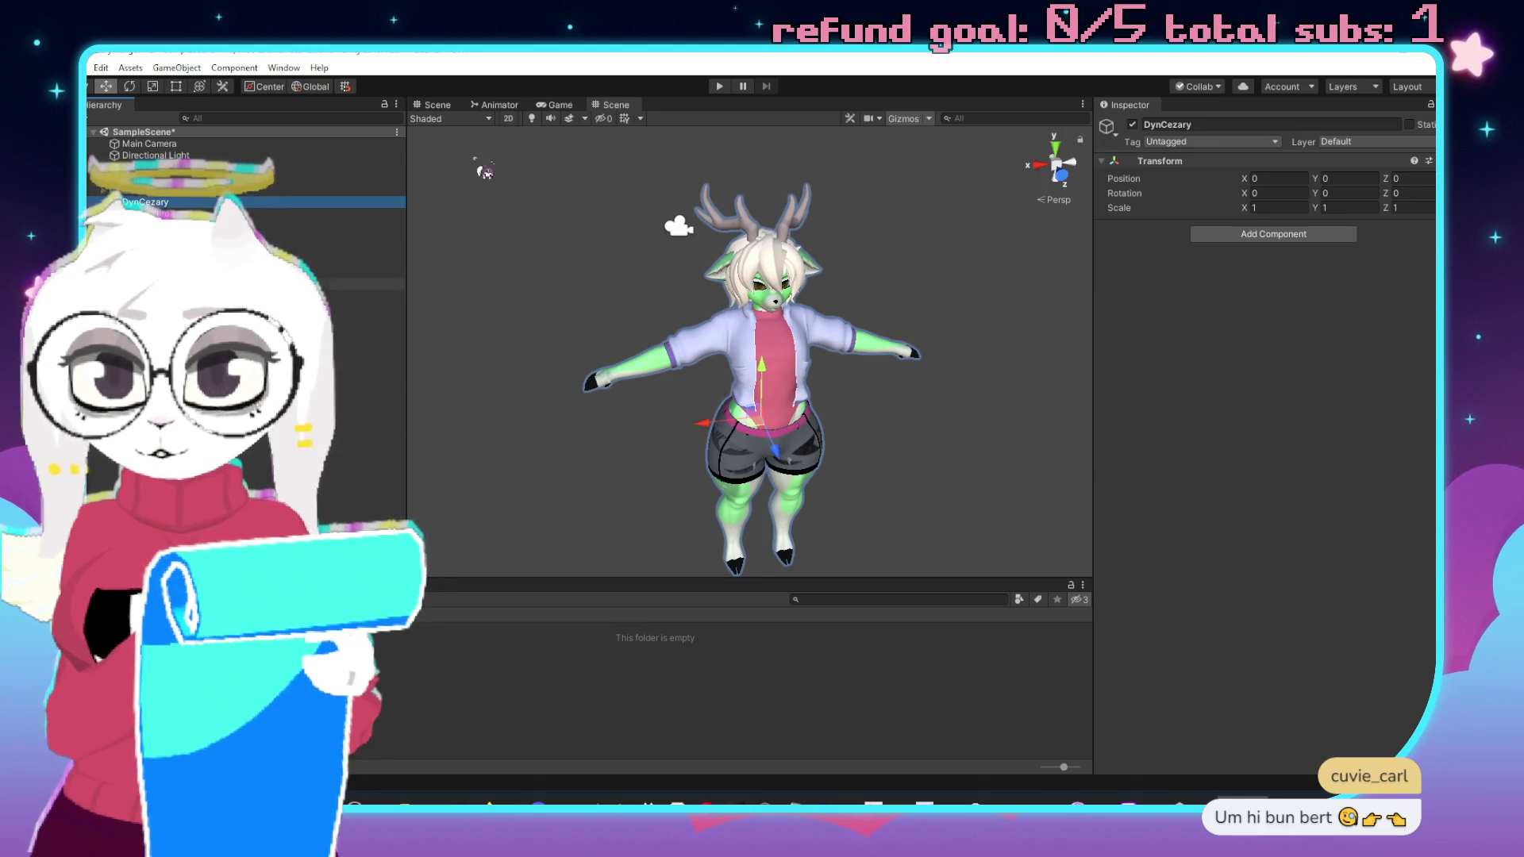
{"action": "left_click", "coordinate": [104, 201]}
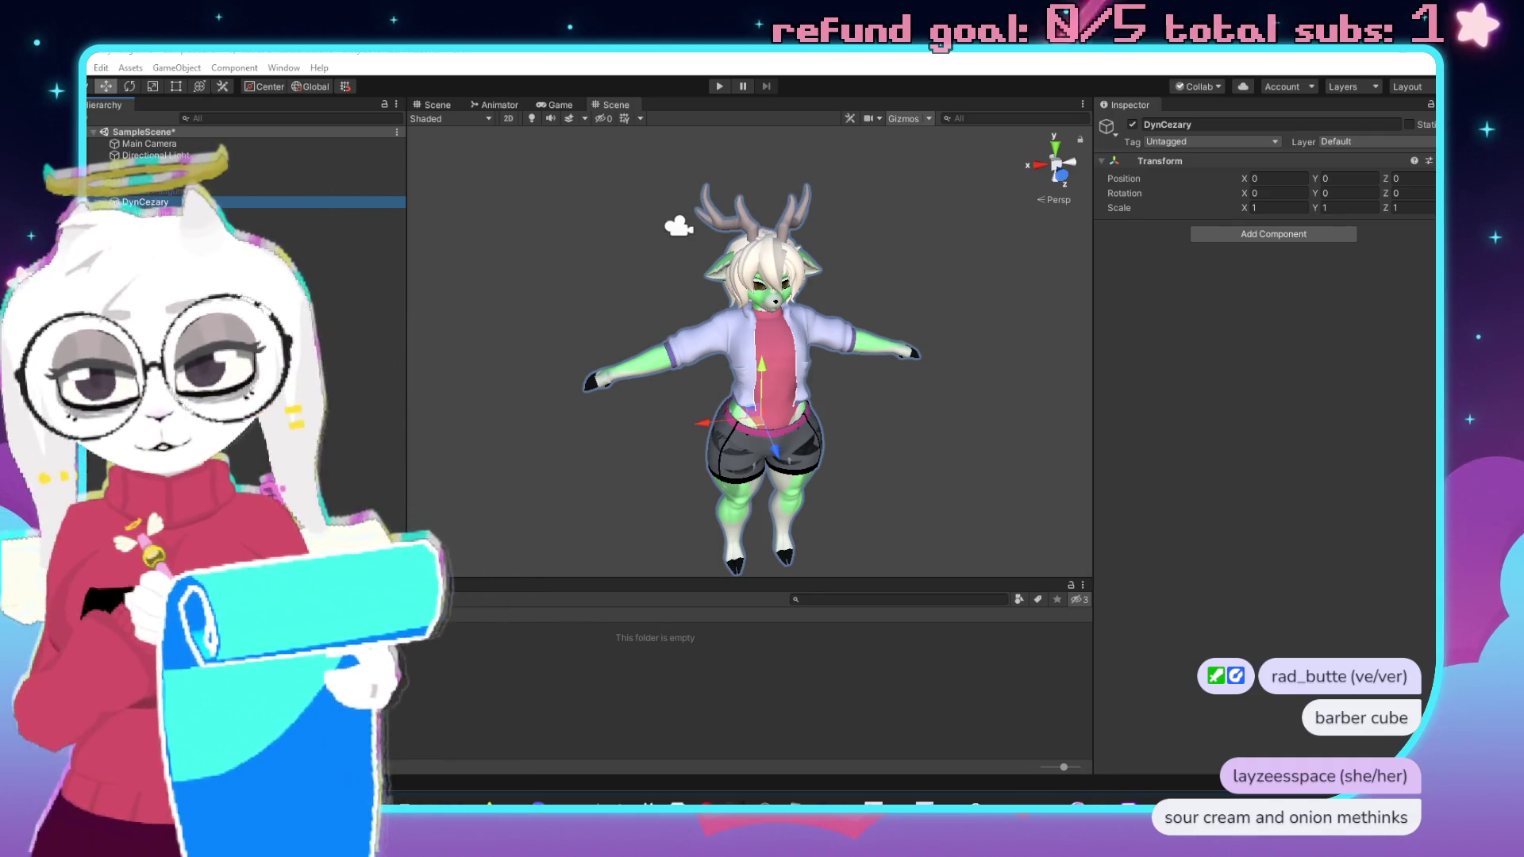
{"action": "left_click", "coordinate": [103, 202]}
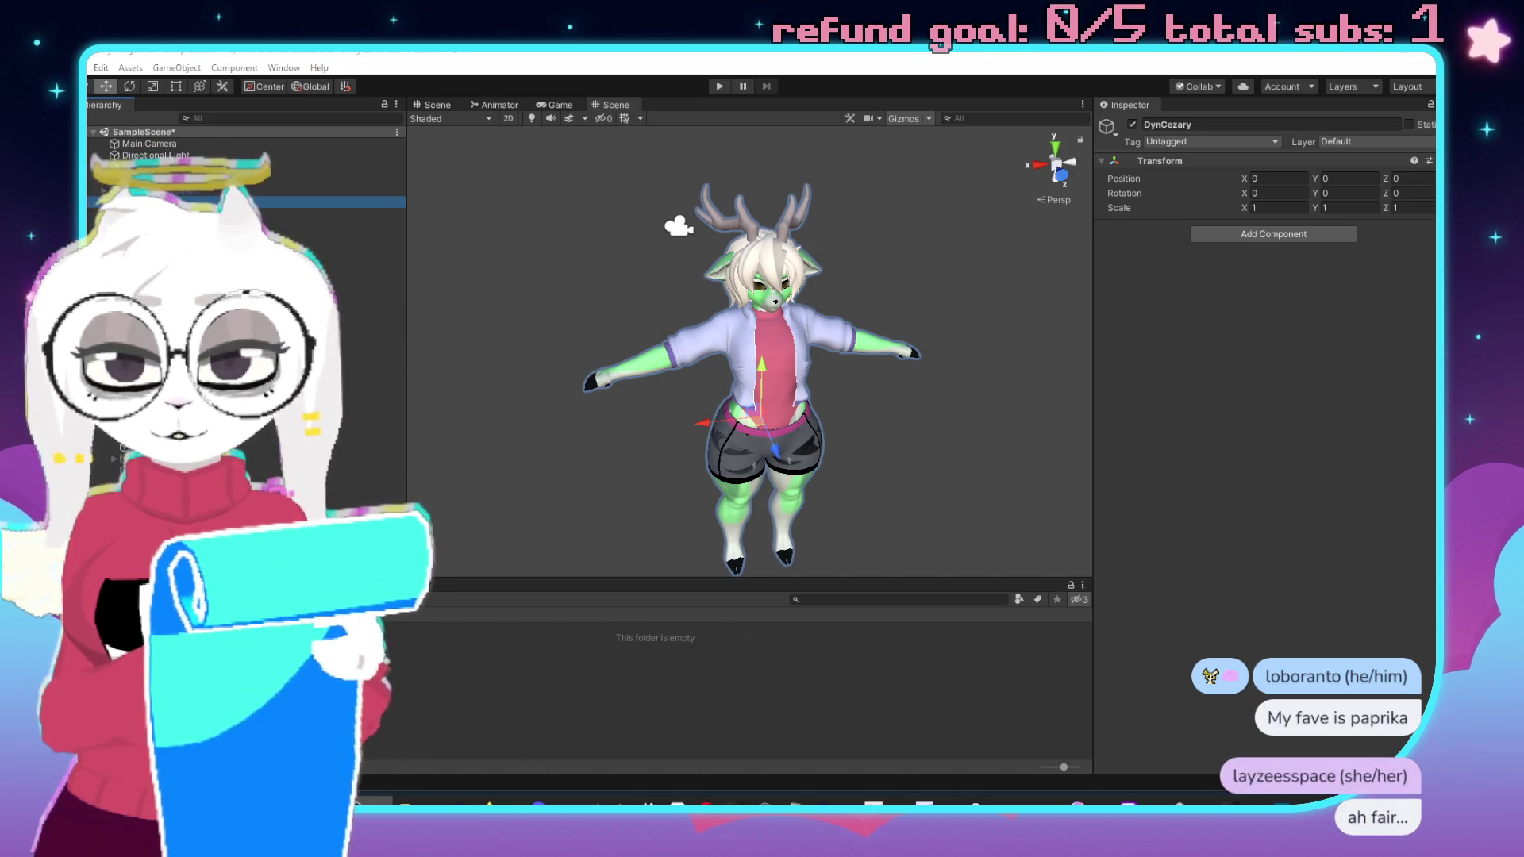
{"action": "left_click_drag", "start_coordinate": [556, 675], "coordinate": [566, 684]}
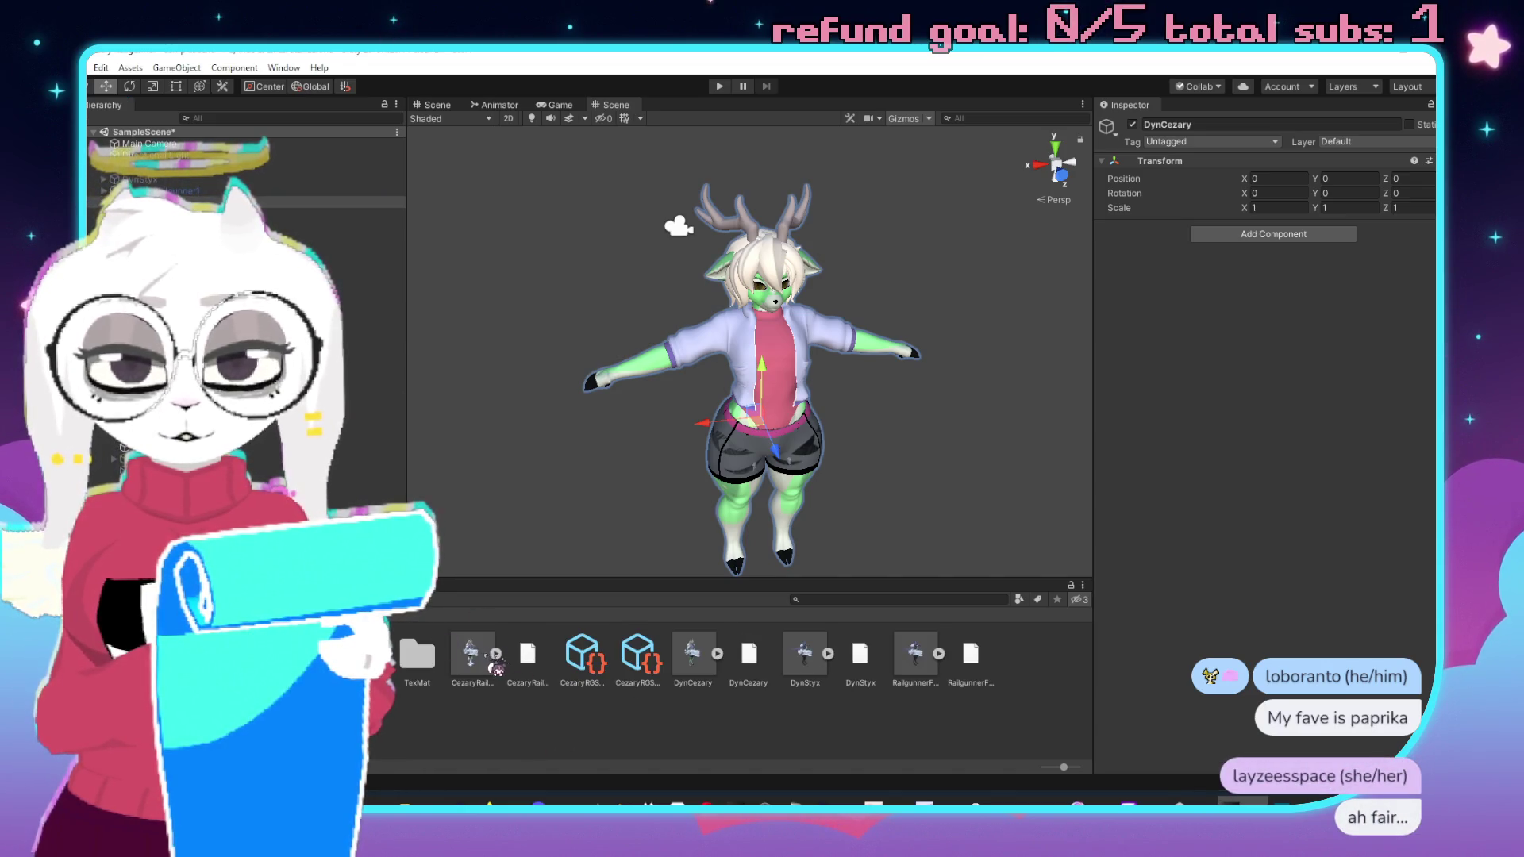
{"action": "left_click", "coordinate": [697, 667]}
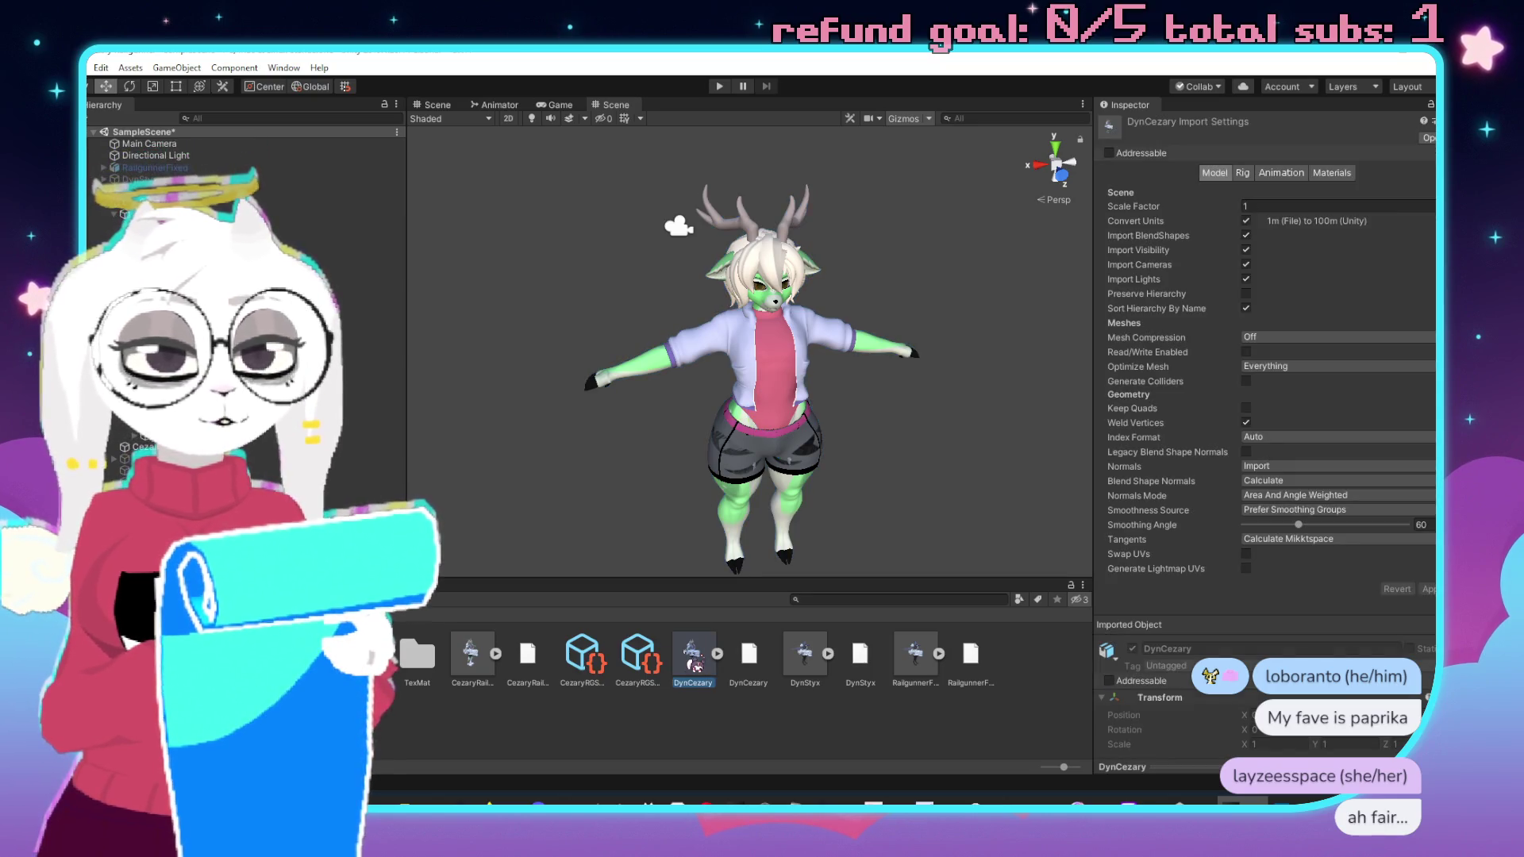
{"action": "left_click_drag", "start_coordinate": [696, 667], "coordinate": [685, 656]}
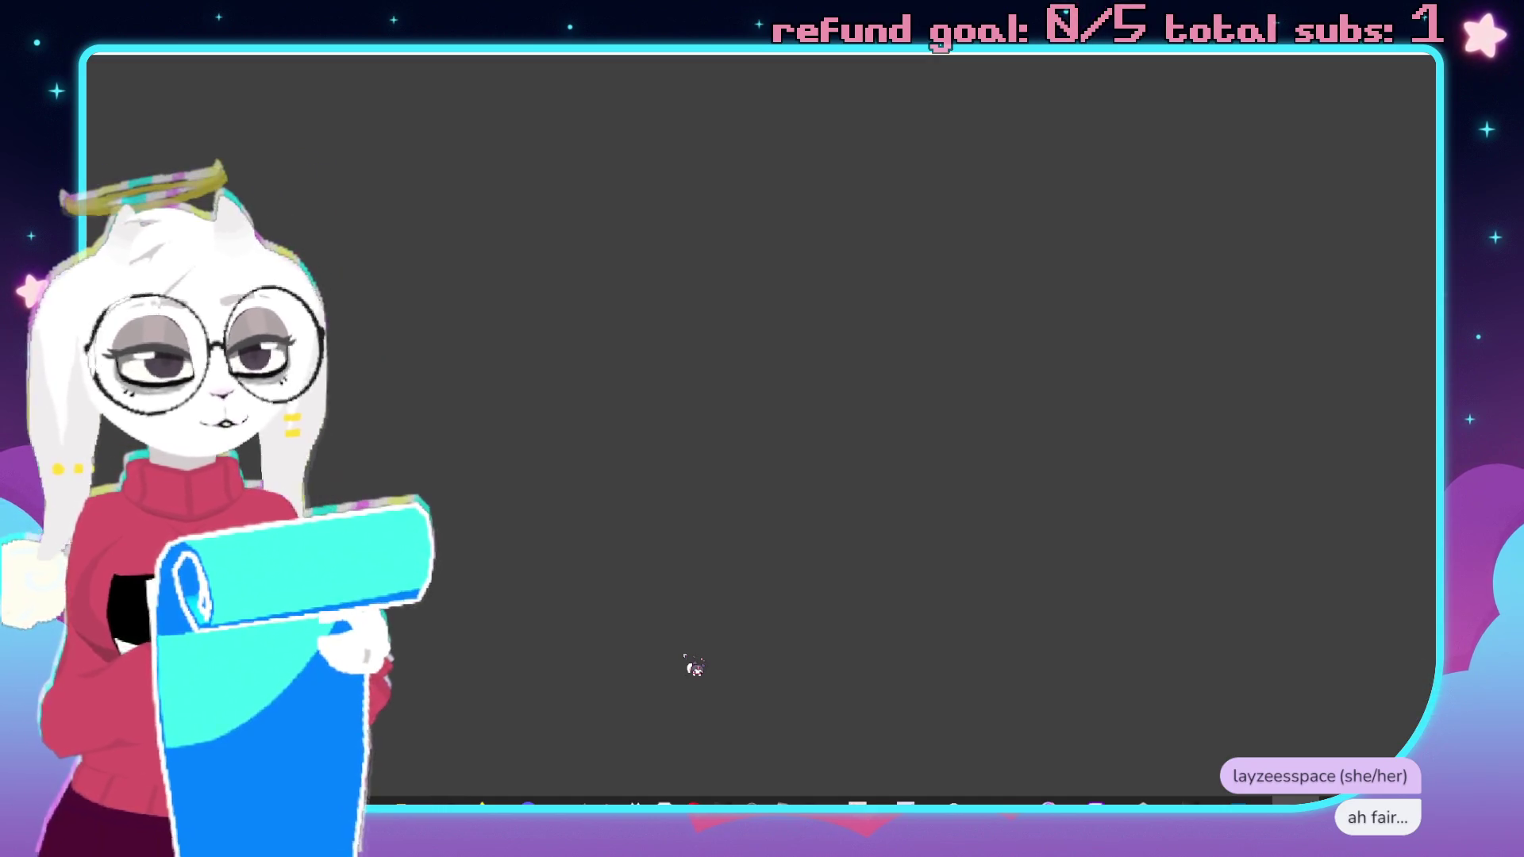
Expand Blender's Armature and ROOT bone to compare with Unity's hierarchy.
{"action": "left_click_drag", "start_coordinate": [693, 667], "coordinate": [682, 653]}
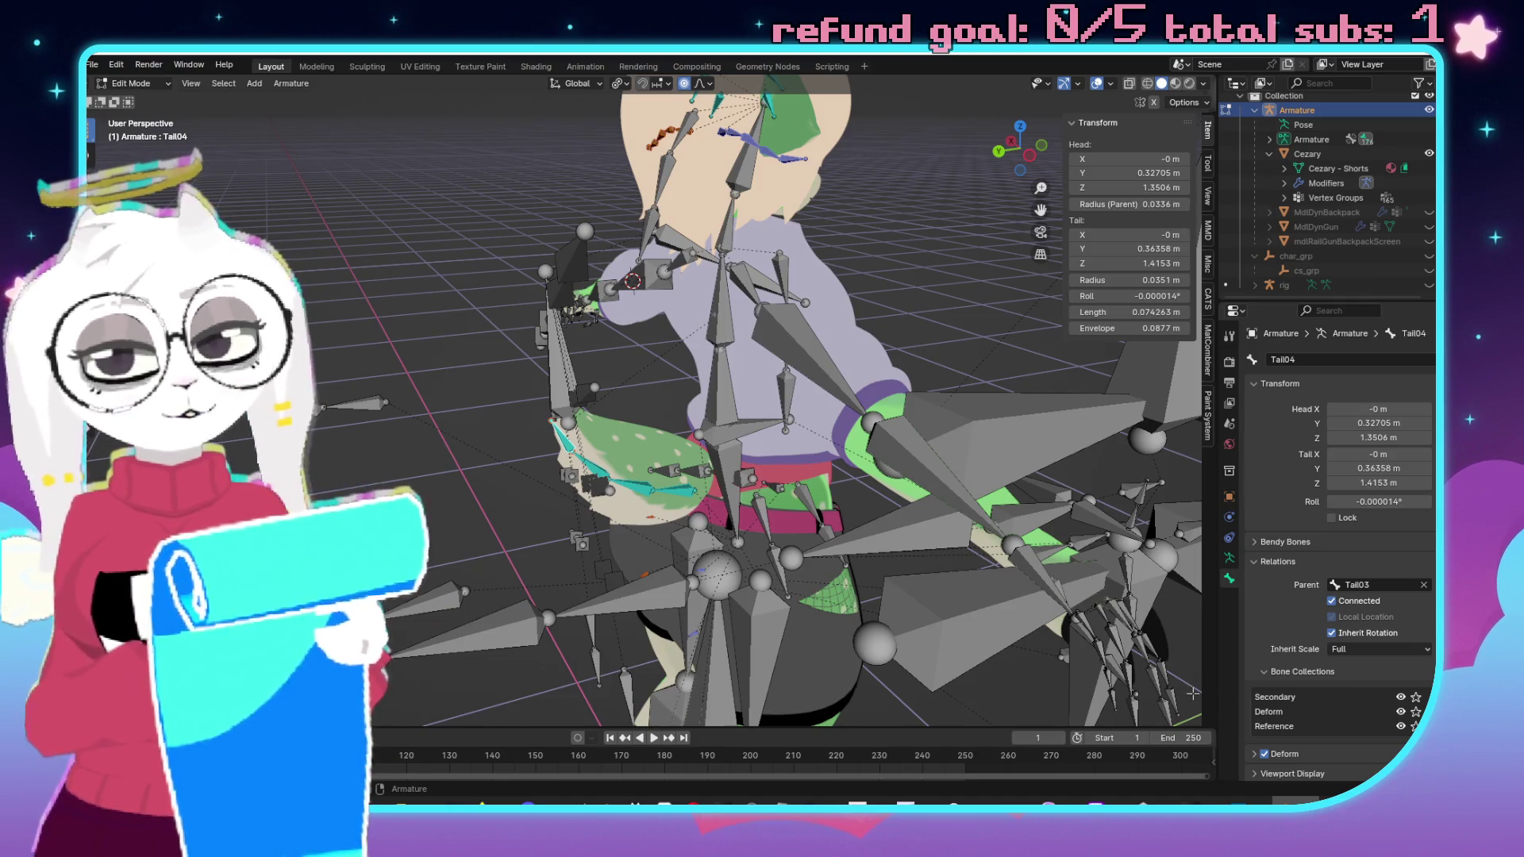
{"action": "left_click", "coordinate": [1269, 153]}
{"action": "scroll", "coordinate": [1285, 175], "scroll_direction": "up", "scroll_amount": 1}
{"action": "left_click", "coordinate": [1269, 159]}
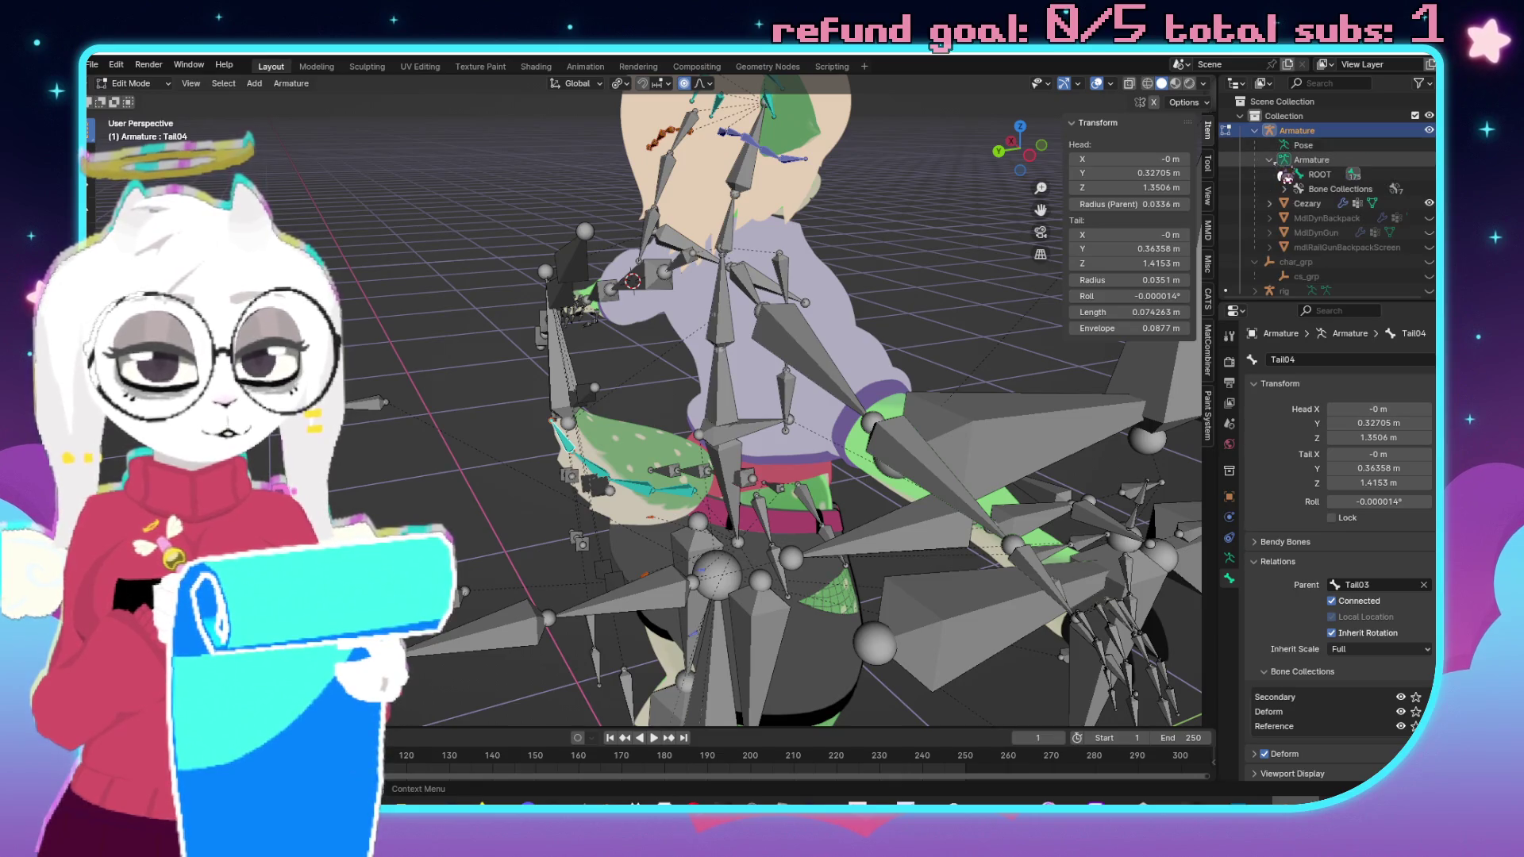
{"action": "left_click", "coordinate": [1284, 173]}
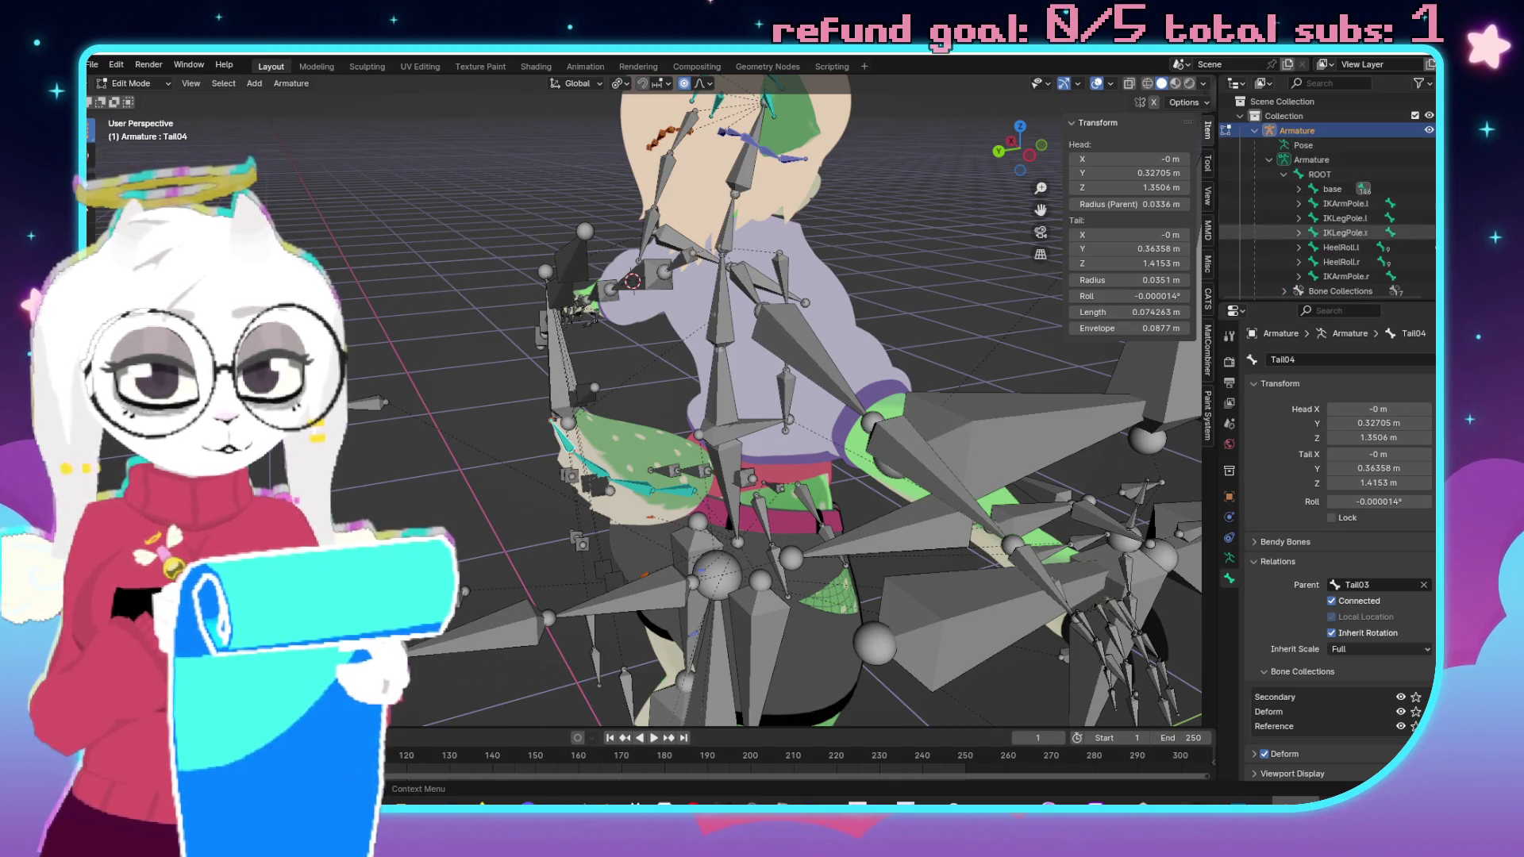
{"action": "key", "text": "alt+Tab"}
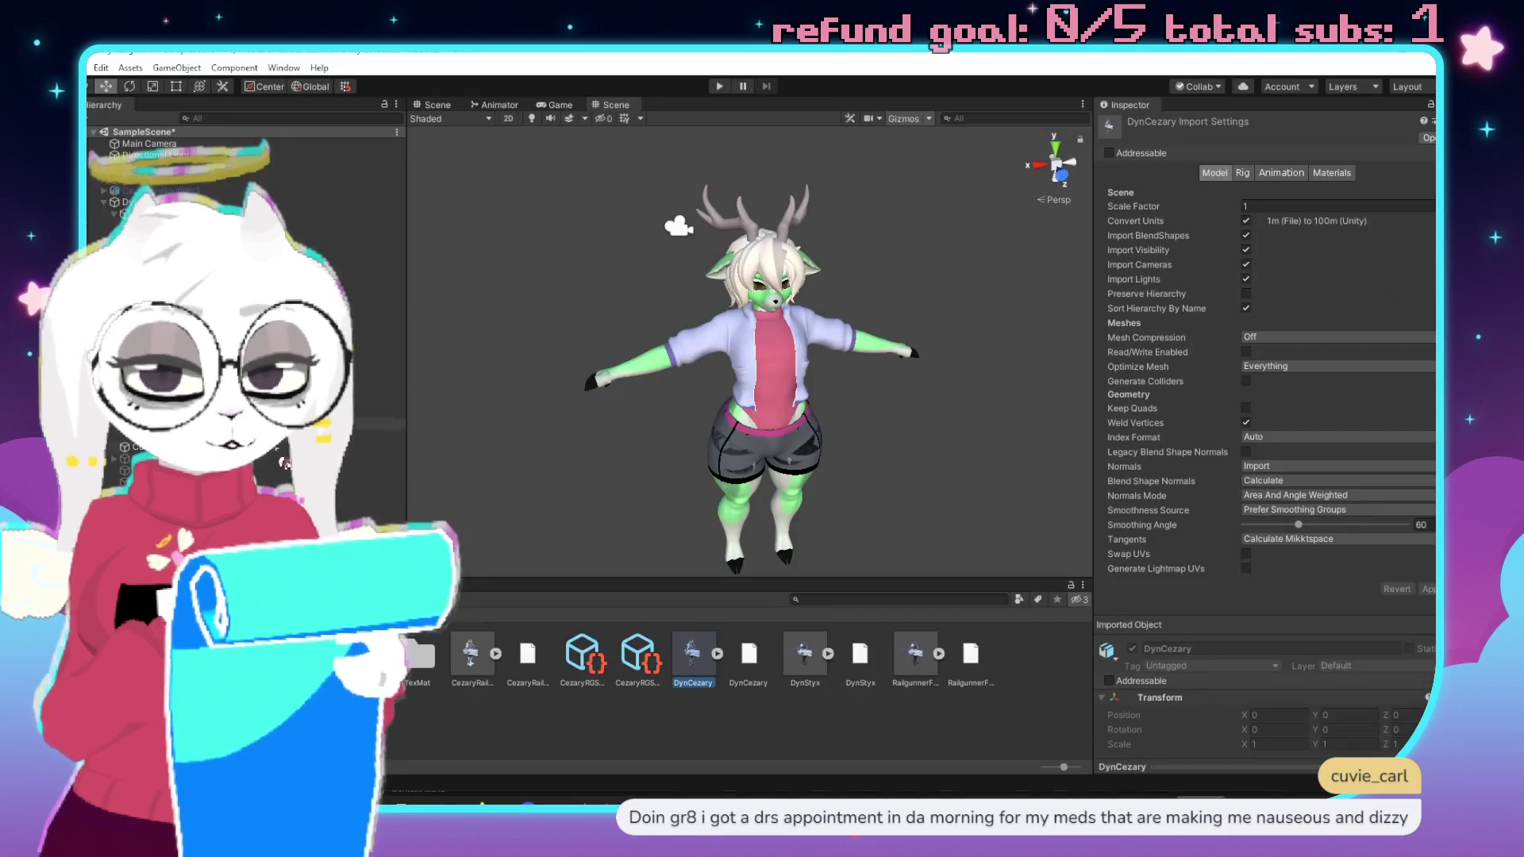
{"action": "key", "text": "alt+Tab"}
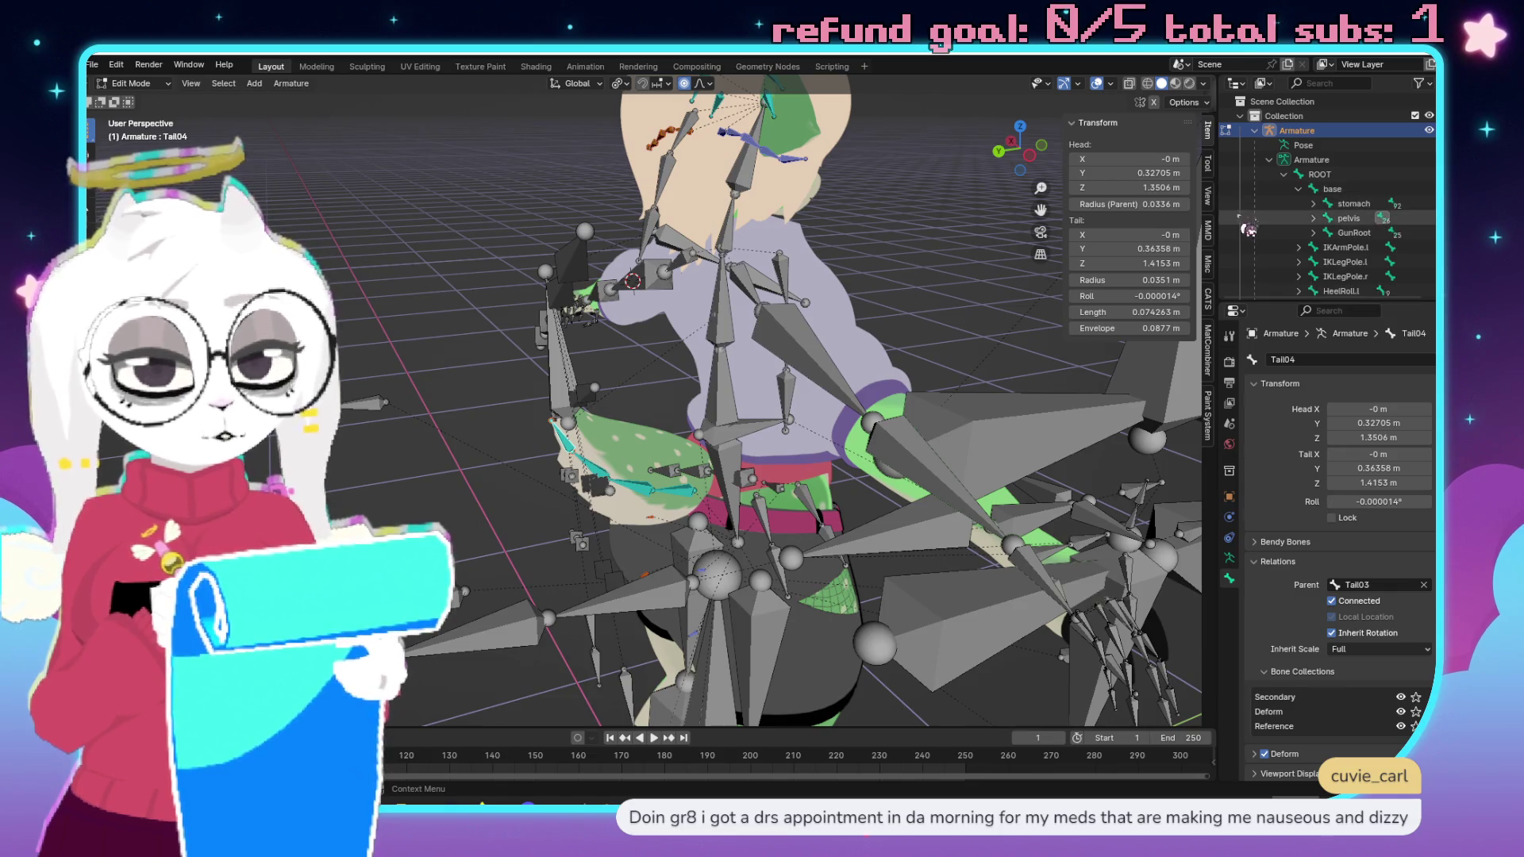
{"action": "key", "text": "alt+Tab"}
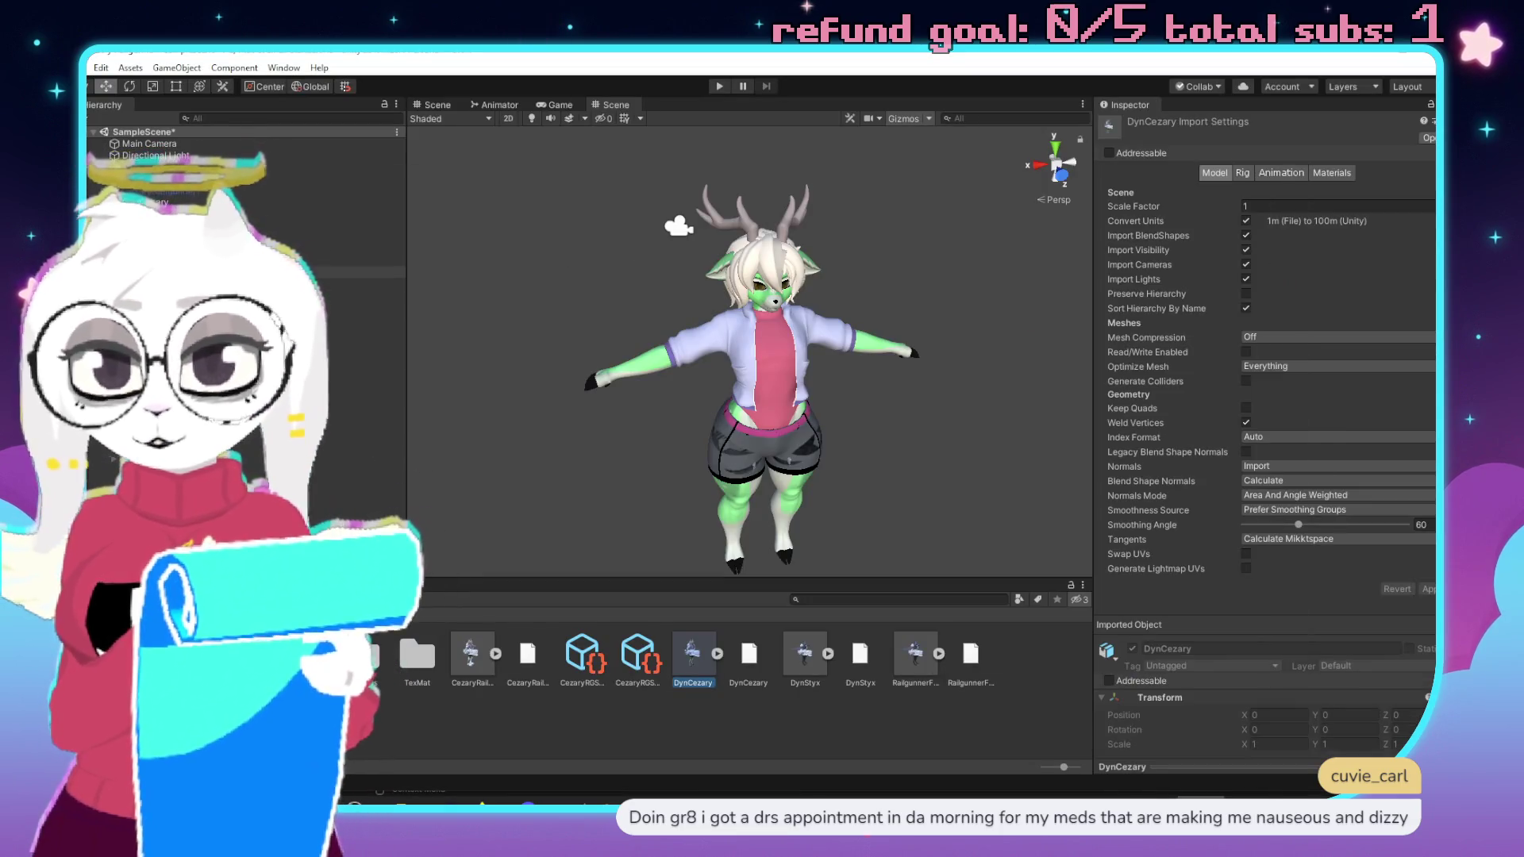
{"action": "key", "text": "alt+Tab"}
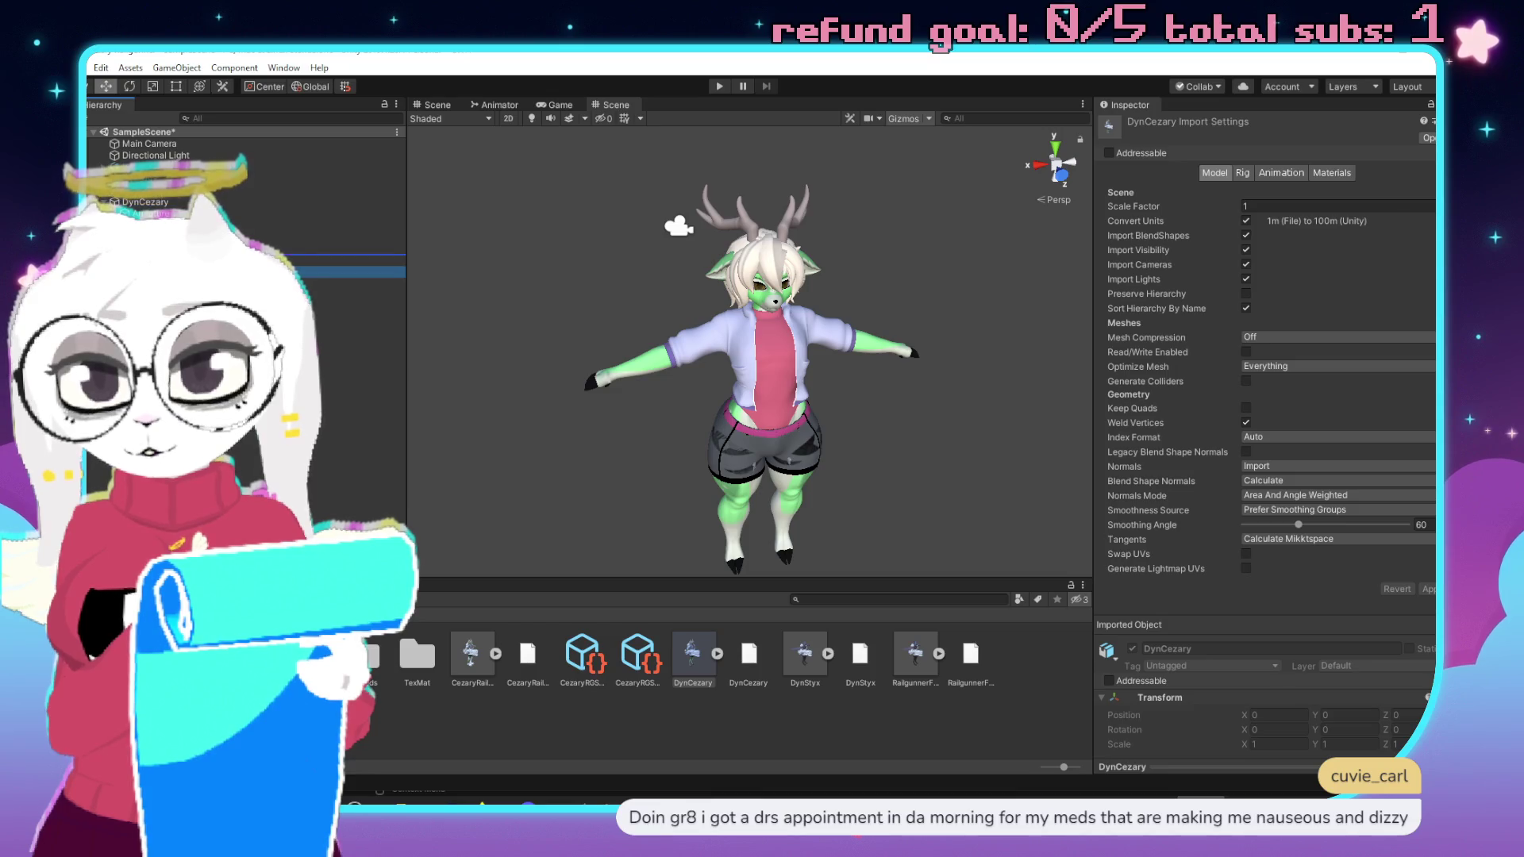
Compare the stomach and pelvis bones and their children between Unity and Blender.
{"action": "left_click", "coordinate": [349, 260]}
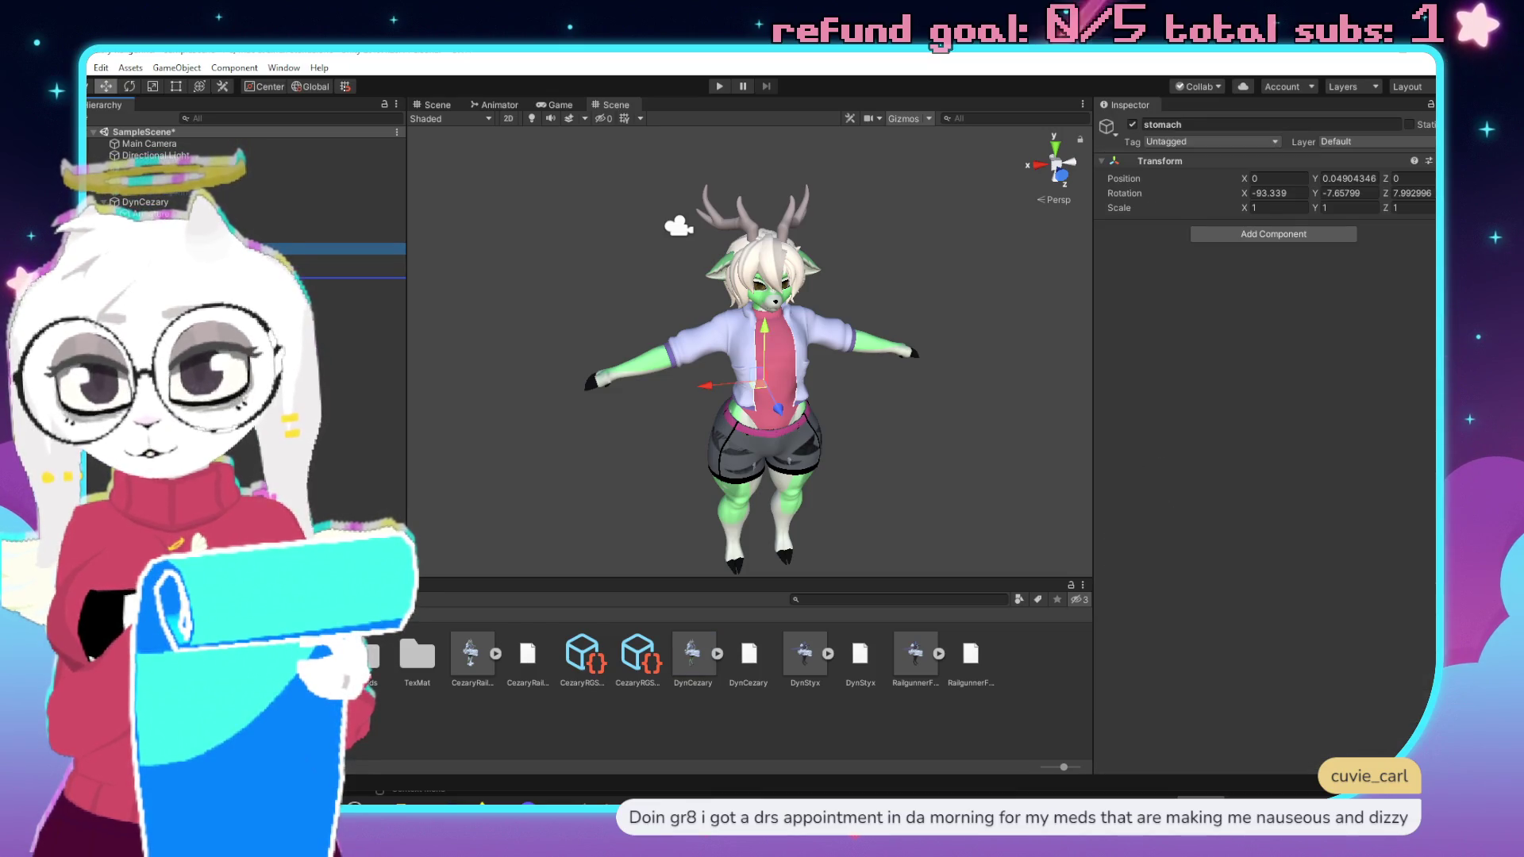
{"action": "key", "text": "alt+Tab"}
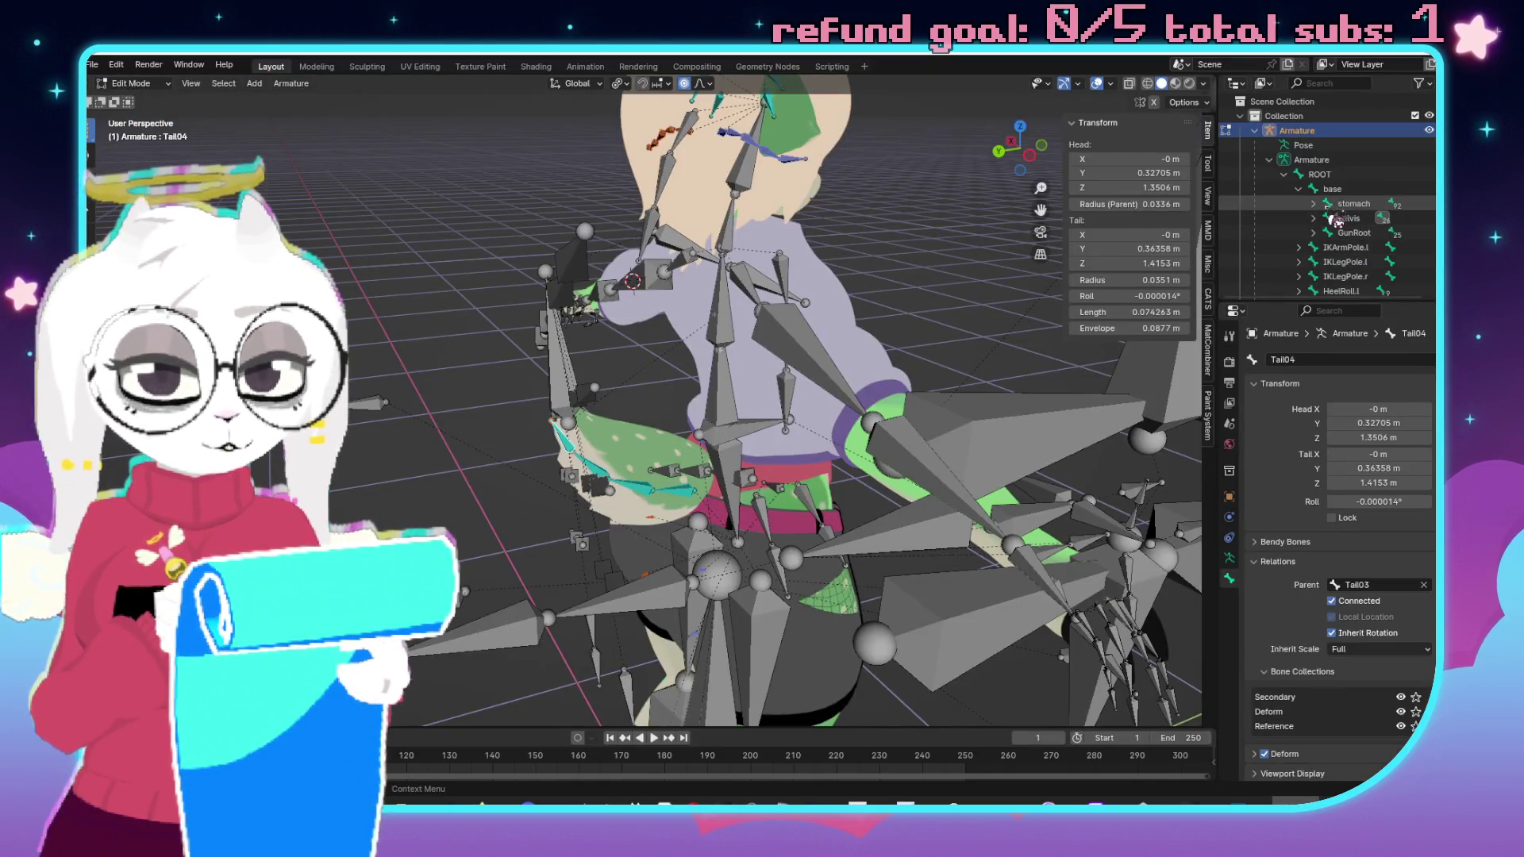
{"action": "left_click", "coordinate": [1313, 204]}
{"action": "left_click", "coordinate": [1312, 204]}
{"action": "left_click", "coordinate": [1312, 218]}
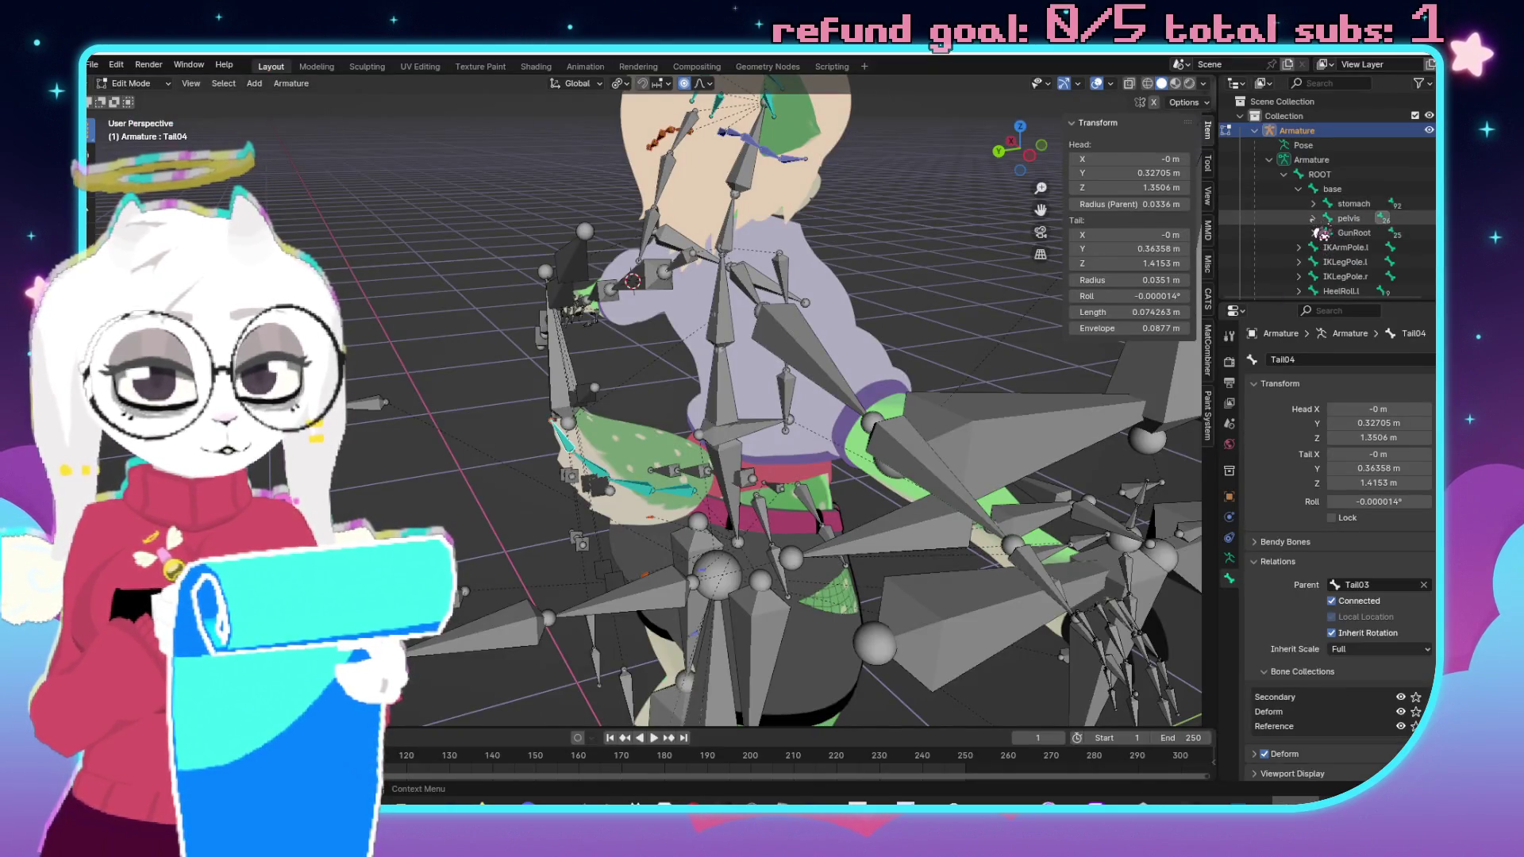
{"action": "scroll", "coordinate": [1300, 255], "scroll_direction": "down", "scroll_amount": 1}
{"action": "key", "text": "alt+Tab"}
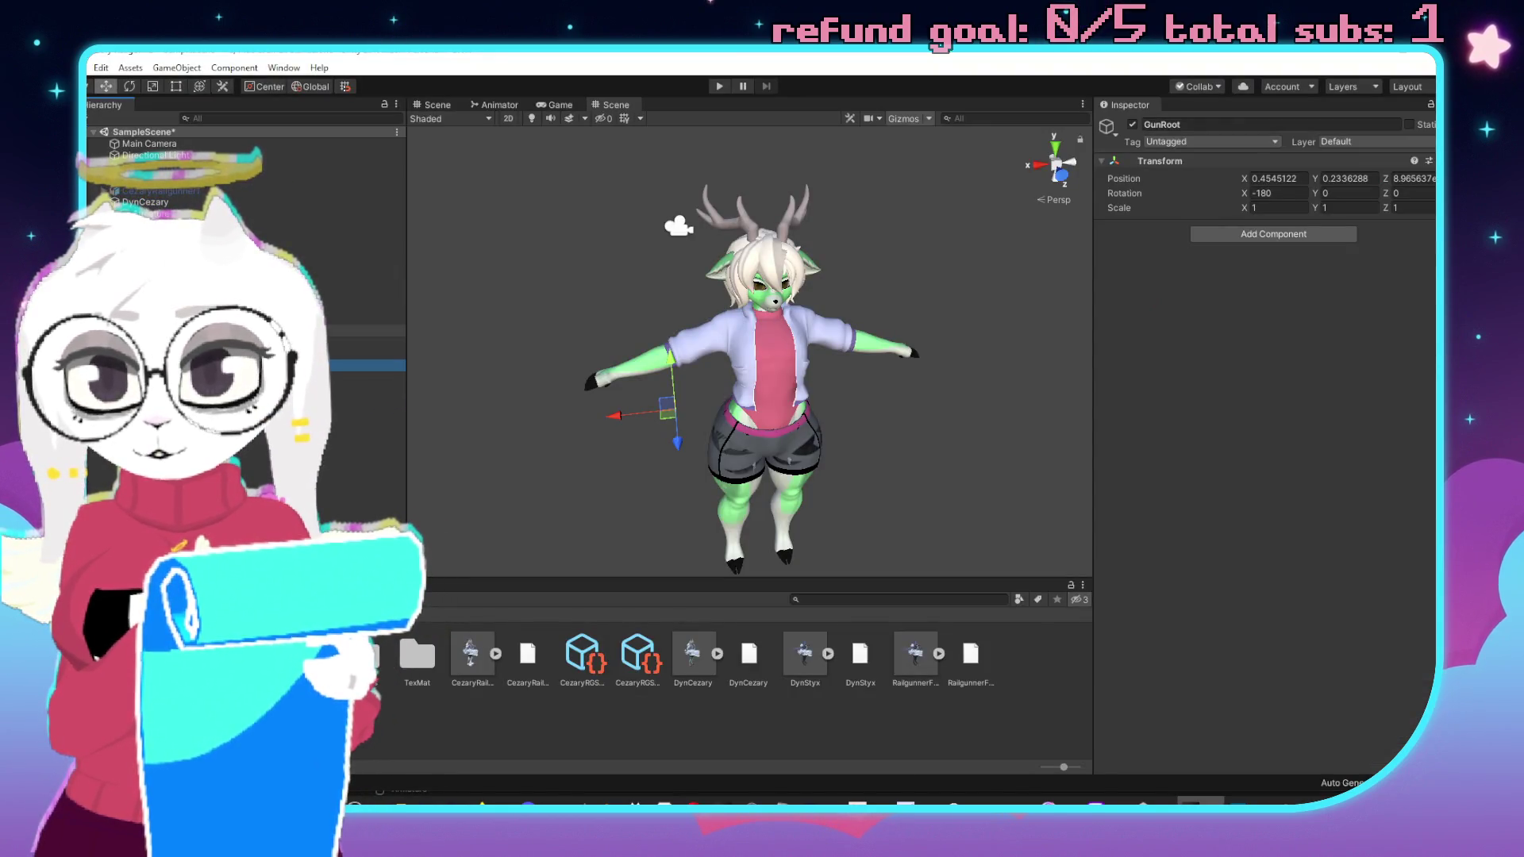
{"action": "key", "text": "alt+Tab"}
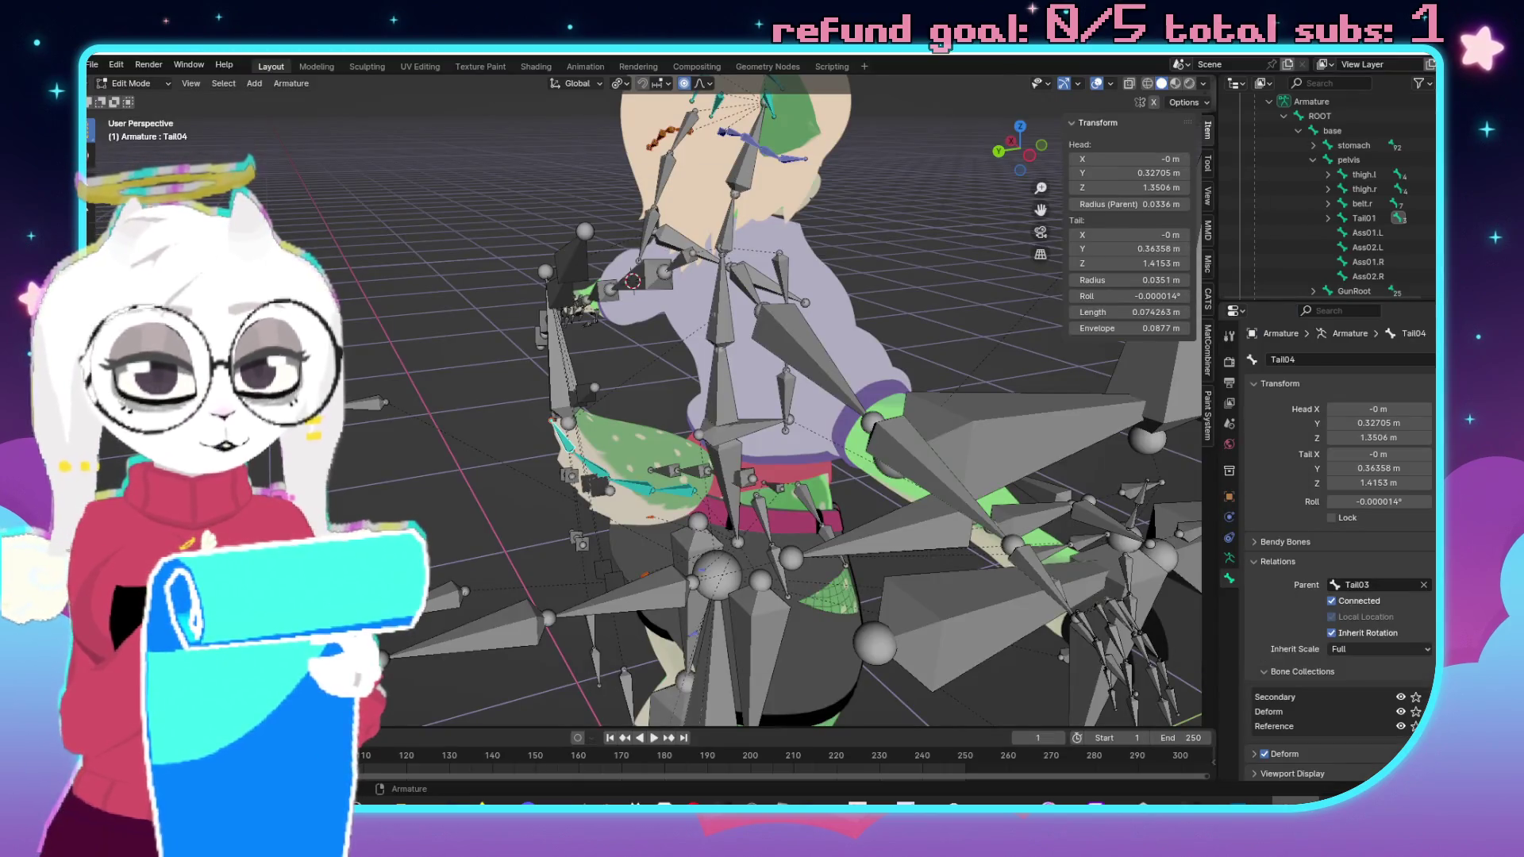
{"action": "key", "text": "alt+Tab"}
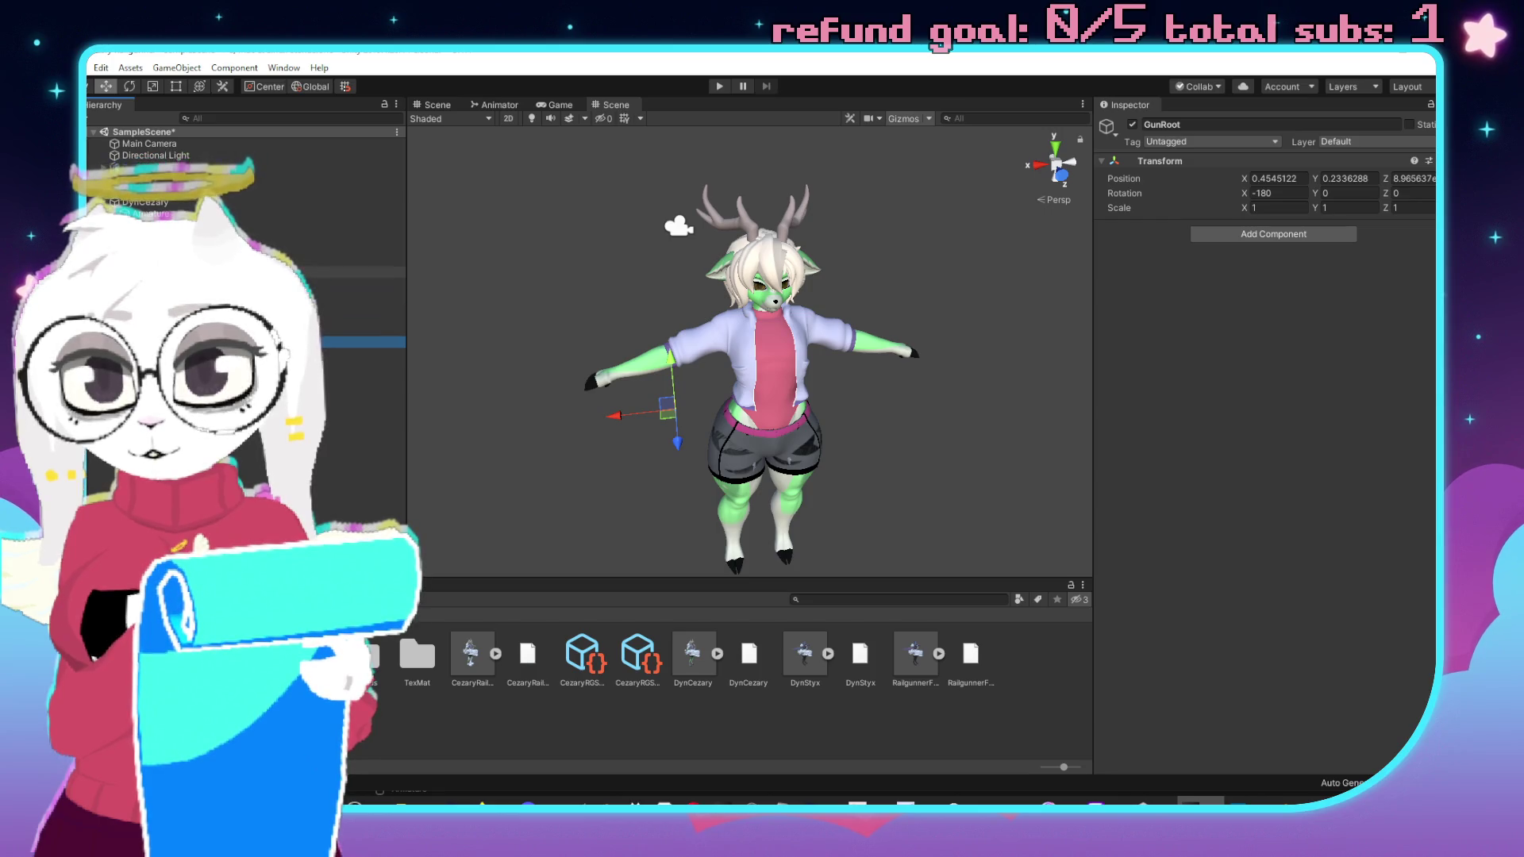
Check the thigh.l, thigh.r and Tail01 bones in Unity against Blender's armature.
{"action": "left_click", "coordinate": [238, 271]}
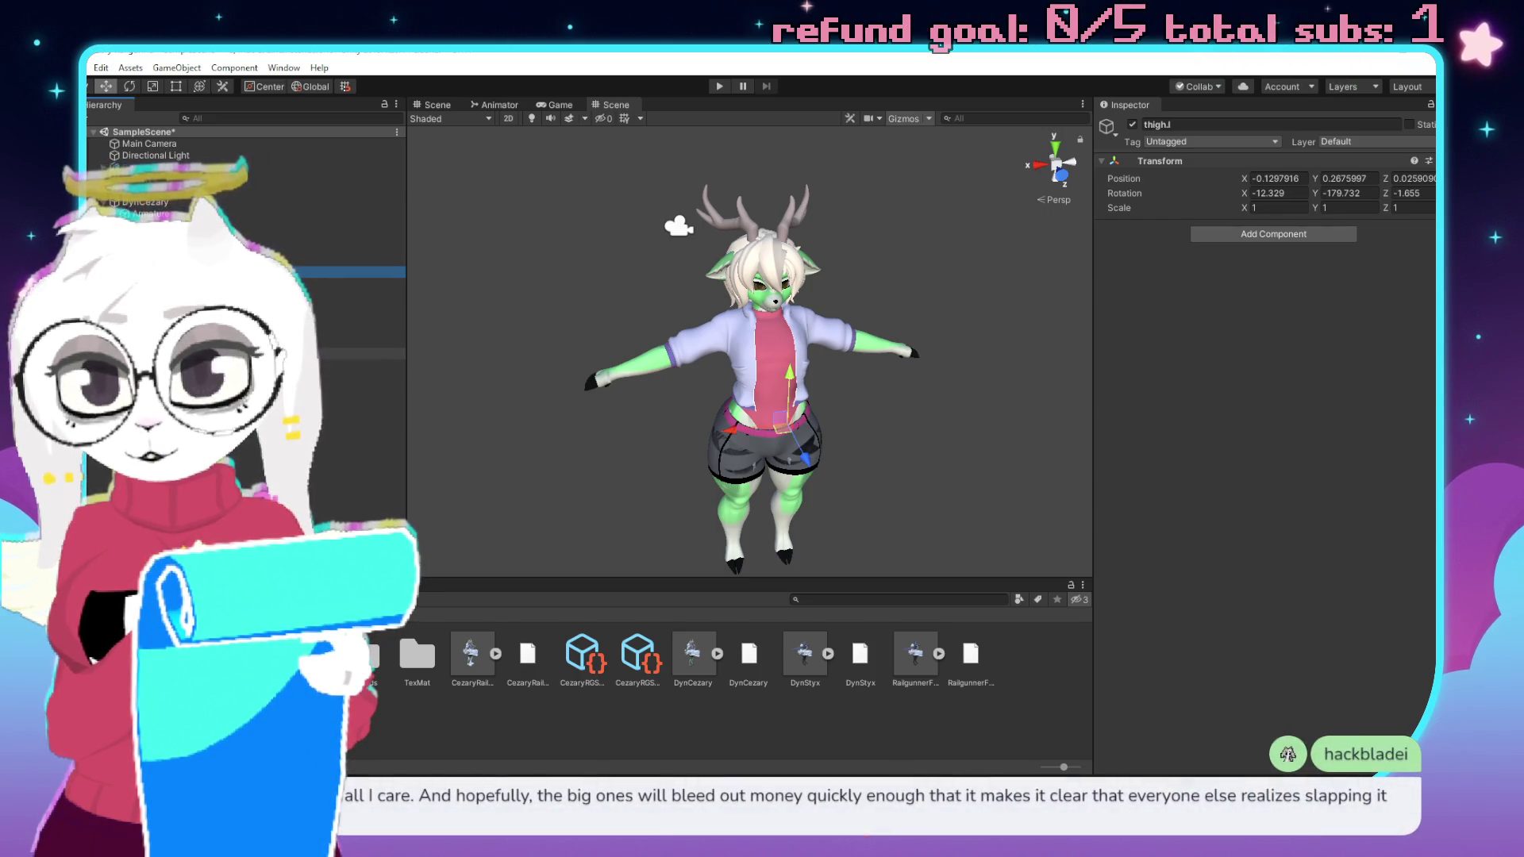
{"action": "left_click", "coordinate": [357, 283]}
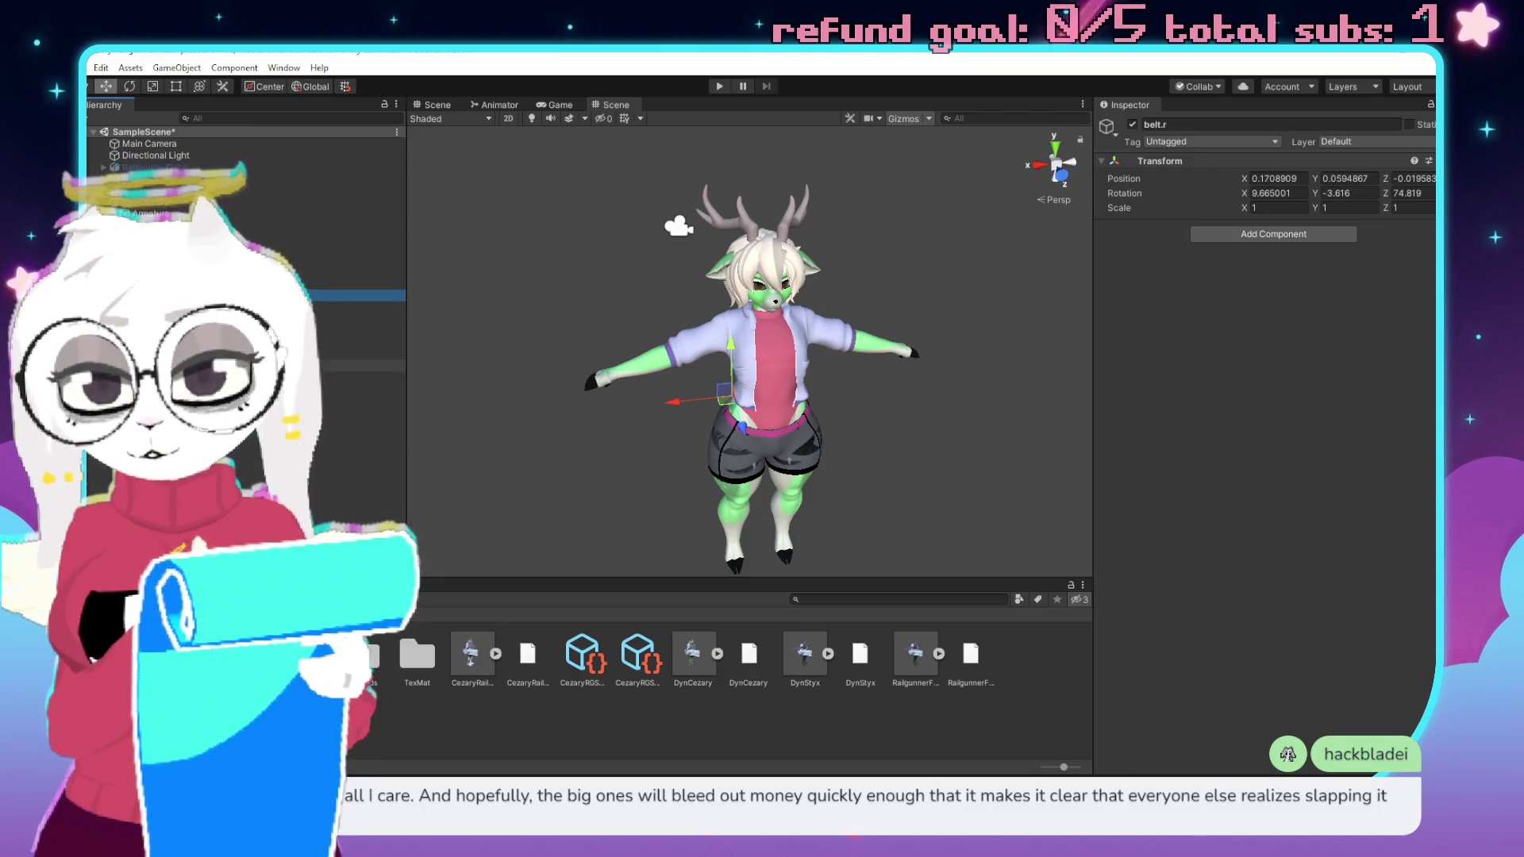
{"action": "key", "text": "alt+Tab"}
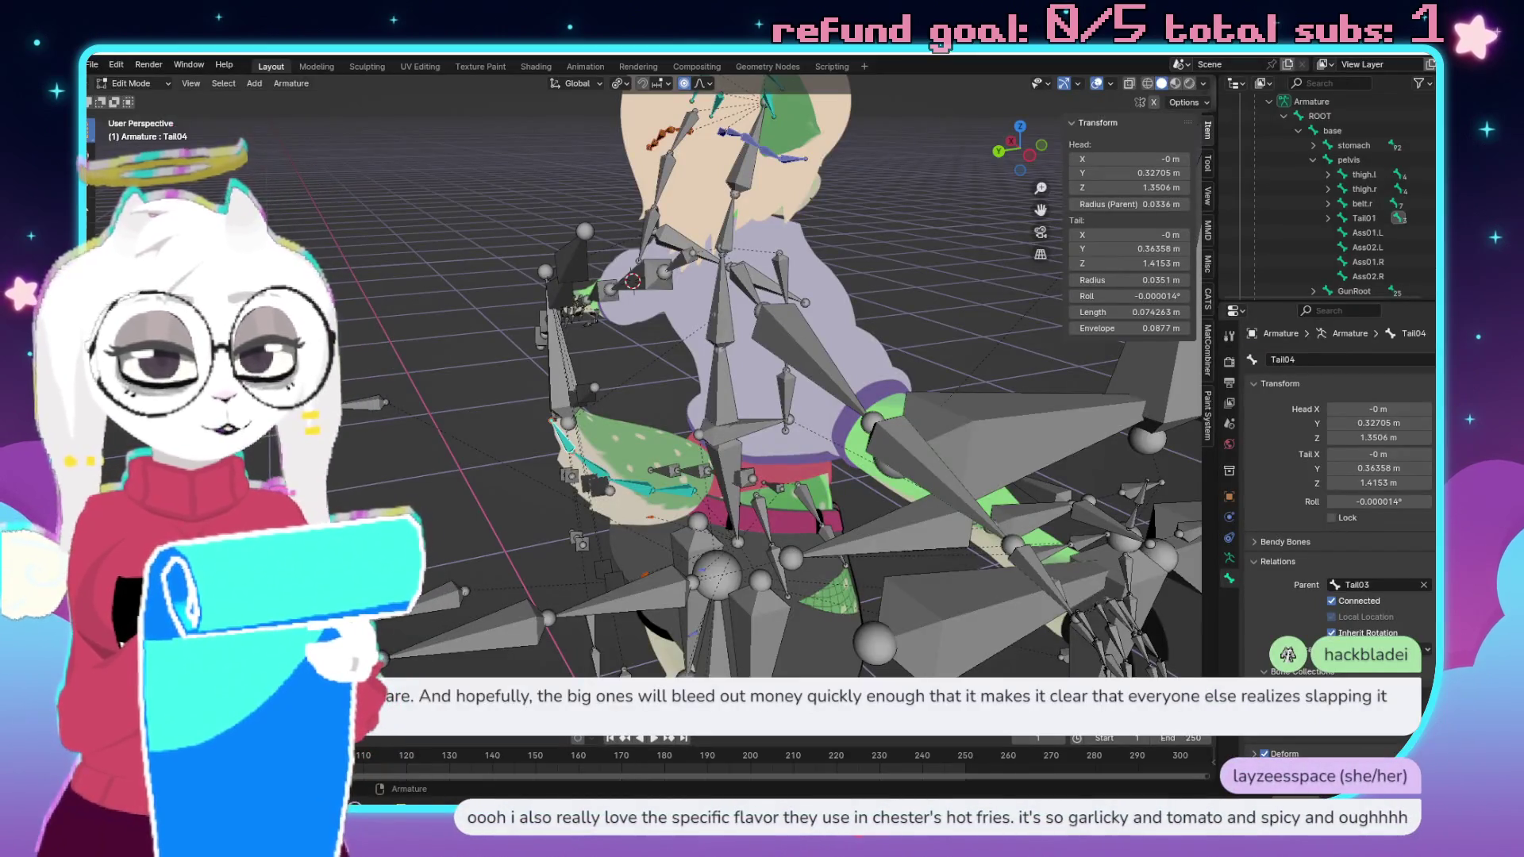
{"action": "key", "text": "alt+Tab"}
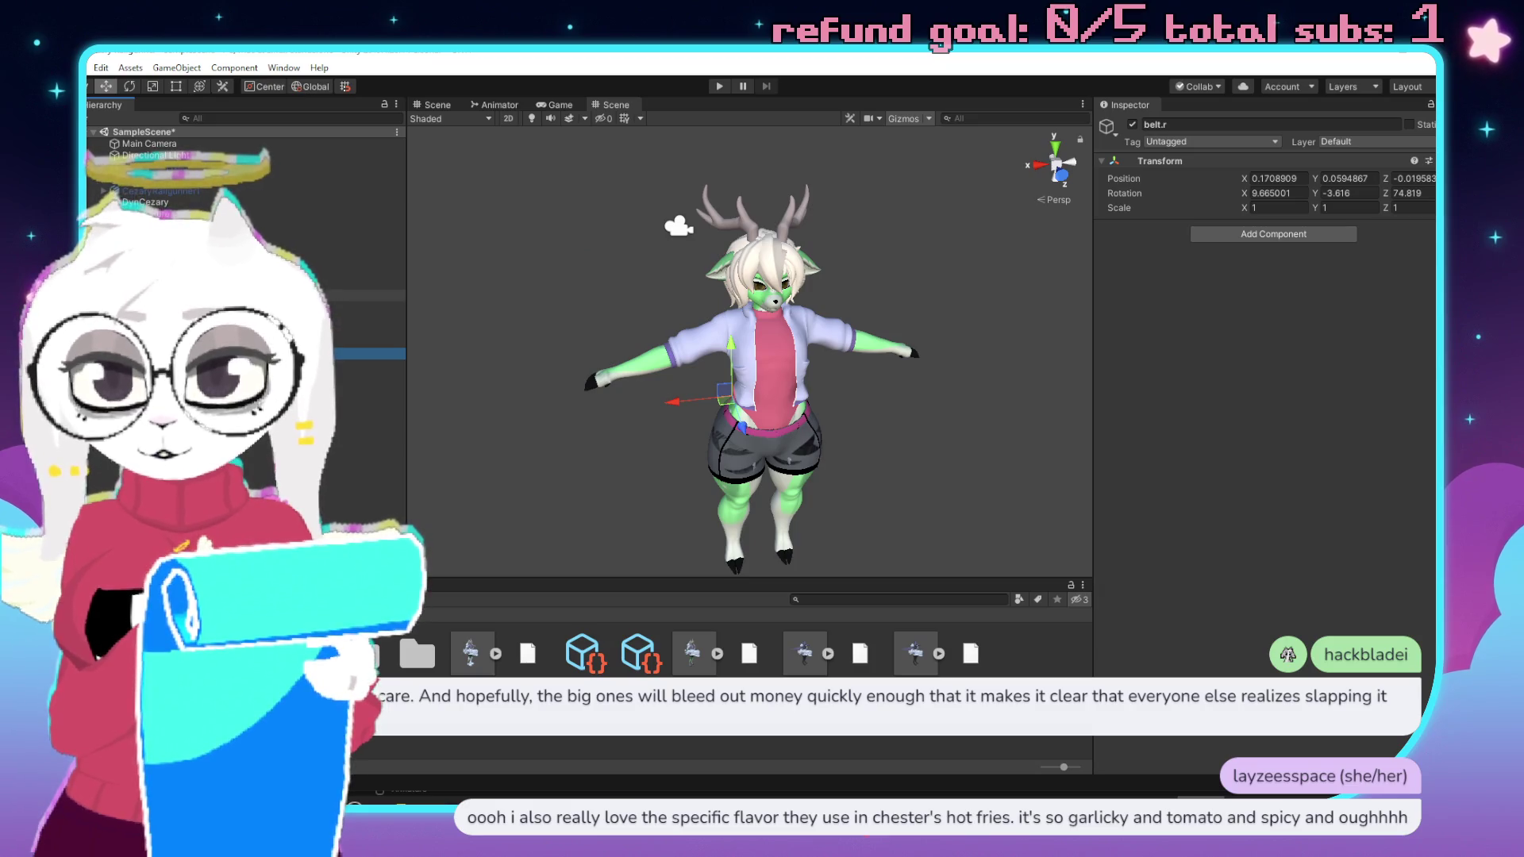
{"action": "left_click", "coordinate": [361, 307]}
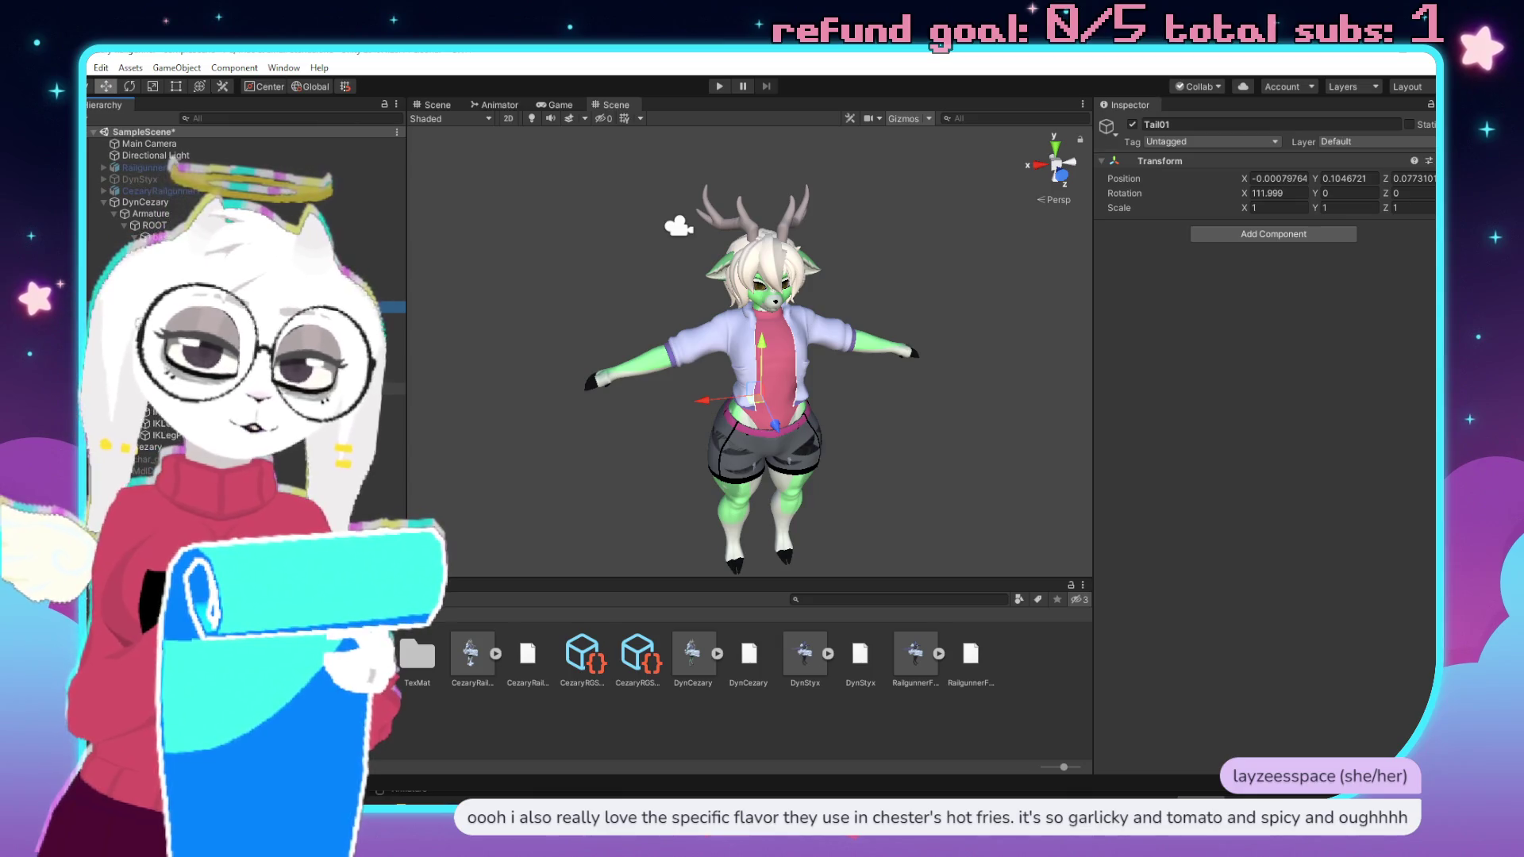
{"action": "key", "text": "alt+Tab"}
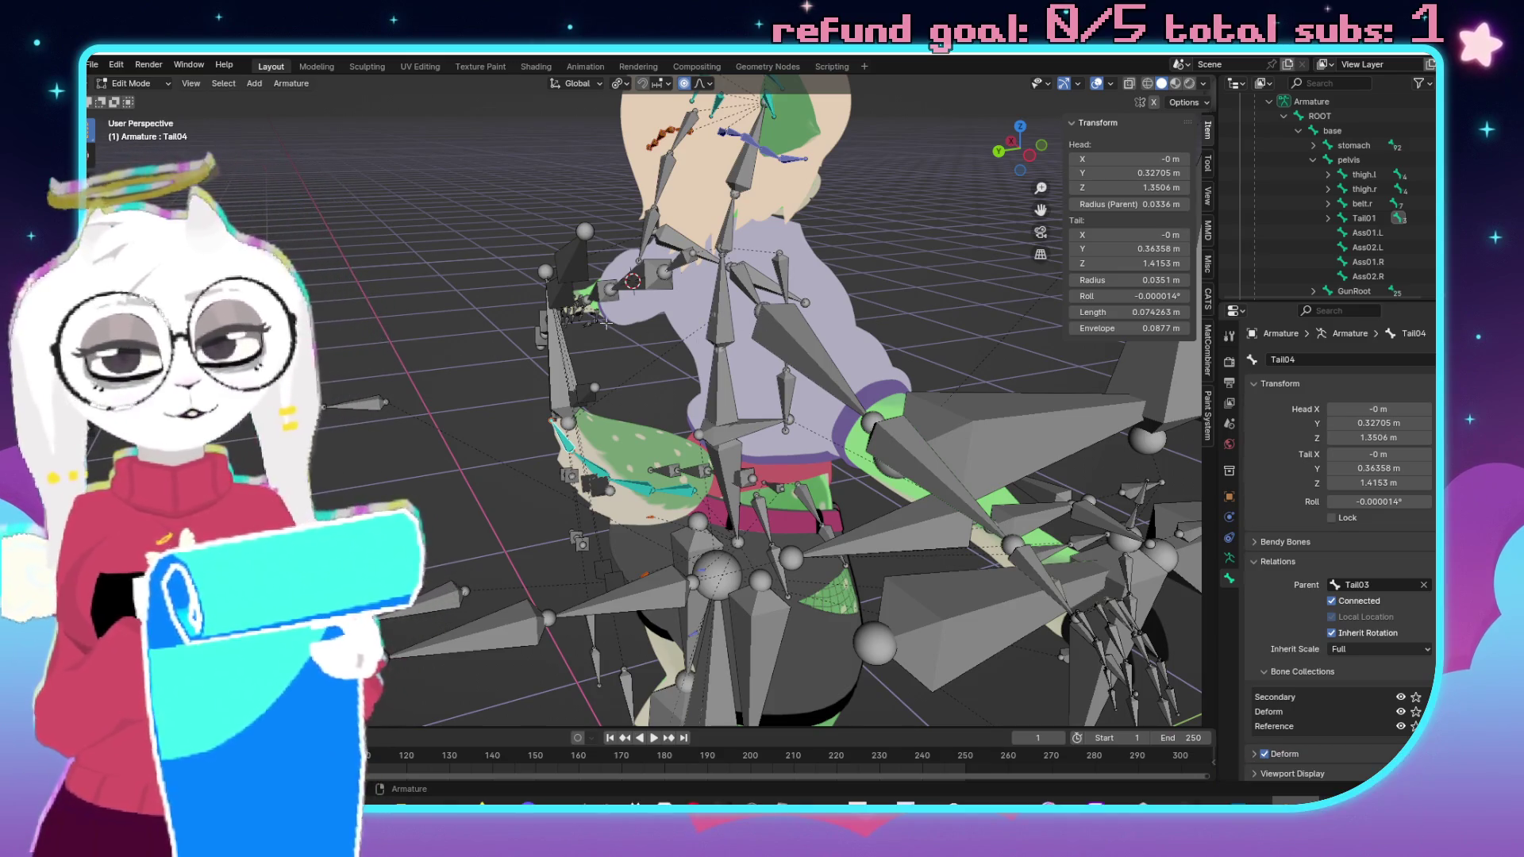
{"action": "key", "text": "alt+Tab"}
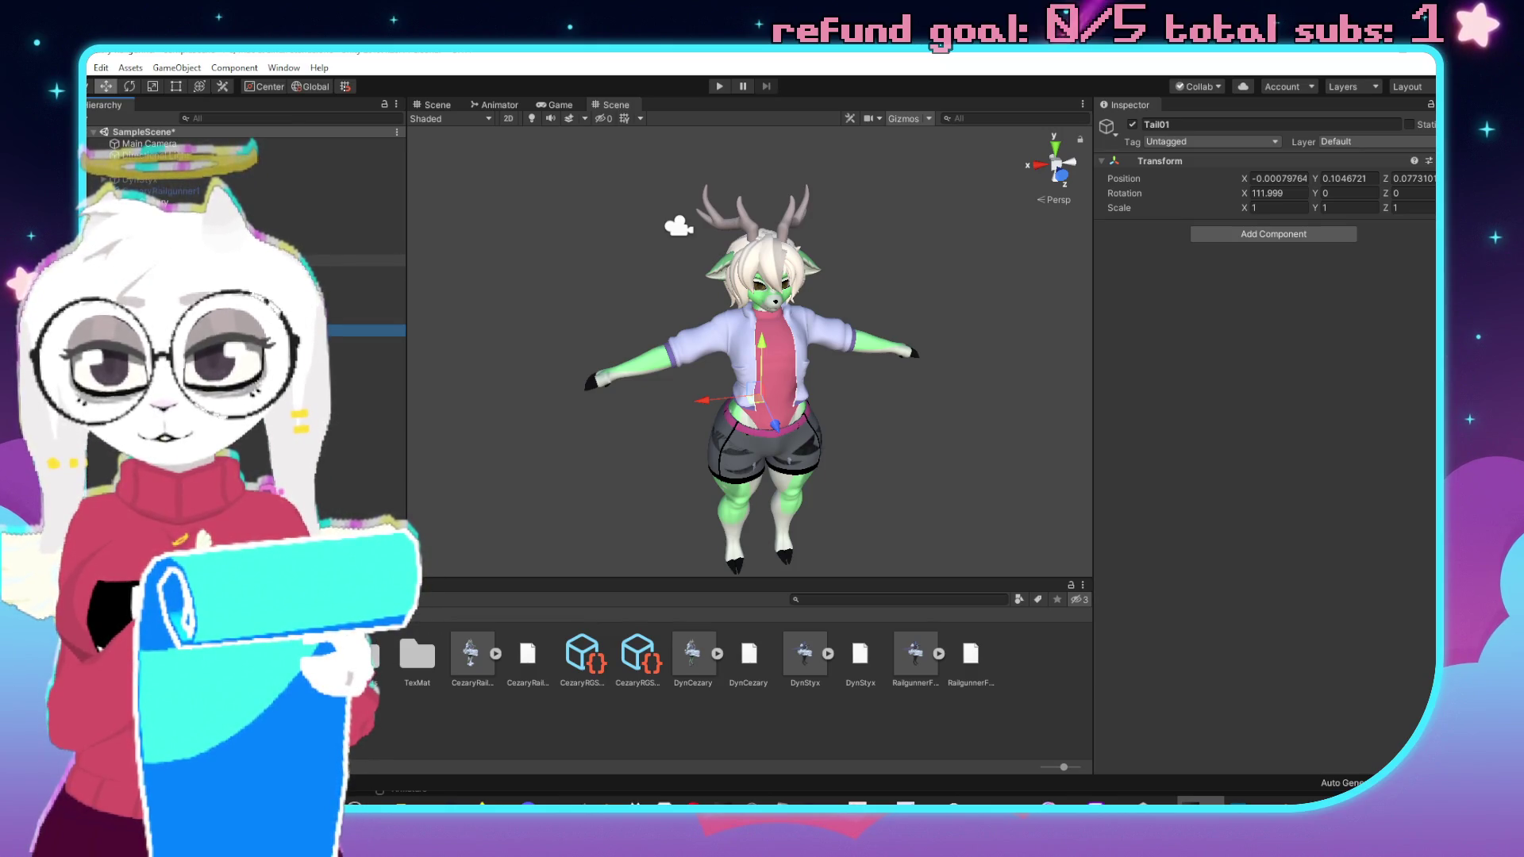
Compare the chest bone's children in Blender's armature against Unity's hierarchy.
{"action": "key", "text": "alt+Tab"}
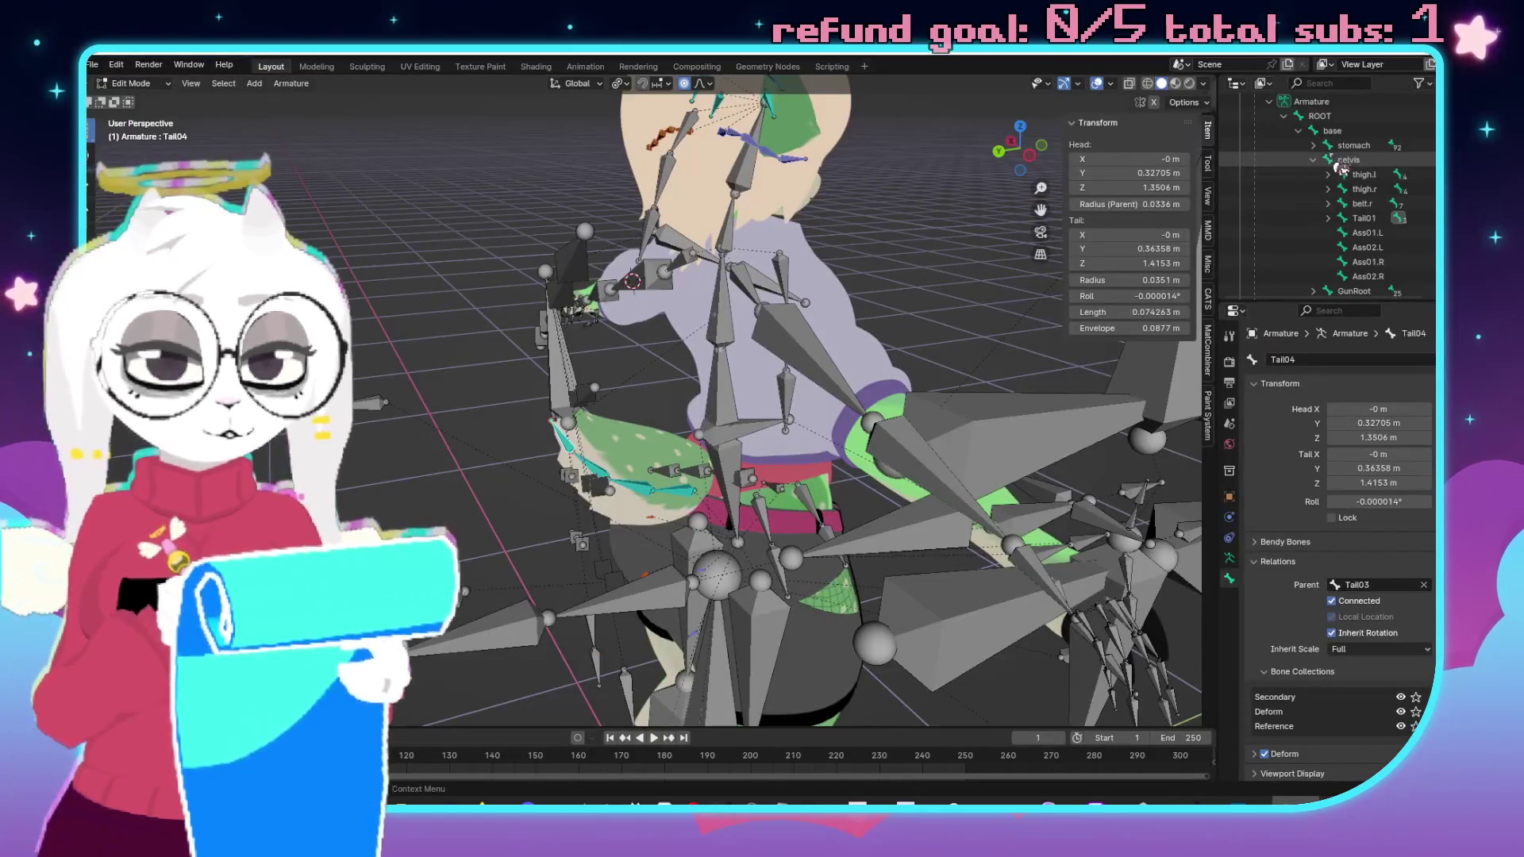
{"action": "key", "text": "alt+Tab"}
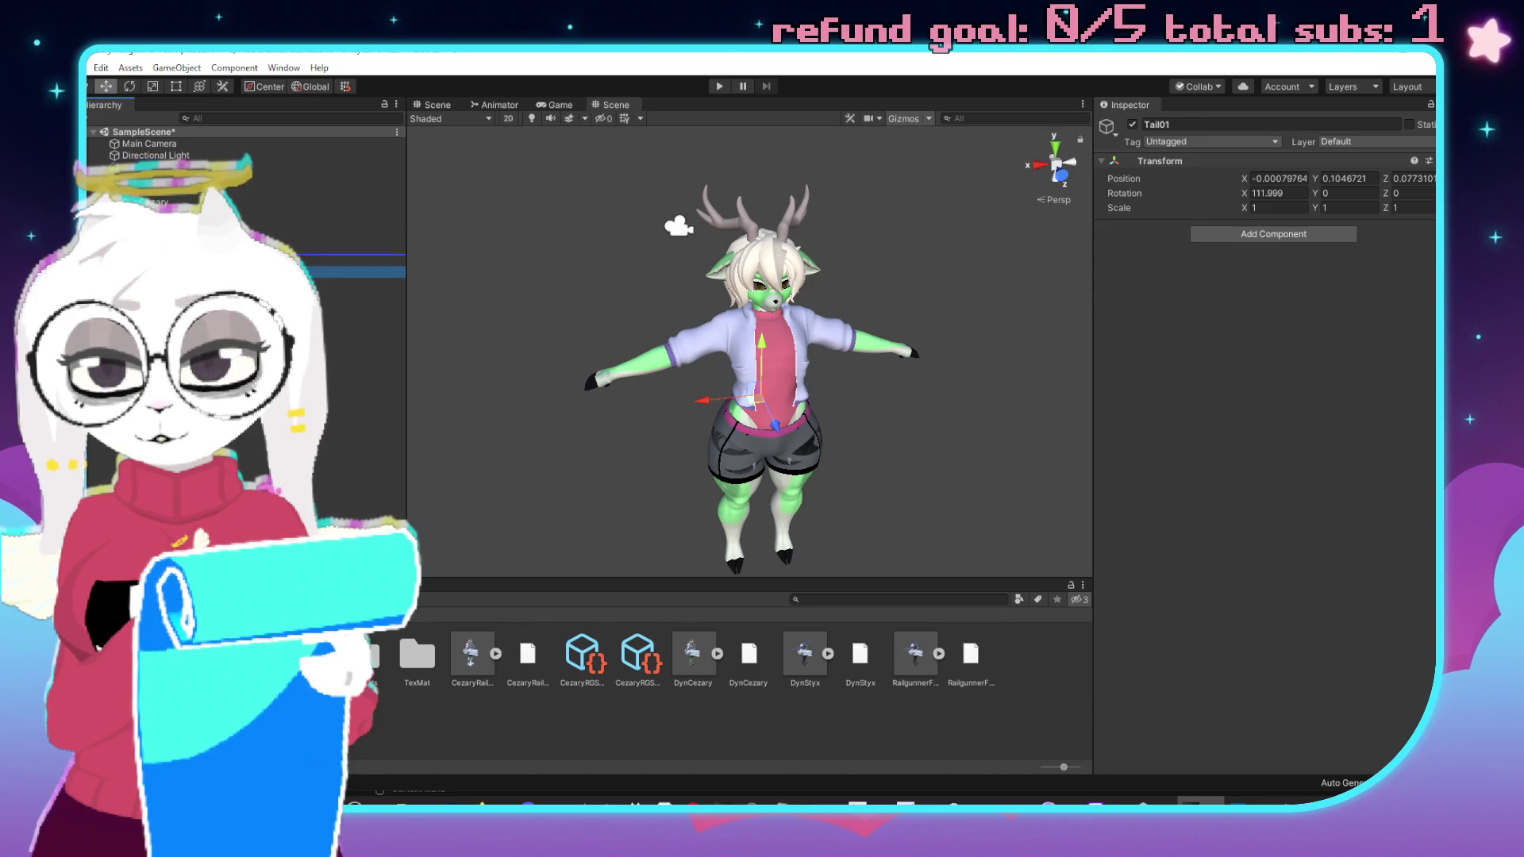
{"action": "key", "text": "alt+Tab"}
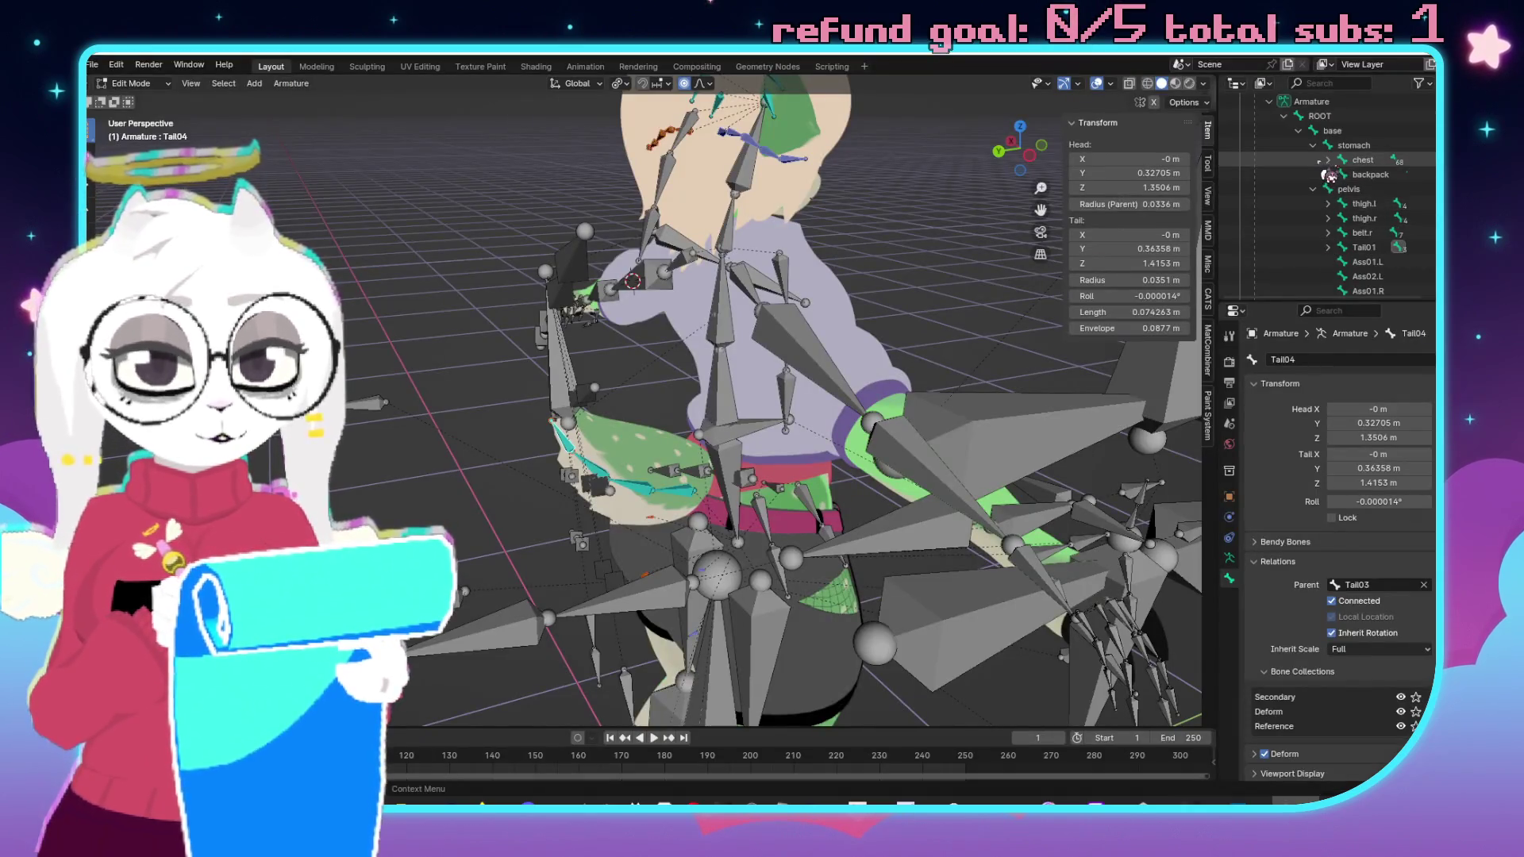
{"action": "left_click", "coordinate": [1327, 160]}
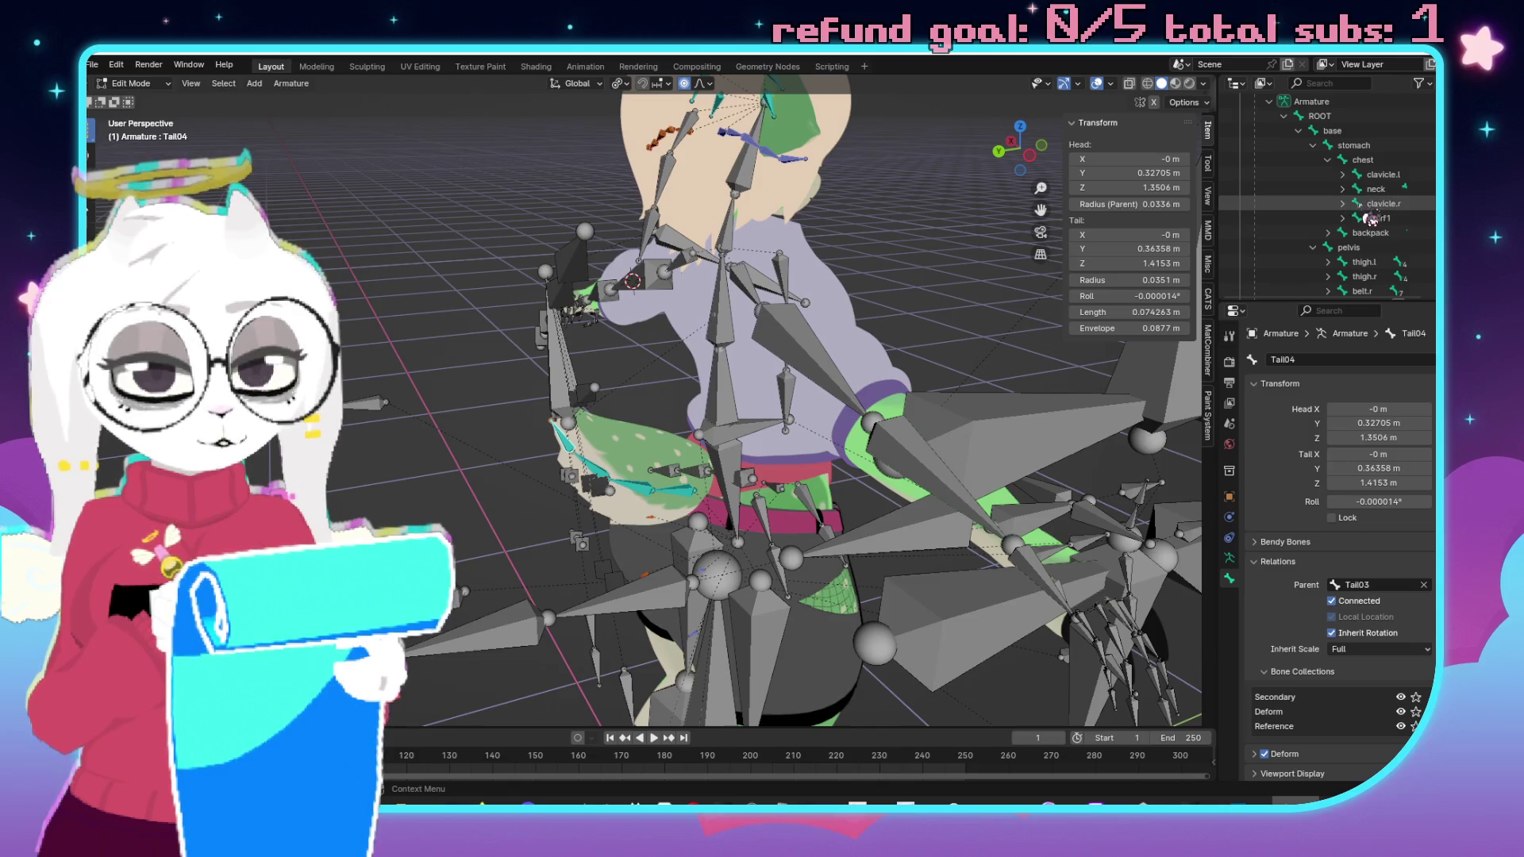
{"action": "key", "text": "alt+Tab"}
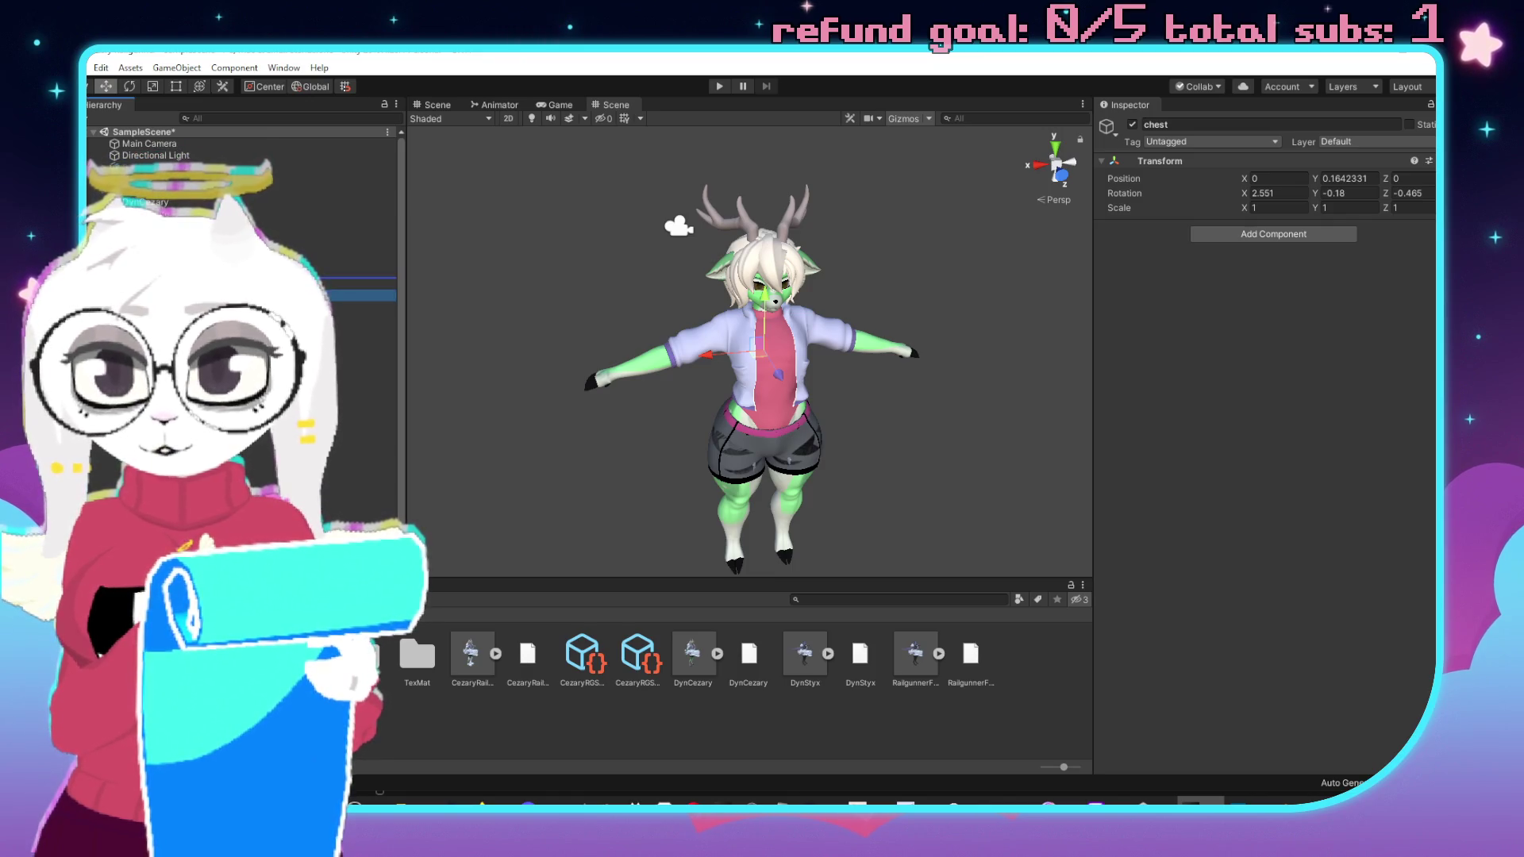
{"action": "key", "text": "alt+Tab"}
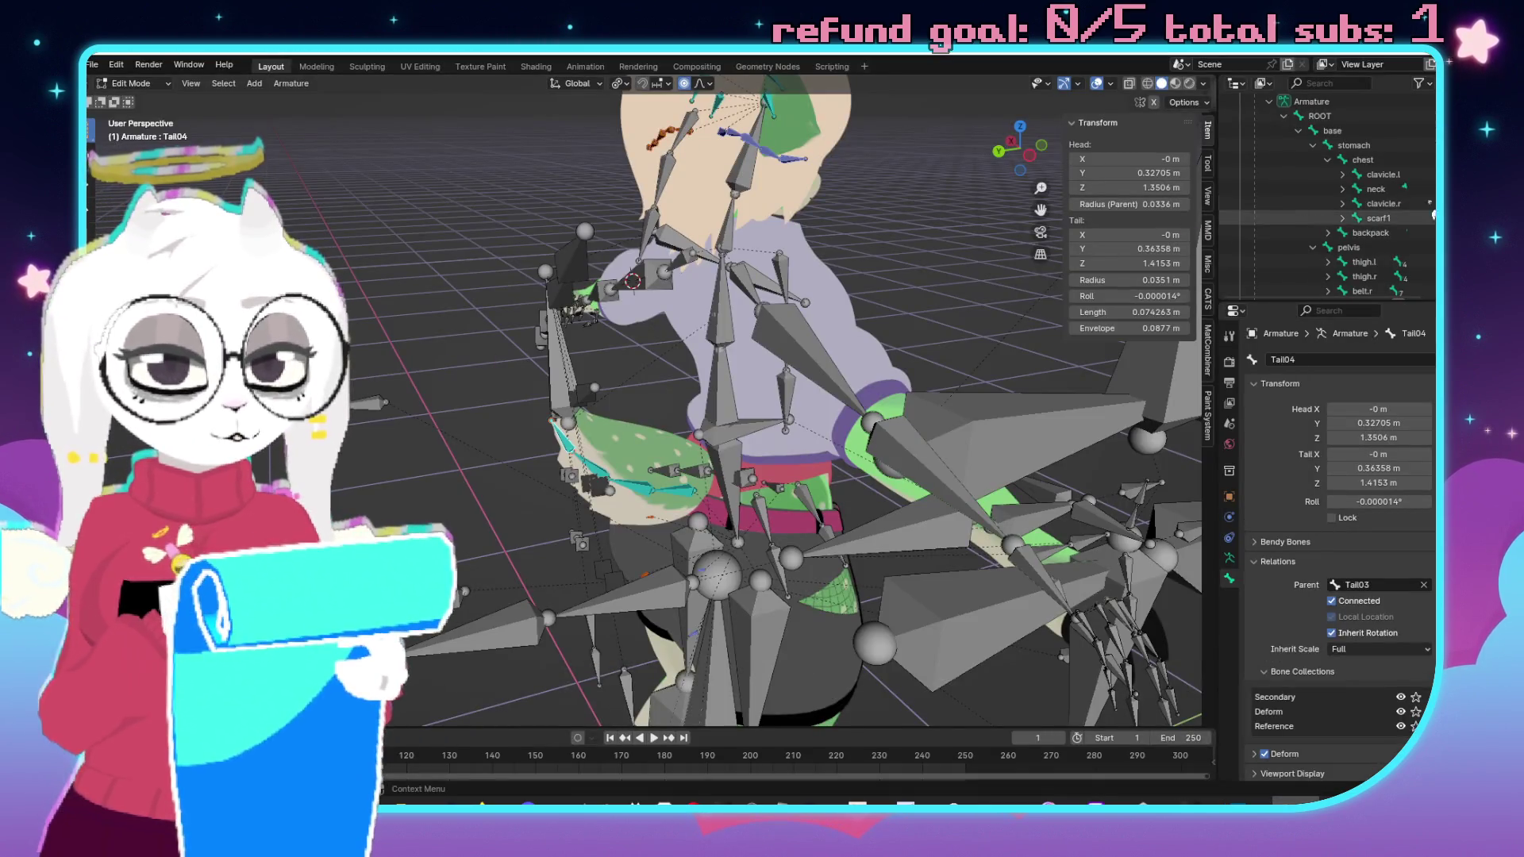
Expand the neck and head bones in Blender and check them against Unity.
{"action": "left_click", "coordinate": [1343, 188]}
{"action": "left_click", "coordinate": [1357, 203]}
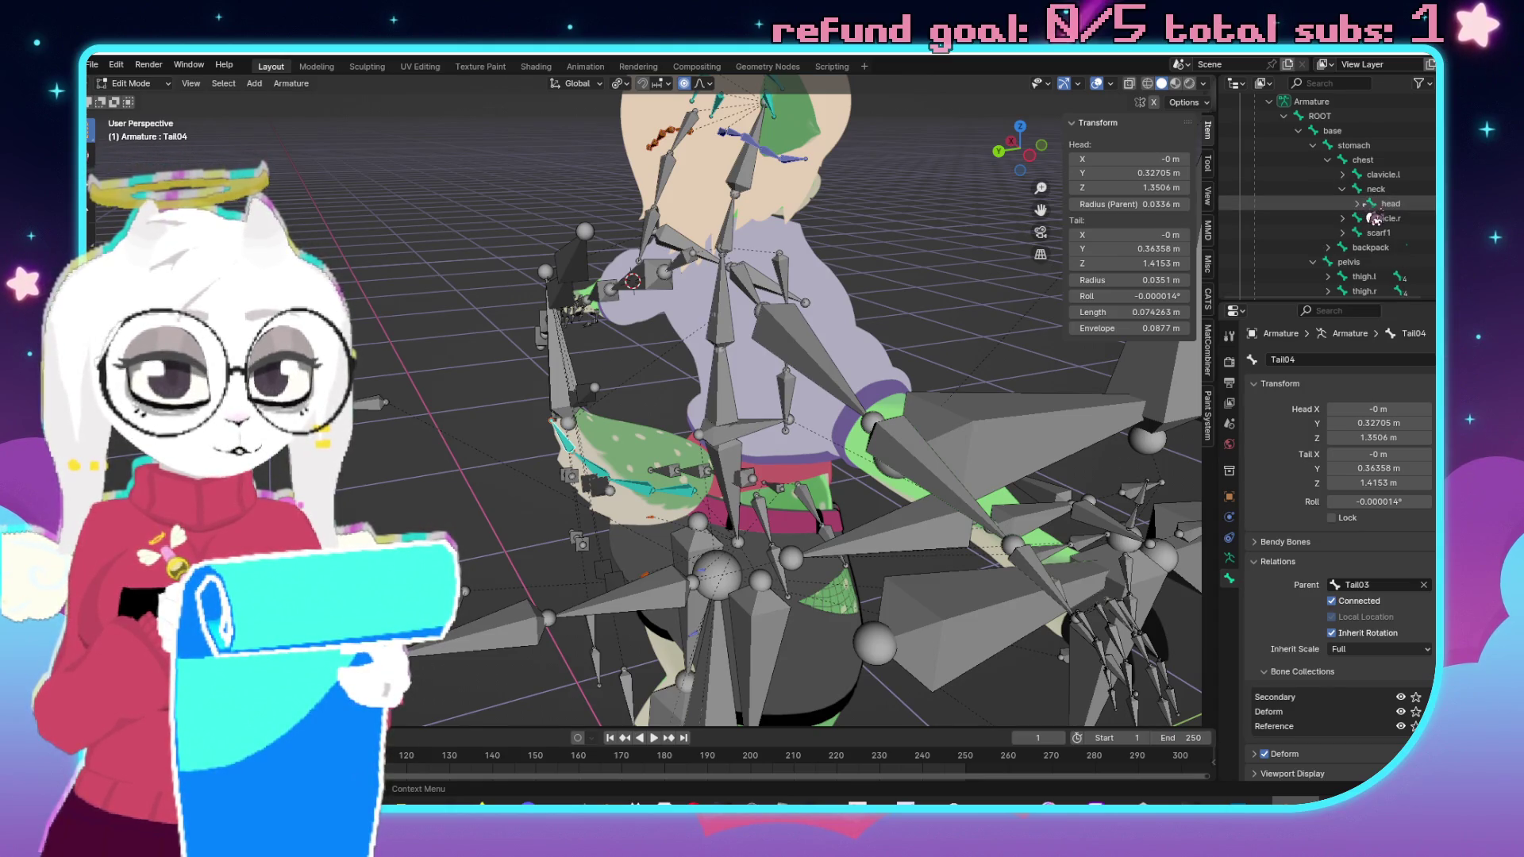
{"action": "scroll", "coordinate": [1289, 220], "scroll_direction": "down", "scroll_amount": 1}
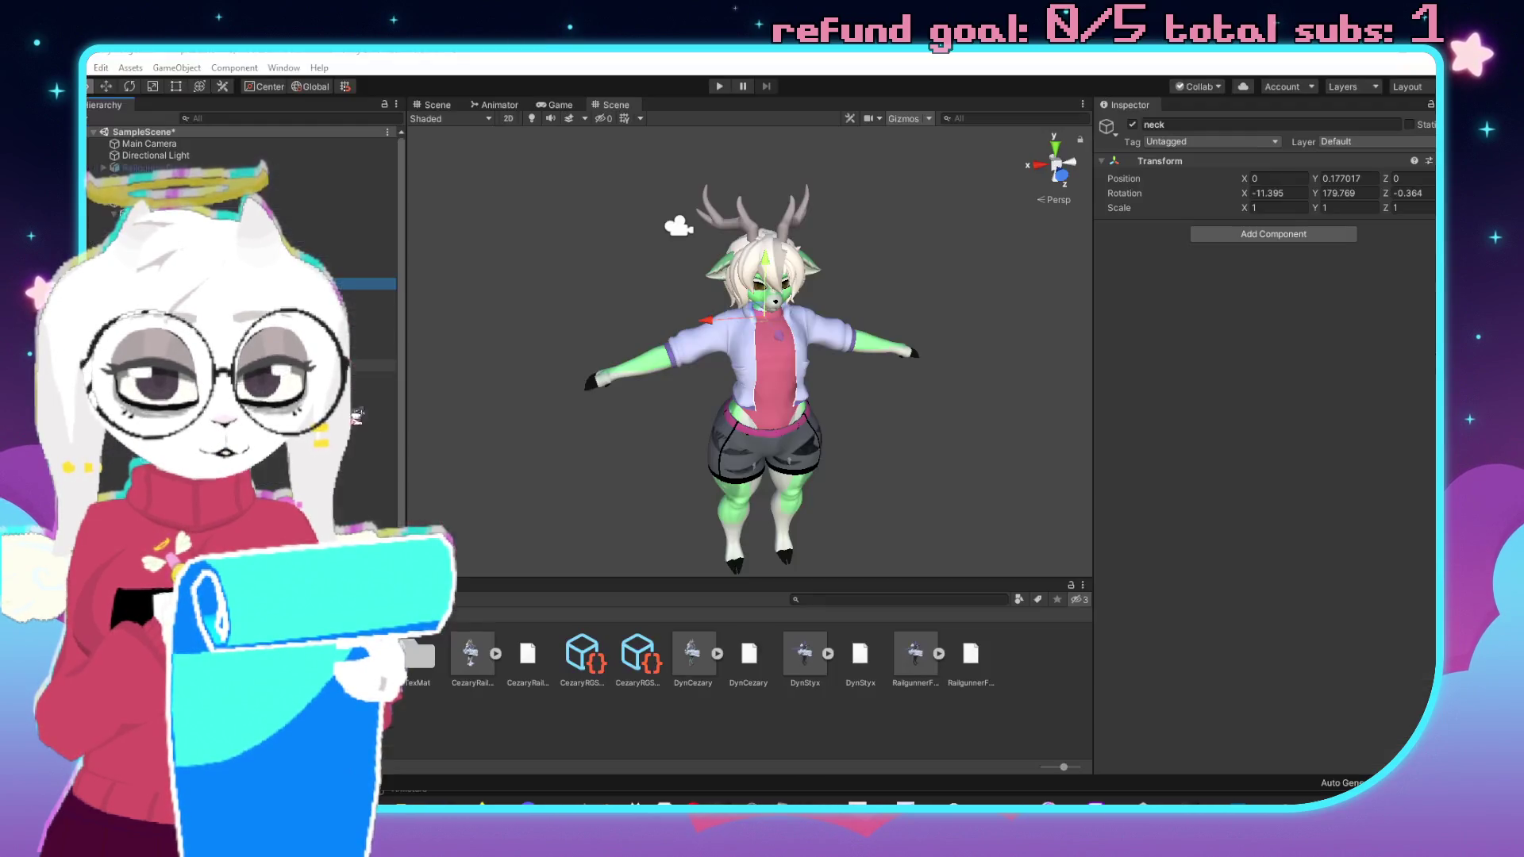
{"action": "key", "text": "w"}
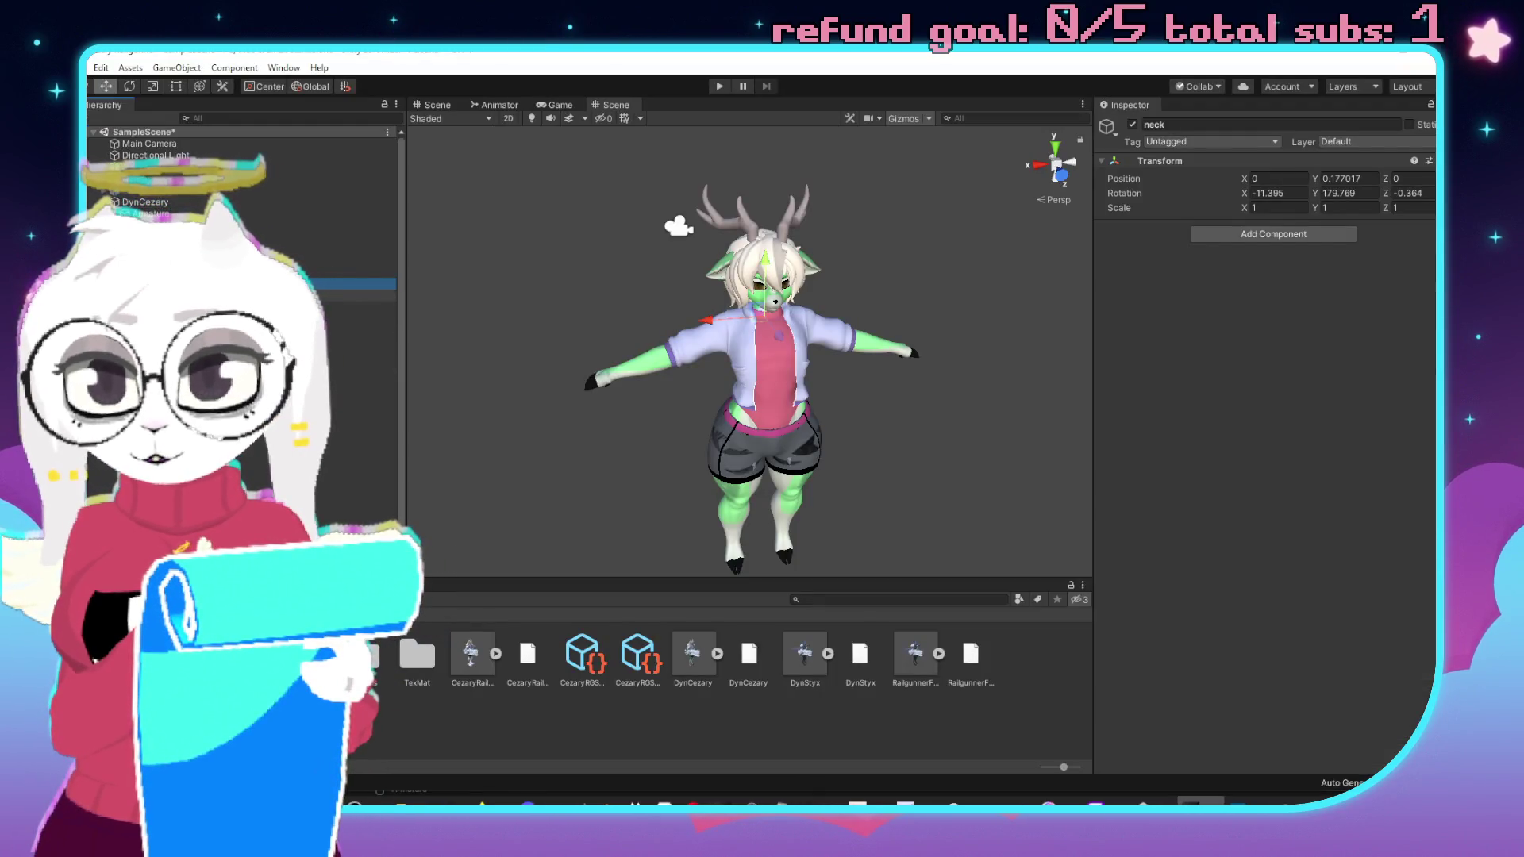
{"action": "key", "text": "alt+Tab"}
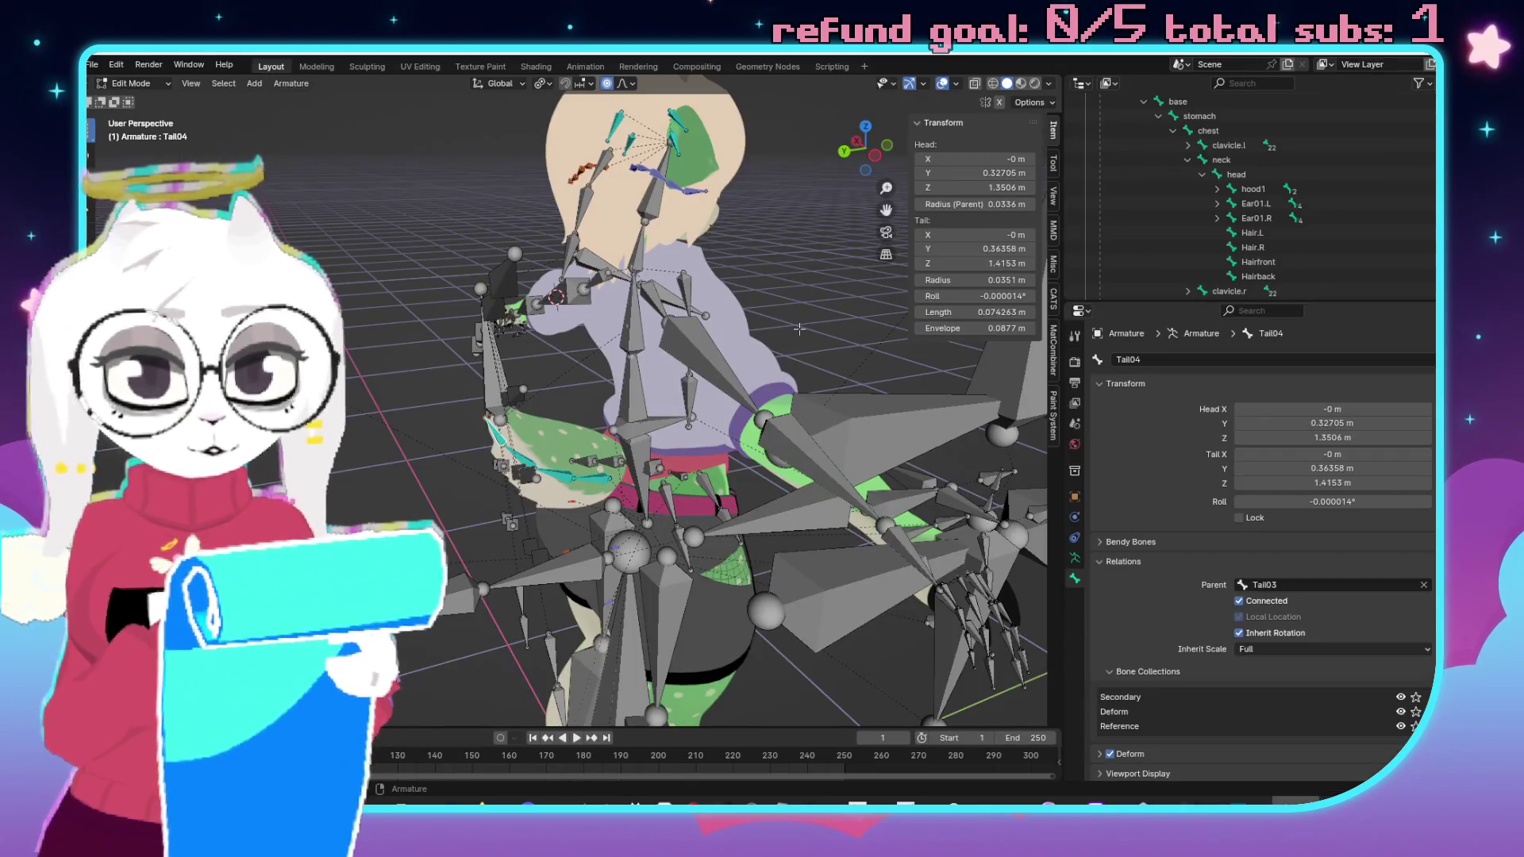
{"action": "key", "text": "alt+Tab"}
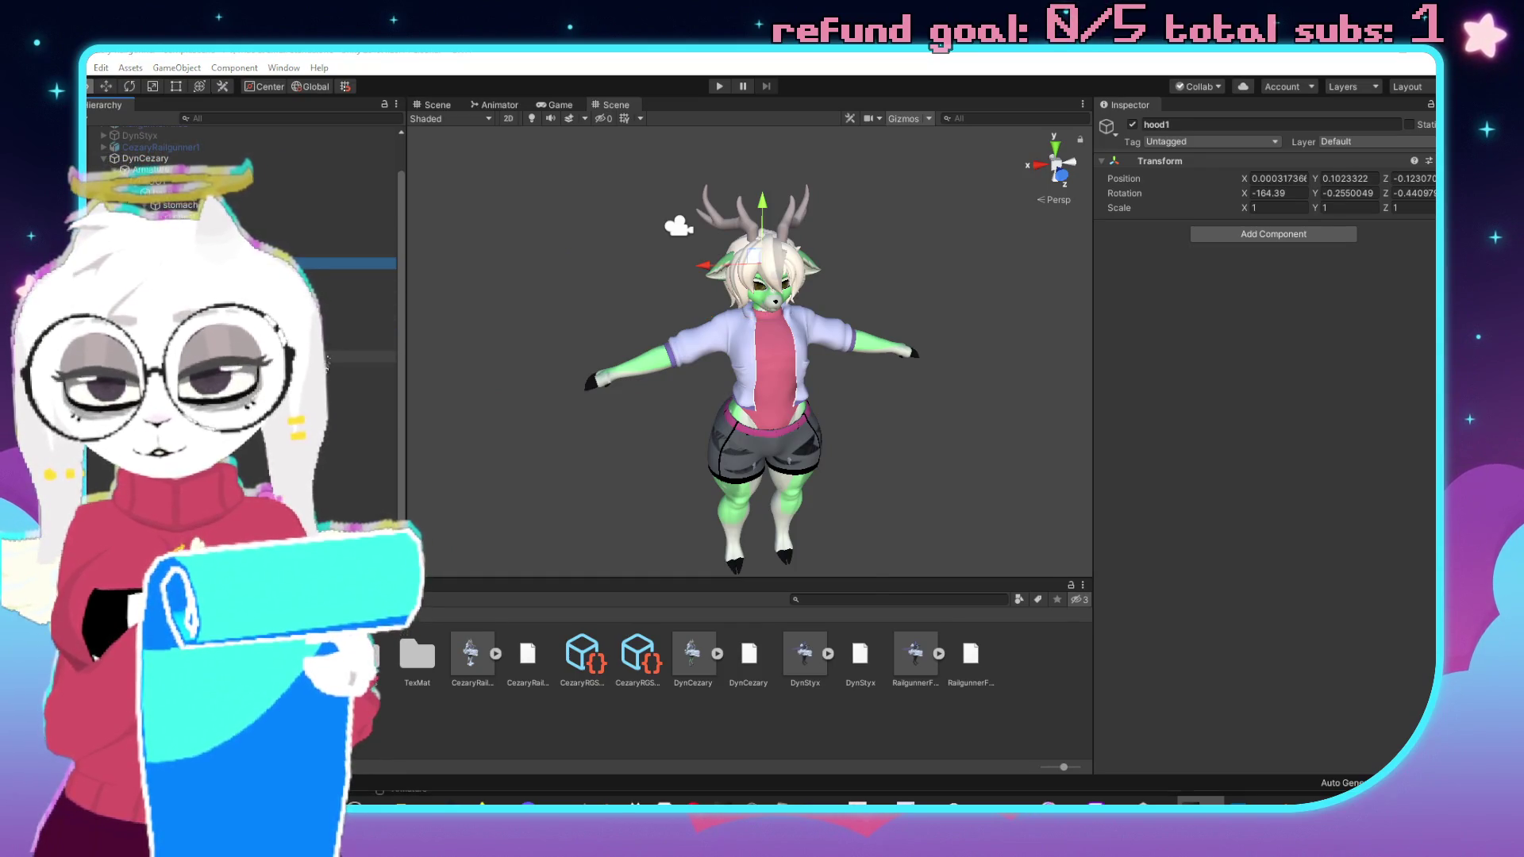
{"action": "key", "text": "alt+Tab"}
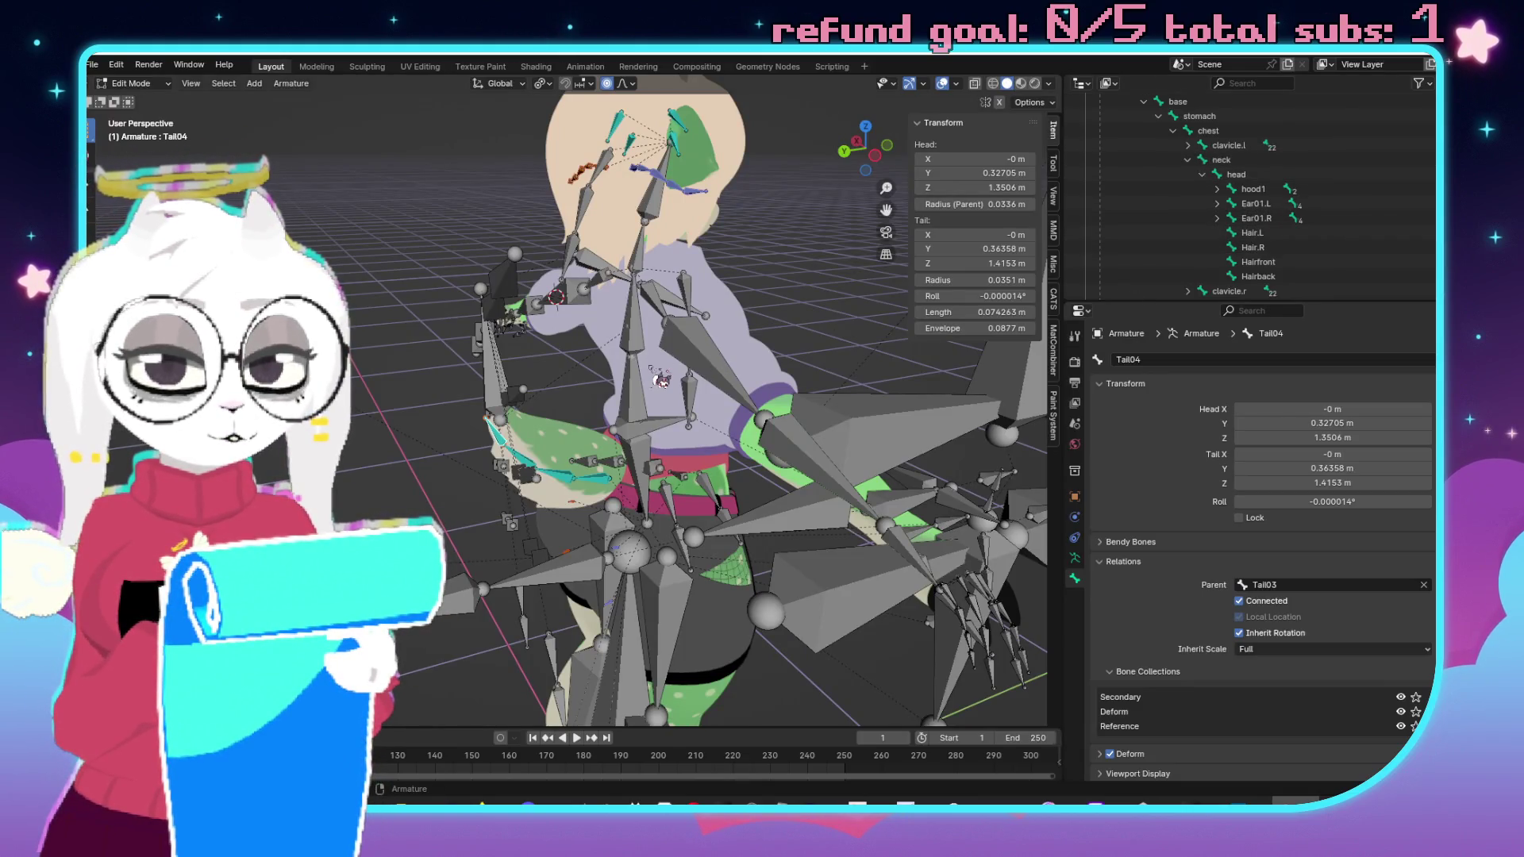
In Unity, select the Hairfront bone and open the empty Prefabs folder.
{"action": "key", "text": "alt+Tab"}
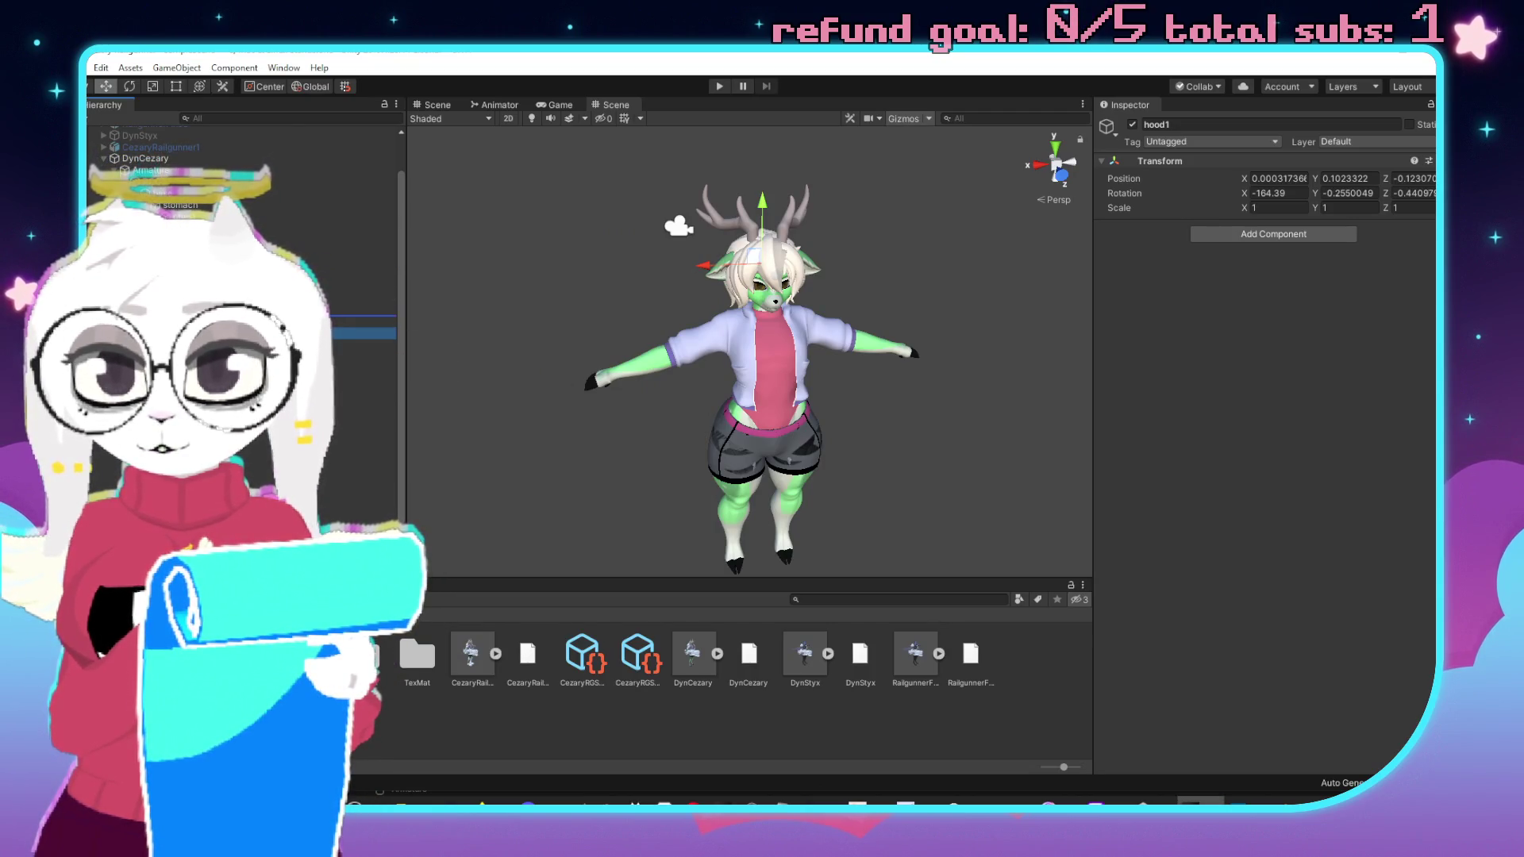
{"action": "left_click", "coordinate": [238, 321]}
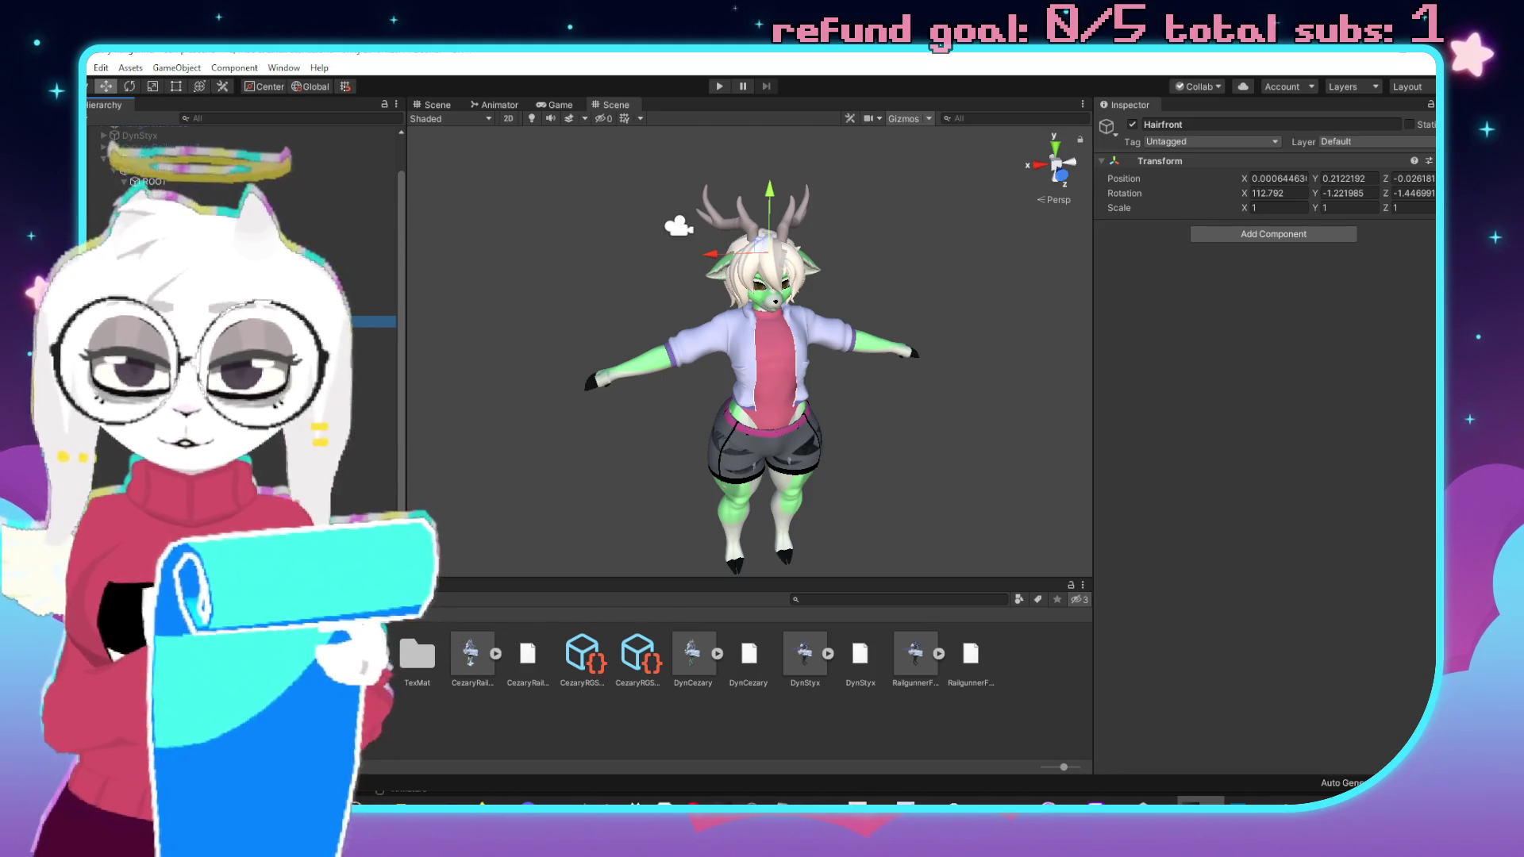
{"action": "left_click", "coordinate": [396, 652]}
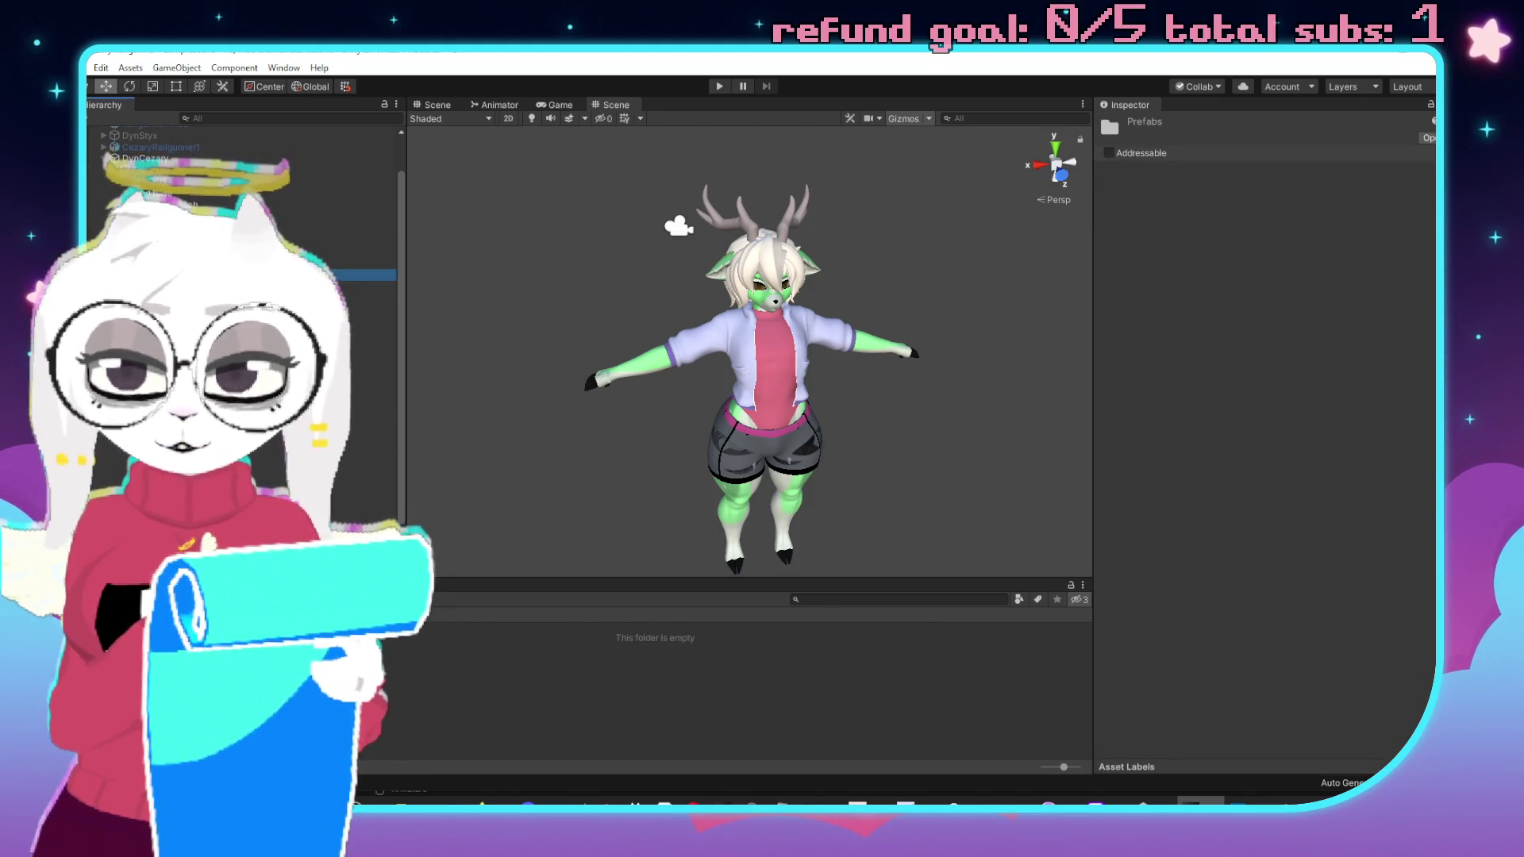
Save the ear, Hair.L, Hairfront, Tail01, Ass01.L and Ass02.L bones as prefabs in Prefabs.
{"action": "left_click", "coordinate": [396, 653]}
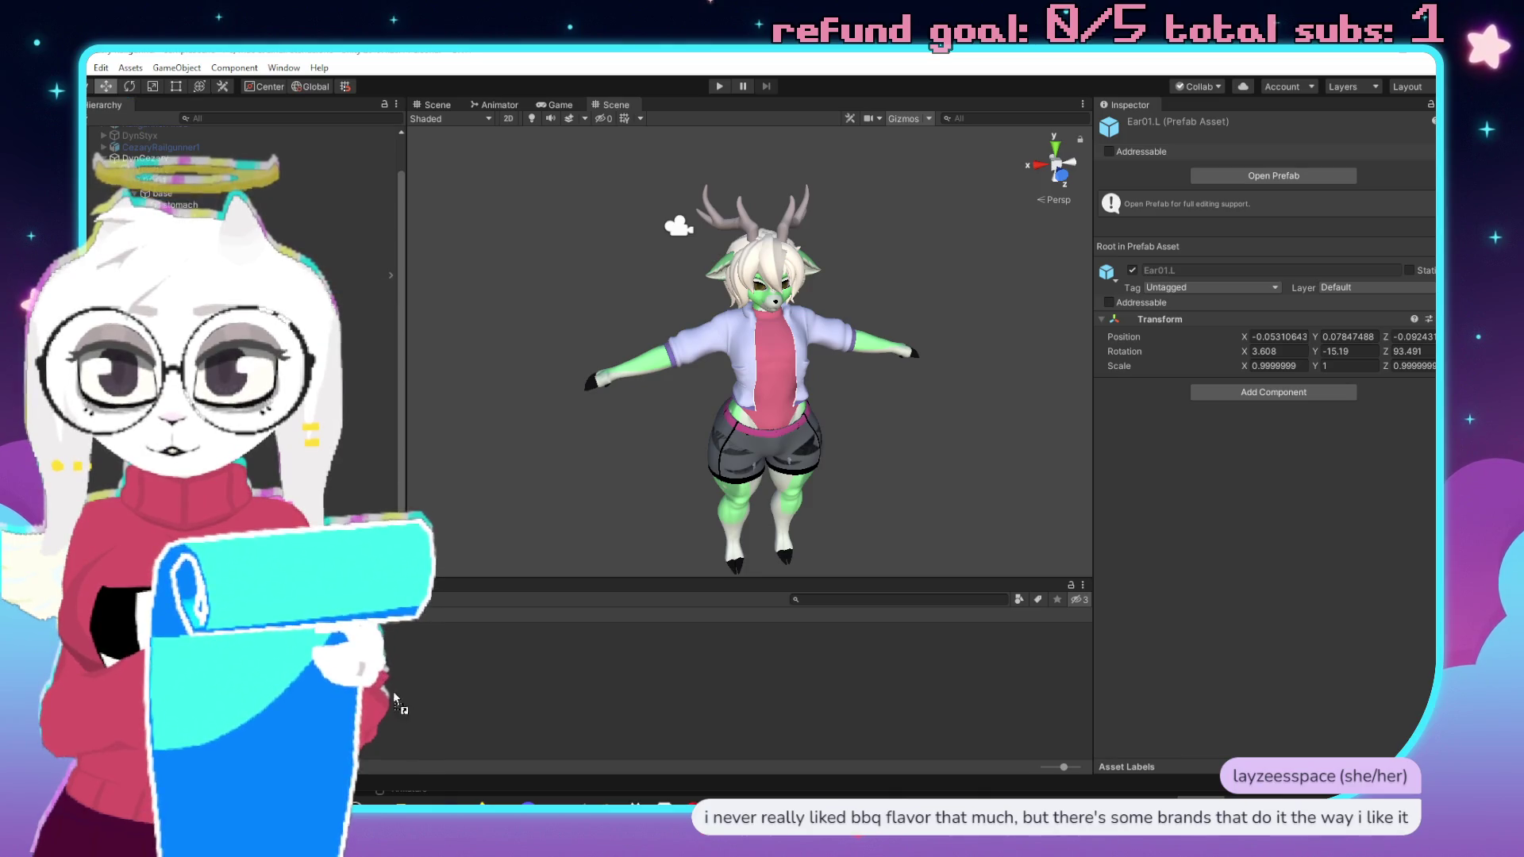
{"action": "mouse_move", "coordinate": [466, 687]}
{"action": "left_mouse_down"}
{"action": "mouse_move", "coordinate": [480, 565]}
{"action": "mouse_move", "coordinate": [416, 654]}
{"action": "left_mouse_up"}
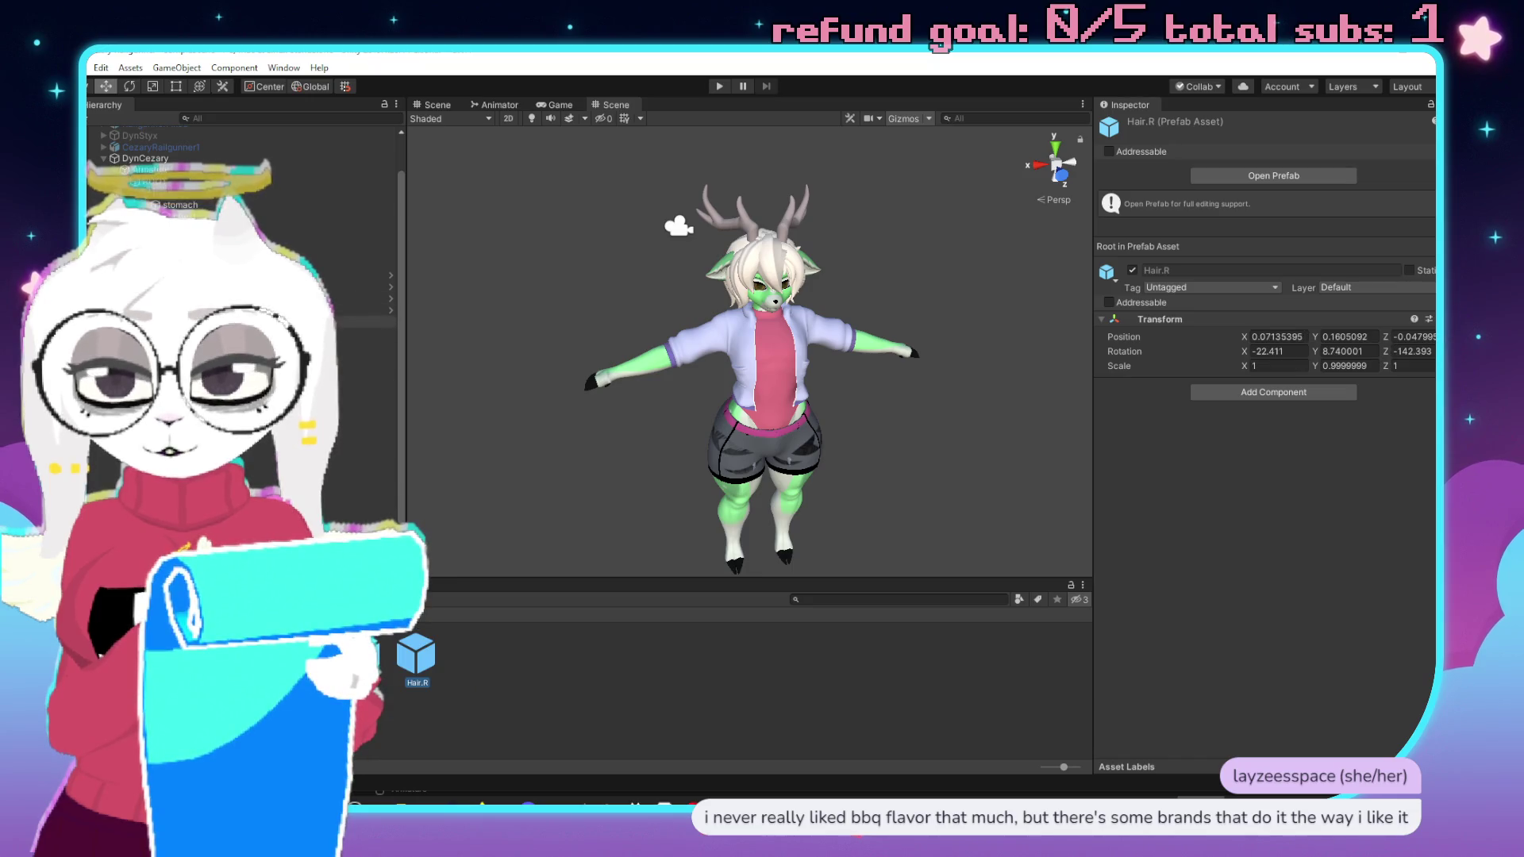
{"action": "mouse_move", "coordinate": [342, 399]}
{"action": "left_mouse_down"}
{"action": "mouse_move", "coordinate": [516, 725]}
{"action": "mouse_move", "coordinate": [556, 714]}
{"action": "left_mouse_up"}
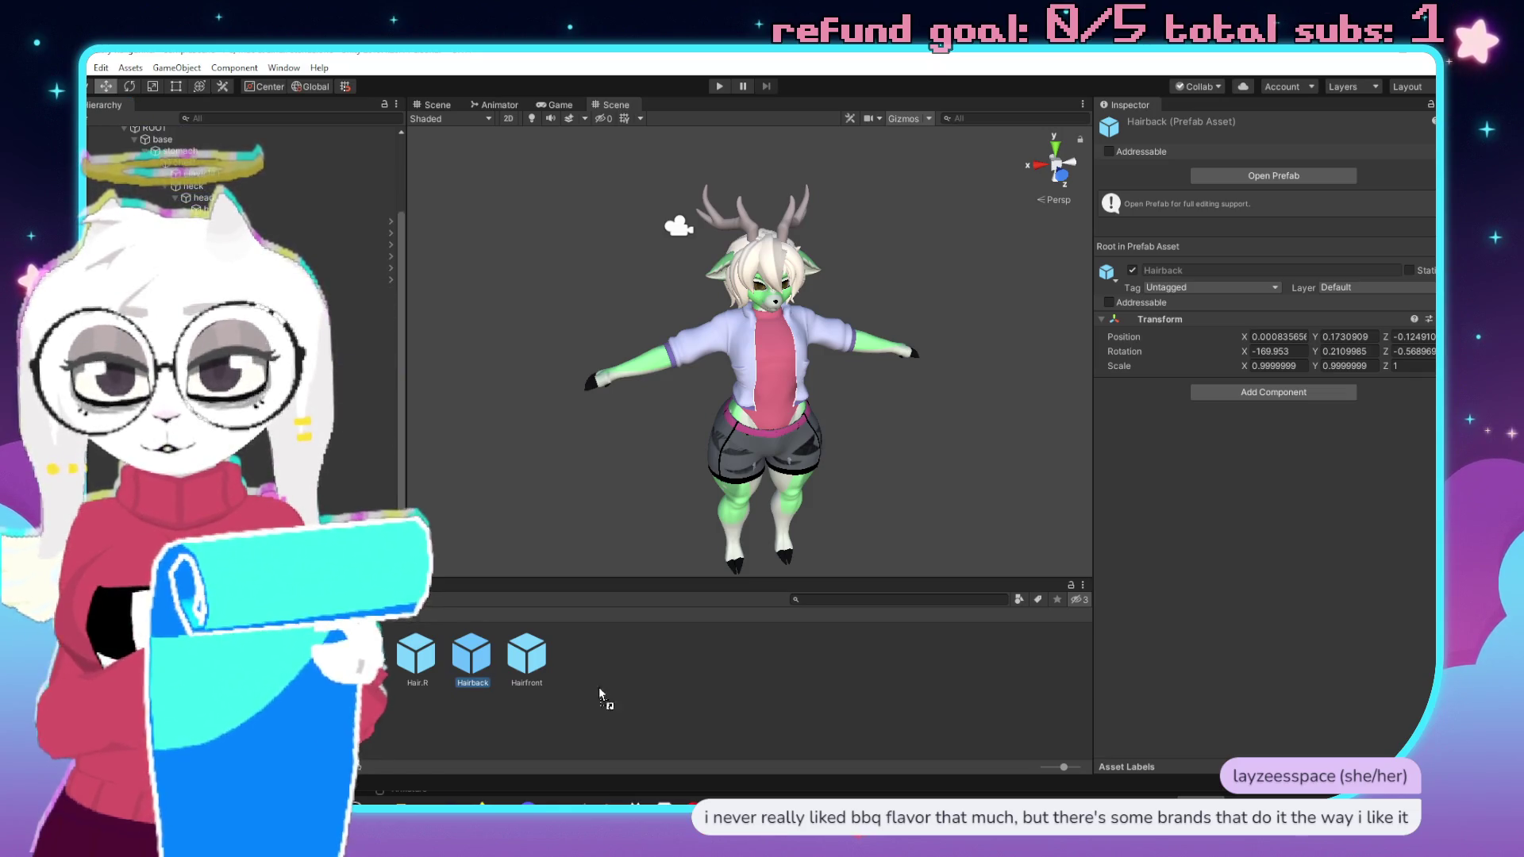
{"action": "left_click_drag", "start_coordinate": [657, 698], "coordinate": [591, 663]}
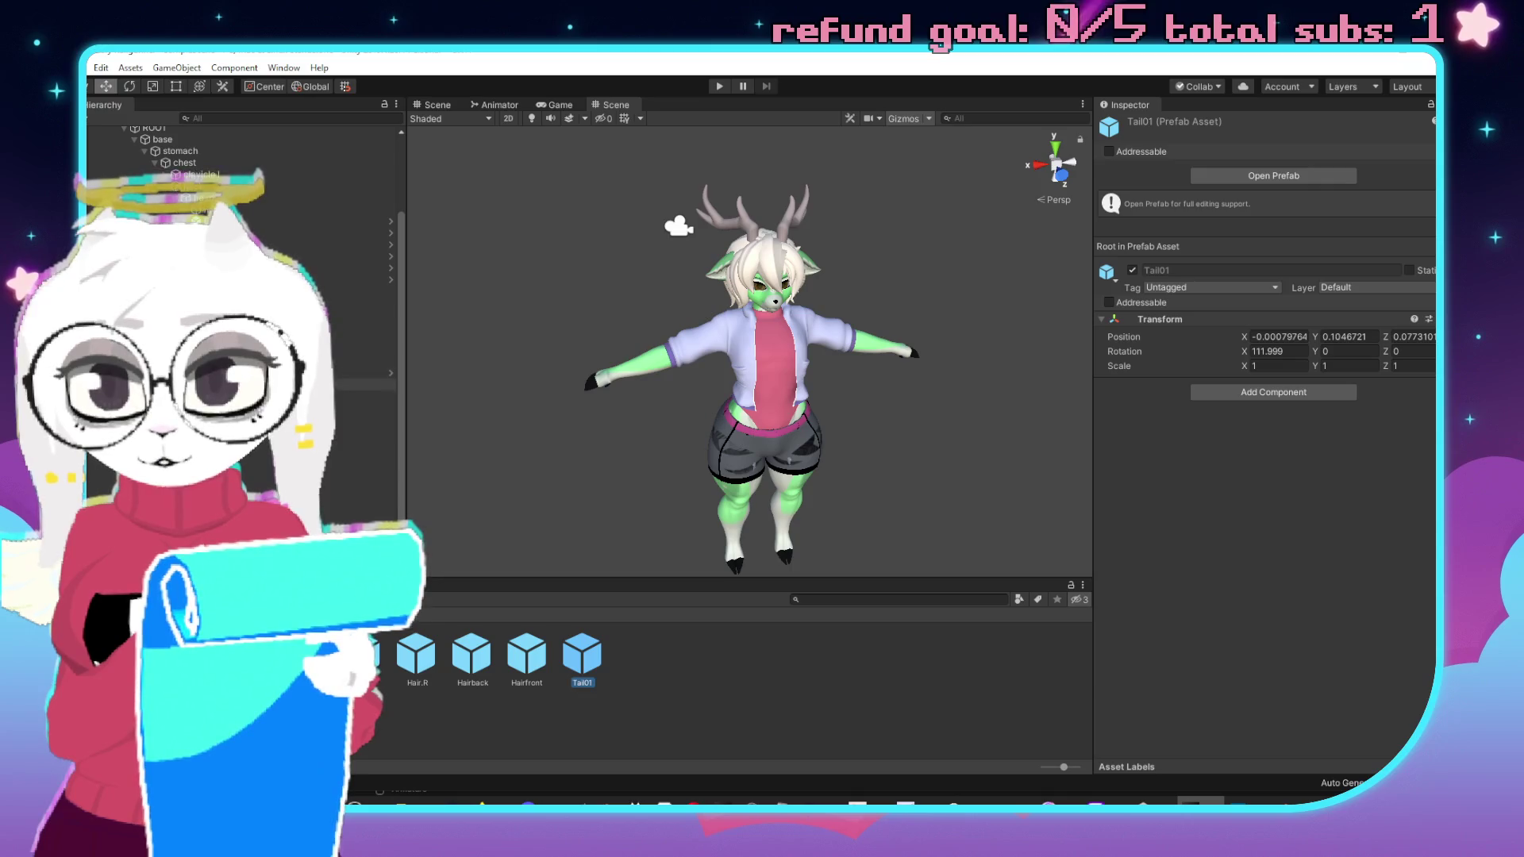
{"action": "left_click_drag", "start_coordinate": [191, 206], "coordinate": [774, 694]}
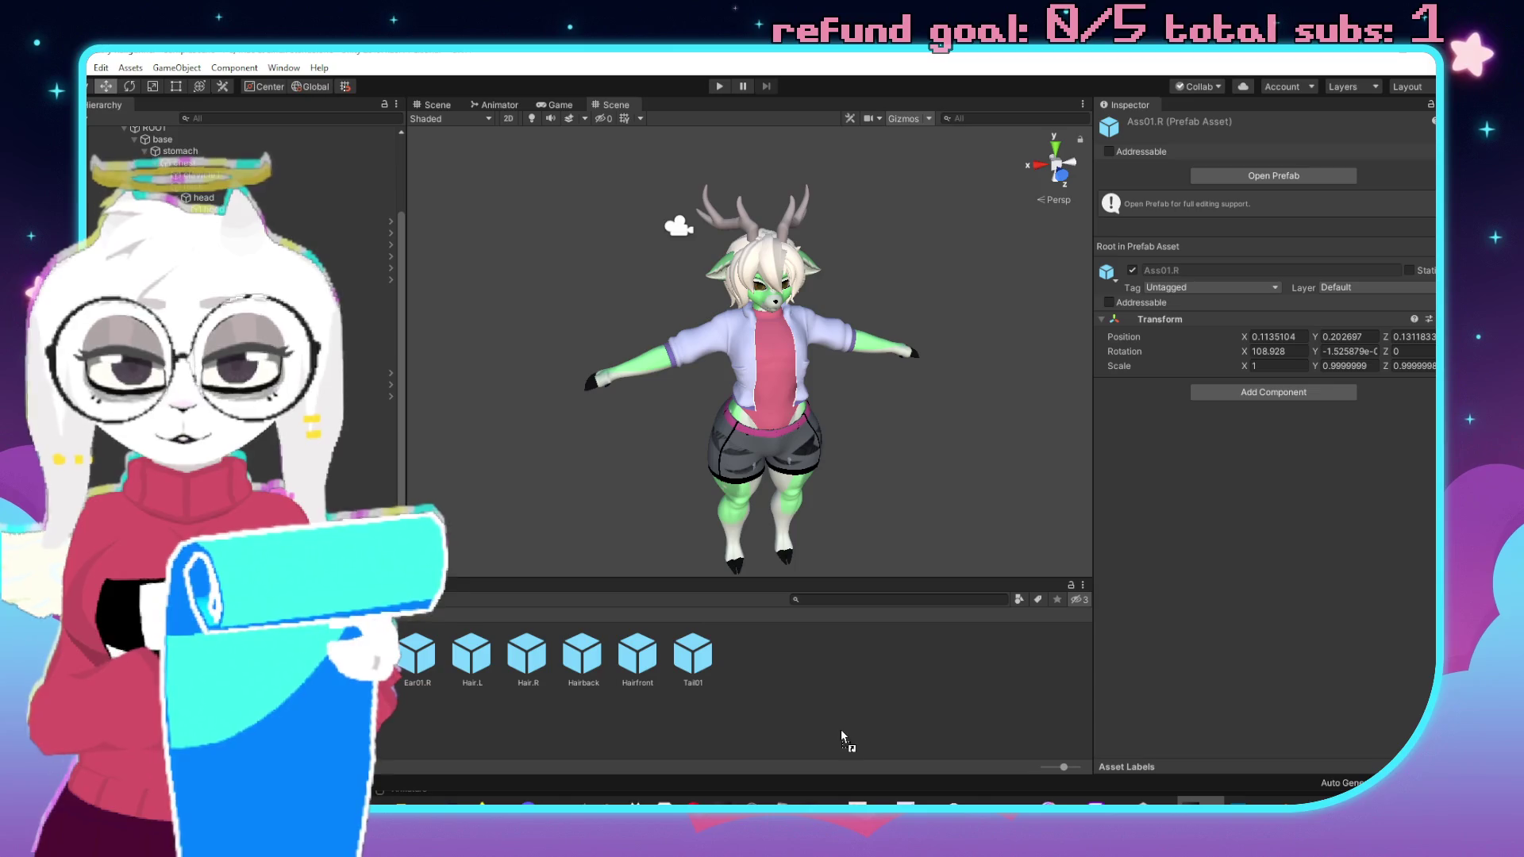
{"action": "left_click_drag", "start_coordinate": [841, 730], "coordinate": [842, 732]}
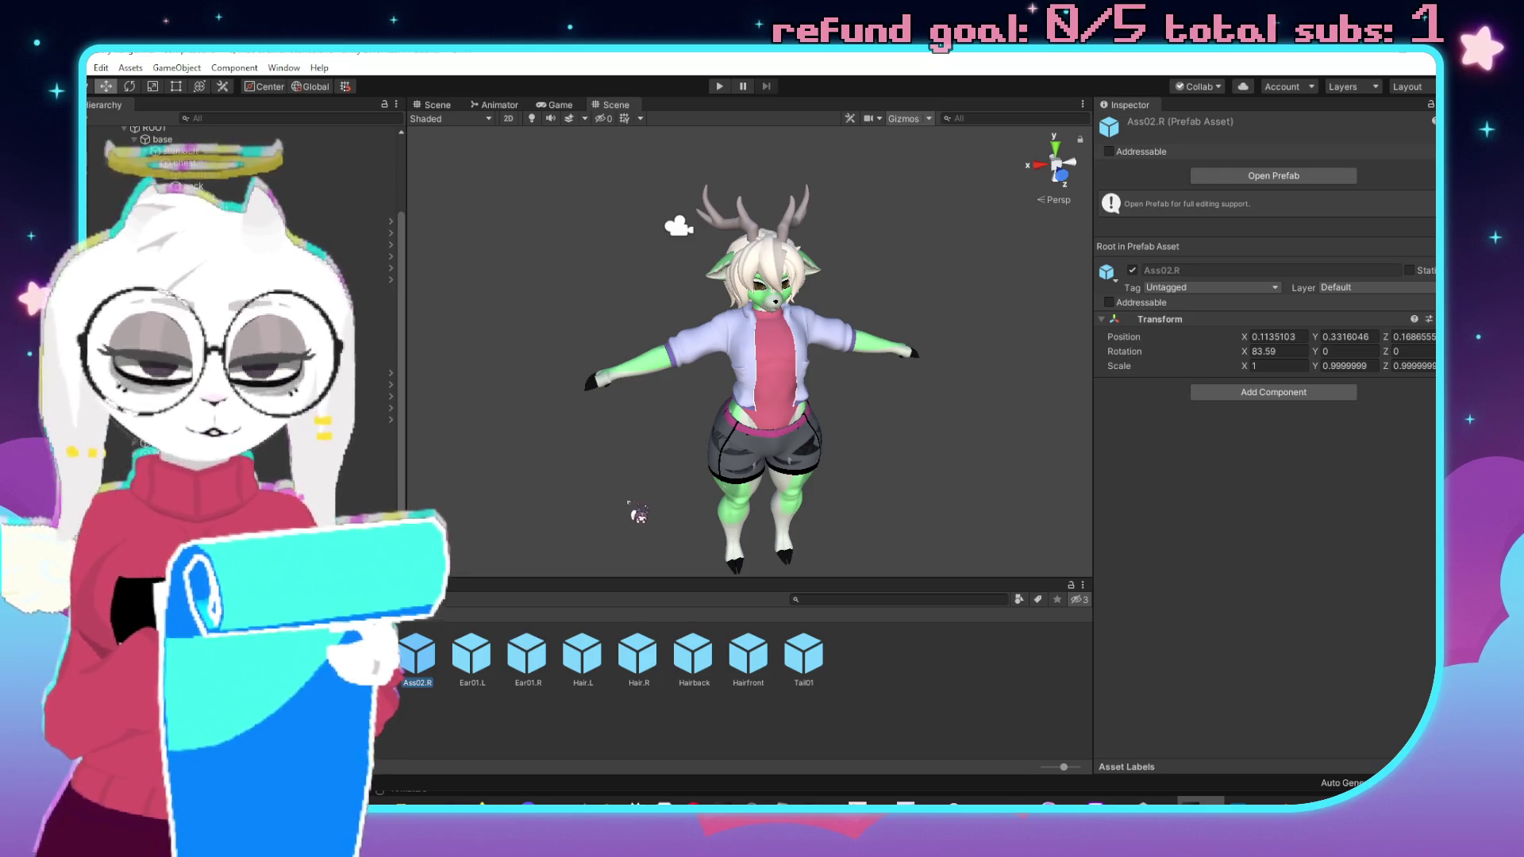
Place the Railgunner skin prefab into the scene.
{"action": "key", "text": "alt+Tab"}
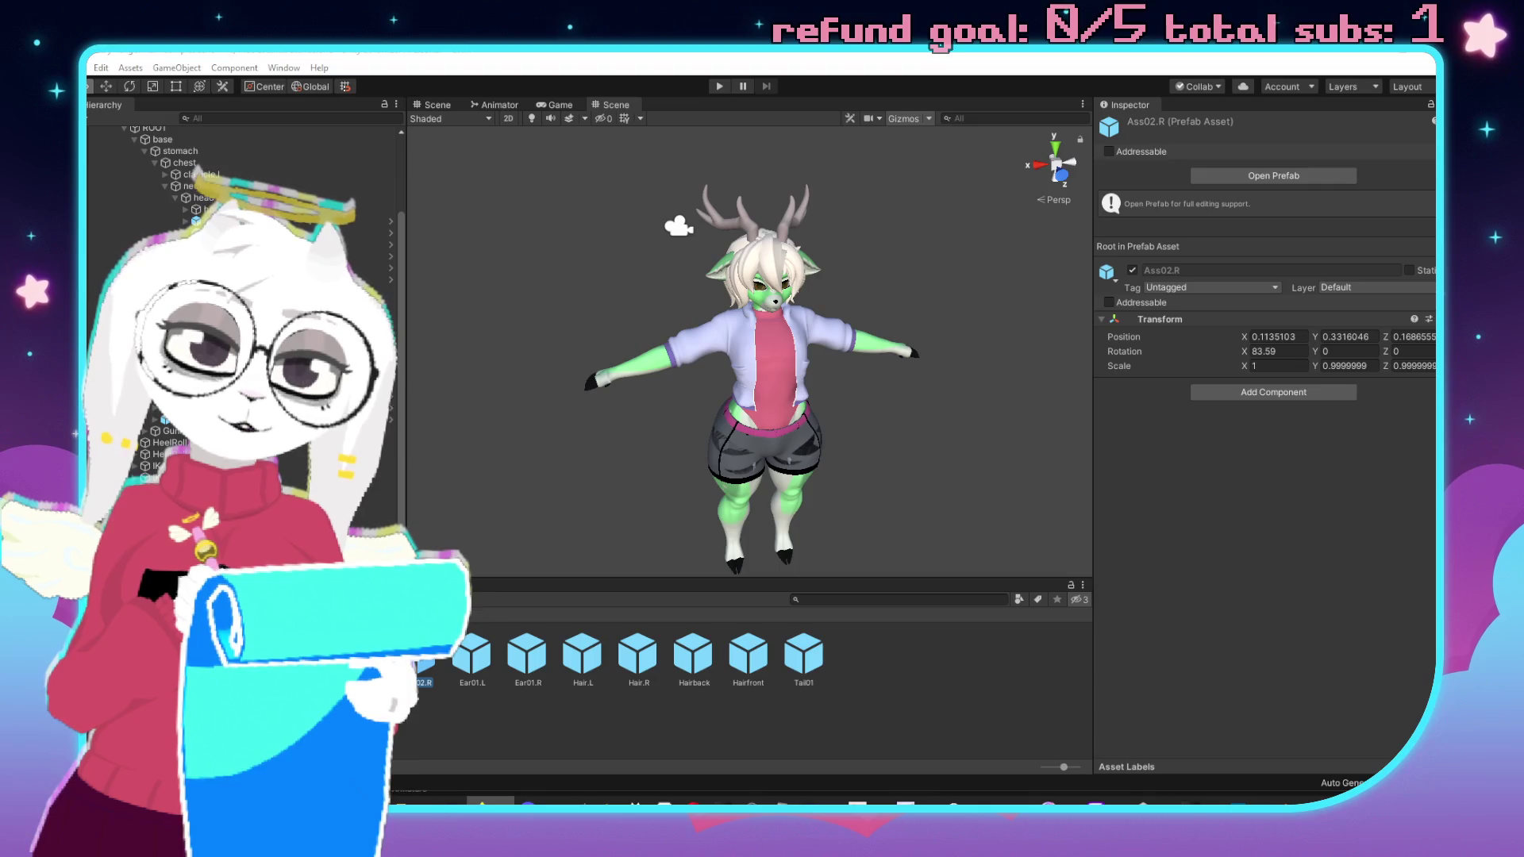
{"action": "scroll", "coordinate": [238, 278], "scroll_direction": "up", "scroll_amount": 5}
{"action": "key", "text": "w"}
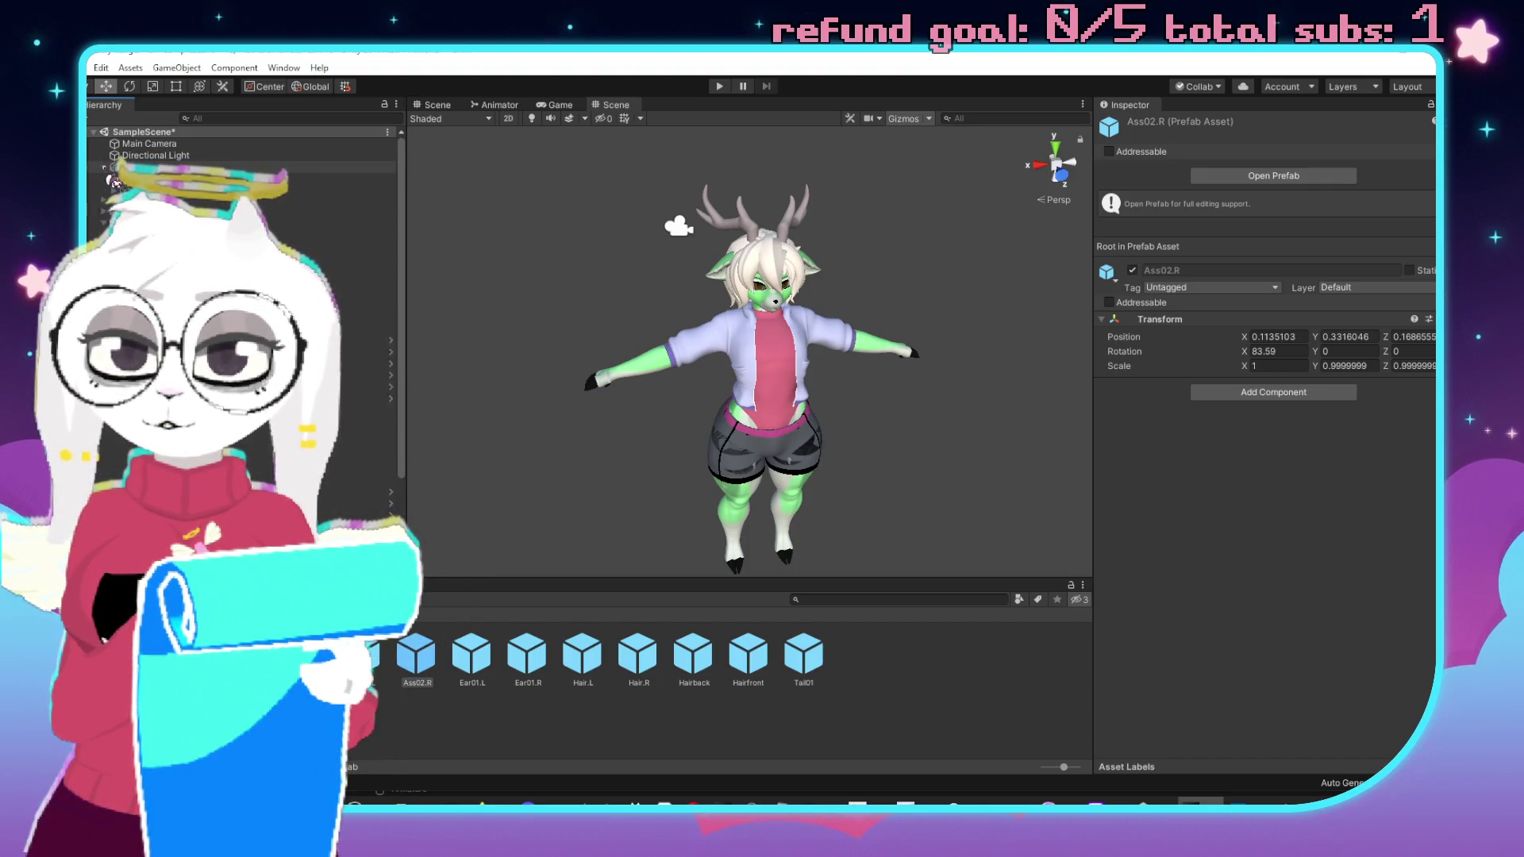
{"action": "left_click_drag", "start_coordinate": [349, 654], "coordinate": [116, 180]}
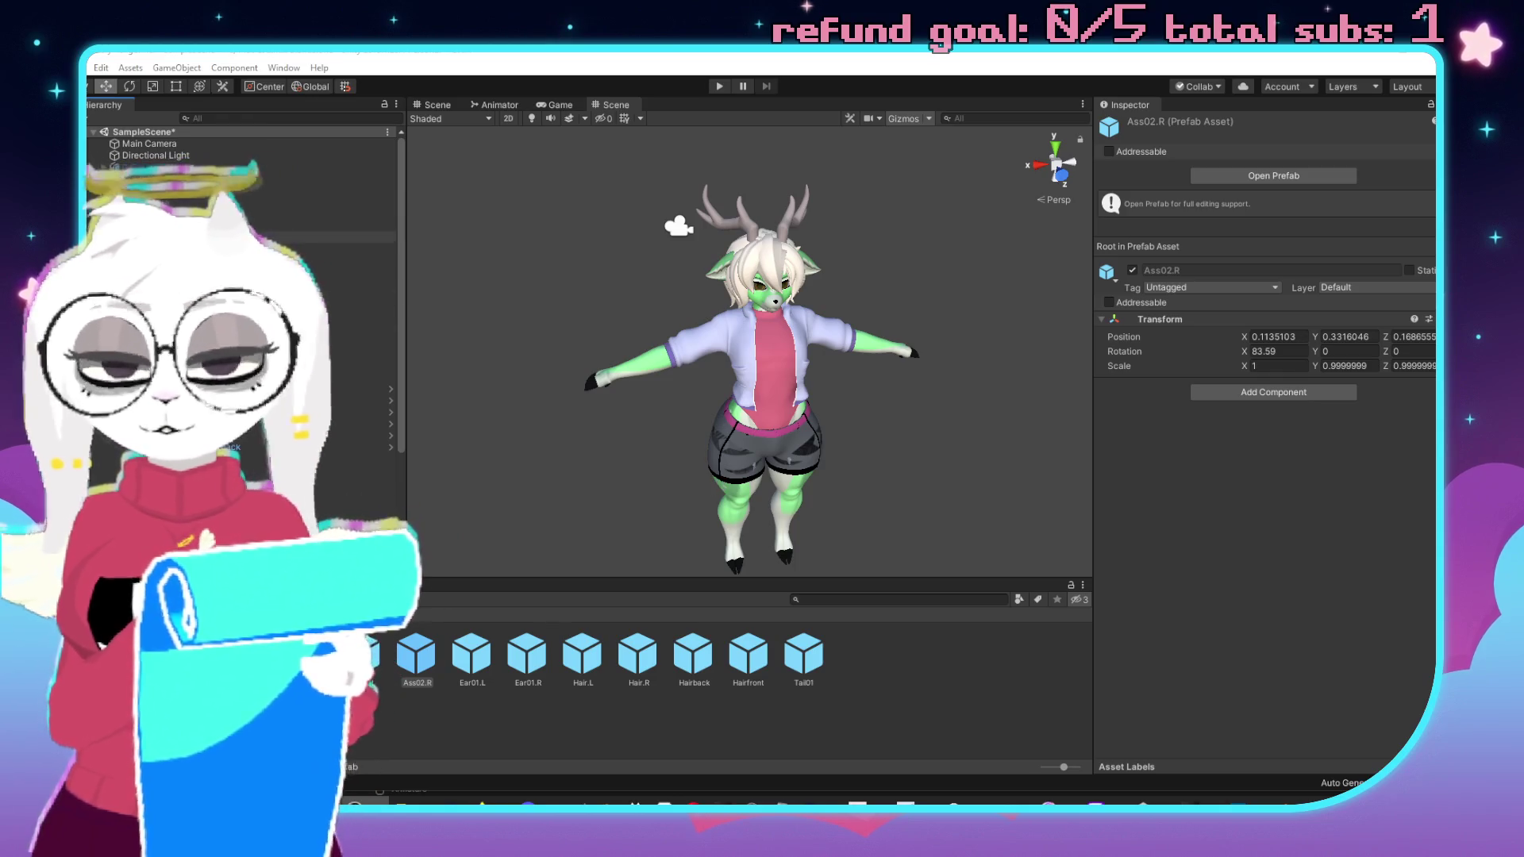
Duplicate the Skin Builder Extension object, reposition the copy in the Hierarchy and rename it.
{"action": "left_click", "coordinate": [159, 190]}
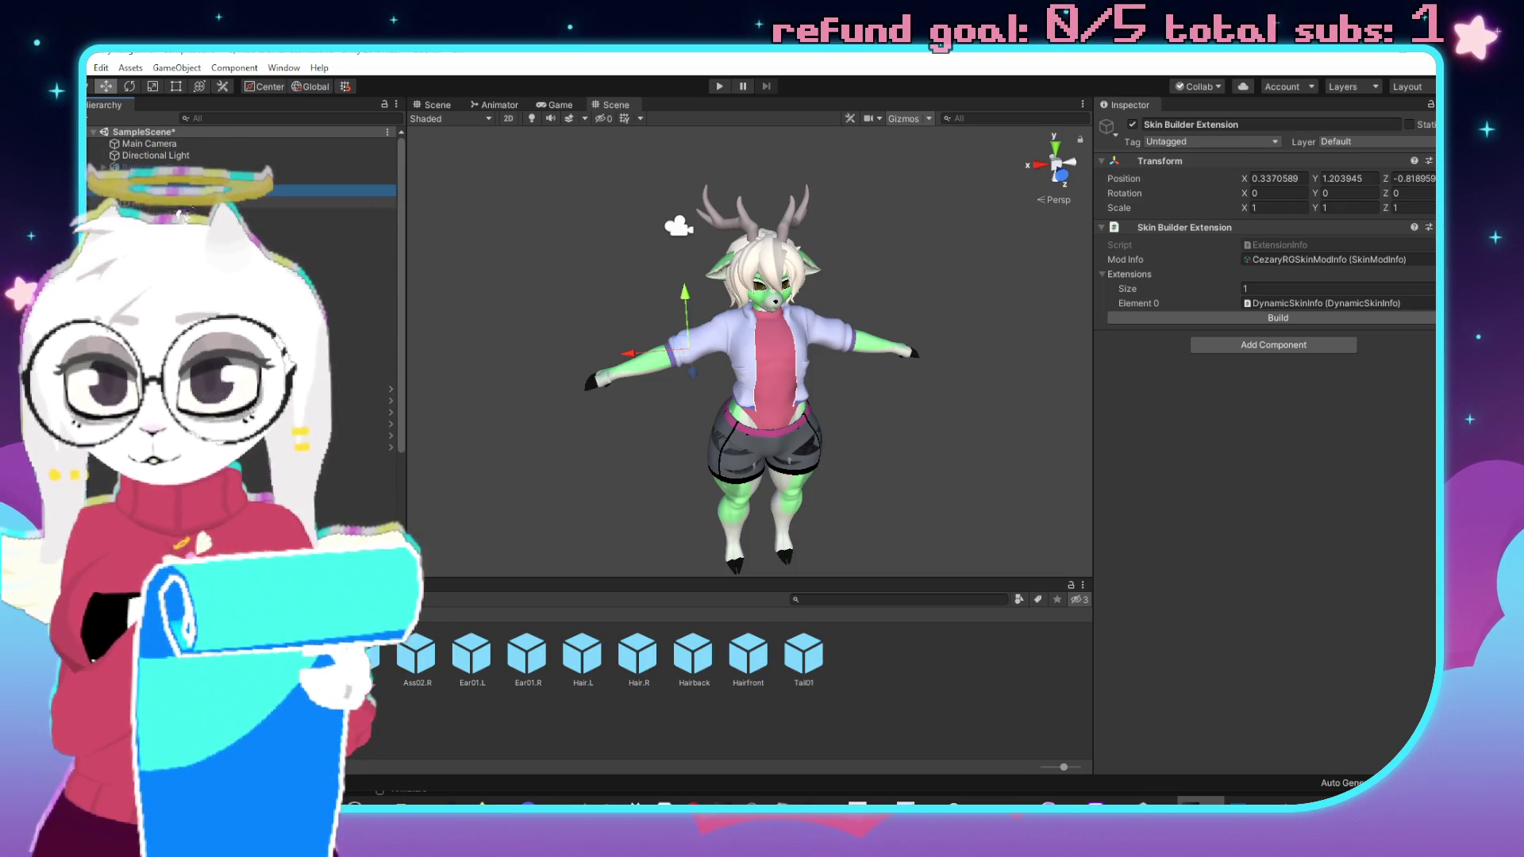
{"action": "key", "text": "ctrl+d"}
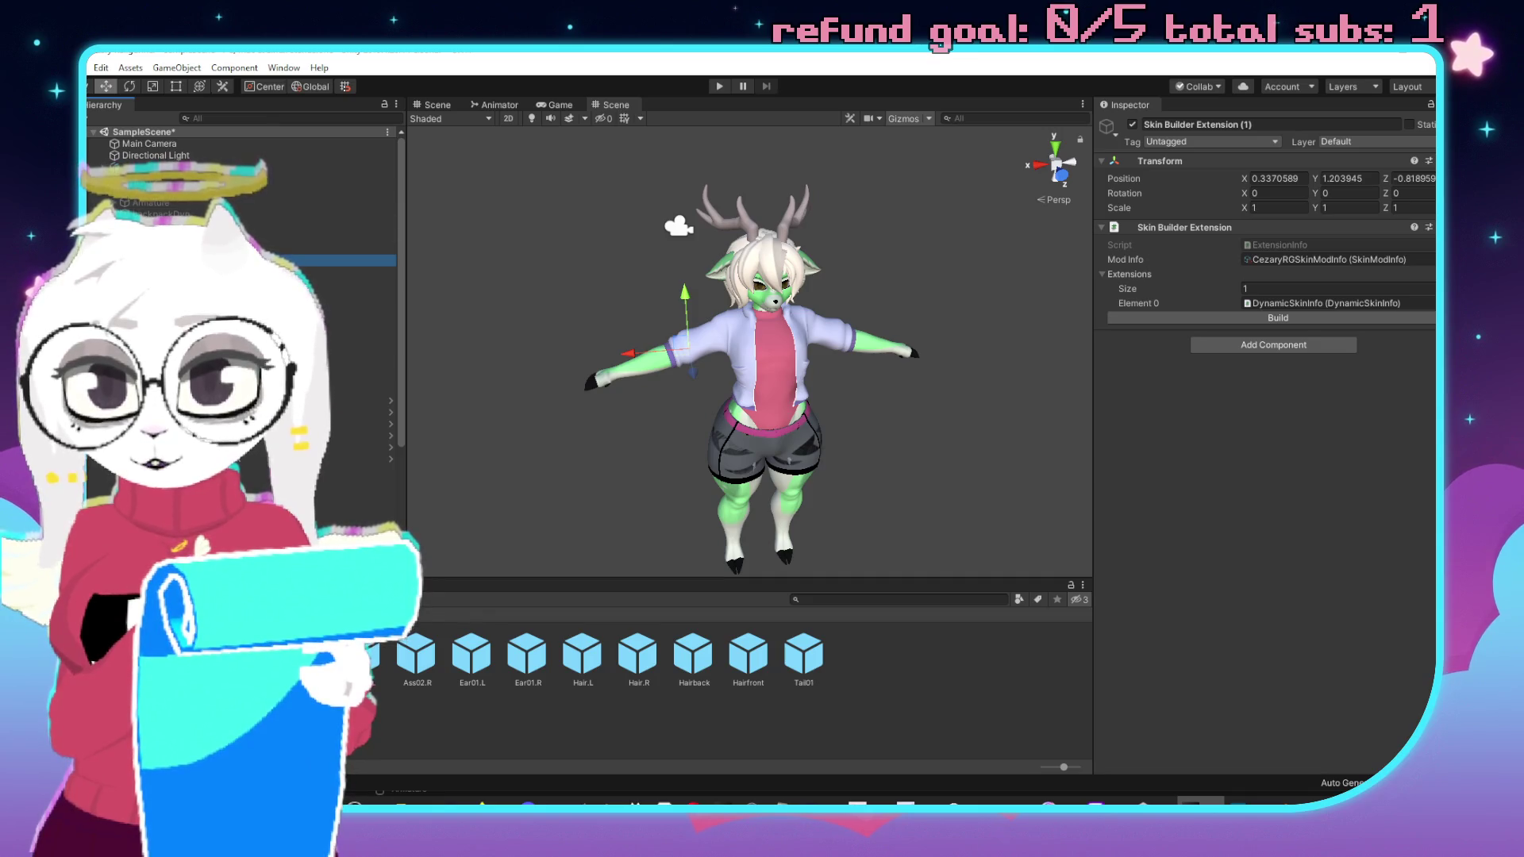
{"action": "left_click_drag", "start_coordinate": [357, 260], "coordinate": [387, 289]}
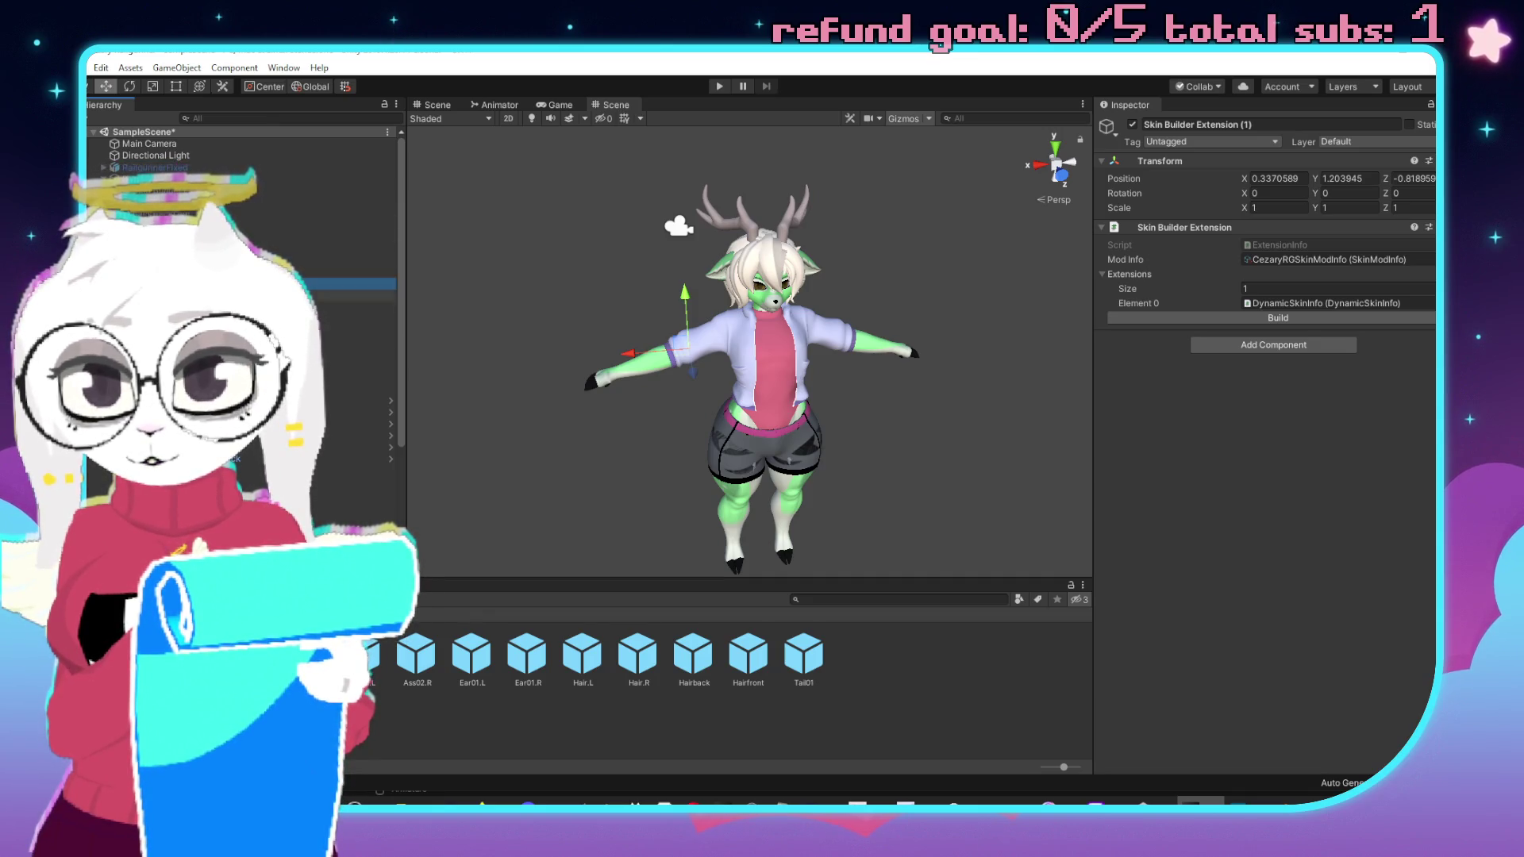
{"action": "left_click", "coordinate": [1270, 125]}
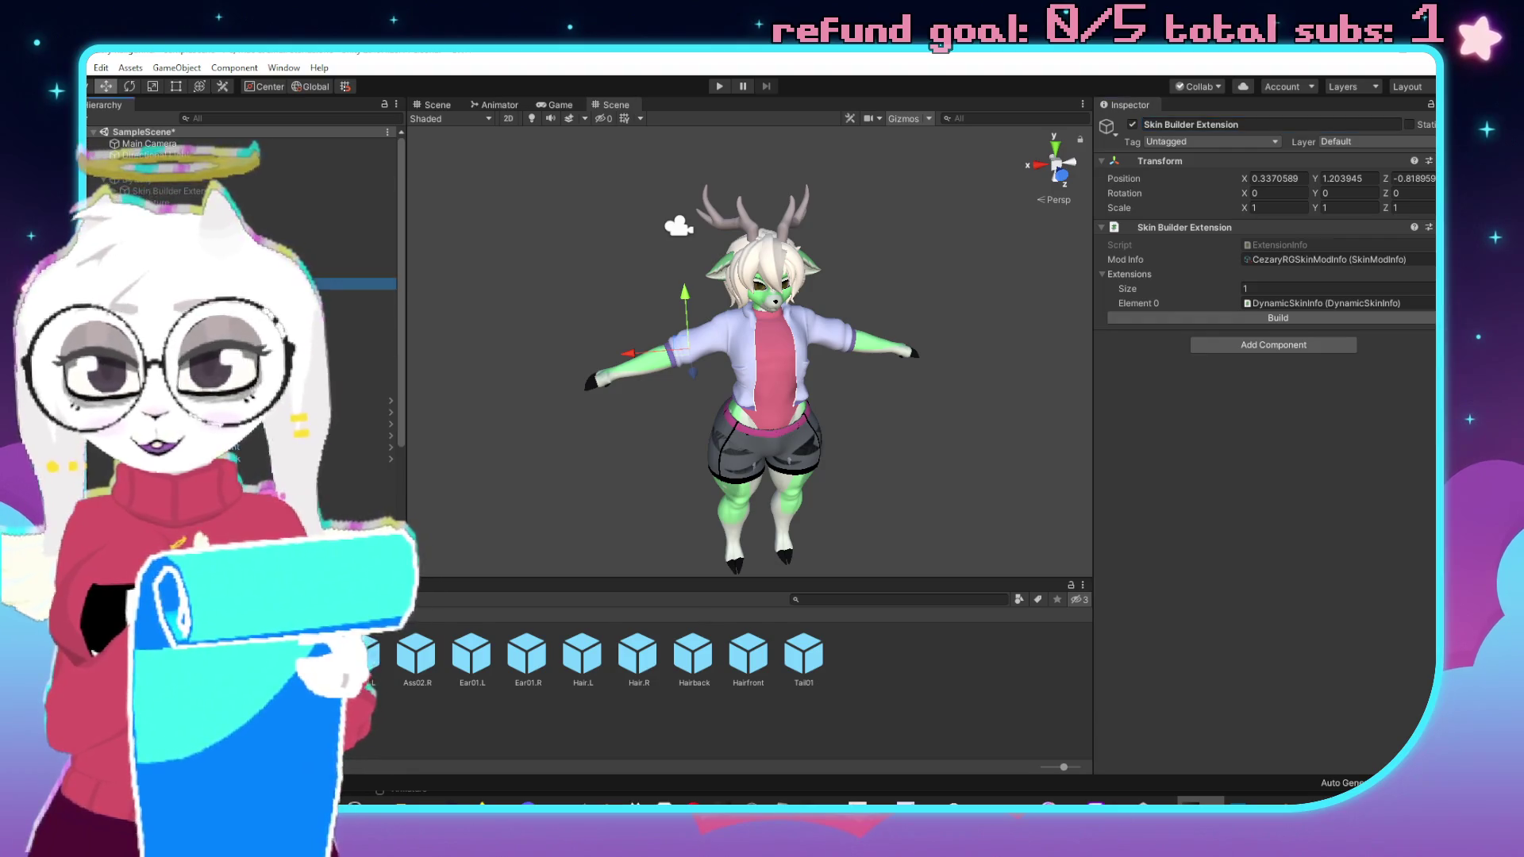
Open the Wing11L object referenced by DynamicSkinInfo's first modification.
{"action": "left_click", "coordinate": [357, 294]}
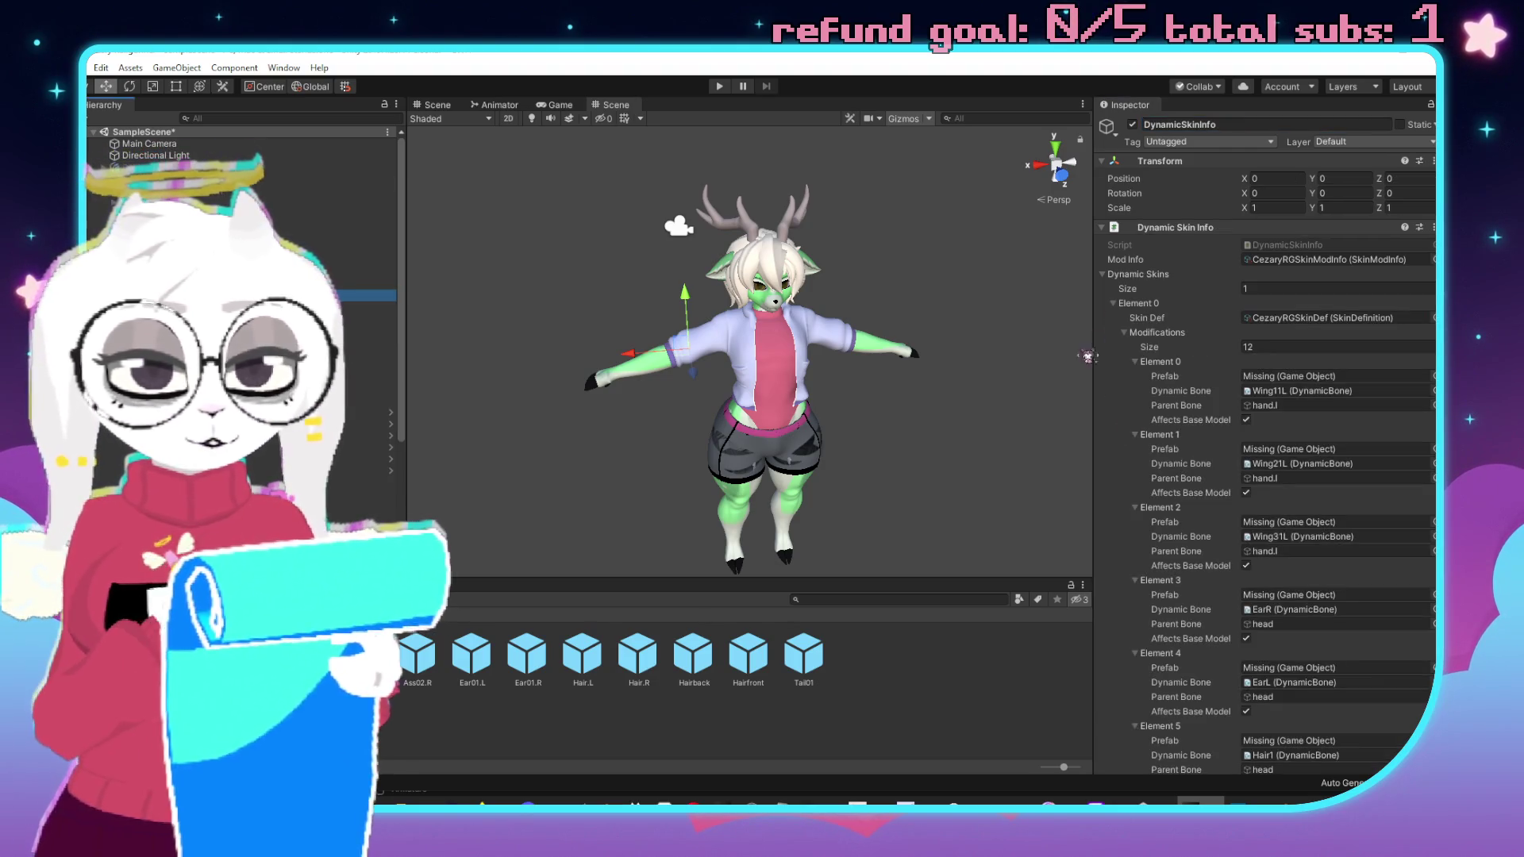
{"action": "left_click", "coordinate": [1283, 392]}
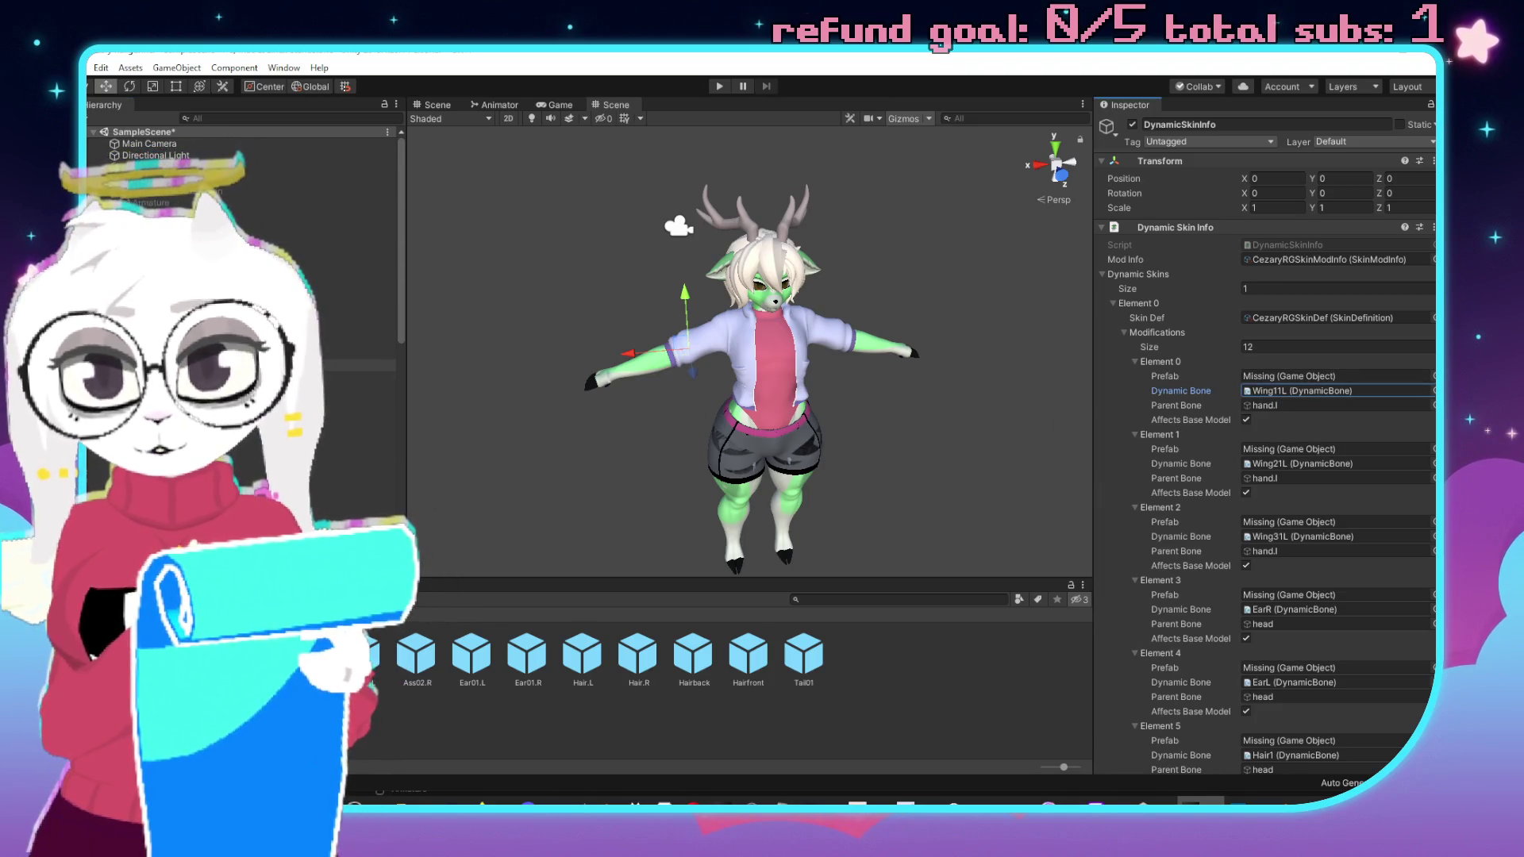
{"action": "double_click", "coordinate": [1283, 390]}
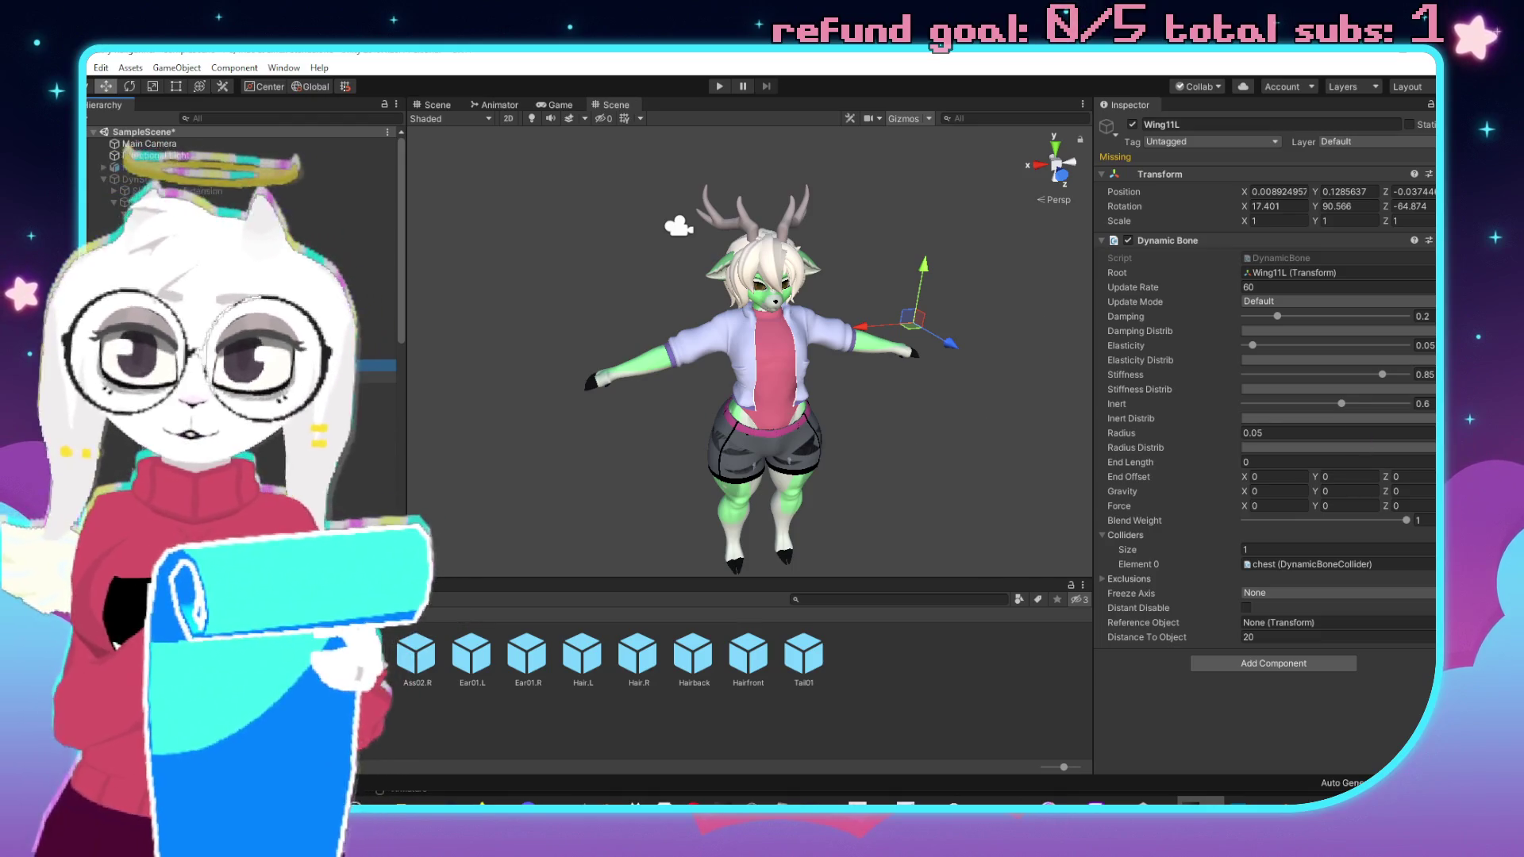
Copy the Wing11L Dynamic Bone component.
{"action": "left_click", "coordinate": [373, 377]}
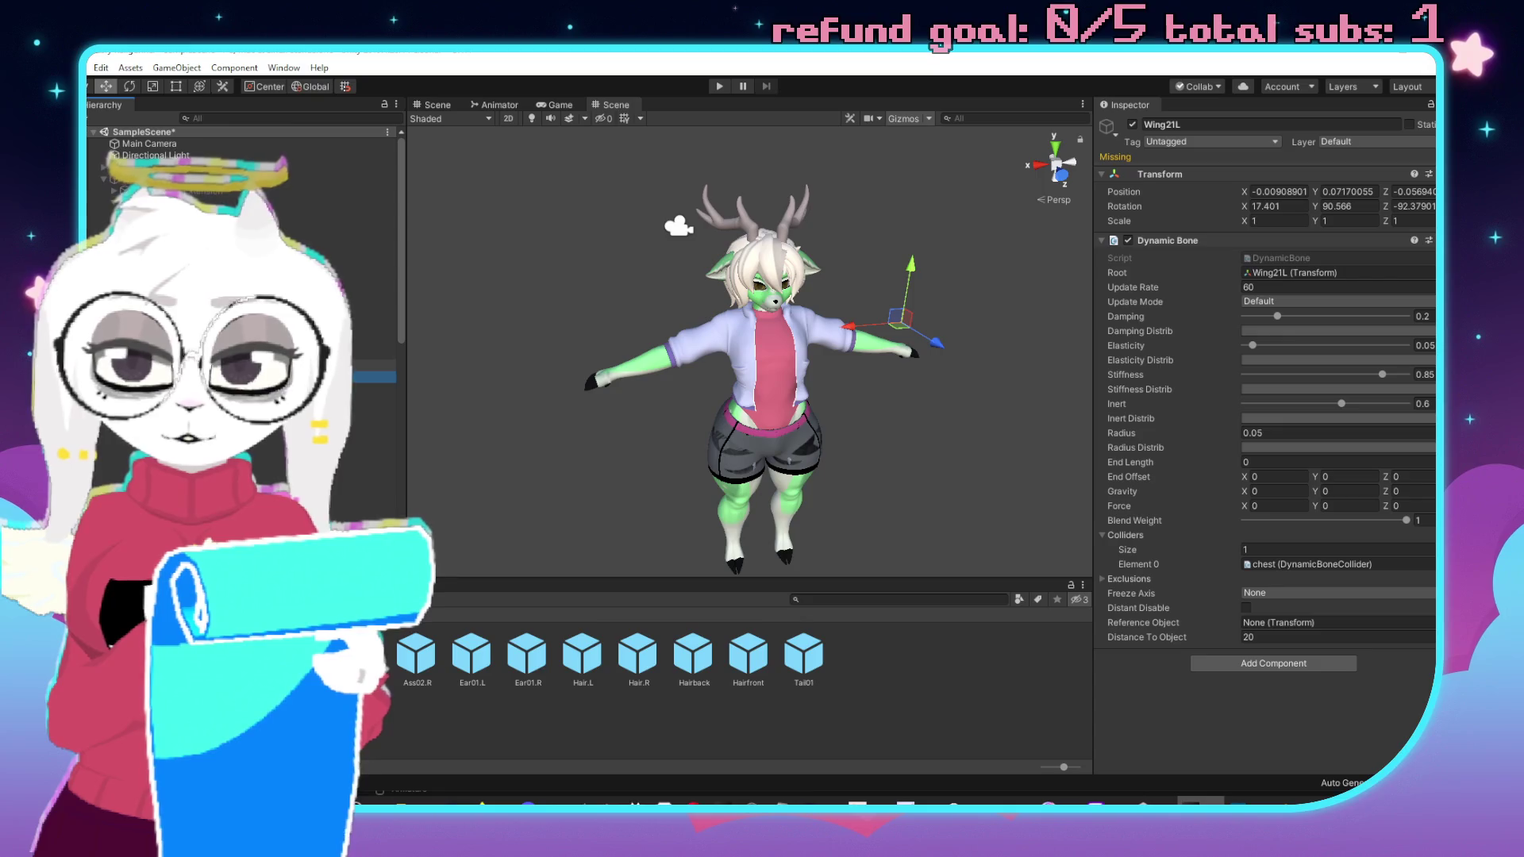
{"action": "left_click", "coordinate": [373, 365]}
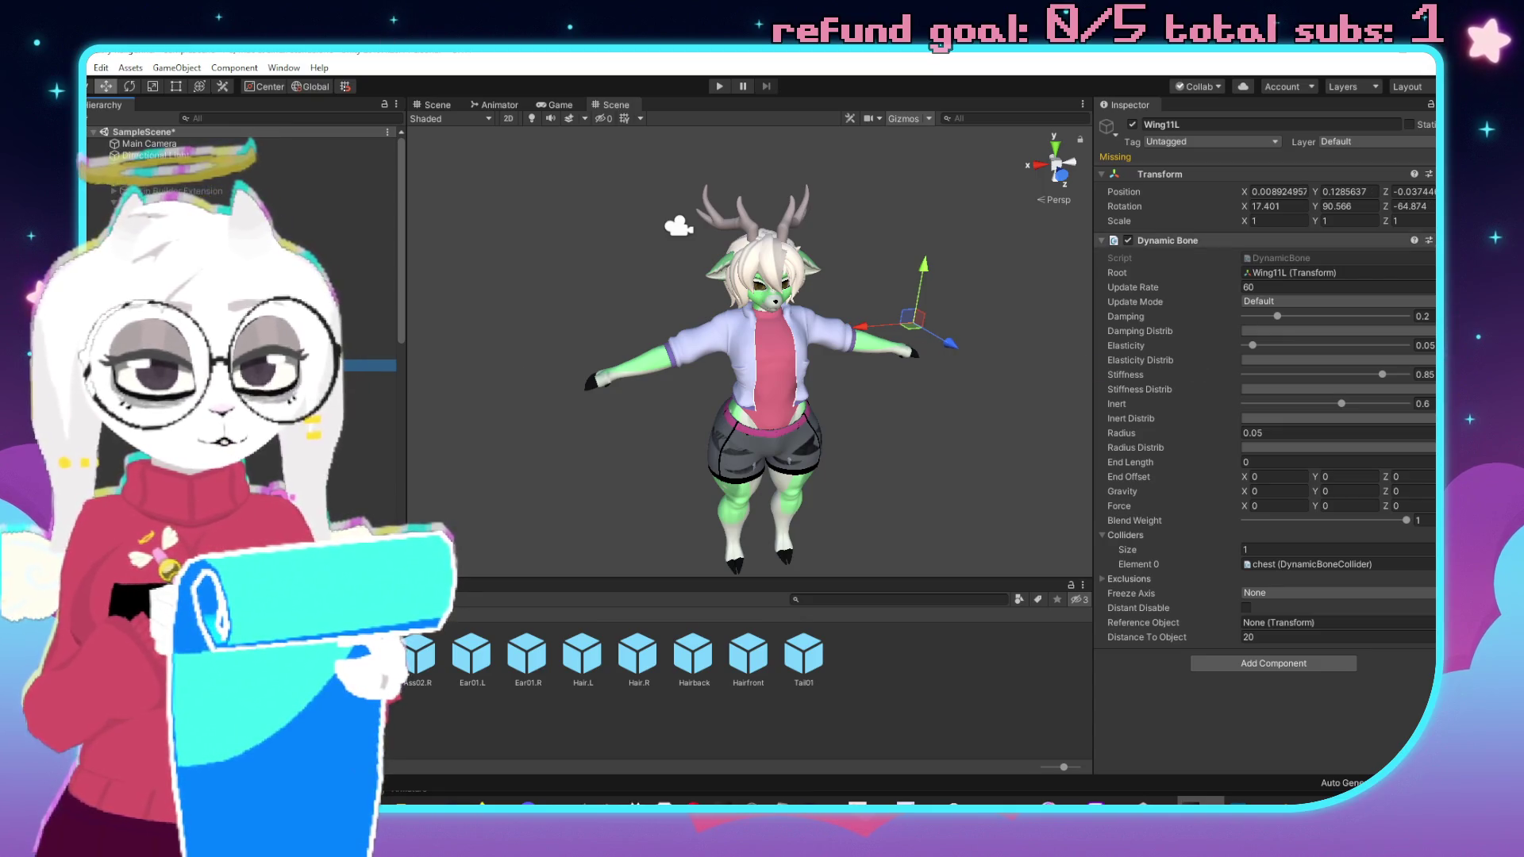
{"action": "right_click", "coordinate": [1293, 241]}
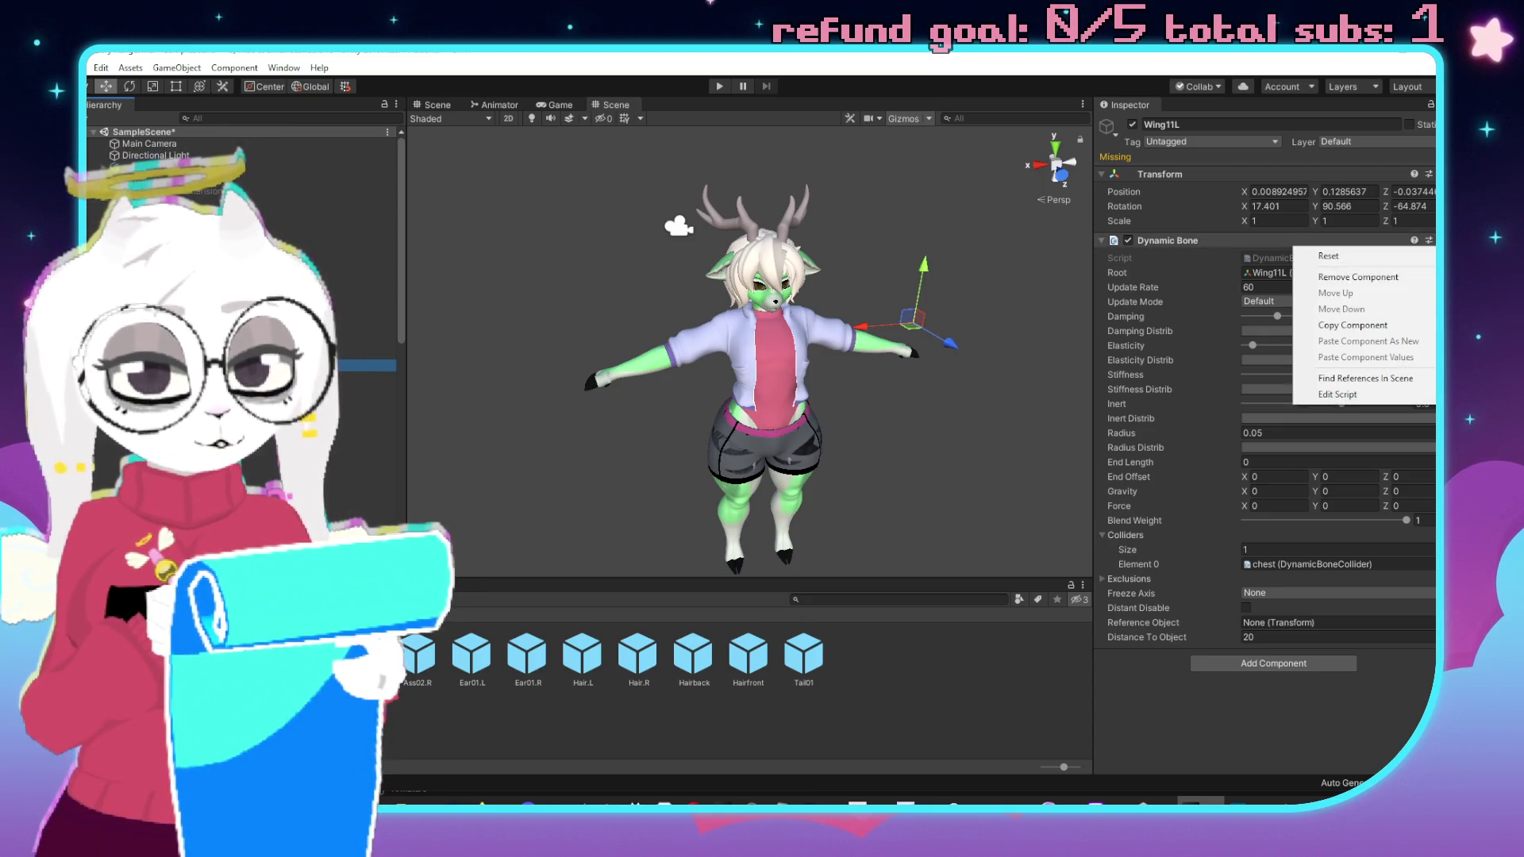
{"action": "left_click", "coordinate": [1354, 327]}
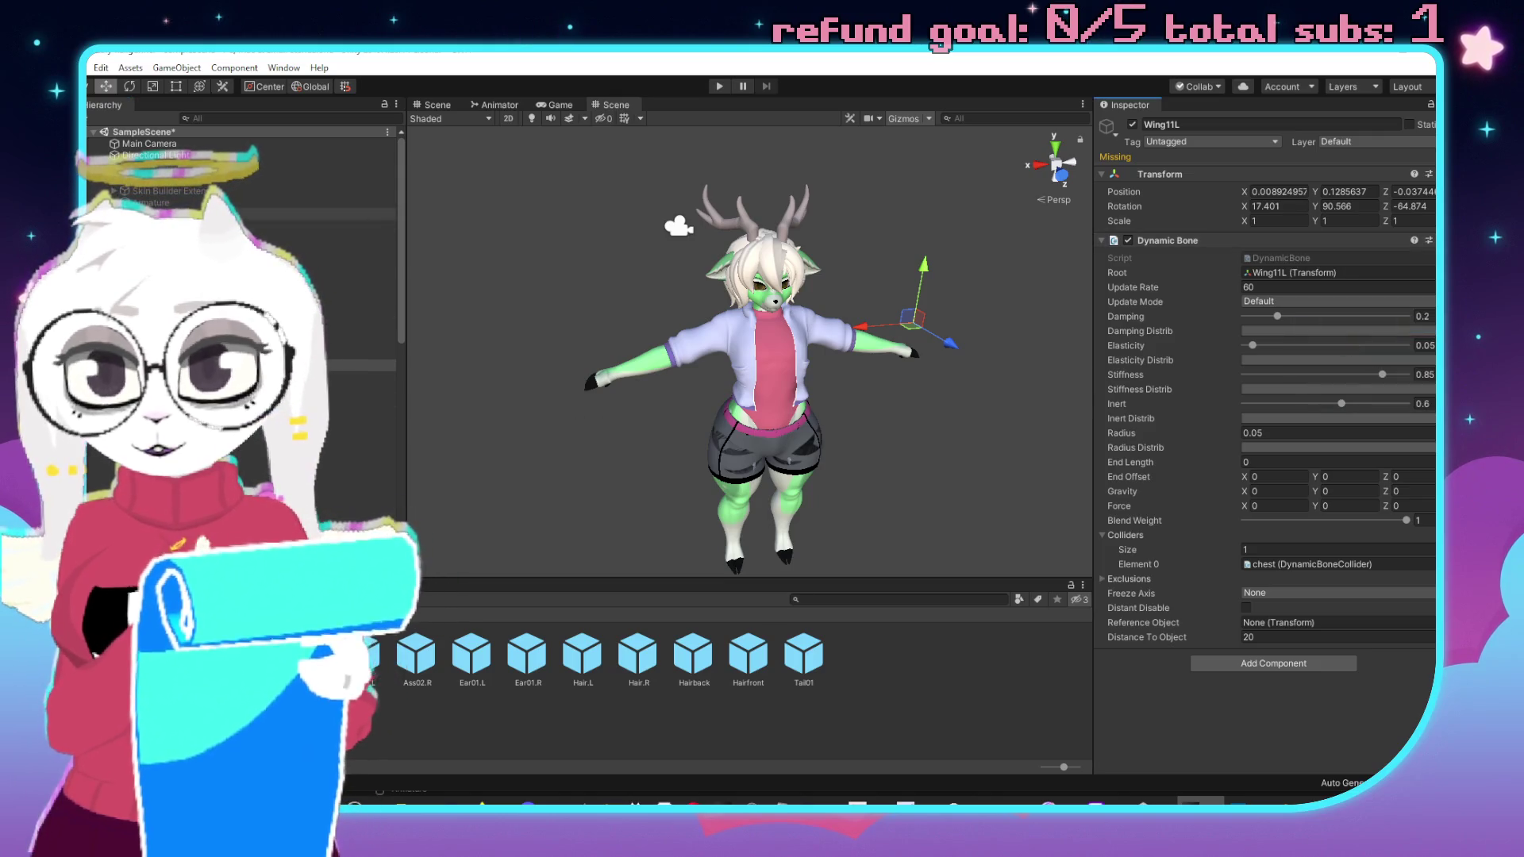
Paste the Dynamic Bone as new onto Ear01.L and set its Root to Ear01.L.
{"action": "left_click", "coordinate": [238, 179]}
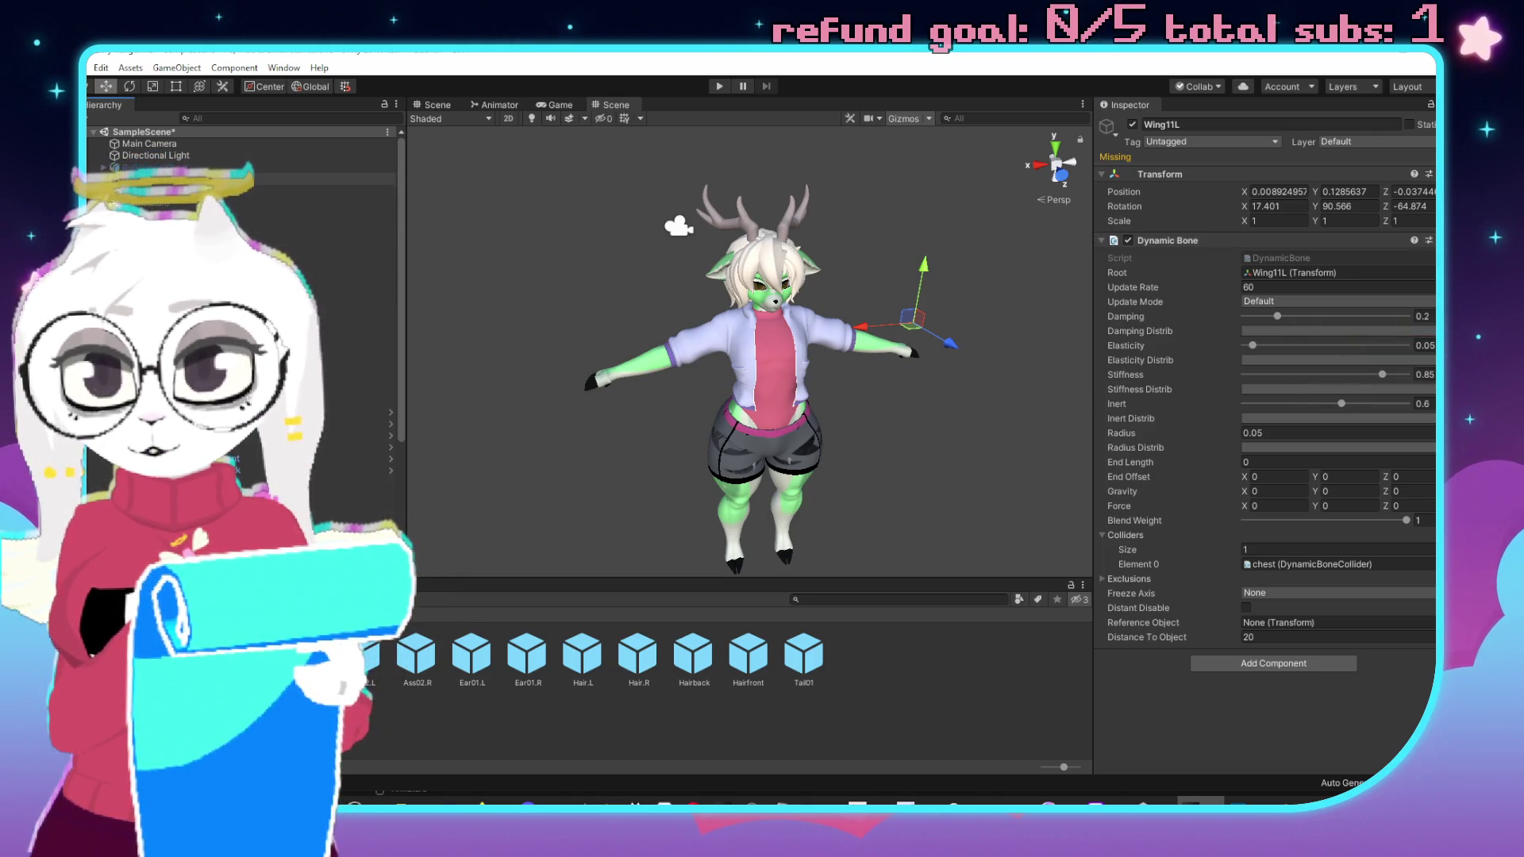
{"action": "left_click", "coordinate": [238, 342]}
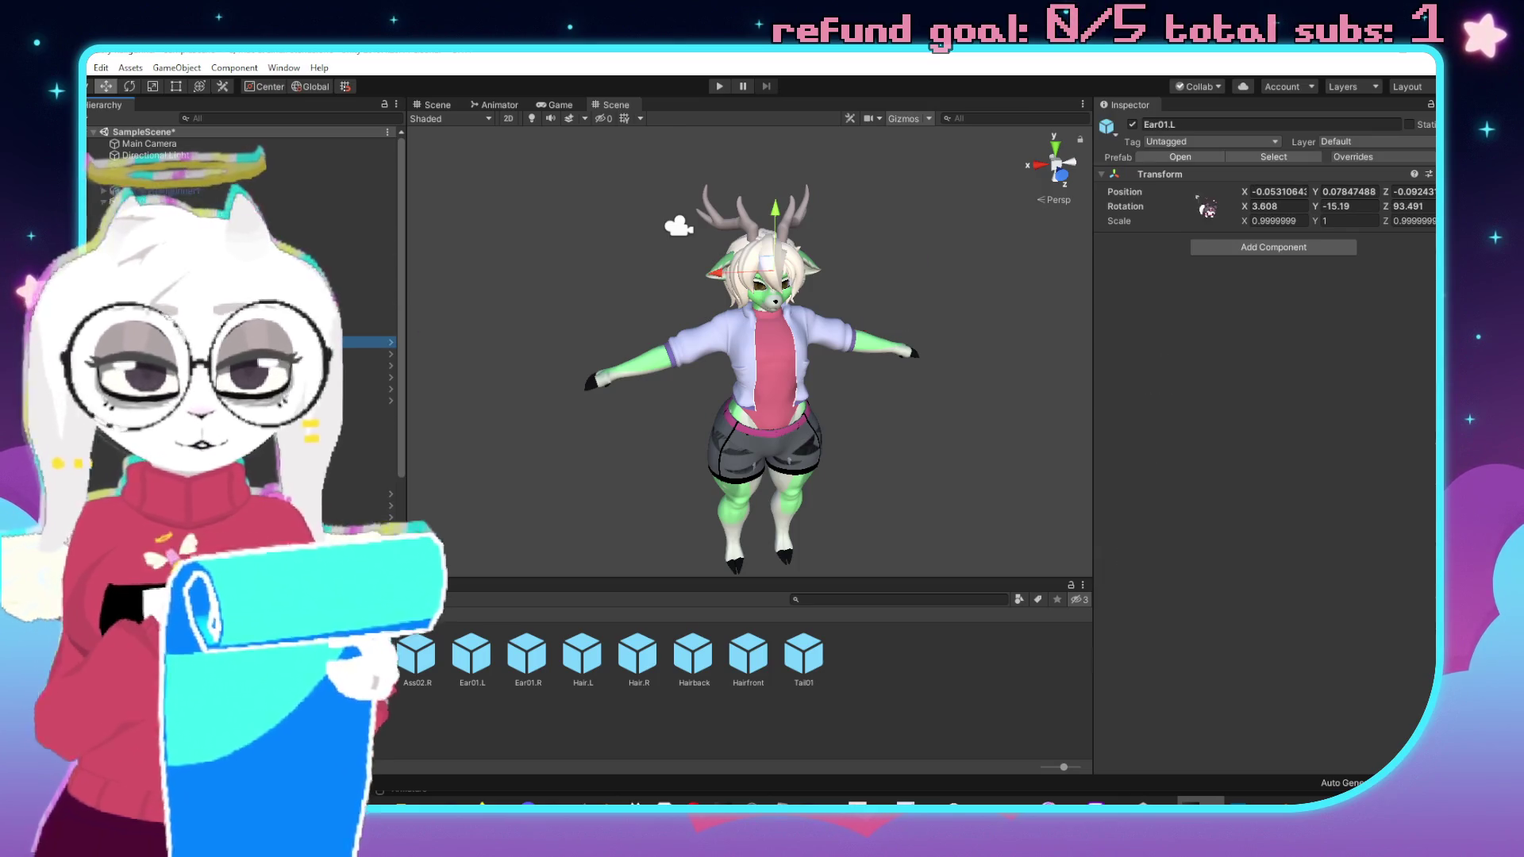
{"action": "left_click", "coordinate": [1429, 173]}
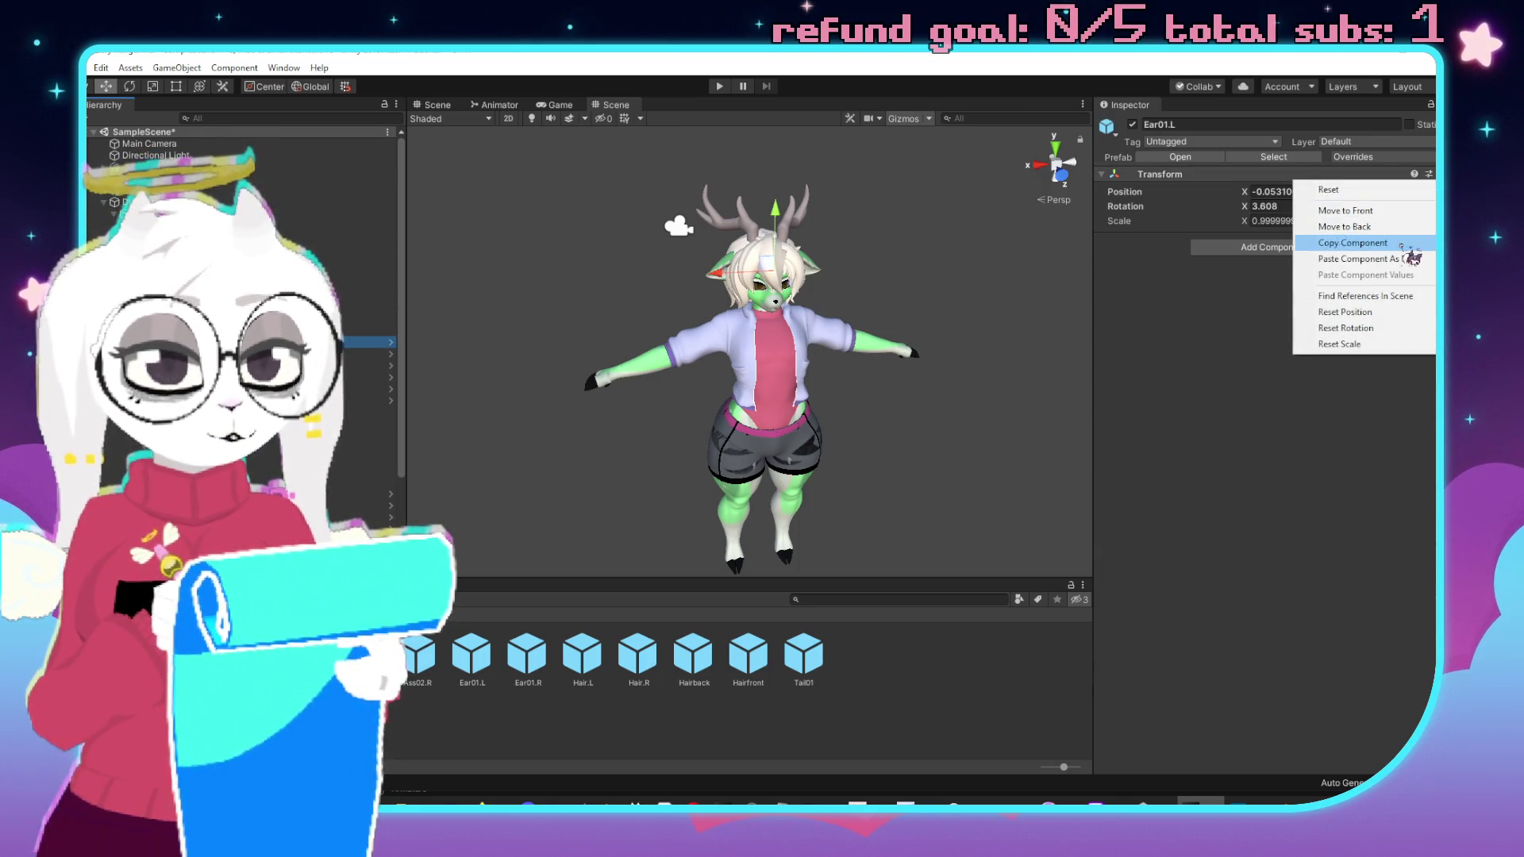
{"action": "left_click", "coordinate": [1381, 258]}
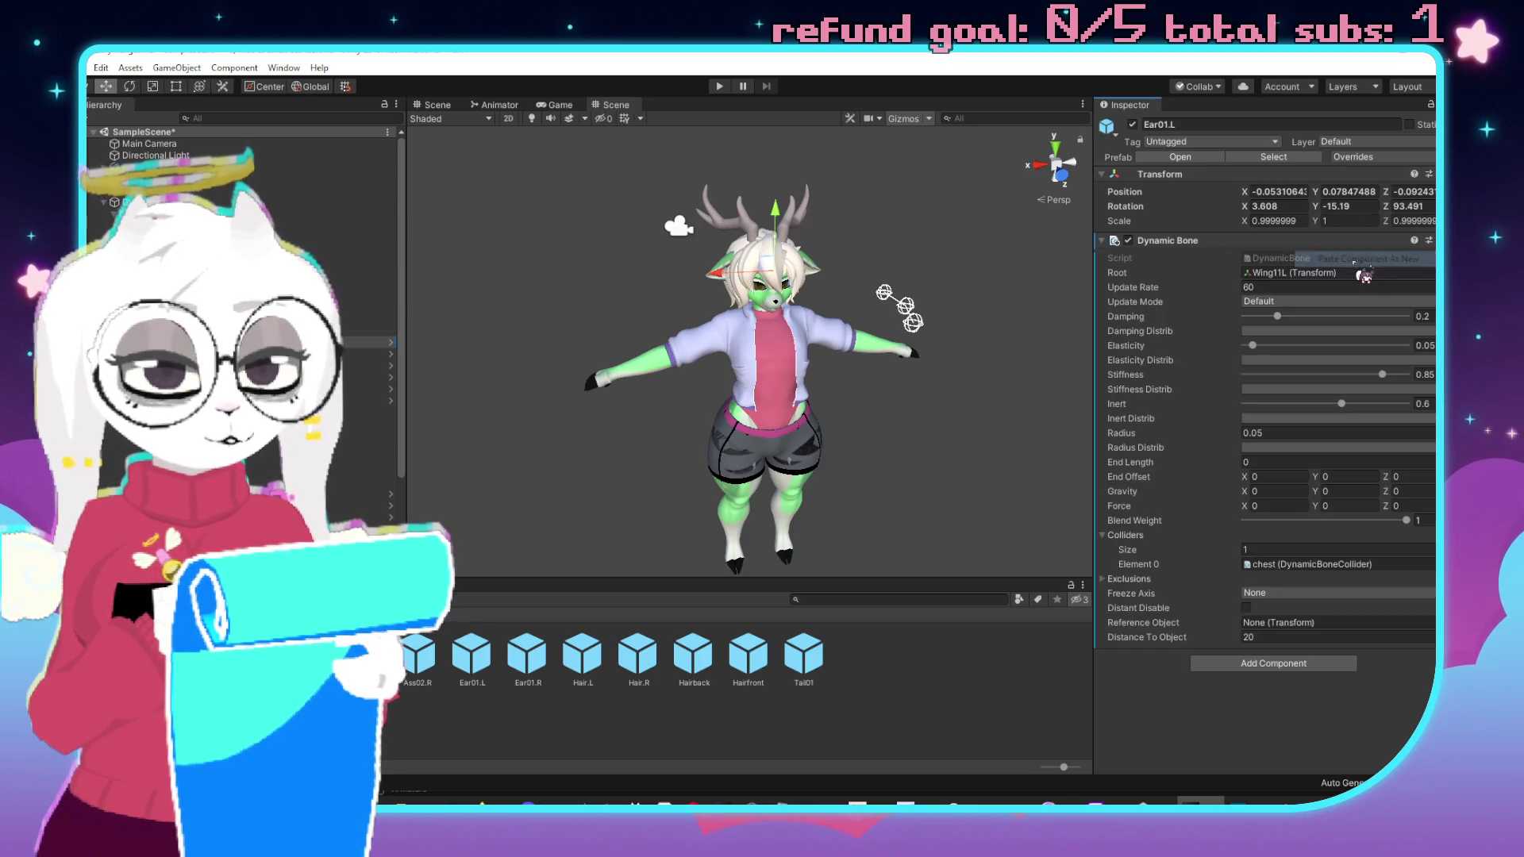
{"action": "left_click_drag", "start_coordinate": [238, 342], "coordinate": [1299, 282]}
{"action": "mouse_move", "coordinate": [992, 314]}
{"action": "left_mouse_down"}
{"action": "mouse_move", "coordinate": [678, 369]}
{"action": "mouse_move", "coordinate": [834, 379]}
{"action": "mouse_move", "coordinate": [794, 349]}
{"action": "mouse_move", "coordinate": [827, 377]}
{"action": "left_mouse_up"}
{"action": "scroll", "coordinate": [754, 373], "scroll_direction": "up", "scroll_amount": 5}
{"action": "scroll", "coordinate": [754, 373], "scroll_direction": "down", "scroll_amount": 4}
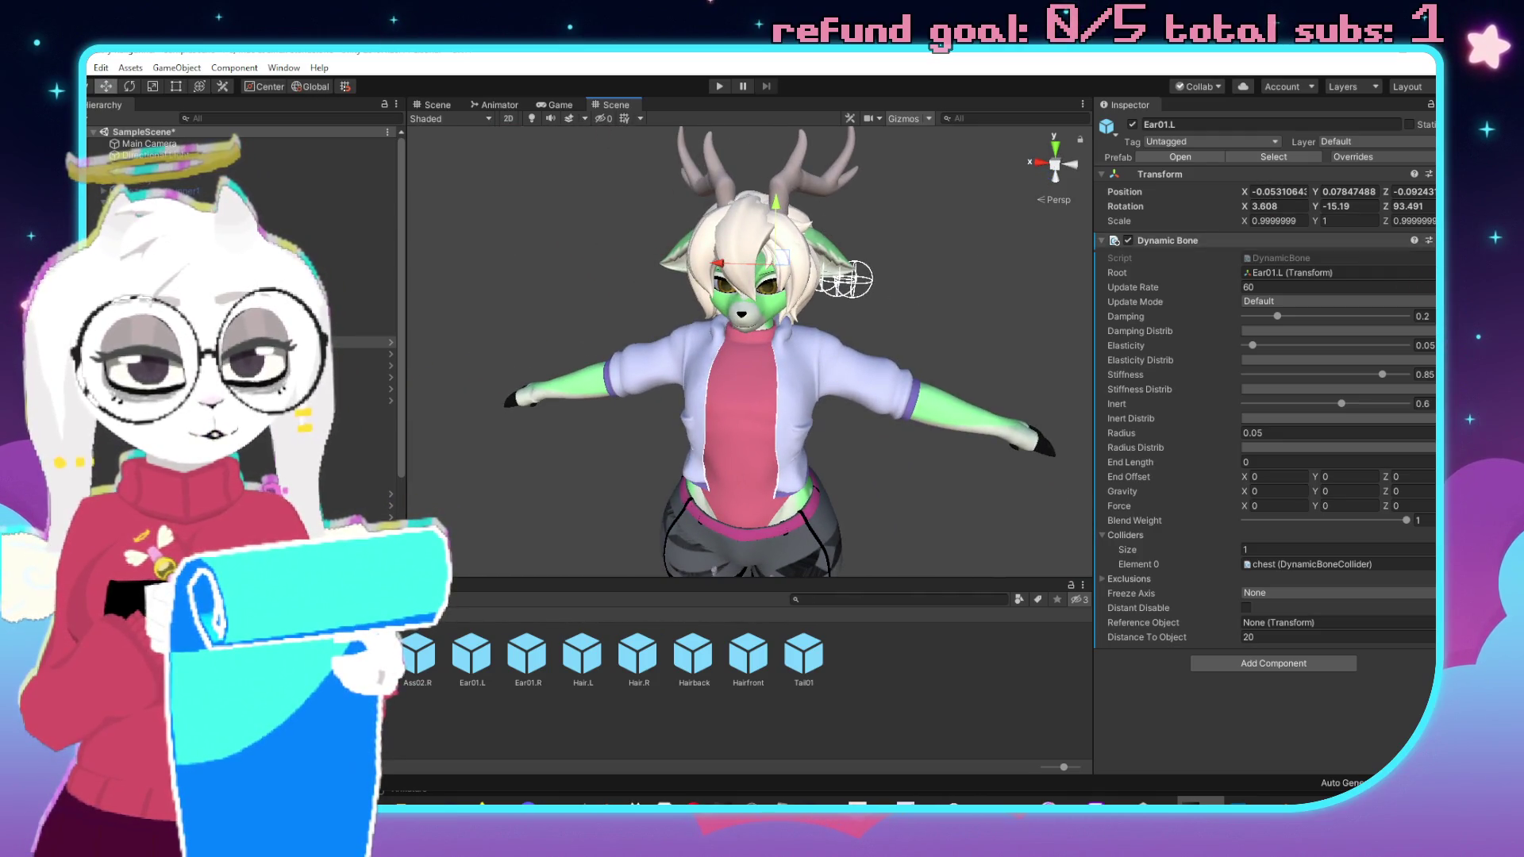
Copy Ear01.L's Dynamic Bone onto Ear01.R, rooted at Ear01.R.
{"action": "left_click", "coordinate": [1349, 240]}
{"action": "left_click", "coordinate": [1428, 240]}
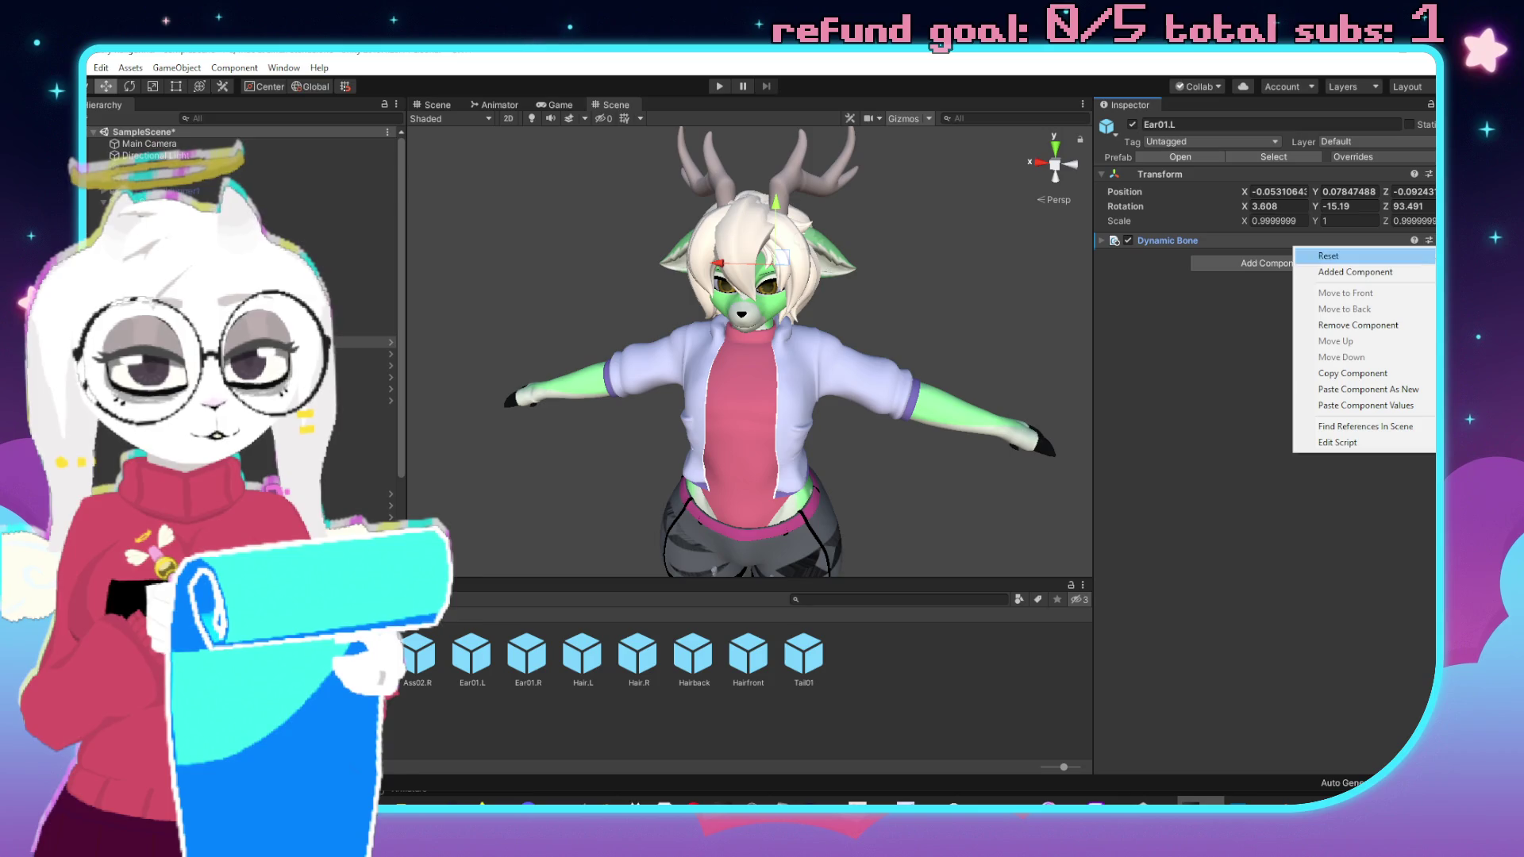
{"action": "left_click", "coordinate": [1353, 373]}
{"action": "left_click", "coordinate": [1270, 239]}
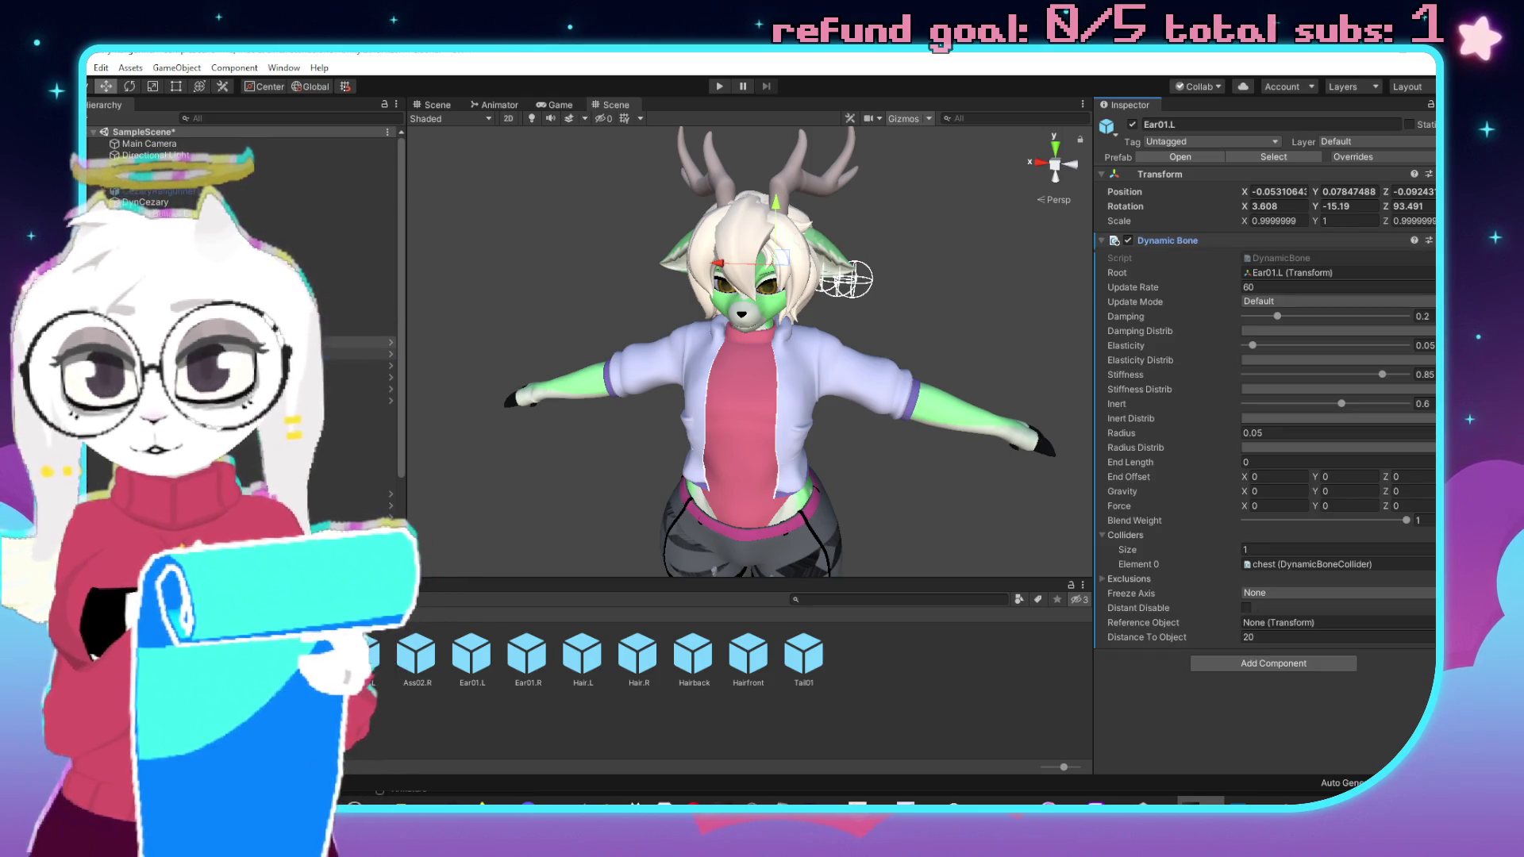
{"action": "left_click", "coordinate": [365, 353]}
{"action": "left_click", "coordinate": [1428, 173]}
{"action": "left_click", "coordinate": [1421, 260]}
{"action": "left_click_drag", "start_coordinate": [365, 353], "coordinate": [1333, 273]}
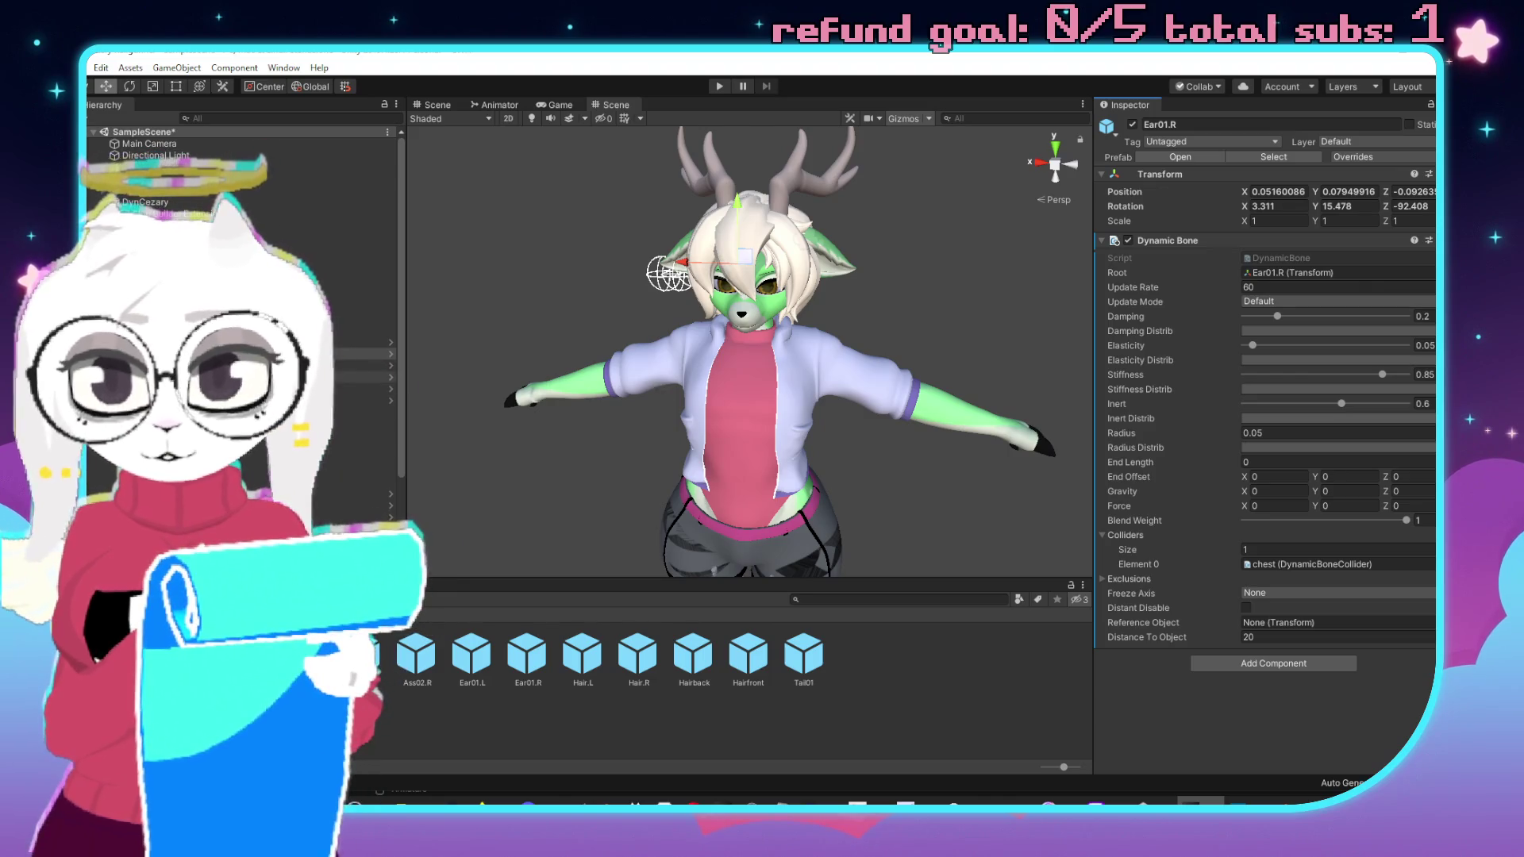
{"action": "left_click", "coordinate": [369, 365]}
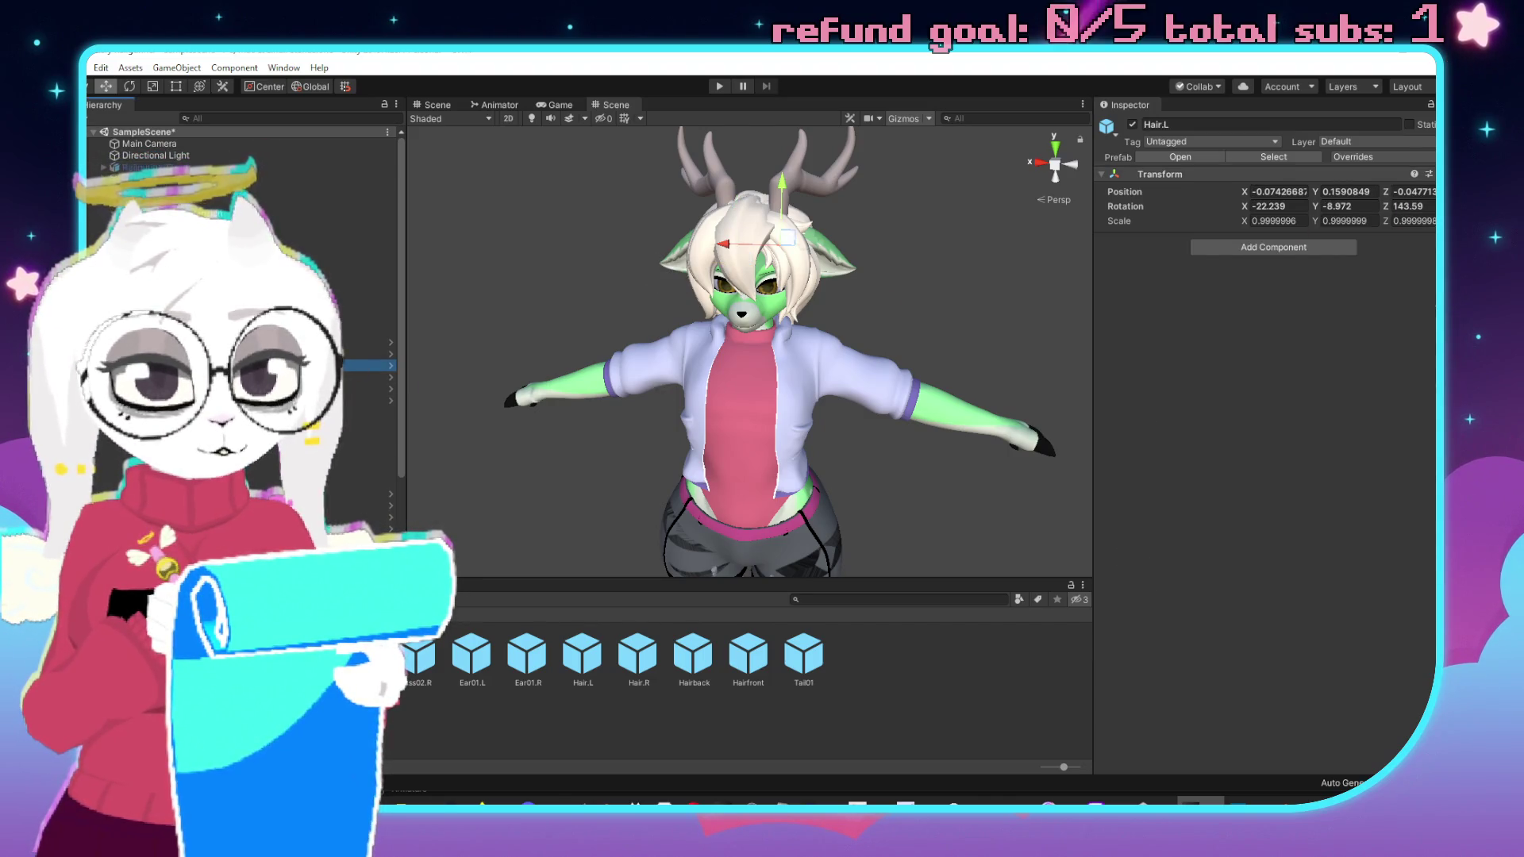
Paste the Dynamic Bone onto Hair.L and Hair.R, rooting each at itself.
{"action": "left_click", "coordinate": [1428, 173]}
{"action": "left_click", "coordinate": [1420, 262]}
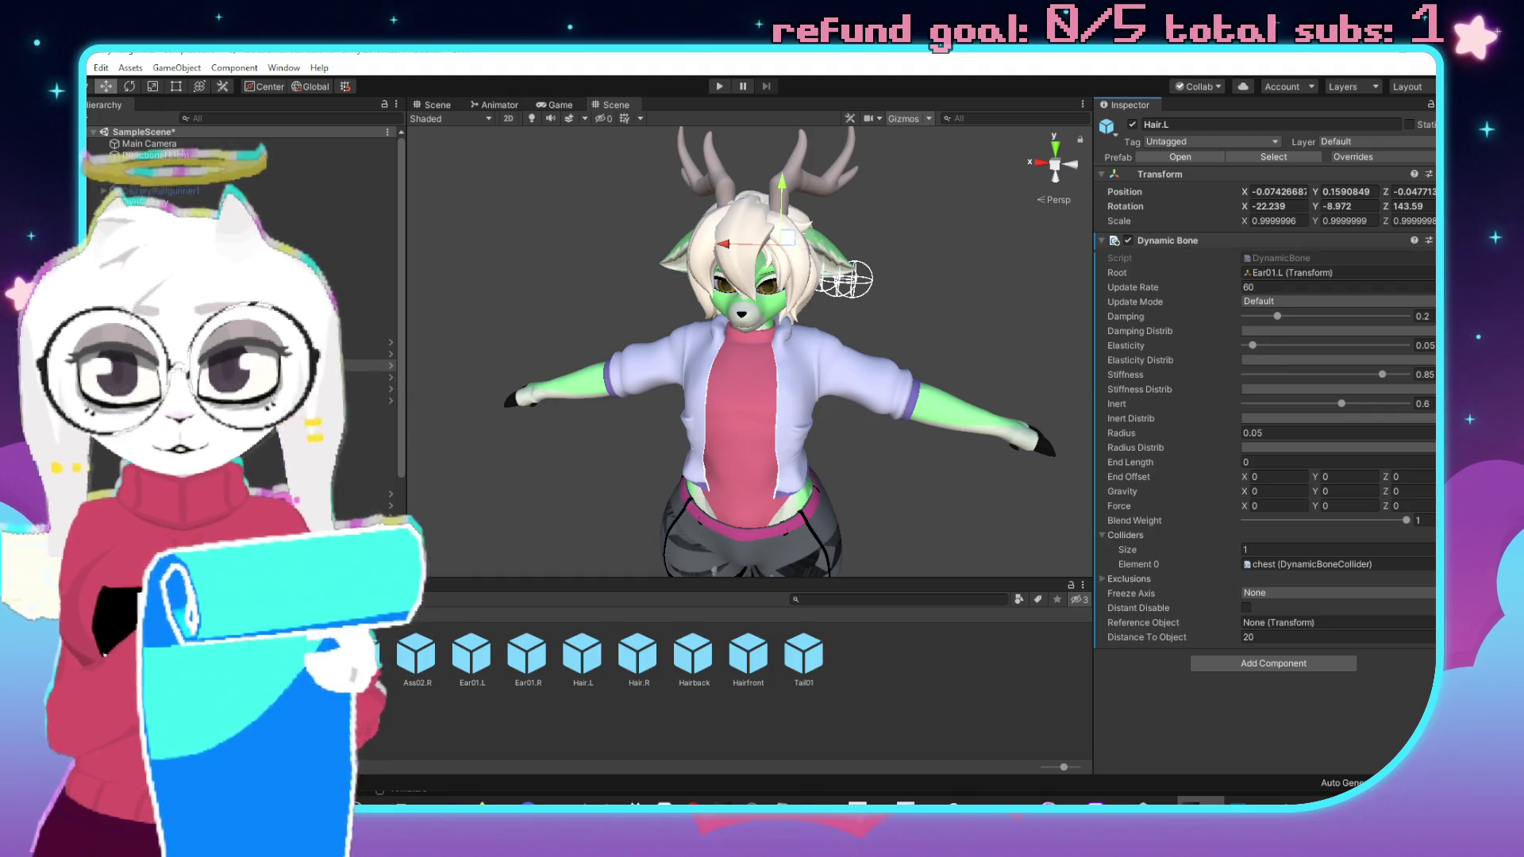
{"action": "mouse_move", "coordinate": [369, 365]}
{"action": "left_mouse_down"}
{"action": "mouse_move", "coordinate": [1292, 288]}
{"action": "mouse_move", "coordinate": [1290, 274]}
{"action": "left_mouse_up"}
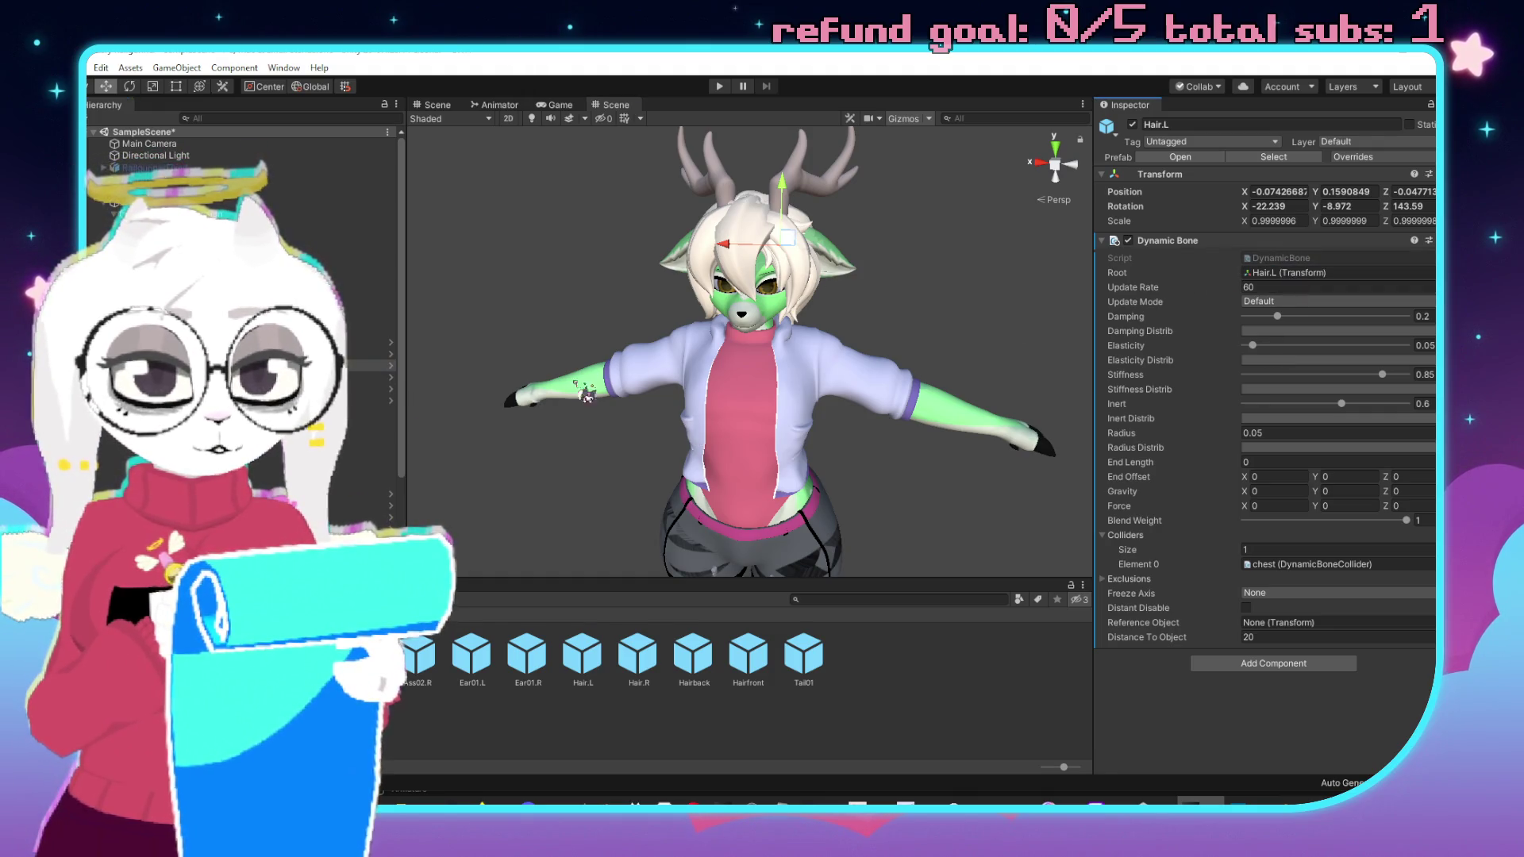
{"action": "left_click", "coordinate": [369, 377]}
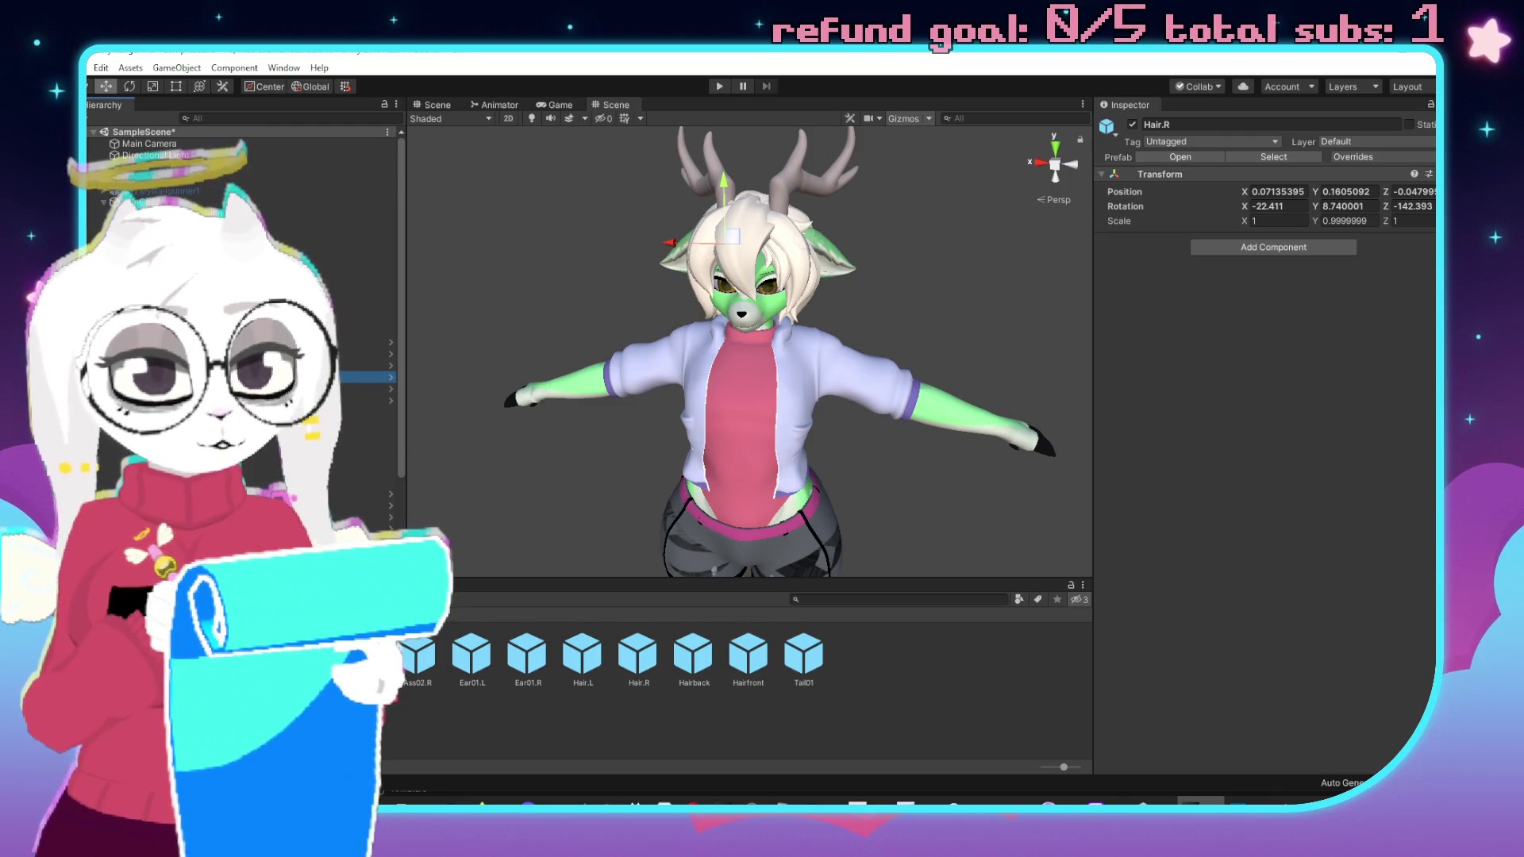
{"action": "left_click", "coordinate": [1429, 173]}
{"action": "left_click", "coordinate": [1401, 259]}
{"action": "left_click_drag", "start_coordinate": [369, 377], "coordinate": [1289, 274]}
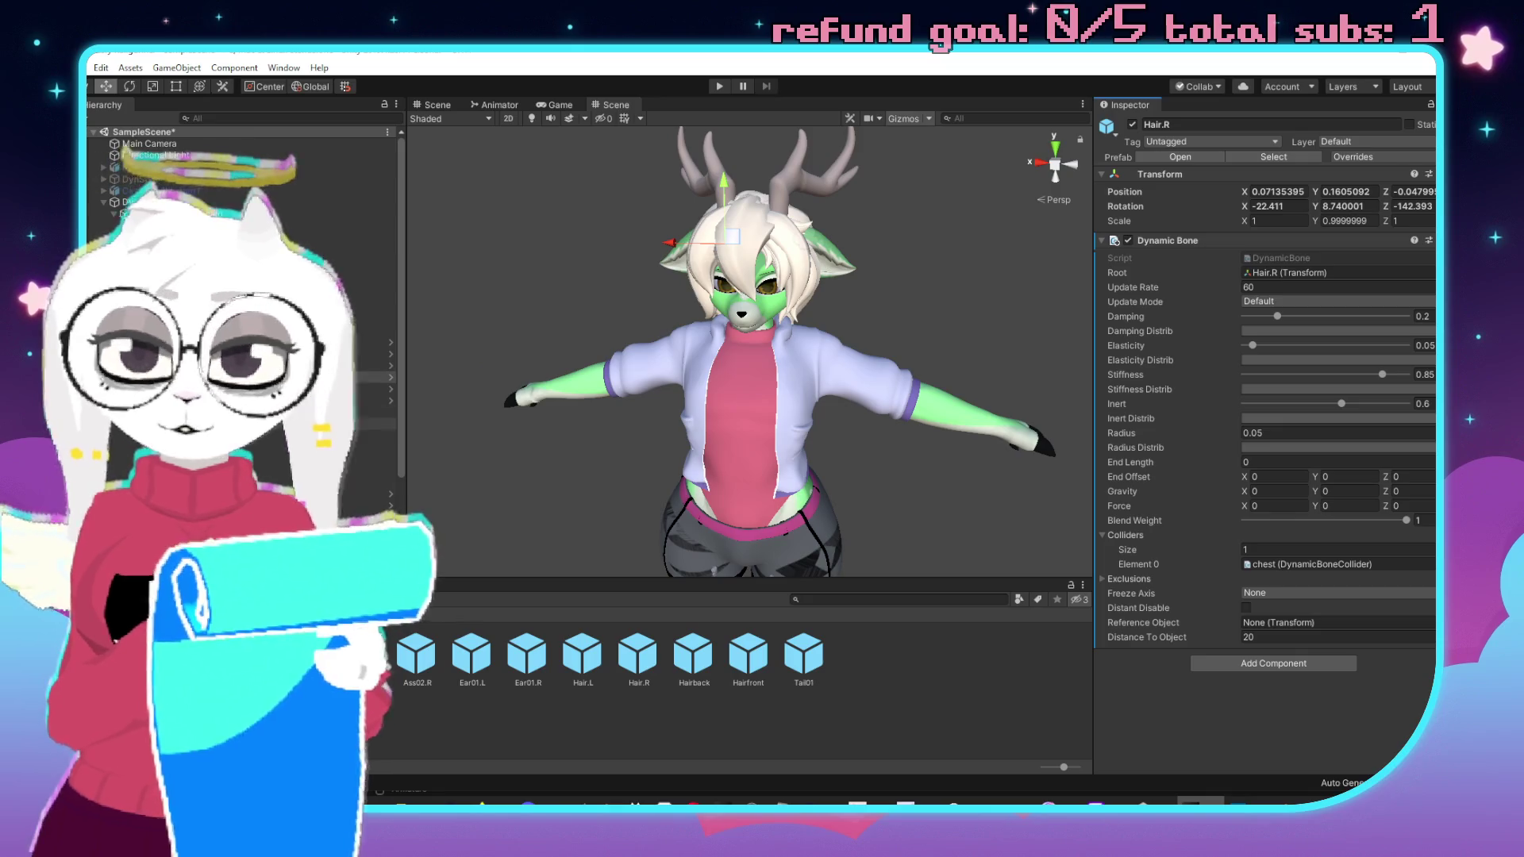
Paste the Dynamic Bone onto Hairfront and Hairback, rooting each at itself.
{"action": "left_click", "coordinate": [369, 389]}
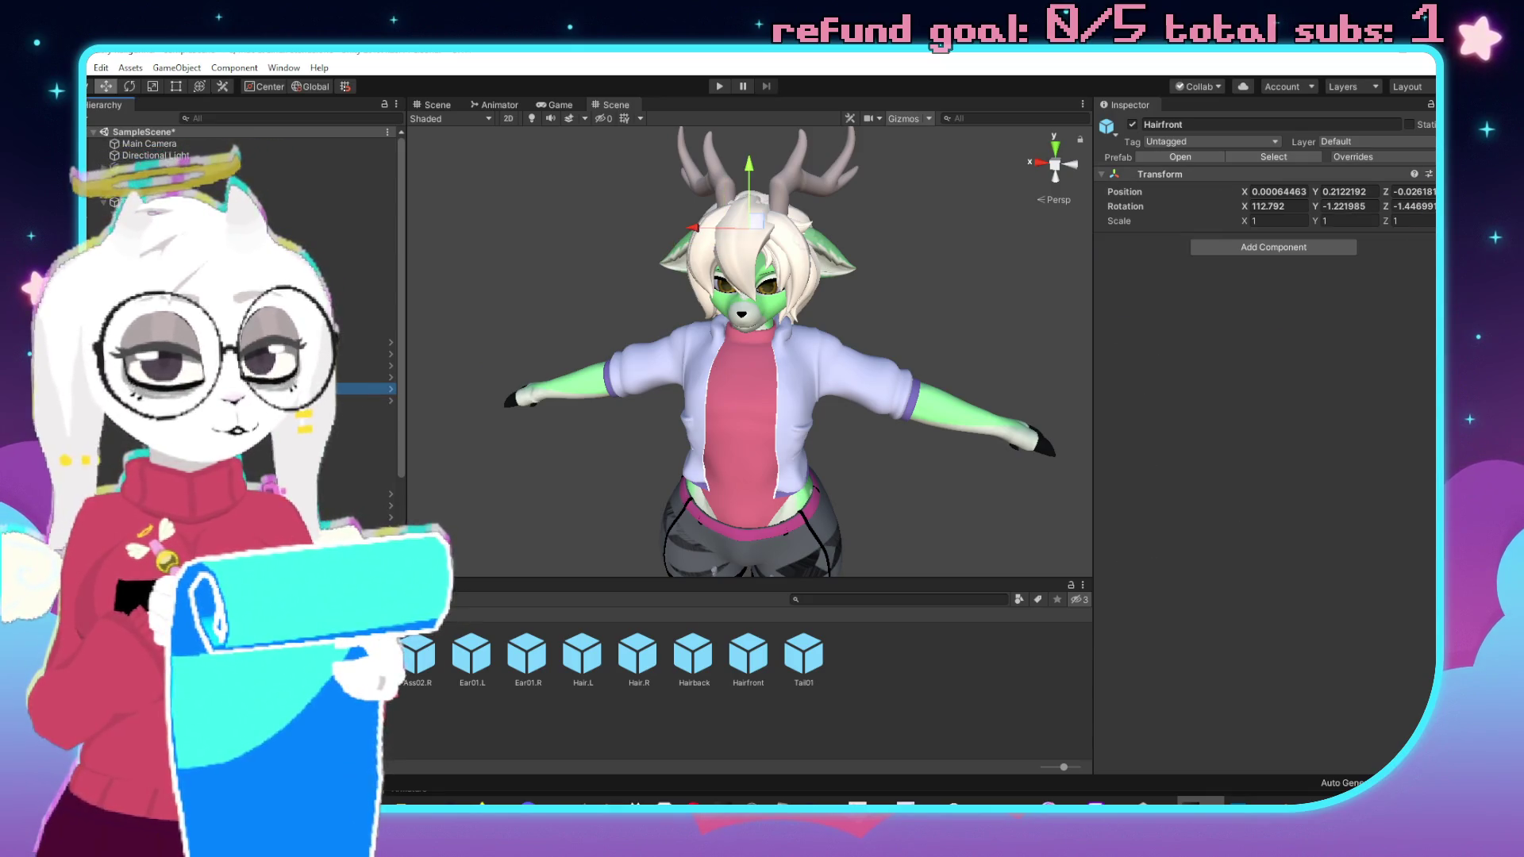
{"action": "left_click", "coordinate": [1428, 174]}
{"action": "left_click", "coordinate": [1365, 259]}
{"action": "mouse_move", "coordinate": [349, 389]}
{"action": "left_mouse_down"}
{"action": "mouse_move", "coordinate": [604, 318]}
{"action": "mouse_move", "coordinate": [1269, 238]}
{"action": "mouse_move", "coordinate": [1322, 274]}
{"action": "left_mouse_up"}
{"action": "left_click", "coordinate": [373, 400]}
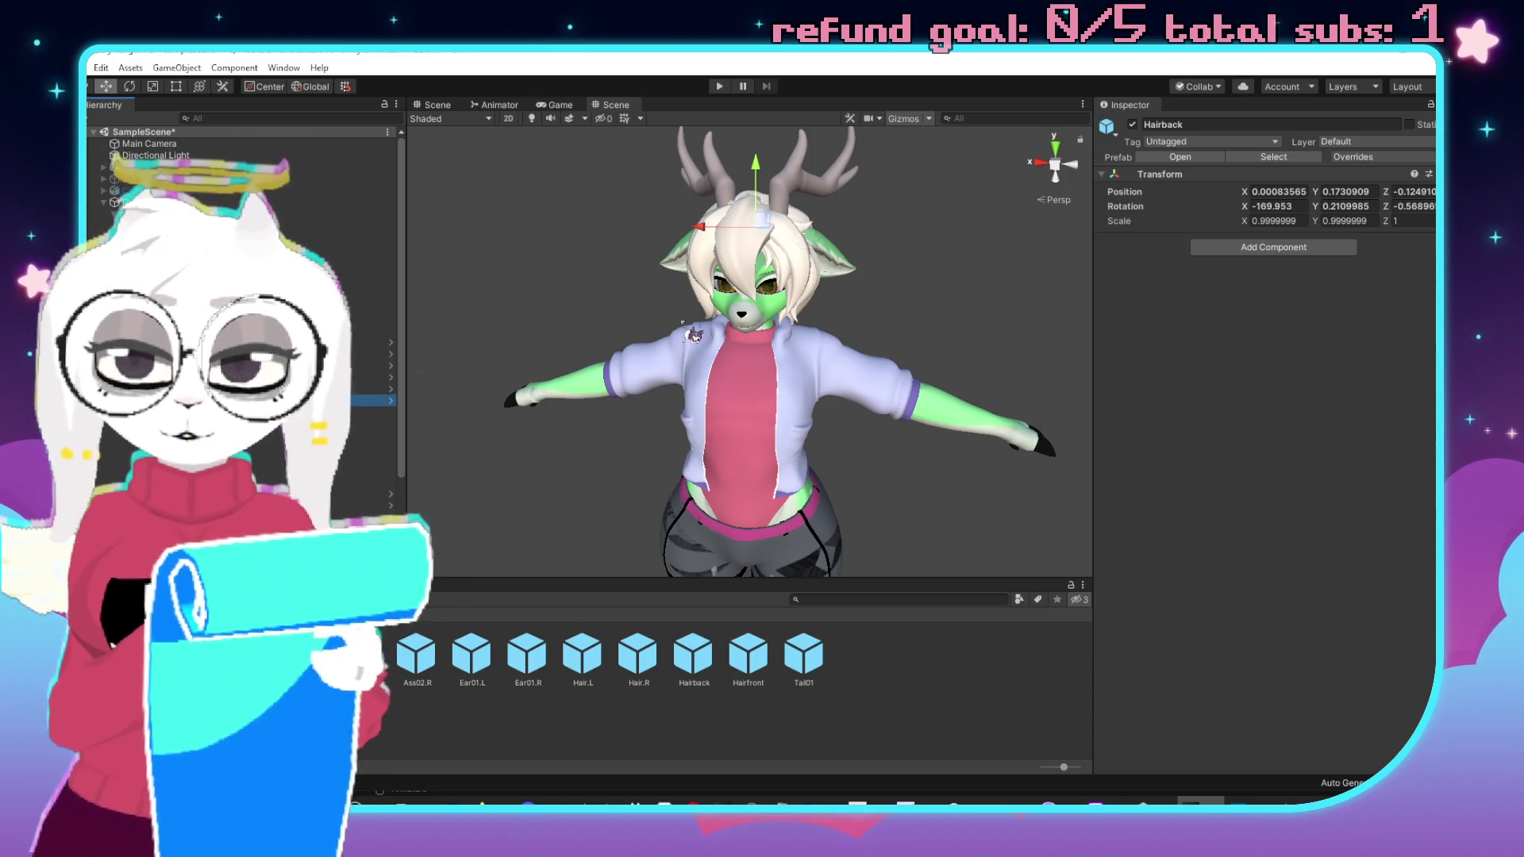
{"action": "left_click", "coordinate": [1428, 173]}
{"action": "left_click", "coordinate": [1349, 261]}
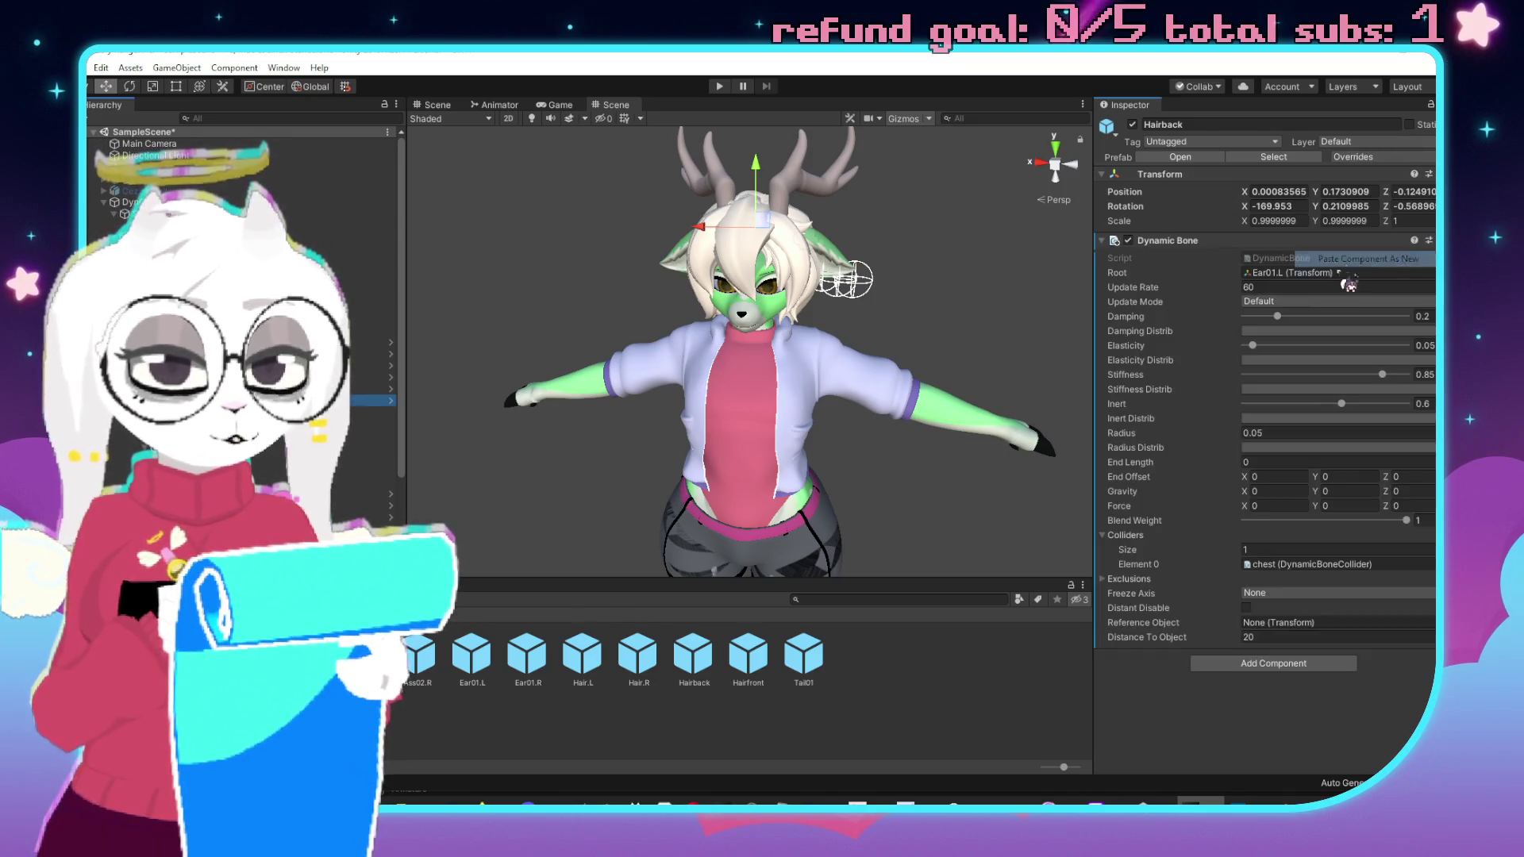
{"action": "mouse_move", "coordinate": [373, 400]}
{"action": "left_mouse_down"}
{"action": "mouse_move", "coordinate": [1291, 263]}
{"action": "mouse_move", "coordinate": [1305, 288]}
{"action": "left_mouse_up"}
{"action": "scroll", "coordinate": [238, 278], "scroll_direction": "down", "scroll_amount": 2}
{"action": "left_click", "coordinate": [277, 372]}
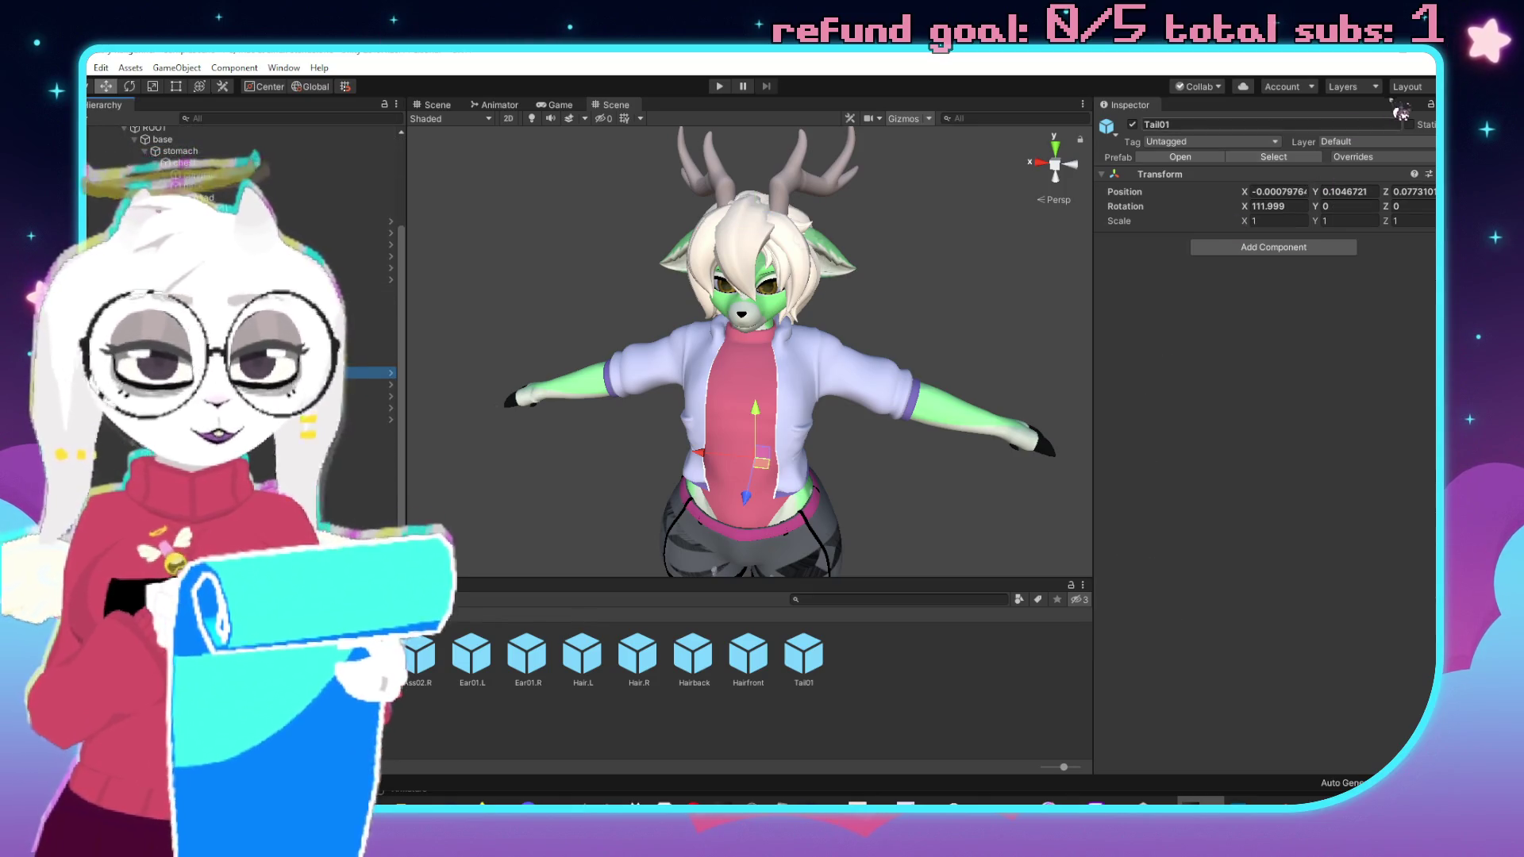
Paste Dynamic Bones onto Tail01 and Ass01.L, root each at itself, and edit Ass01.L's Inert value.
{"action": "right_click", "coordinate": [1295, 178]}
{"action": "left_click", "coordinate": [1400, 260]}
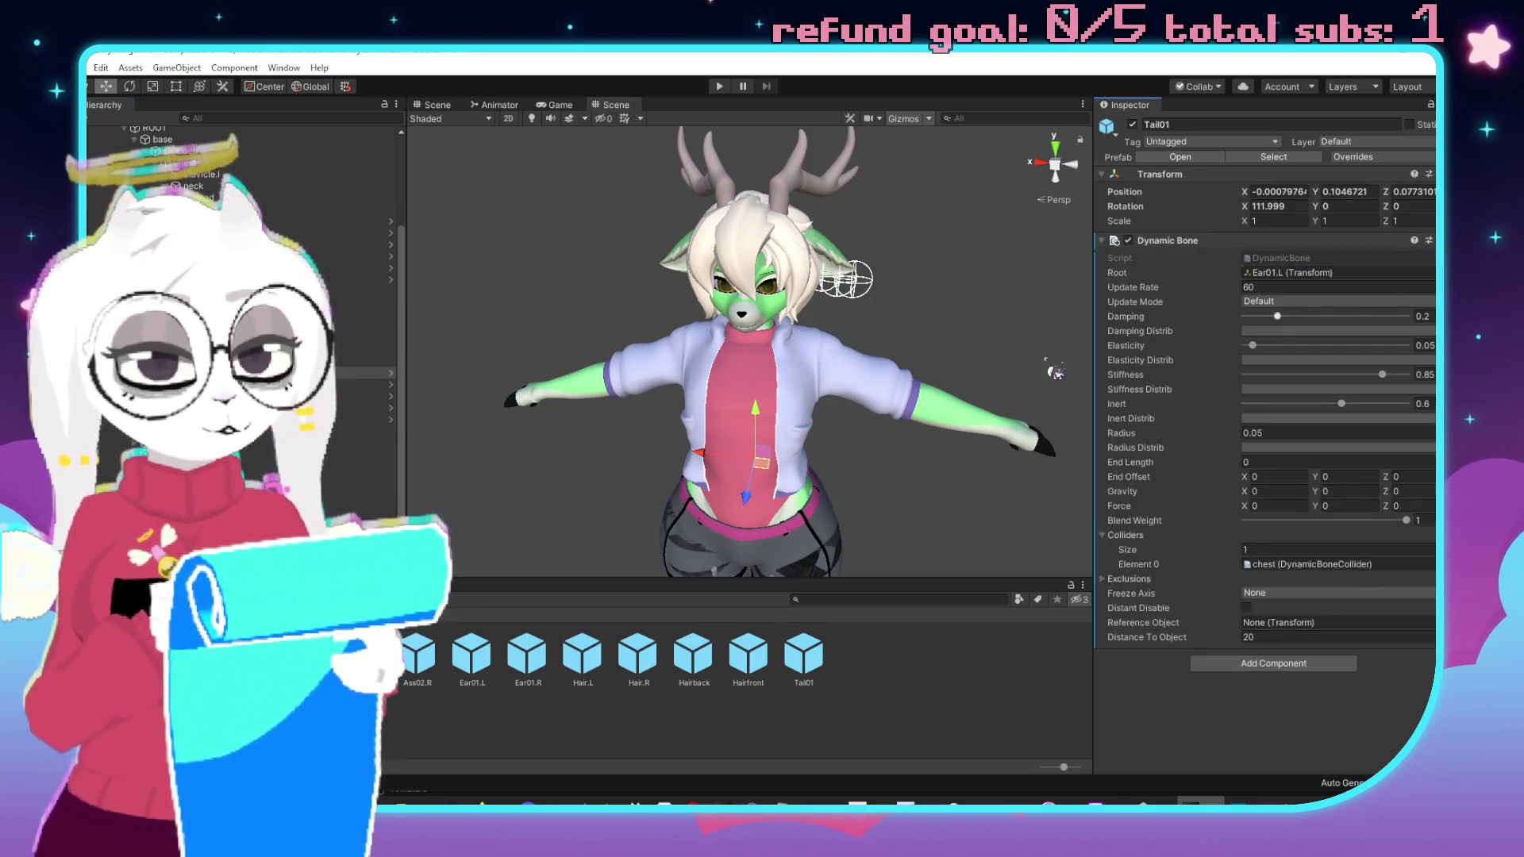
{"action": "left_click_drag", "start_coordinate": [278, 372], "coordinate": [1317, 277]}
{"action": "left_click", "coordinate": [278, 384]}
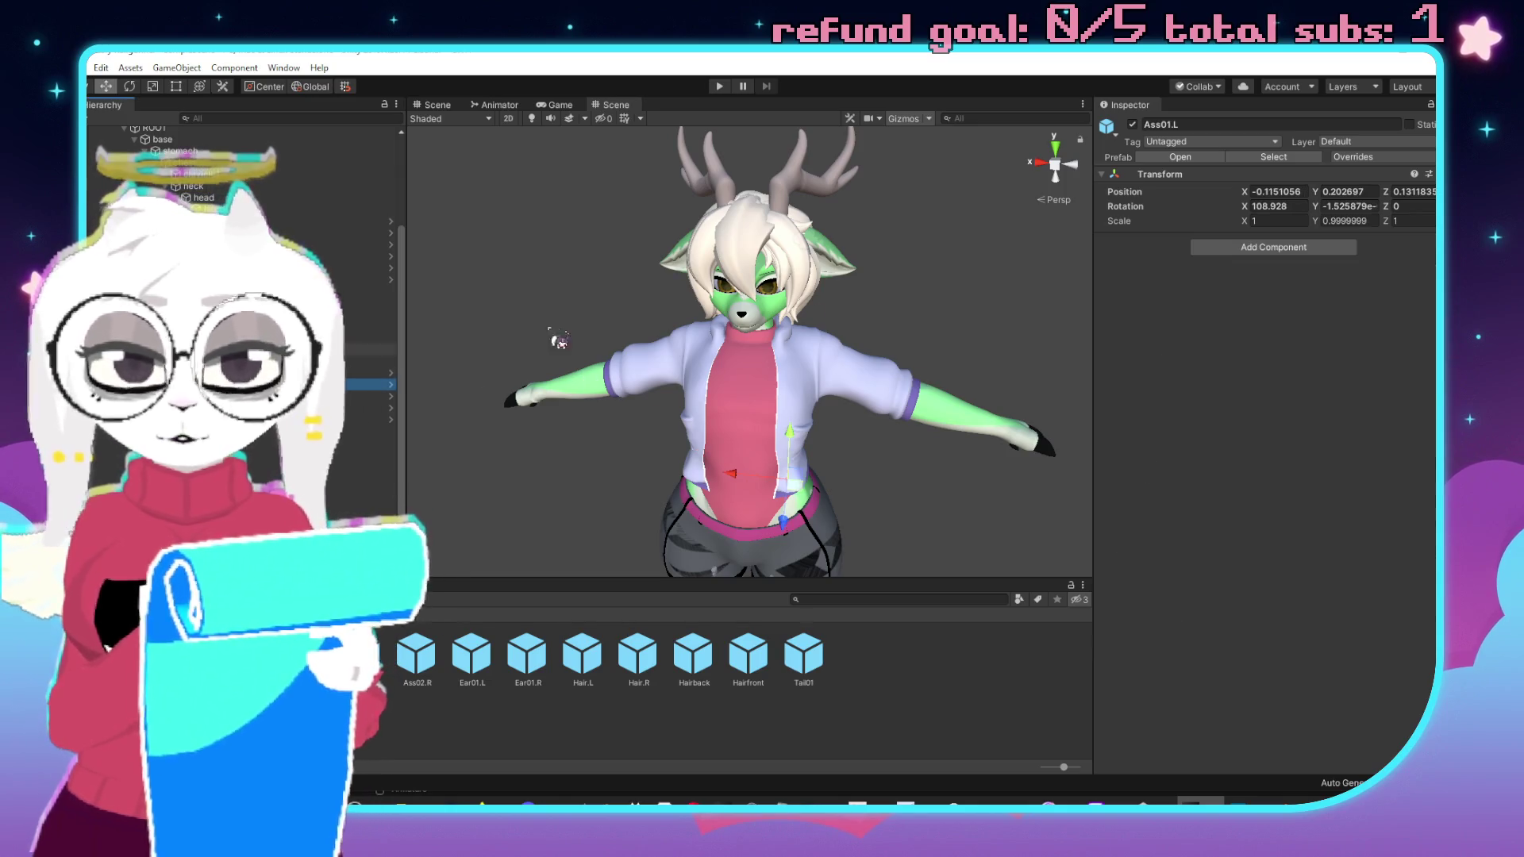
{"action": "right_click", "coordinate": [1285, 176]}
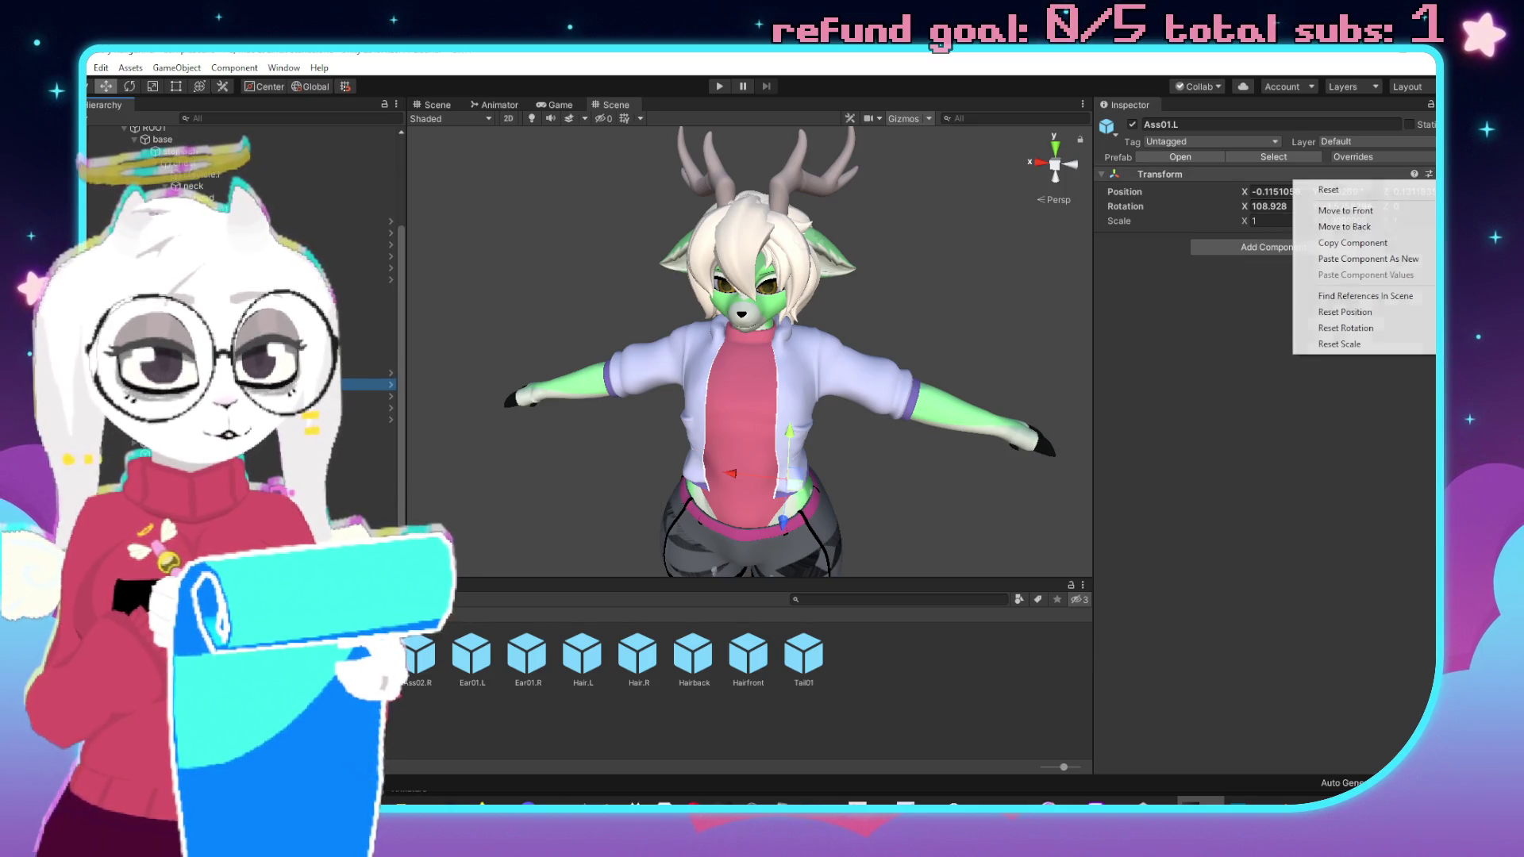
{"action": "left_click", "coordinate": [1371, 262]}
{"action": "left_click_drag", "start_coordinate": [278, 384], "coordinate": [1321, 274]}
{"action": "left_click", "coordinate": [1422, 403]}
{"action": "type", "text": "0.8"}
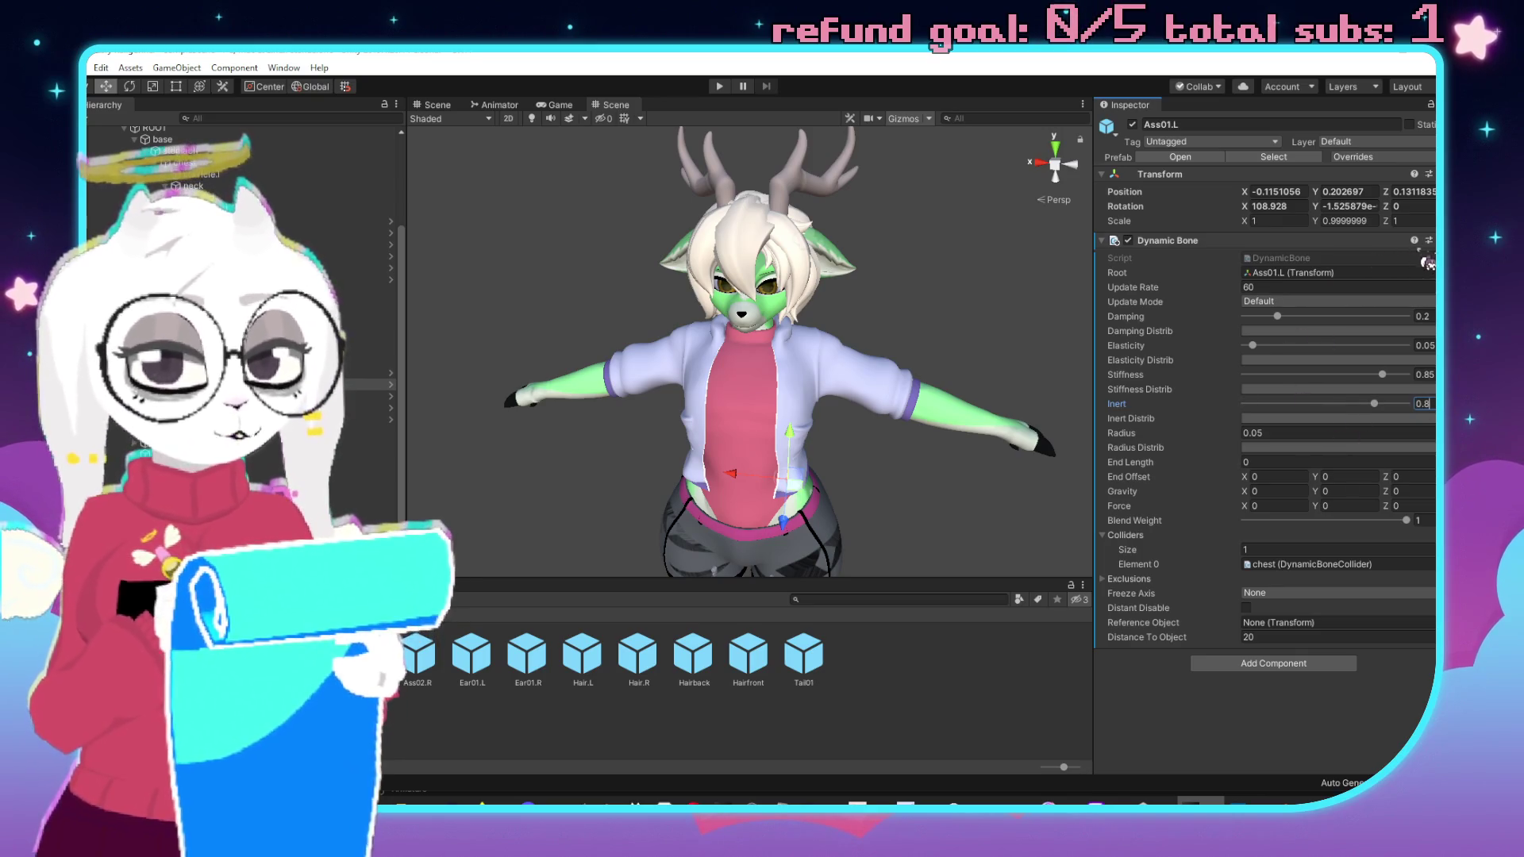
Copy Ass01.L's Dynamic Bone onto Ass01.R, rooted at Ass01.R.
{"action": "left_click", "coordinate": [1428, 240]}
{"action": "left_click", "coordinate": [1353, 373]}
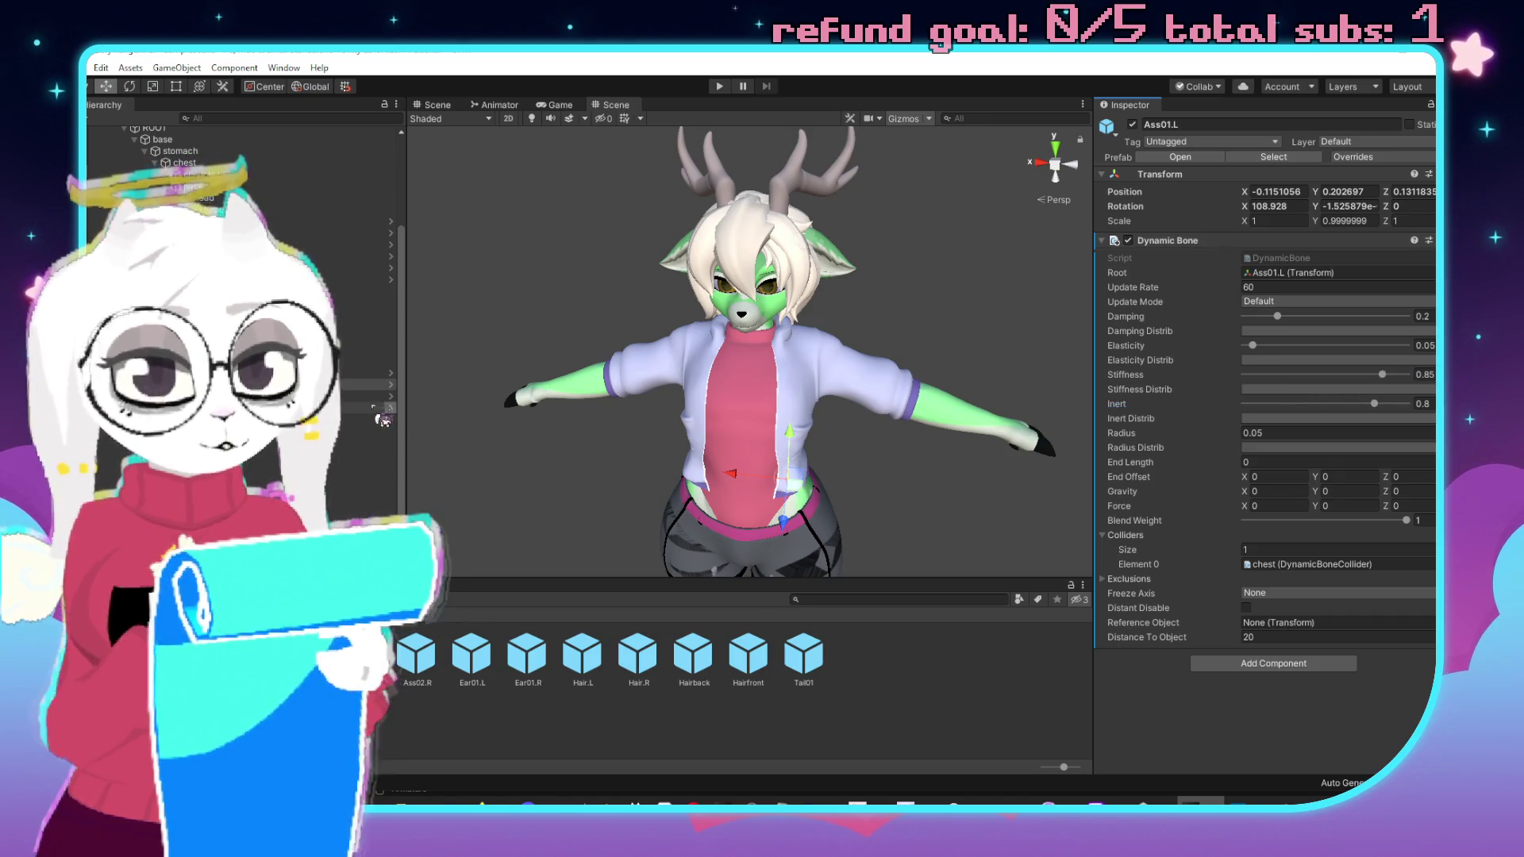
{"action": "left_click", "coordinate": [365, 395]}
{"action": "left_click", "coordinate": [1429, 173]}
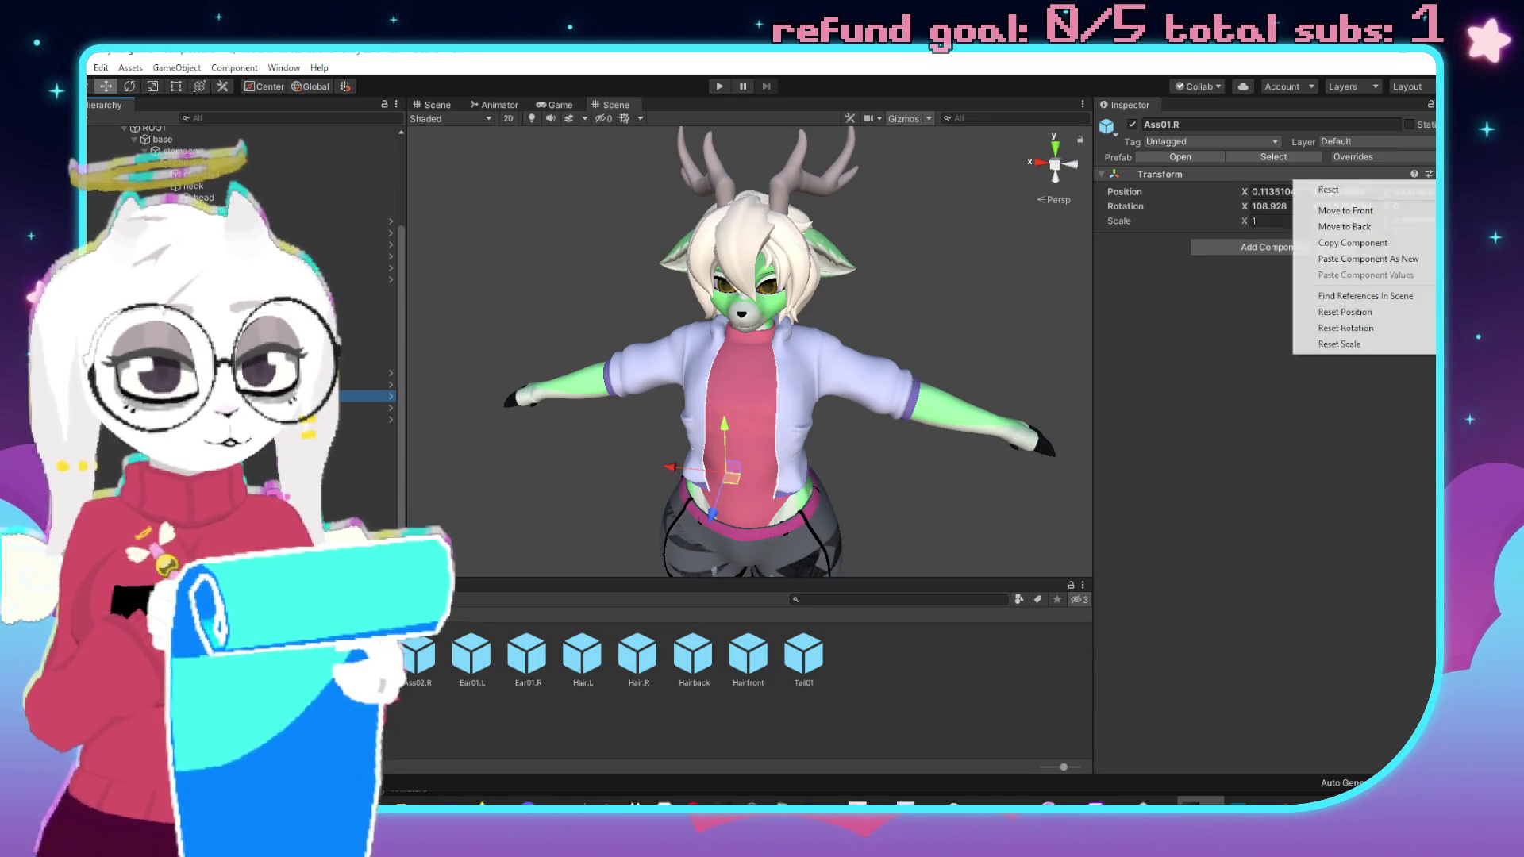
{"action": "left_click", "coordinate": [1359, 261]}
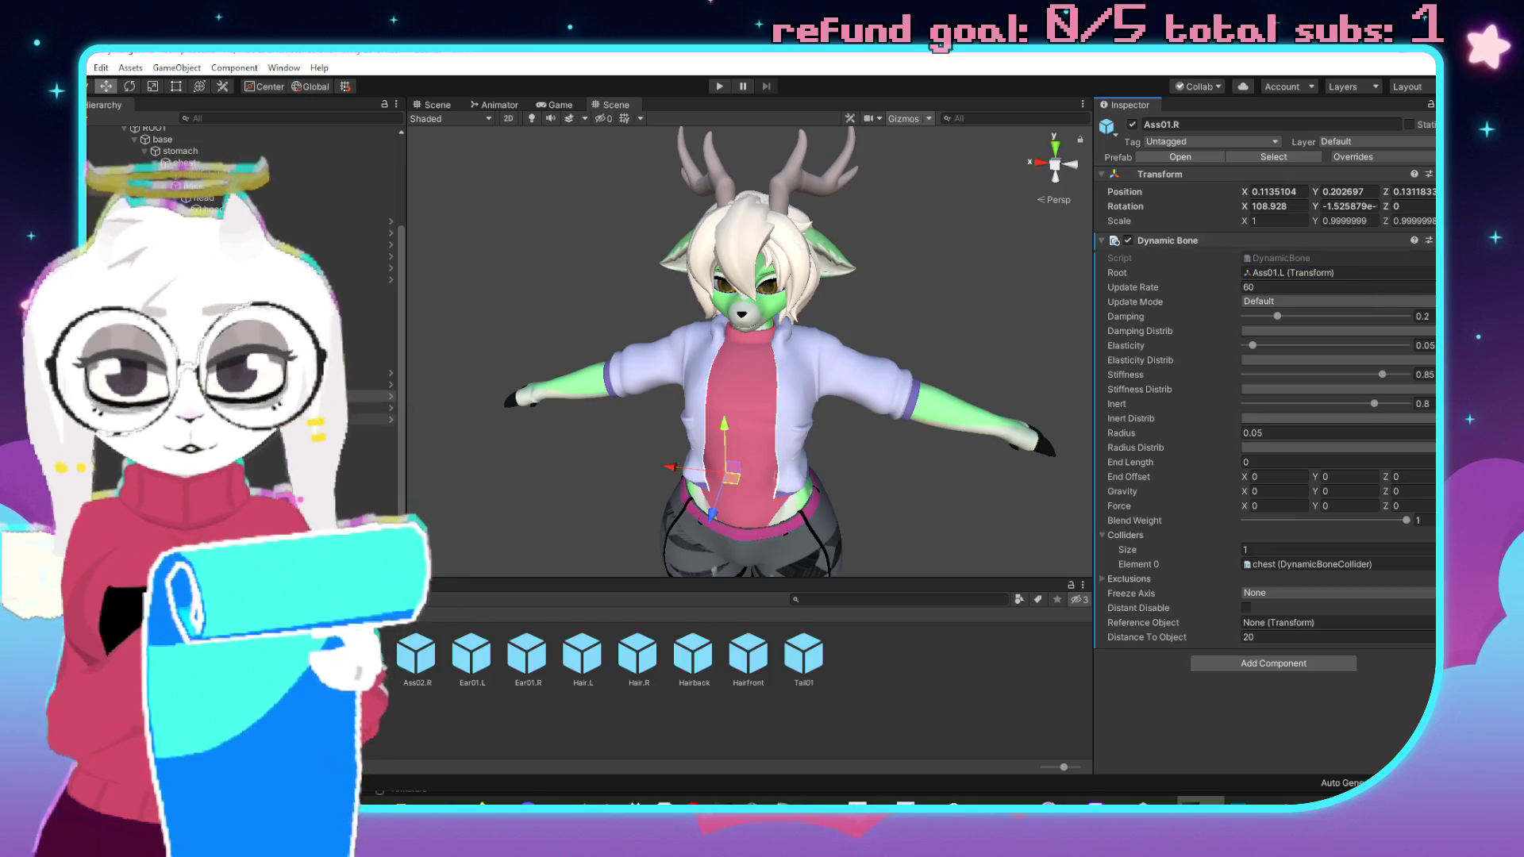
{"action": "left_click_drag", "start_coordinate": [365, 407], "coordinate": [1333, 273]}
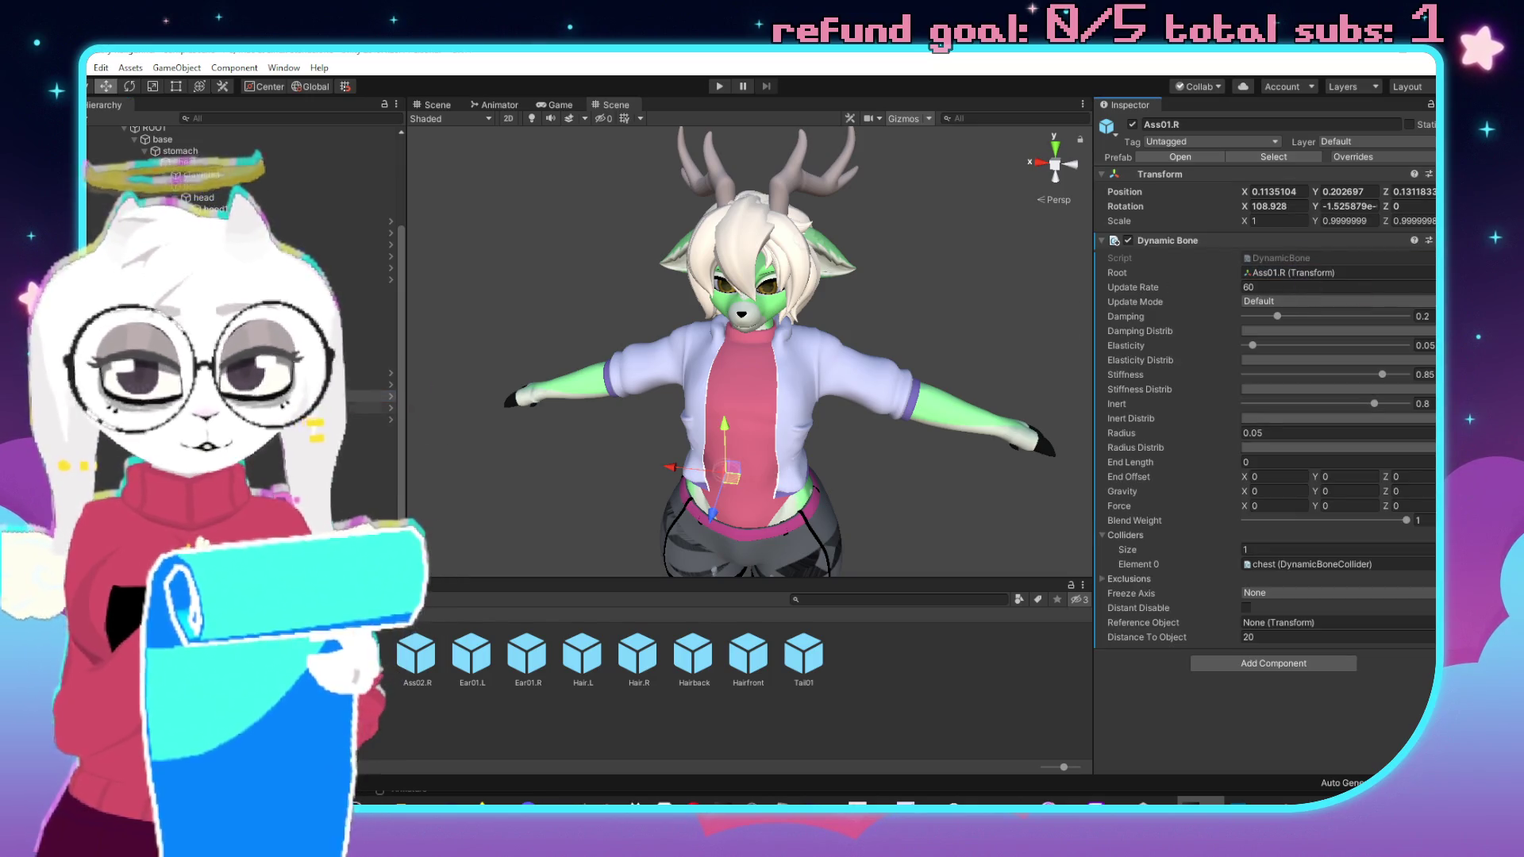
Paste Dynamic Bones onto Ass02.L and Ass02.R, set their roots, and reselect DynamicSkinInfo.
{"action": "left_click", "coordinate": [365, 407]}
{"action": "left_click", "coordinate": [1429, 173]}
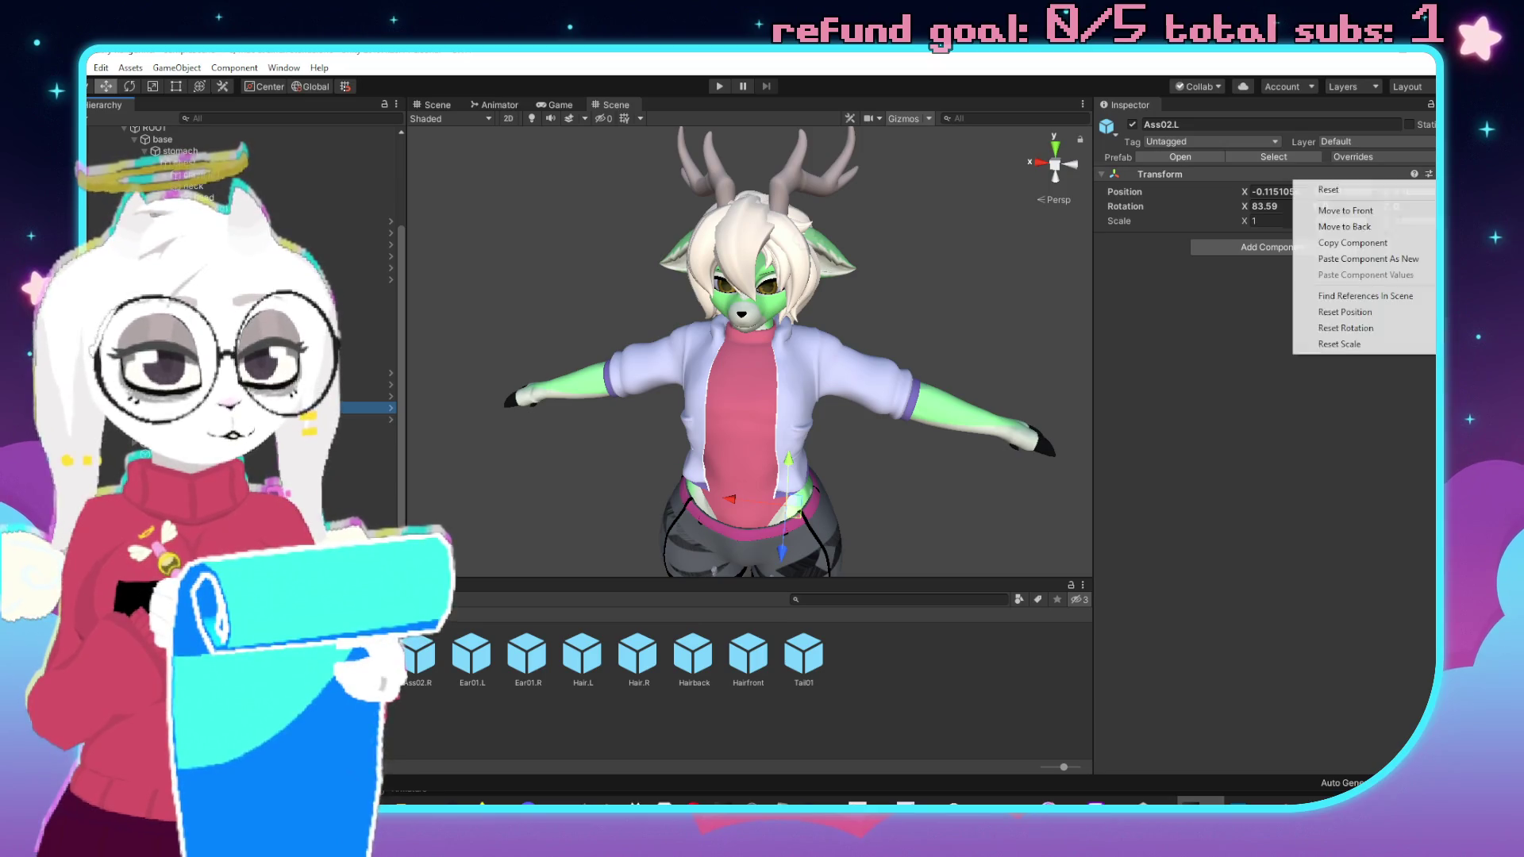
{"action": "left_click", "coordinate": [1358, 258]}
{"action": "left_click_drag", "start_coordinate": [365, 407], "coordinate": [1333, 273]}
{"action": "left_click", "coordinate": [365, 419]}
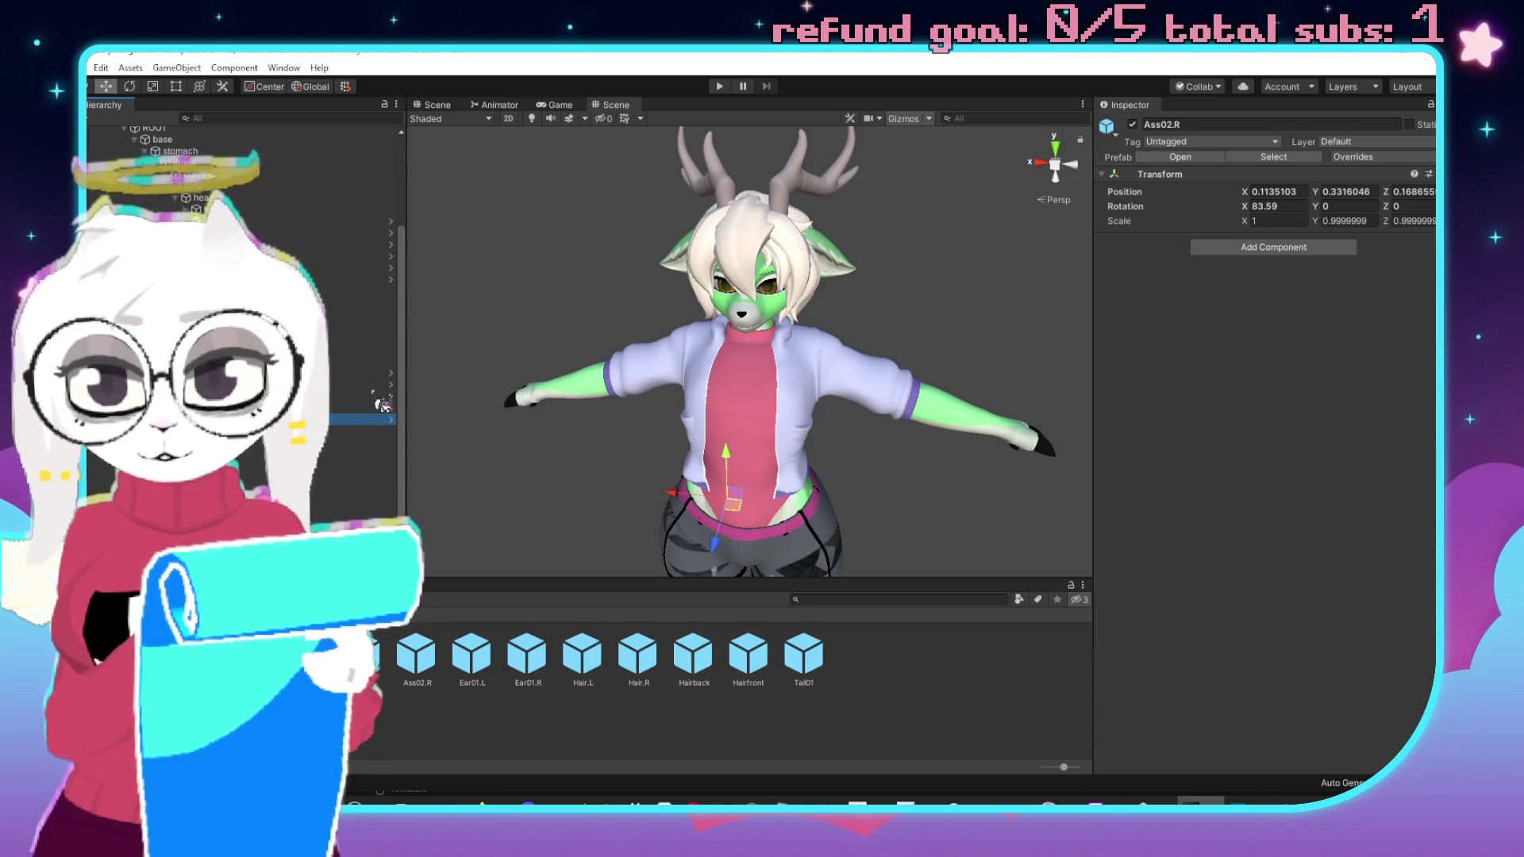
{"action": "left_click", "coordinate": [1428, 173]}
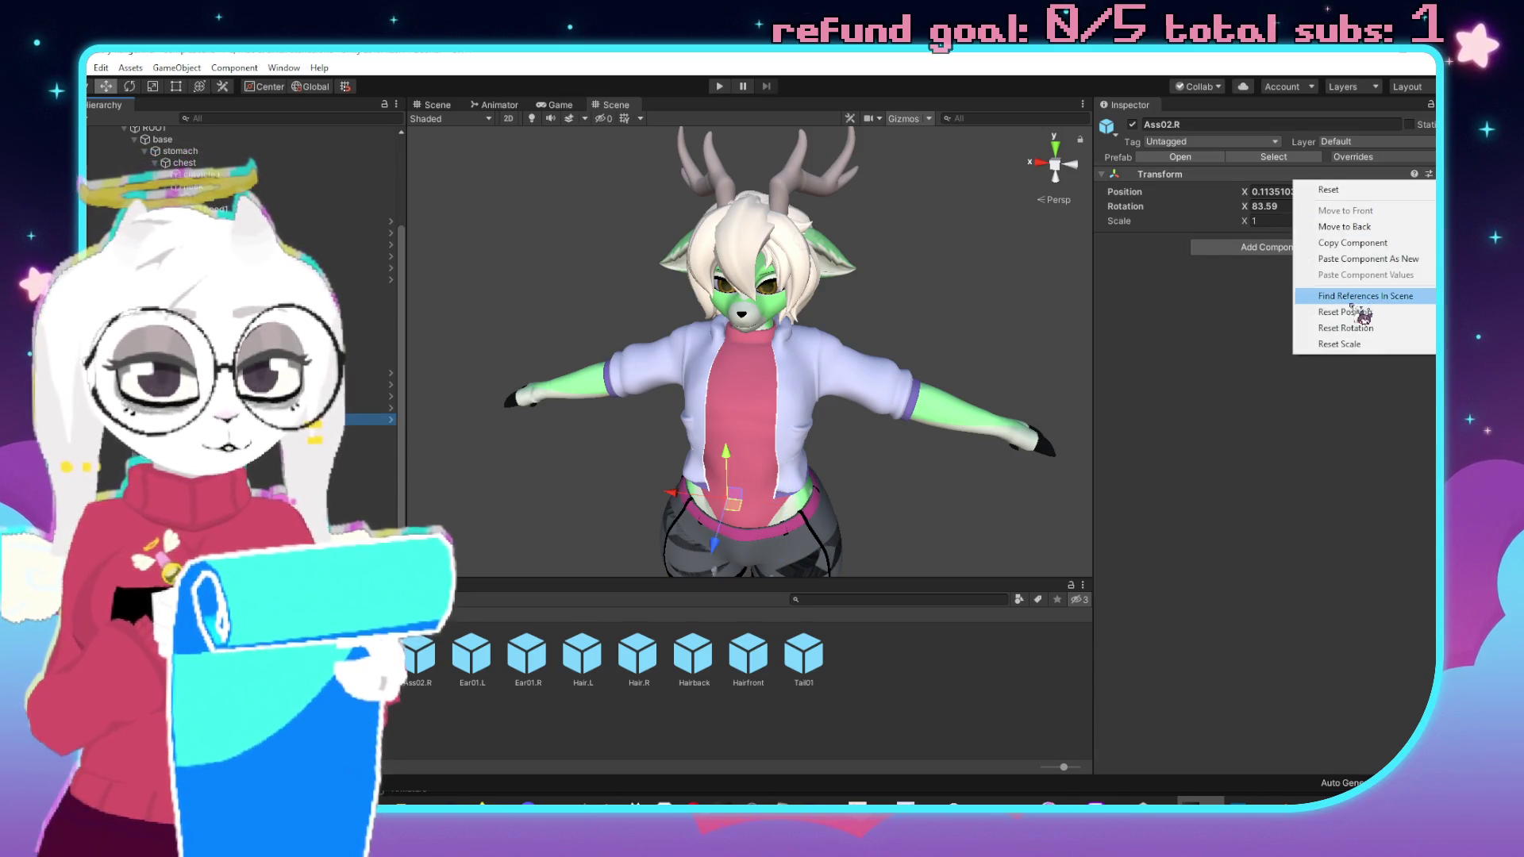
{"action": "left_click", "coordinate": [1365, 262]}
{"action": "left_click_drag", "start_coordinate": [365, 419], "coordinate": [1310, 274]}
{"action": "scroll", "coordinate": [357, 238], "scroll_direction": "up", "scroll_amount": 10}
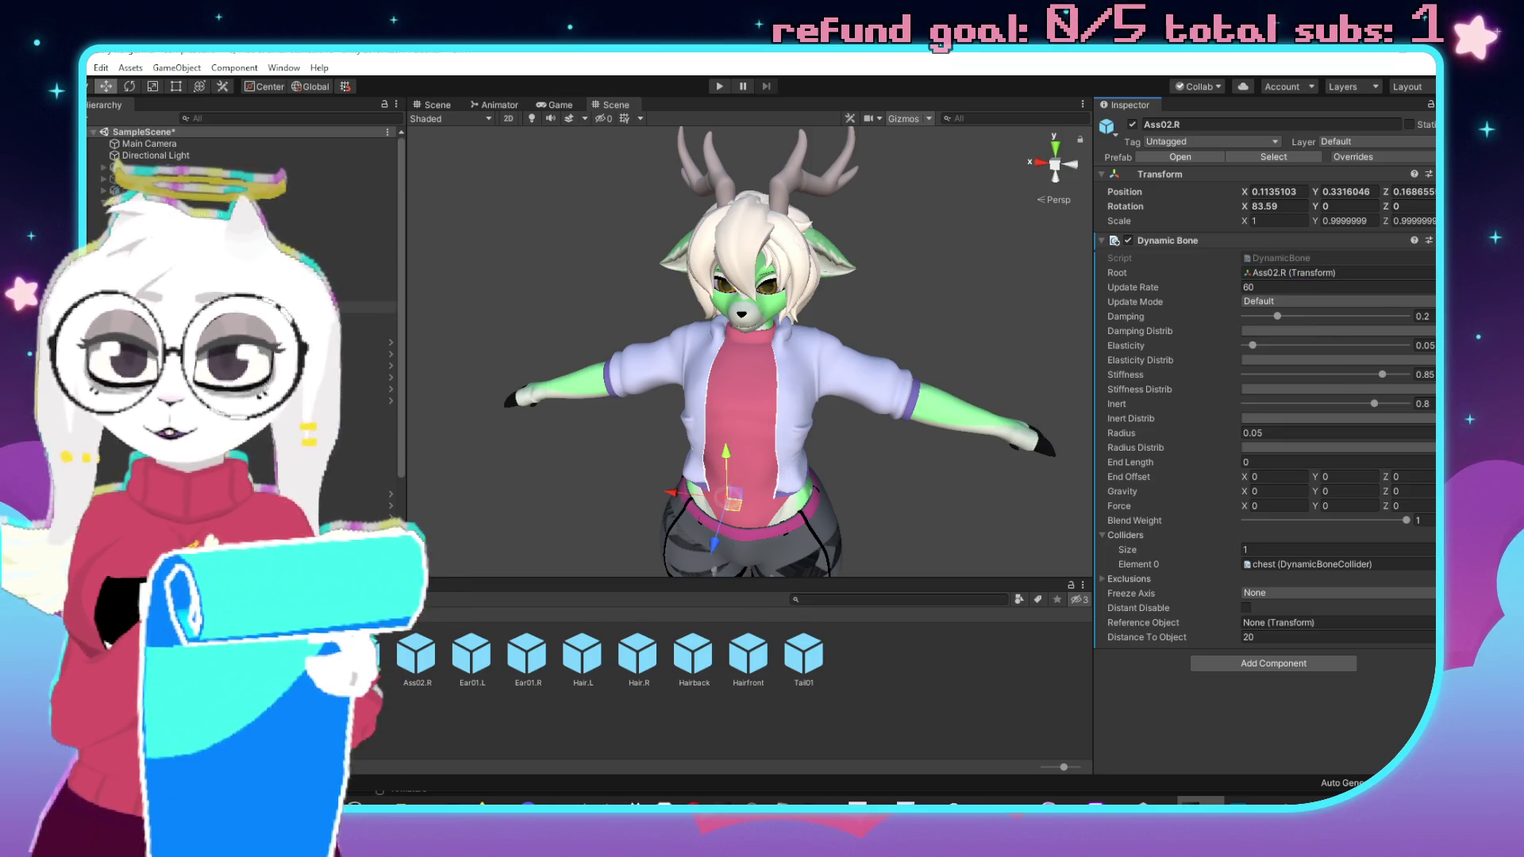
{"action": "left_click", "coordinate": [317, 225]}
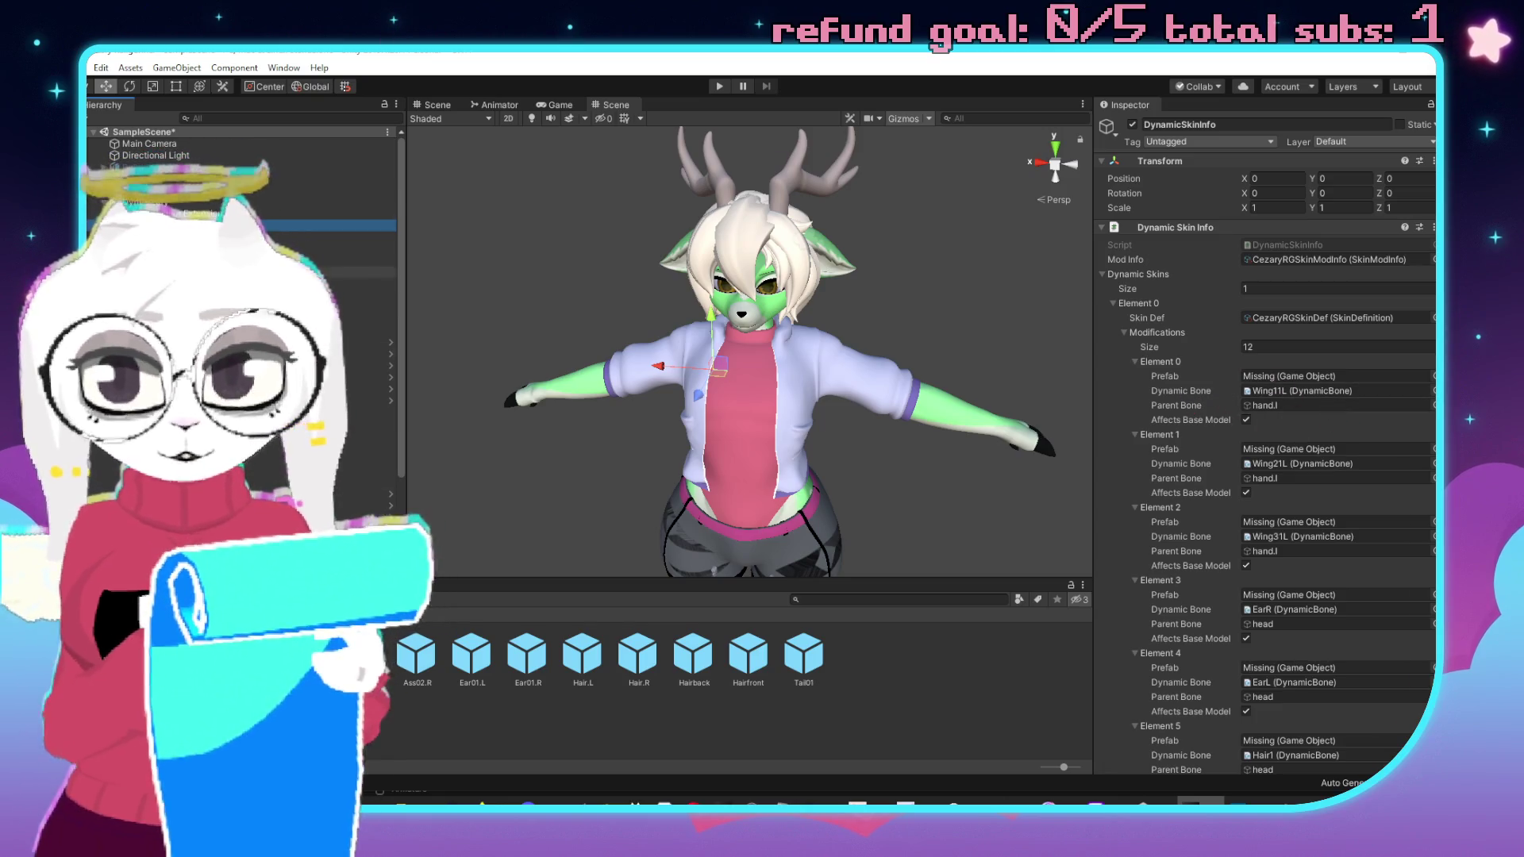
Set the Modifications count to 11 and reassign the skin definition asset.
{"action": "scroll", "coordinate": [238, 238], "scroll_direction": "down", "scroll_amount": 2}
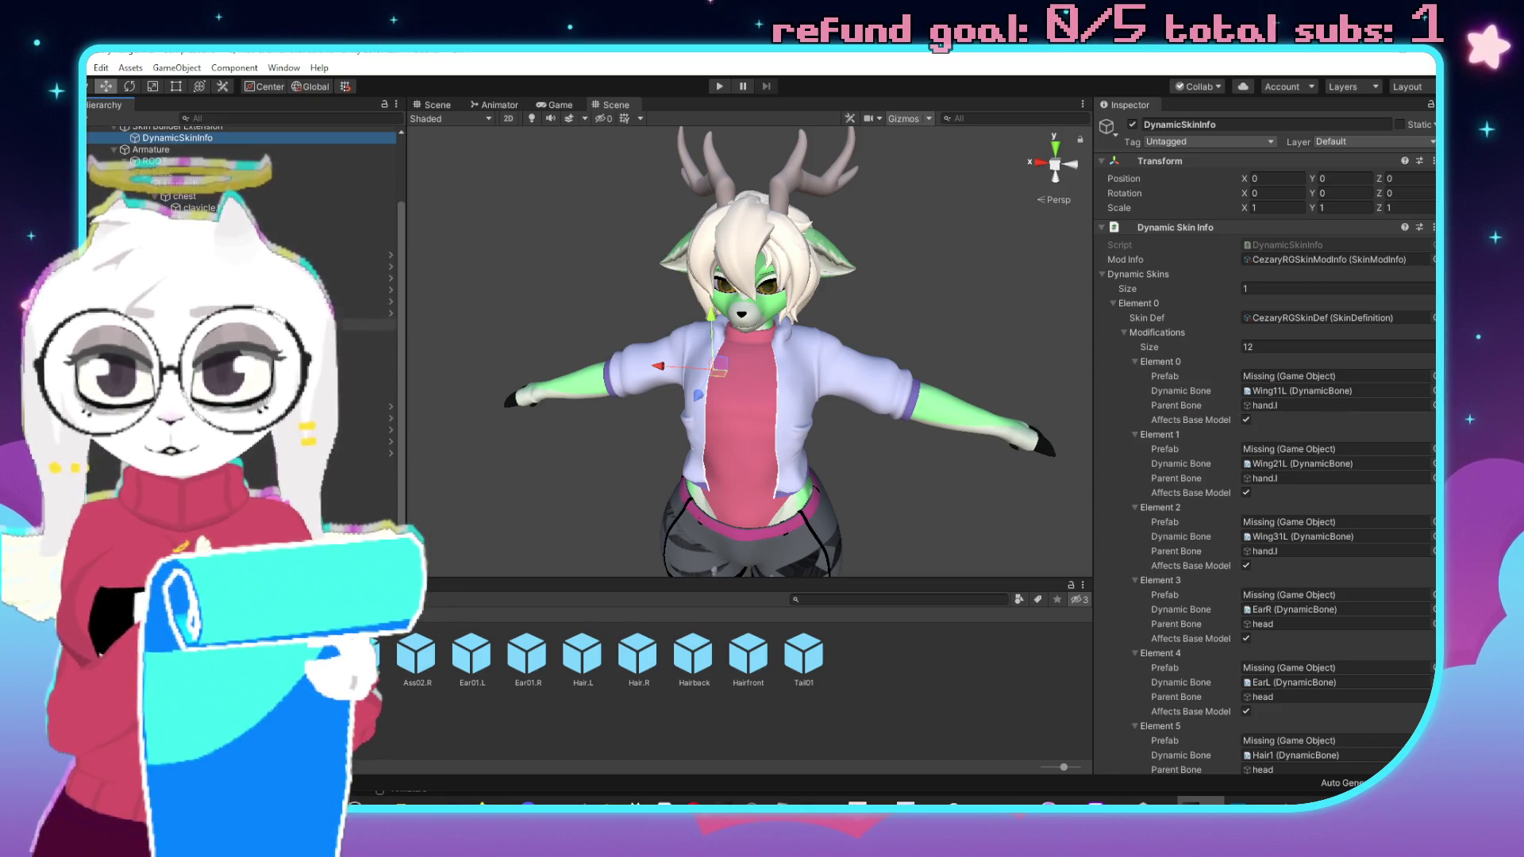
{"action": "left_click", "coordinate": [1324, 347]}
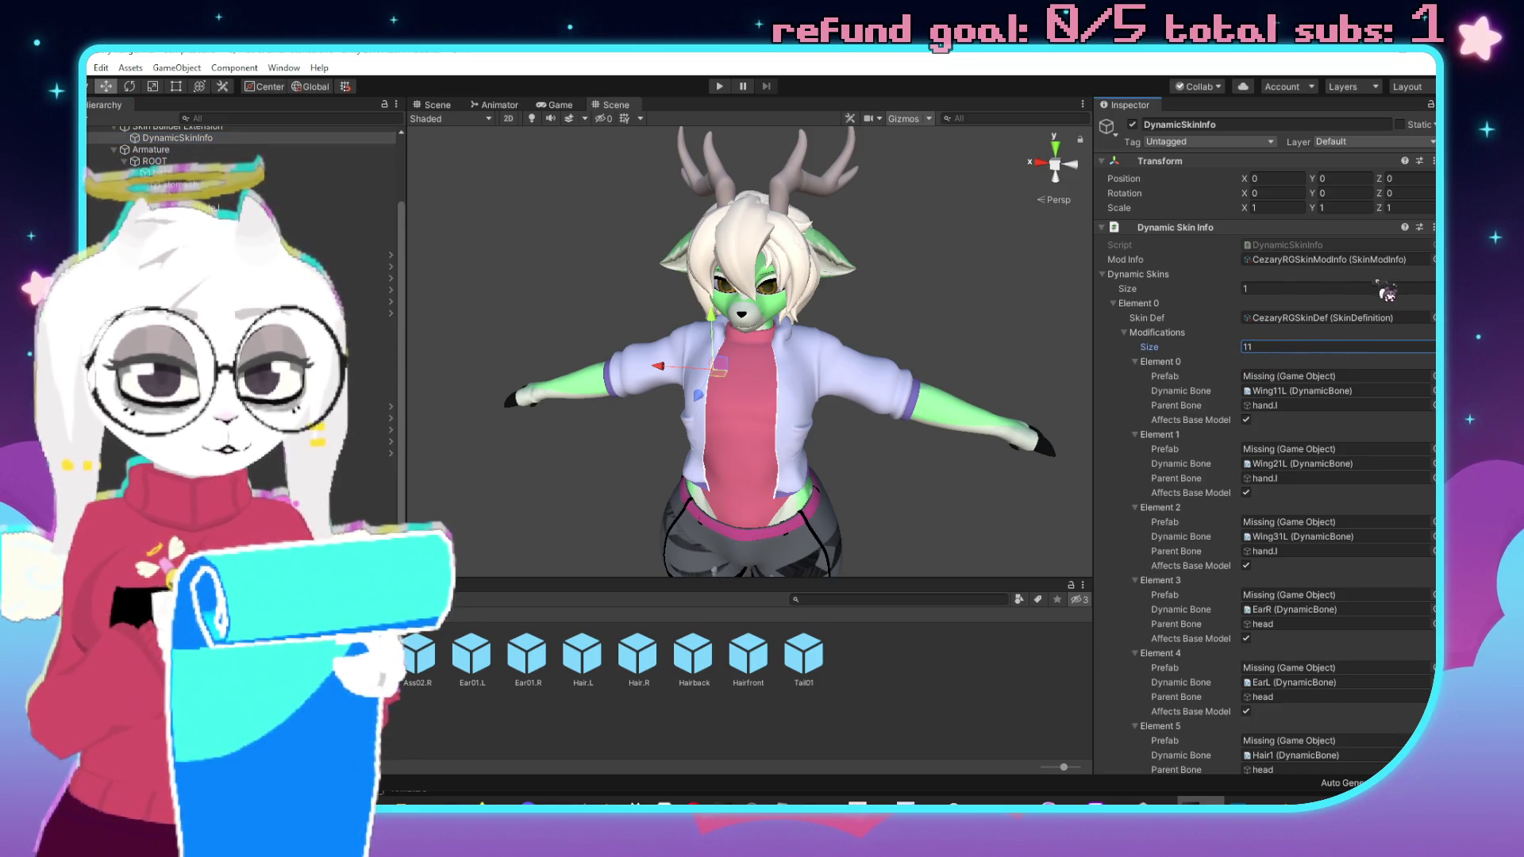
{"action": "left_click", "coordinate": [1345, 261]}
{"action": "left_click_drag", "start_coordinate": [650, 678], "coordinate": [1317, 322]}
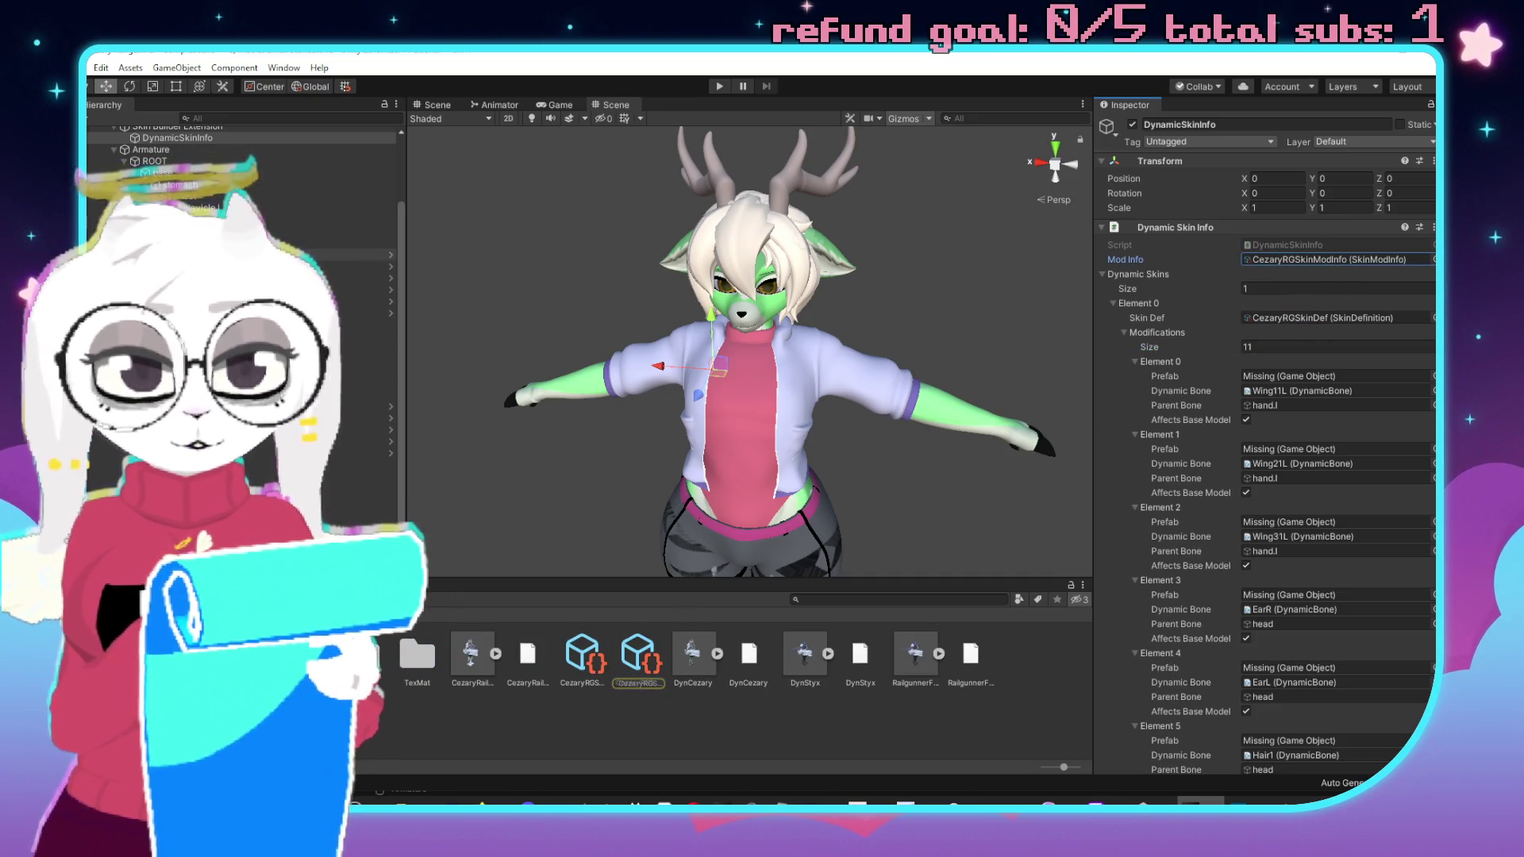
{"action": "double_click", "coordinate": [361, 655]}
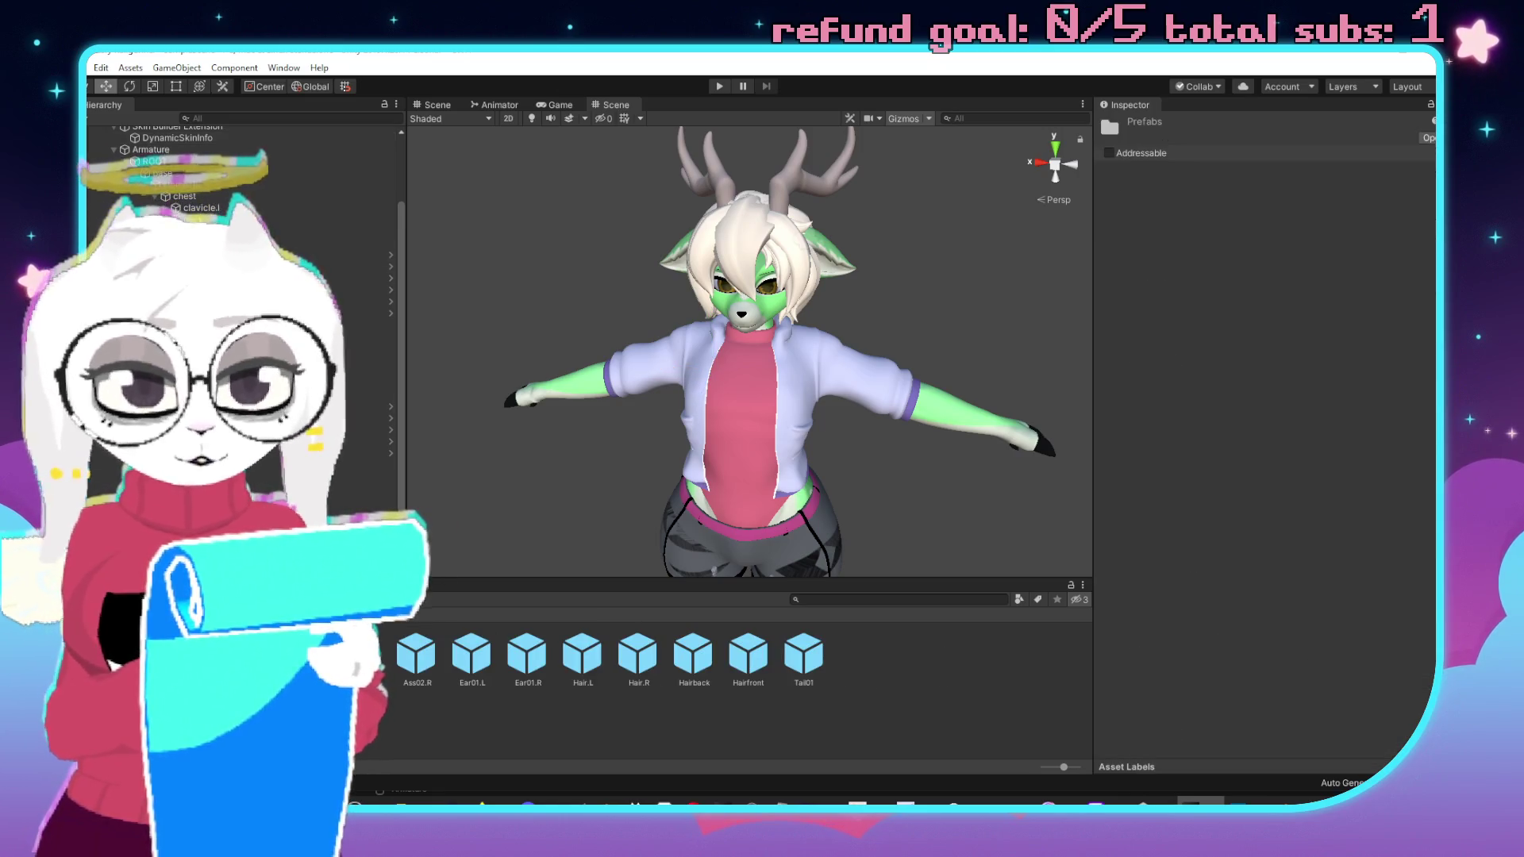
{"action": "left_click", "coordinate": [178, 138]}
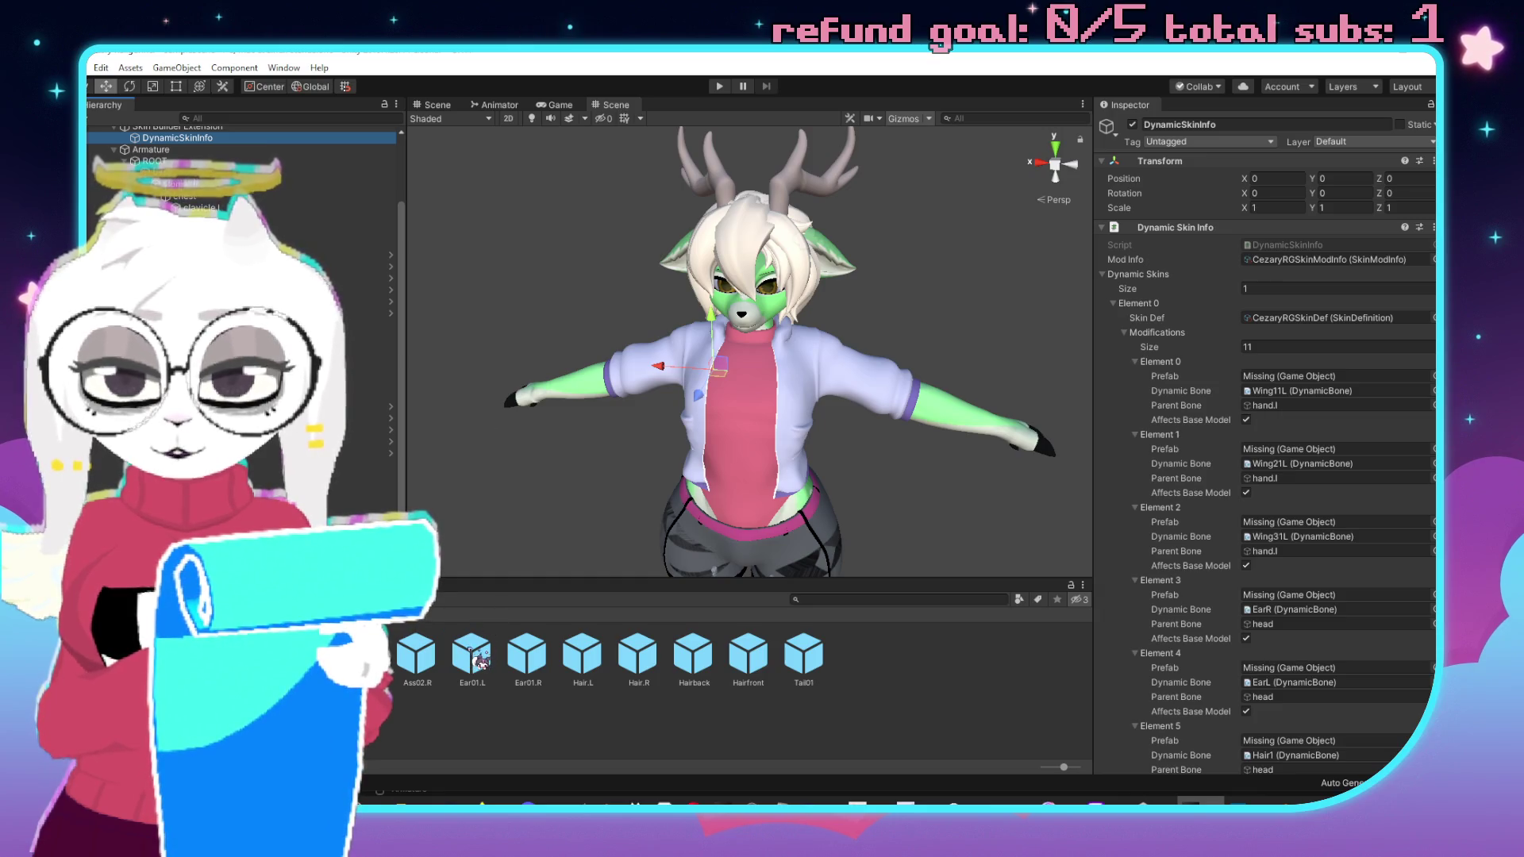
Give Element 0 the Ear01.L prefab and set head as parent bone for Elements 0–2.
{"action": "left_click_drag", "start_coordinate": [1306, 366], "coordinate": [1262, 393]}
{"action": "left_click", "coordinate": [1289, 378]}
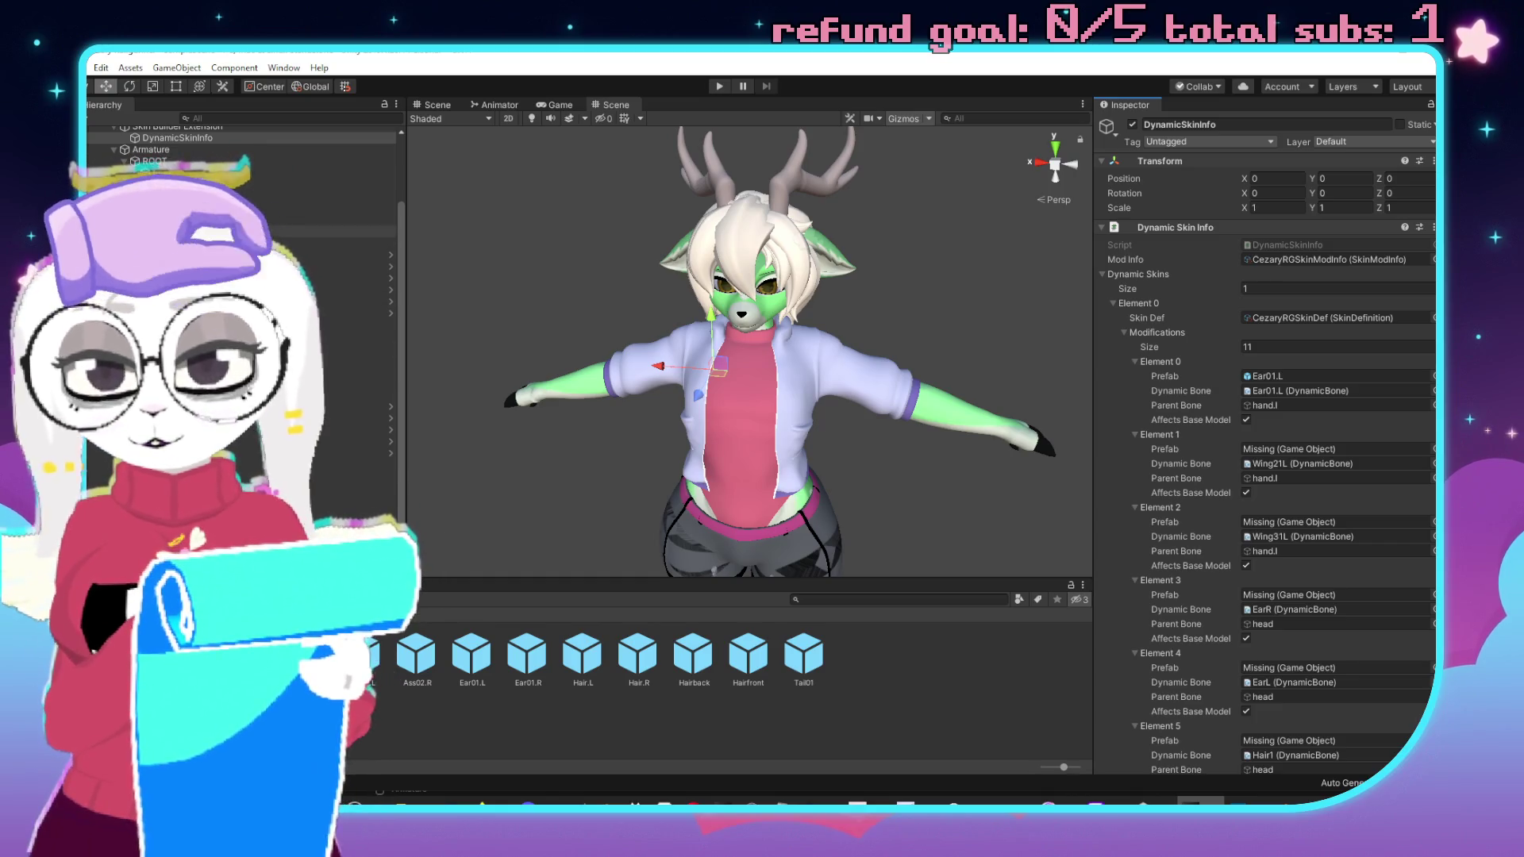
{"action": "left_click_drag", "start_coordinate": [1278, 411], "coordinate": [1278, 407]}
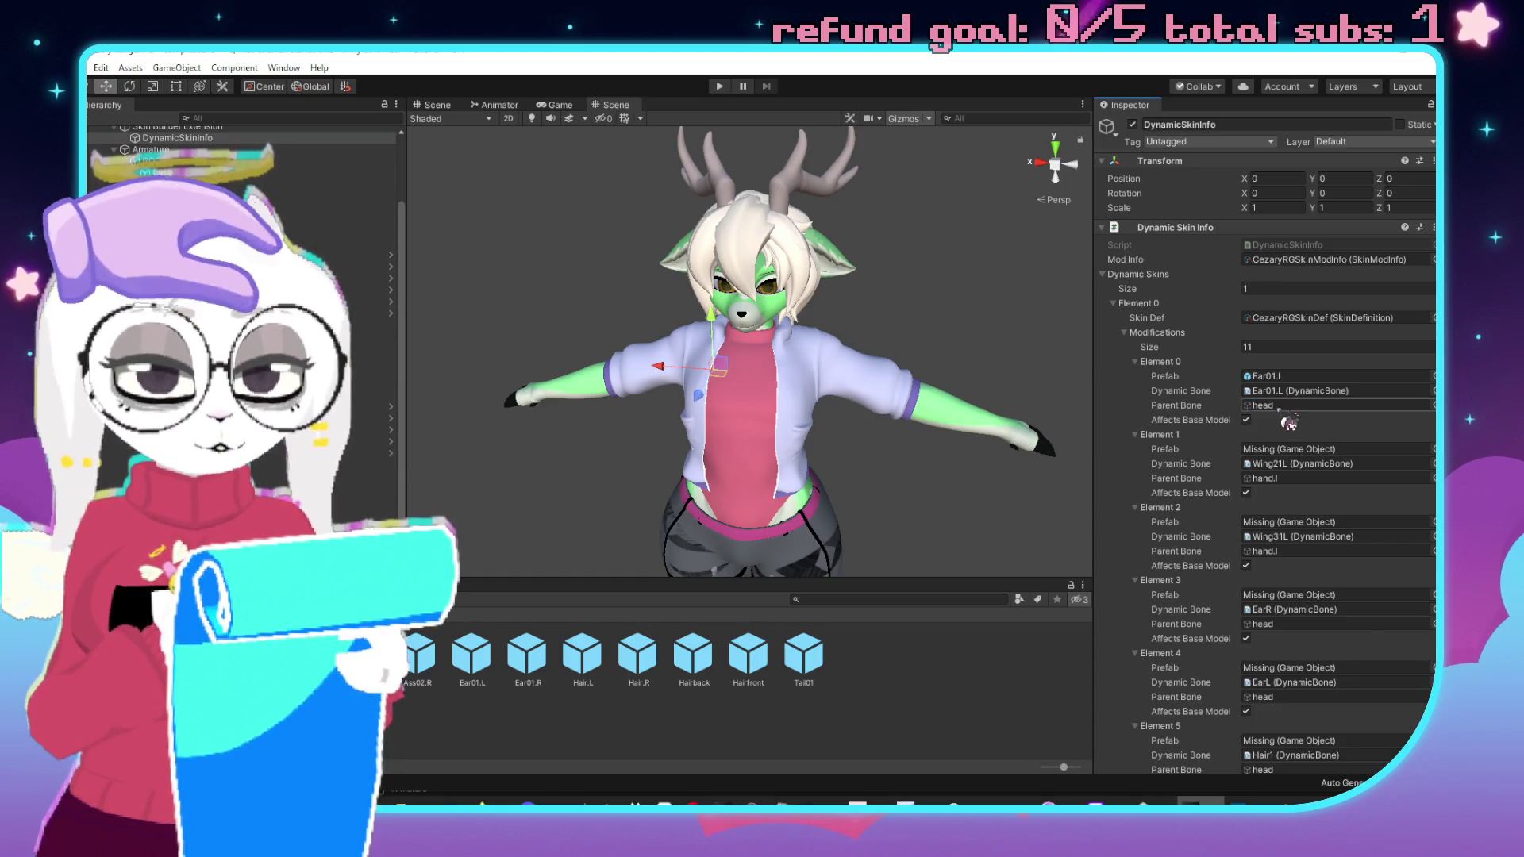
{"action": "mouse_move", "coordinate": [198, 230]}
{"action": "left_mouse_down"}
{"action": "mouse_move", "coordinate": [1269, 376]}
{"action": "mouse_move", "coordinate": [1285, 478]}
{"action": "left_mouse_up"}
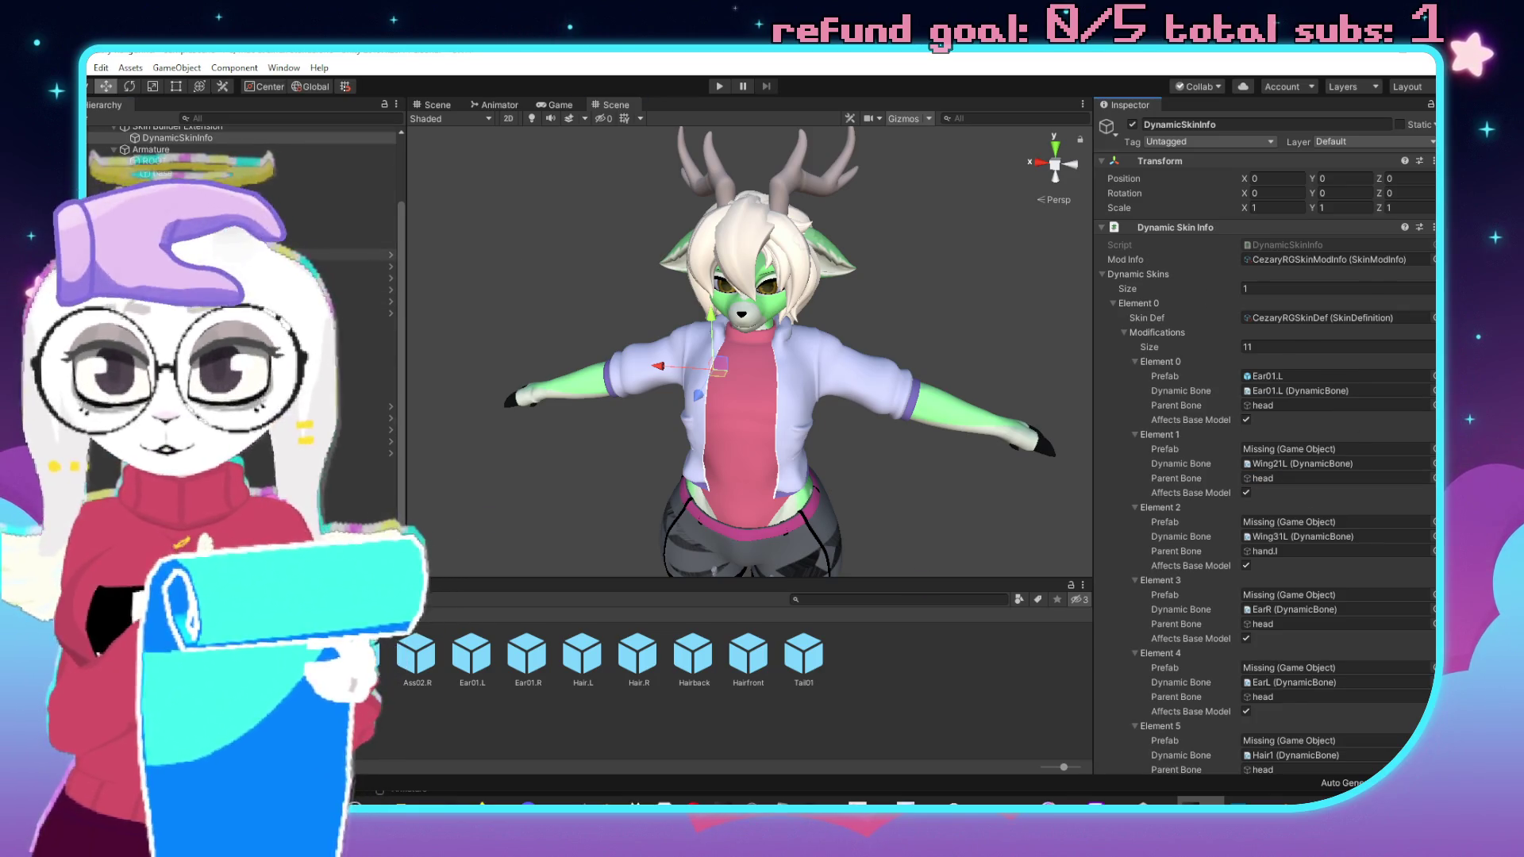
{"action": "mouse_move", "coordinate": [199, 231]}
{"action": "left_mouse_down"}
{"action": "mouse_move", "coordinate": [1259, 517]}
{"action": "mouse_move", "coordinate": [1258, 551]}
{"action": "mouse_move", "coordinate": [1282, 565]}
{"action": "left_mouse_up"}
Fill further element fields and set Element 6's parent bone to pelvis.
{"action": "scroll", "coordinate": [1270, 523], "scroll_direction": "down", "scroll_amount": 3}
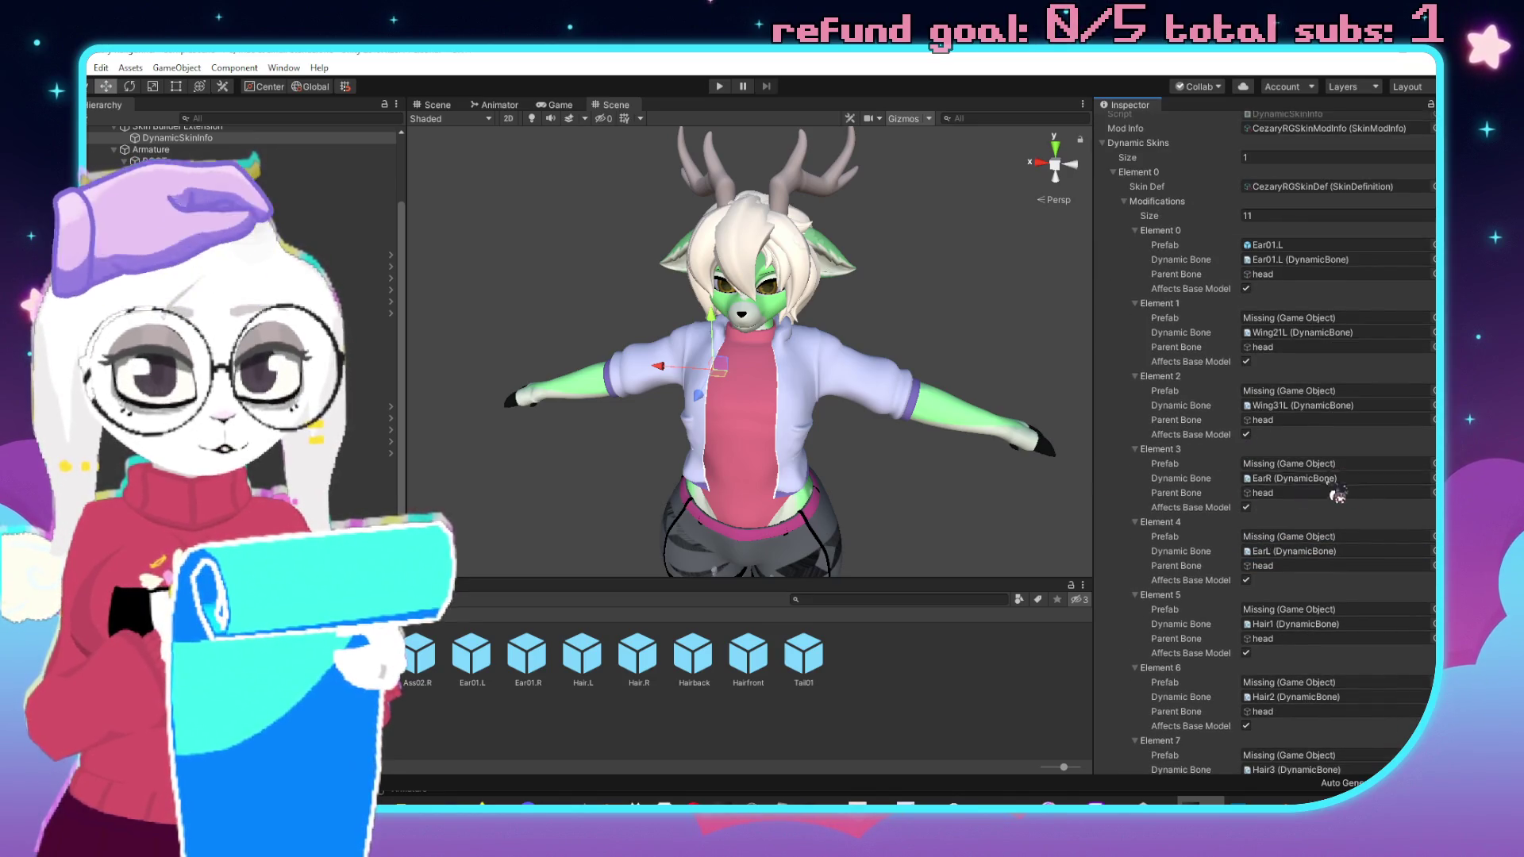
{"action": "mouse_move", "coordinate": [199, 231]}
{"action": "left_mouse_down"}
{"action": "mouse_move", "coordinate": [1315, 289]}
{"action": "mouse_move", "coordinate": [1292, 452]}
{"action": "mouse_move", "coordinate": [1310, 509]}
{"action": "left_mouse_up"}
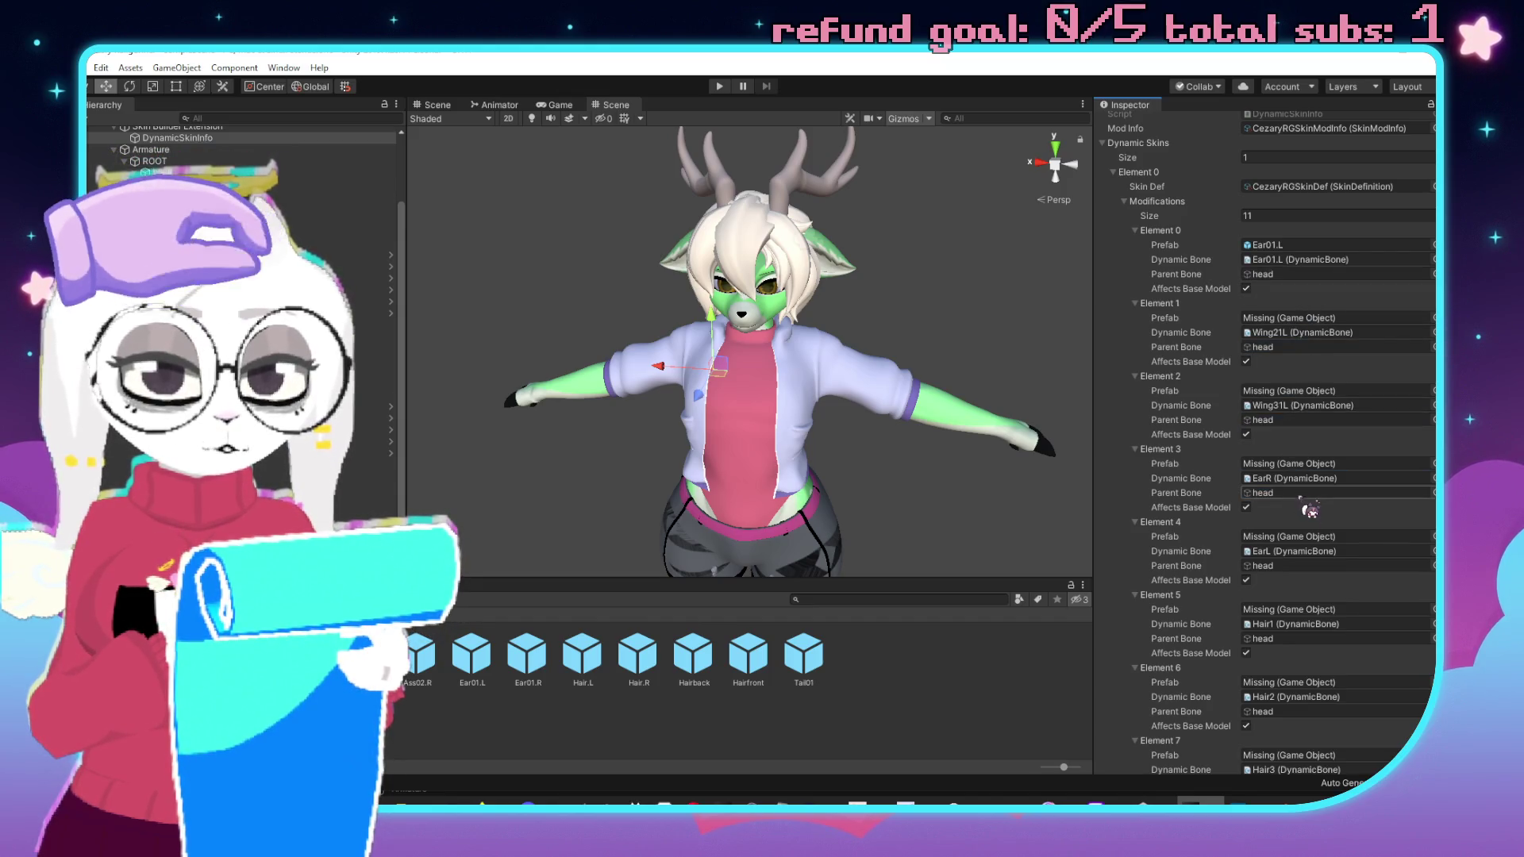
{"action": "mouse_move", "coordinate": [388, 243]}
{"action": "left_mouse_down"}
{"action": "mouse_move", "coordinate": [369, 139]}
{"action": "mouse_move", "coordinate": [611, 98]}
{"action": "mouse_move", "coordinate": [1127, 97]}
{"action": "mouse_move", "coordinate": [1311, 365]}
{"action": "mouse_move", "coordinate": [1301, 579]}
{"action": "mouse_move", "coordinate": [1292, 567]}
{"action": "left_mouse_up"}
{"action": "mouse_move", "coordinate": [388, 230]}
{"action": "left_mouse_down"}
{"action": "mouse_move", "coordinate": [369, 138]}
{"action": "mouse_move", "coordinate": [1288, 272]}
{"action": "mouse_move", "coordinate": [1289, 646]}
{"action": "mouse_move", "coordinate": [1307, 645]}
{"action": "mouse_move", "coordinate": [1182, 550]}
{"action": "left_mouse_up"}
{"action": "scroll", "coordinate": [1301, 646], "scroll_direction": "down", "scroll_amount": 5}
{"action": "scroll", "coordinate": [1308, 643], "scroll_direction": "up", "scroll_amount": 7}
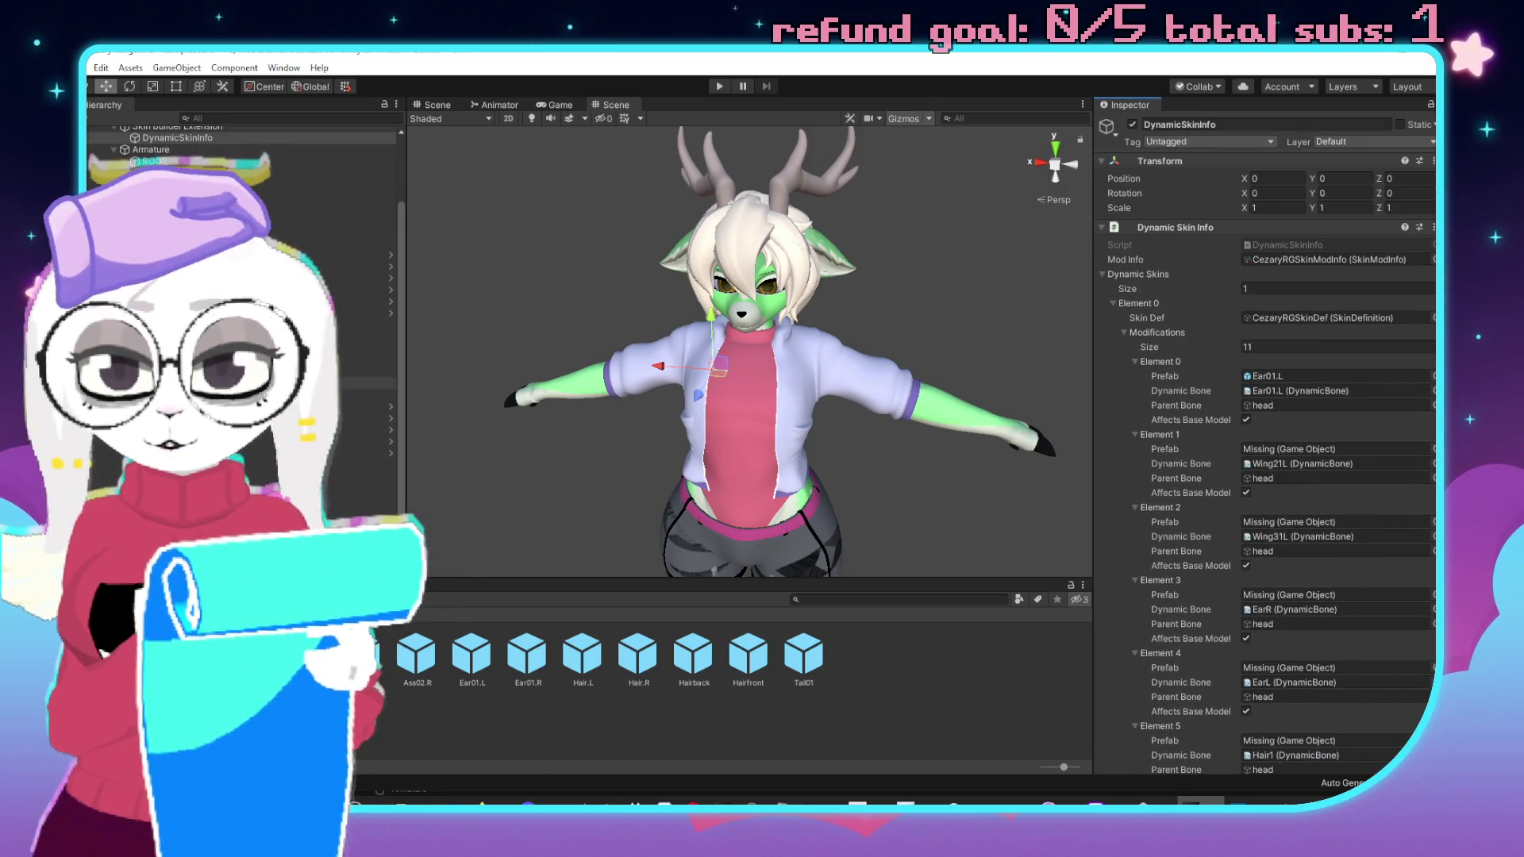
{"action": "left_click_drag", "start_coordinate": [816, 329], "coordinate": [1214, 277]}
{"action": "scroll", "coordinate": [1412, 453], "scroll_direction": "down", "scroll_amount": 2}
{"action": "mouse_move", "coordinate": [1412, 454]}
{"action": "left_mouse_down"}
{"action": "mouse_move", "coordinate": [1289, 262]}
{"action": "mouse_move", "coordinate": [1273, 714]}
{"action": "mouse_move", "coordinate": [1333, 611]}
{"action": "mouse_move", "coordinate": [561, 422]}
{"action": "left_mouse_up"}
{"action": "scroll", "coordinate": [1274, 714], "scroll_direction": "down", "scroll_amount": 4}
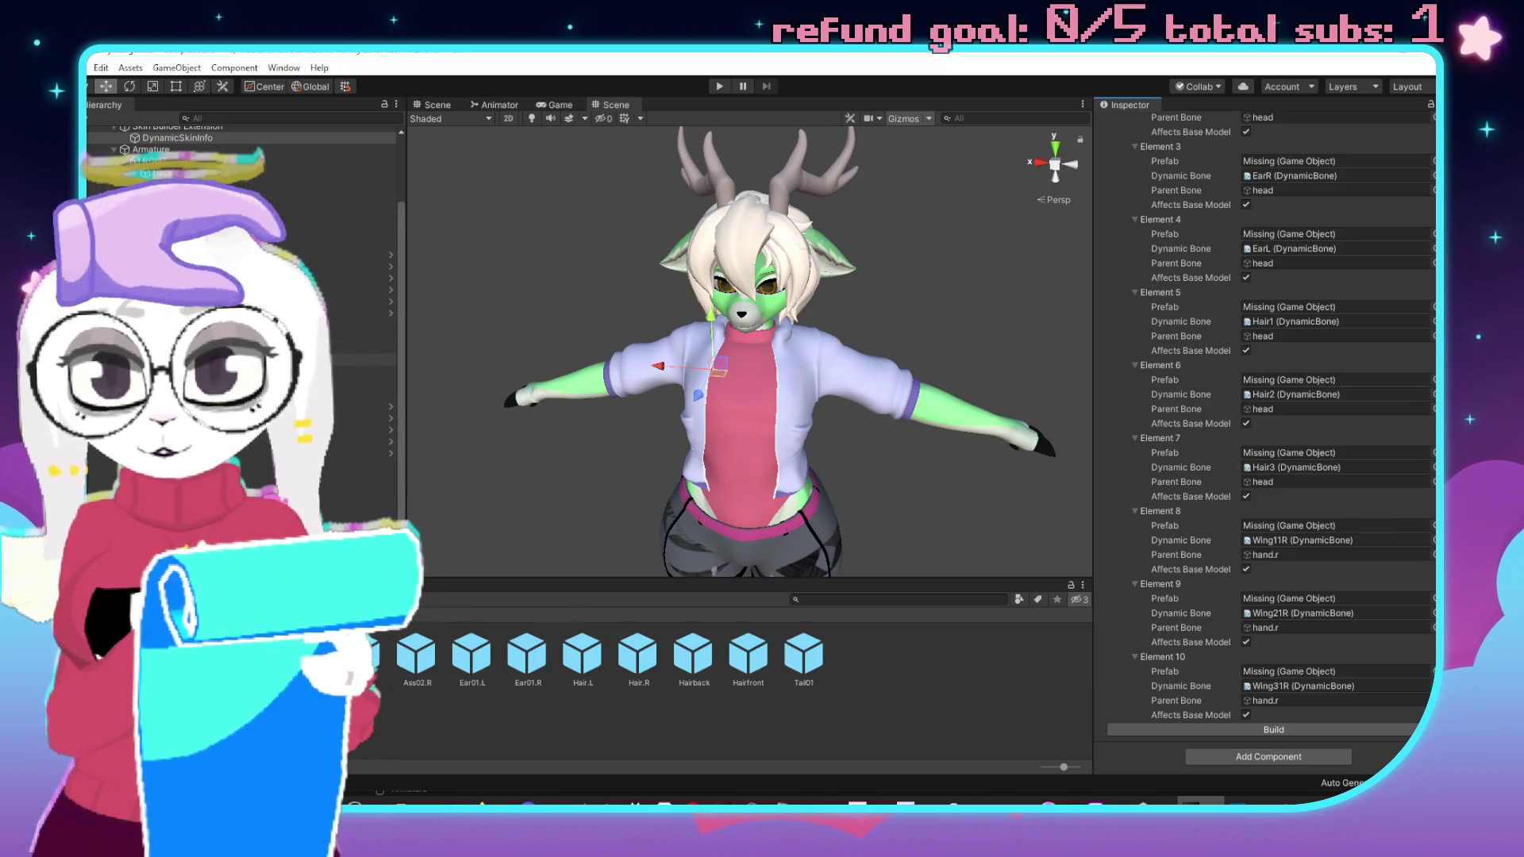
{"action": "mouse_move", "coordinate": [365, 158]}
{"action": "left_mouse_down"}
{"action": "mouse_move", "coordinate": [1278, 422]}
{"action": "mouse_move", "coordinate": [1298, 414]}
{"action": "left_mouse_up"}
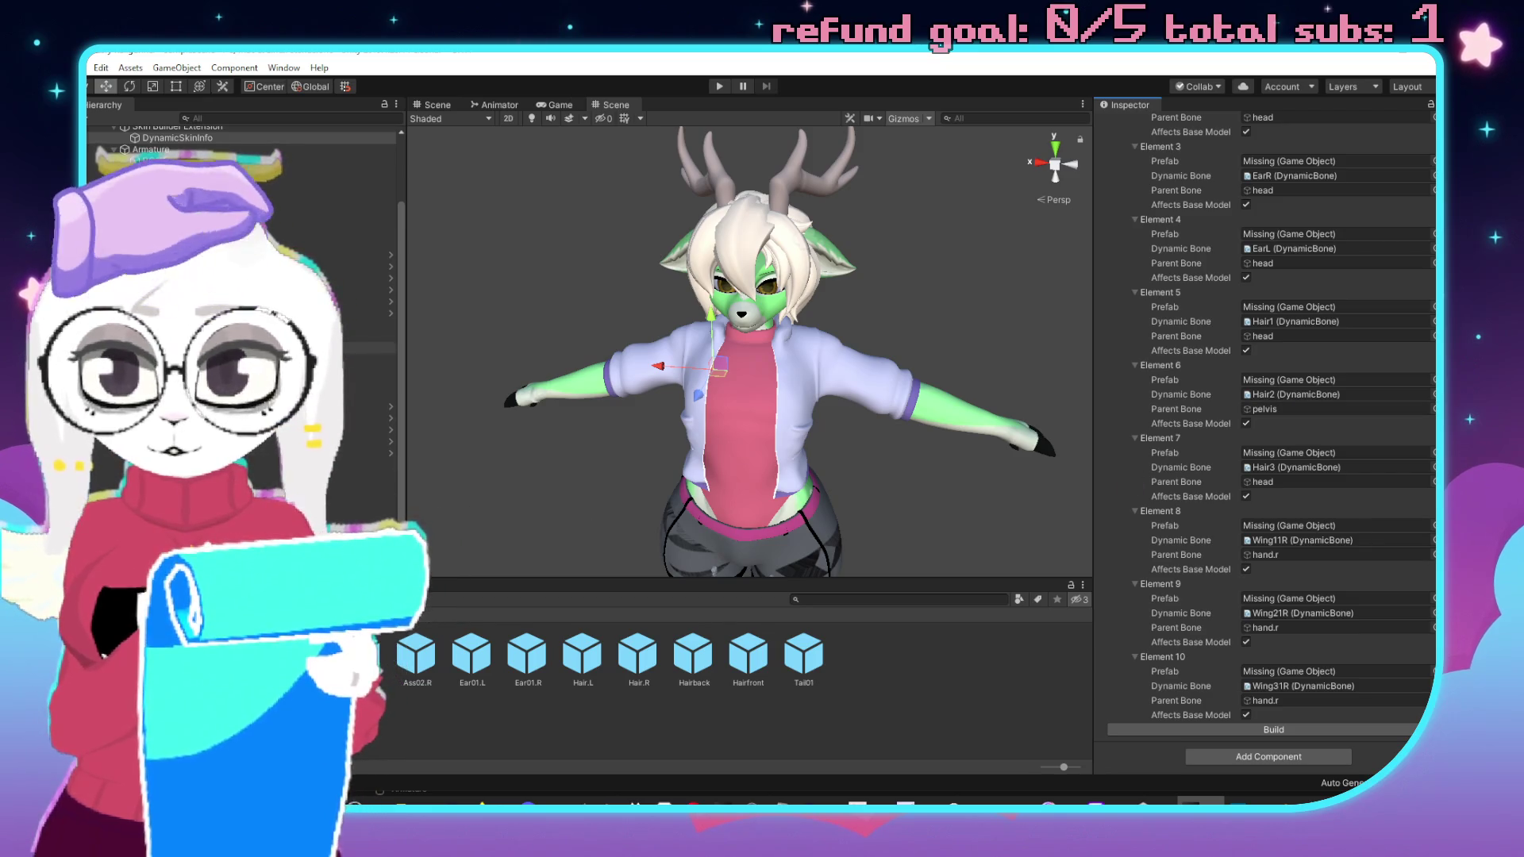
Set pelvis as the parent bone for Elements 7, 8, 9 and 10.
{"action": "left_click_drag", "start_coordinate": [373, 138], "coordinate": [1190, 445]}
{"action": "left_click_drag", "start_coordinate": [1271, 489], "coordinate": [1276, 488]}
{"action": "left_click_drag", "start_coordinate": [942, 361], "coordinate": [1280, 555]}
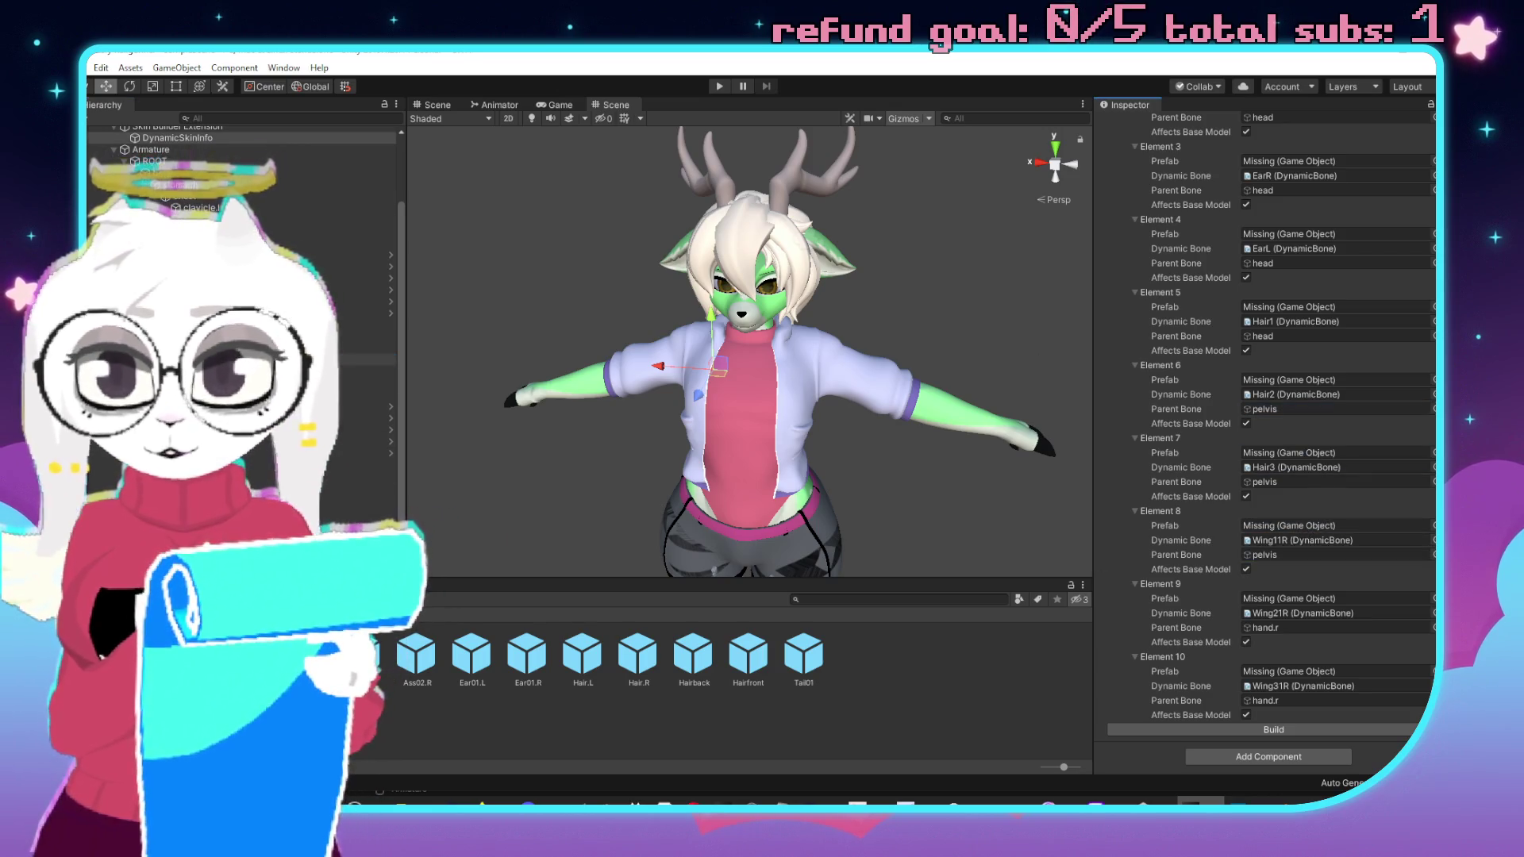
{"action": "left_click_drag", "start_coordinate": [1272, 635], "coordinate": [1279, 717]}
{"action": "left_click", "coordinate": [1267, 636]}
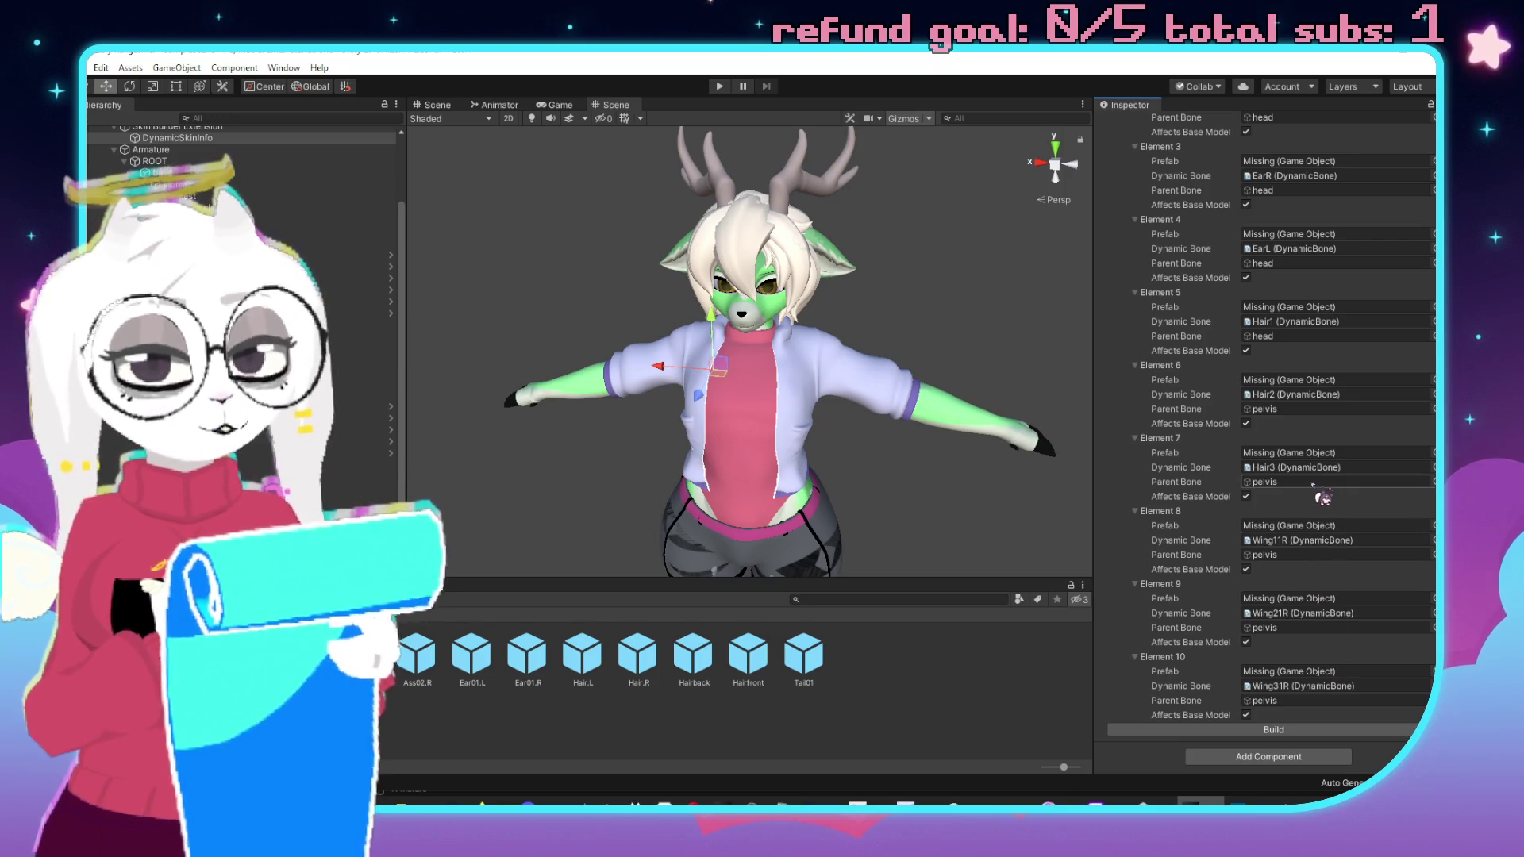
{"action": "scroll", "coordinate": [1330, 483], "scroll_direction": "up", "scroll_amount": 5}
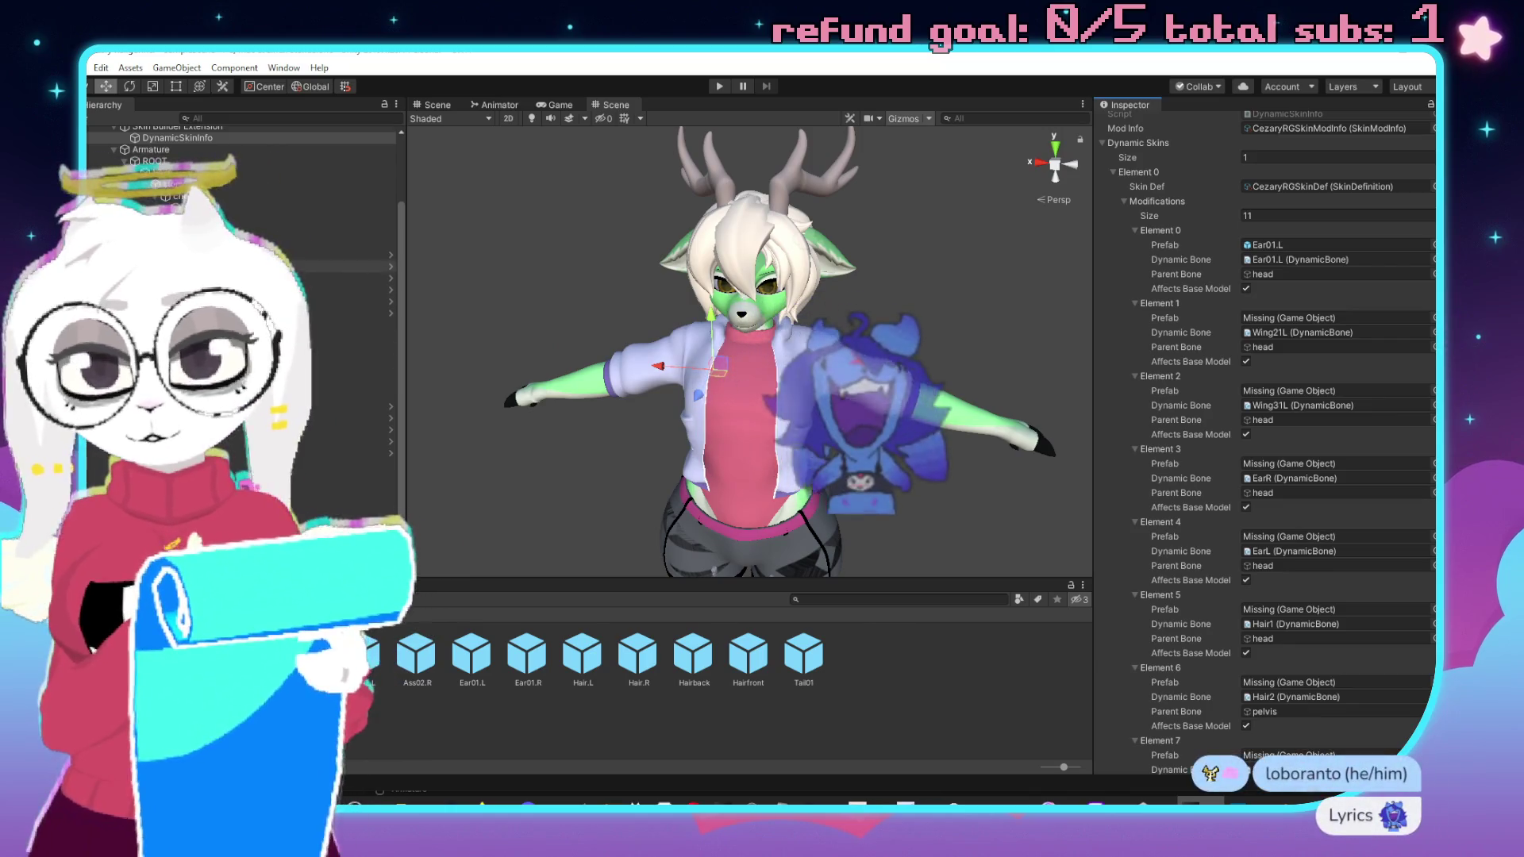
Set Elements 1–5's dynamic bones to Ear01.R, Hair.L, Hair.R, Hairfront and Hairback.
{"action": "left_click", "coordinate": [1319, 318]}
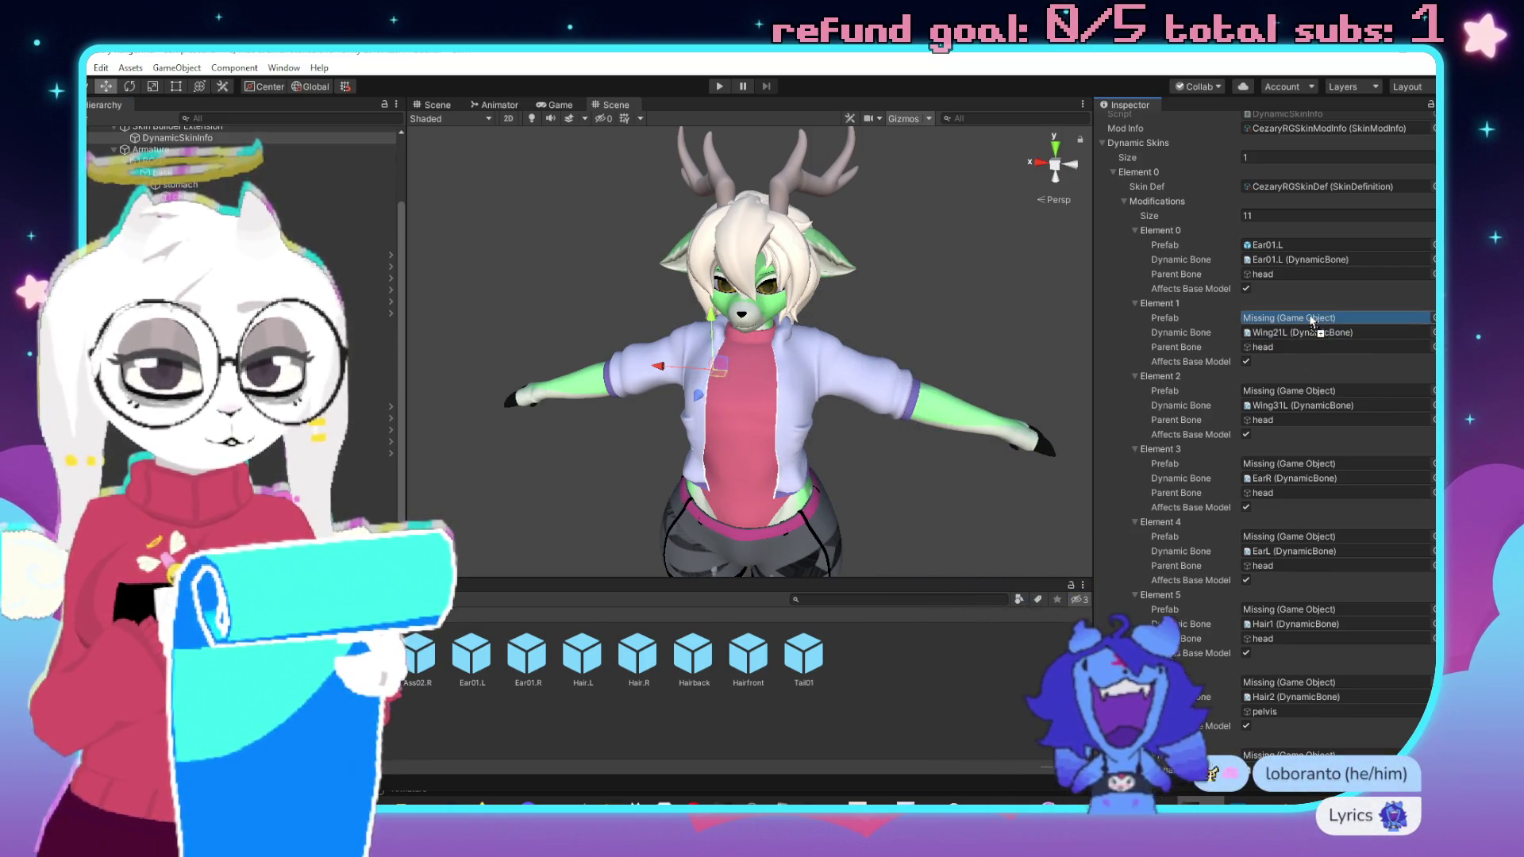
{"action": "left_click_drag", "start_coordinate": [1323, 325], "coordinate": [1332, 332]}
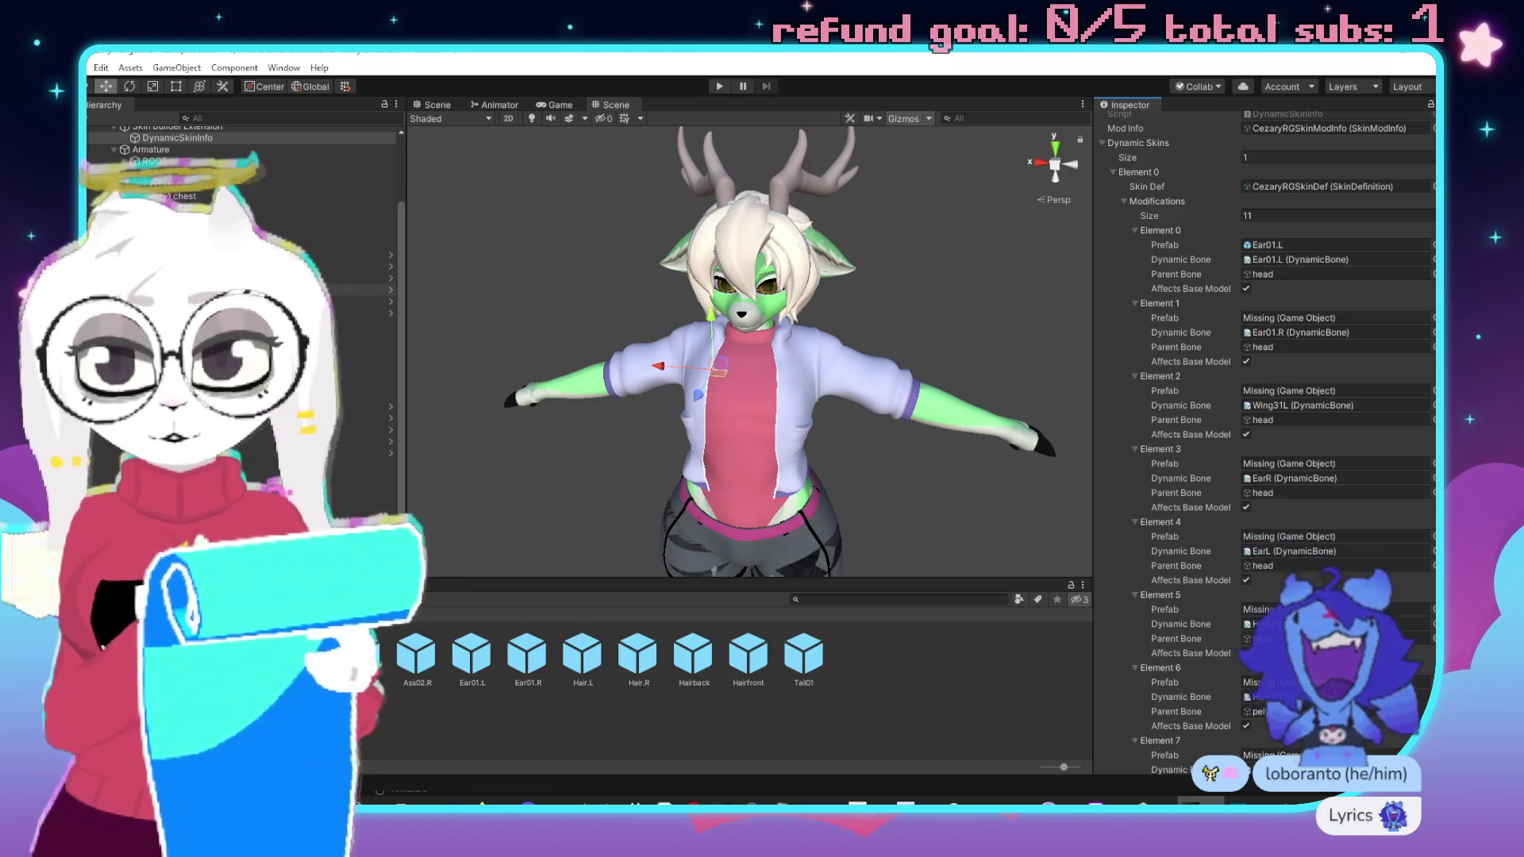
{"action": "left_click_drag", "start_coordinate": [1274, 406], "coordinate": [1283, 406]}
{"action": "mouse_move", "coordinate": [238, 357]}
{"action": "left_mouse_down"}
{"action": "mouse_move", "coordinate": [913, 397]}
{"action": "mouse_move", "coordinate": [1304, 456]}
{"action": "mouse_move", "coordinate": [1303, 480]}
{"action": "left_mouse_up"}
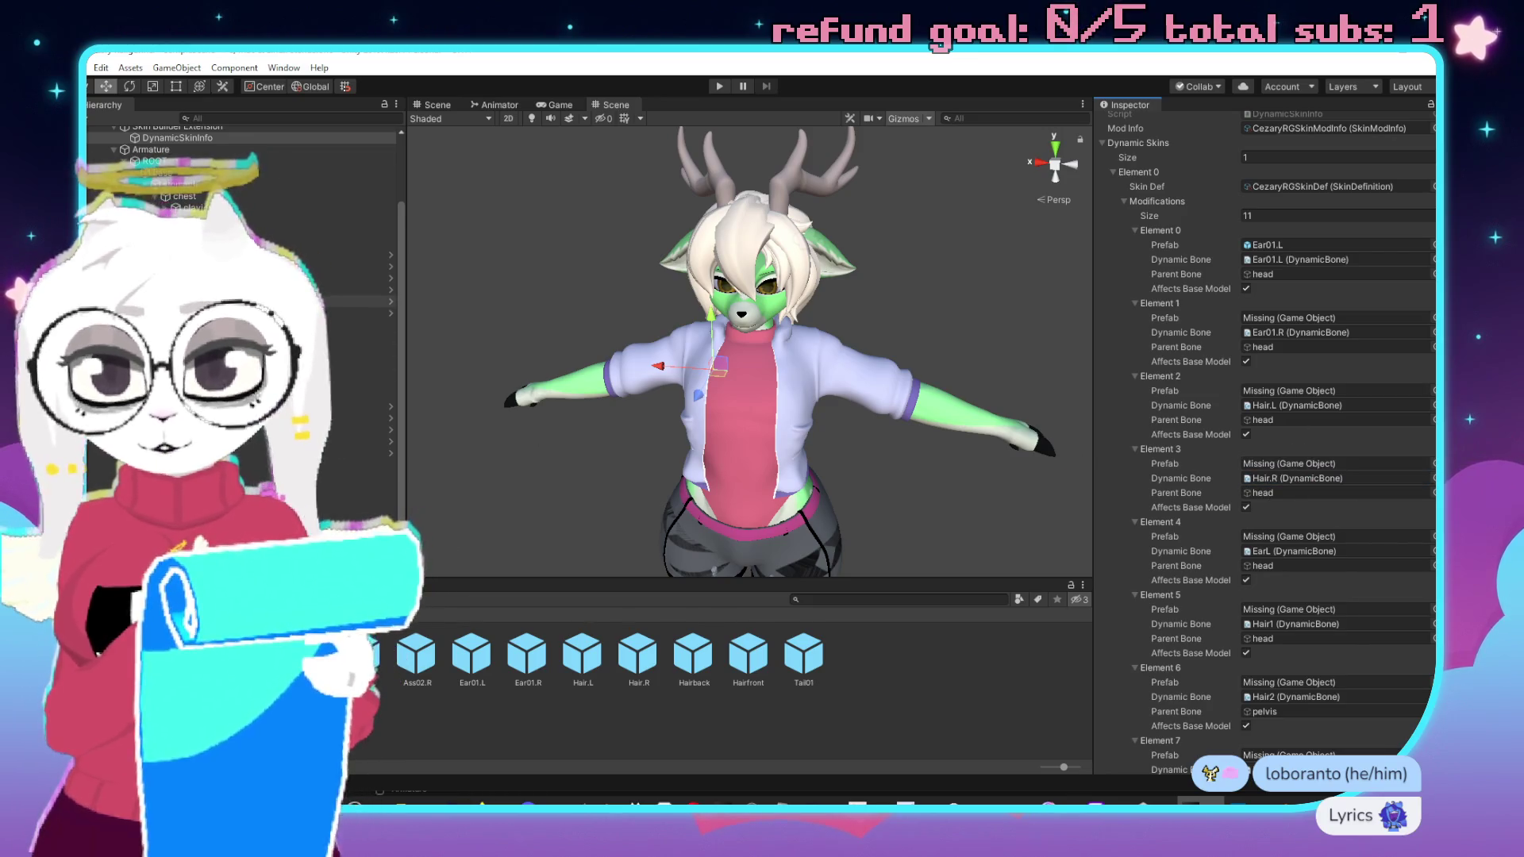
{"action": "left_click_drag", "start_coordinate": [1286, 553], "coordinate": [1286, 553]}
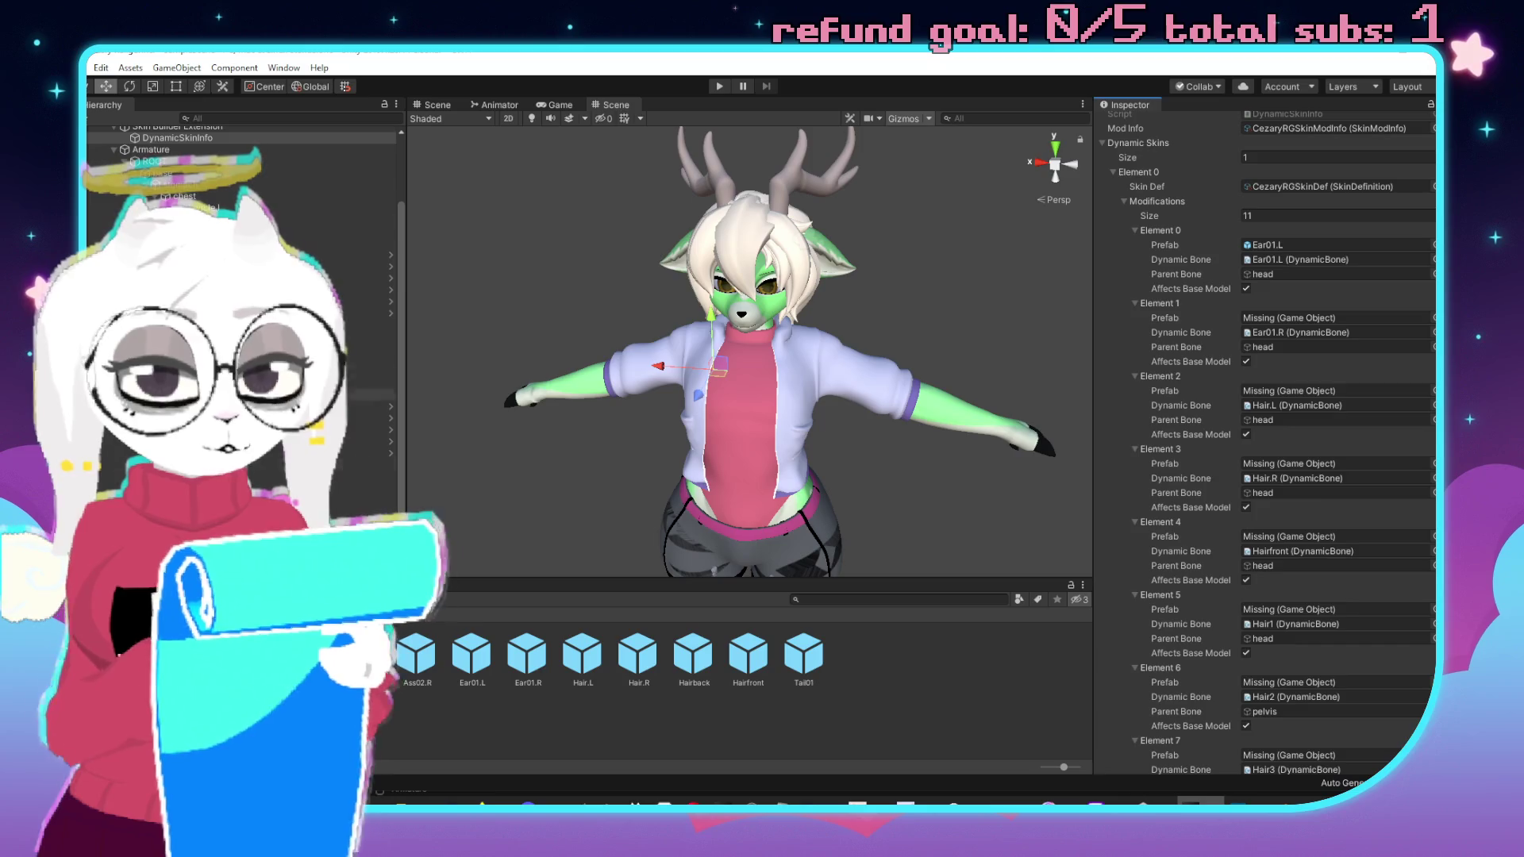
{"action": "mouse_move", "coordinate": [831, 347]}
{"action": "left_mouse_down"}
{"action": "mouse_move", "coordinate": [1259, 561]}
{"action": "mouse_move", "coordinate": [1317, 651]}
{"action": "left_mouse_up"}
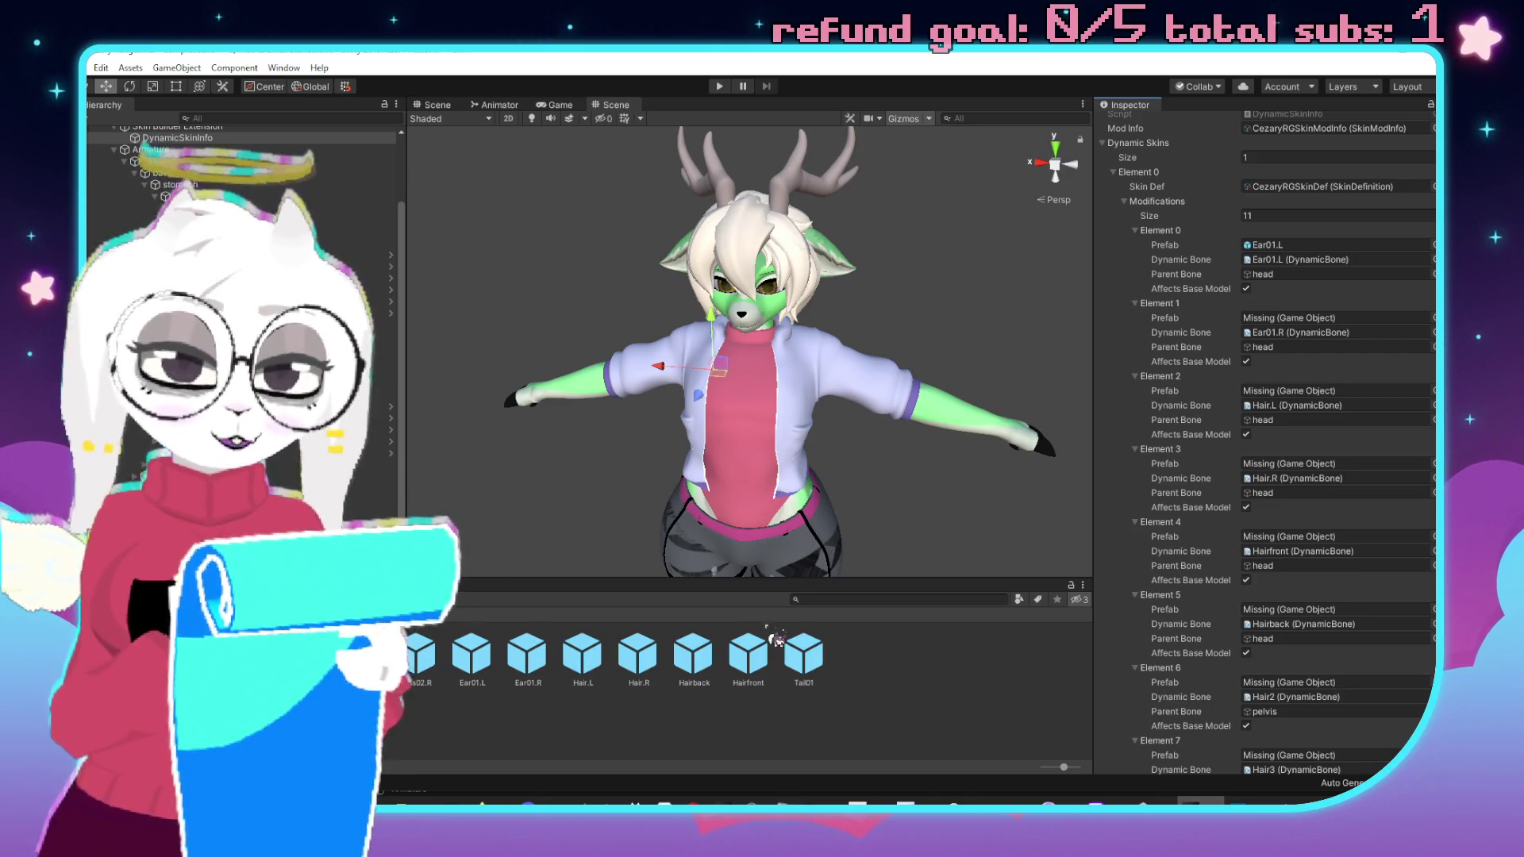
Assign the Ear01.R, Hair.L and other hair prefabs, including Hairback, to Elements 1–5.
{"action": "mouse_move", "coordinate": [506, 652]}
{"action": "left_mouse_down"}
{"action": "mouse_move", "coordinate": [794, 516]}
{"action": "mouse_move", "coordinate": [1108, 484]}
{"action": "mouse_move", "coordinate": [1238, 321]}
{"action": "mouse_move", "coordinate": [1274, 319]}
{"action": "left_mouse_up"}
{"action": "mouse_move", "coordinate": [583, 657]}
{"action": "left_mouse_down"}
{"action": "mouse_move", "coordinate": [1298, 408]}
{"action": "mouse_move", "coordinate": [1294, 393]}
{"action": "left_mouse_up"}
{"action": "left_click_drag", "start_coordinate": [1357, 511], "coordinate": [1335, 475]}
{"action": "scroll", "coordinate": [1354, 489], "scroll_direction": "down", "scroll_amount": 3}
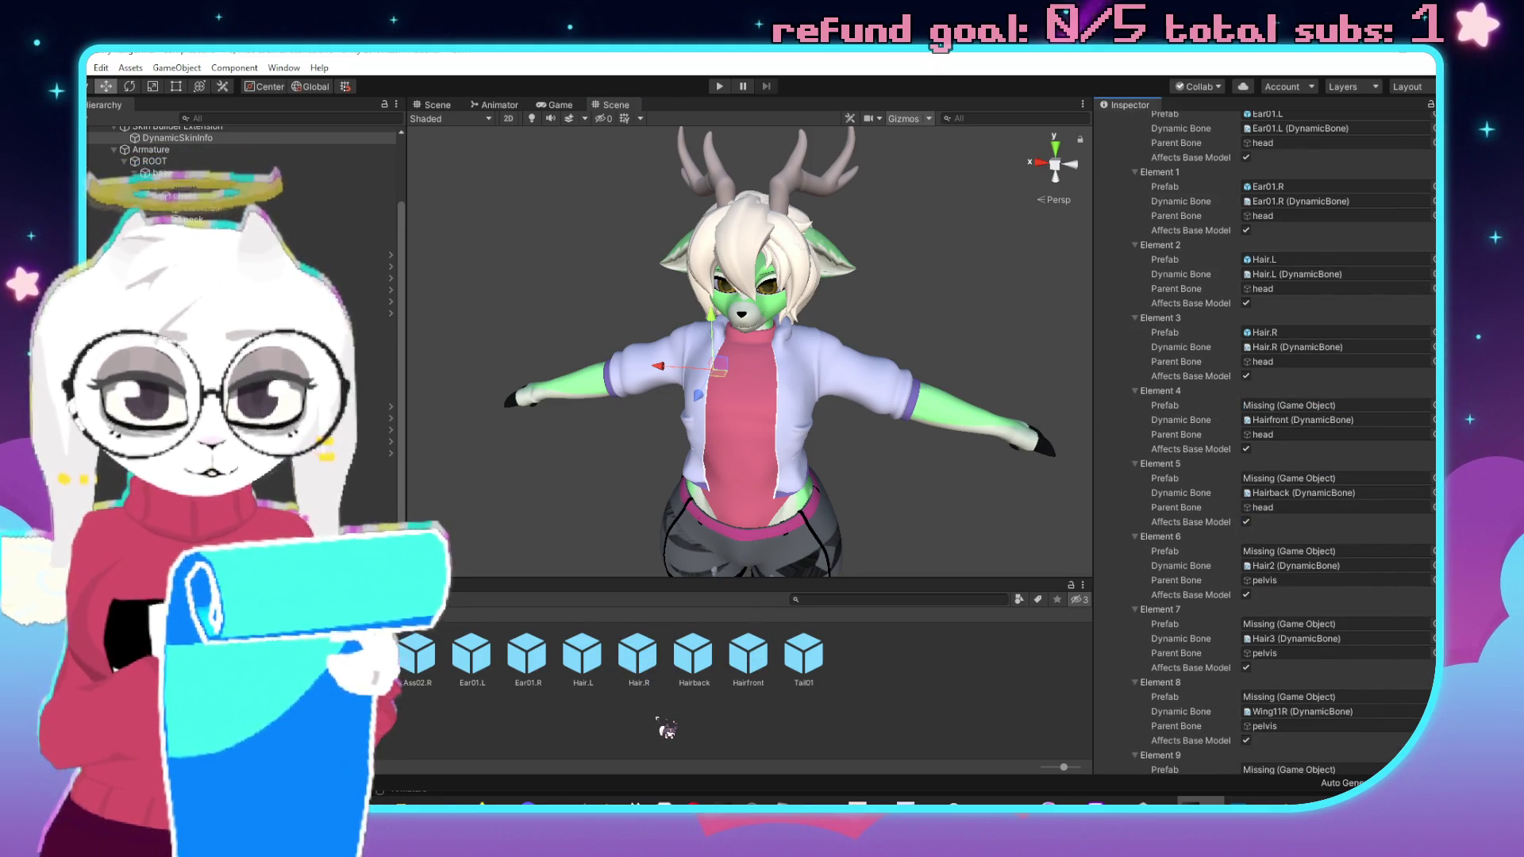
{"action": "mouse_move", "coordinate": [702, 663]}
{"action": "left_mouse_down"}
{"action": "mouse_move", "coordinate": [1331, 557]}
{"action": "mouse_move", "coordinate": [1292, 486]}
{"action": "left_mouse_up"}
Assign Tail01, Ass01.L, Ass01.R, Ass02.L dynamic bones to Elements 6–9, plus Ass02.L and Ass01.L prefabs to Elements 9 and 7.
{"action": "mouse_move", "coordinate": [766, 660]}
{"action": "left_mouse_down"}
{"action": "mouse_move", "coordinate": [1071, 507]}
{"action": "mouse_move", "coordinate": [1333, 414]}
{"action": "left_mouse_up"}
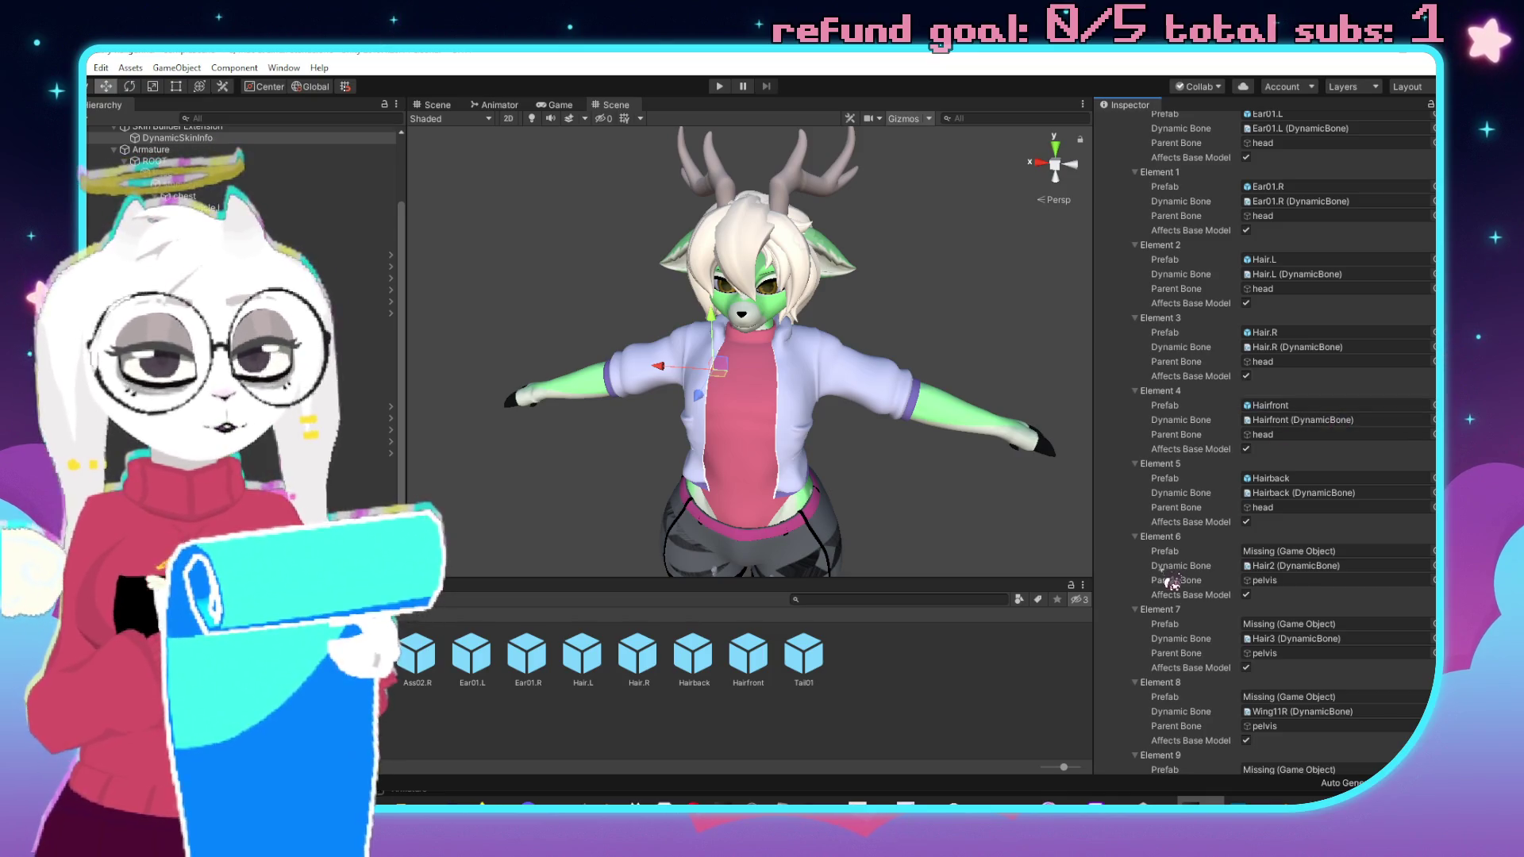
{"action": "scroll", "coordinate": [1242, 586], "scroll_direction": "down", "scroll_amount": 3}
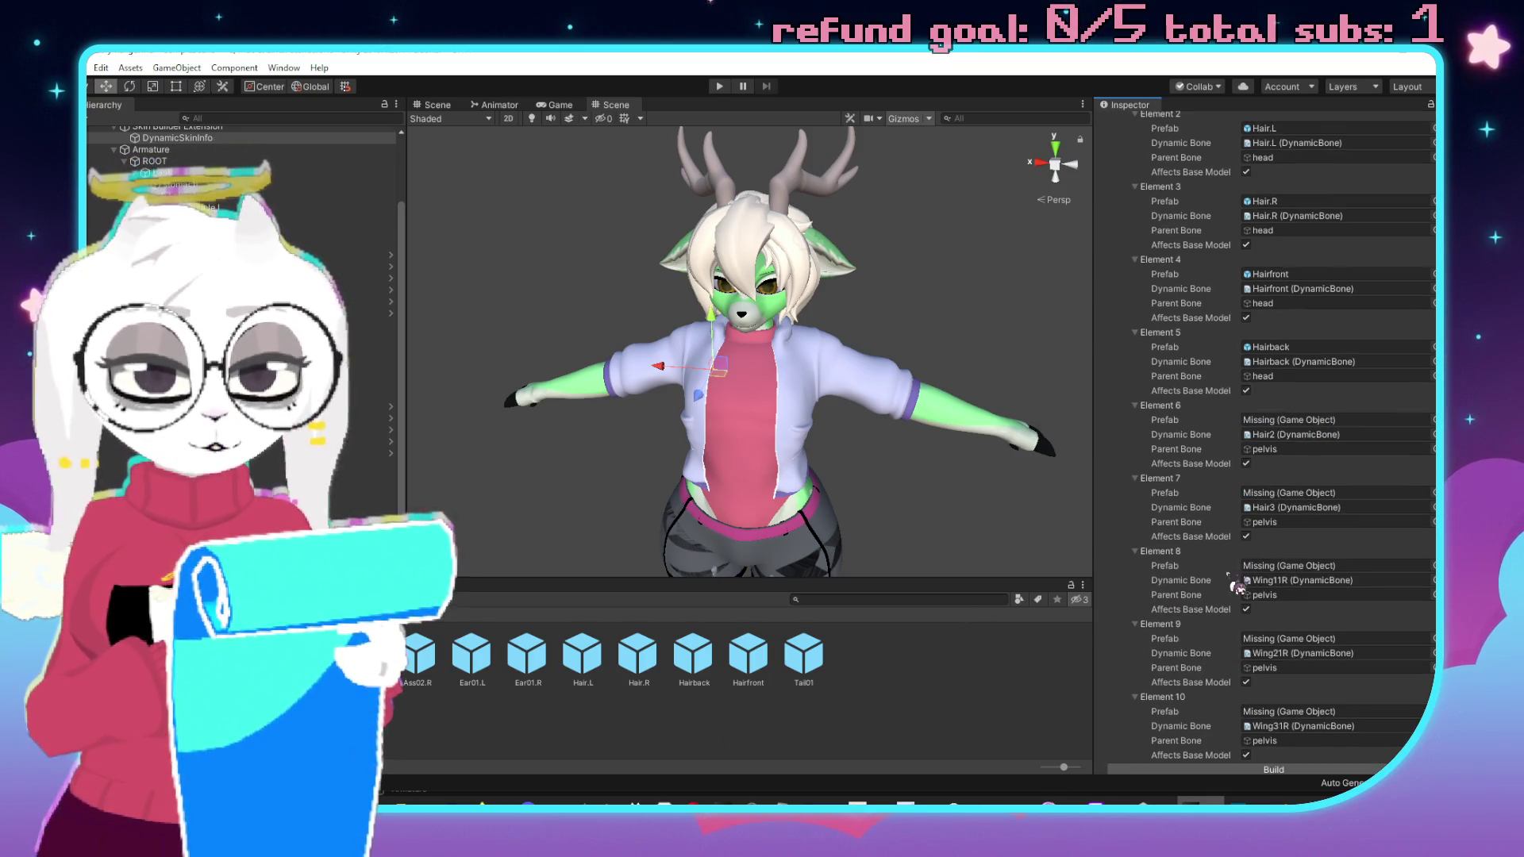
{"action": "scroll", "coordinate": [1233, 512], "scroll_direction": "down", "scroll_amount": 1}
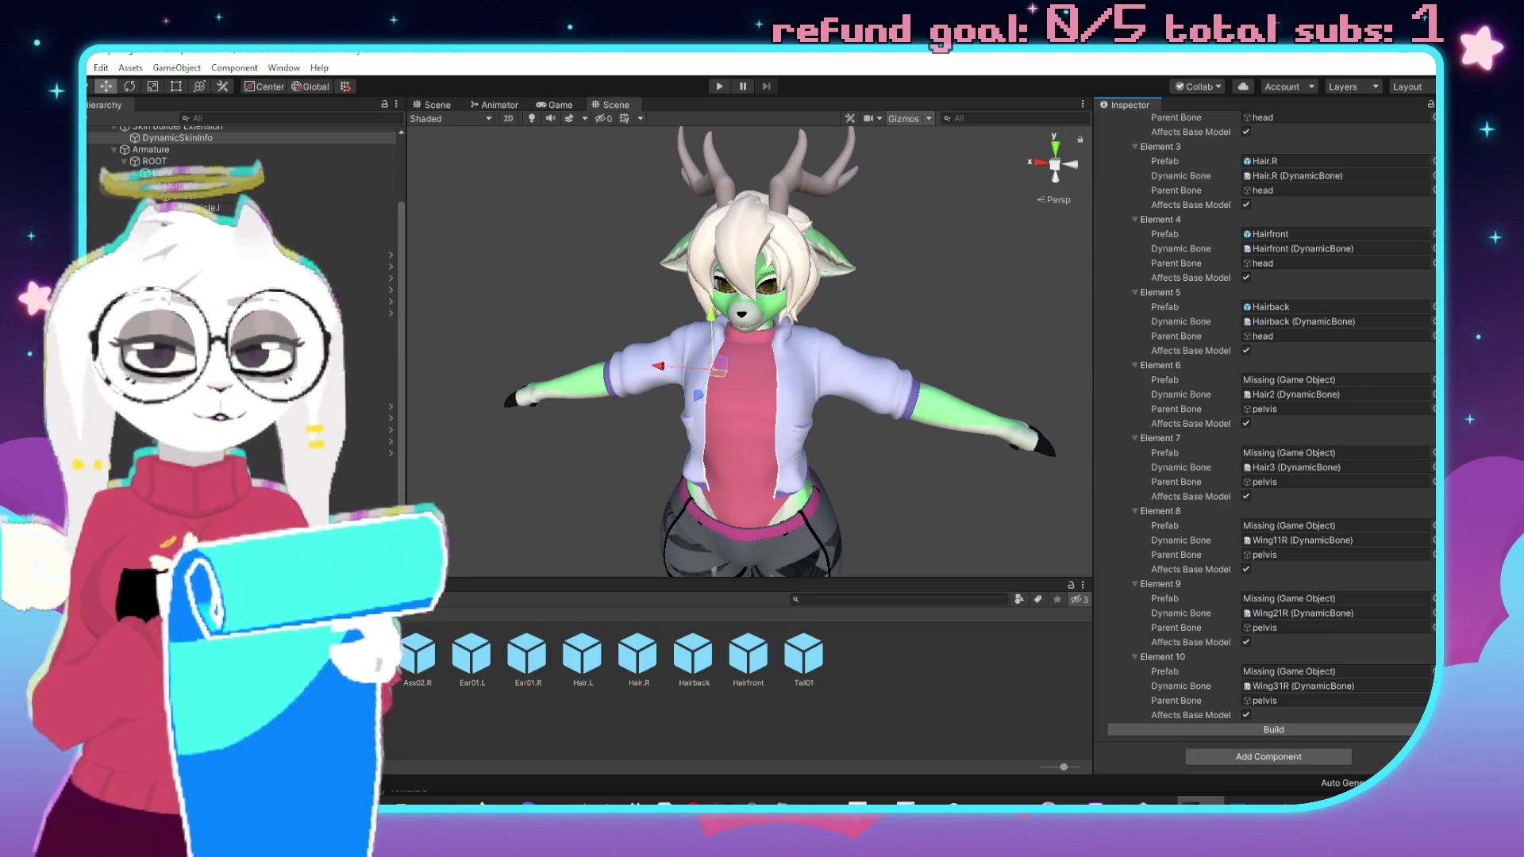
{"action": "mouse_move", "coordinate": [369, 138]}
{"action": "left_mouse_down"}
{"action": "mouse_move", "coordinate": [1234, 452]}
{"action": "mouse_move", "coordinate": [1302, 407]}
{"action": "left_mouse_up"}
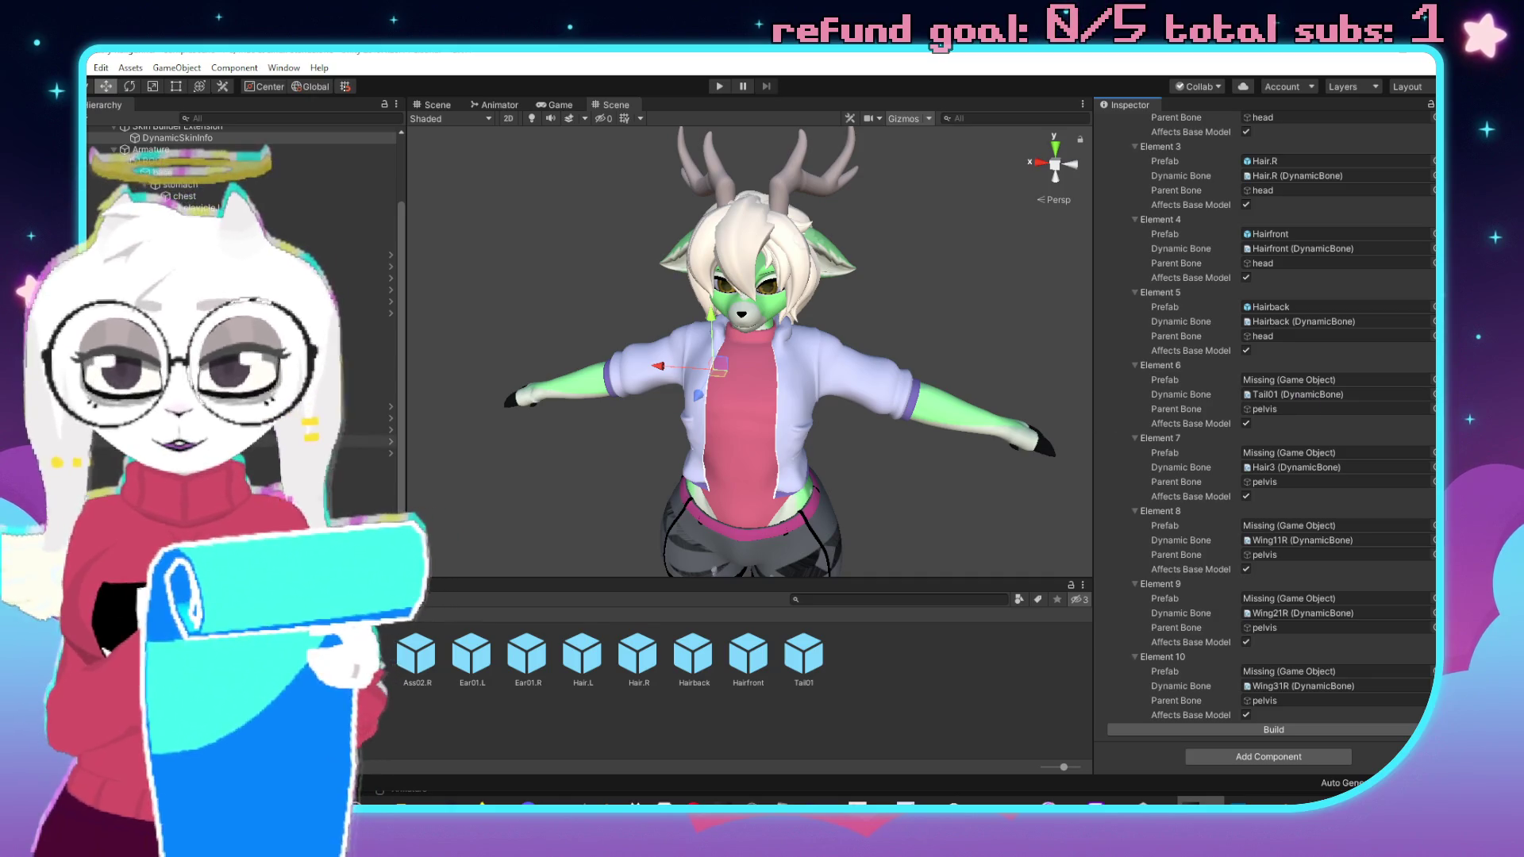
{"action": "left_click_drag", "start_coordinate": [369, 138], "coordinate": [1316, 484]}
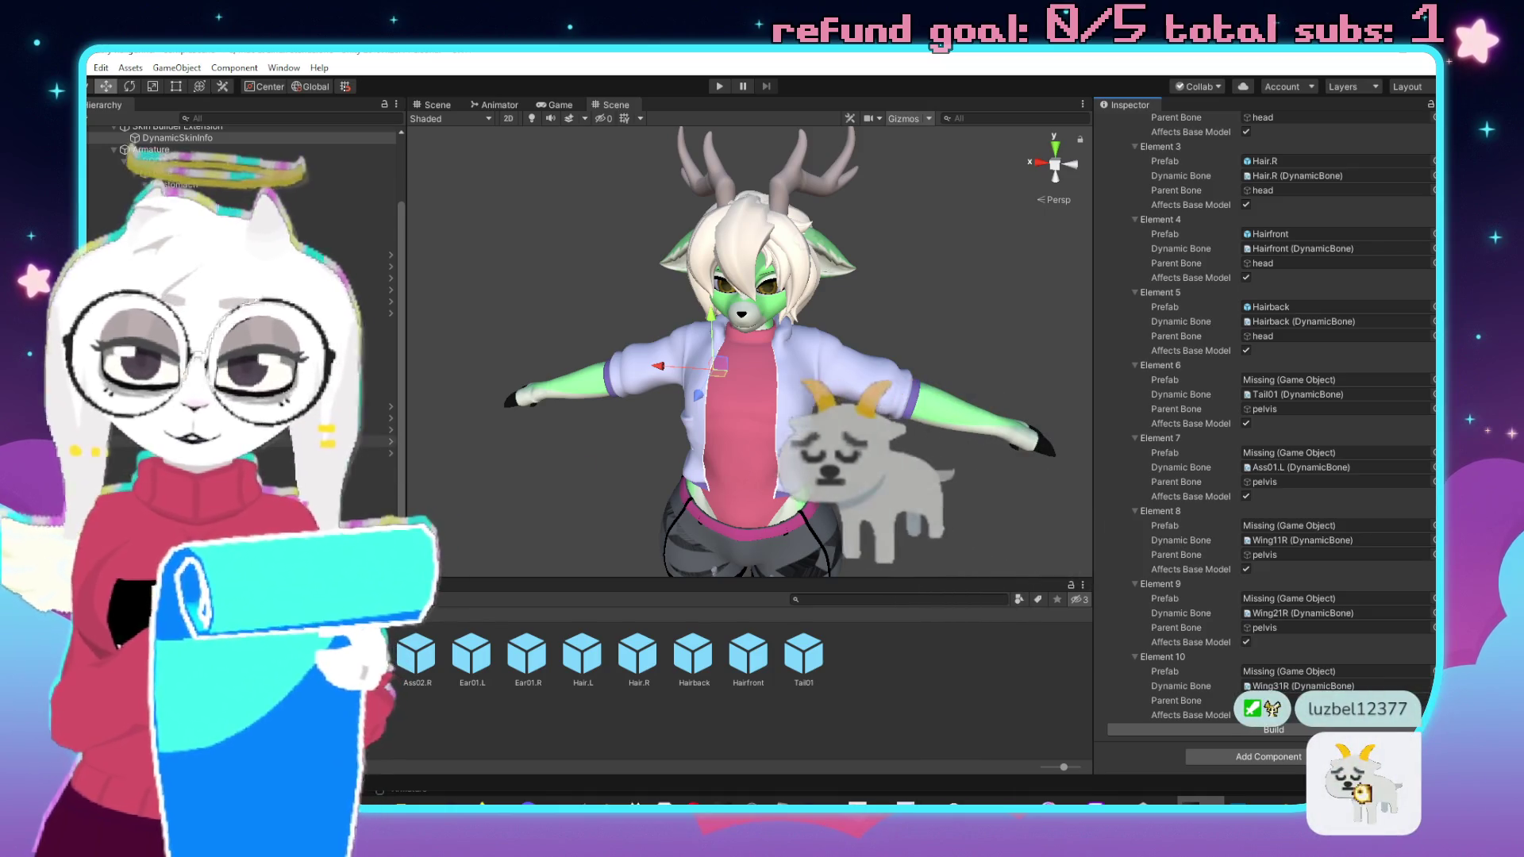
{"action": "left_click_drag", "start_coordinate": [819, 411], "coordinate": [1278, 544]}
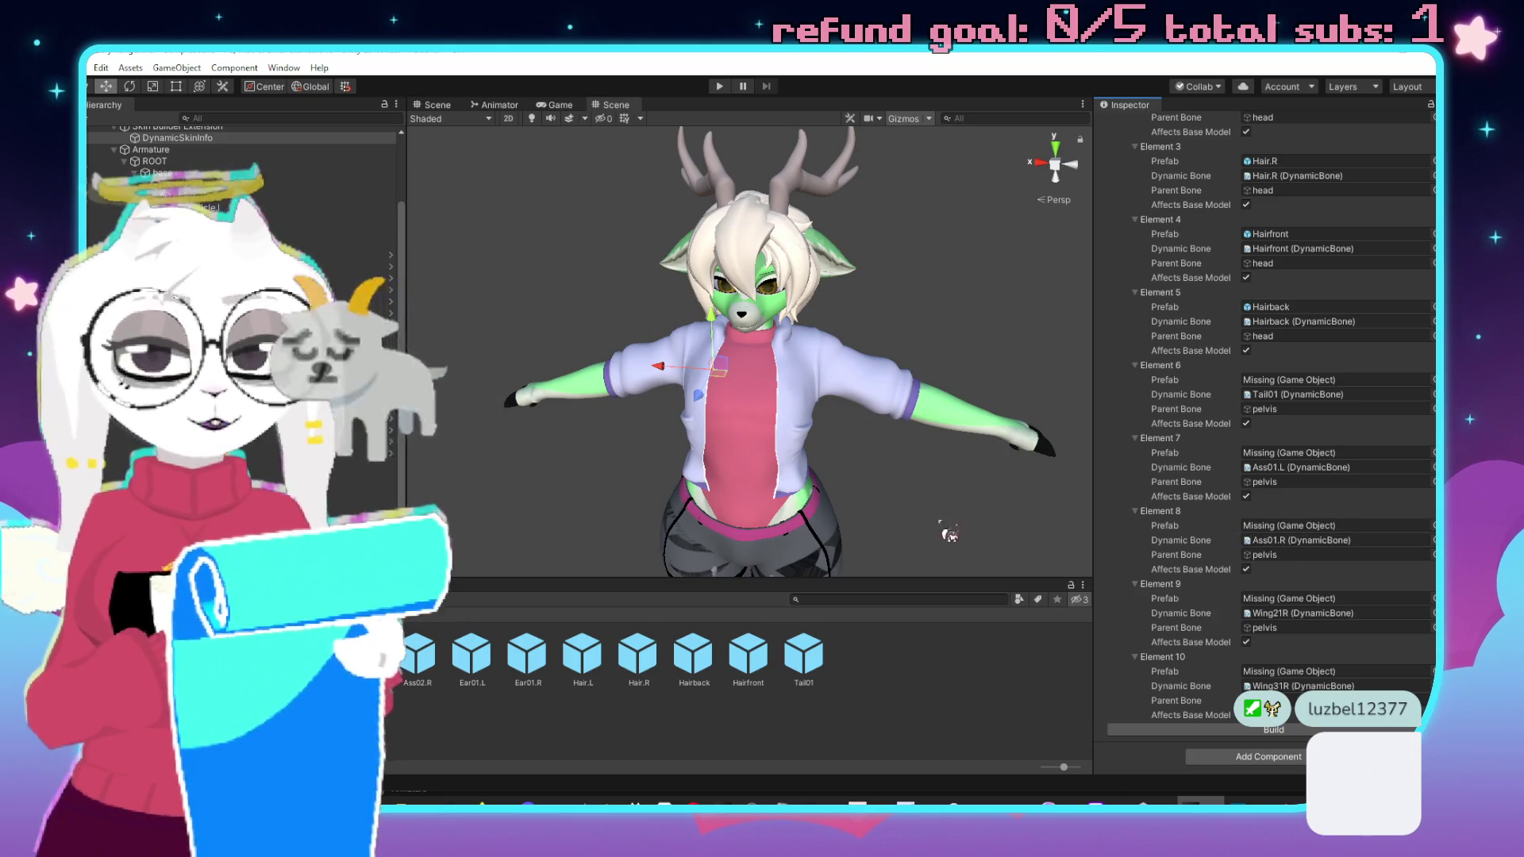
{"action": "mouse_move", "coordinate": [349, 138]}
{"action": "left_mouse_down"}
{"action": "mouse_move", "coordinate": [714, 119]}
{"action": "mouse_move", "coordinate": [1285, 615]}
{"action": "mouse_move", "coordinate": [1321, 685]}
{"action": "left_mouse_up"}
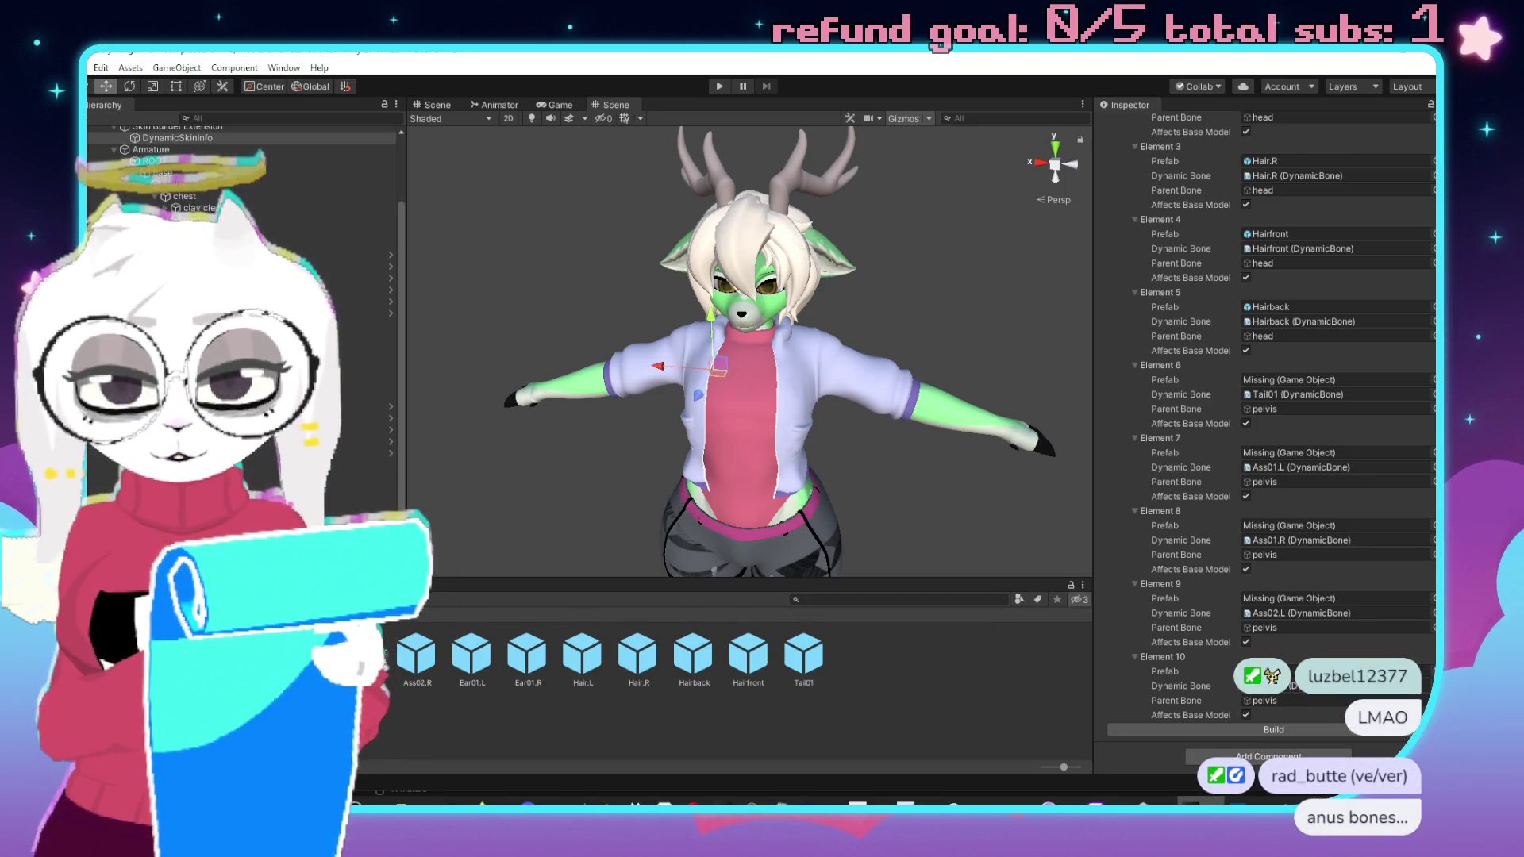
{"action": "mouse_move", "coordinate": [1282, 651]}
{"action": "left_mouse_down"}
{"action": "mouse_move", "coordinate": [1293, 600]}
{"action": "mouse_move", "coordinate": [1270, 528]}
{"action": "mouse_move", "coordinate": [1310, 525]}
{"action": "left_mouse_up"}
{"action": "mouse_move", "coordinate": [1207, 542]}
{"action": "left_mouse_down"}
{"action": "mouse_move", "coordinate": [1286, 466]}
{"action": "mouse_move", "coordinate": [1278, 453]}
{"action": "left_mouse_up"}
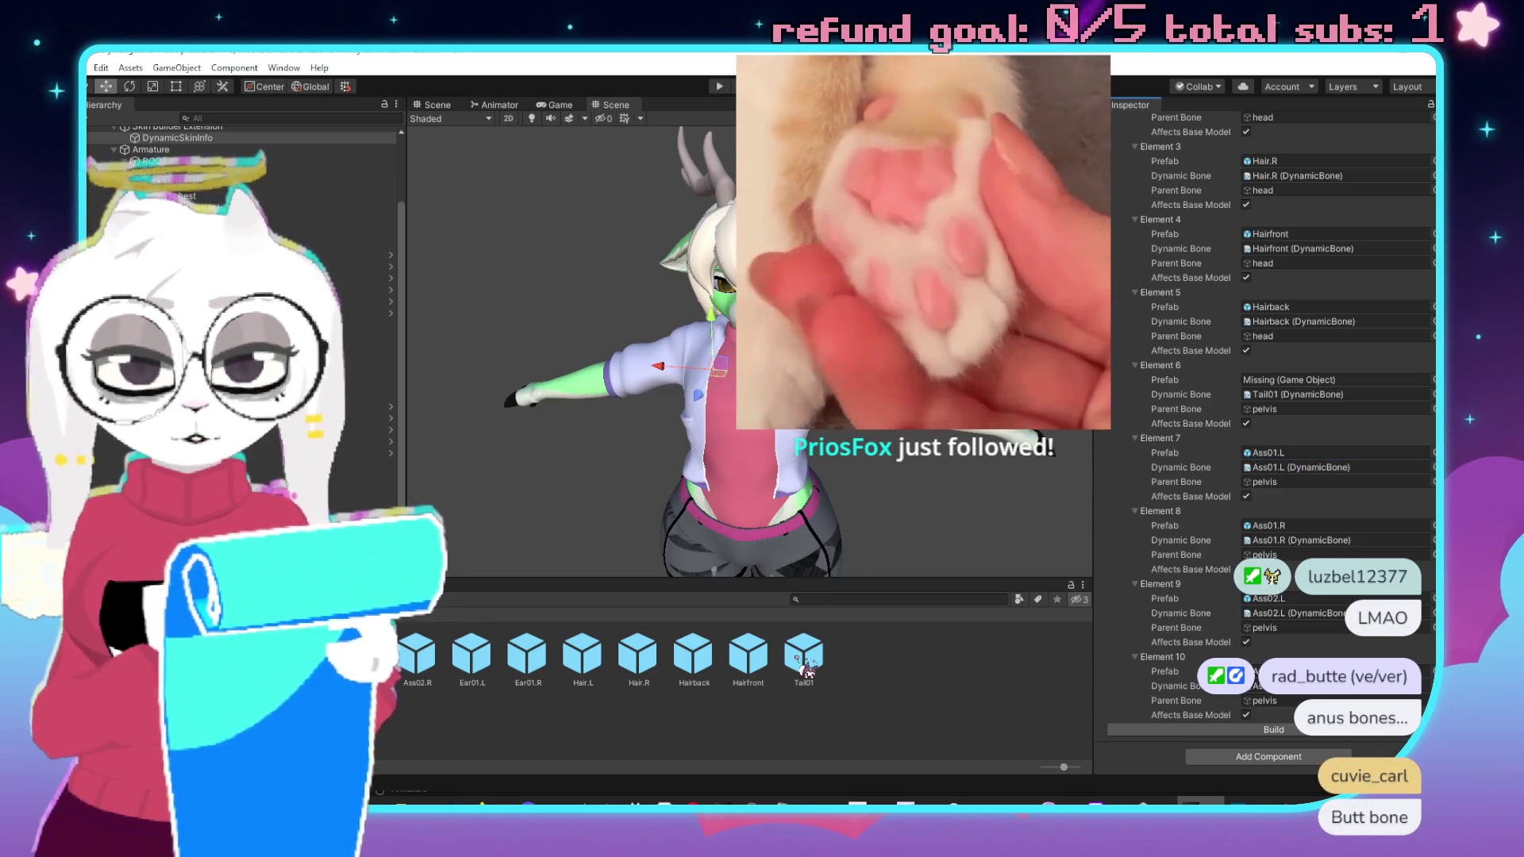
Give Element 6 the Tail01 prefab, check the completed 11-element list, and select Skin Builder Extension.
{"action": "mouse_move", "coordinate": [836, 683]}
{"action": "left_mouse_down"}
{"action": "mouse_move", "coordinate": [856, 700]}
{"action": "mouse_move", "coordinate": [1300, 383]}
{"action": "left_mouse_up"}
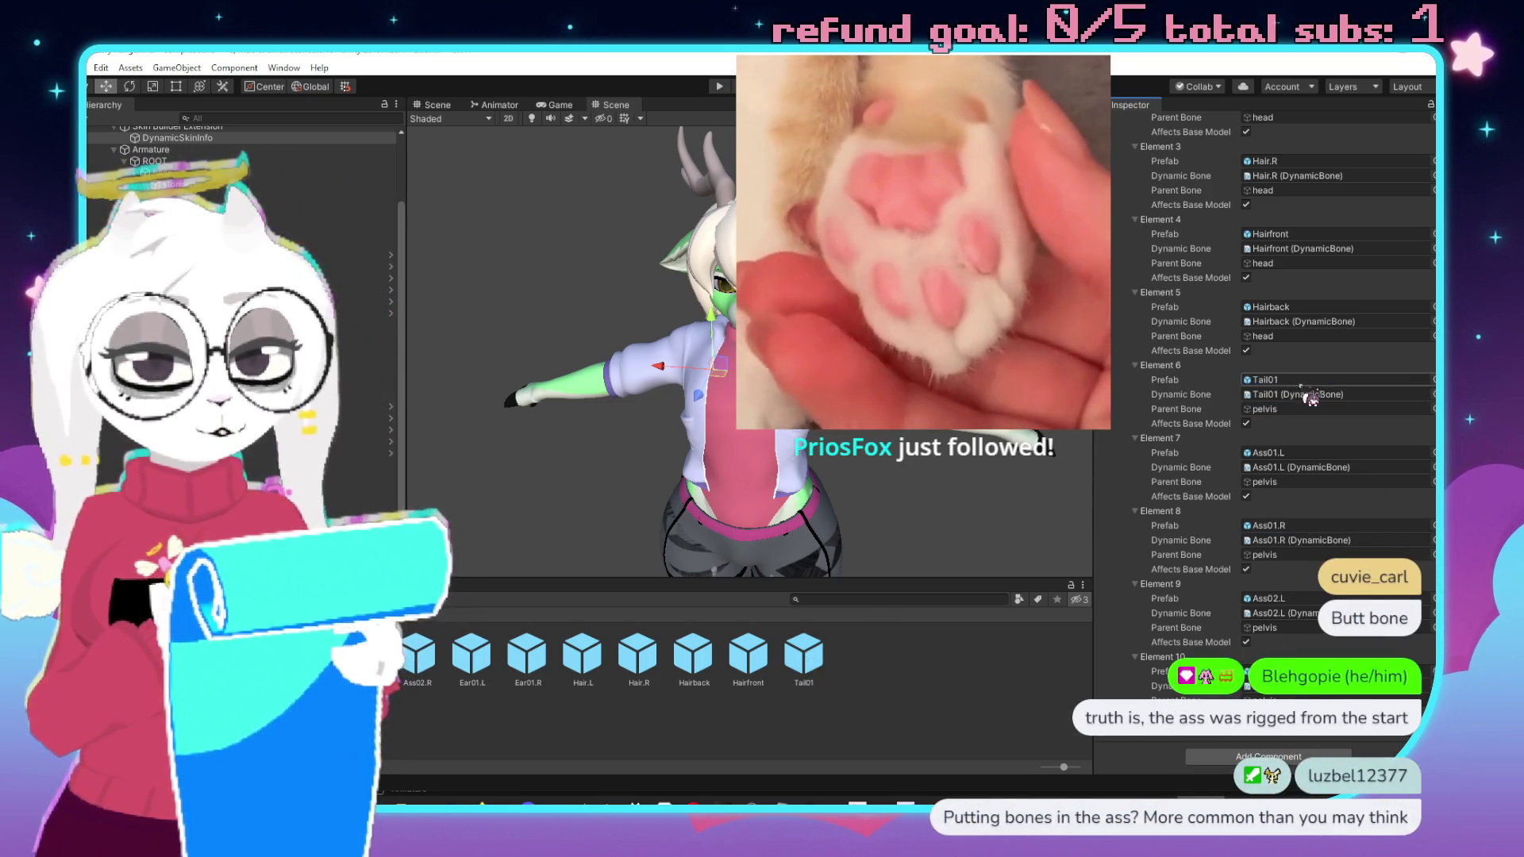
{"action": "scroll", "coordinate": [1277, 468], "scroll_direction": "up", "scroll_amount": 10}
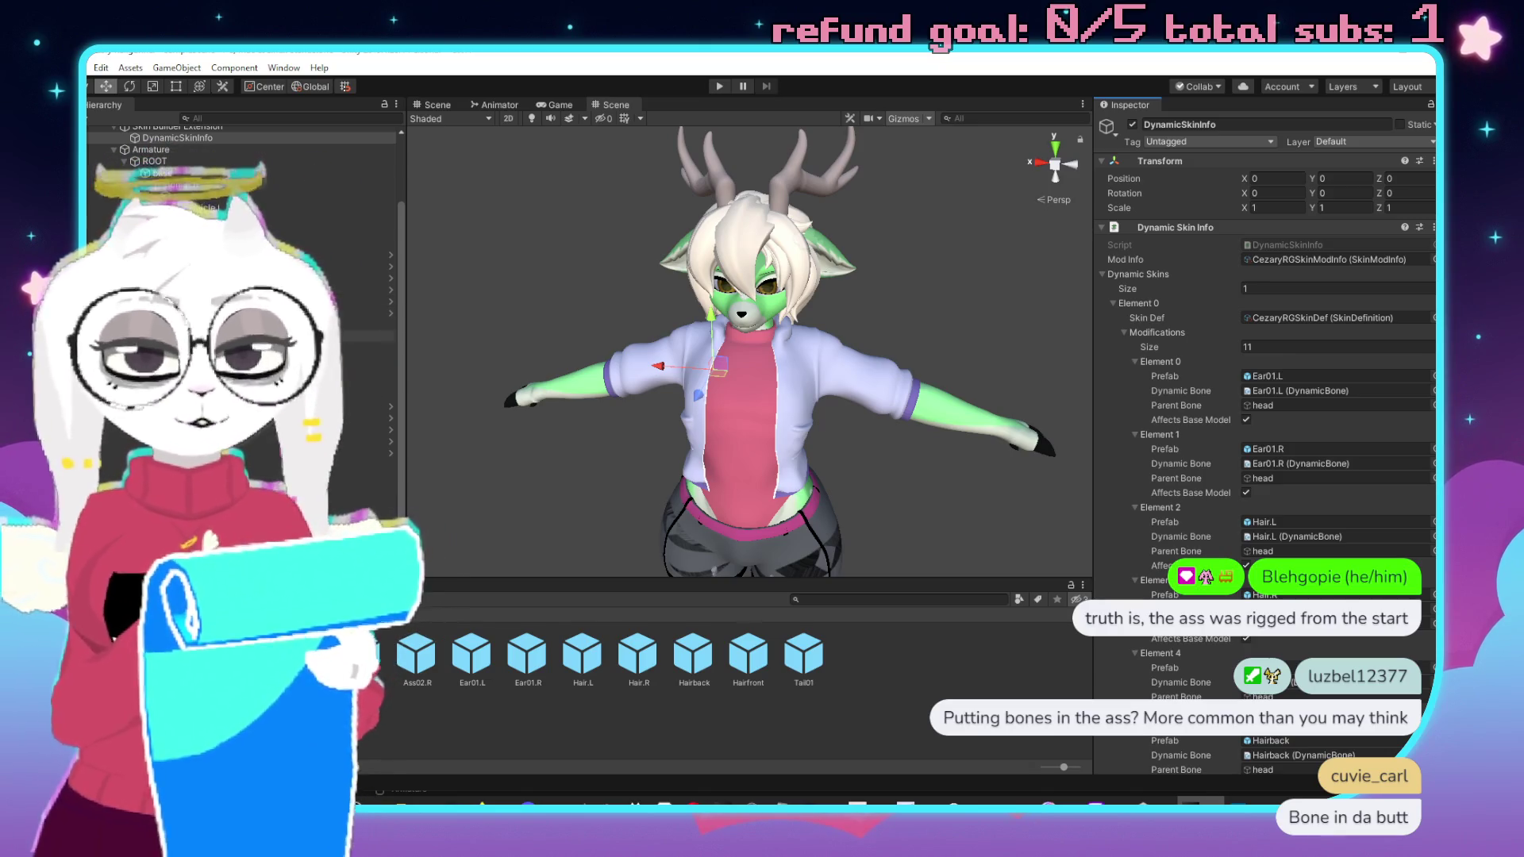
{"action": "scroll", "coordinate": [139, 152], "scroll_direction": "up", "scroll_amount": 5}
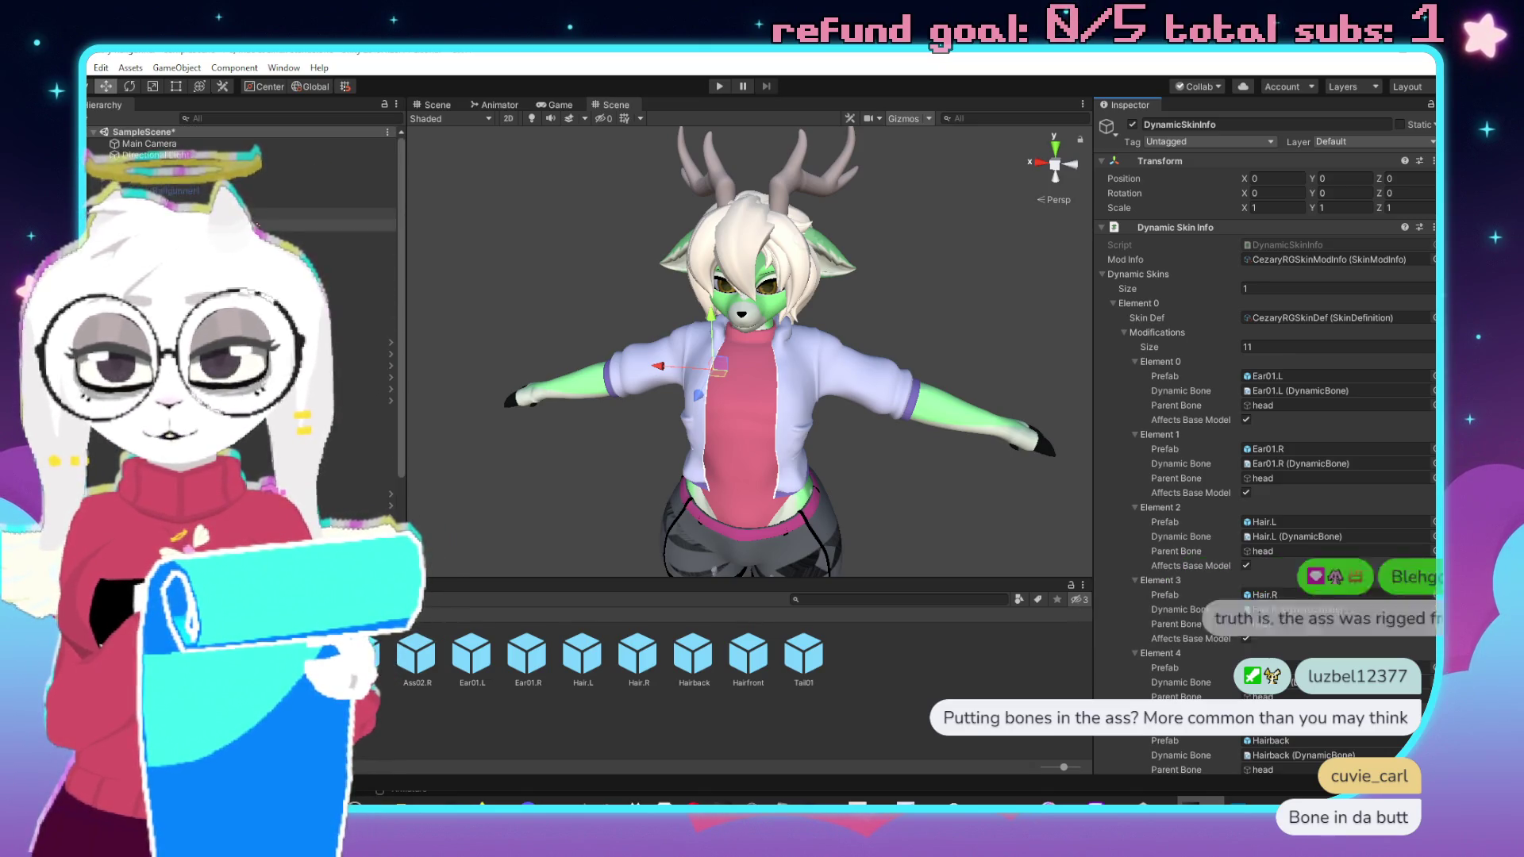
{"action": "scroll", "coordinate": [1180, 514], "scroll_direction": "down", "scroll_amount": 10}
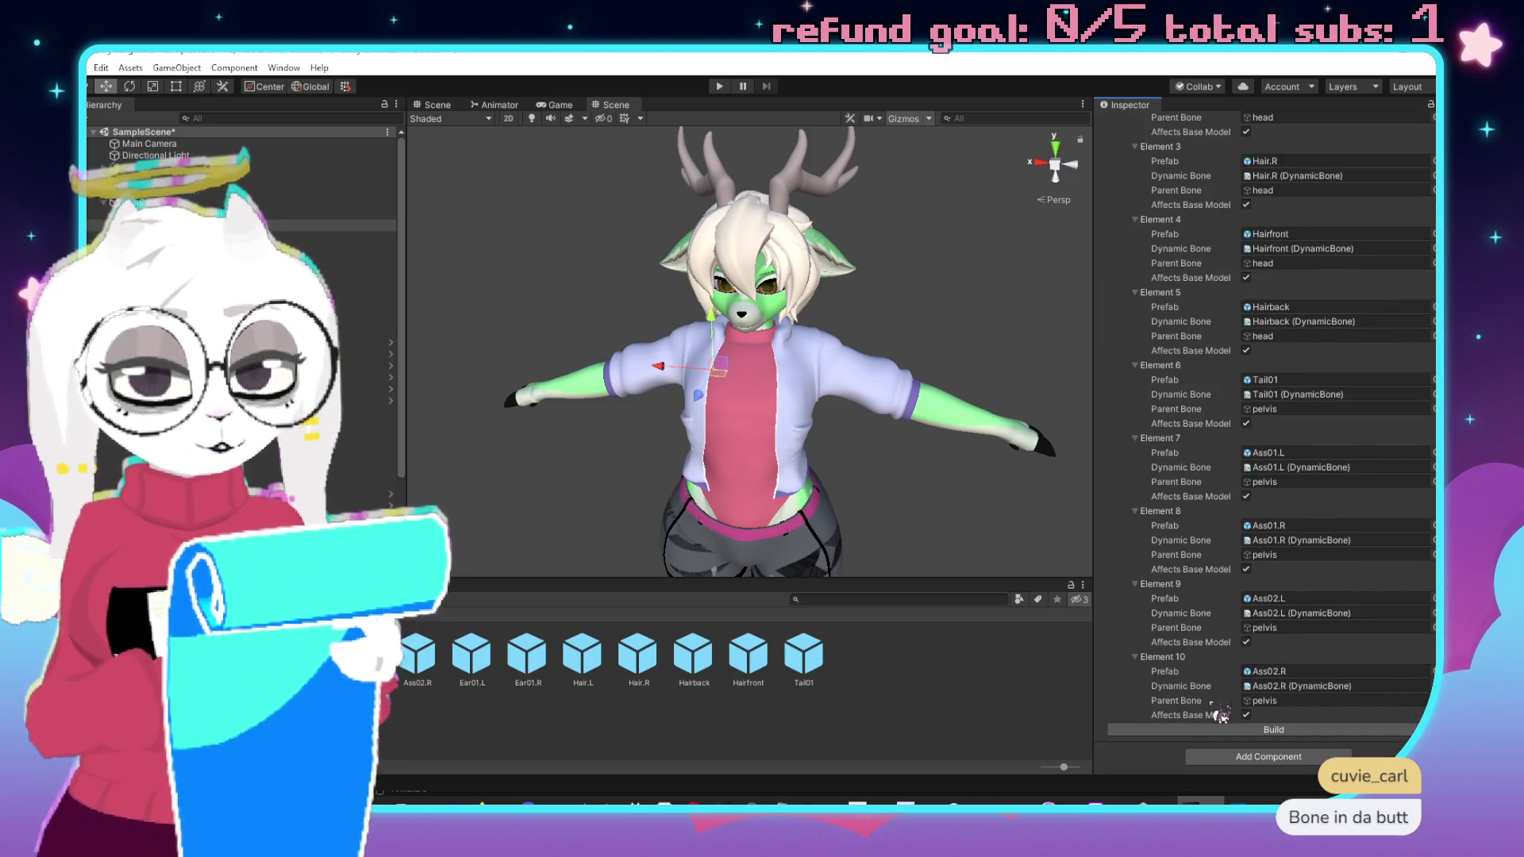
{"action": "left_click", "coordinate": [1273, 730]}
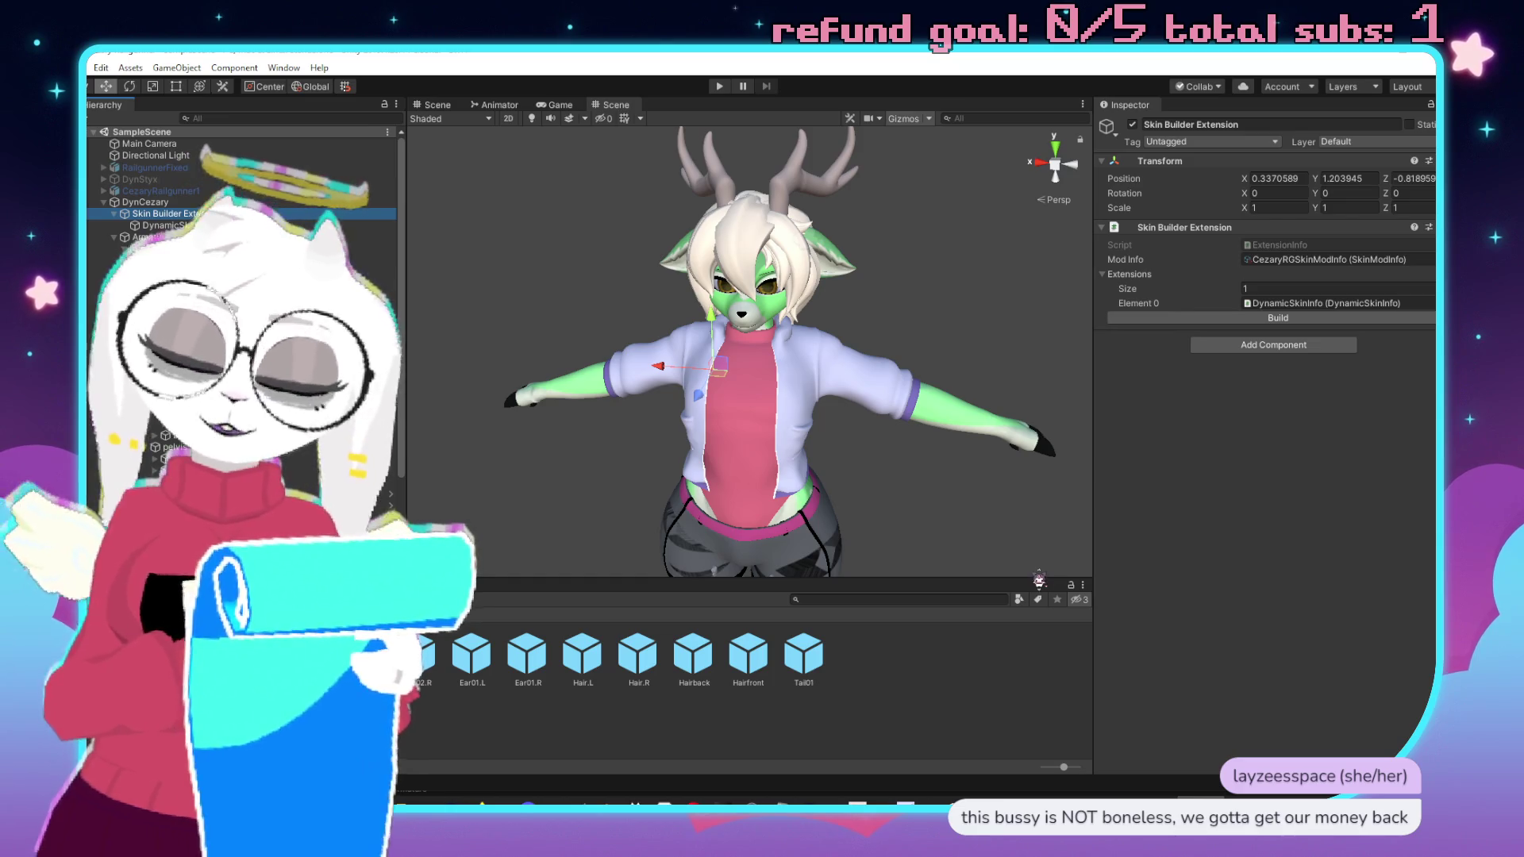
Build the Skin Builder Extension and then the DynamicSkinInfo dynamic skin.
{"action": "left_click", "coordinate": [1285, 319]}
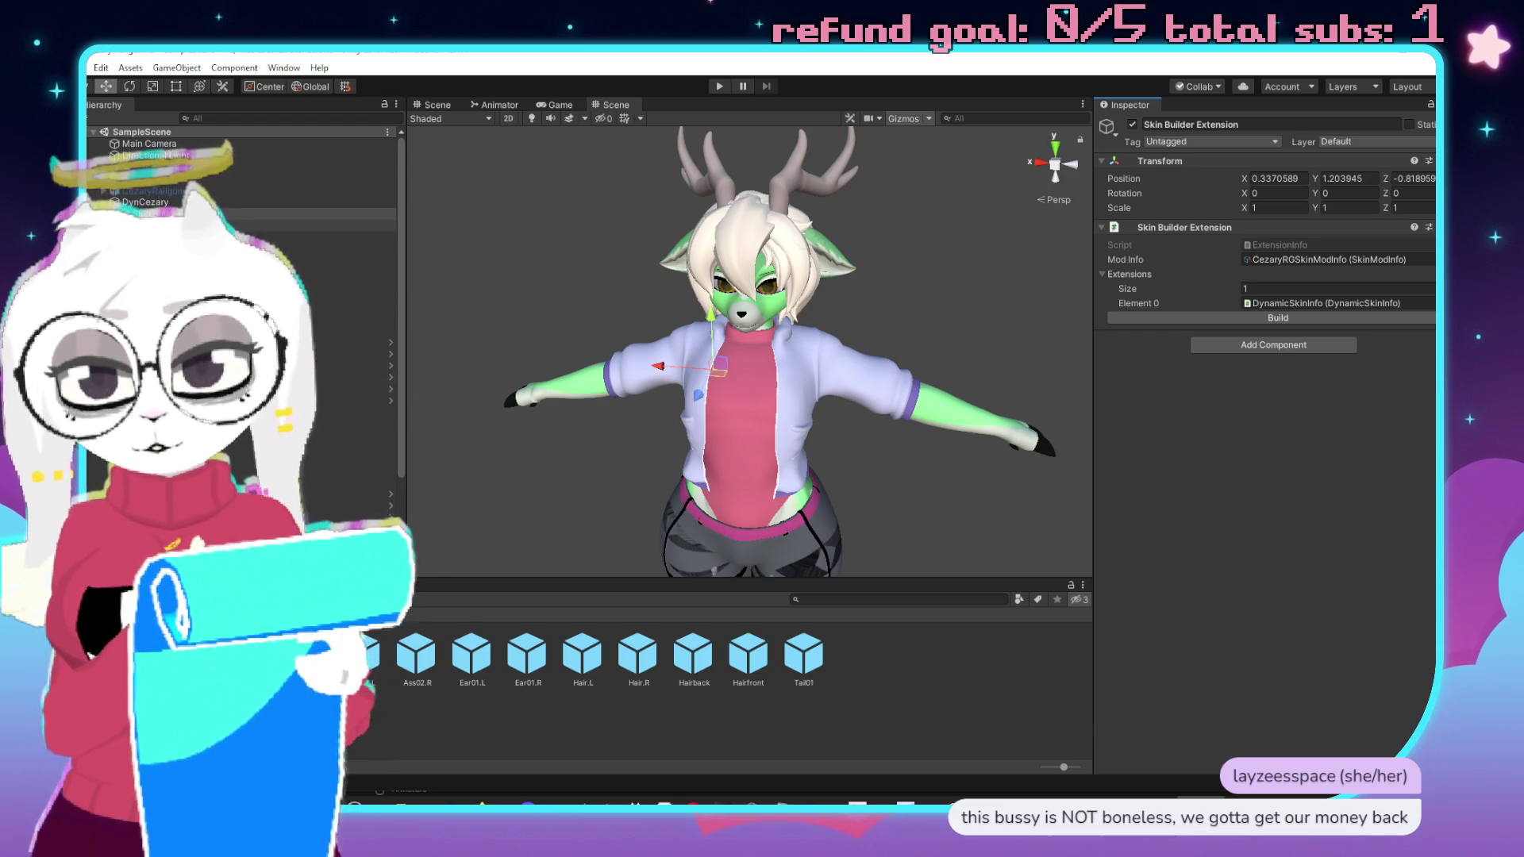
{"action": "scroll", "coordinate": [1182, 466], "scroll_direction": "down", "scroll_amount": 10}
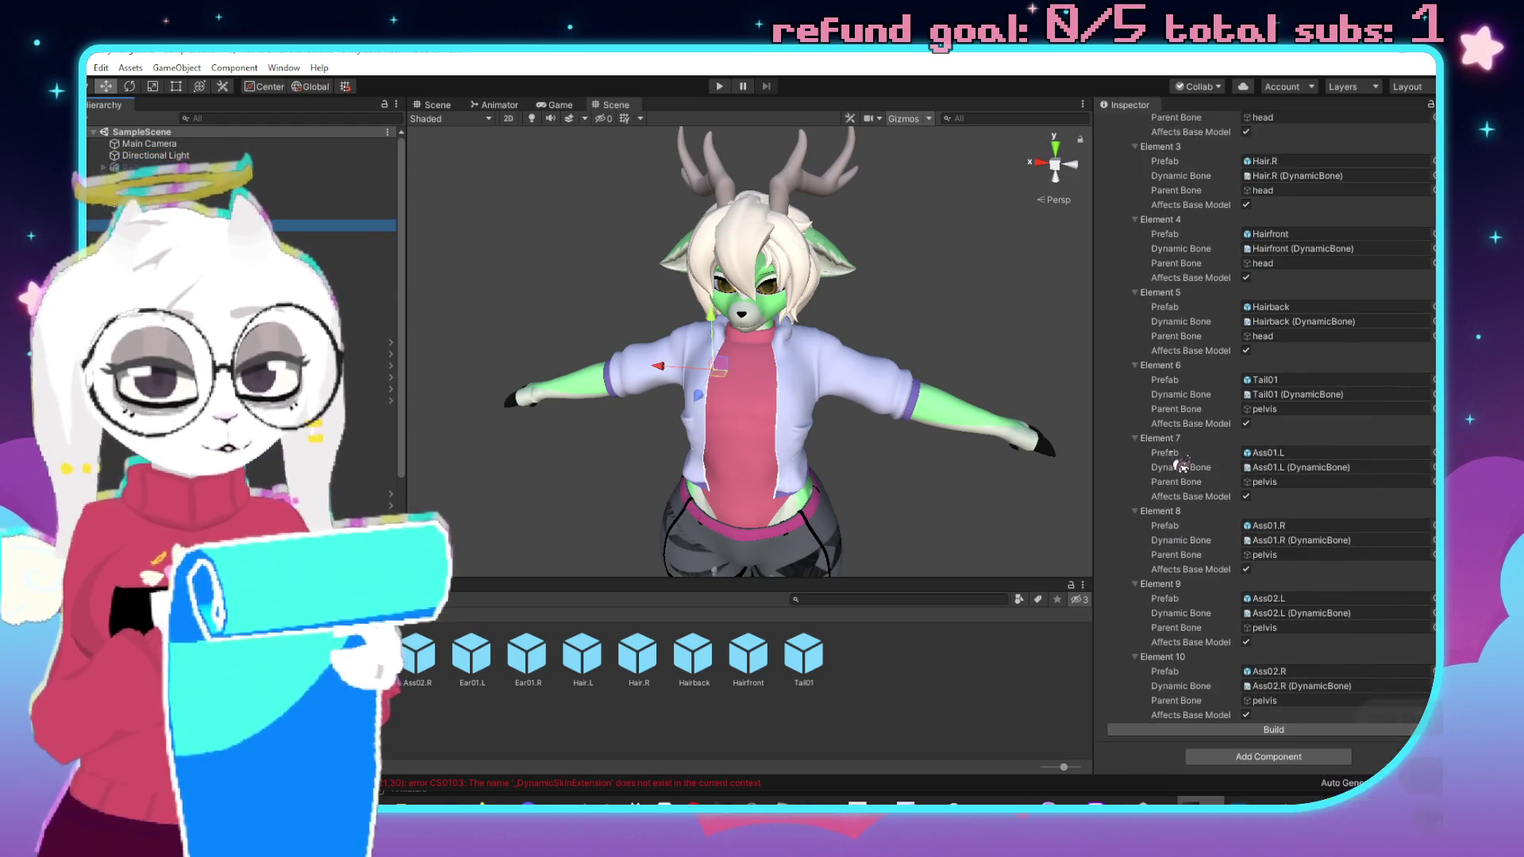
{"action": "left_click", "coordinate": [1239, 731]}
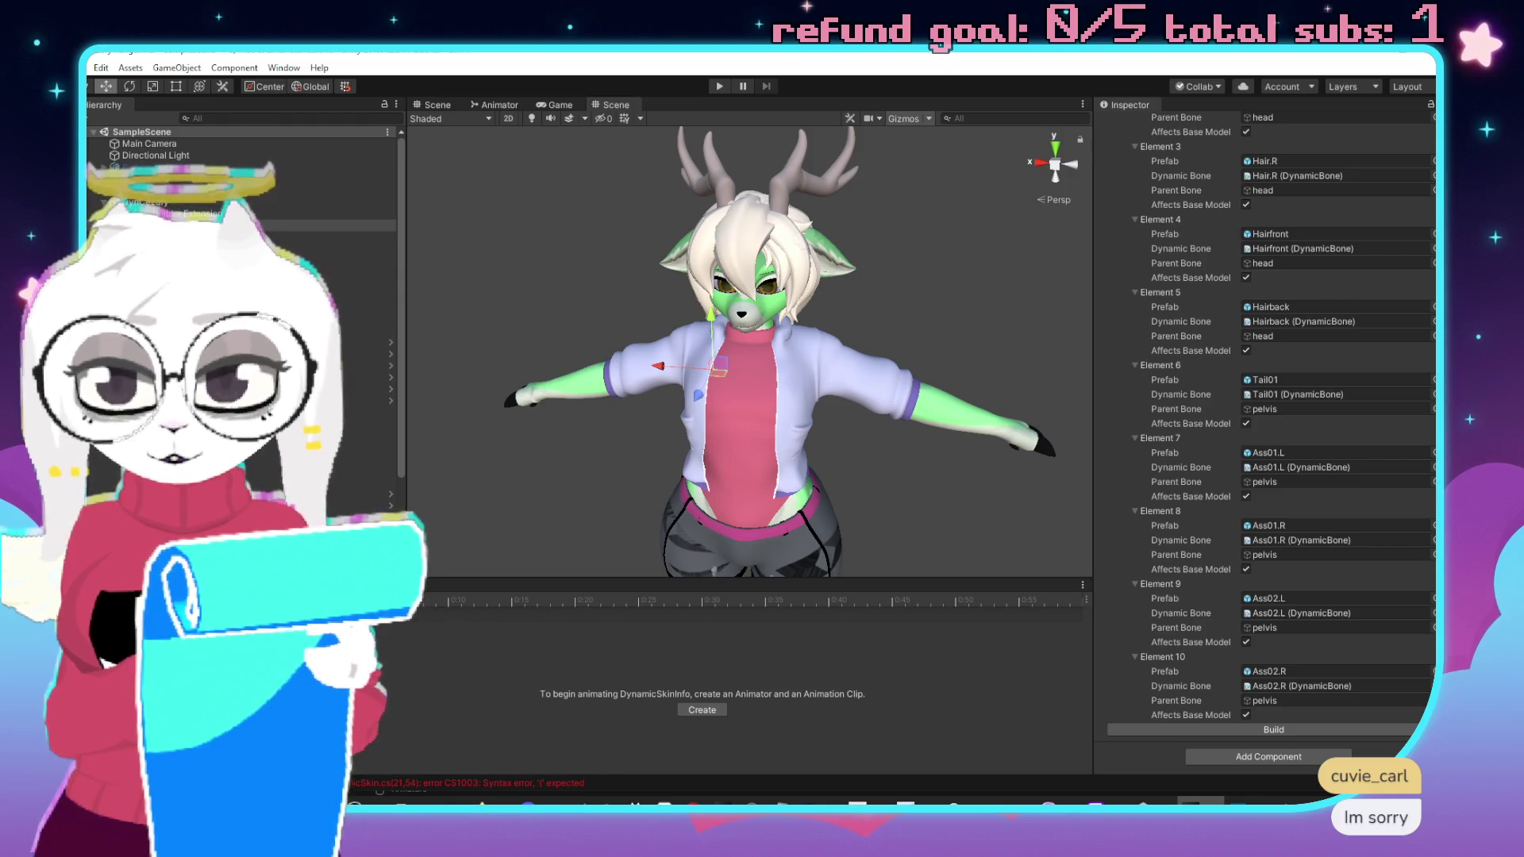
Open the CezaryRGSkinModInfo asset to confirm its Additional Resources list the 11 bone prefabs.
{"action": "left_click", "coordinate": [373, 585]}
{"action": "left_click", "coordinate": [804, 655]}
{"action": "left_click", "coordinate": [641, 662]}
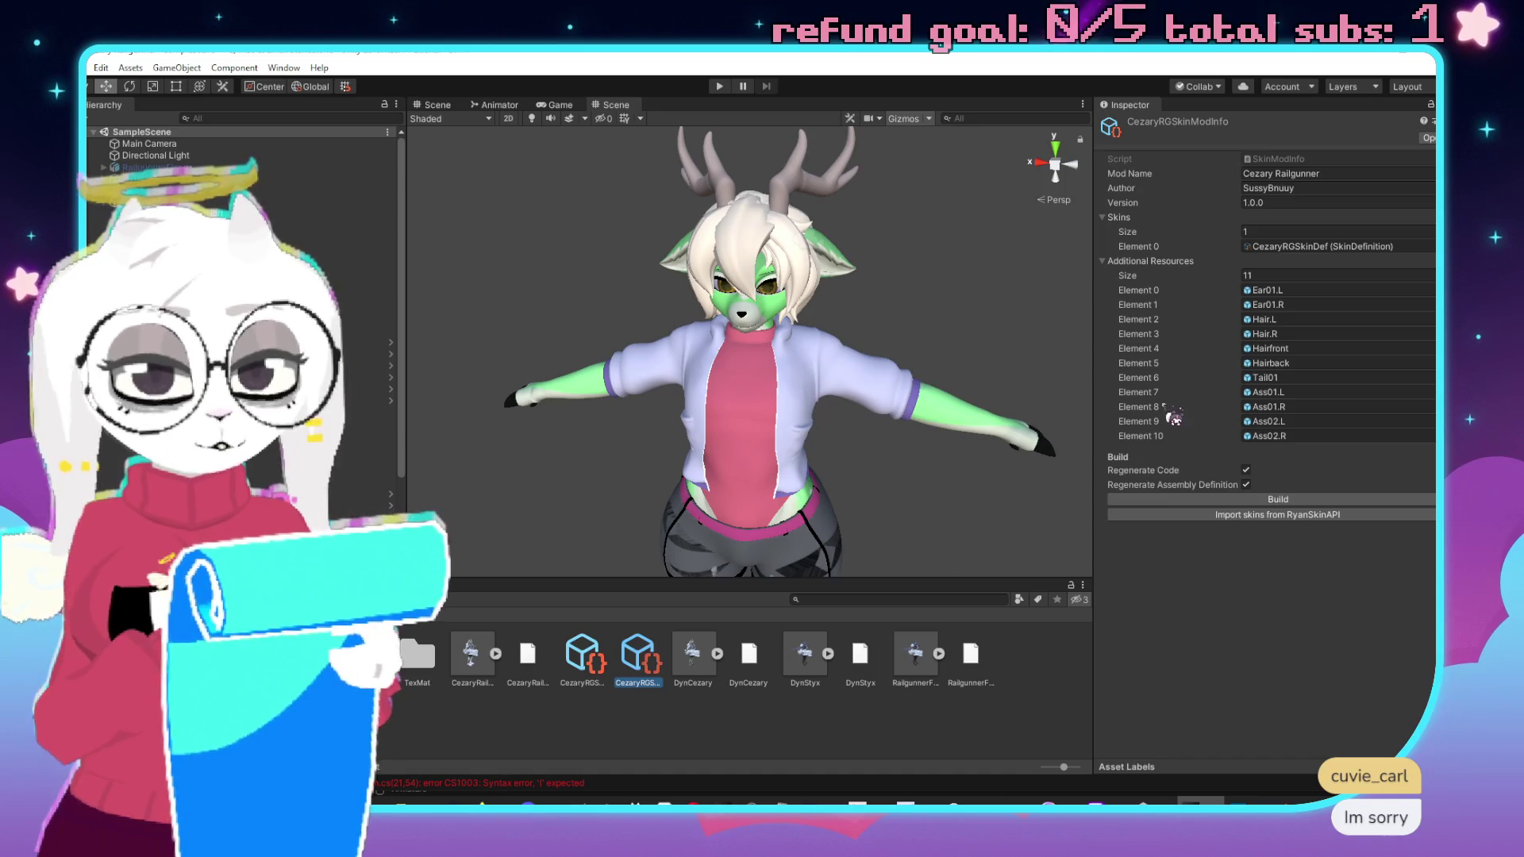
{"action": "left_click", "coordinate": [601, 662]}
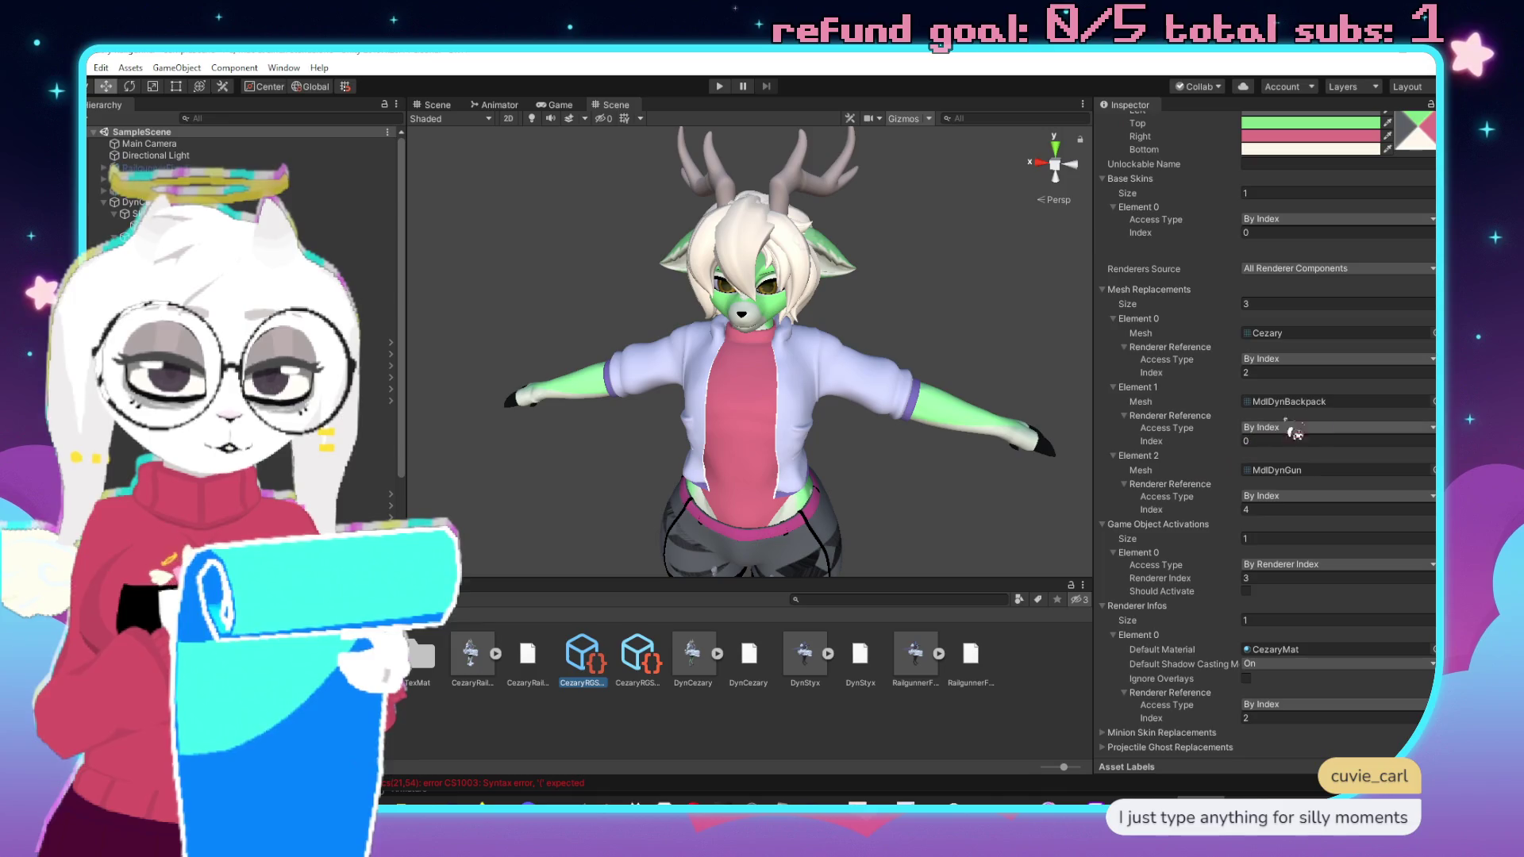
{"action": "left_click", "coordinate": [657, 673]}
{"action": "left_click", "coordinate": [1293, 515]}
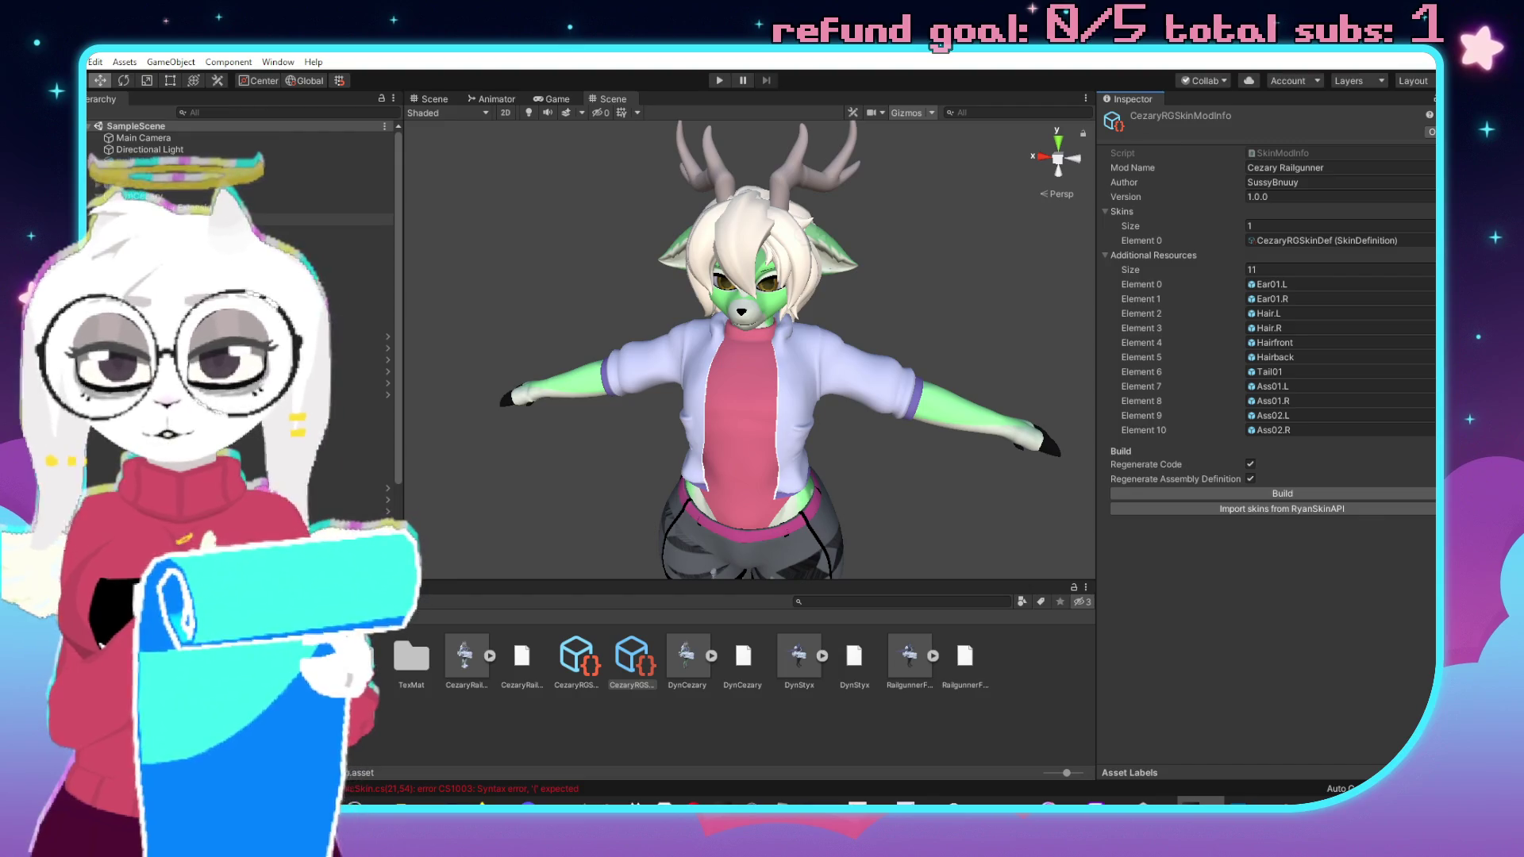
Build DynamicSkinInfo under Skin Builder Extension, then select the new DynCezary object and frame it with F.
{"action": "left_click", "coordinate": [159, 208]}
{"action": "left_click", "coordinate": [1277, 313]}
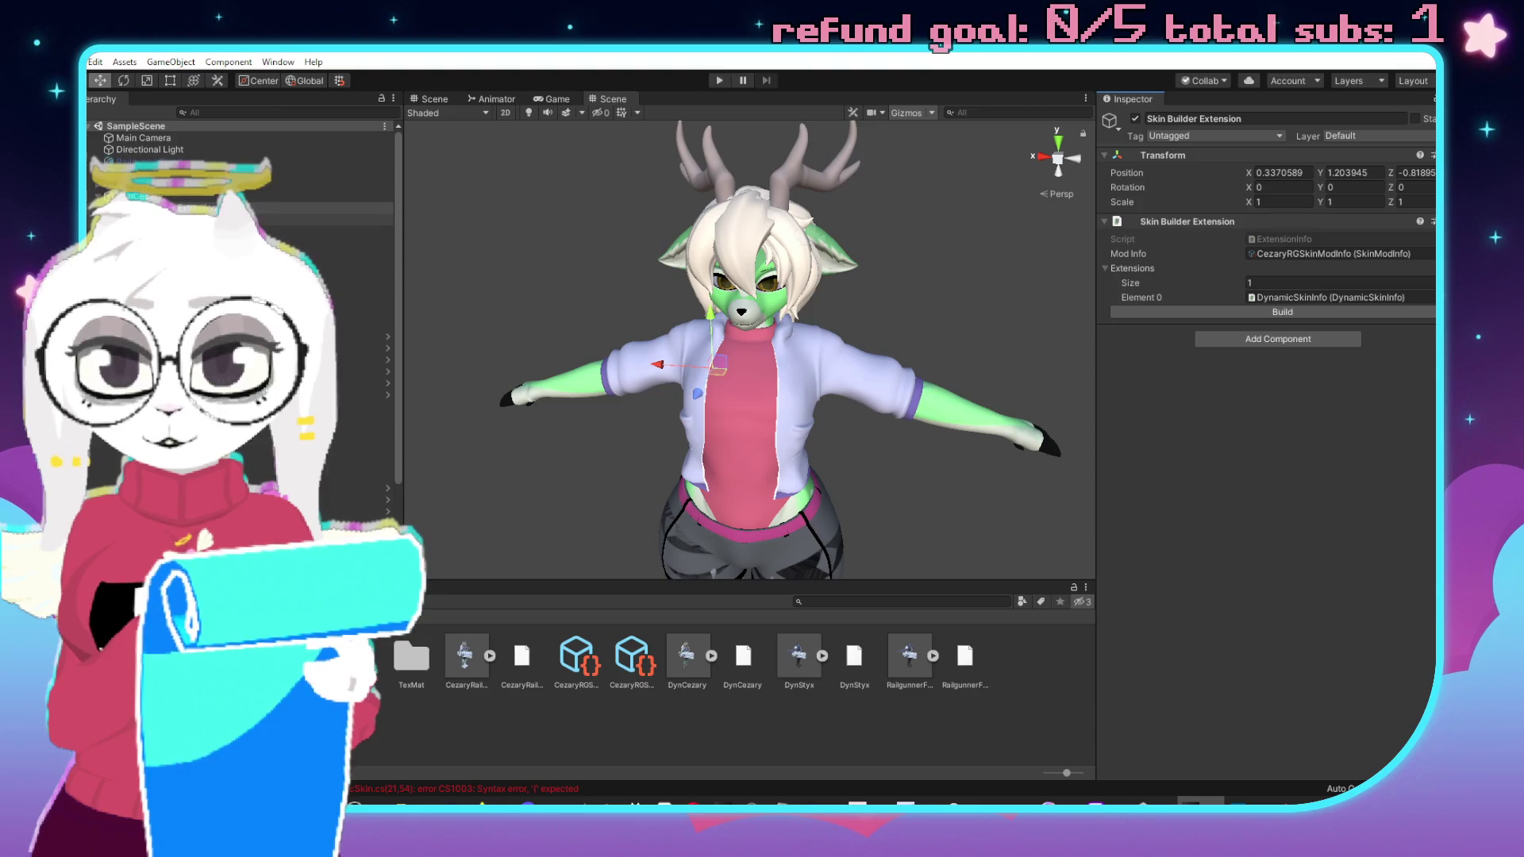
{"action": "left_click", "coordinate": [183, 219]}
{"action": "scroll", "coordinate": [1248, 505], "scroll_direction": "down", "scroll_amount": 5}
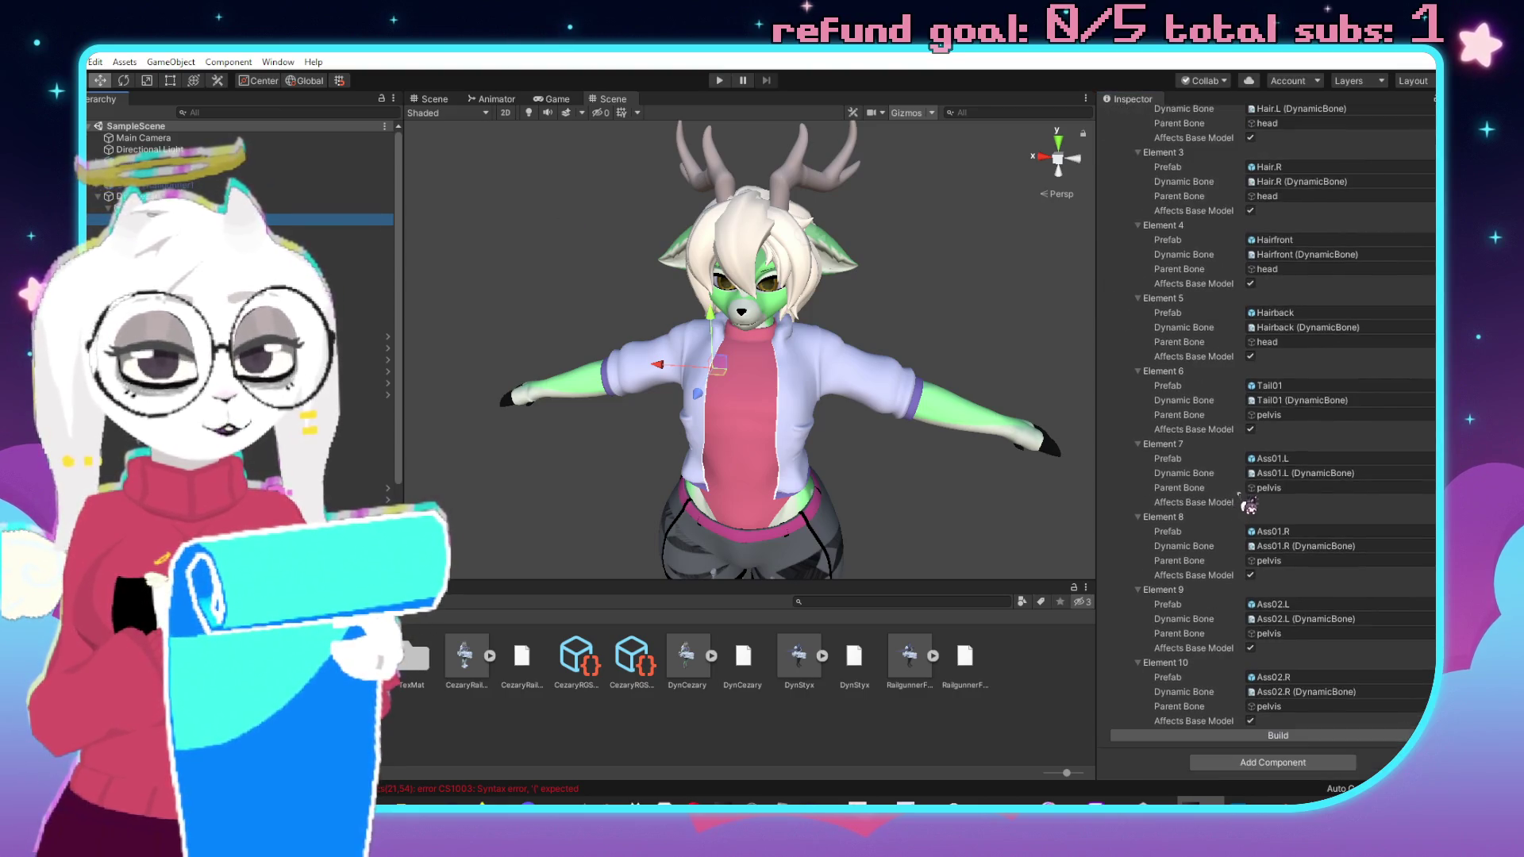
{"action": "left_click", "coordinate": [1303, 743]}
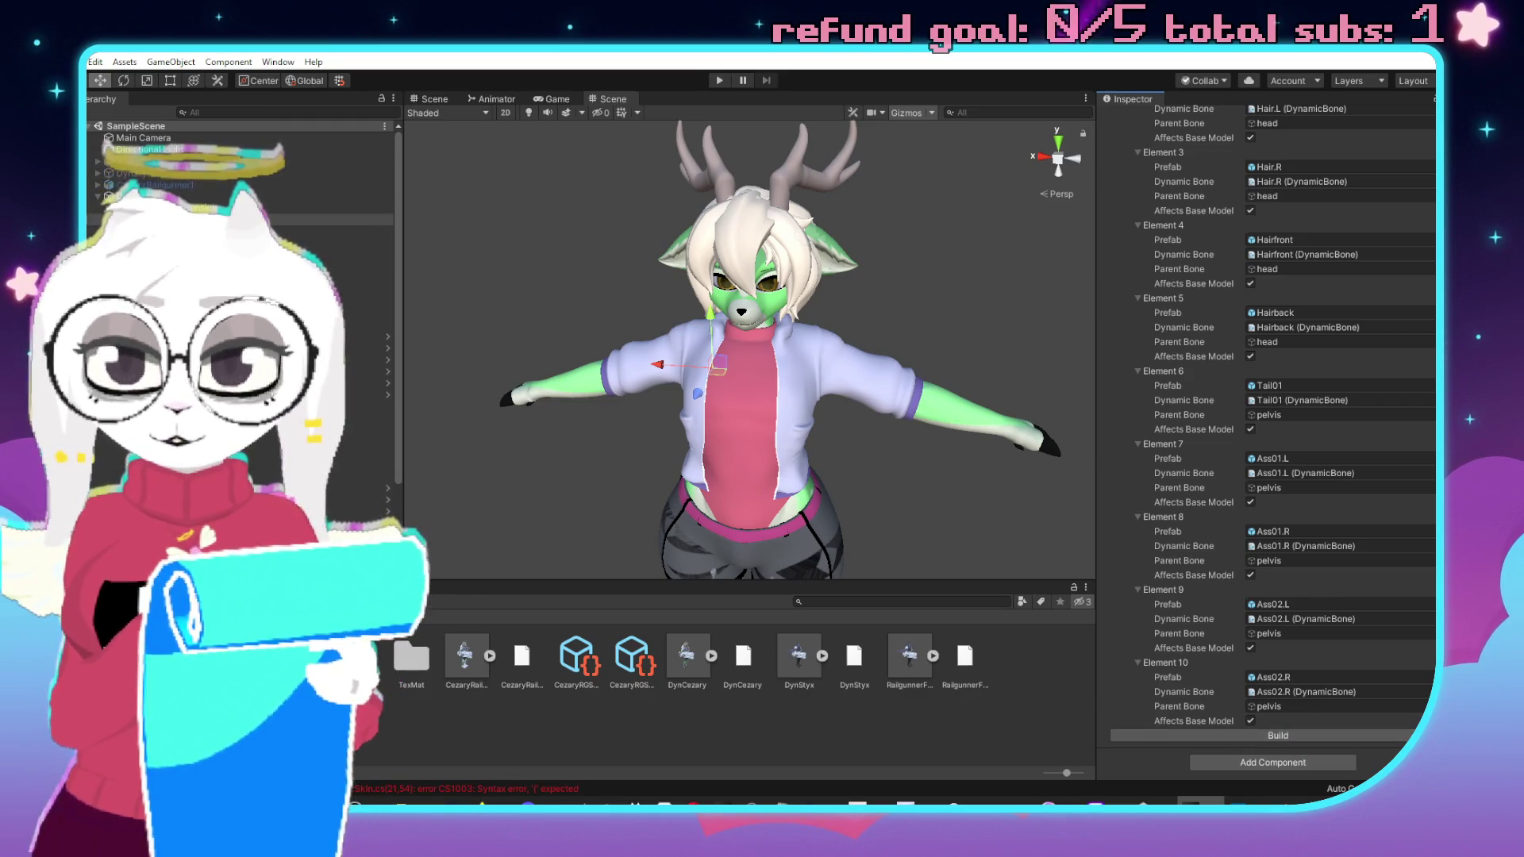
{"action": "left_click", "coordinate": [270, 196]}
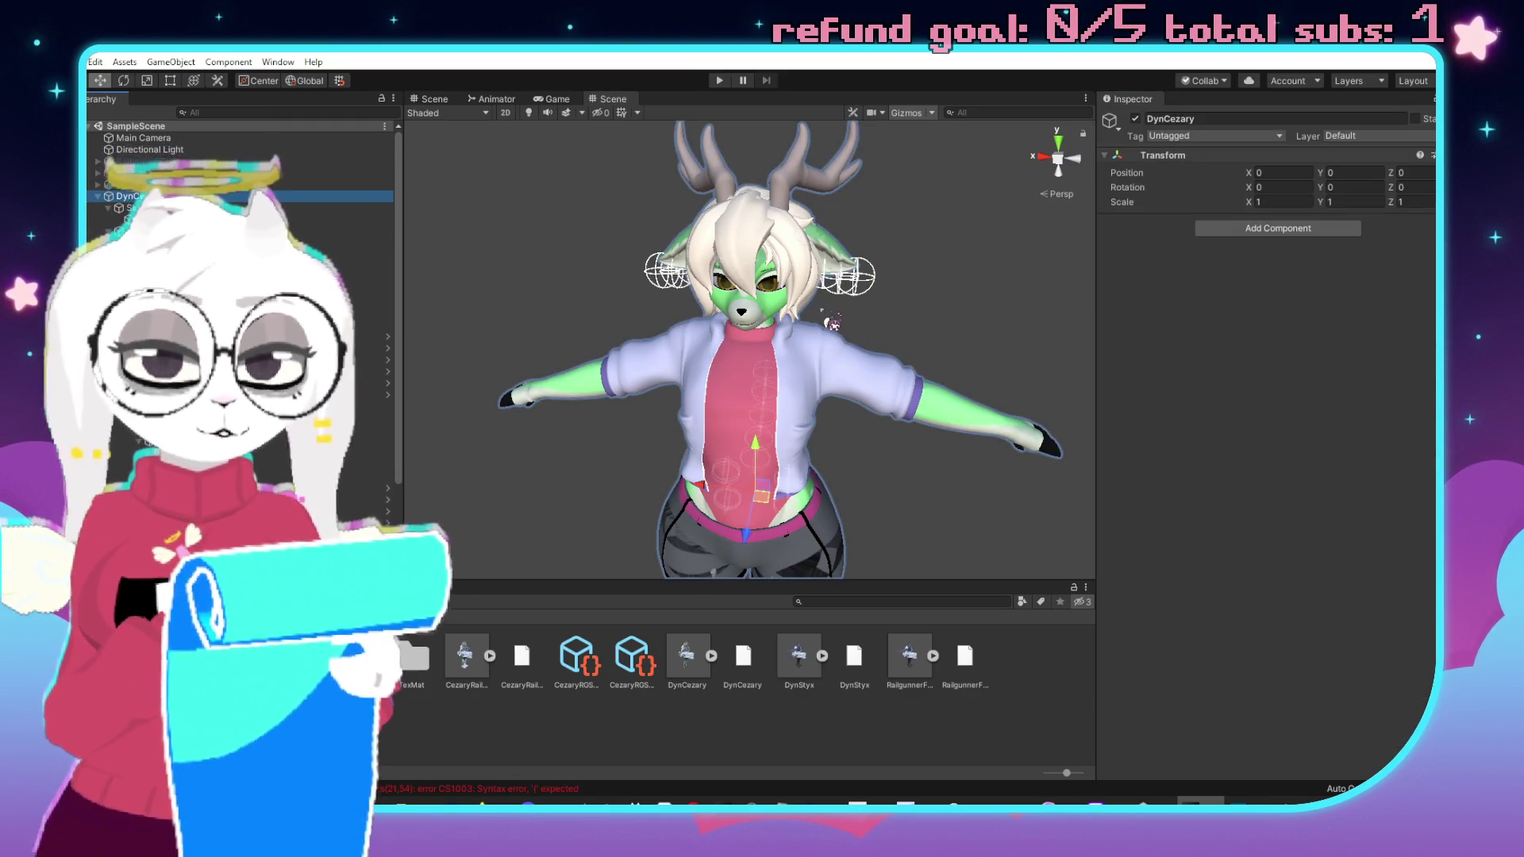
{"action": "key", "text": "f"}
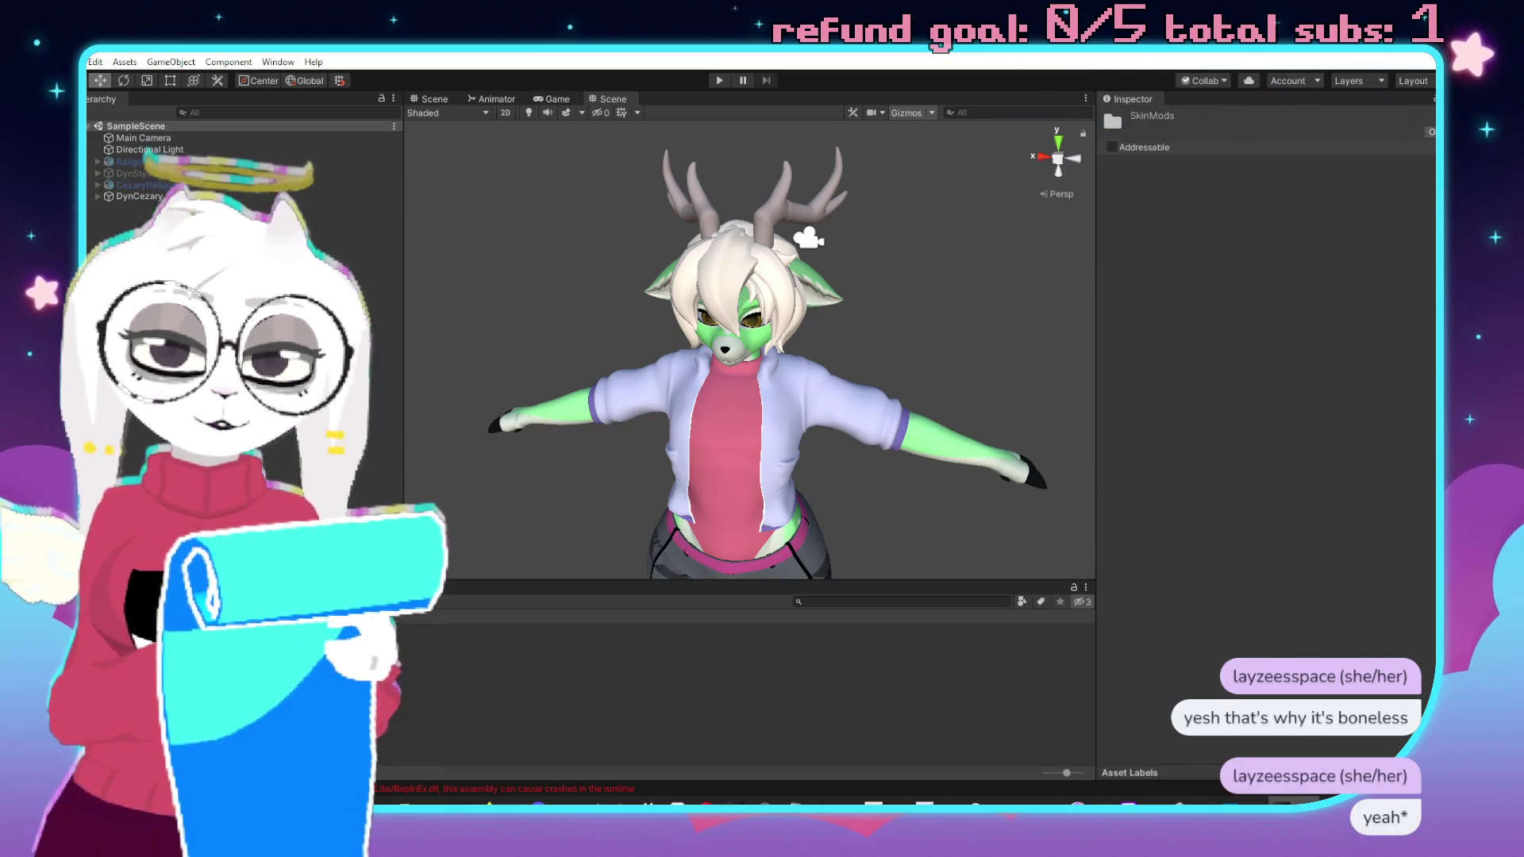
Move to the generated CezaryRailgunner folder in the Project panel.
{"action": "key", "text": "Up"}
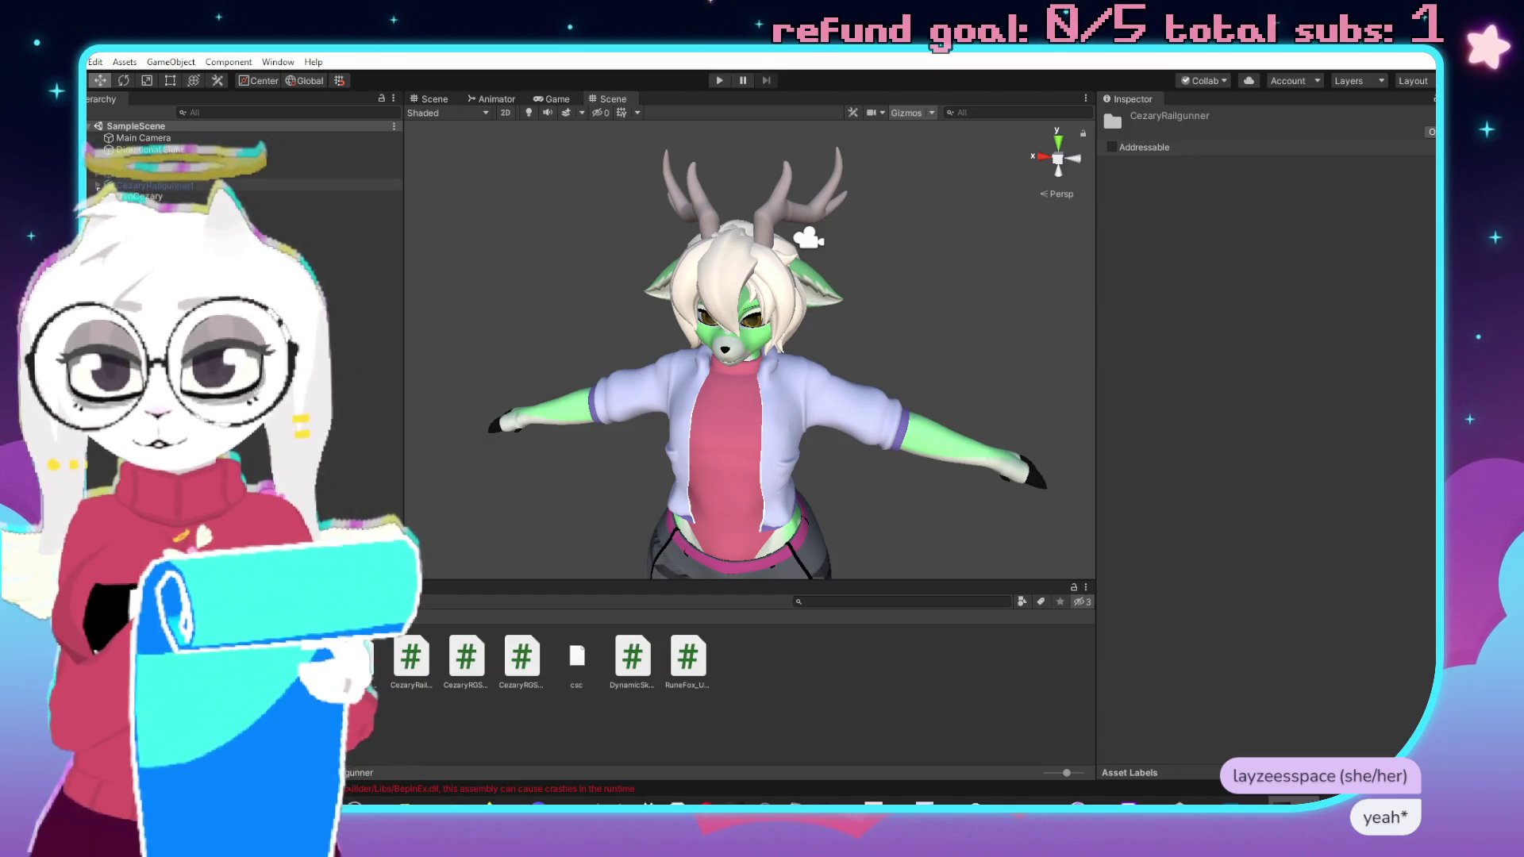
Delete all seven generated CezaryRailgunner files: five C# scripts, the assembly definition and the csc file.
{"action": "key", "text": "ctrl+f"}
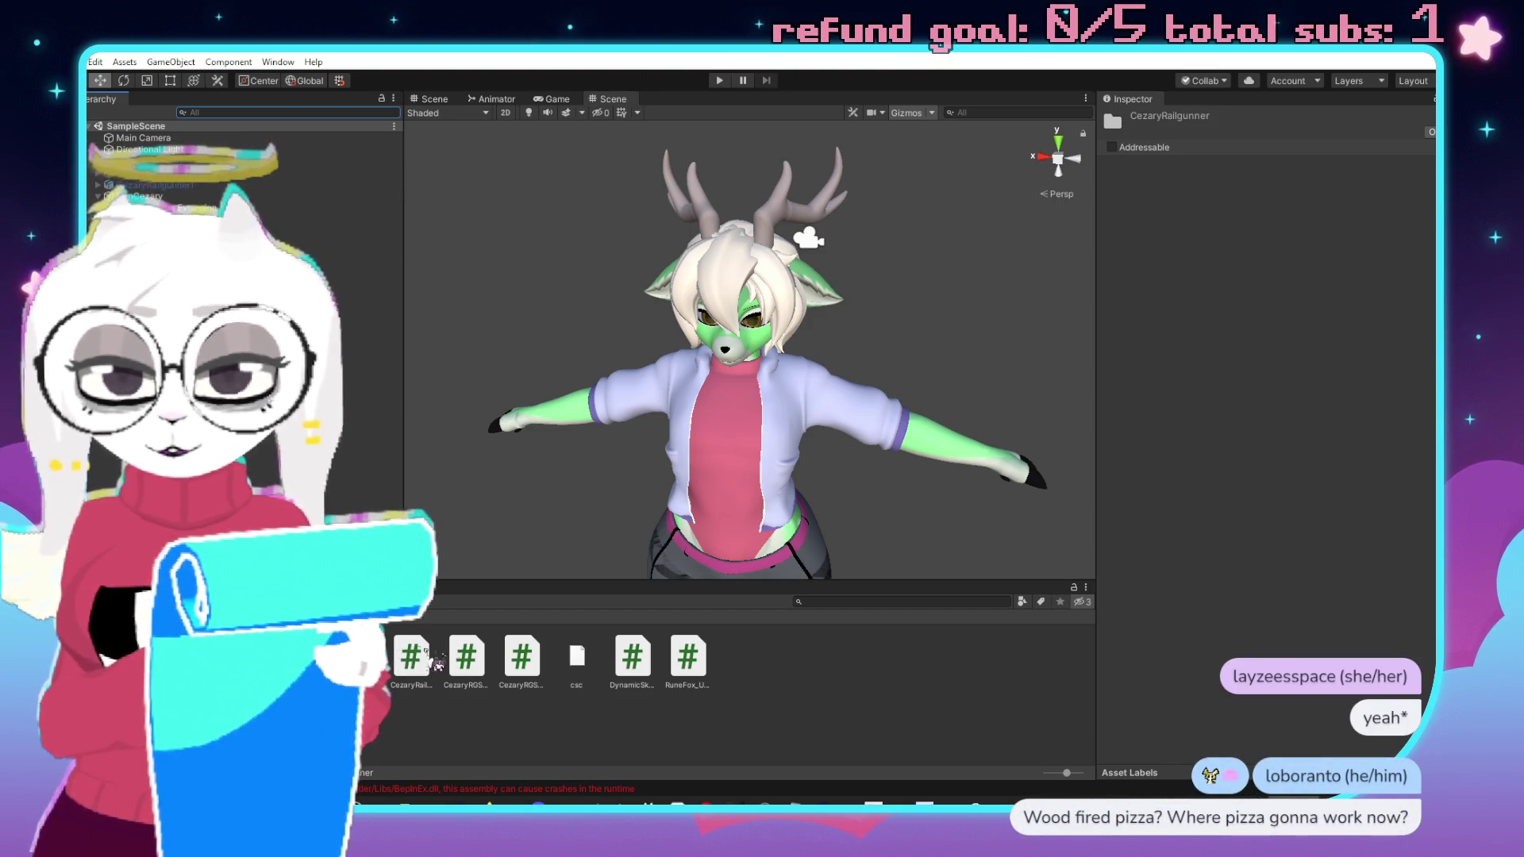
{"action": "left_click", "coordinate": [411, 659]}
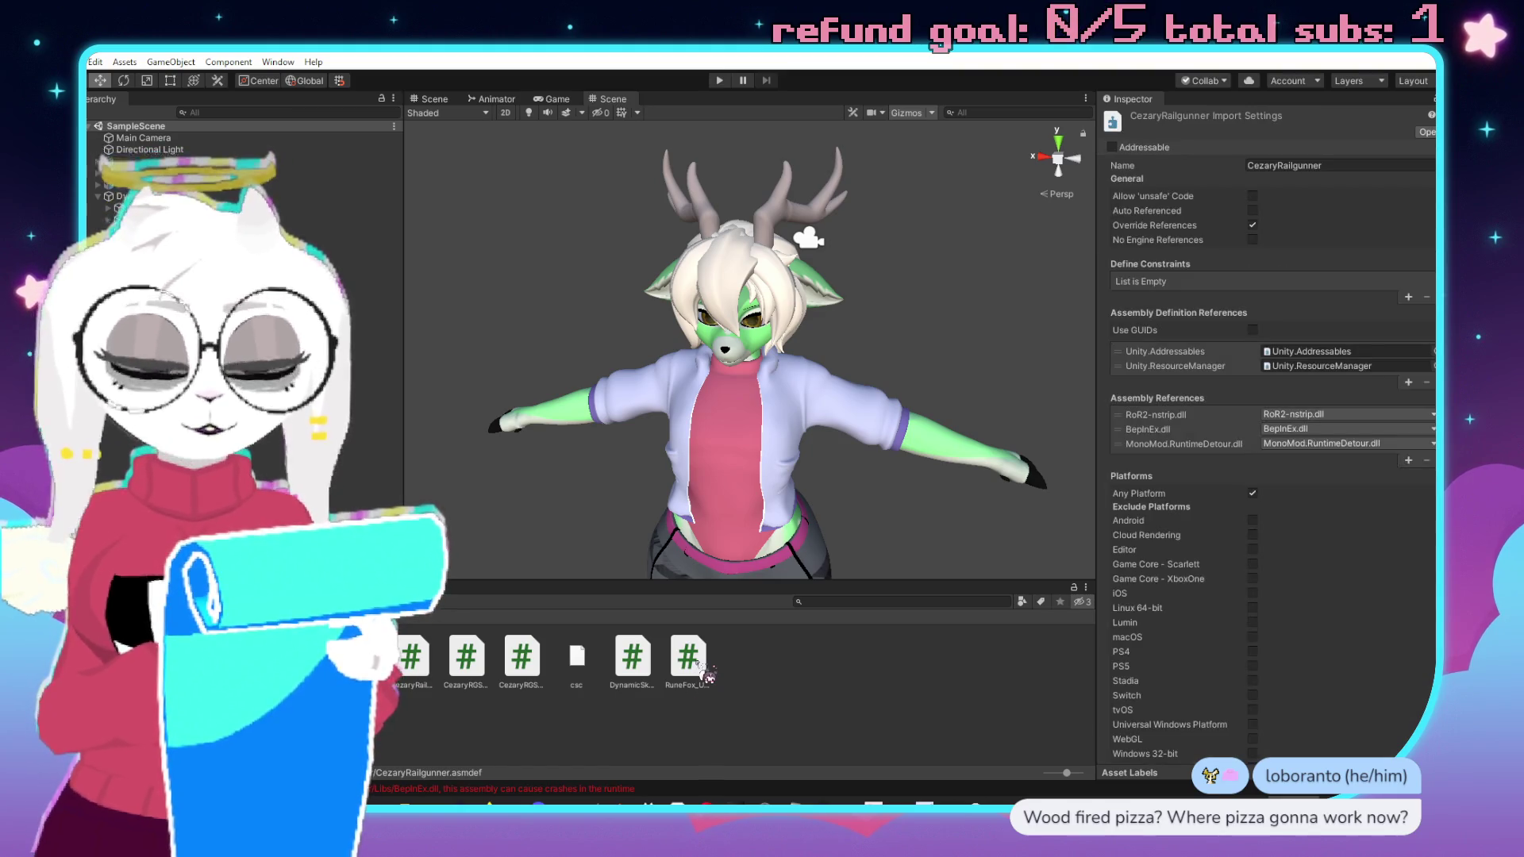
{"action": "left_click", "coordinate": [706, 675], "text": "shift"}
{"action": "key", "text": "Delete"}
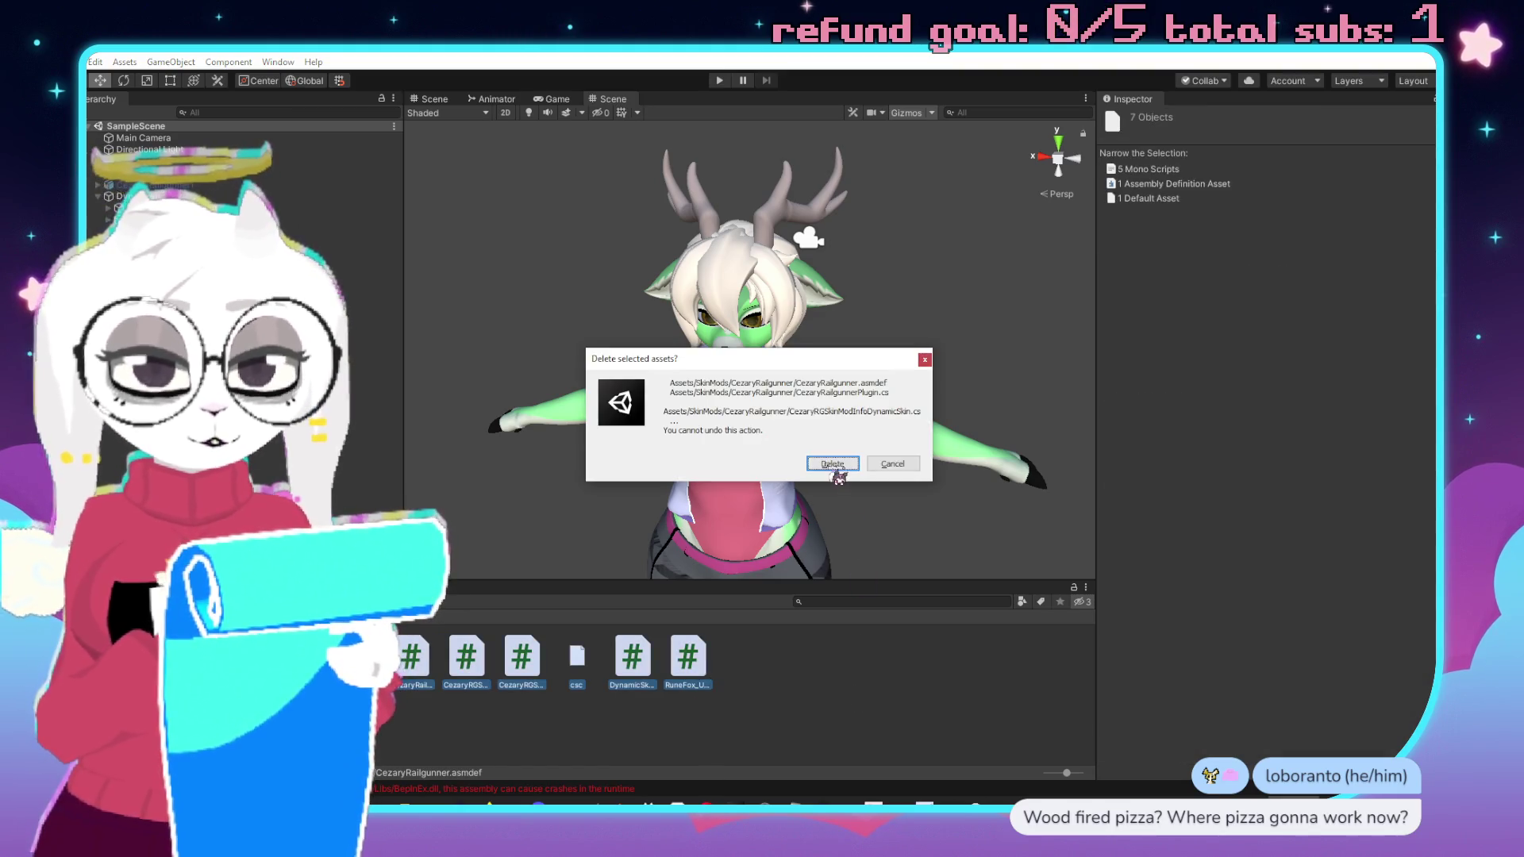
{"action": "left_click", "coordinate": [833, 467]}
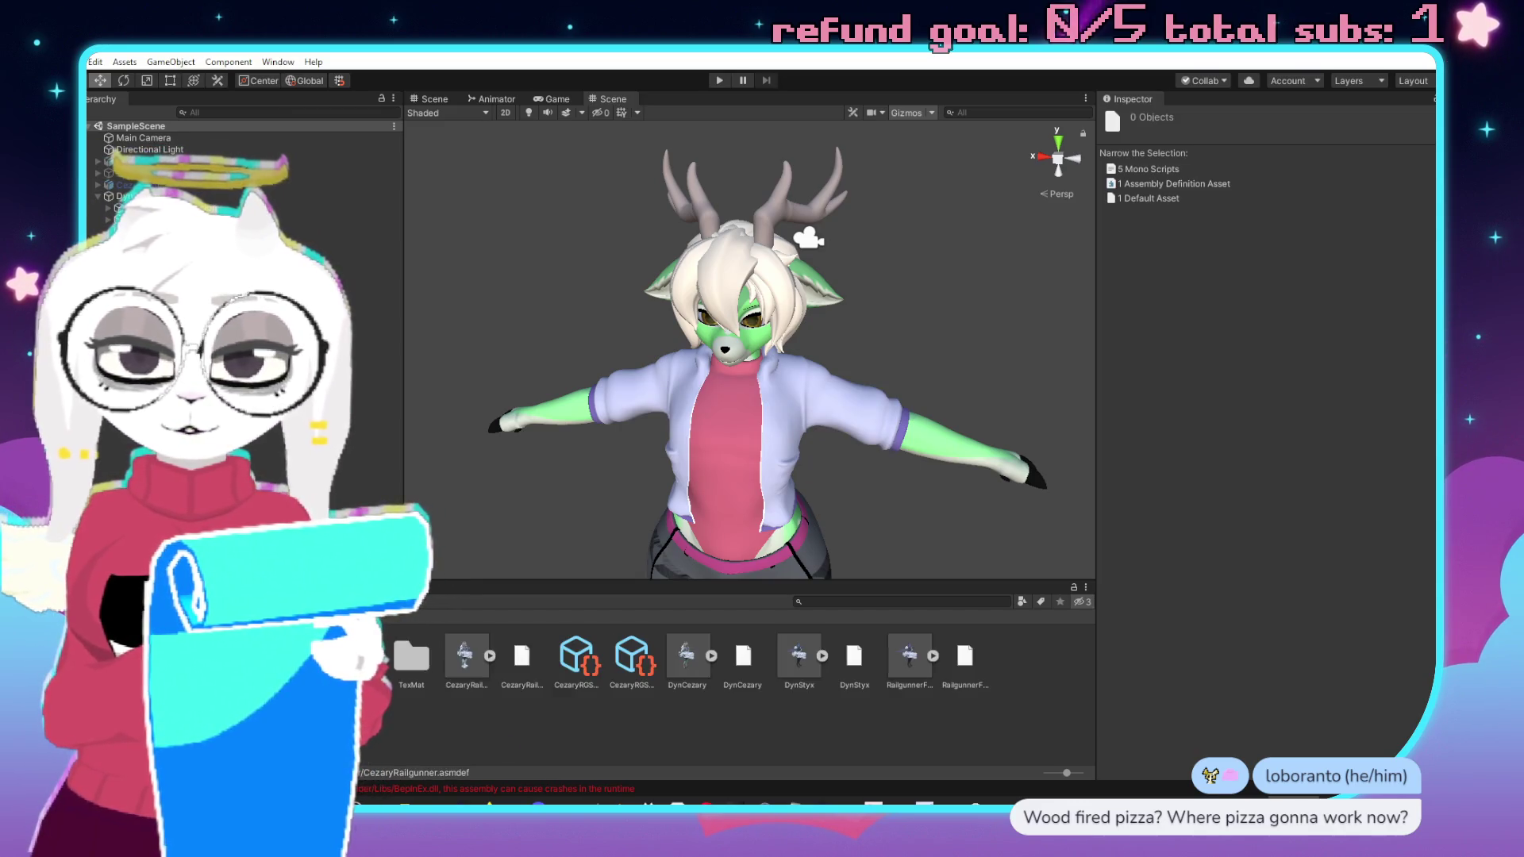
Select CezaryRGSkinModInfo and build the Cezary Railgunner skin mod again.
{"action": "left_click", "coordinate": [588, 671]}
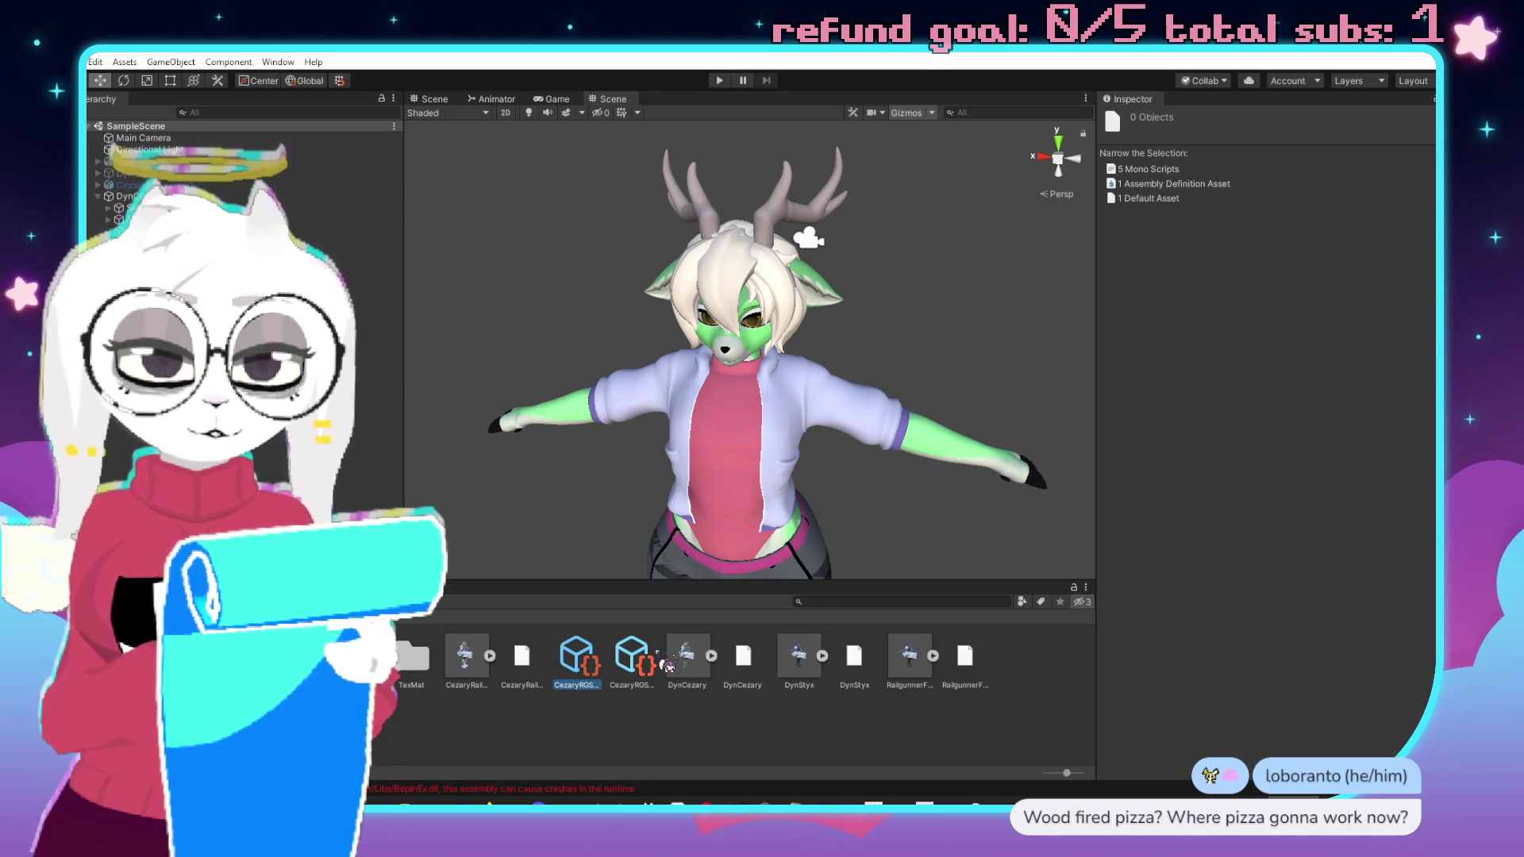
{"action": "left_click", "coordinate": [657, 663]}
{"action": "left_click", "coordinate": [1301, 333]}
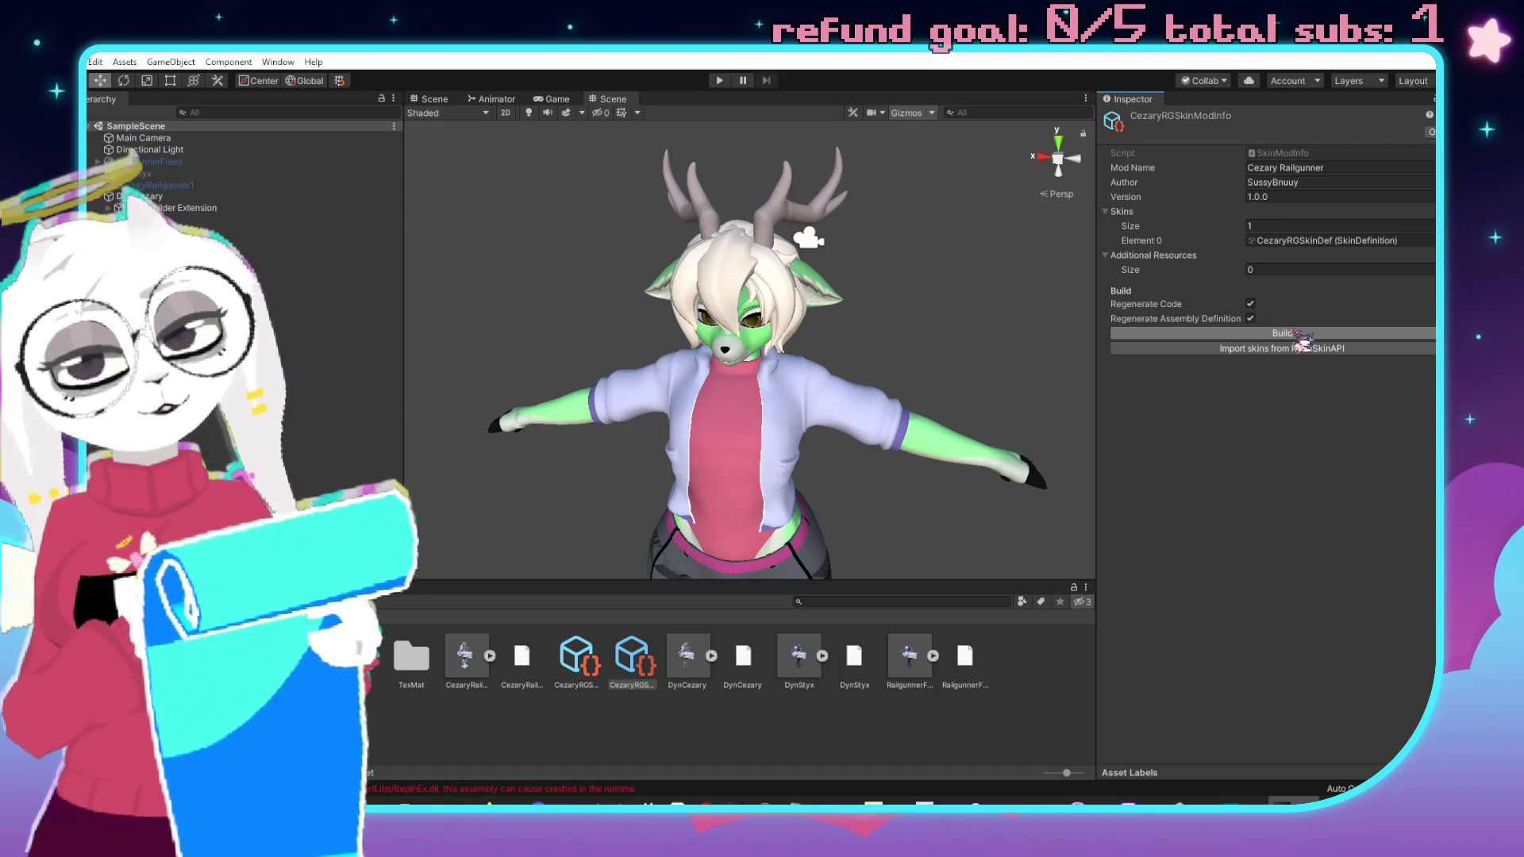
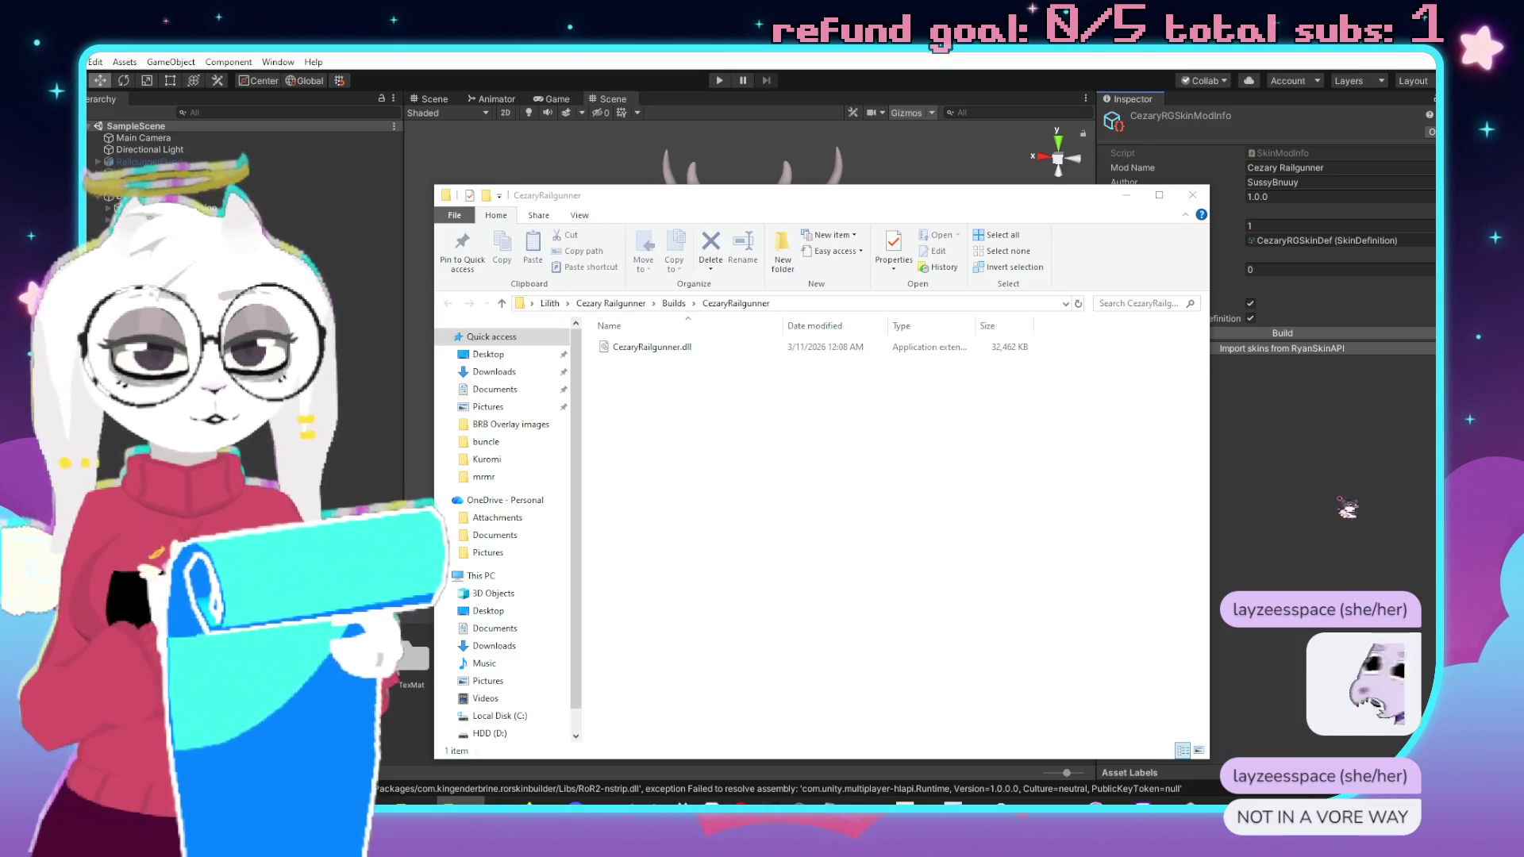
Close the File Explorer window showing the CezaryRailgunner builds folder with CezaryRailgunner.dll.
{"action": "left_click", "coordinate": [1193, 194]}
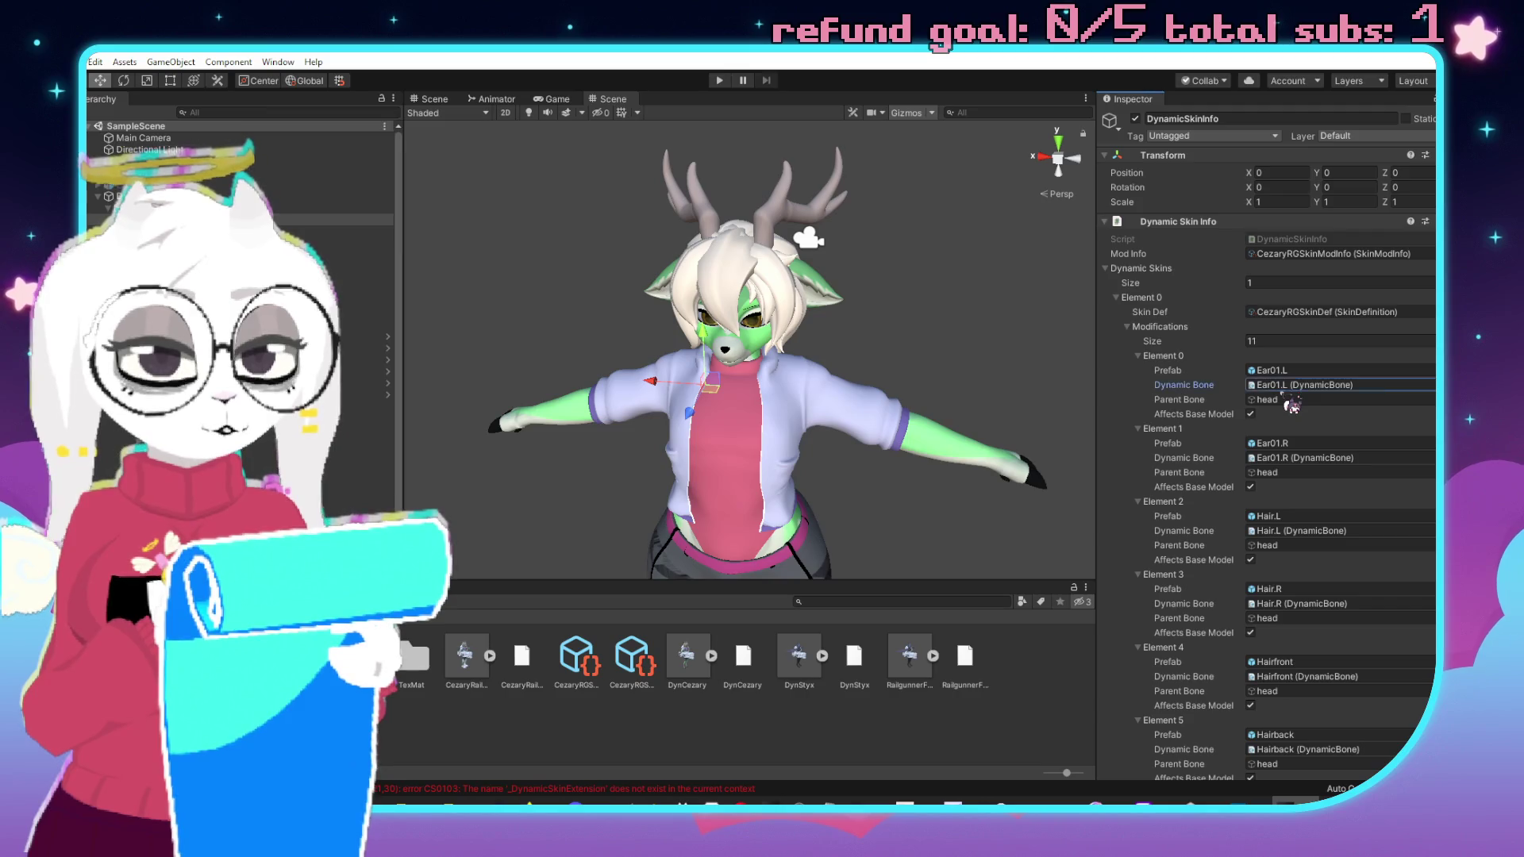
Review the Ear01.L, Ear01.R, Hair.L, Hair.R, Hairfront and Hairback dynamic bone settings.
{"action": "double_click", "coordinate": [1304, 385]}
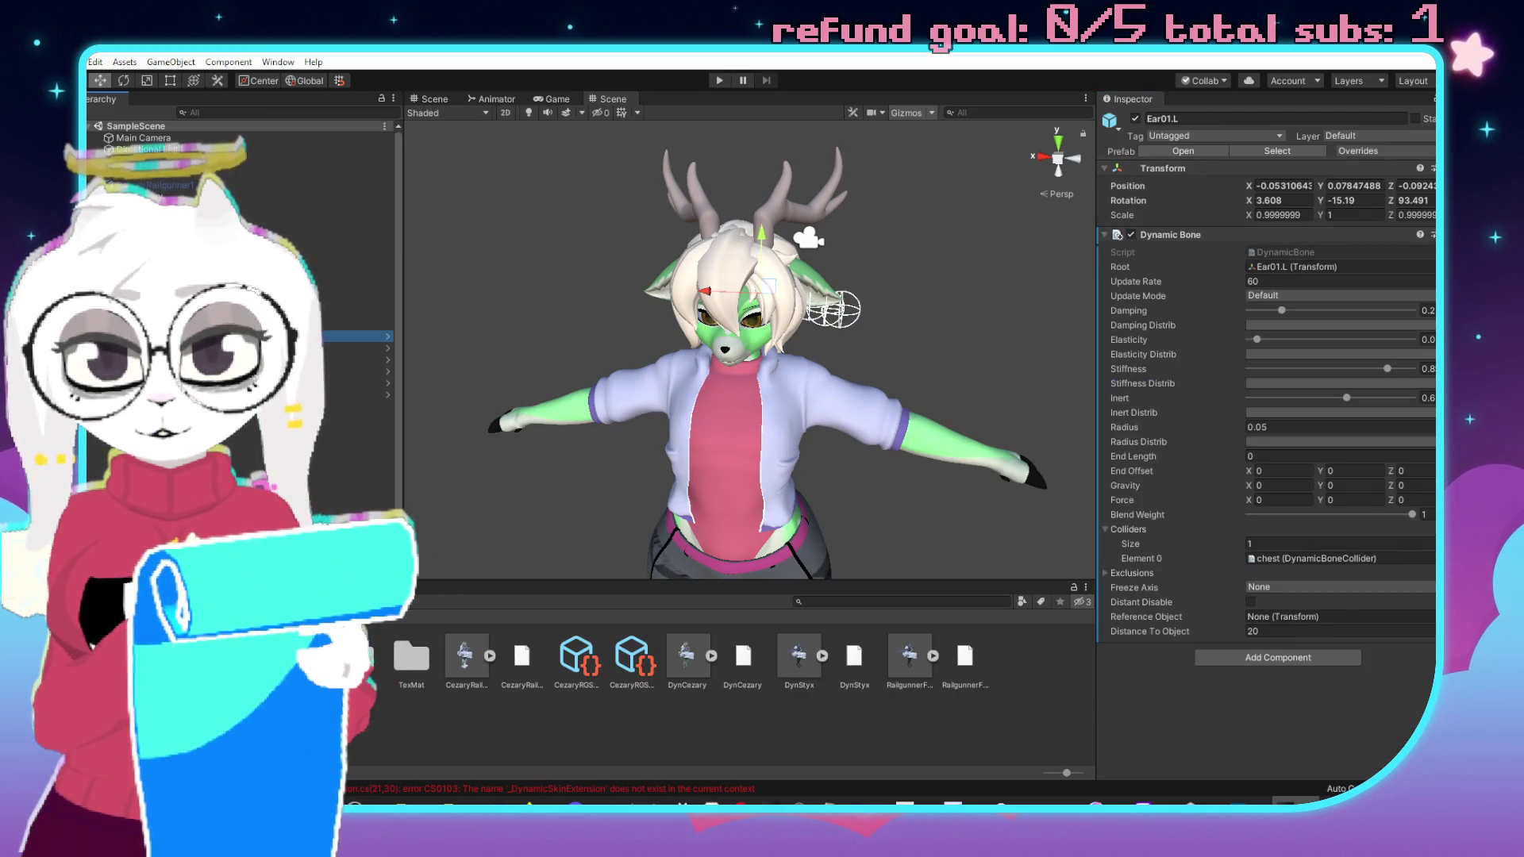
{"action": "left_click", "coordinate": [365, 347]}
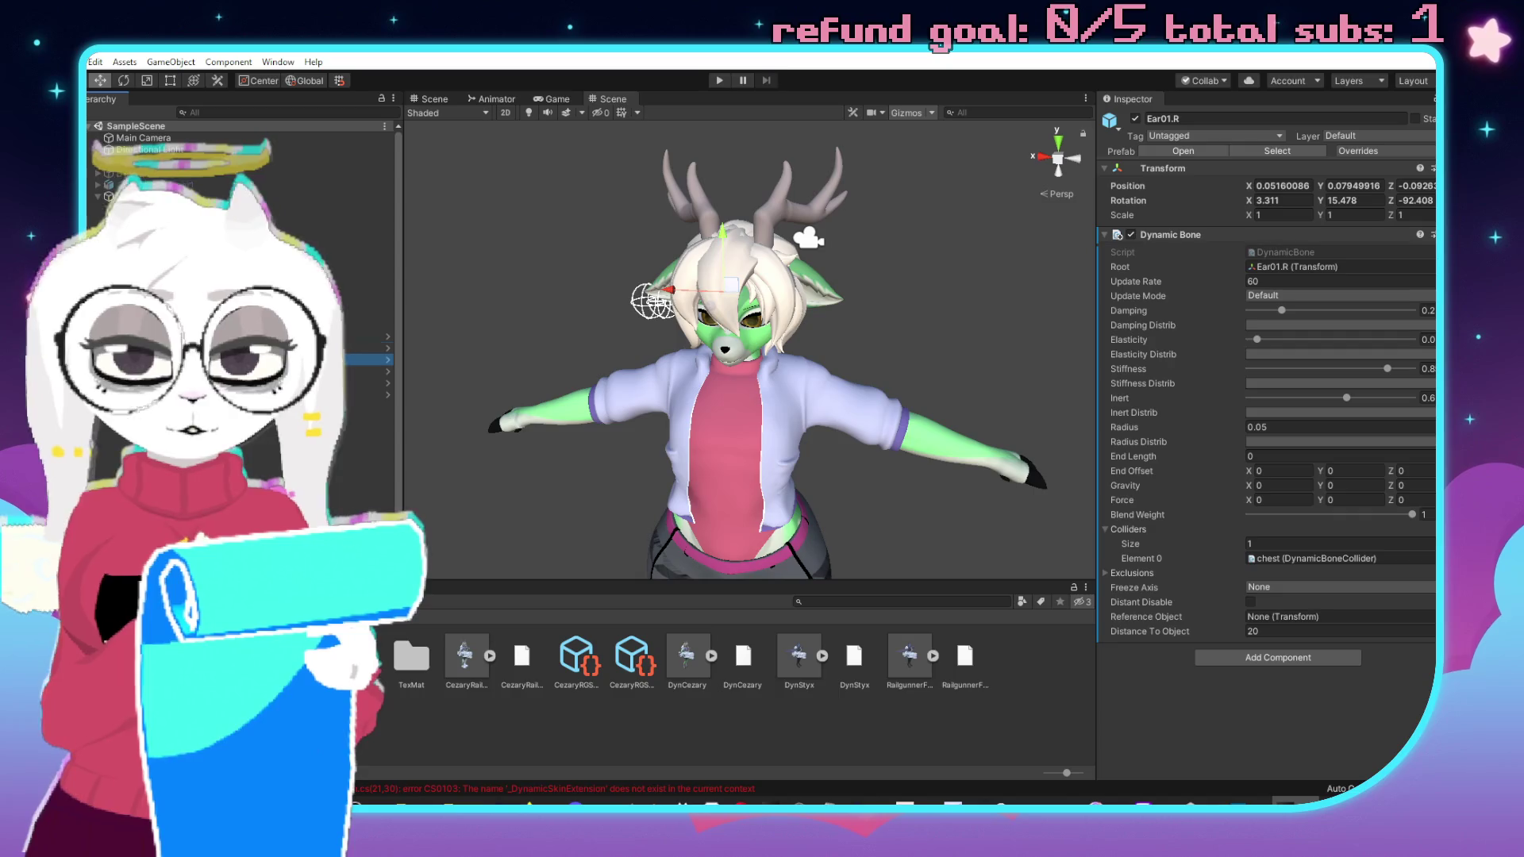
{"action": "key", "text": "Down"}
{"action": "left_click", "coordinate": [365, 371]}
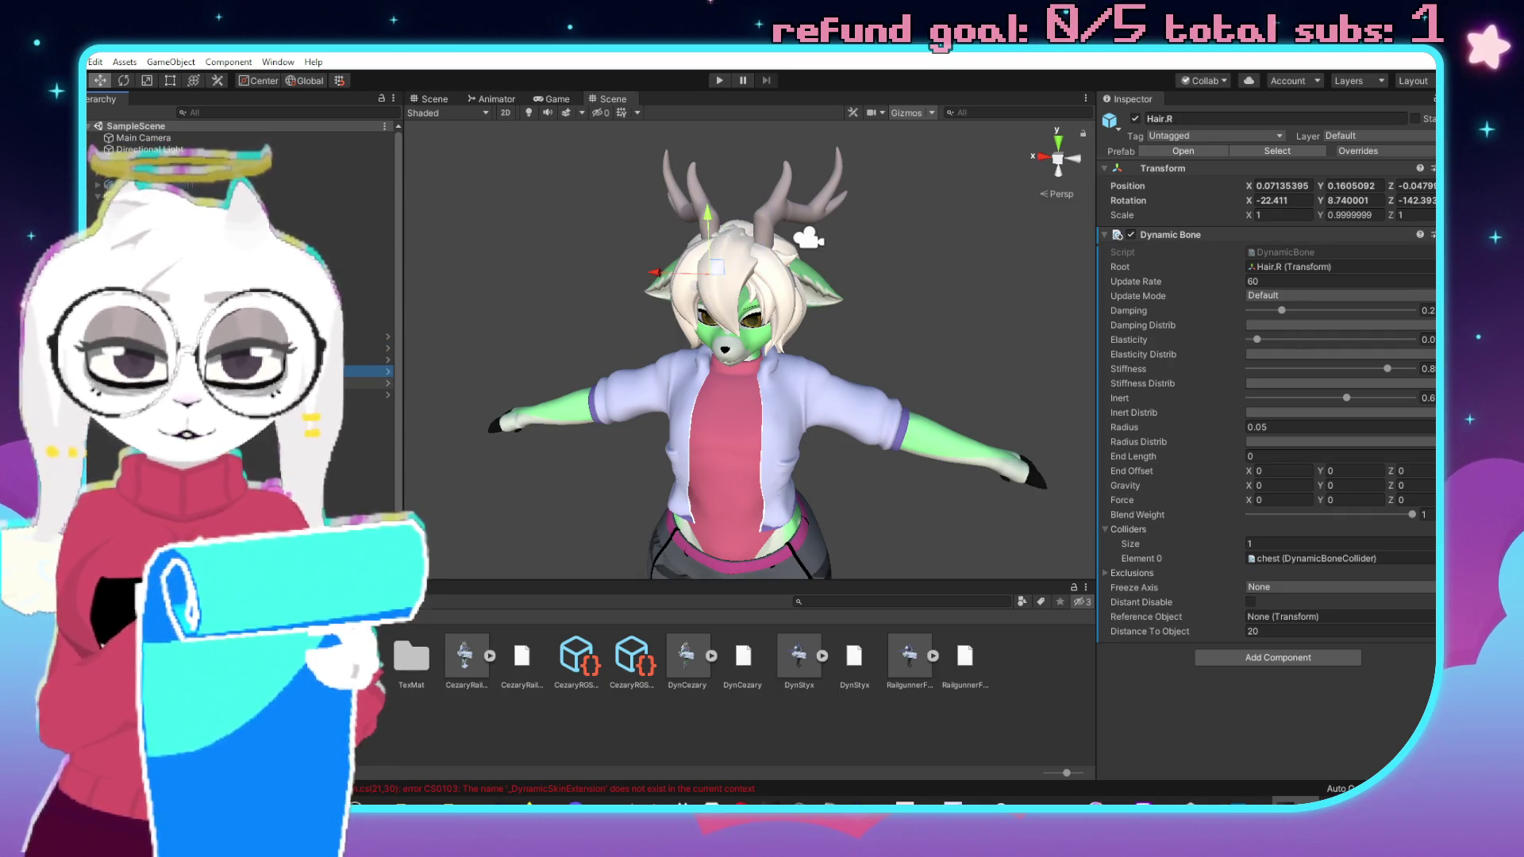
{"action": "left_click", "coordinate": [365, 383]}
{"action": "key", "text": "Down"}
{"action": "scroll", "coordinate": [238, 341], "scroll_direction": "down", "scroll_amount": 1}
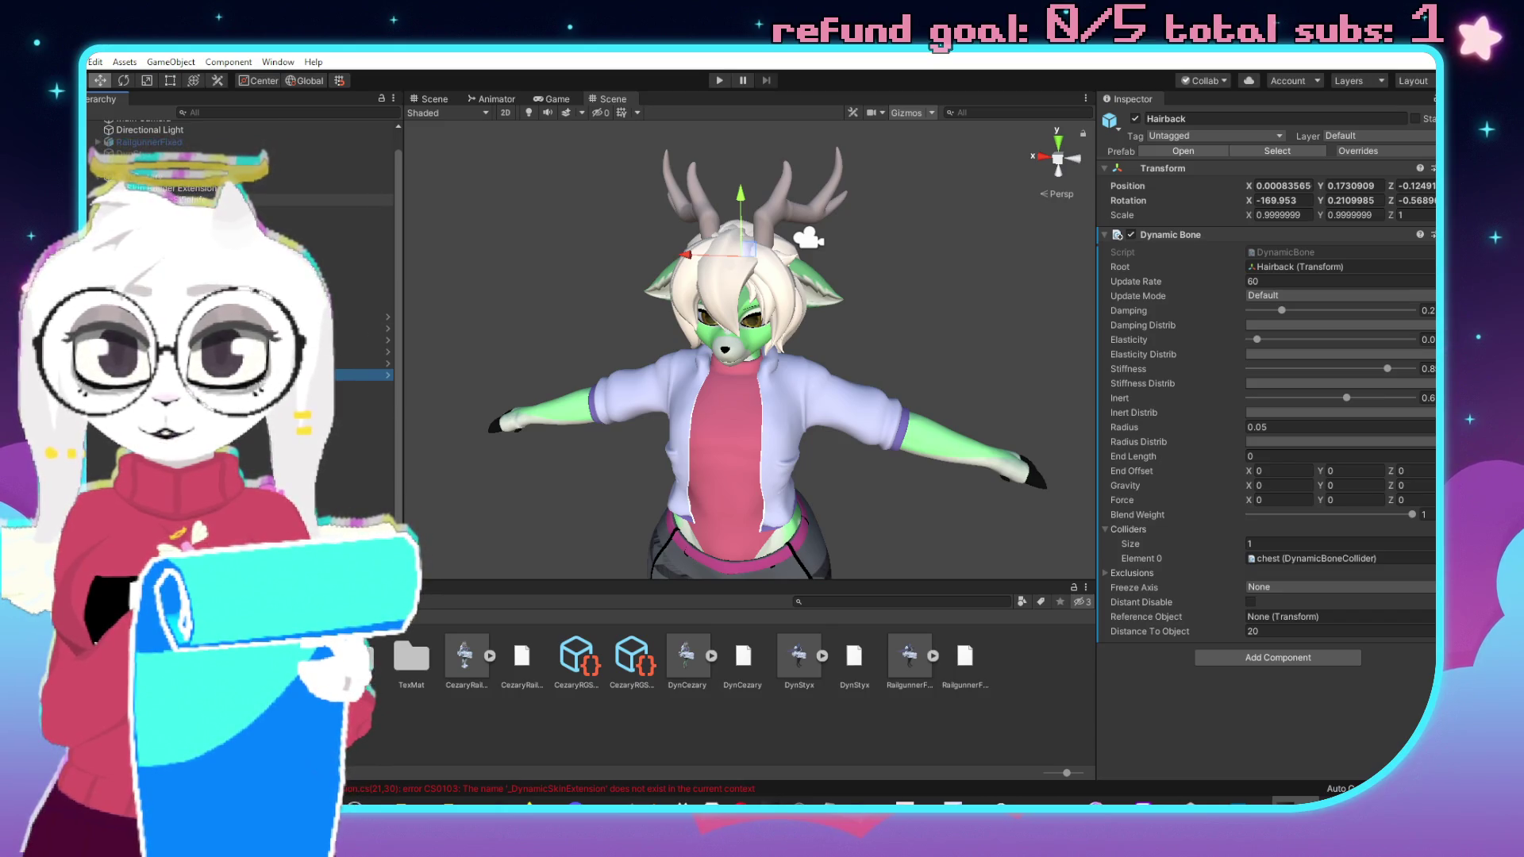
Build the DynamicSkinInfo modifications, then go back to the Skin Builder Extension.
{"action": "left_click", "coordinate": [365, 199]}
{"action": "scroll", "coordinate": [1269, 476], "scroll_direction": "down", "scroll_amount": 10}
{"action": "left_click", "coordinate": [1263, 736]}
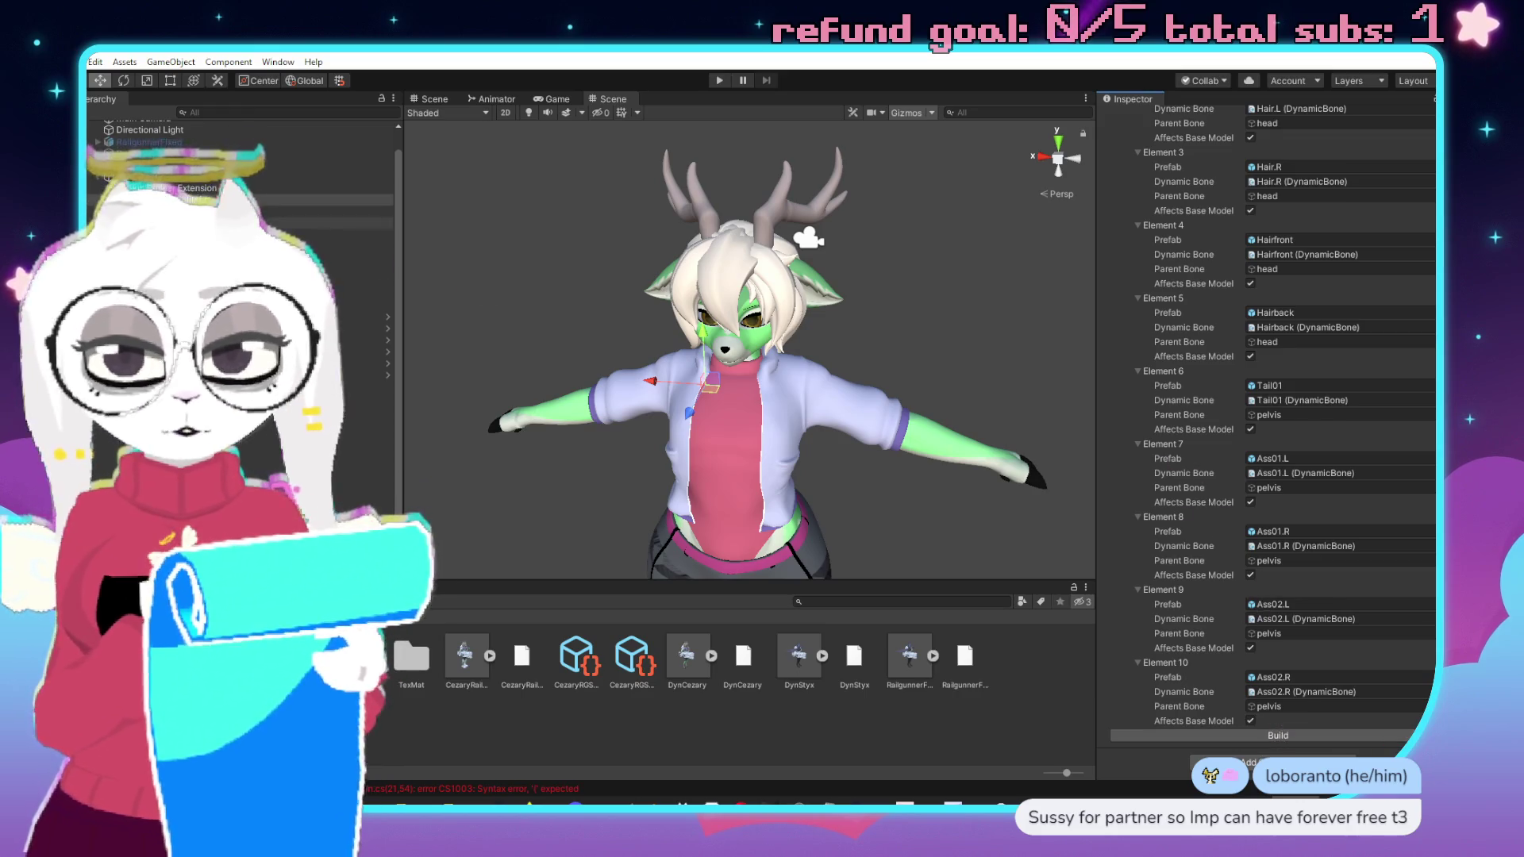
{"action": "left_click", "coordinate": [1270, 736]}
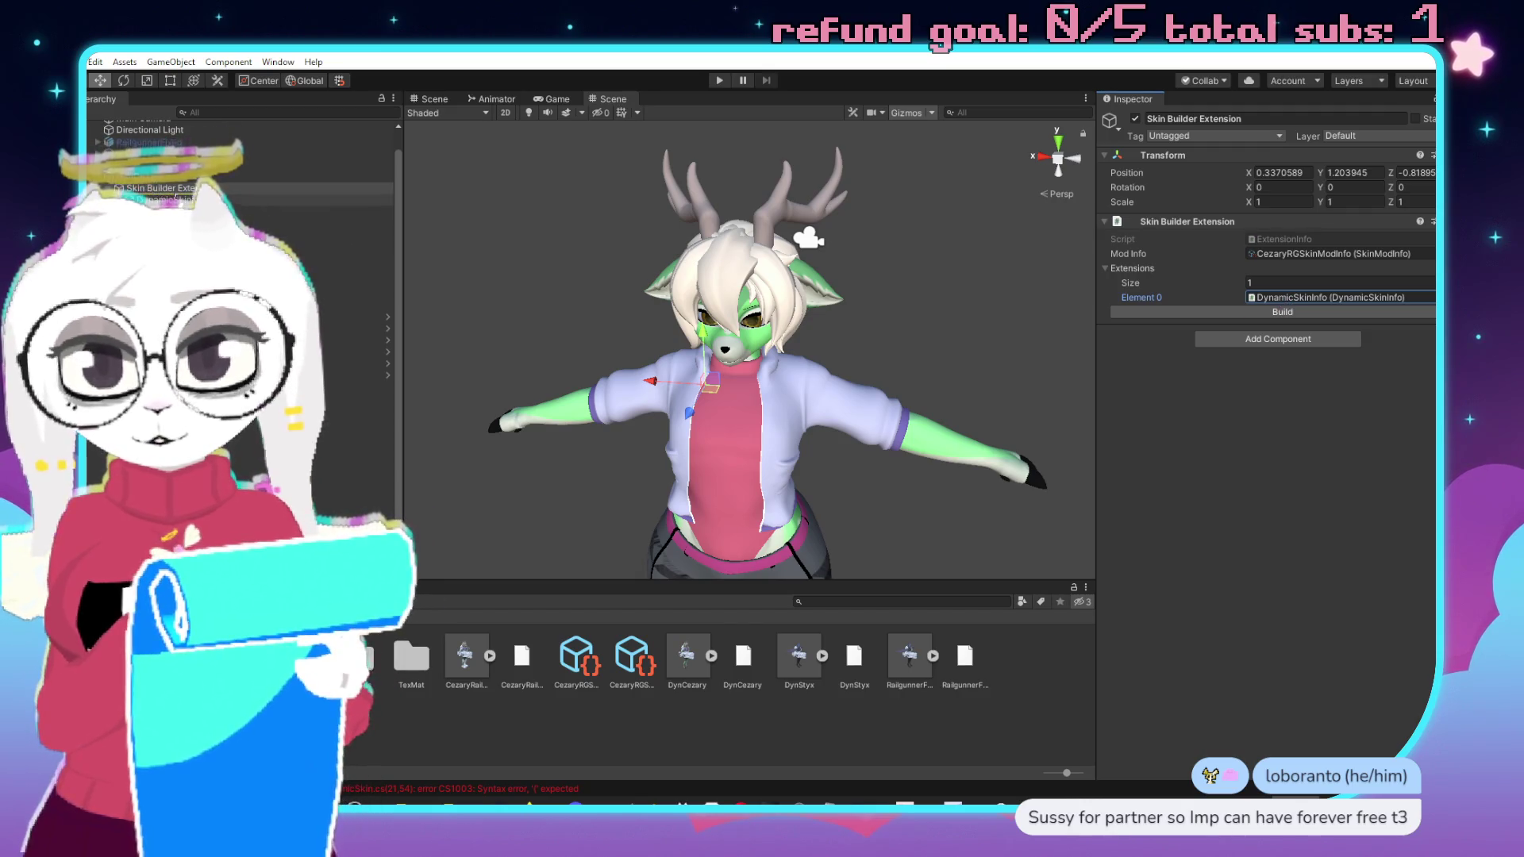
Check the linked DynamicSkinInfo and CezaryRGSkinModInfo assets, then rebuild DynamicSkinInfo's eleven modifications.
{"action": "left_click", "coordinate": [183, 188]}
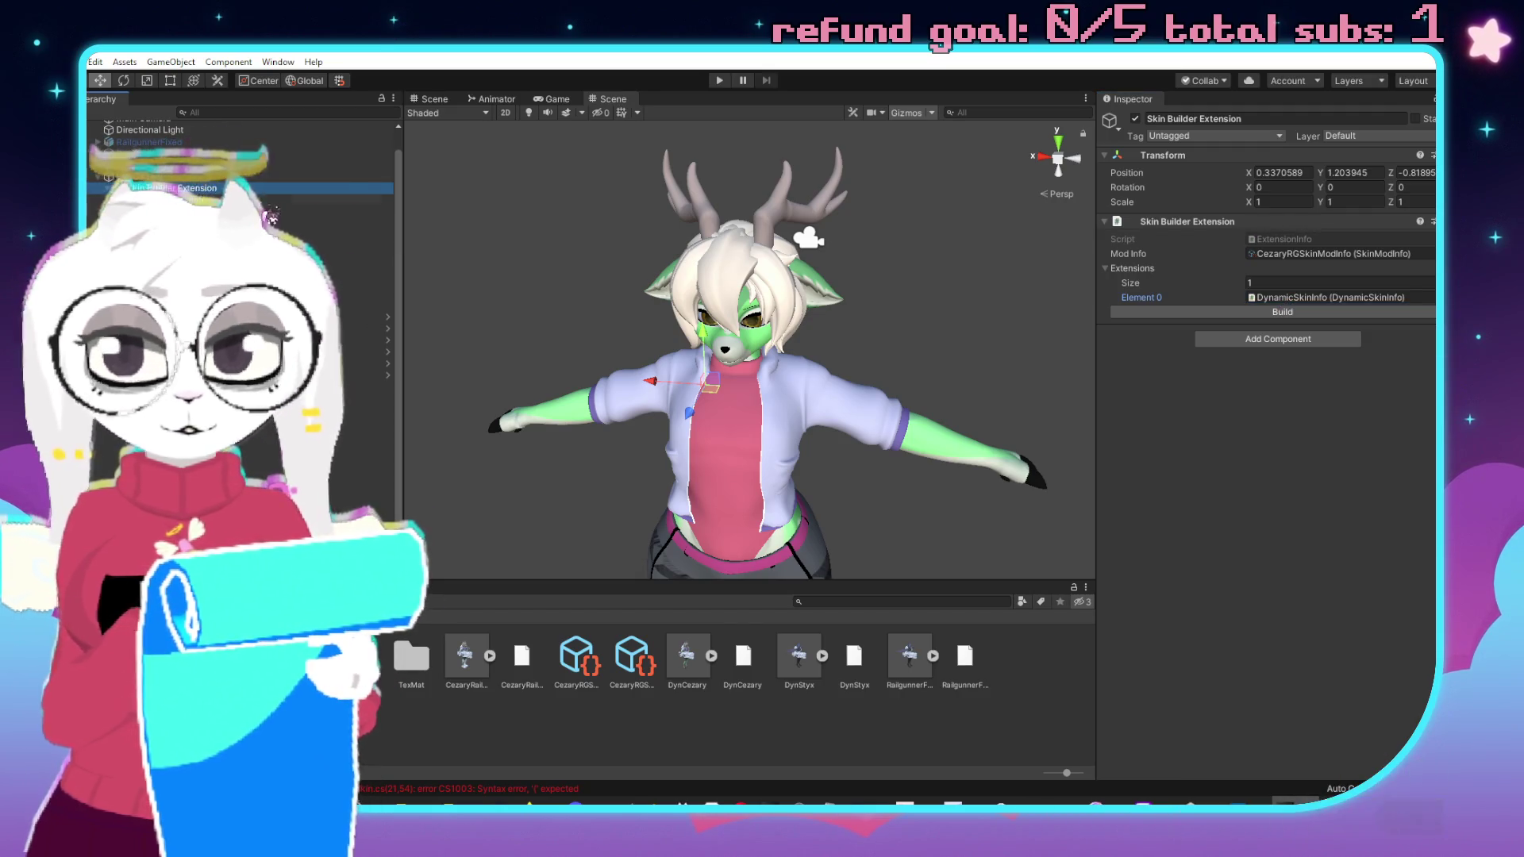
{"action": "double_click", "coordinate": [1333, 297]}
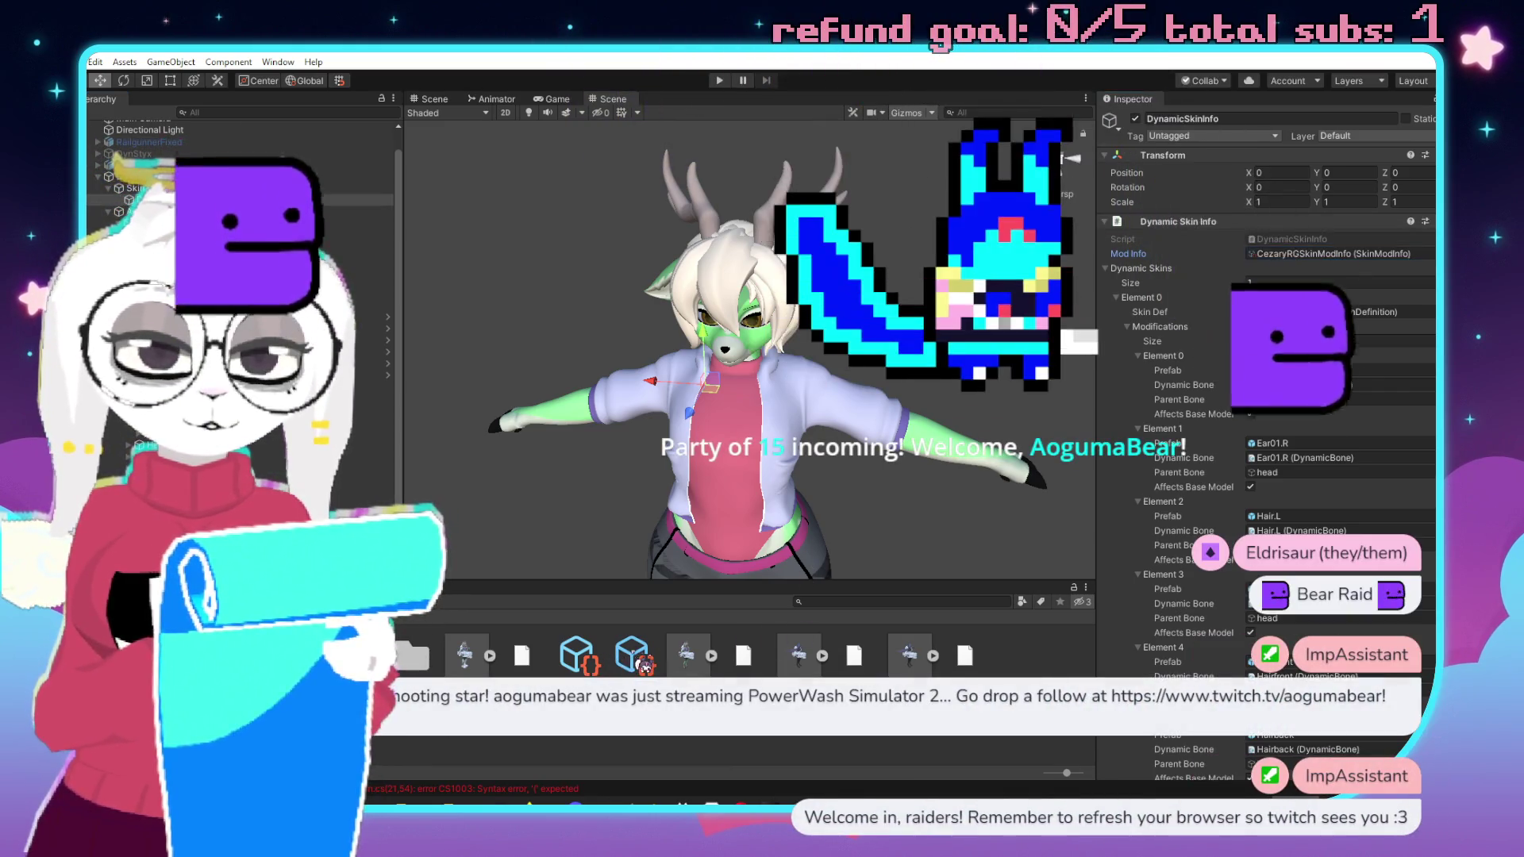
{"action": "double_click", "coordinate": [1333, 253]}
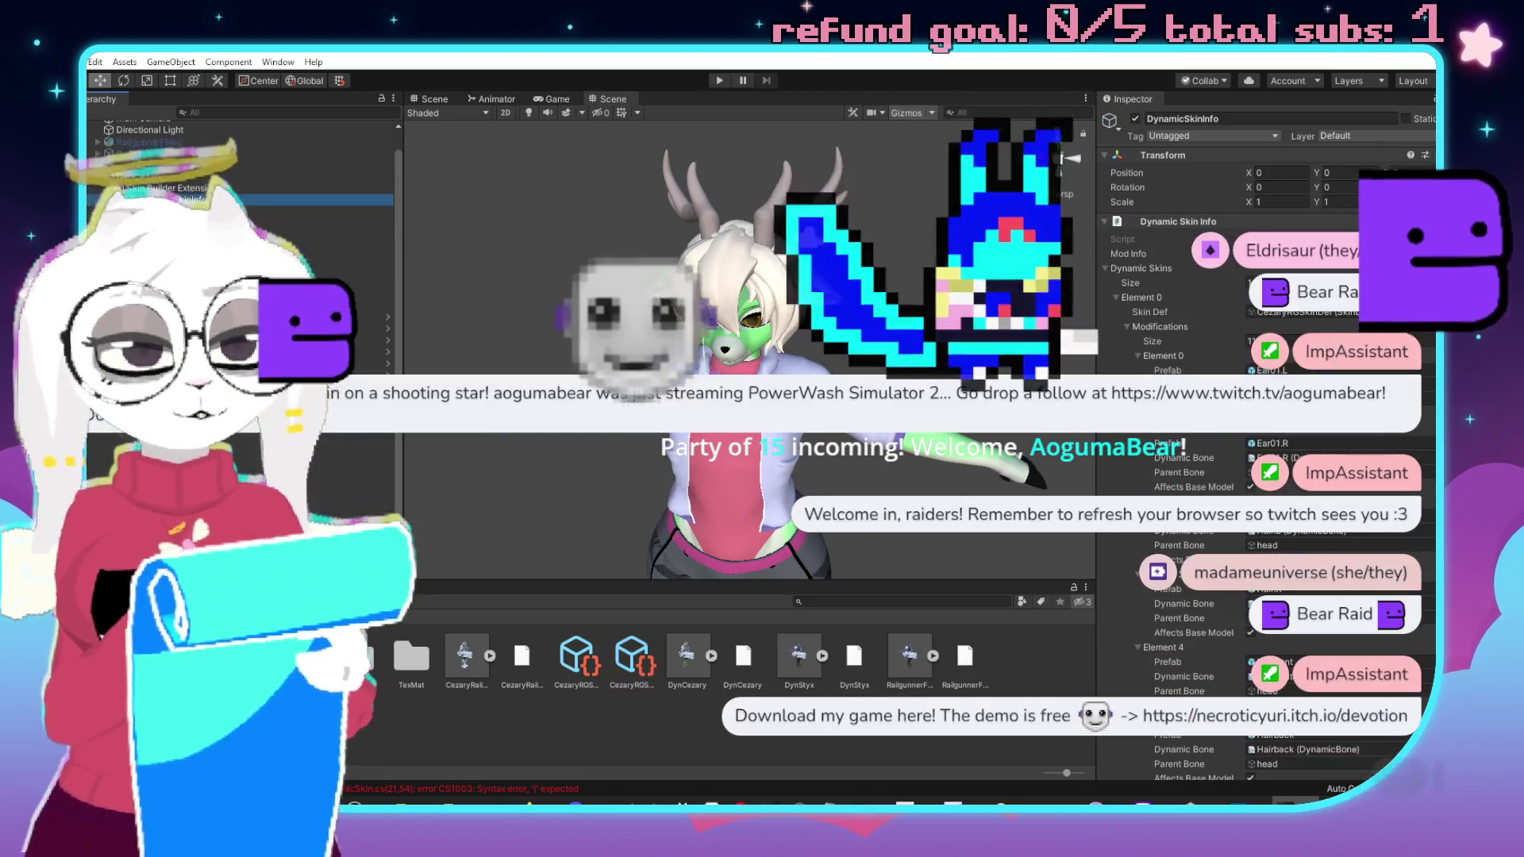
{"action": "left_click", "coordinate": [174, 200]}
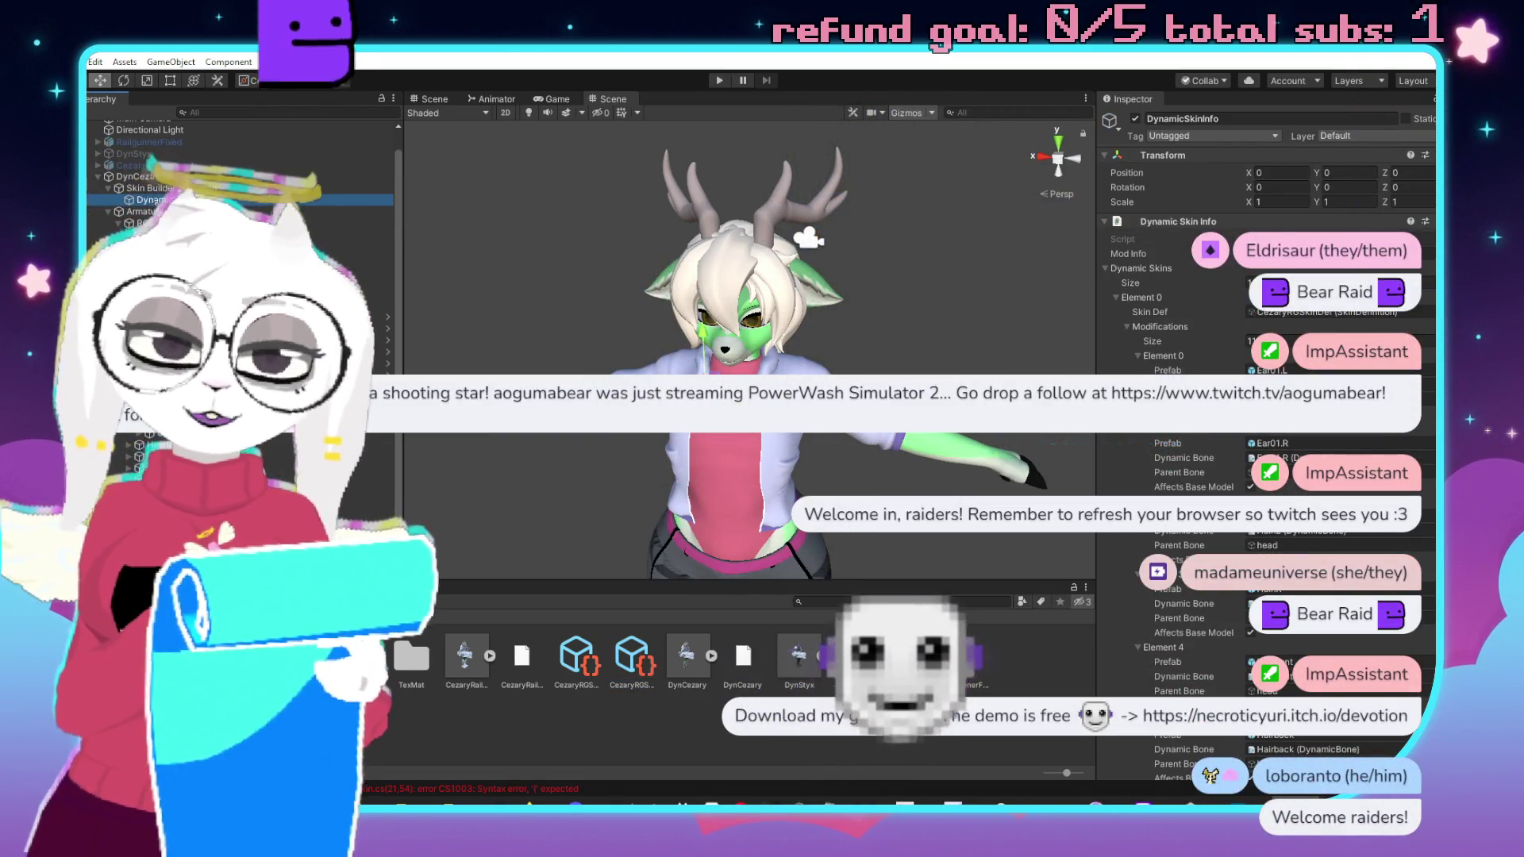
{"action": "scroll", "coordinate": [1266, 397], "scroll_direction": "down", "scroll_amount": 10}
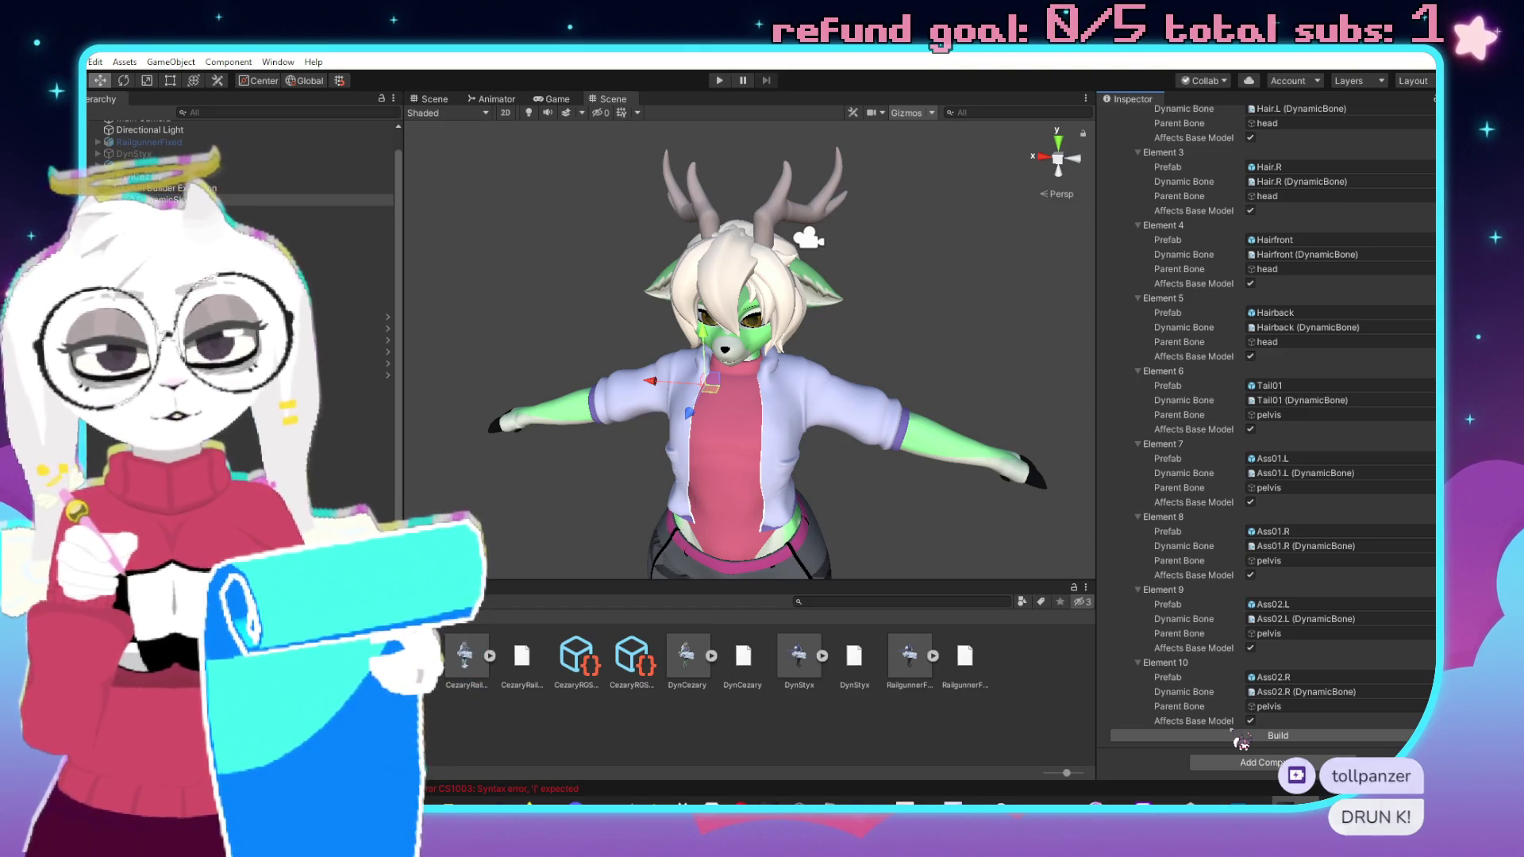
{"action": "left_click", "coordinate": [1238, 735]}
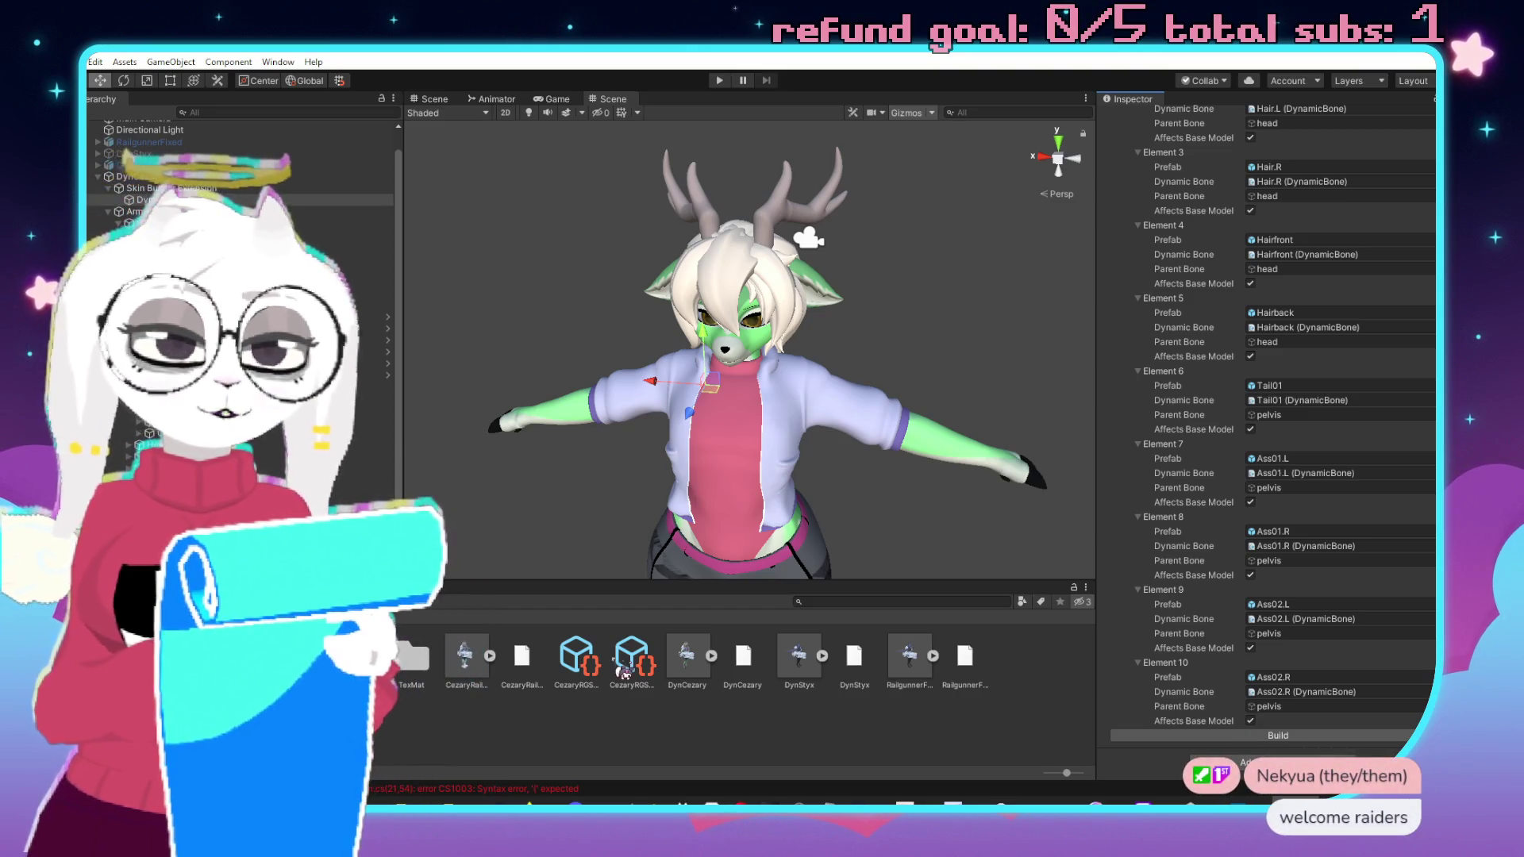
{"action": "left_click", "coordinate": [191, 188]}
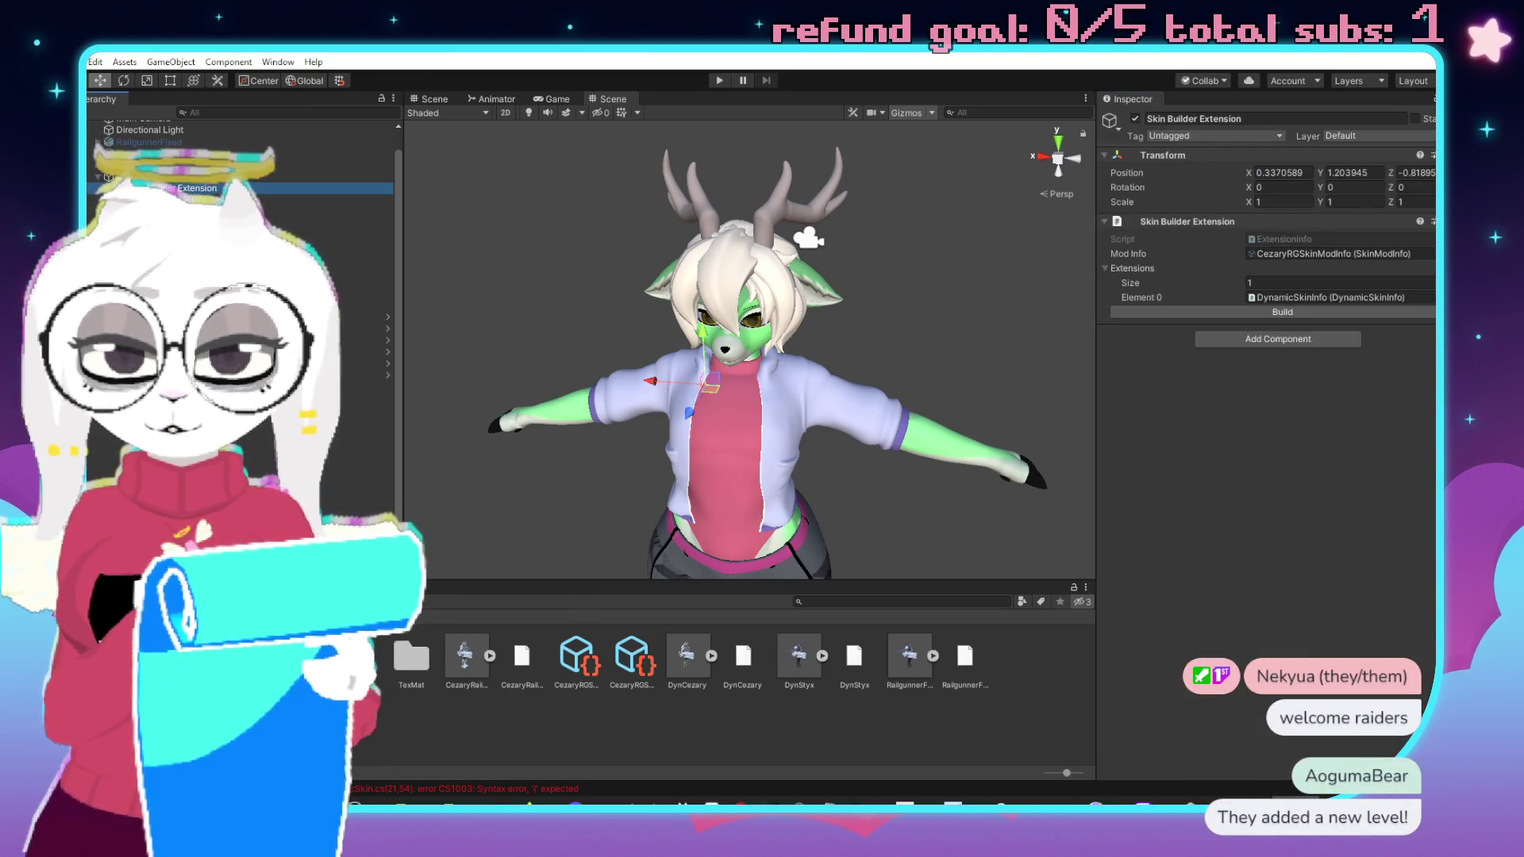
Build the Skin Builder Extension, then inspect the Ear01.L dynamic bone and Cezary body mesh.
{"action": "left_click", "coordinate": [1301, 314]}
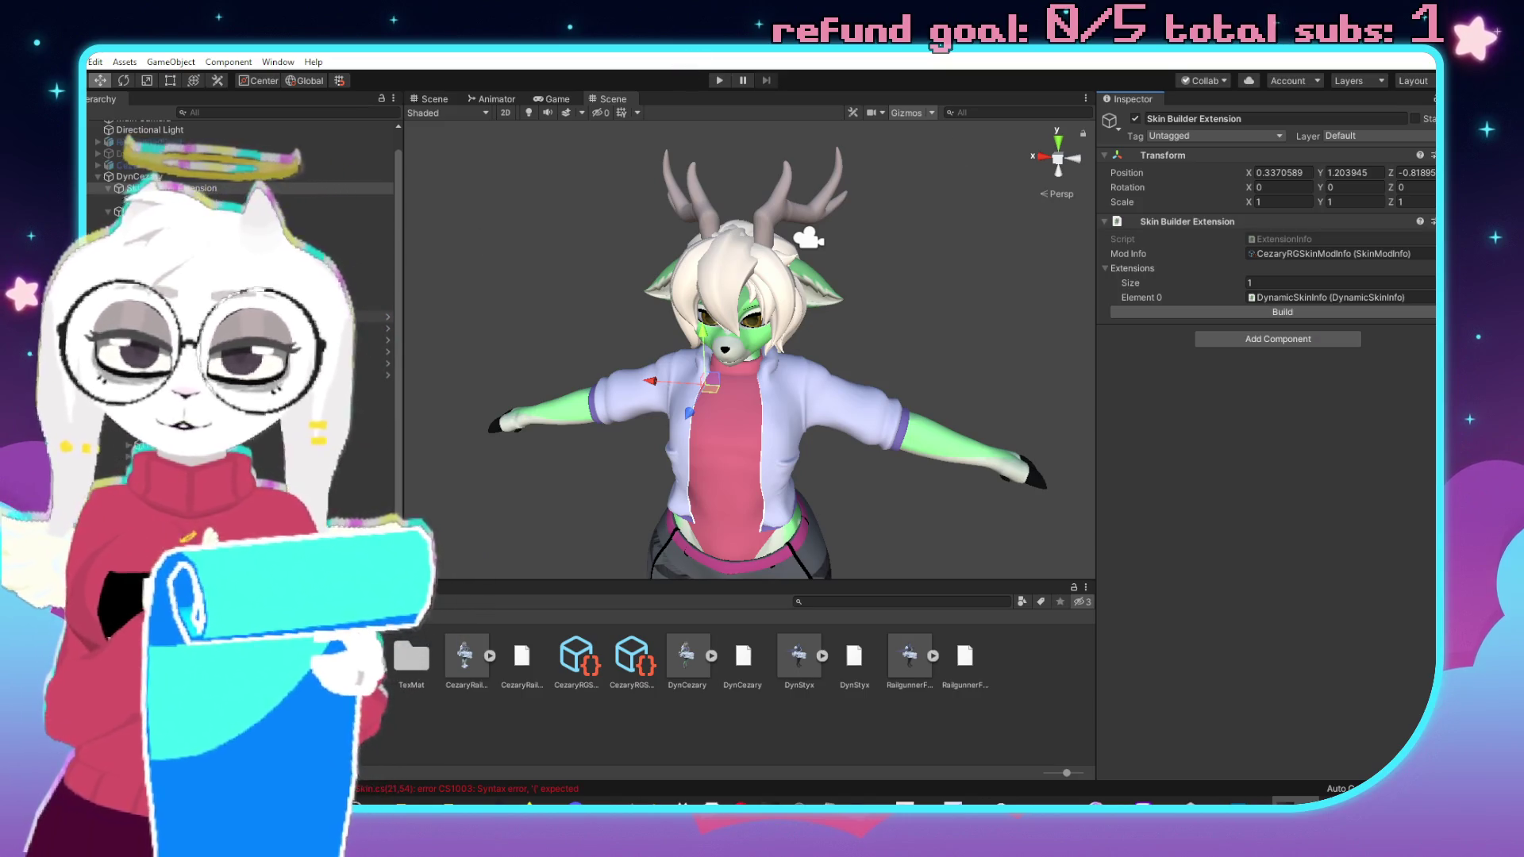
{"action": "left_click", "coordinate": [357, 316]}
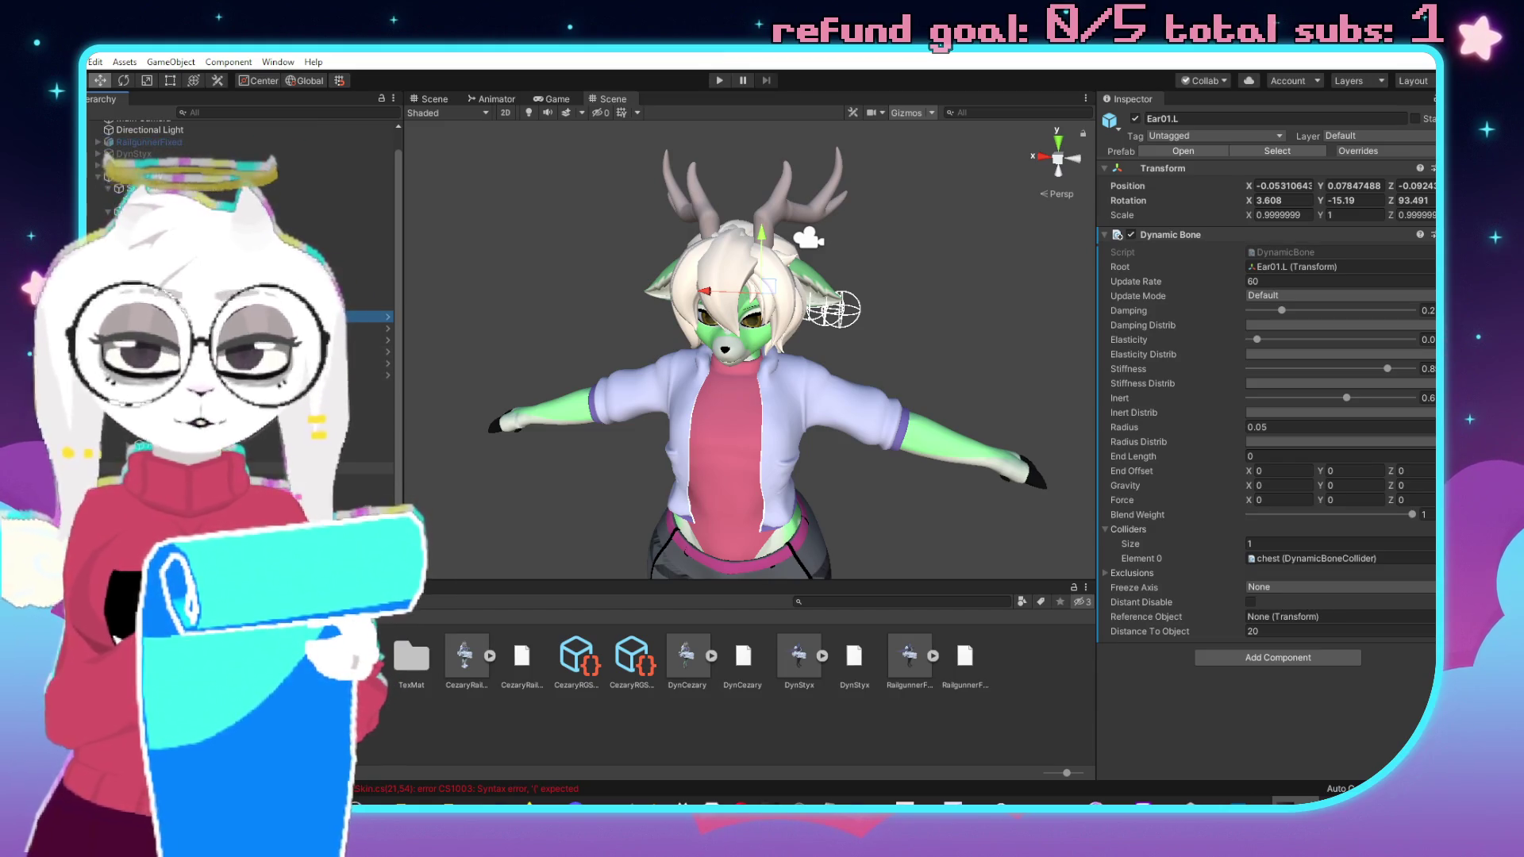
{"action": "left_click", "coordinate": [726, 444]}
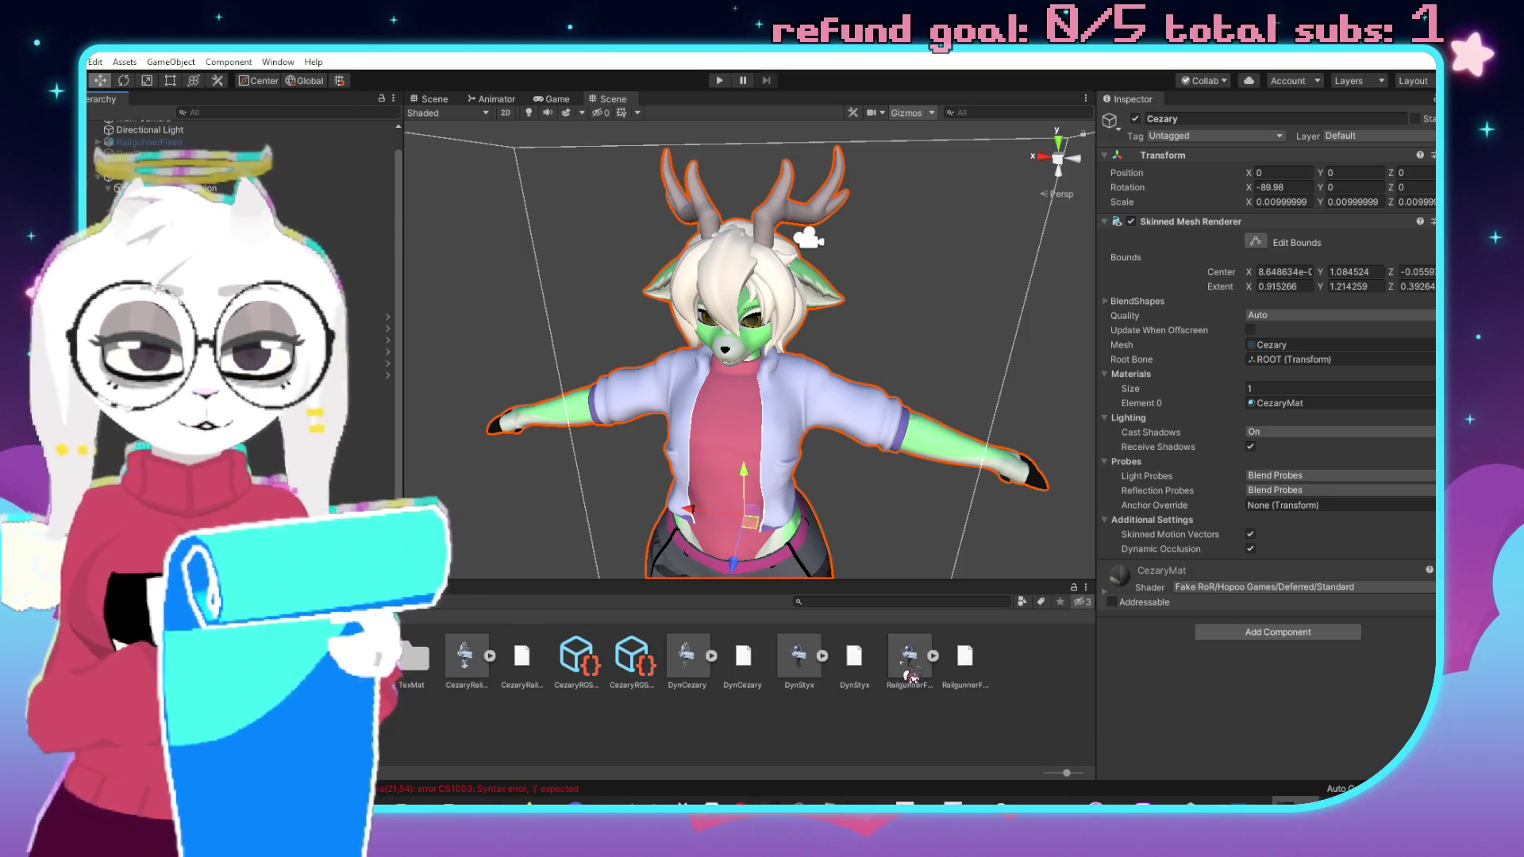
Check CezaryRGSkinModInfo's skin definition and set CezaryRGSkinDef's language to EN.
{"action": "left_click", "coordinate": [637, 680]}
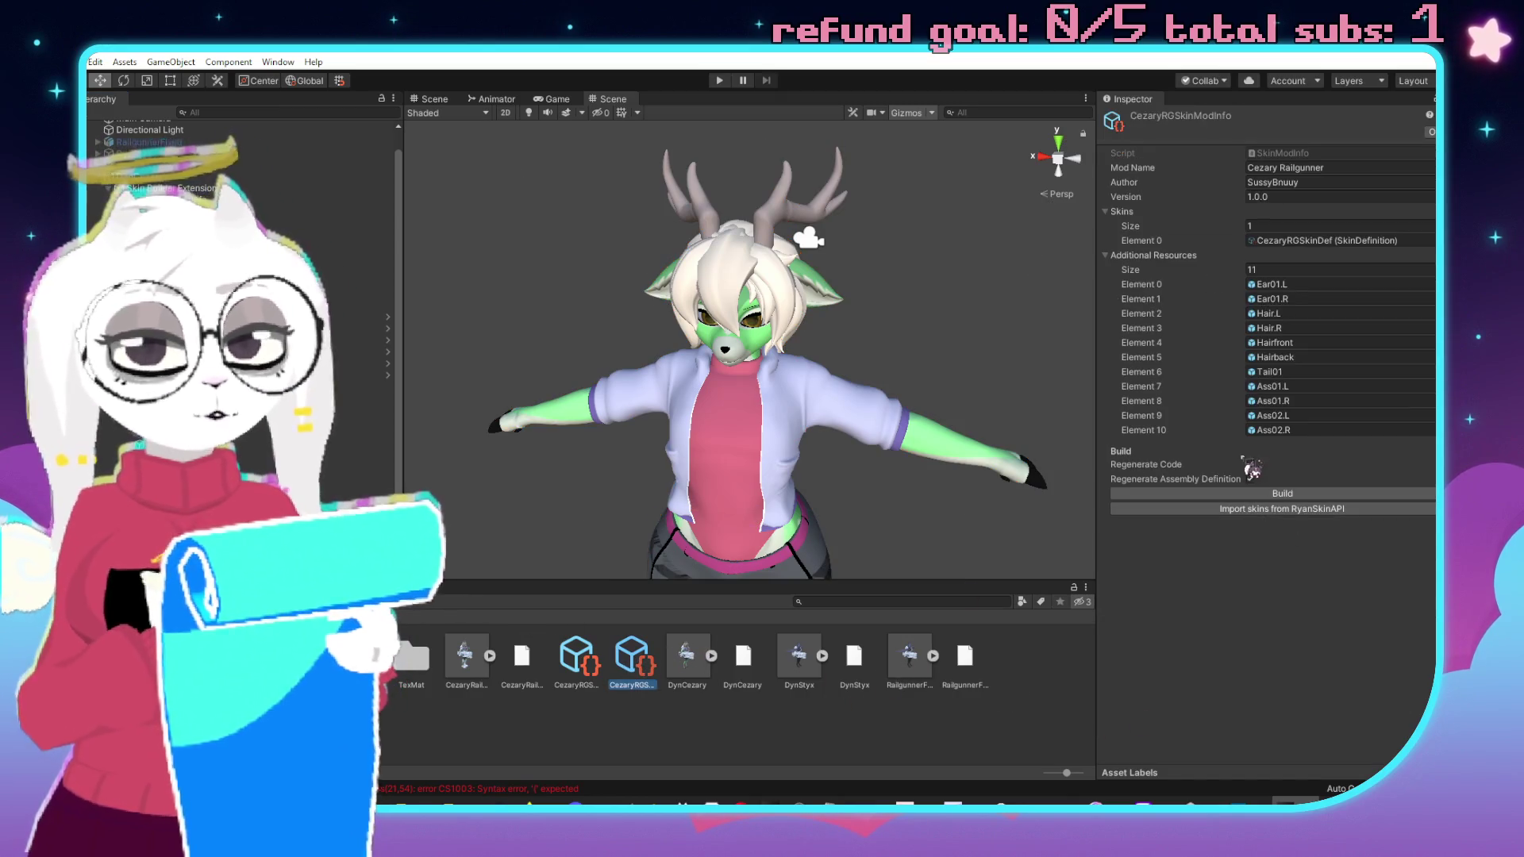
{"action": "left_click", "coordinate": [1313, 245]}
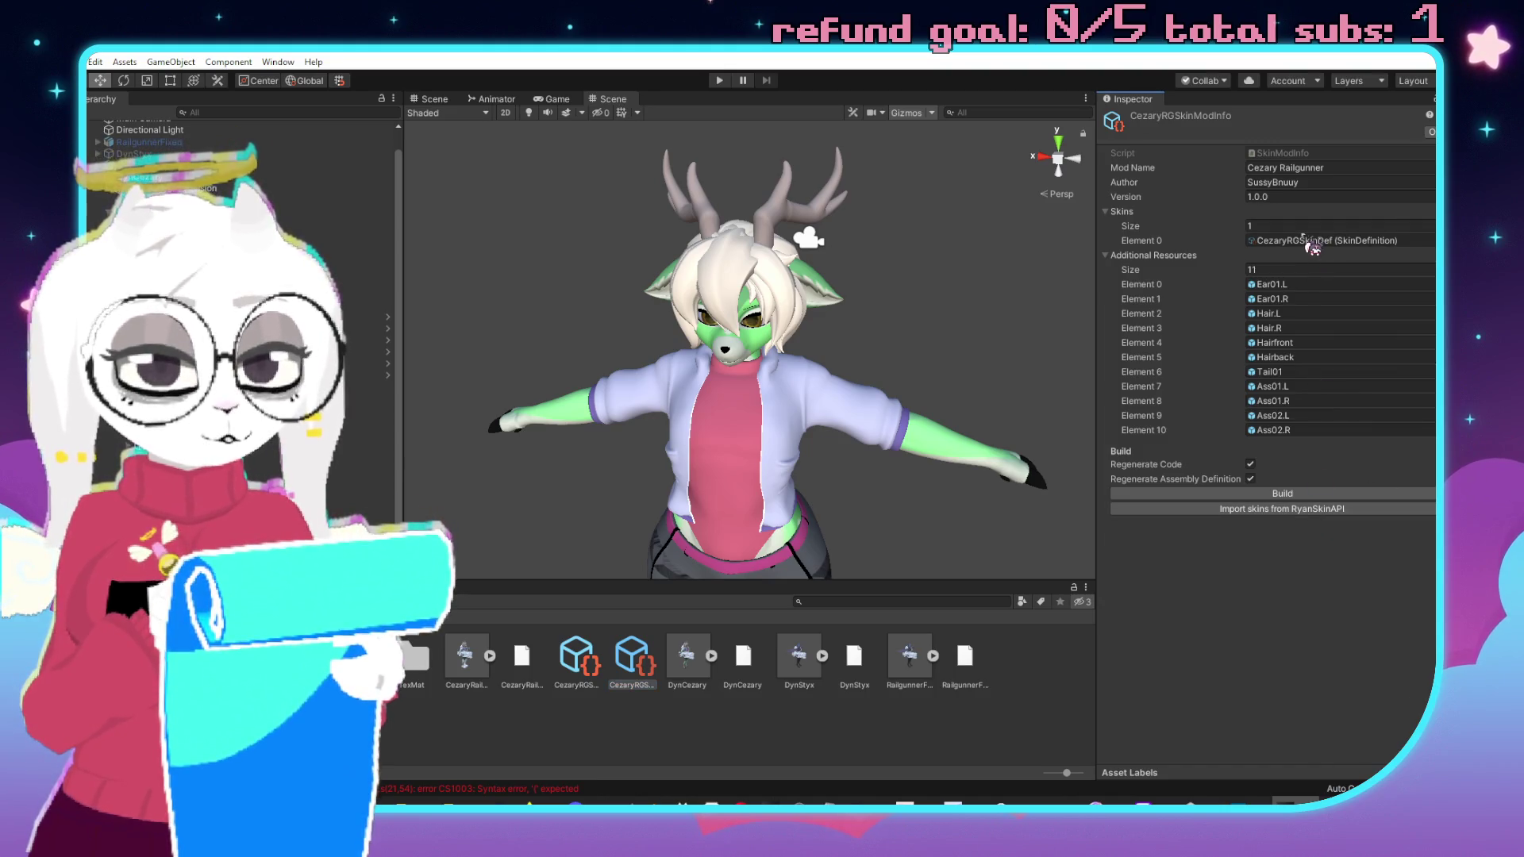
{"action": "left_click", "coordinate": [591, 663]}
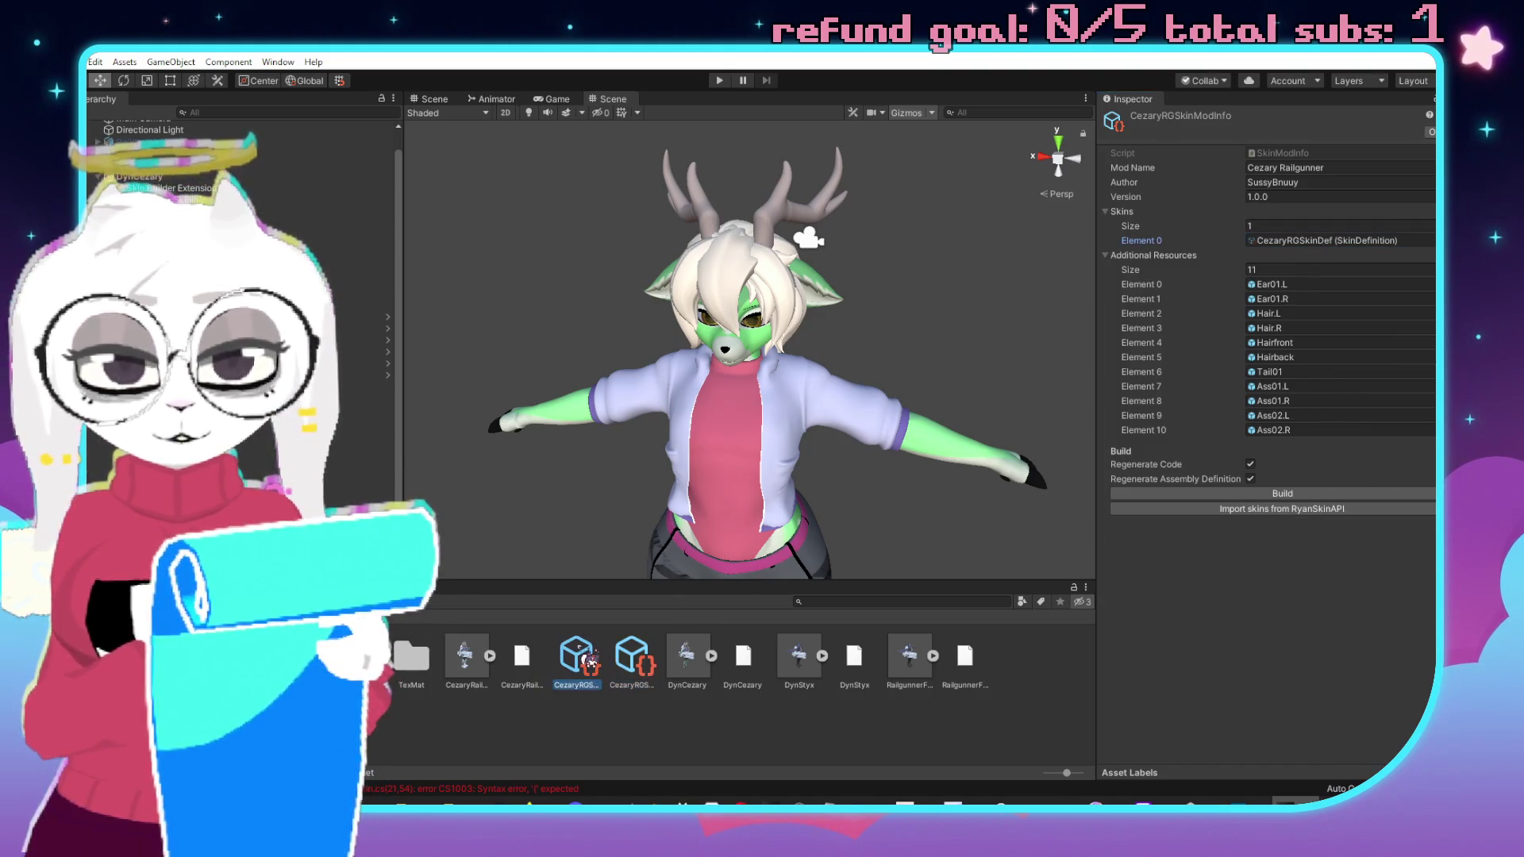
{"action": "left_click_drag", "start_coordinate": [638, 670], "coordinate": [635, 736]}
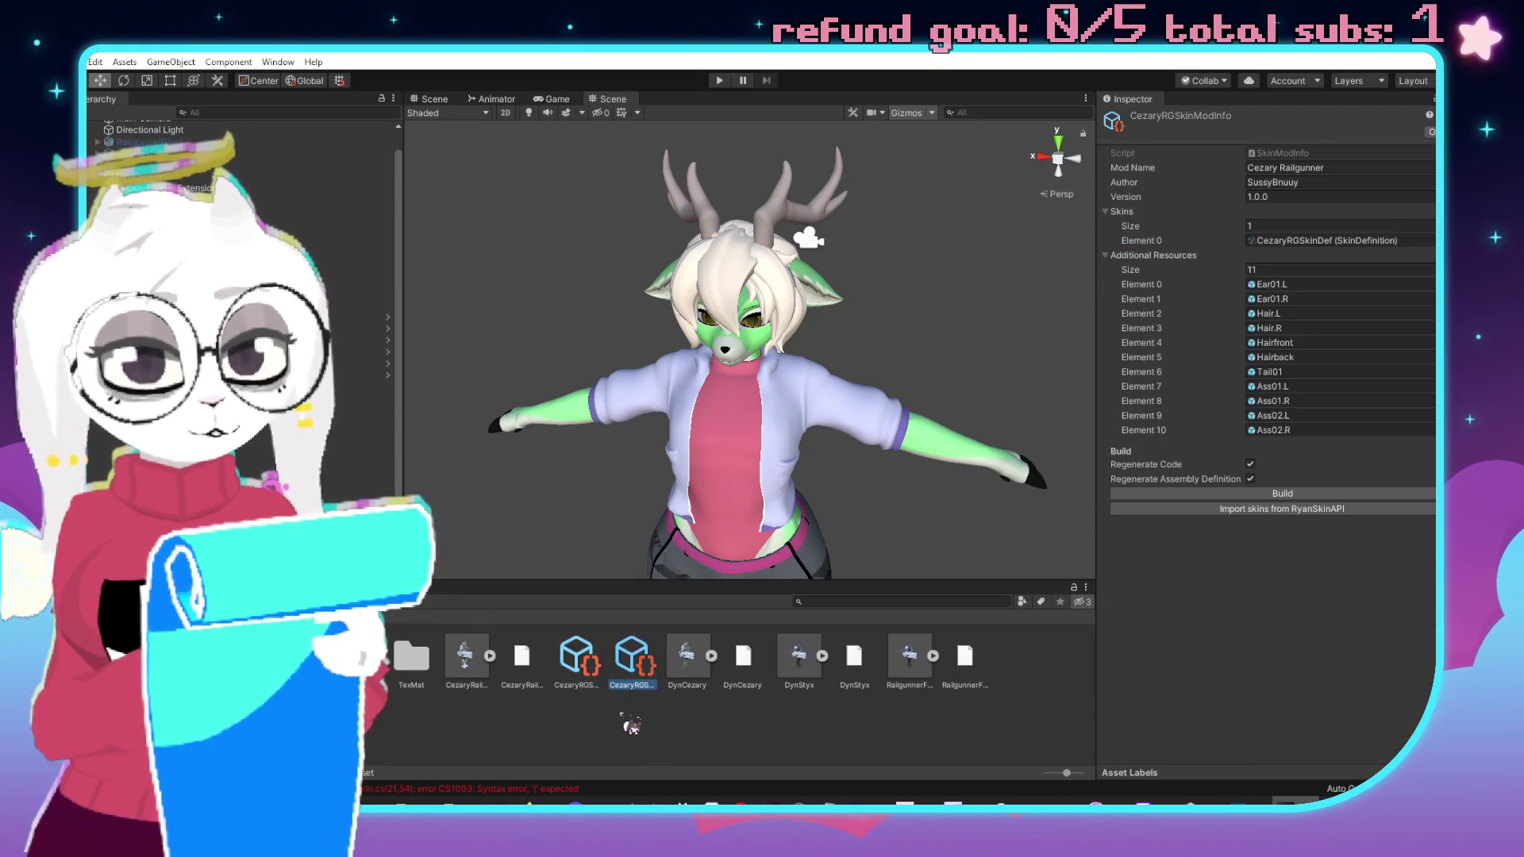
{"action": "left_click_drag", "start_coordinate": [595, 647], "coordinate": [584, 646]}
{"action": "left_click", "coordinate": [608, 658]}
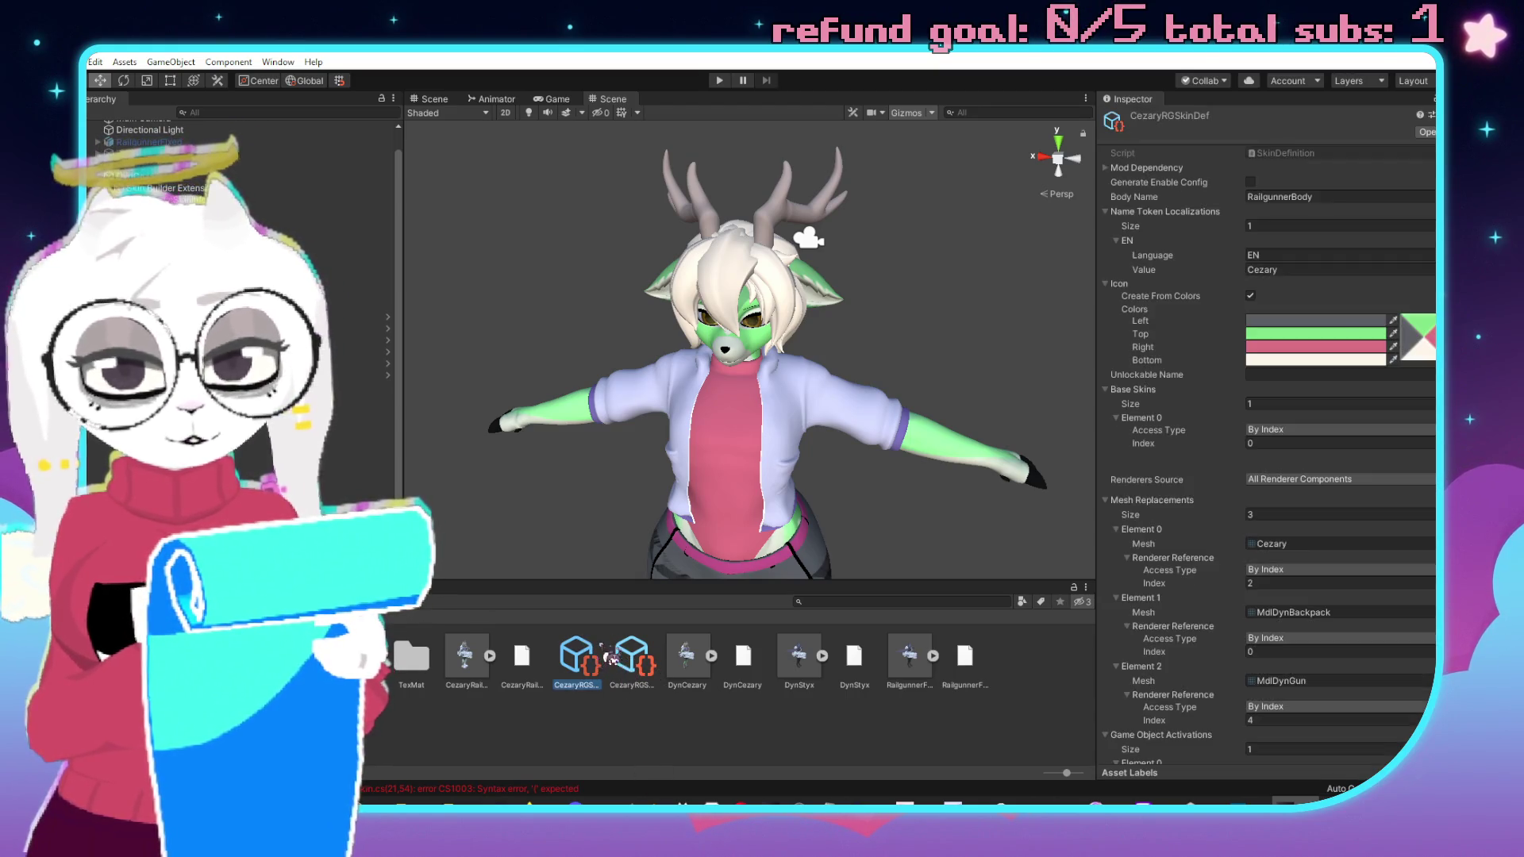
{"action": "type", "text": "EN"}
{"action": "key", "text": "Return"}
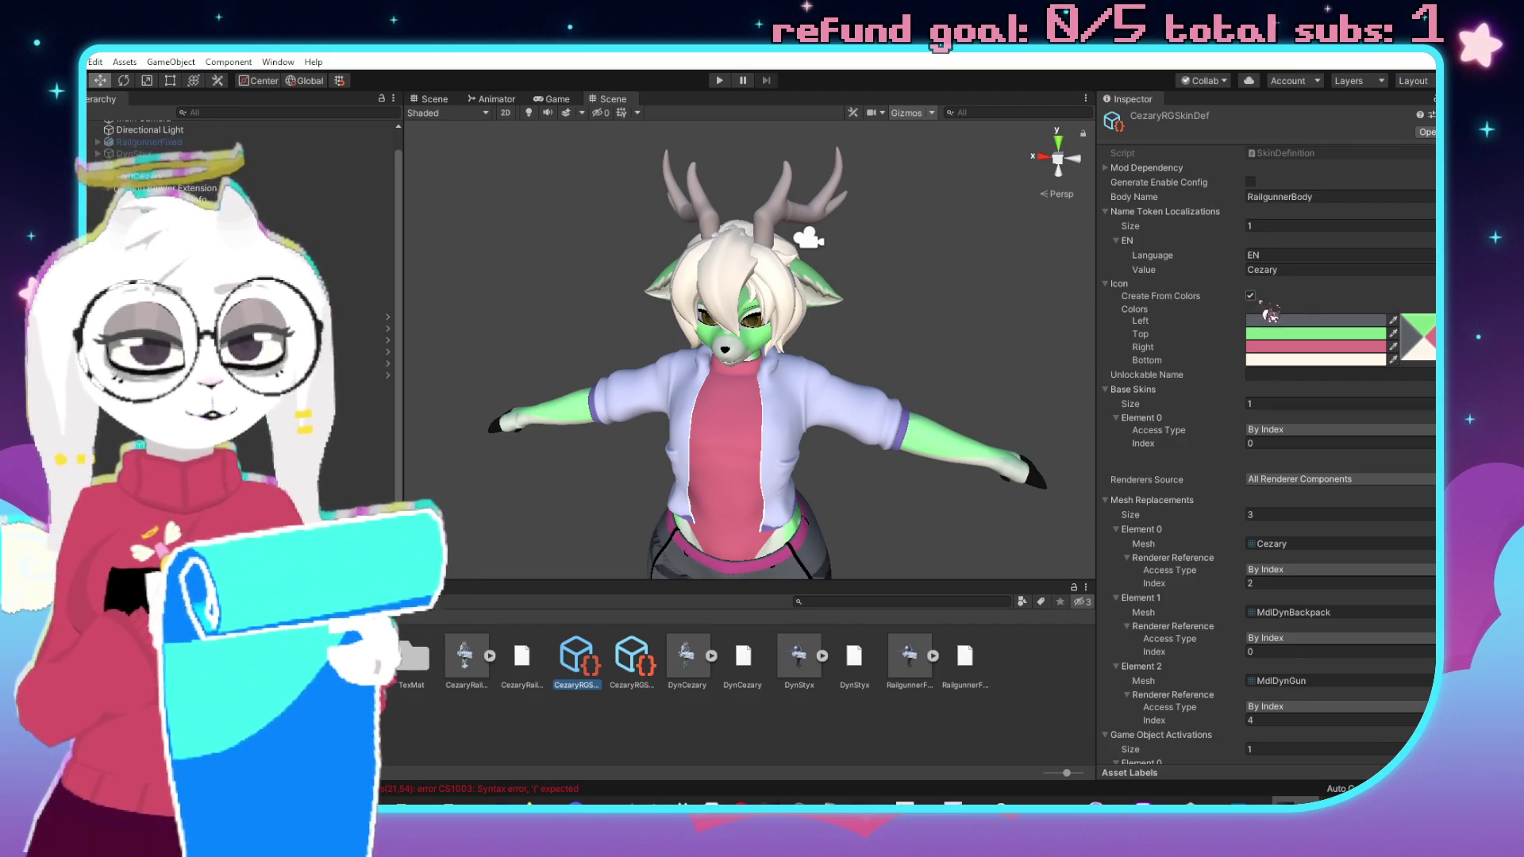
Review the DynCezary import settings, then build the Cezary Railgunner mod from CezaryRGSkinModInfo.
{"action": "scroll", "coordinate": [1254, 492], "scroll_direction": "down", "scroll_amount": 5}
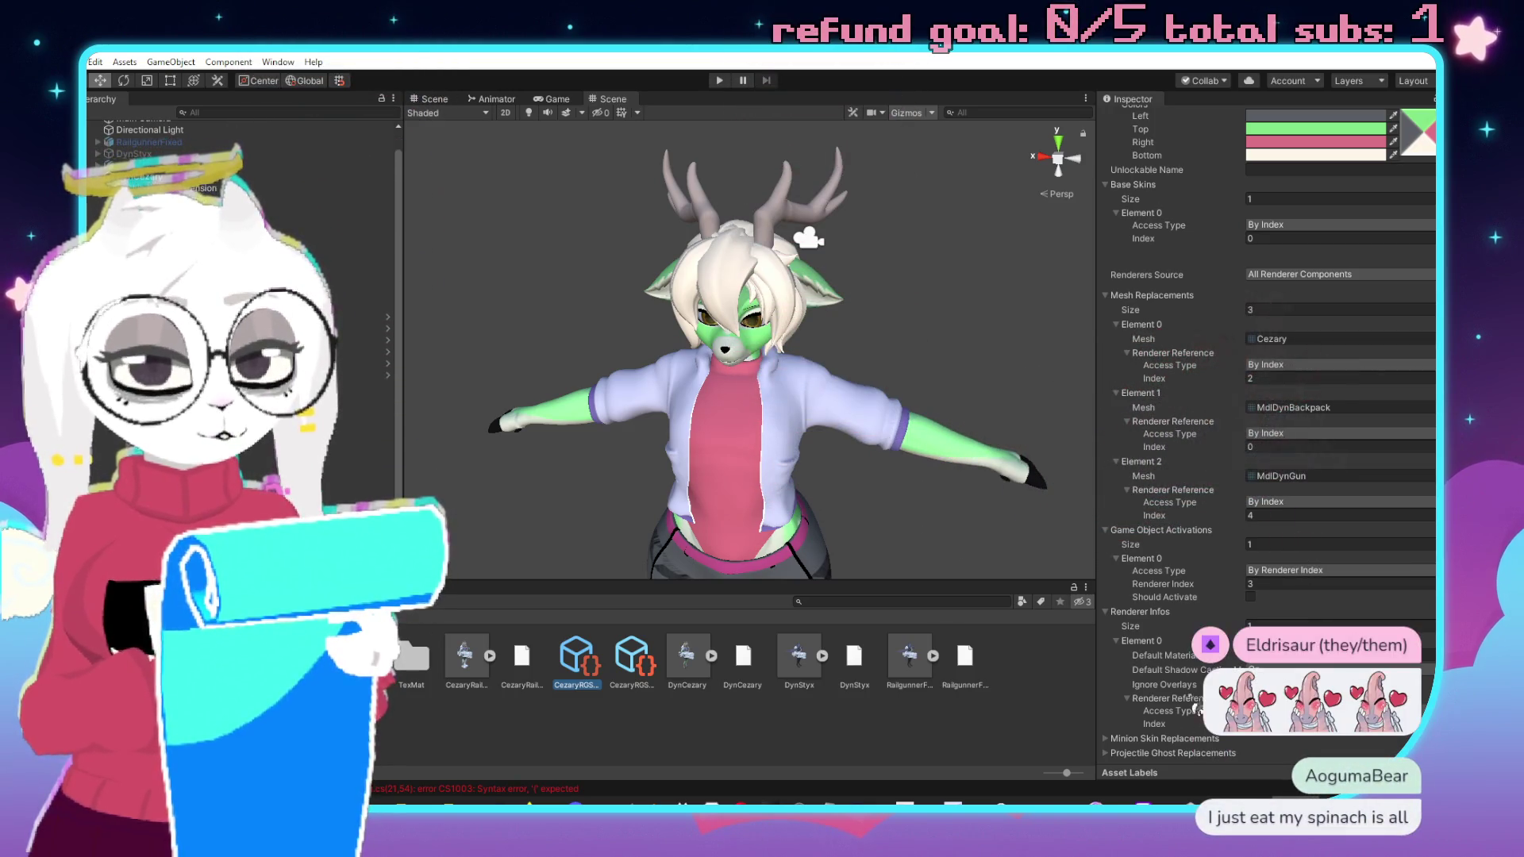
{"action": "scroll", "coordinate": [1224, 564], "scroll_direction": "up", "scroll_amount": 5}
{"action": "scroll", "coordinate": [1225, 563], "scroll_direction": "down", "scroll_amount": 5}
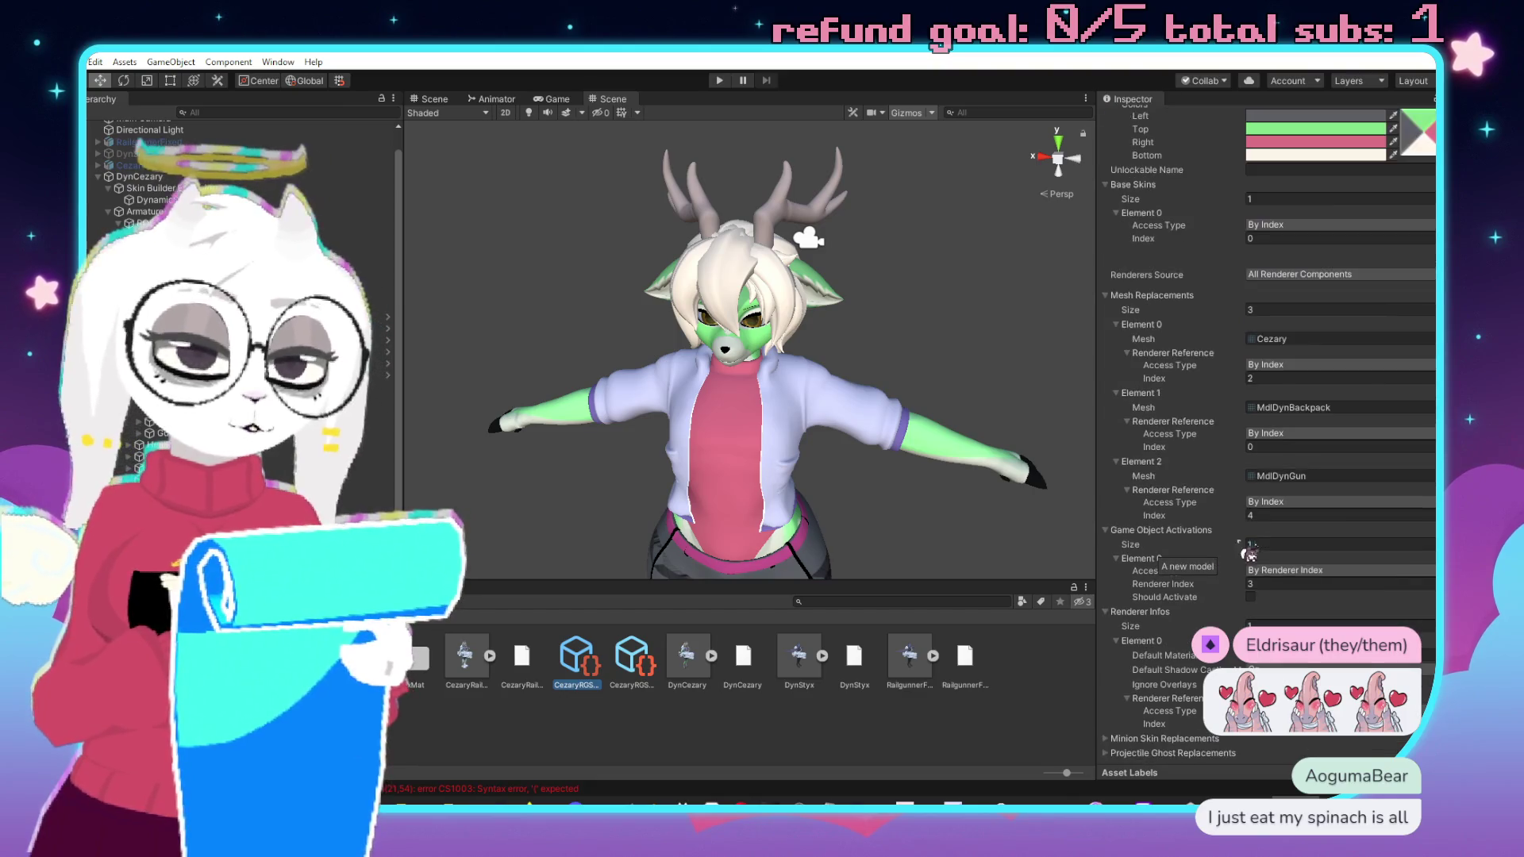
{"action": "left_click", "coordinate": [686, 671]}
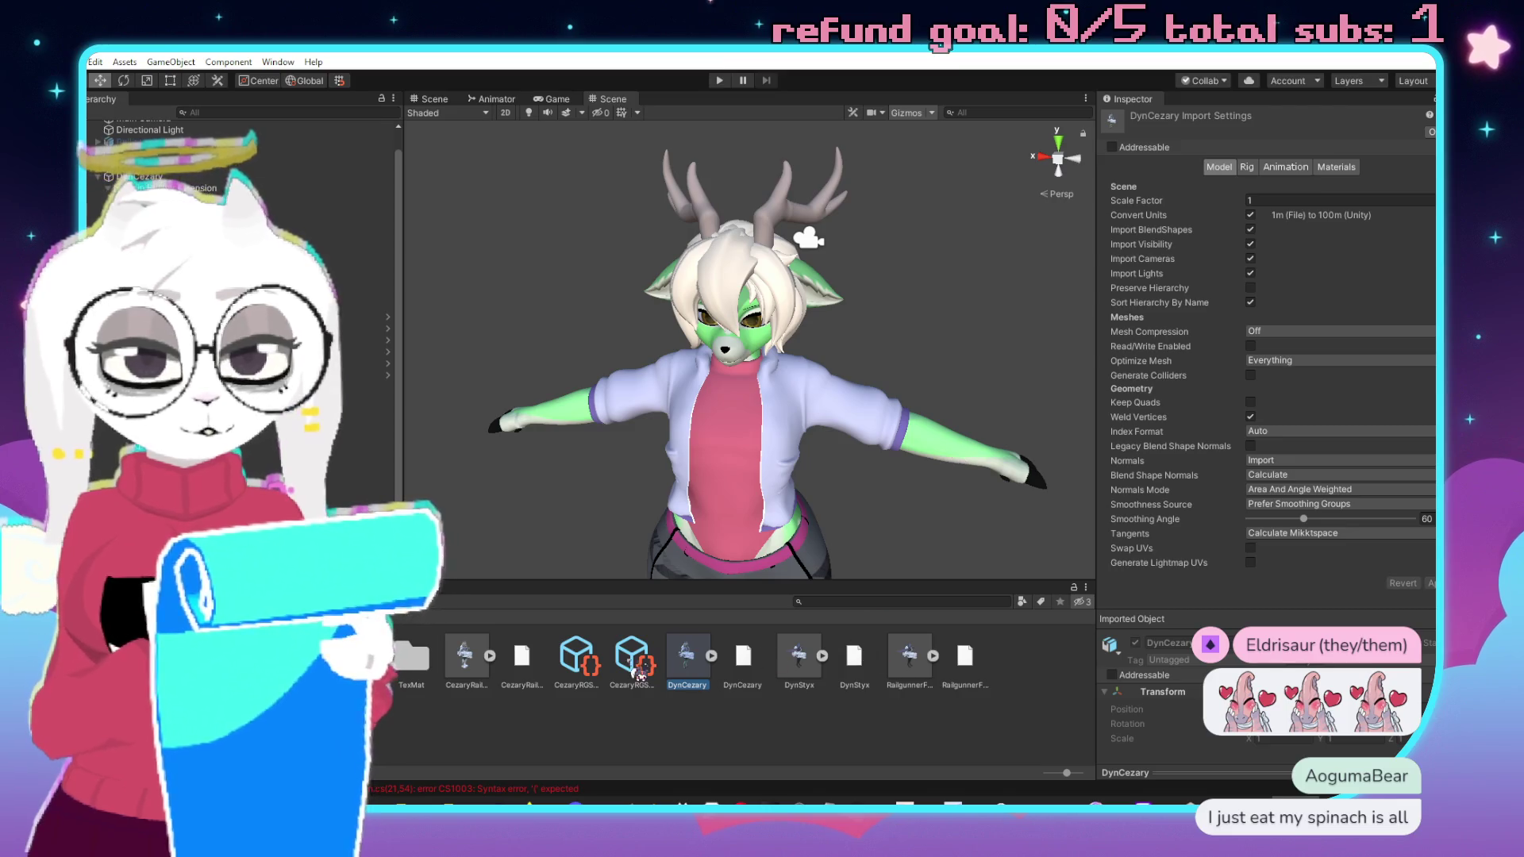
{"action": "left_click", "coordinate": [639, 667]}
{"action": "left_click", "coordinate": [687, 659]}
{"action": "left_click", "coordinate": [632, 663]}
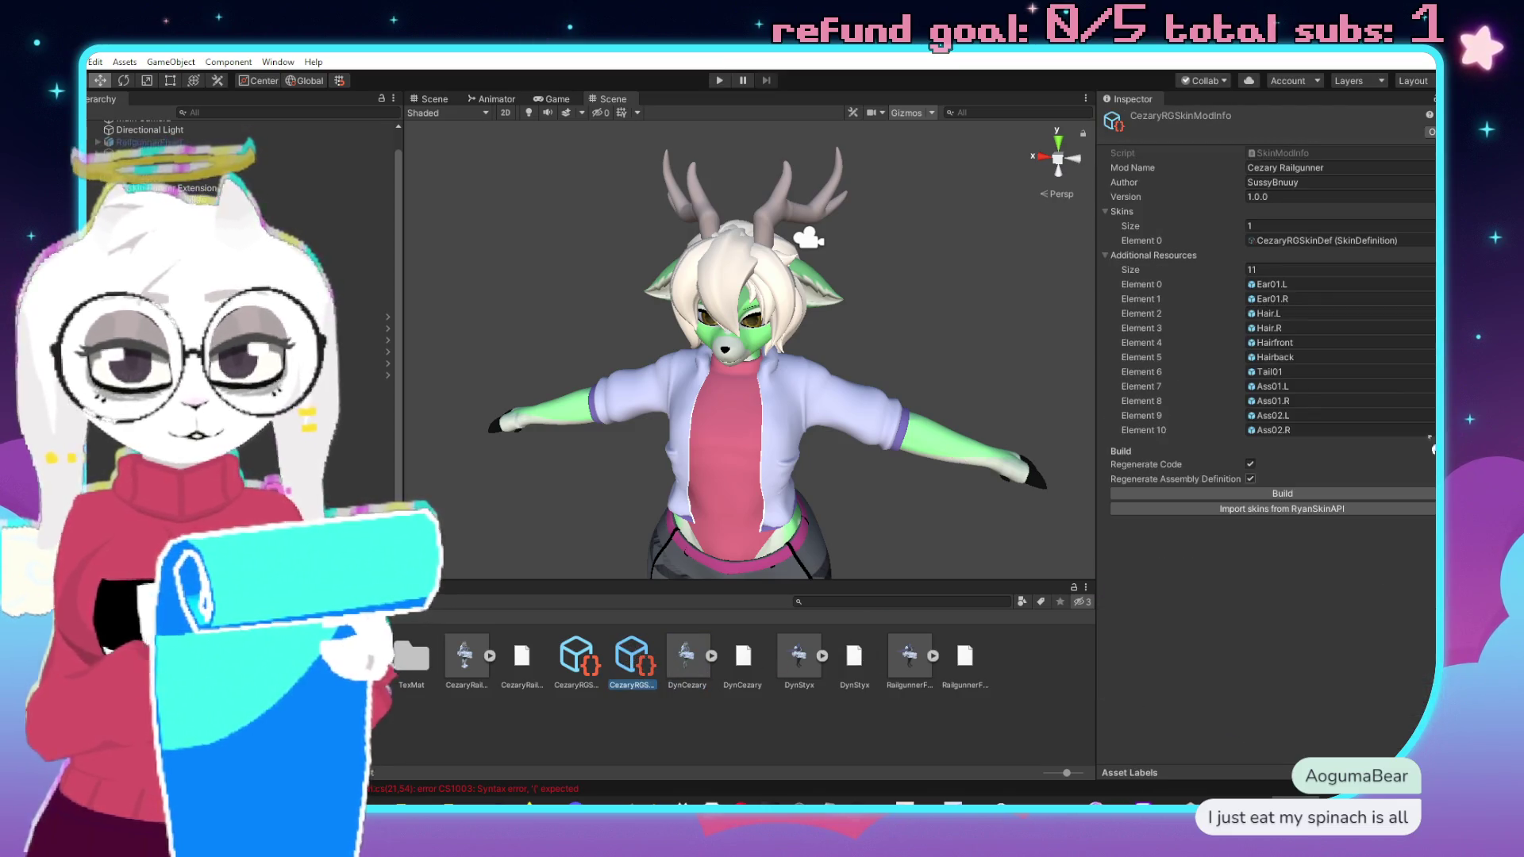
{"action": "left_click", "coordinate": [1304, 494]}
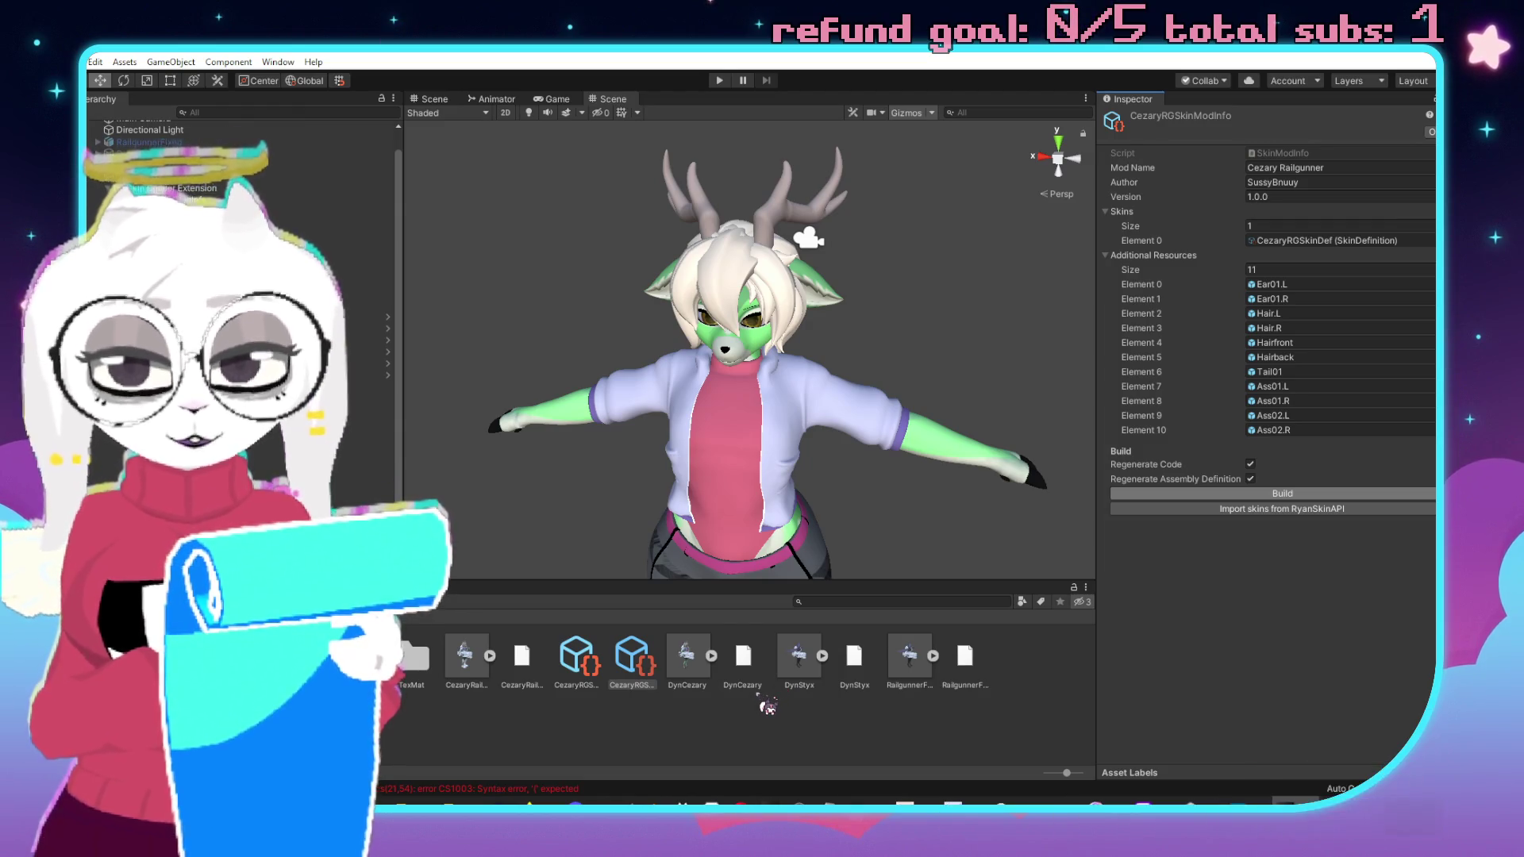
Snip the CS1003 console error and paste it into Paint, then return to Unity.
{"action": "key", "text": "super+shift+s"}
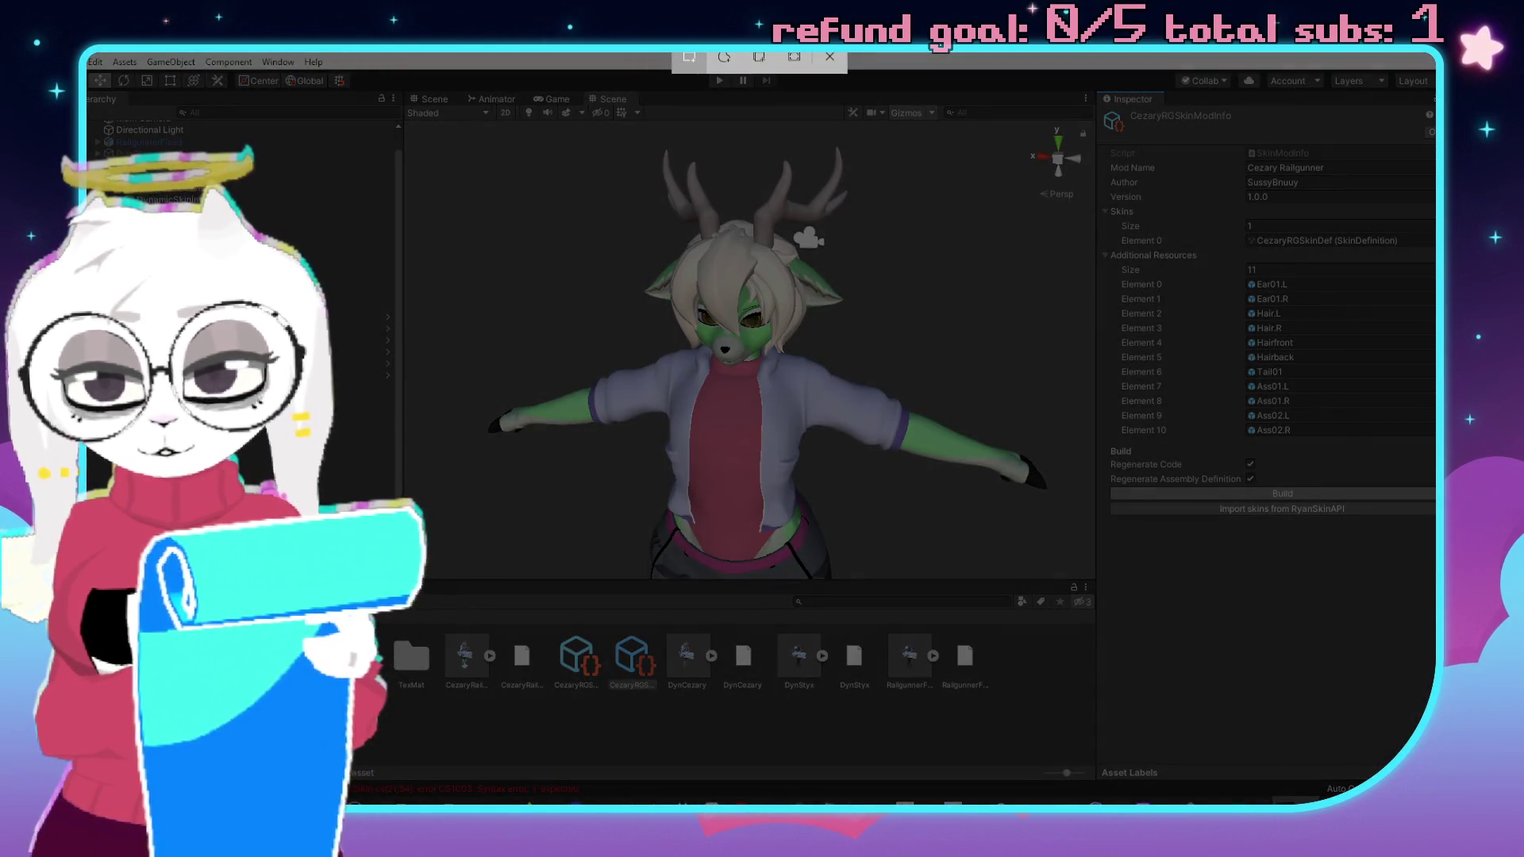
{"action": "left_click_drag", "start_coordinate": [356, 757], "coordinate": [578, 801]}
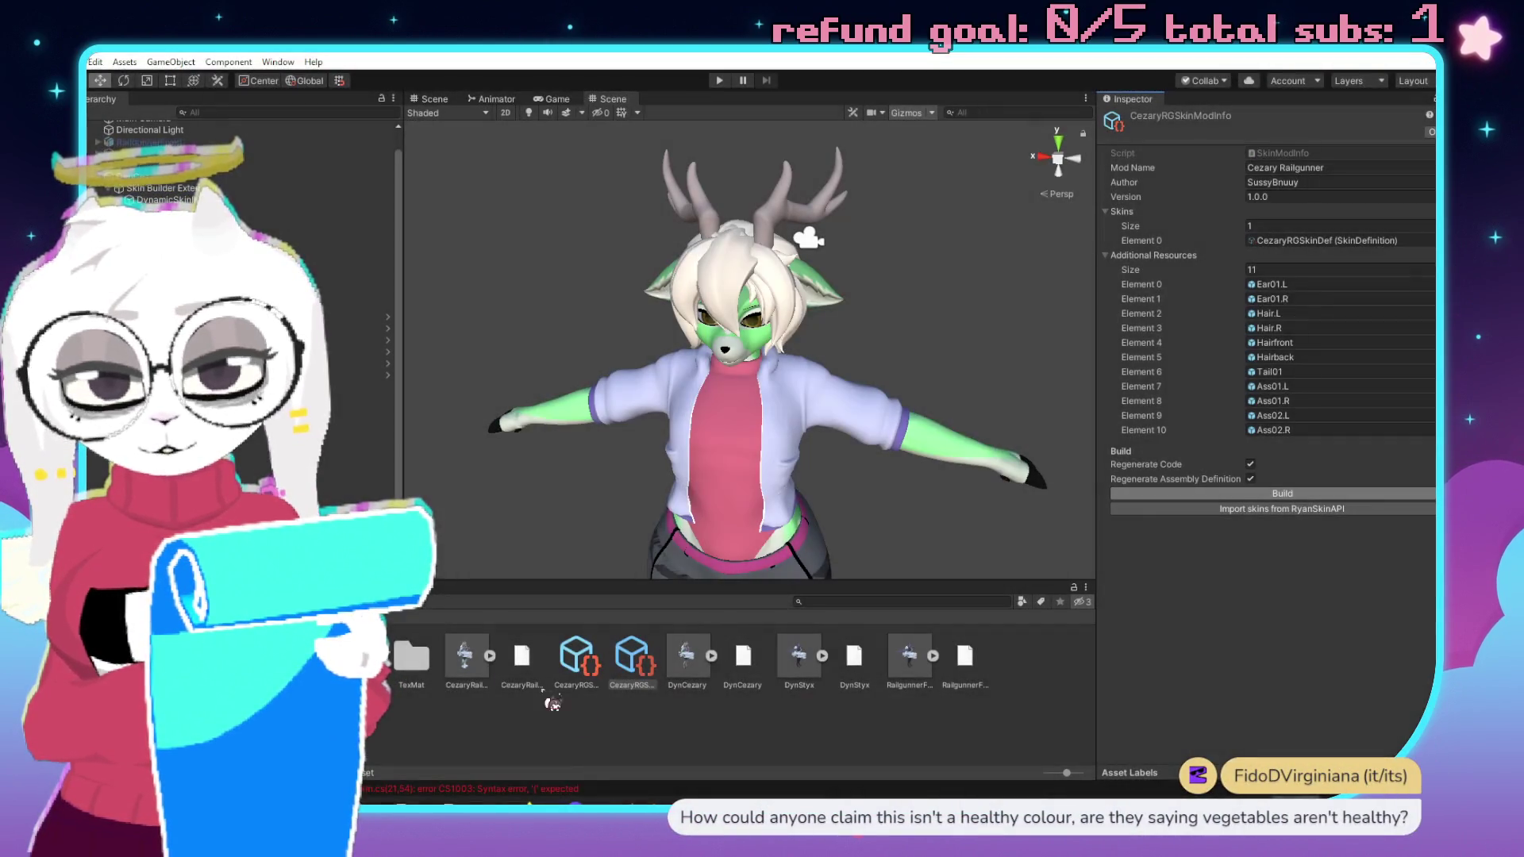
{"action": "key", "text": "super"}
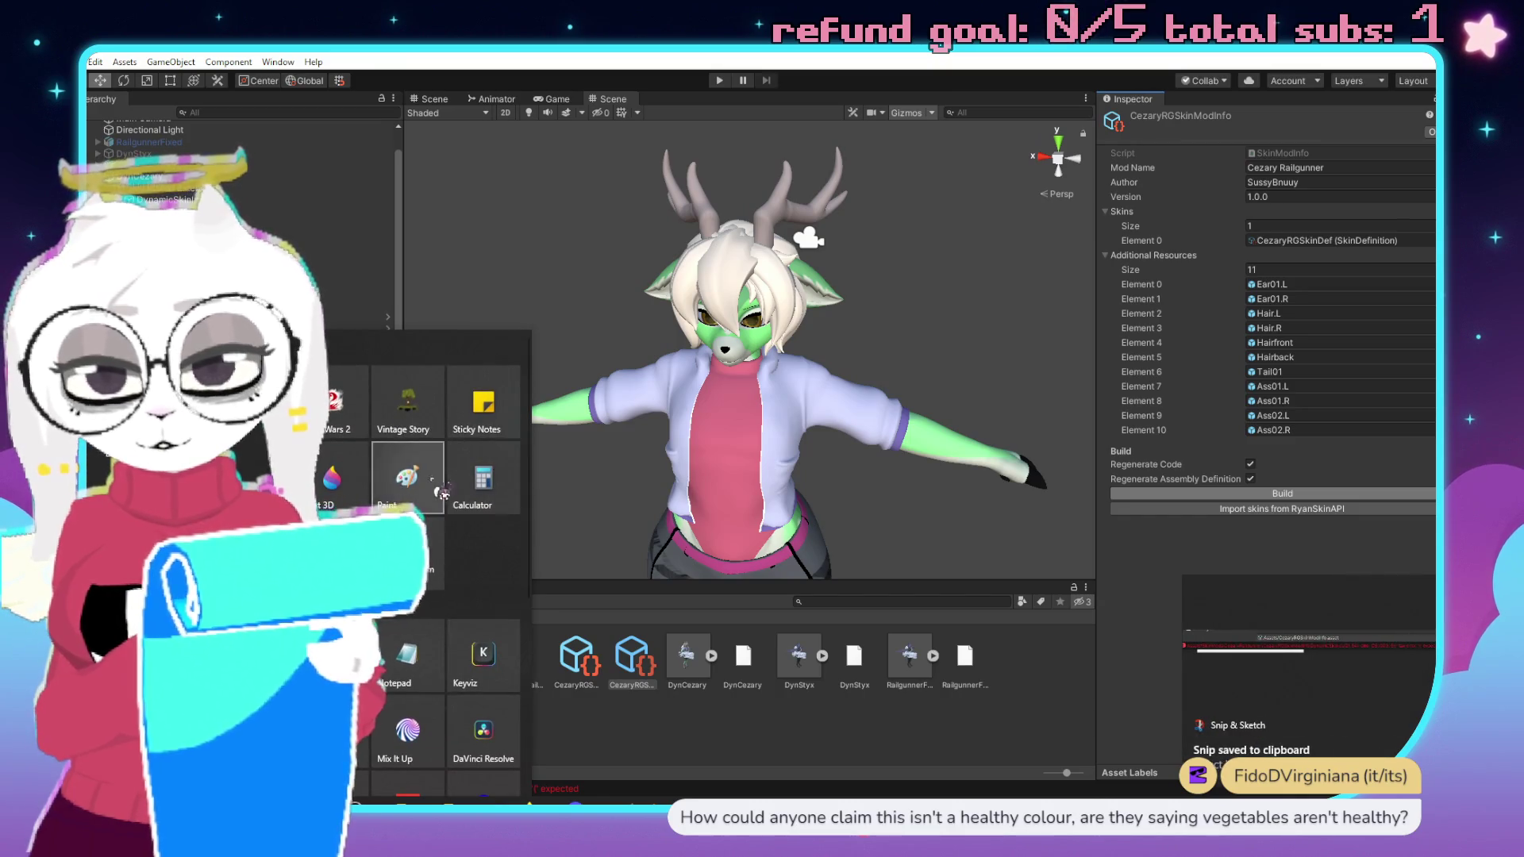
{"action": "left_click", "coordinate": [423, 488]}
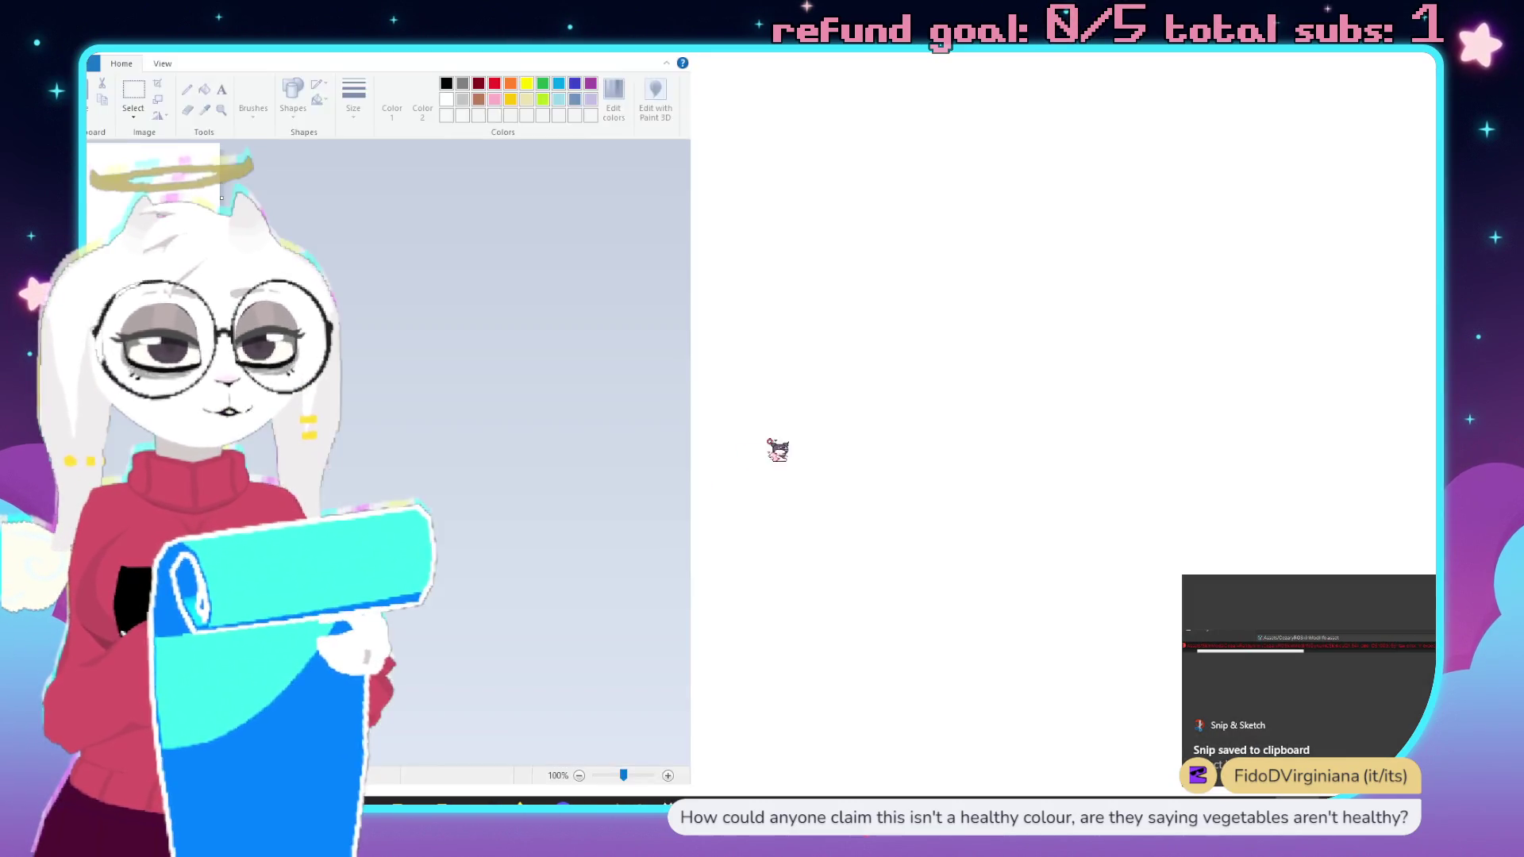
{"action": "key", "text": "ctrl+v"}
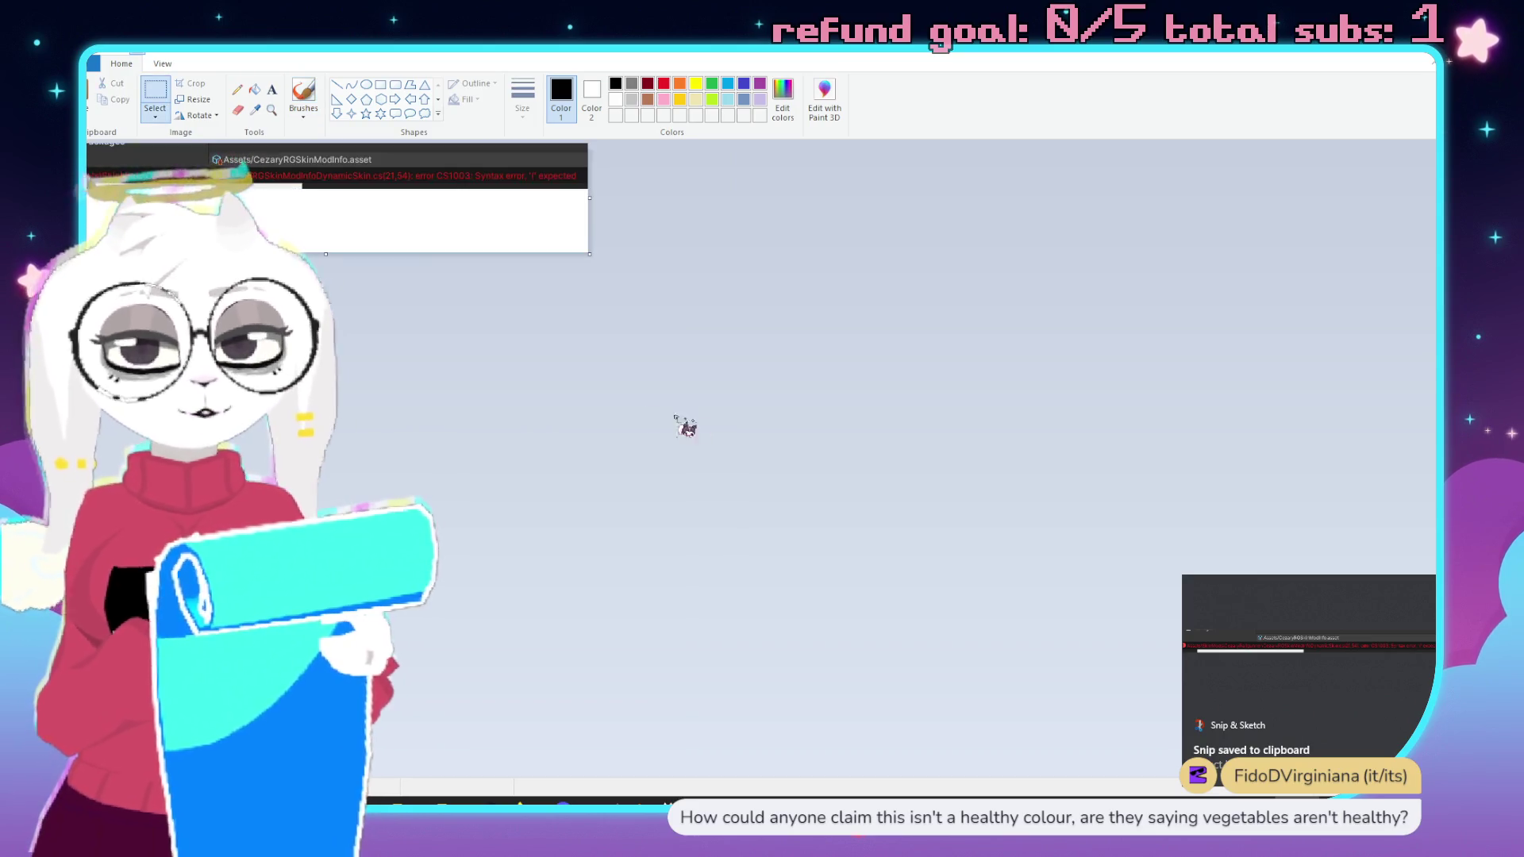
{"action": "mouse_move", "coordinate": [624, 57]}
{"action": "left_mouse_down"}
{"action": "mouse_move", "coordinate": [951, 109]}
{"action": "mouse_move", "coordinate": [913, 394]}
{"action": "mouse_move", "coordinate": [903, 658]}
{"action": "mouse_move", "coordinate": [935, 396]}
{"action": "left_mouse_up"}
{"action": "key", "text": "alt+Tab"}
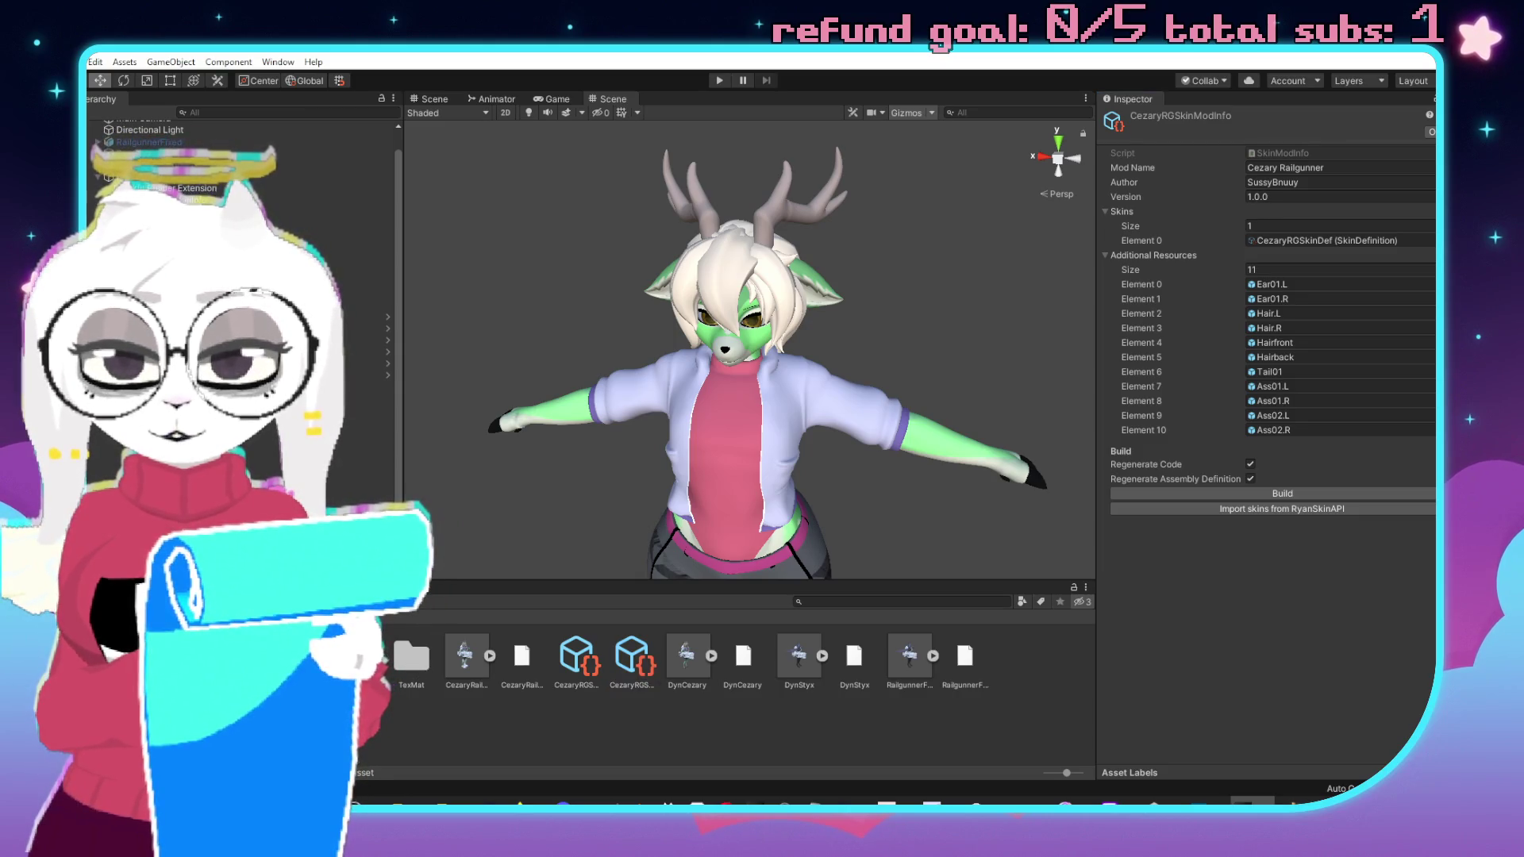
Inspect the CezaryRailgunnerPlugin and CezaryRGSkinModInfoDynamicSkin scripts, then reveal the latter in File Explorer.
{"action": "left_click", "coordinate": [730, 730]}
{"action": "left_click", "coordinate": [301, 698]}
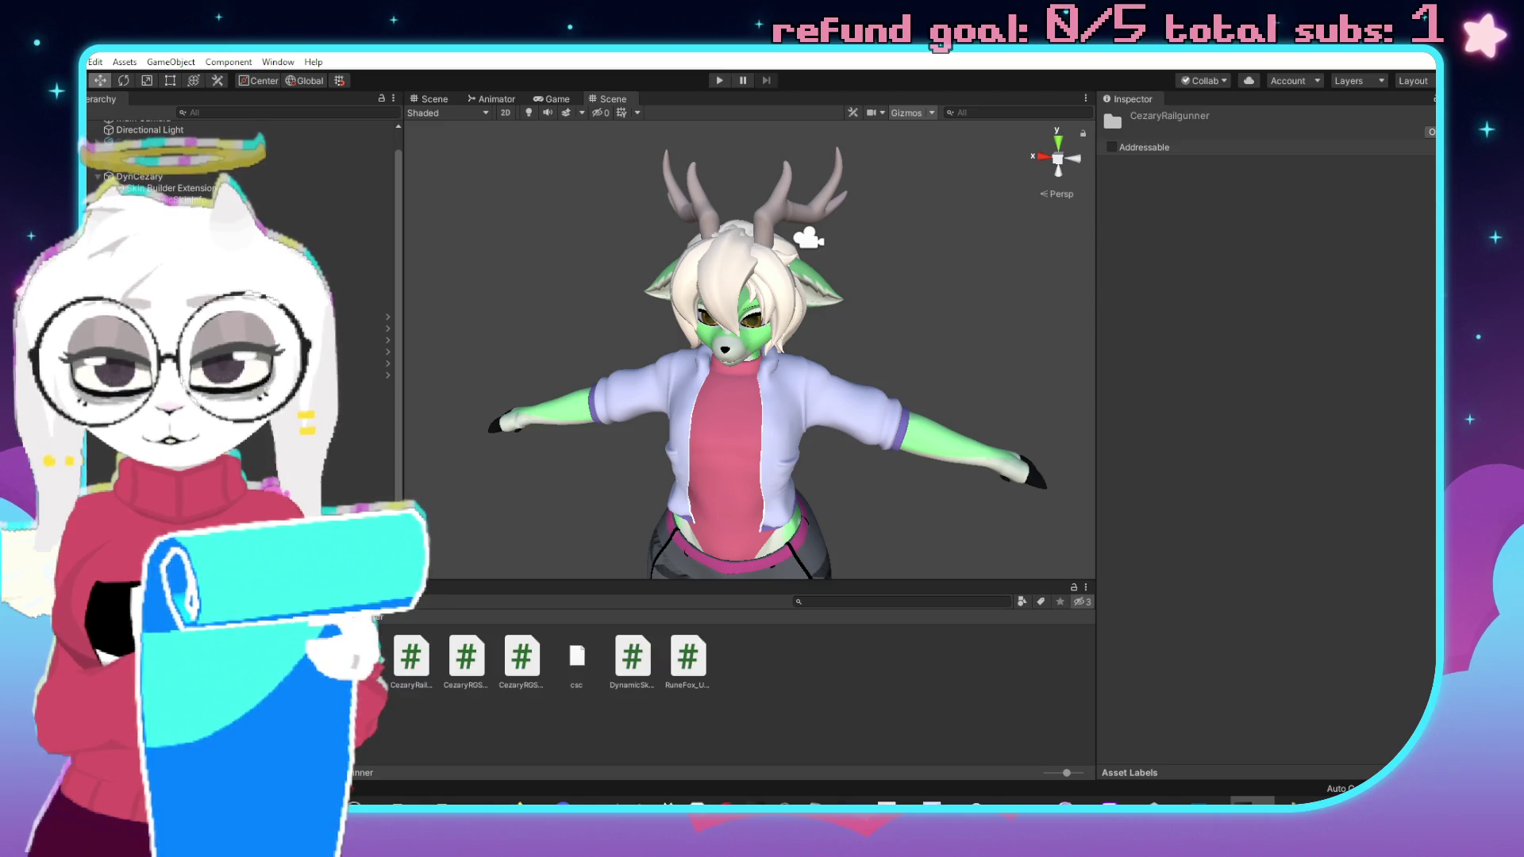
{"action": "left_click", "coordinate": [409, 681]}
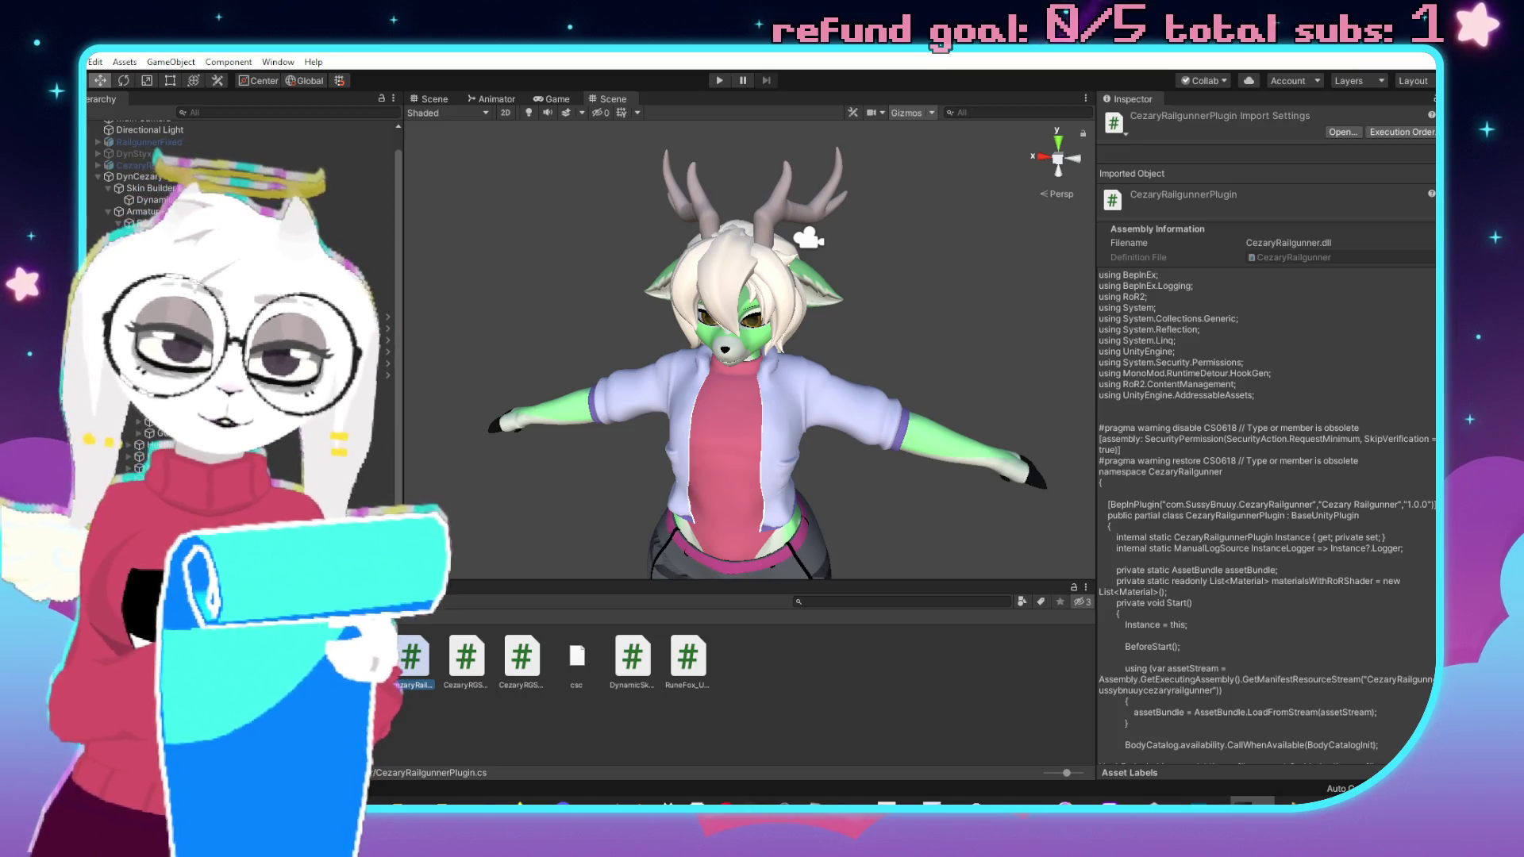
{"action": "left_click", "coordinate": [482, 663]}
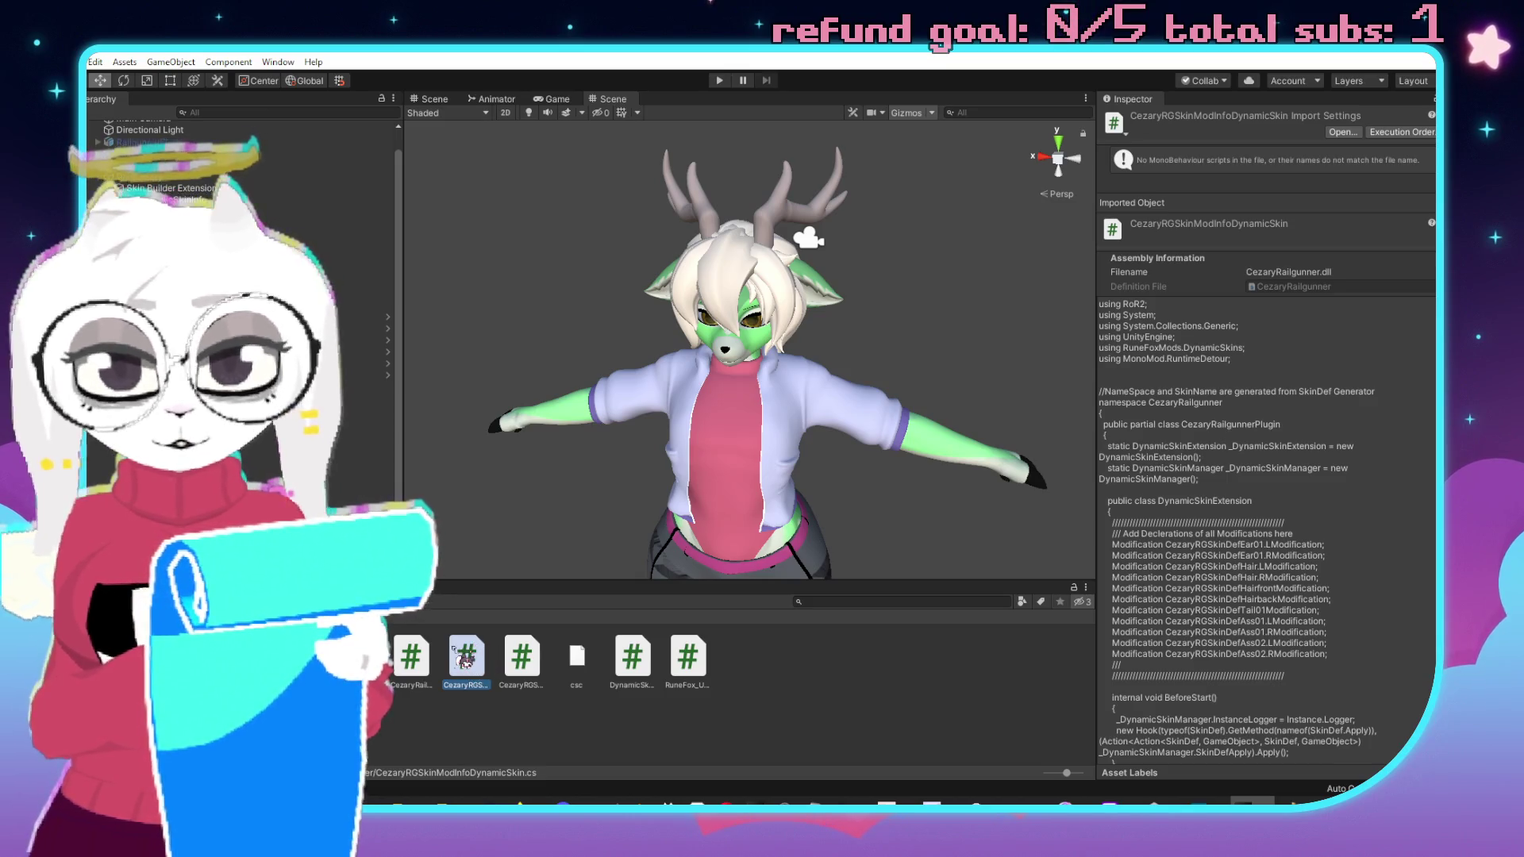
{"action": "right_click", "coordinate": [457, 652]}
{"action": "left_click", "coordinate": [530, 287]}
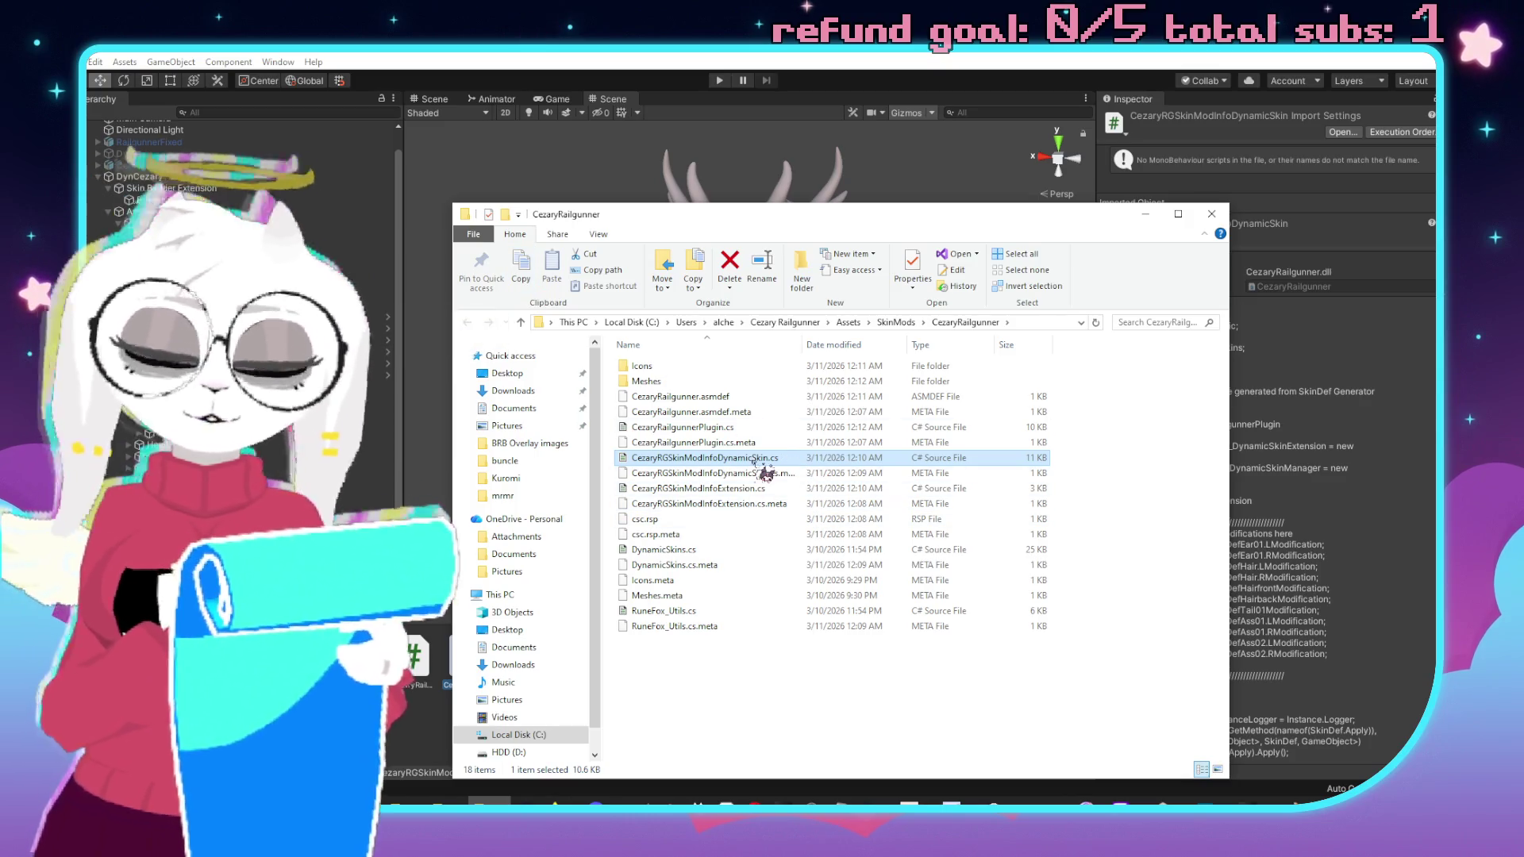
Open CezaryRGSkinModInfoDynamicSkin.cs with Geany and position its window.
{"action": "right_click", "coordinate": [727, 460]}
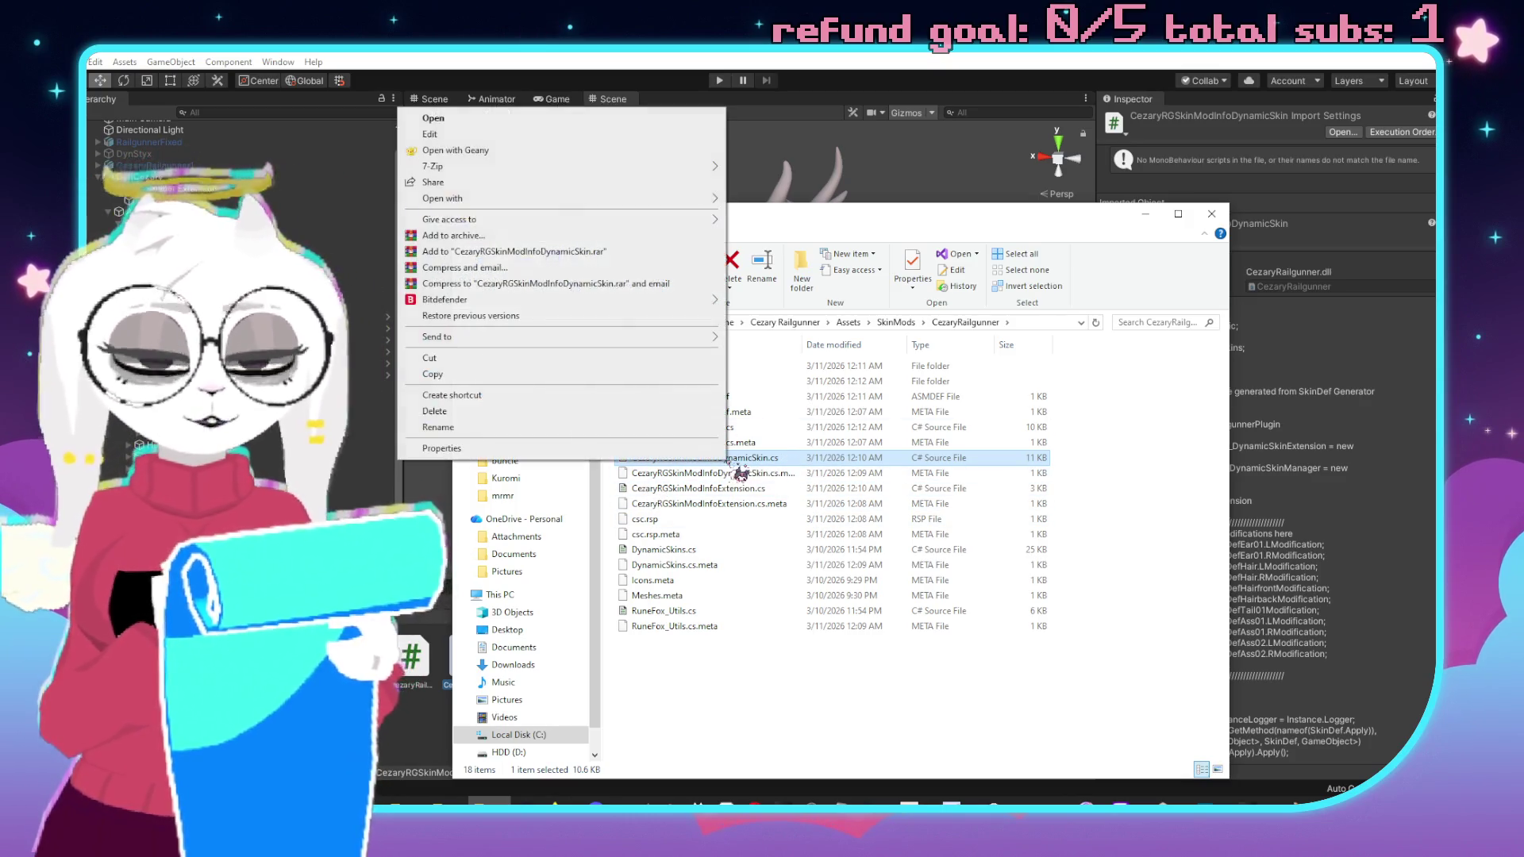
{"action": "left_click", "coordinate": [504, 151]}
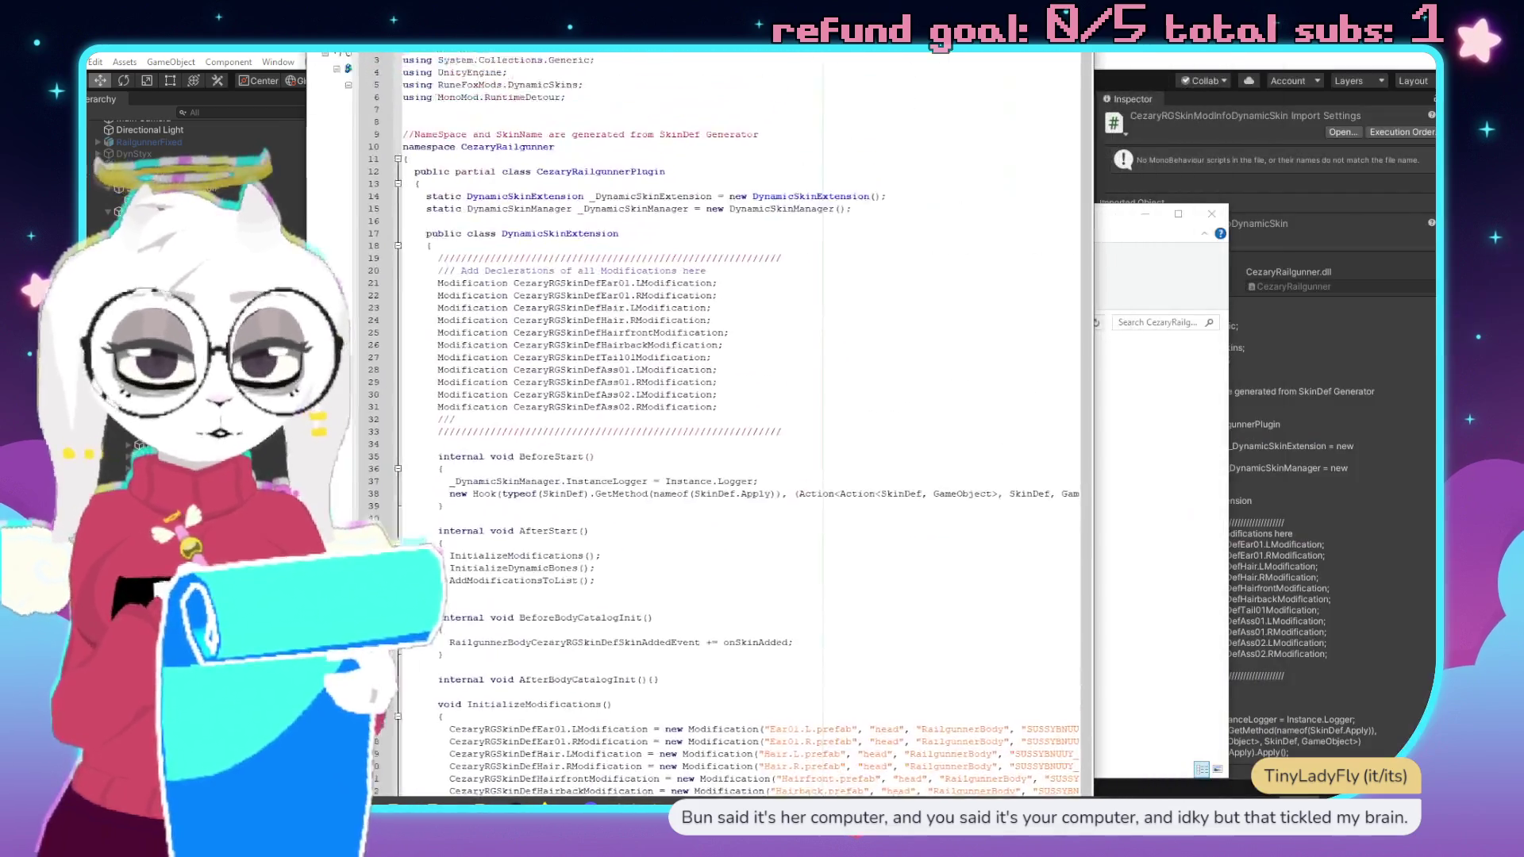
{"action": "mouse_move", "coordinate": [496, 59]}
{"action": "left_mouse_down"}
{"action": "mouse_move", "coordinate": [461, 302]}
{"action": "mouse_move", "coordinate": [498, 445]}
{"action": "mouse_move", "coordinate": [691, 131]}
{"action": "left_mouse_up"}
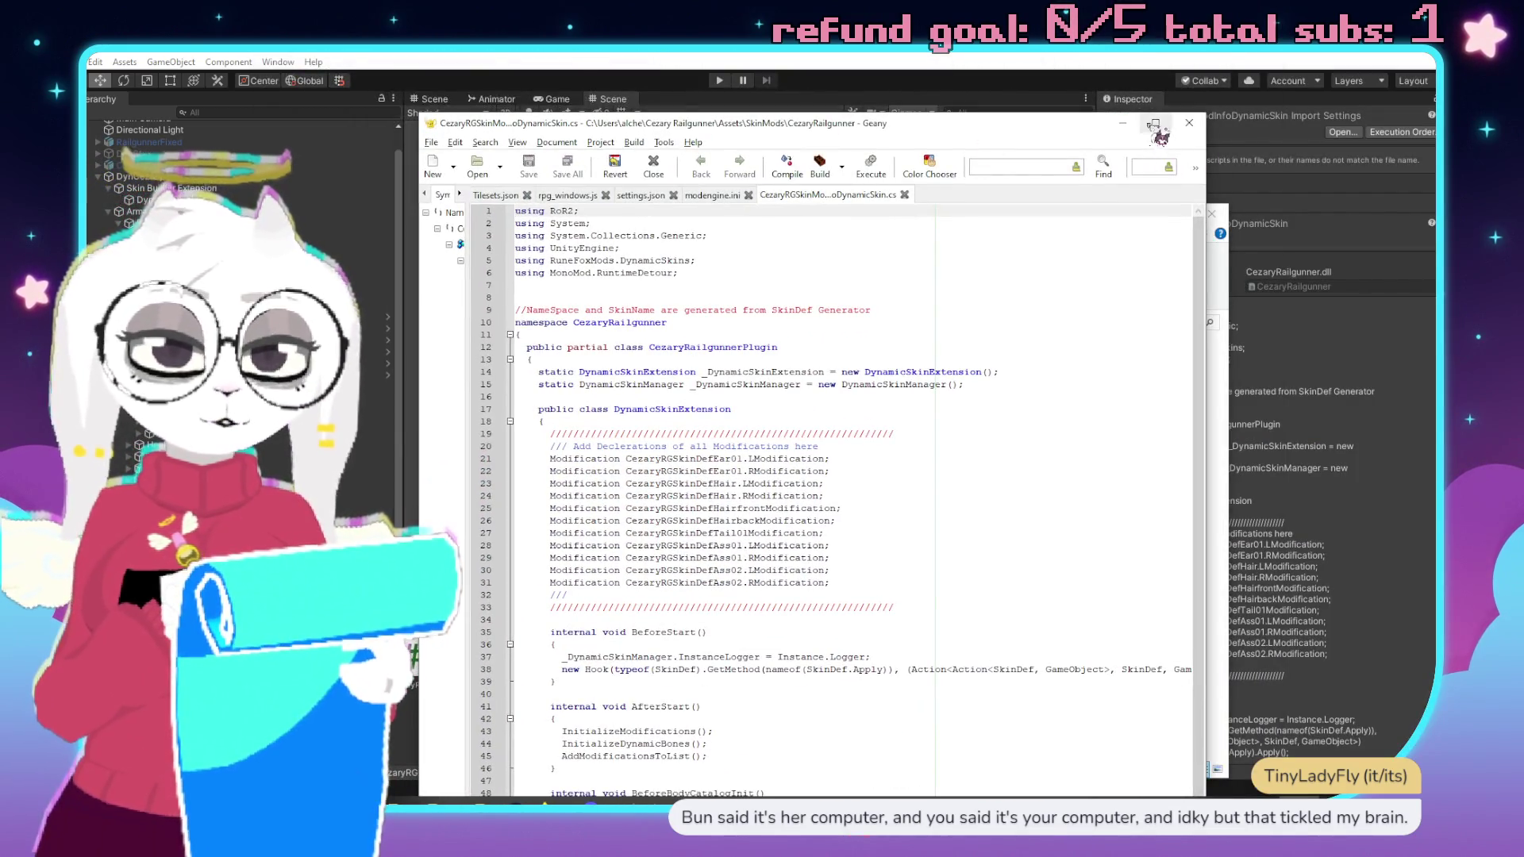
Read the DynamicSkinExtension modification declarations in maximized Geany, then close Geany and File Explorer.
{"action": "left_click", "coordinate": [1157, 119]}
{"action": "left_click", "coordinate": [336, 181]}
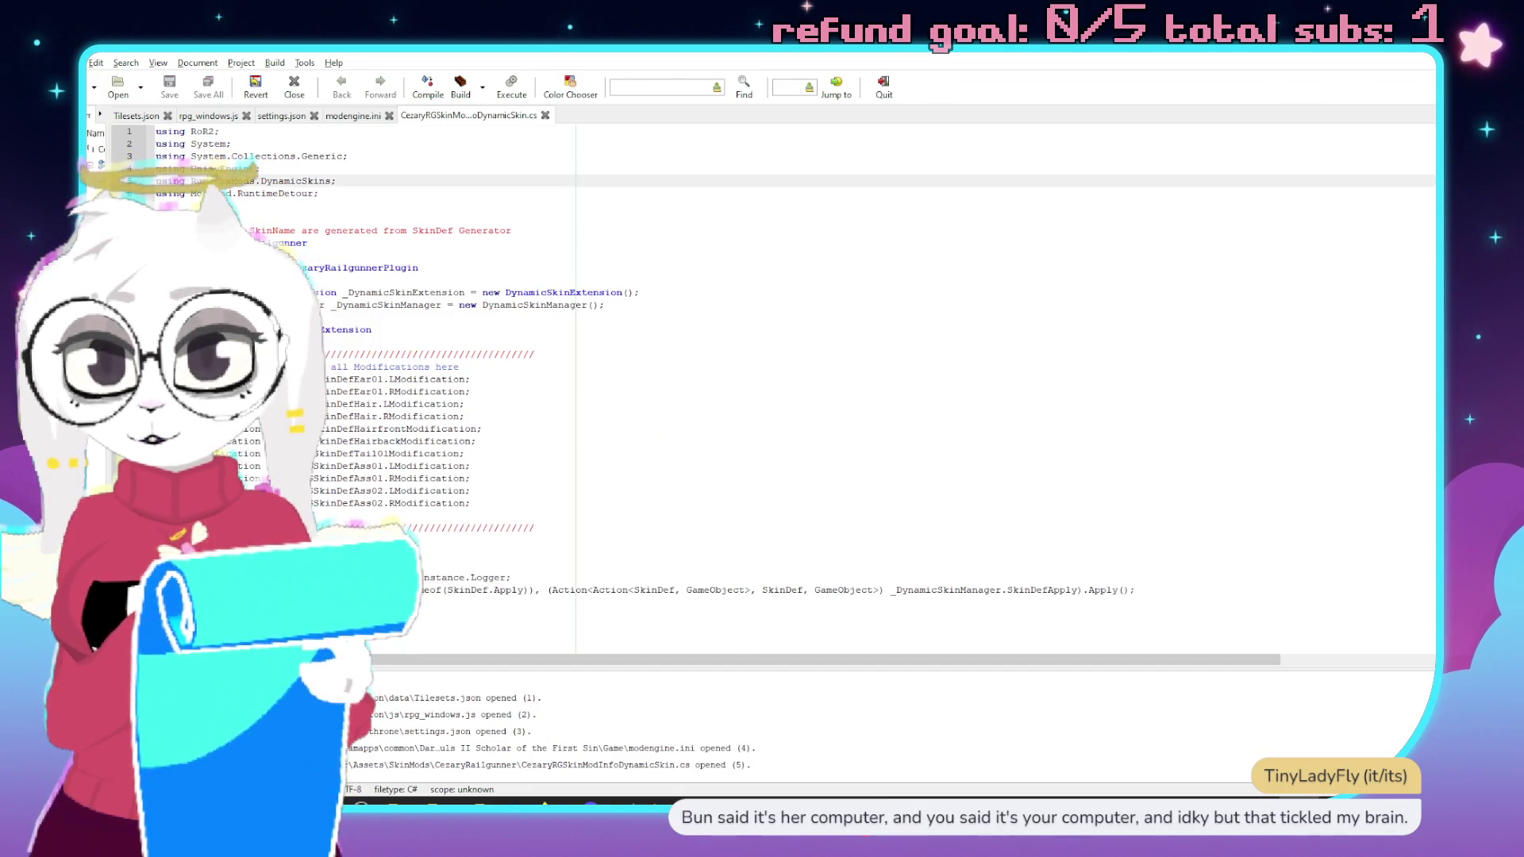
{"action": "key", "text": "Down"}
{"action": "key", "text": "Down"}
{"action": "key", "text": "Down"}
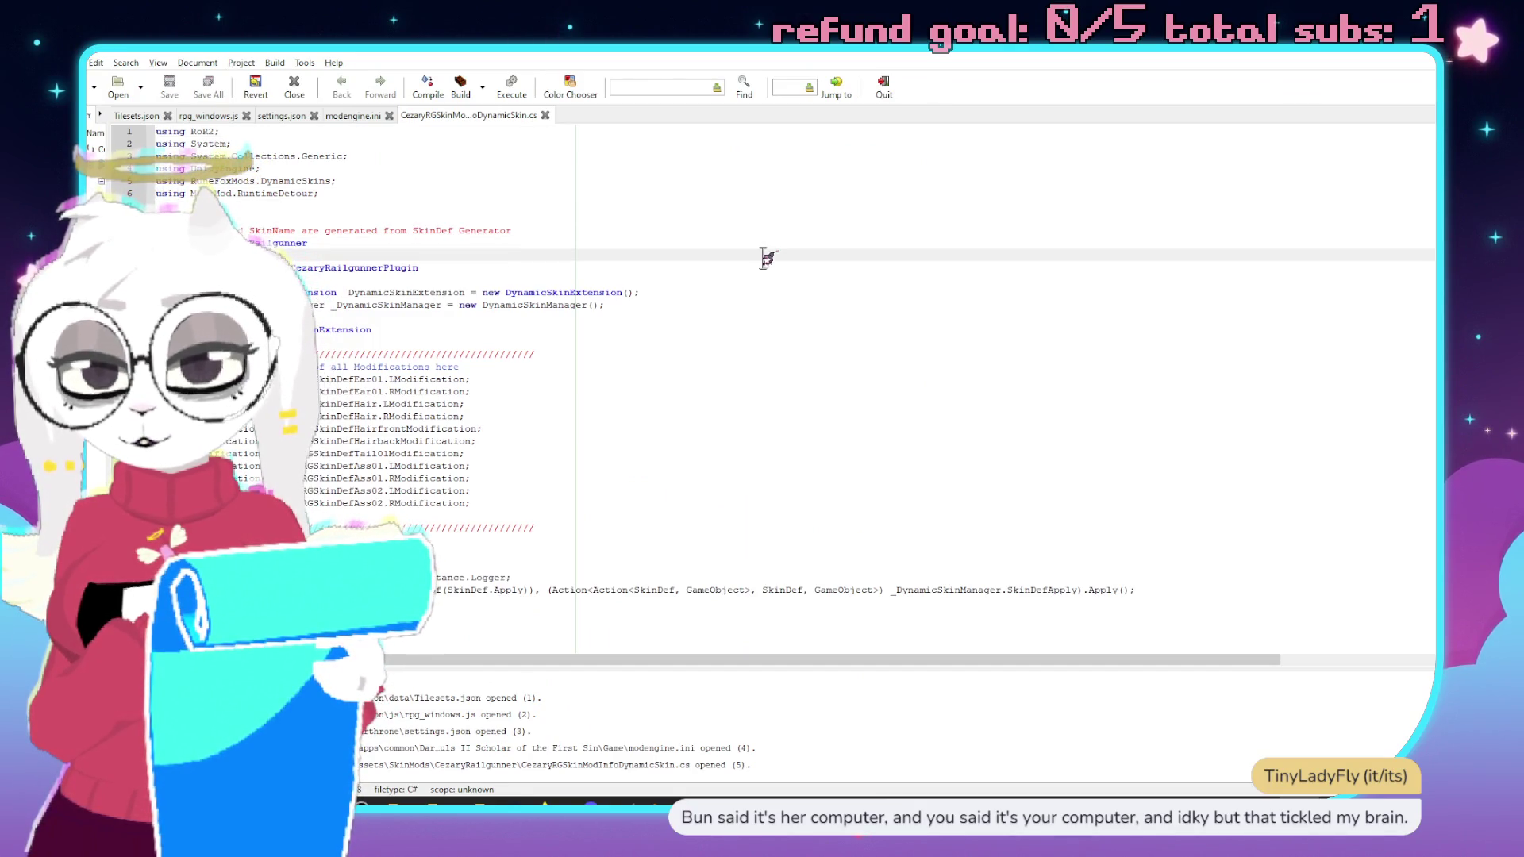
{"action": "key", "text": "Down"}
{"action": "key", "text": "Down"}
{"action": "key", "text": "Down"}
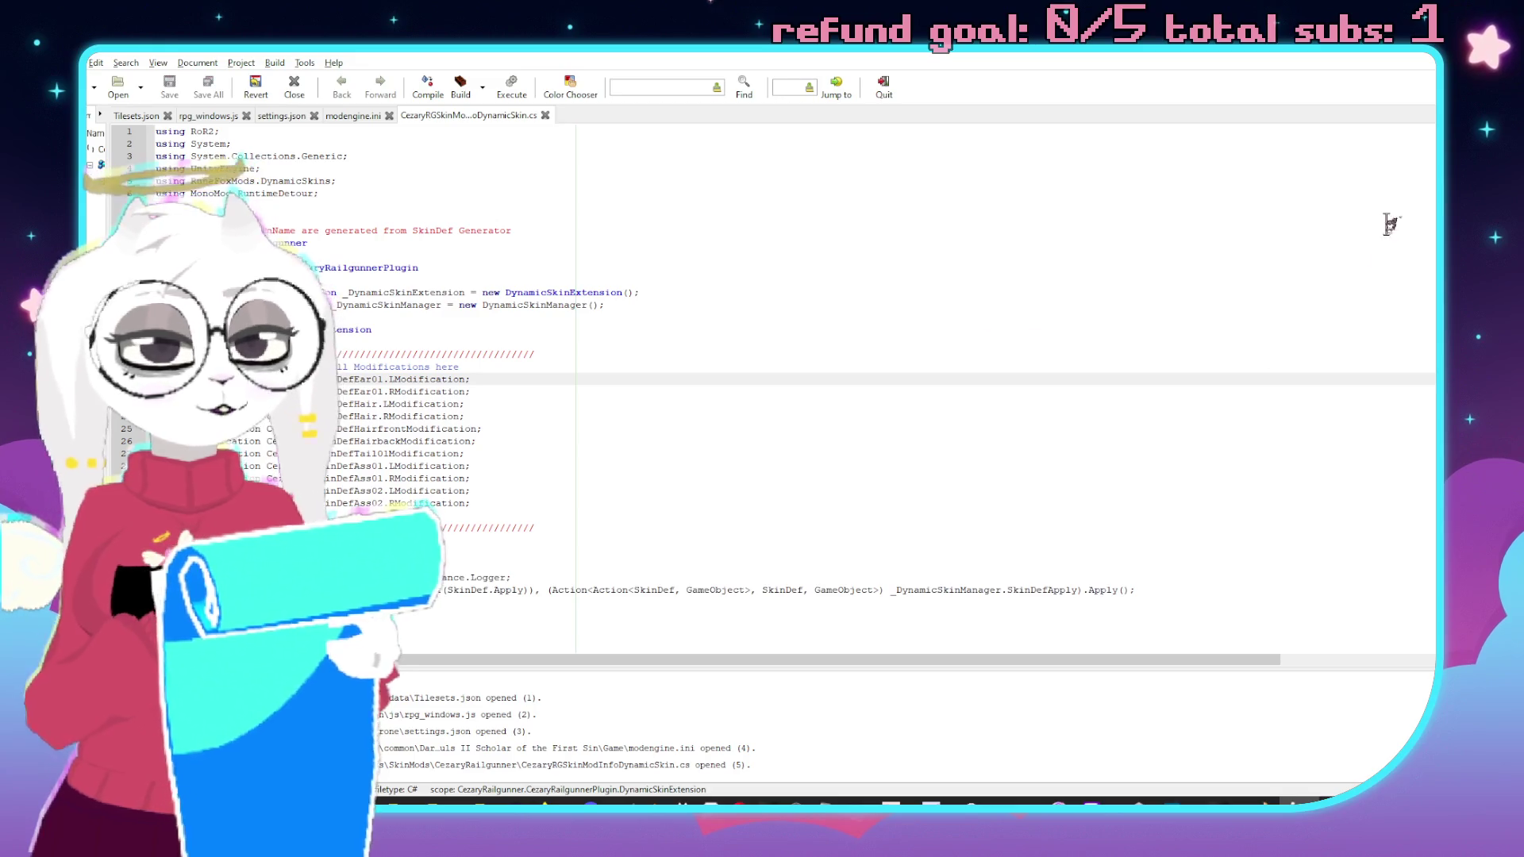
{"action": "key", "text": "alt+Tab"}
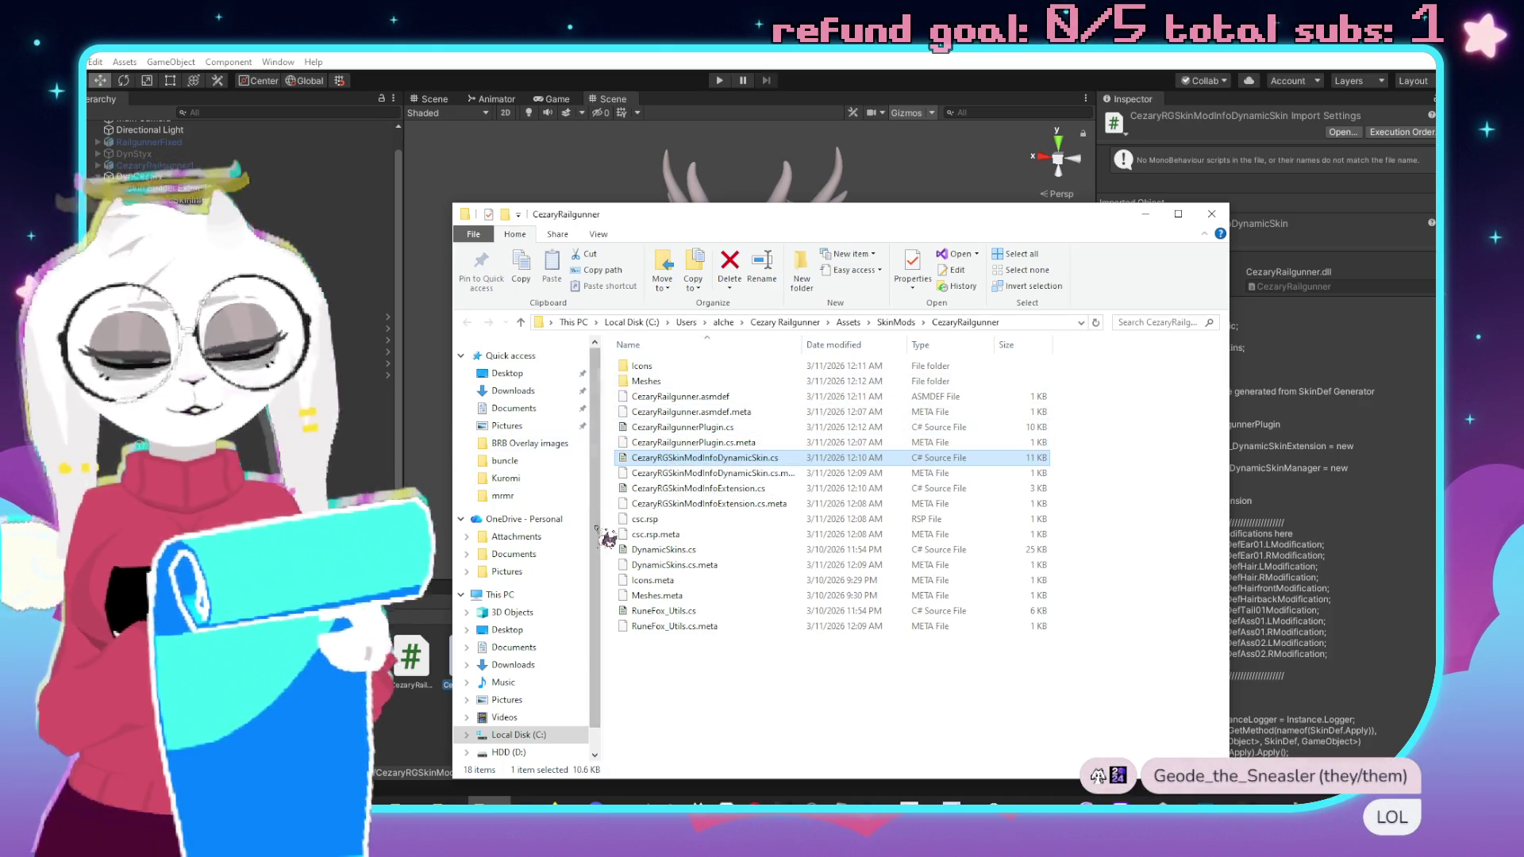
{"action": "left_click", "coordinate": [1211, 215]}
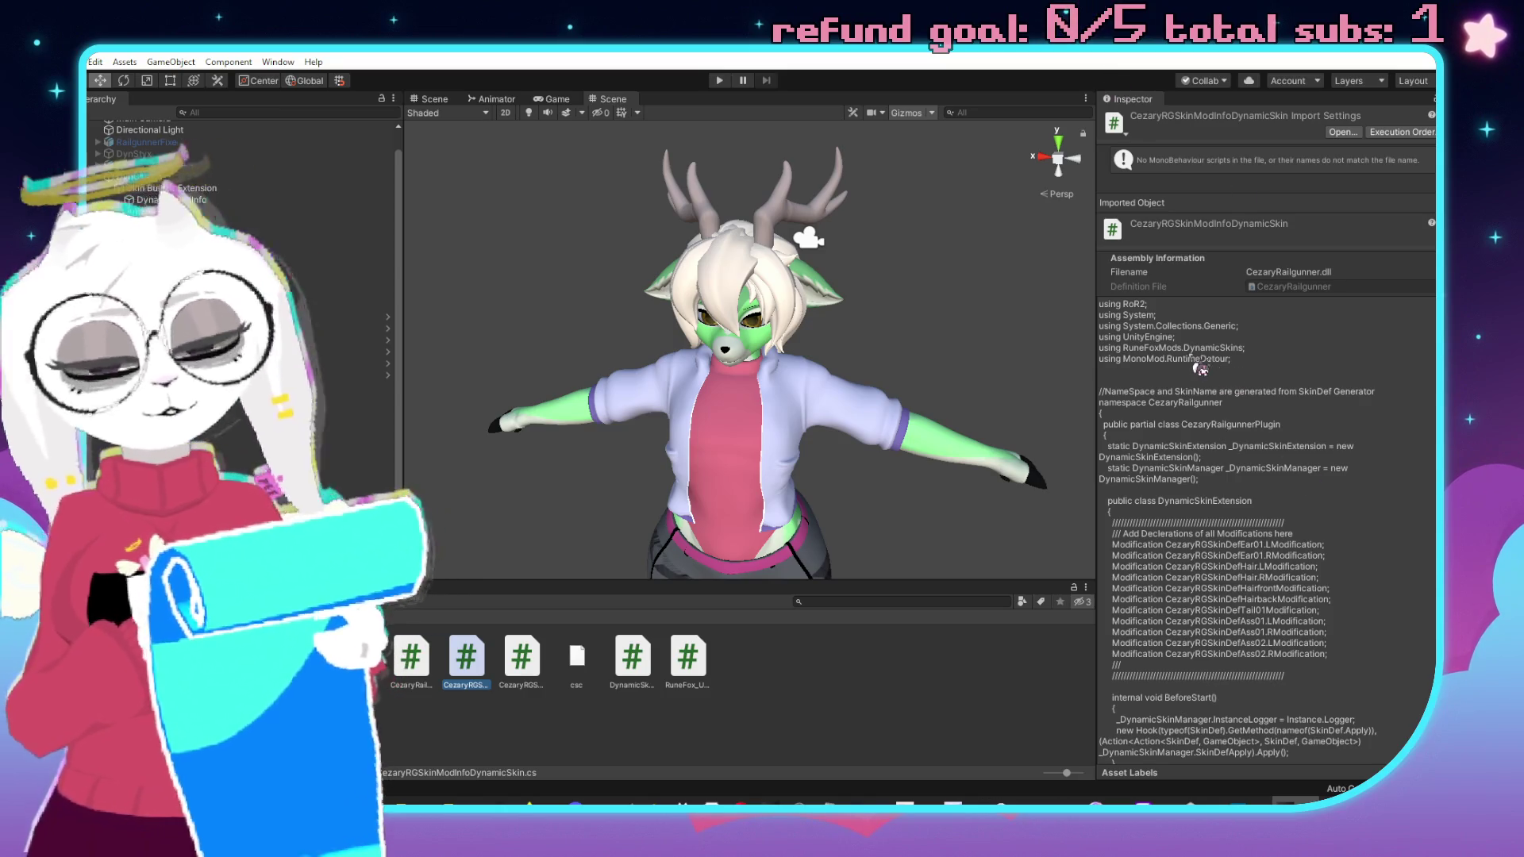
Select the DynCezary model asset in the prefabs folder and open it in Blender.
{"action": "left_click", "coordinate": [238, 675]}
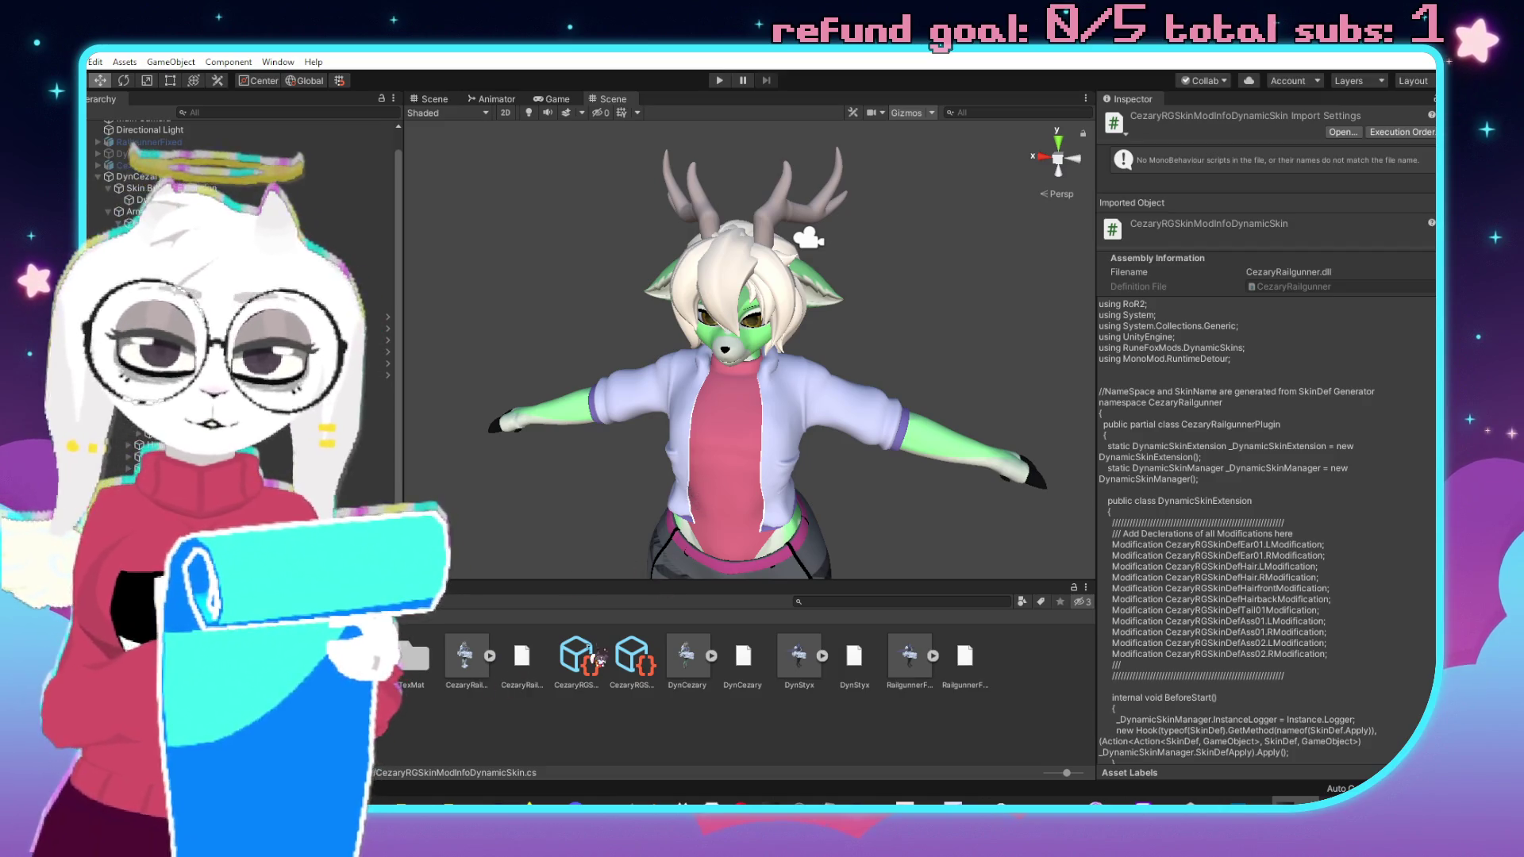
{"action": "left_click", "coordinate": [704, 658]}
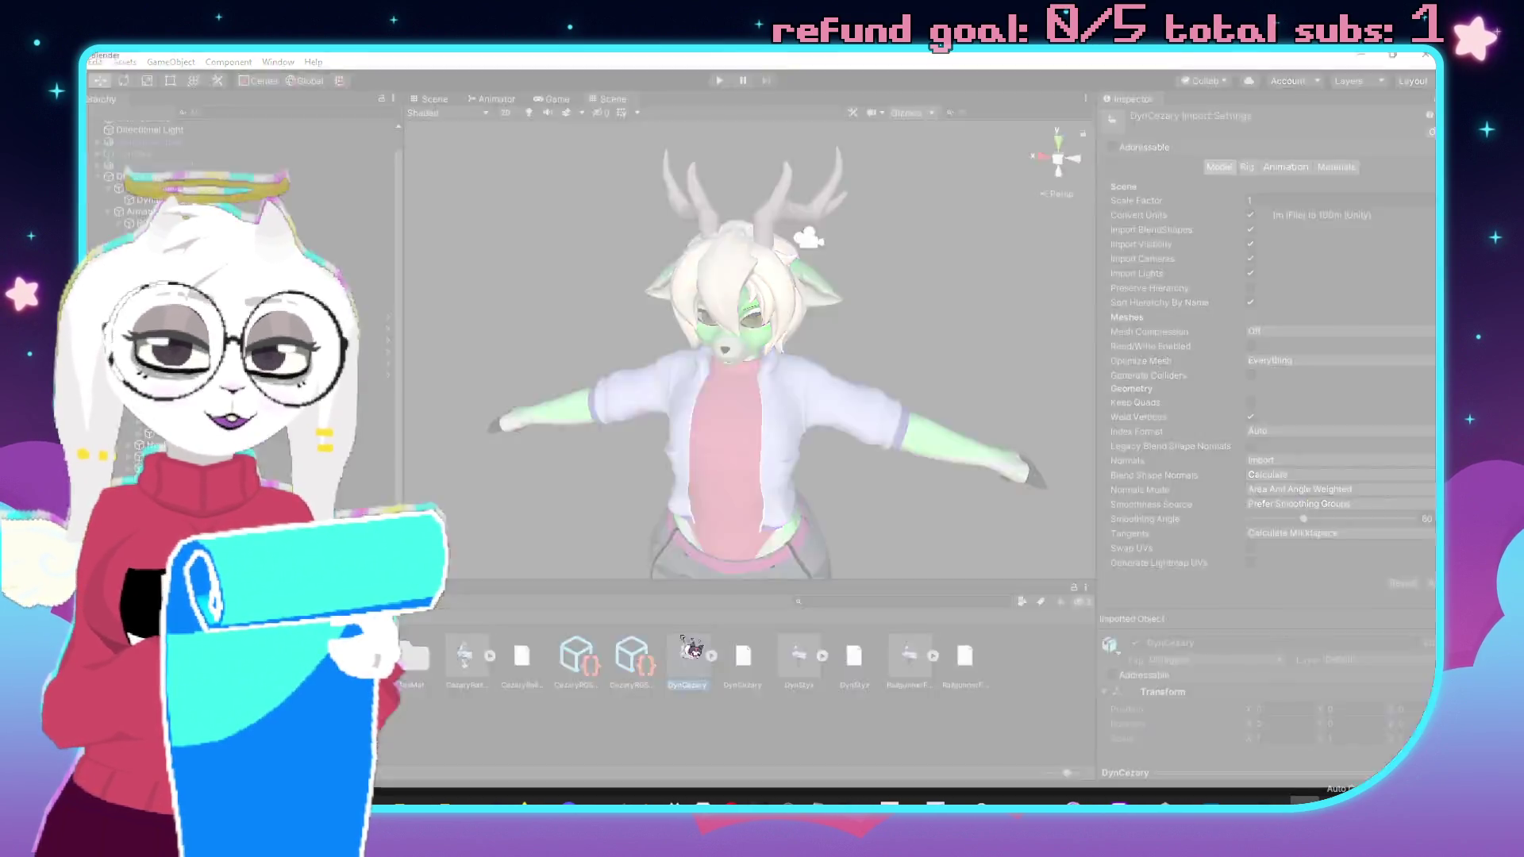
{"action": "left_click_drag", "start_coordinate": [690, 652], "coordinate": [693, 651]}
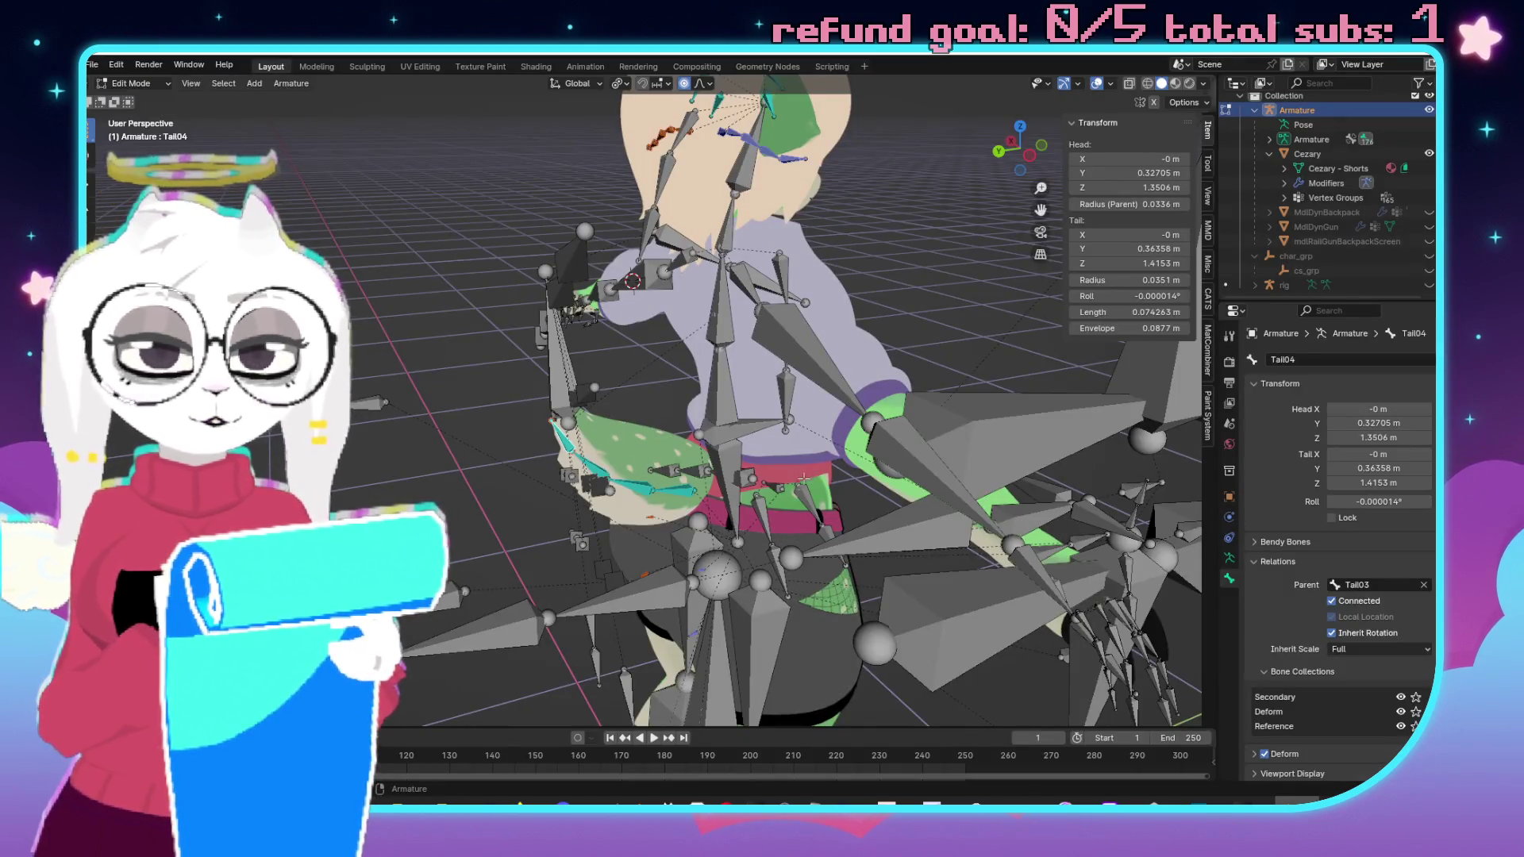
Rename the left hip bones Ass01.L and Ass02.L to Ass01L and Ass02L.
{"action": "left_click_drag", "start_coordinate": [802, 477], "coordinate": [644, 487]}
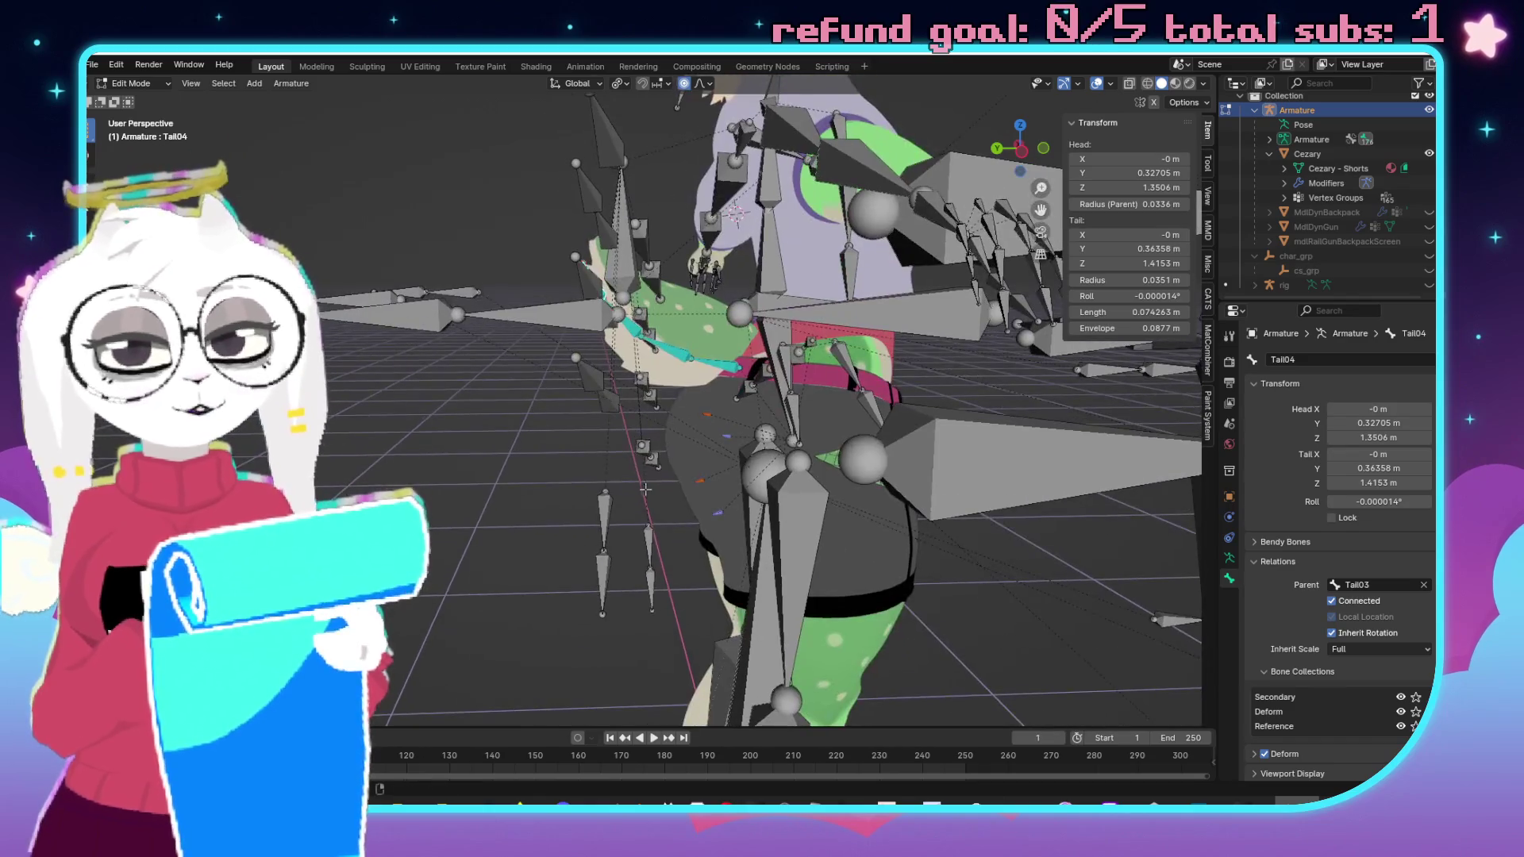
{"action": "scroll", "coordinate": [701, 426], "scroll_direction": "up", "scroll_amount": 6}
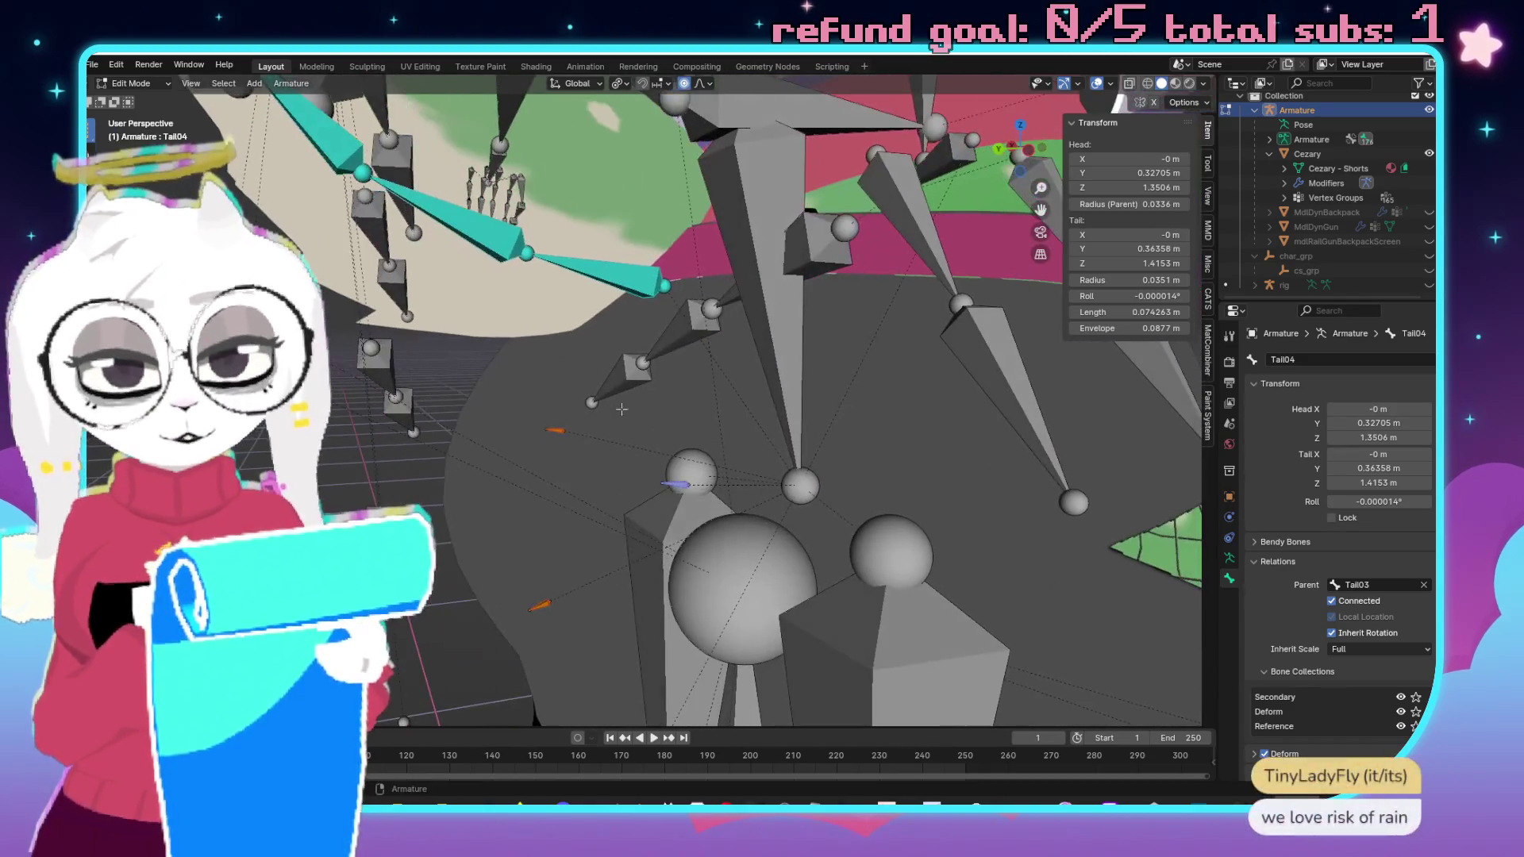
{"action": "left_click", "coordinate": [555, 429]}
{"action": "key", "text": "KP_Decimal"}
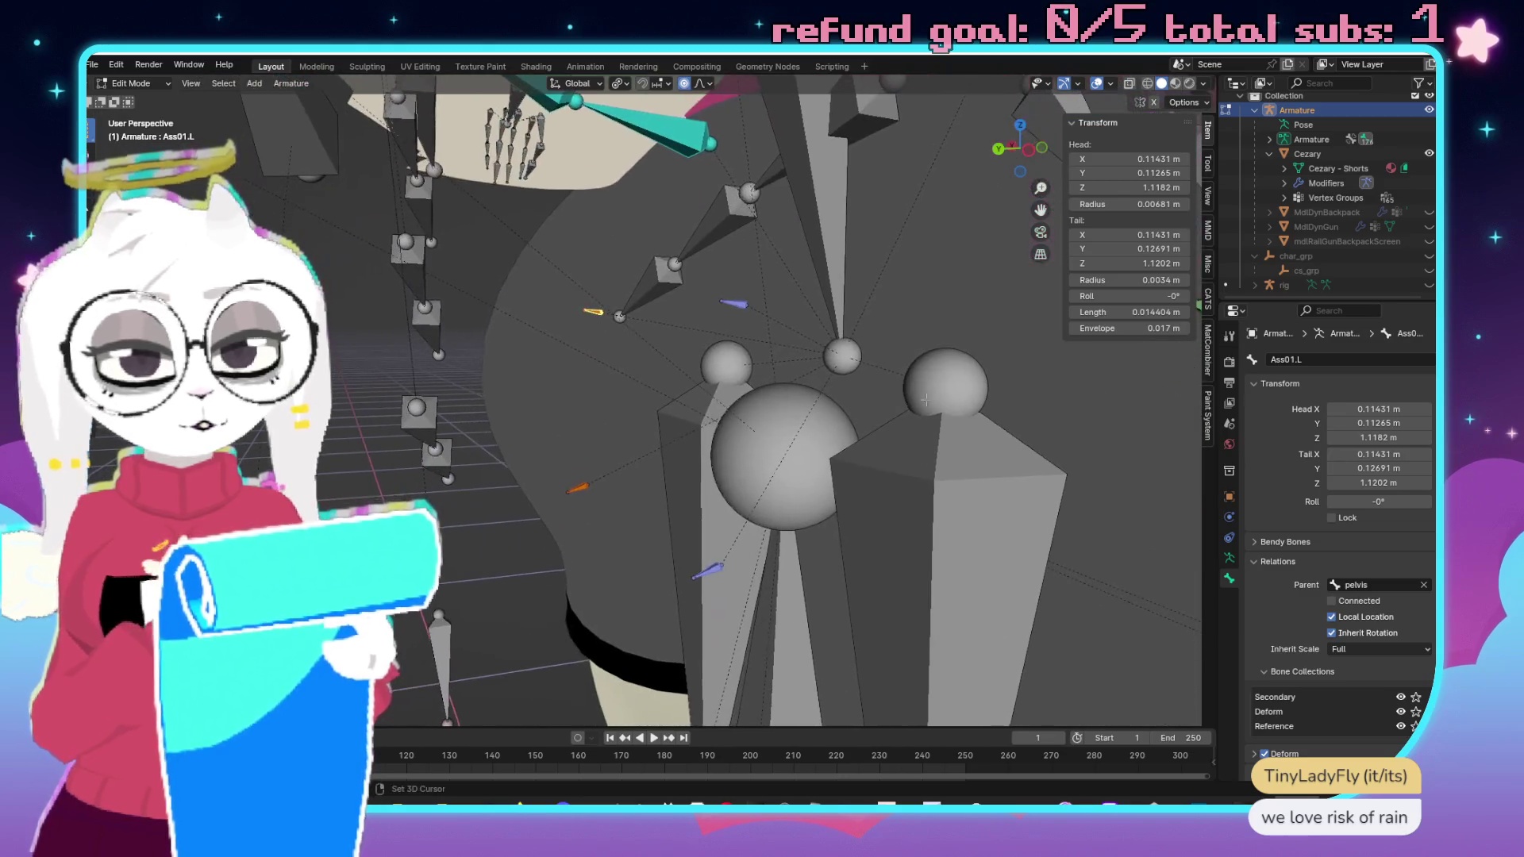
{"action": "left_click", "coordinate": [1353, 371]}
{"action": "key", "text": "Left"}
{"action": "key", "text": "BackSpace"}
{"action": "key", "text": "Return"}
{"action": "left_click", "coordinate": [579, 486], "text": "shift"}
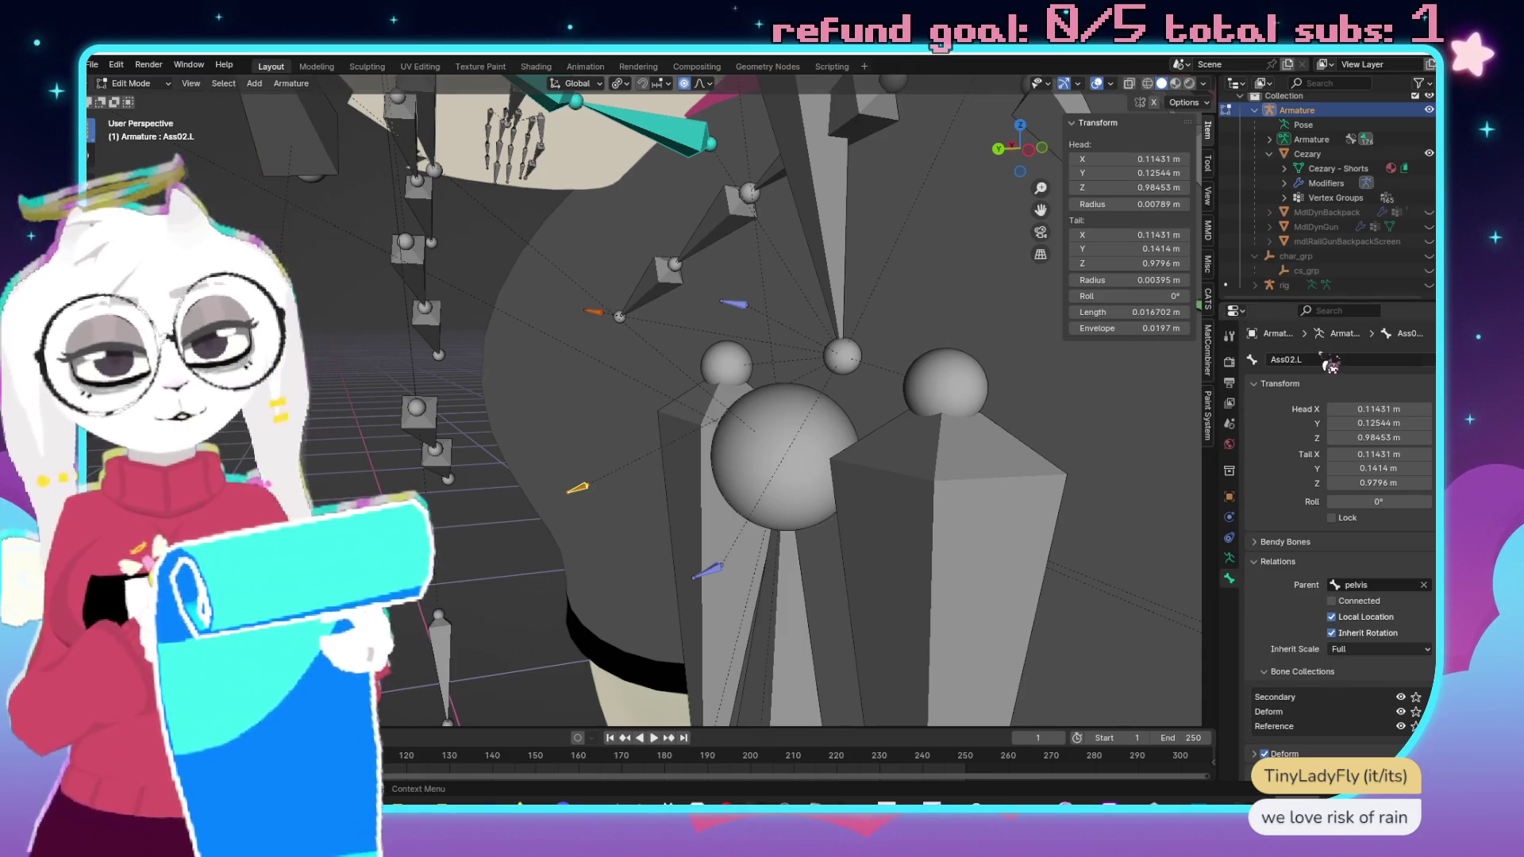
{"action": "left_click", "coordinate": [1338, 365]}
{"action": "key", "text": "Left"}
{"action": "key", "text": "BackSpace"}
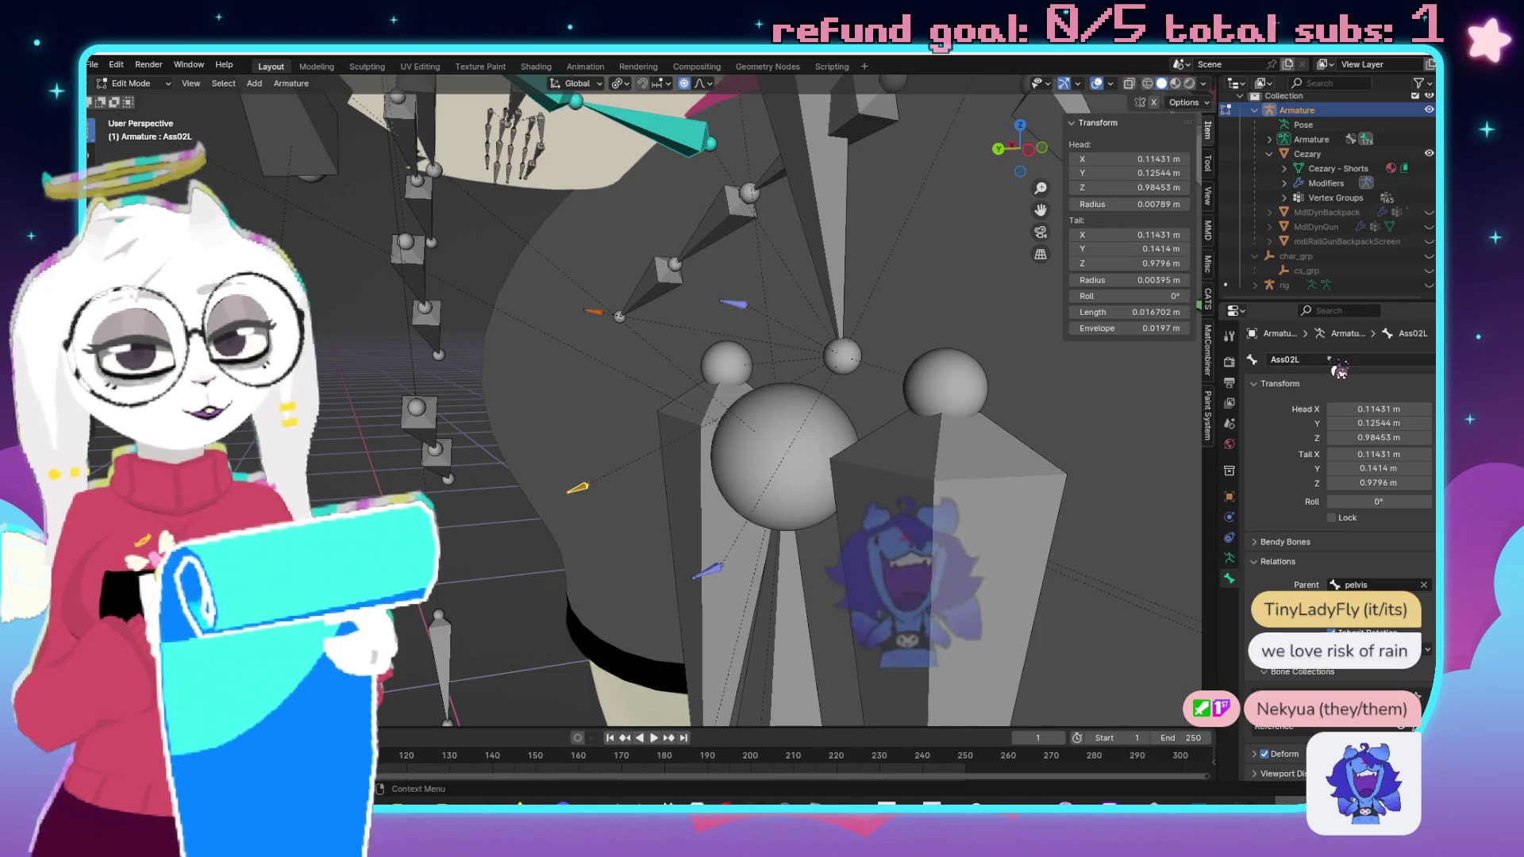
{"action": "key", "text": "Return"}
Rename the right hip bones Ass01.R and Ass02.R to Ass01R and Ass02R.
{"action": "left_click_drag", "start_coordinate": [797, 300], "coordinate": [840, 309]}
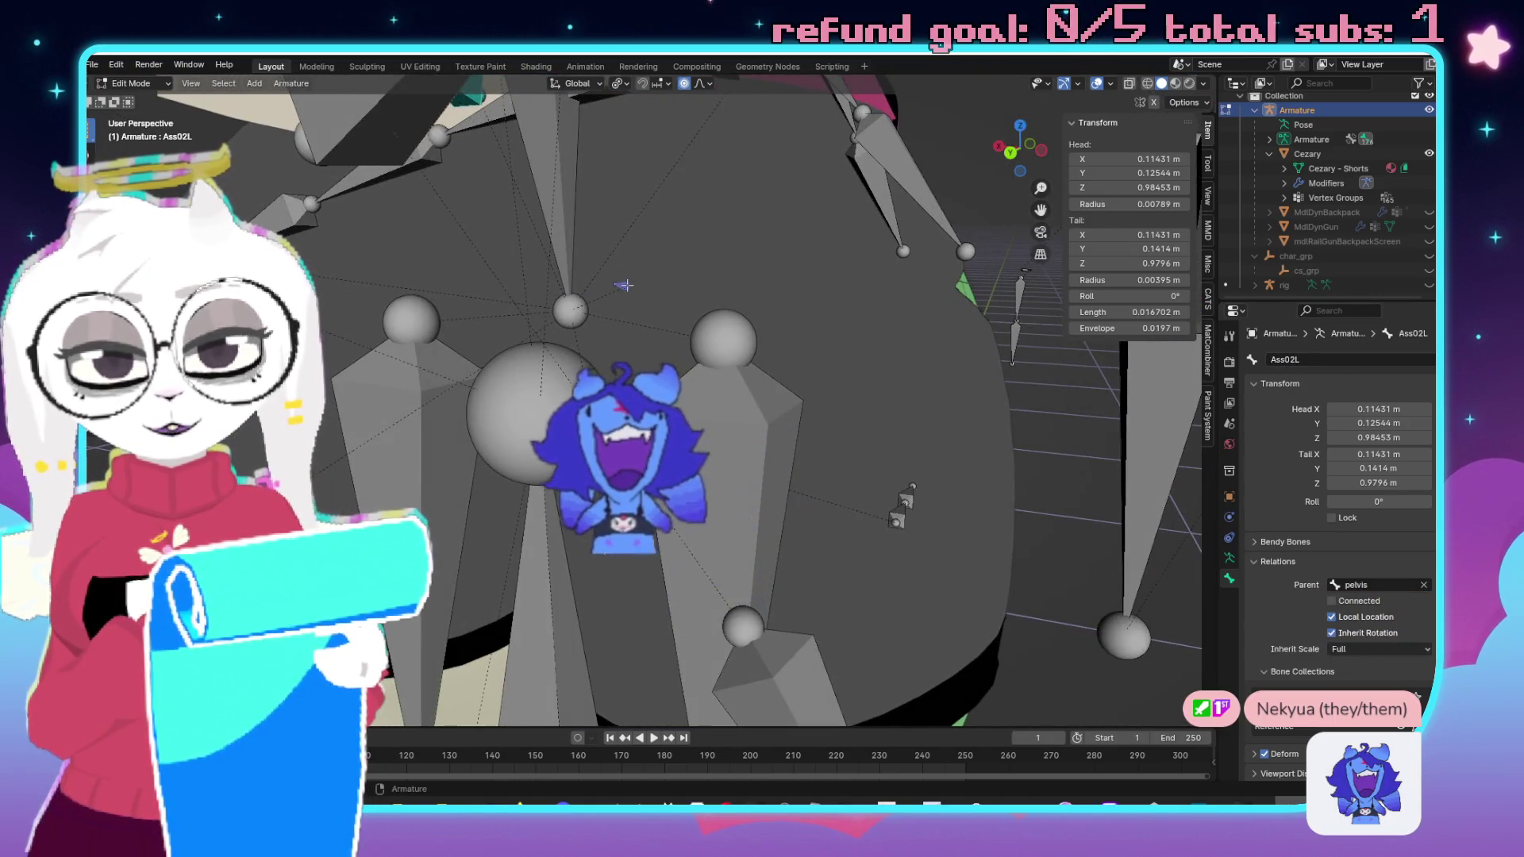
{"action": "left_click", "coordinate": [611, 543]}
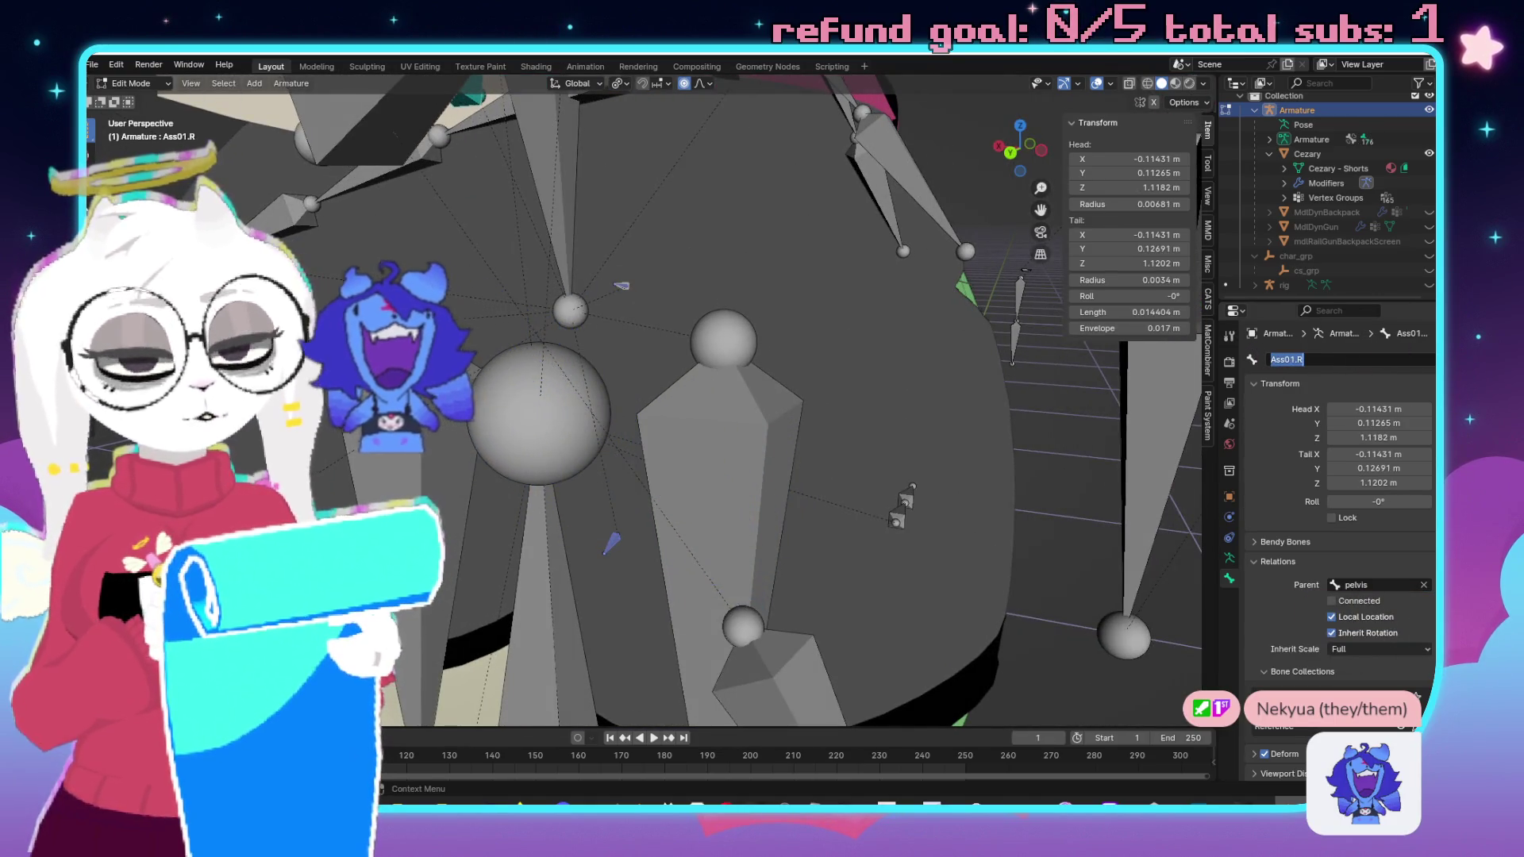
{"action": "key", "text": "Return"}
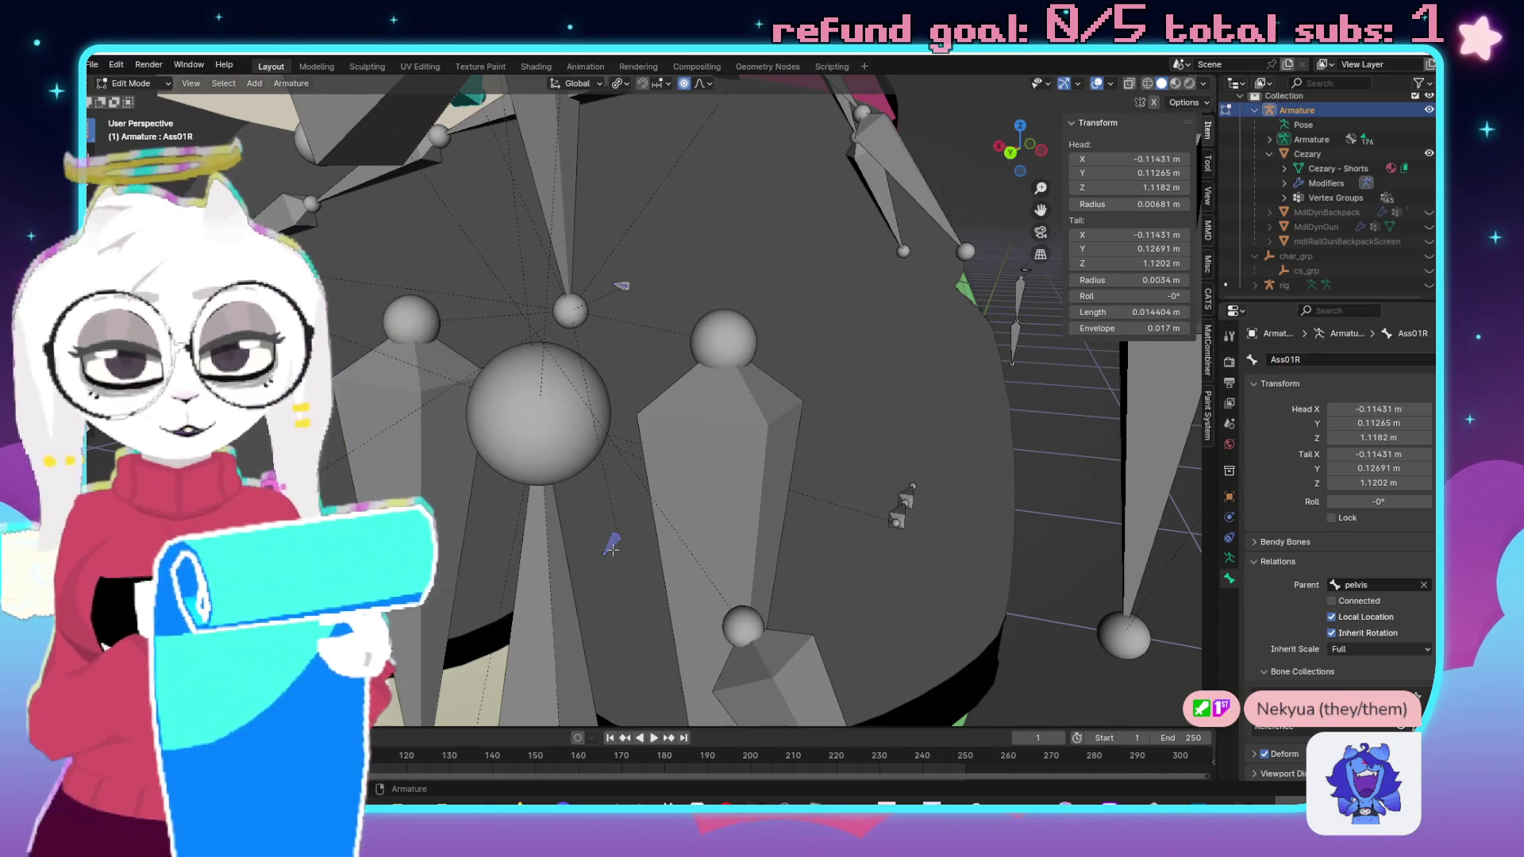
{"action": "left_click", "coordinate": [613, 543]}
{"action": "double_click", "coordinate": [1316, 360]}
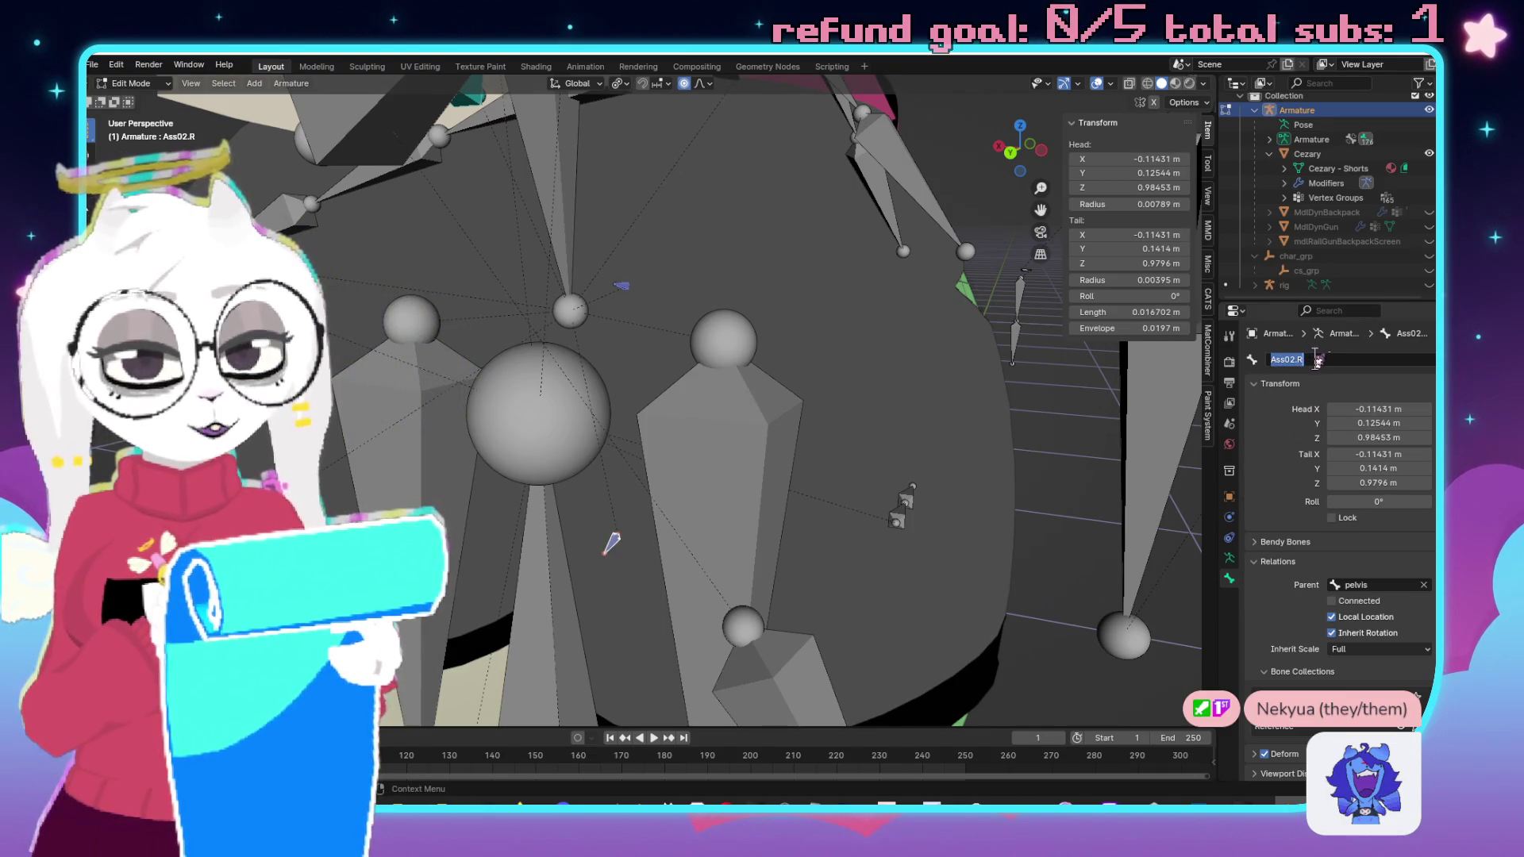
{"action": "key", "text": "Return"}
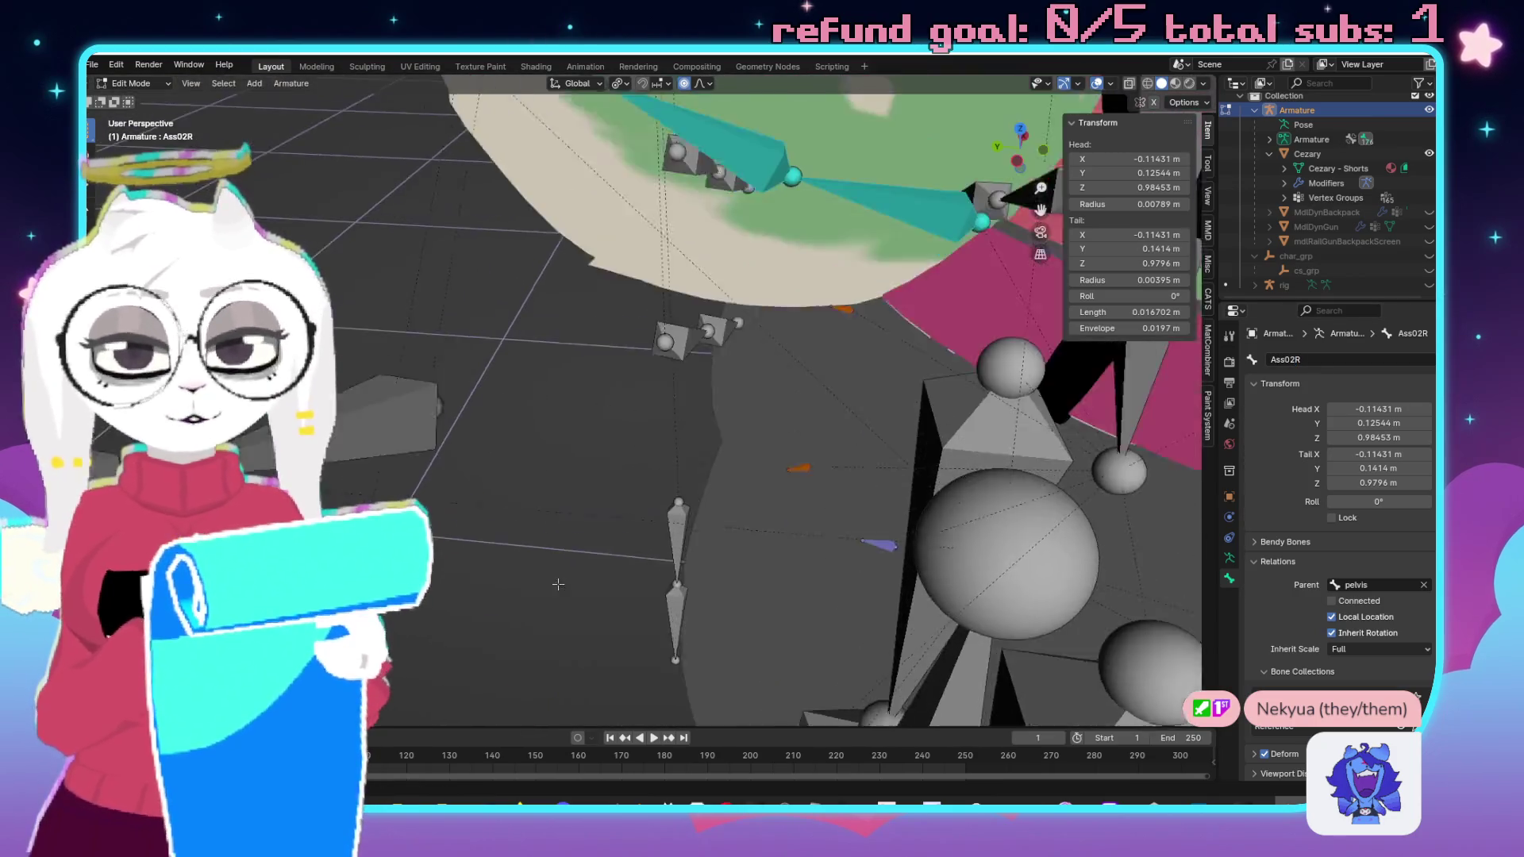
{"action": "left_click", "coordinate": [746, 433]}
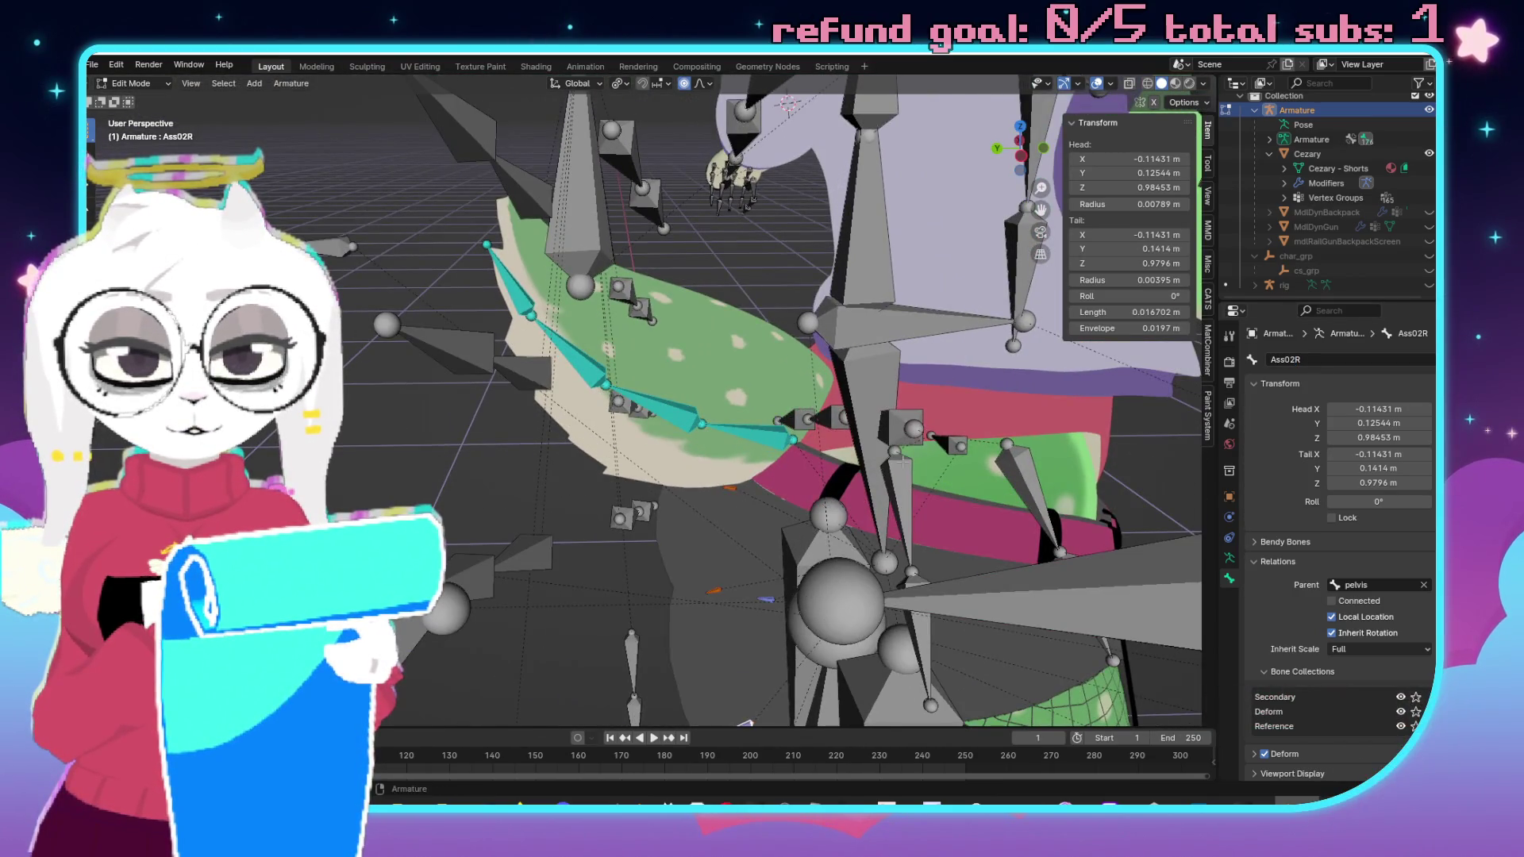
Inspect the Tail02 through Tail04 bones of the armature.
{"action": "left_click", "coordinate": [652, 405]}
{"action": "left_click", "coordinate": [568, 349]}
{"action": "left_click", "coordinate": [498, 268]}
{"action": "scroll", "coordinate": [498, 268], "scroll_direction": "down", "scroll_amount": 6}
{"action": "scroll", "coordinate": [694, 375], "scroll_direction": "up", "scroll_amount": 7}
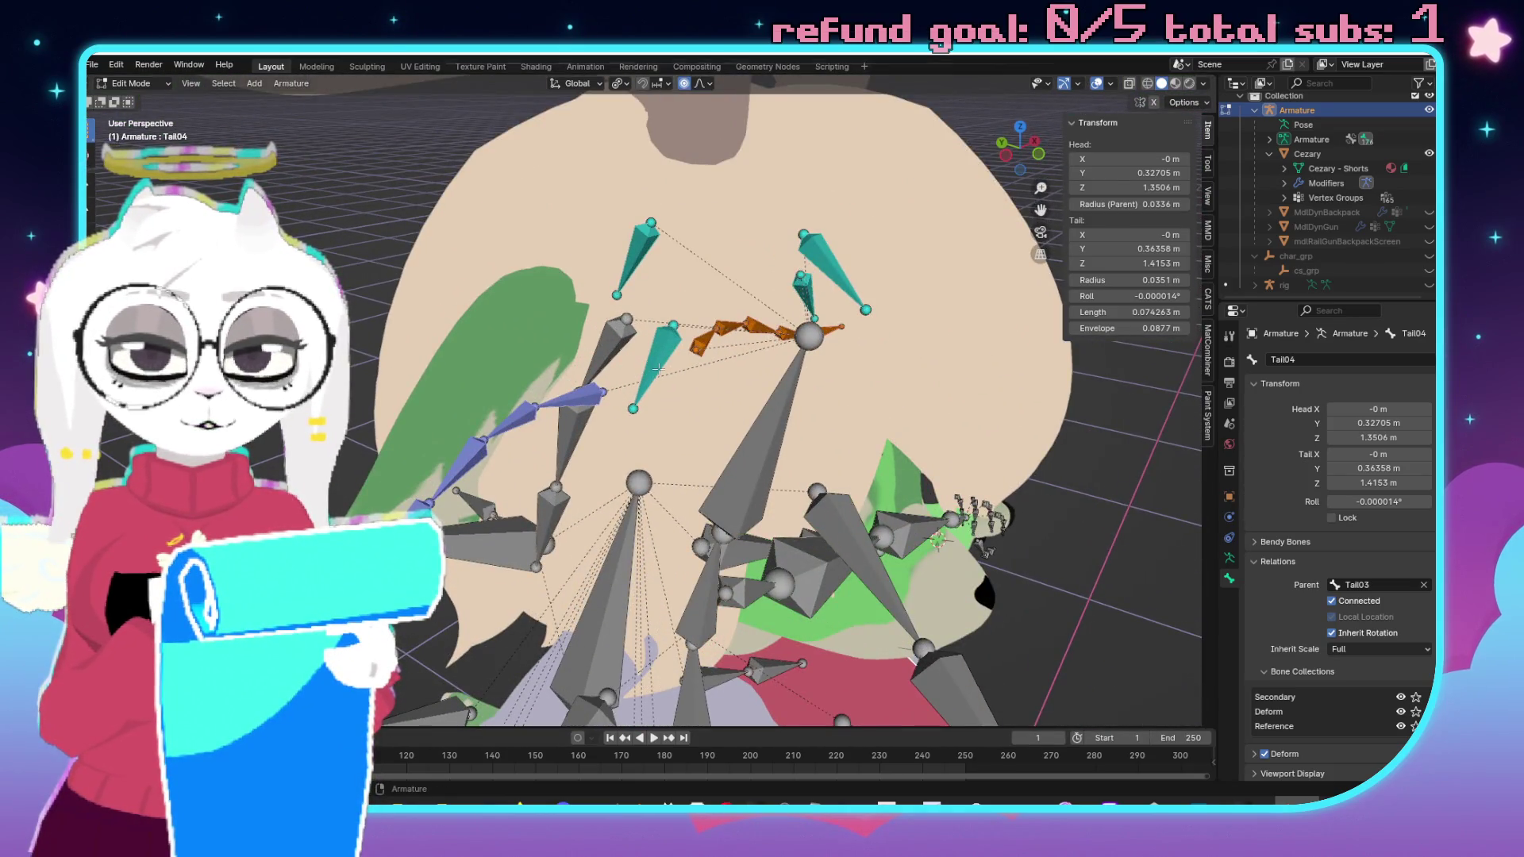
{"action": "scroll", "coordinate": [1100, 358], "scroll_direction": "down", "scroll_amount": 3}
Rename the hair bones Hair.R and Hair.L to HairR and HairL.
{"action": "left_click", "coordinate": [1100, 358]}
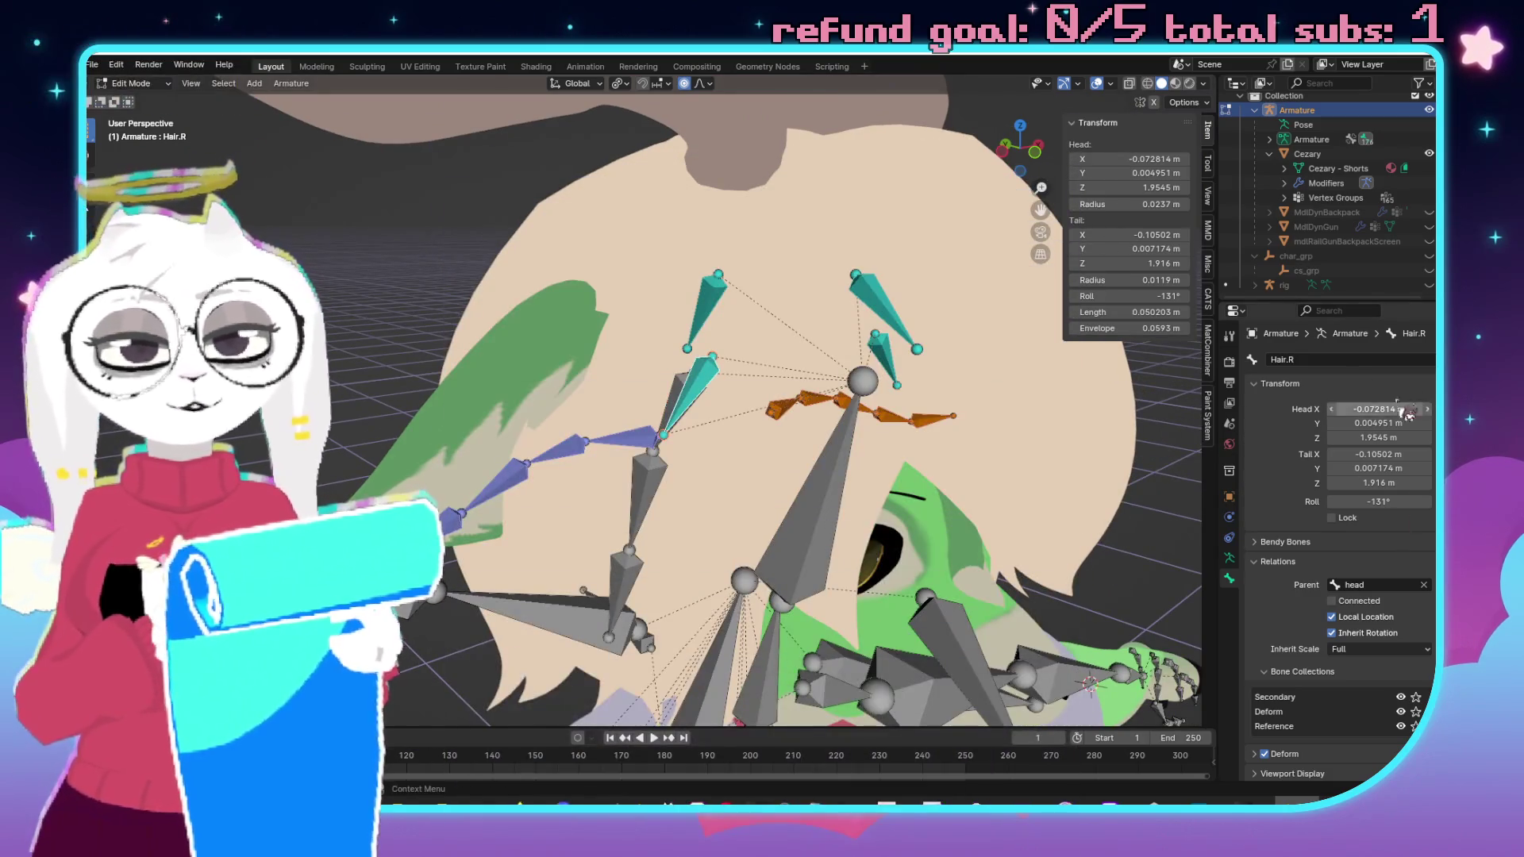
{"action": "left_click", "coordinate": [1319, 357]}
{"action": "key", "text": "BackSpace"}
{"action": "key", "text": "BackSpace"}
{"action": "type", "text": "R"}
{"action": "key", "text": "Return"}
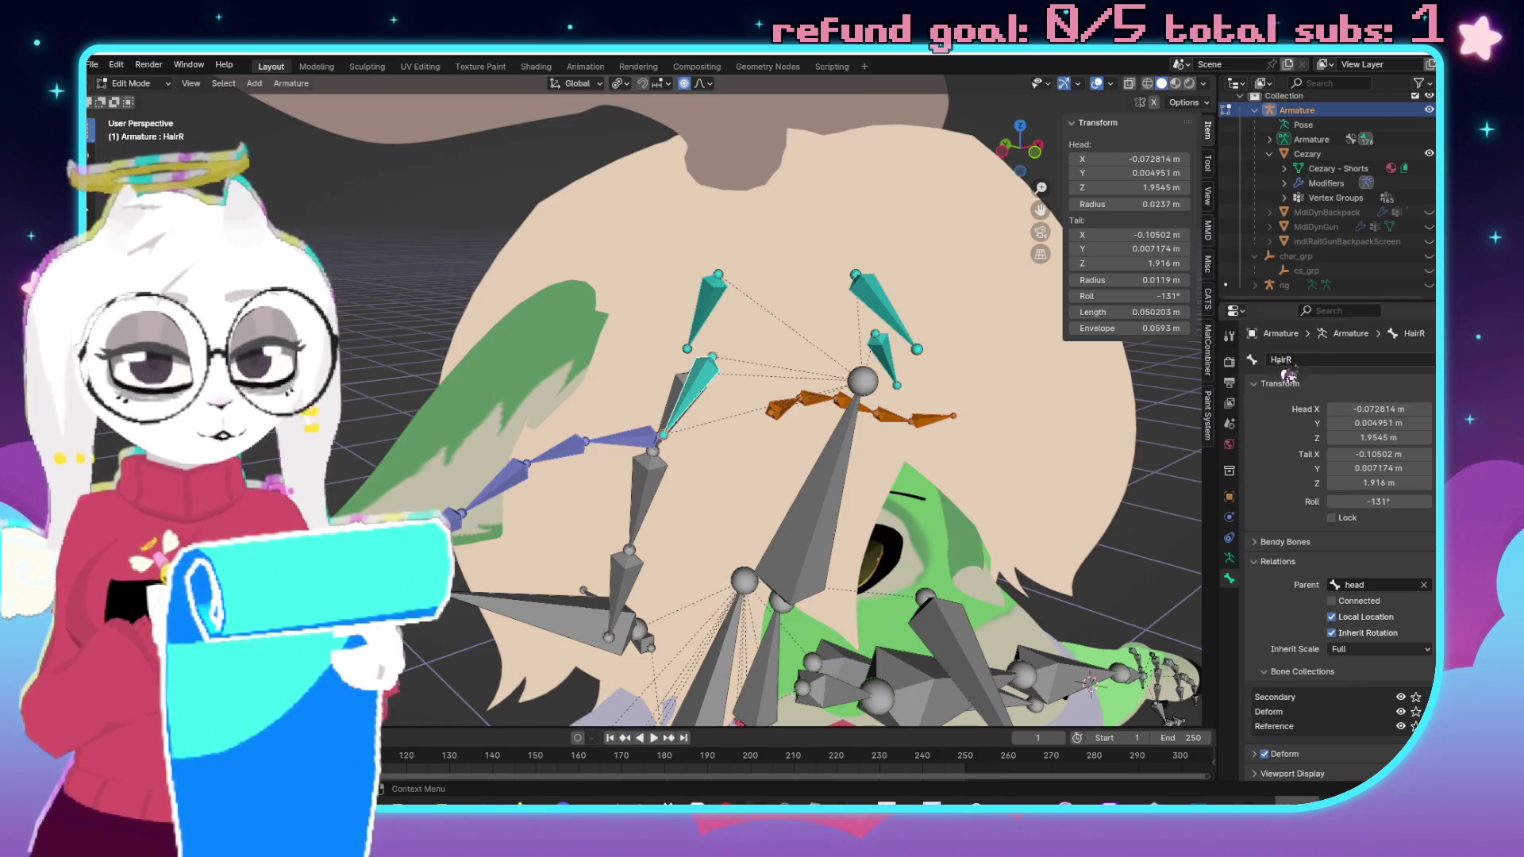
{"action": "key", "text": "ctrl+shift+m"}
{"action": "left_click", "coordinate": [1332, 360]}
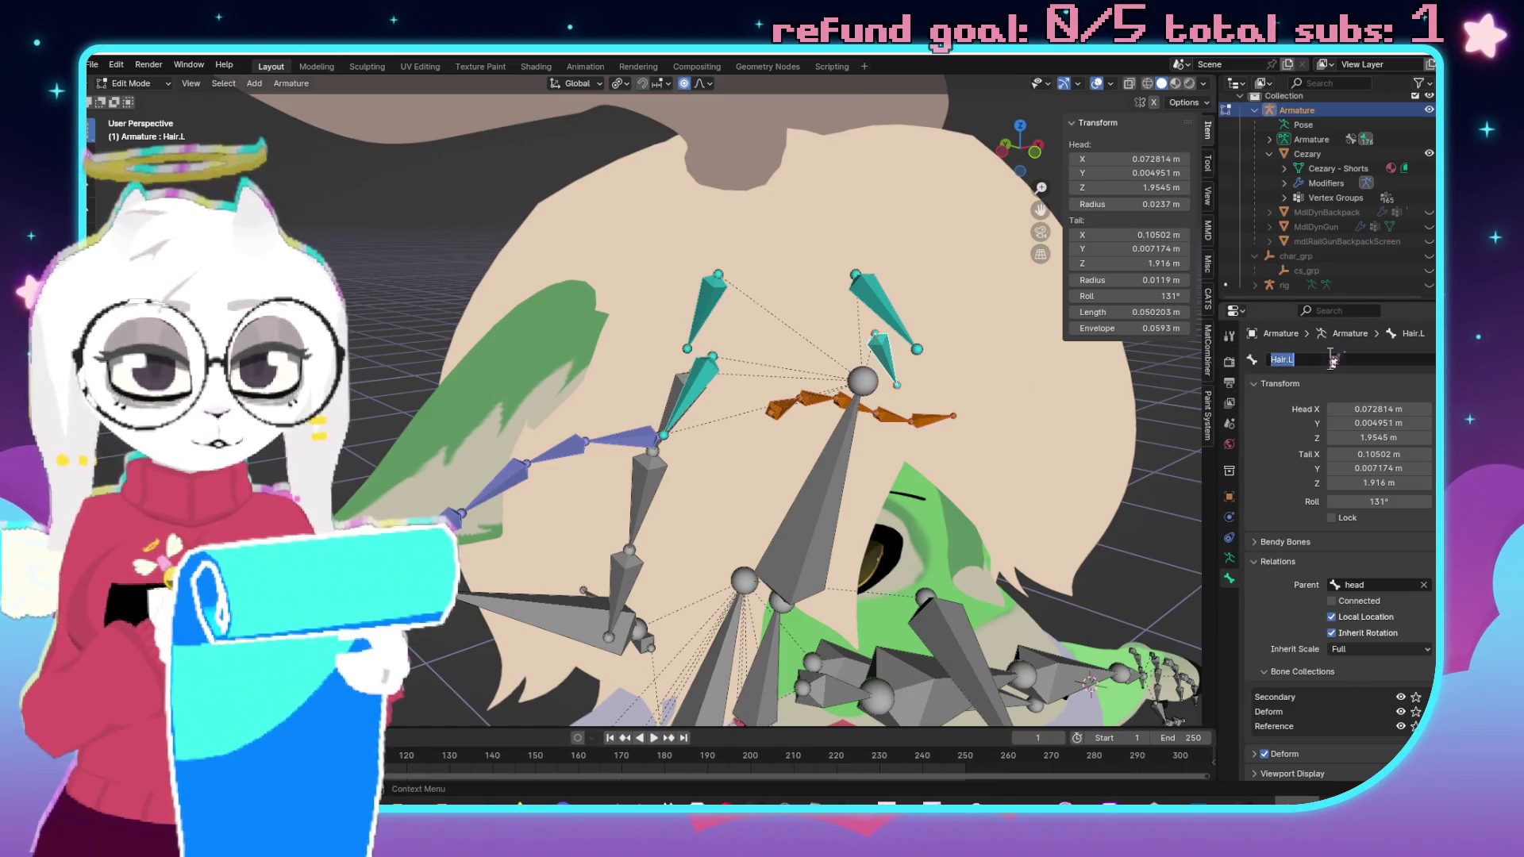
{"action": "key", "text": "BackSpace"}
{"action": "key", "text": "BackSpace"}
{"action": "type", "text": "L"}
{"action": "key", "text": "Return"}
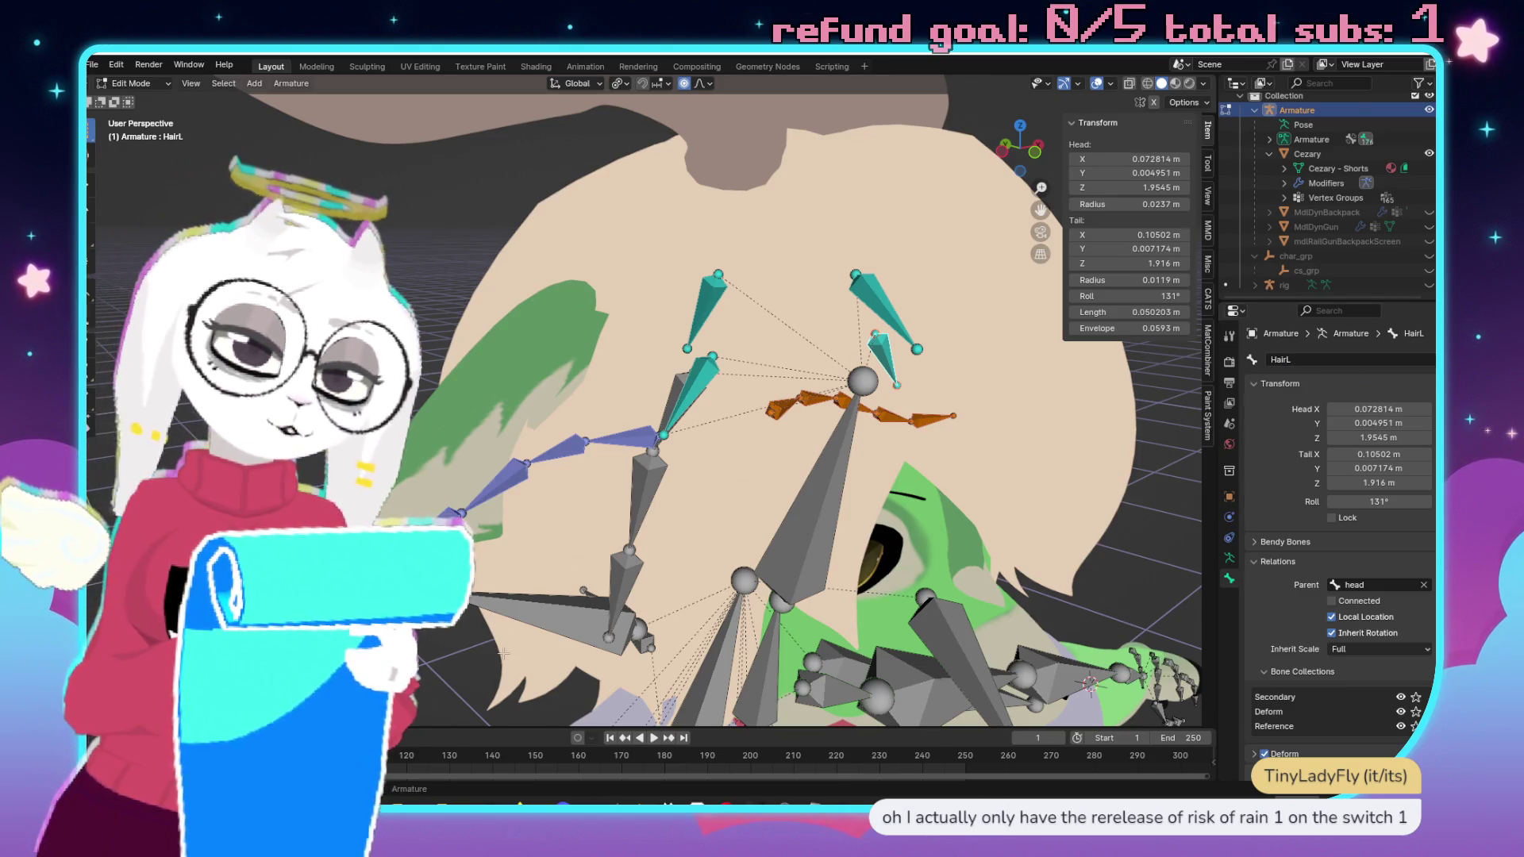
Rename the right ear bones to Ear01R, Ear02R and Ear03R.
{"action": "left_click", "coordinate": [623, 436]}
{"action": "left_click", "coordinate": [1362, 362]}
{"action": "type", "text": "Ear01R"}
{"action": "key", "text": "Return"}
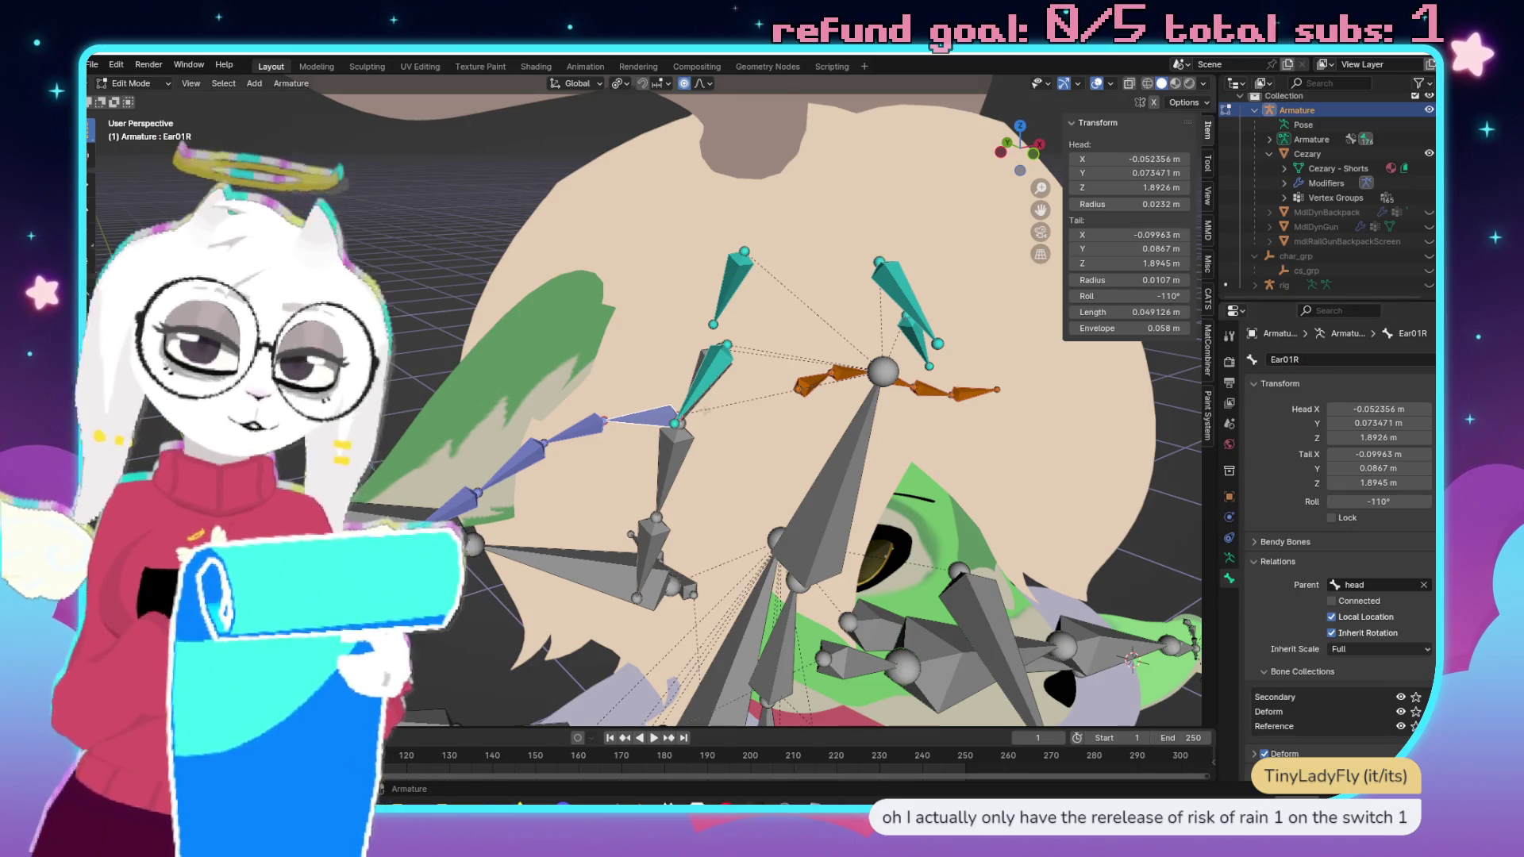
{"action": "left_click", "coordinate": [571, 431]}
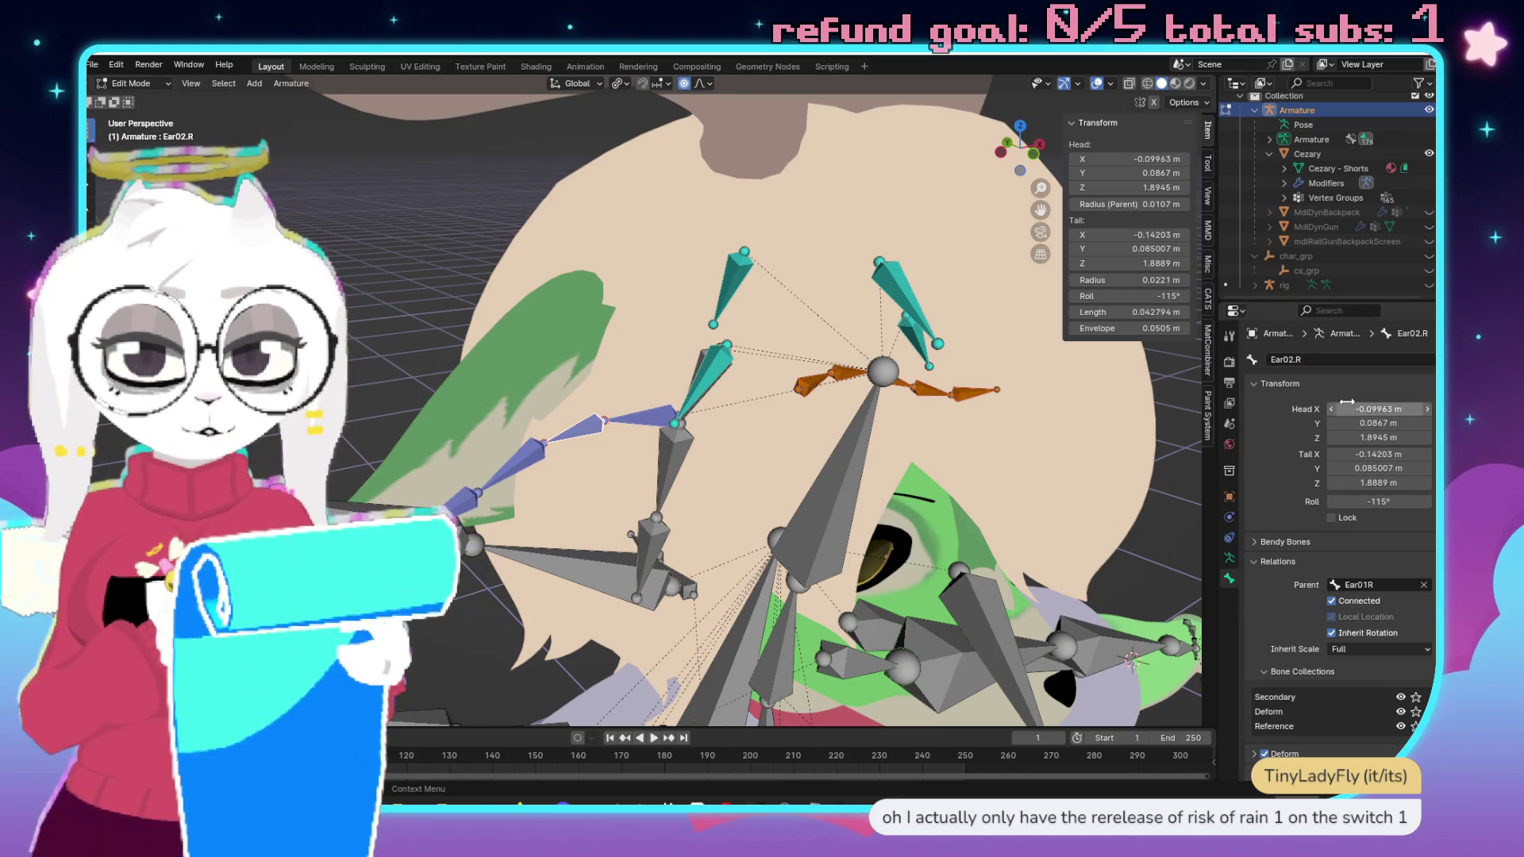
{"action": "left_click", "coordinate": [1324, 359]}
{"action": "key", "text": "BackSpace"}
{"action": "key", "text": "Return"}
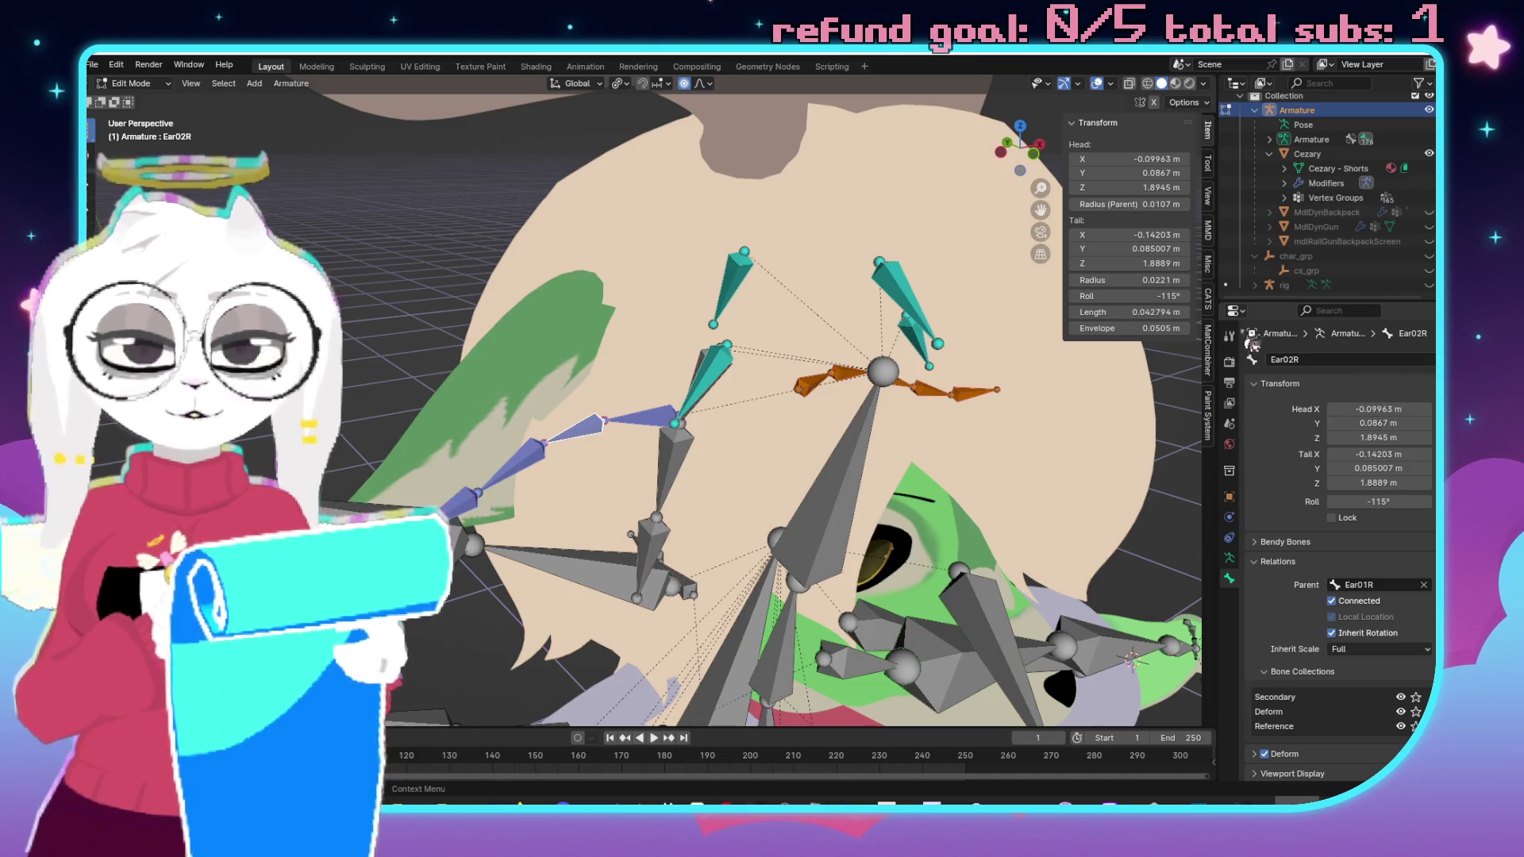
{"action": "left_click", "coordinate": [520, 463]}
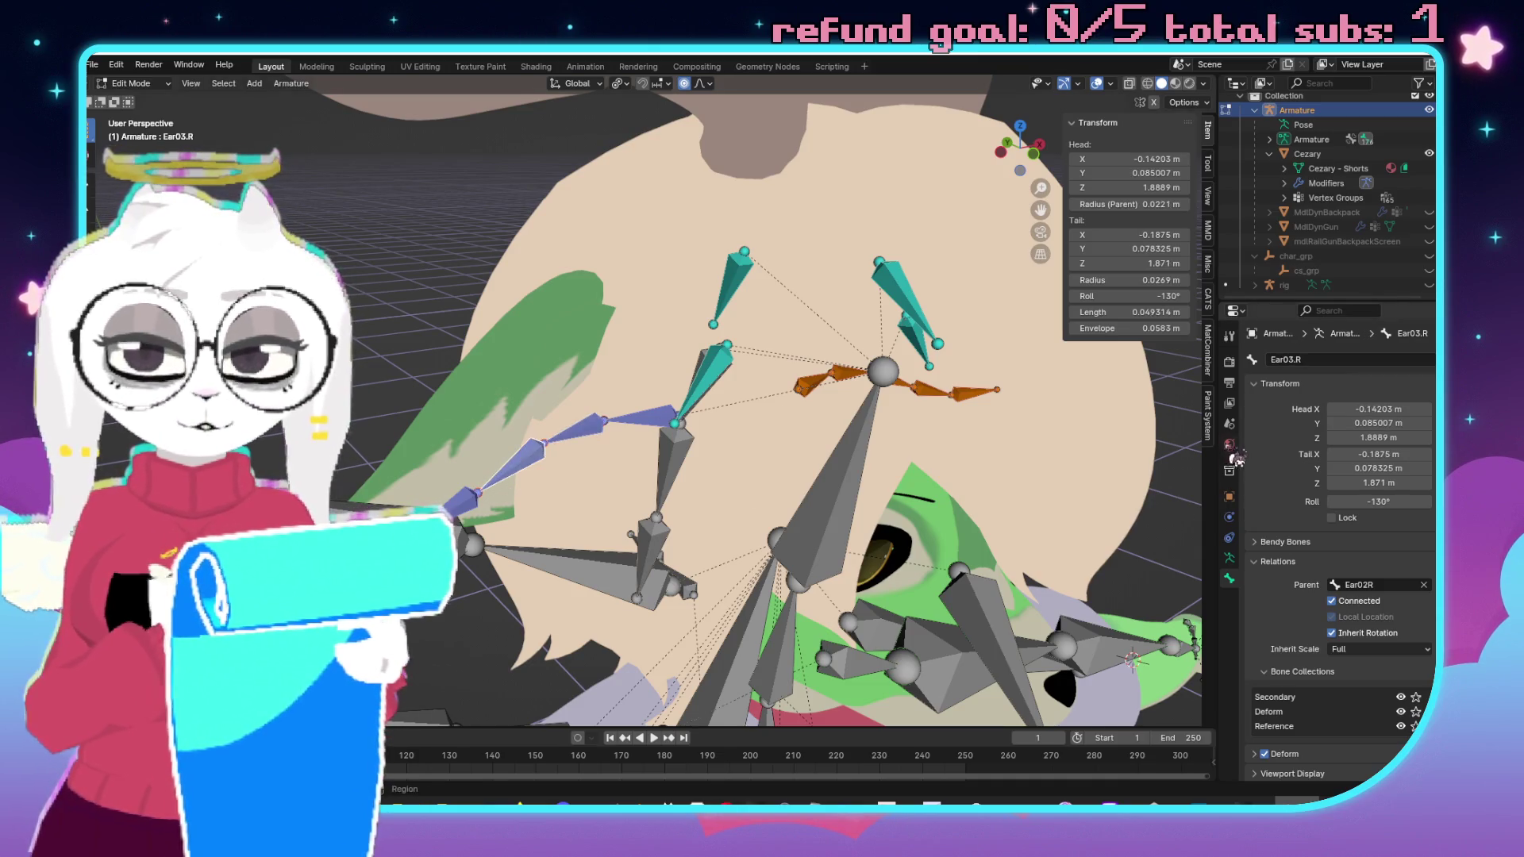
{"action": "left_click", "coordinate": [1351, 361]}
{"action": "key", "text": "Home"}
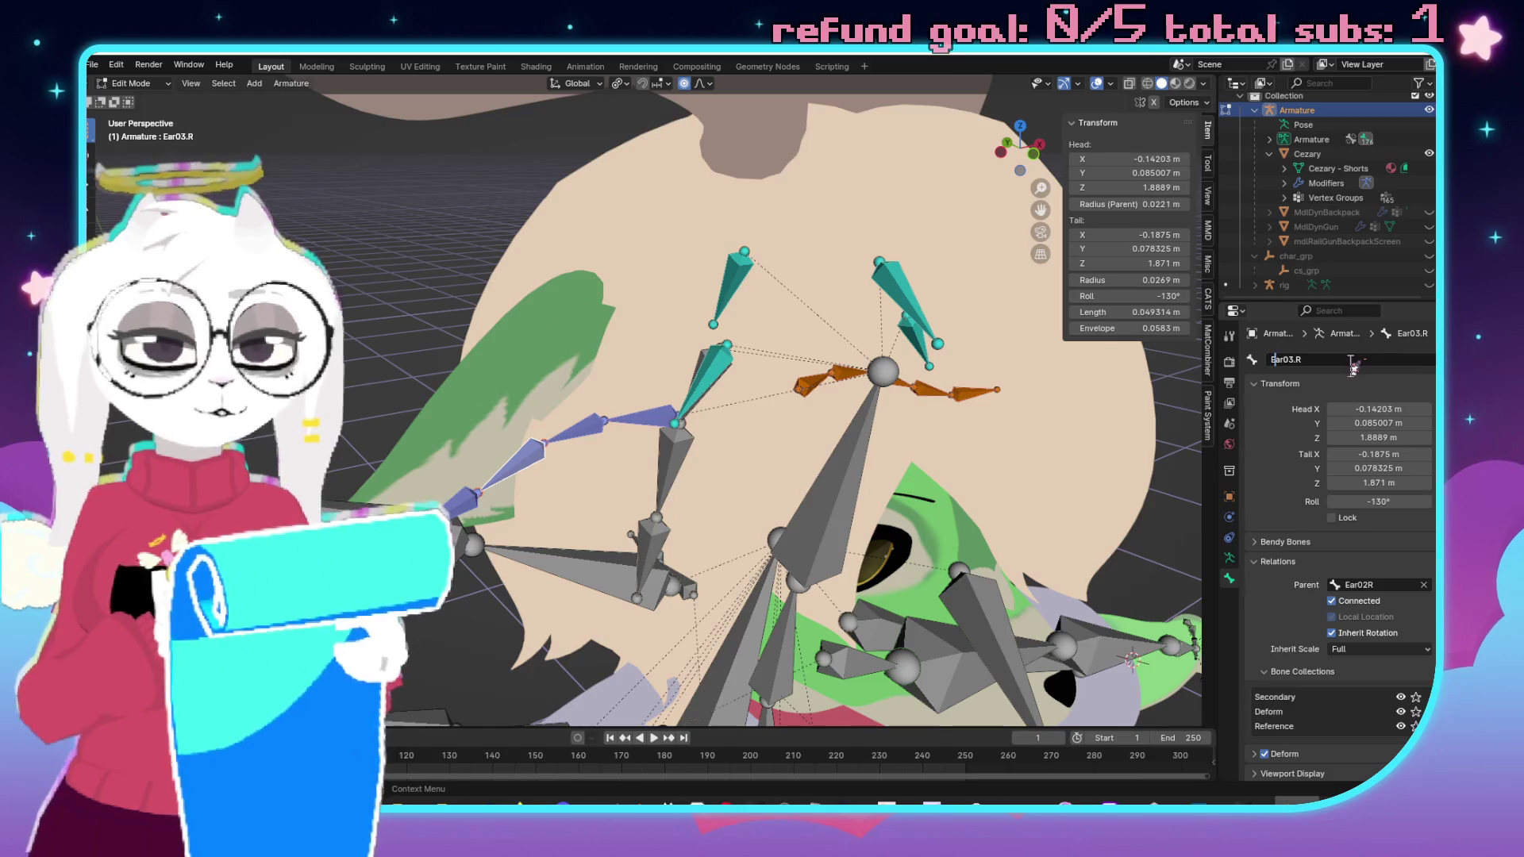
{"action": "key", "text": "Delete"}
{"action": "key", "text": "Return"}
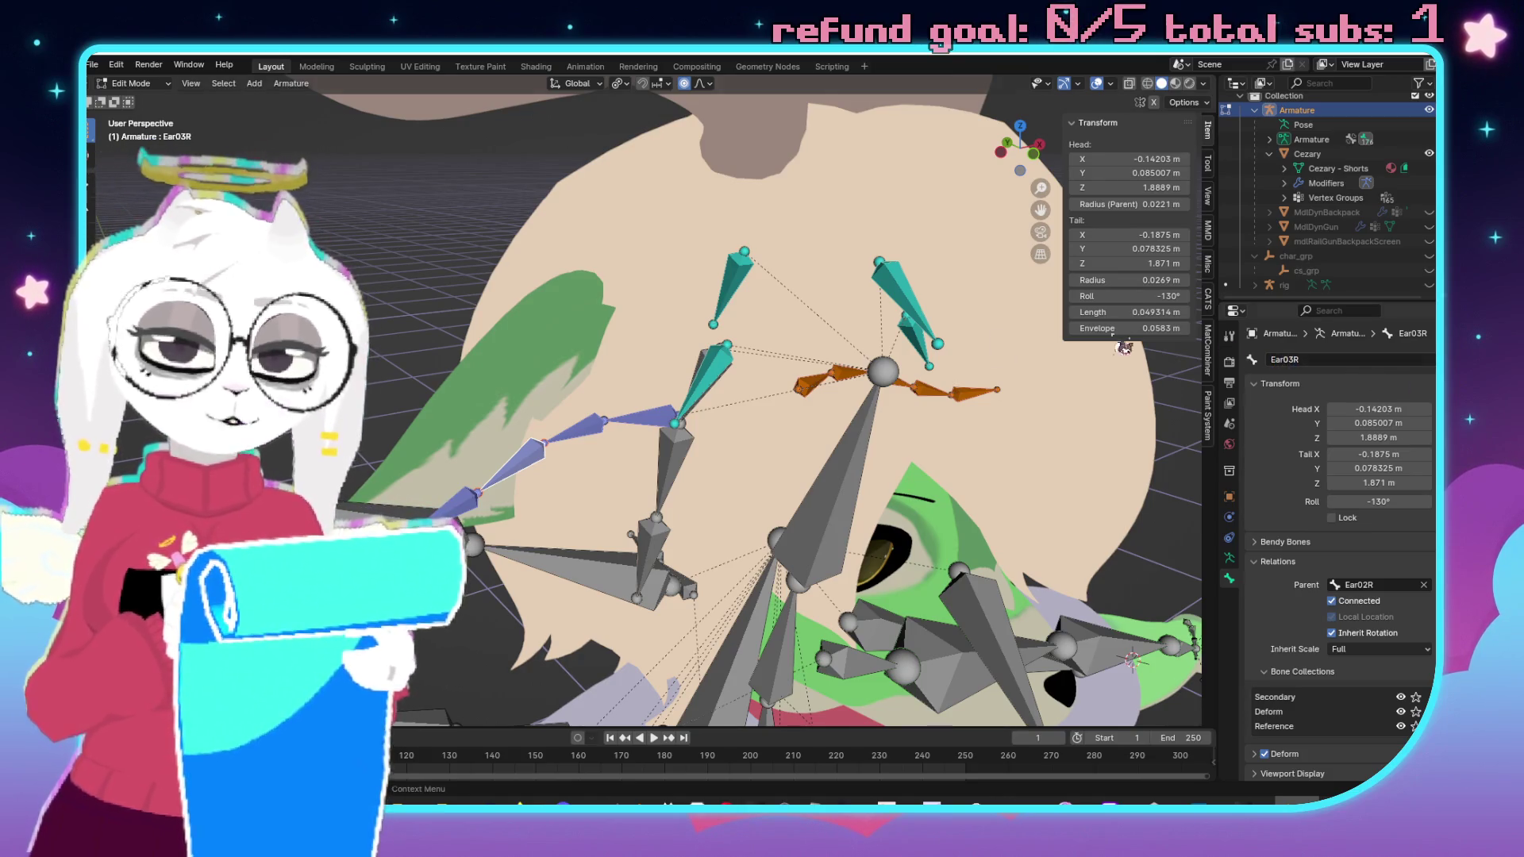
Rename the outer right ear bones to Ear04R and Ear05R.
{"action": "left_click", "coordinate": [466, 508]}
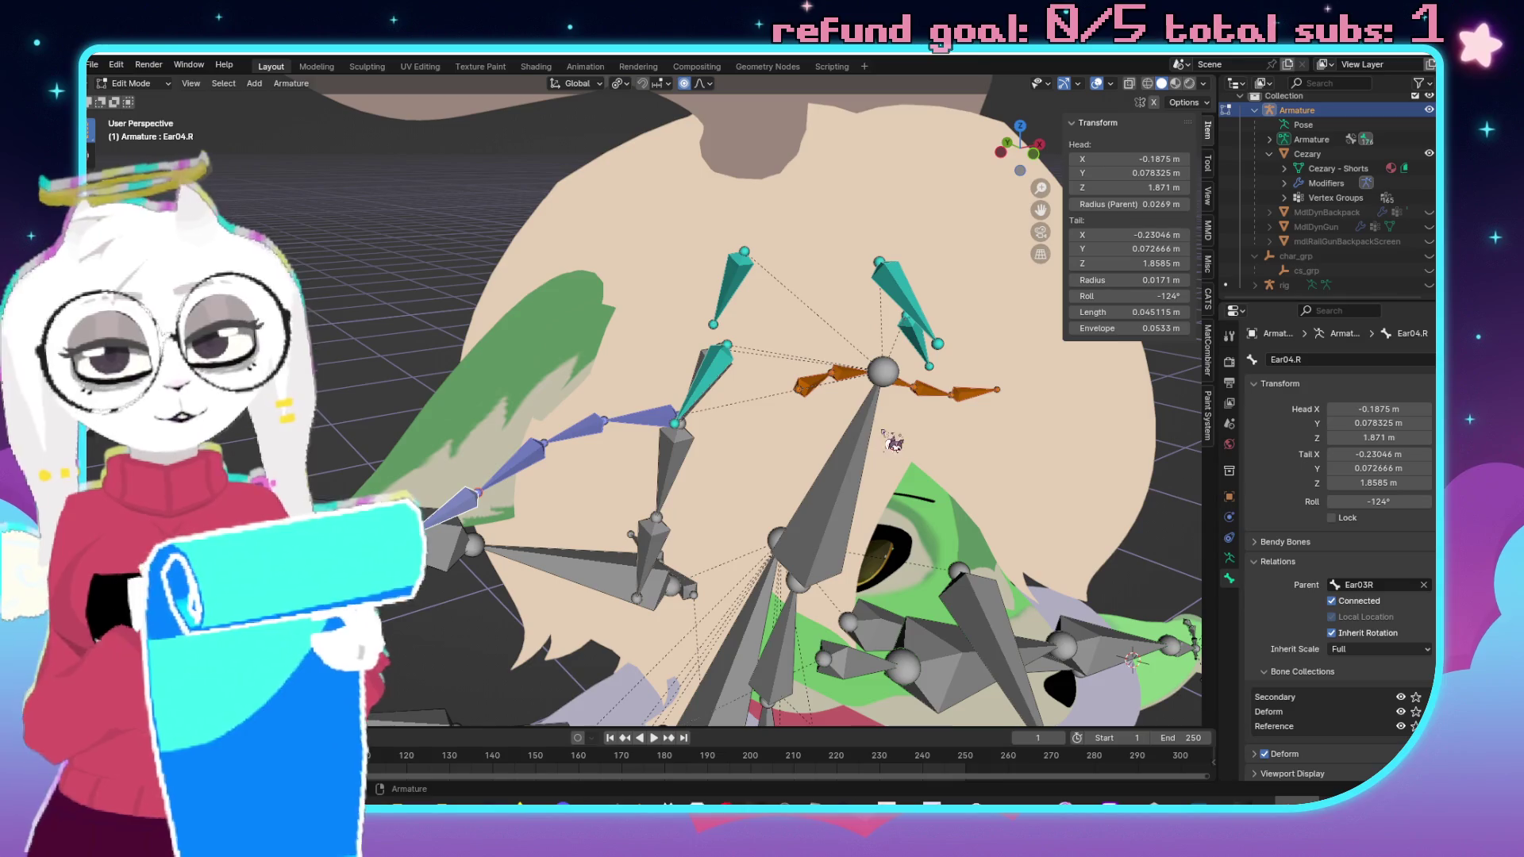
{"action": "left_click", "coordinate": [1372, 360]}
{"action": "key", "text": "Return"}
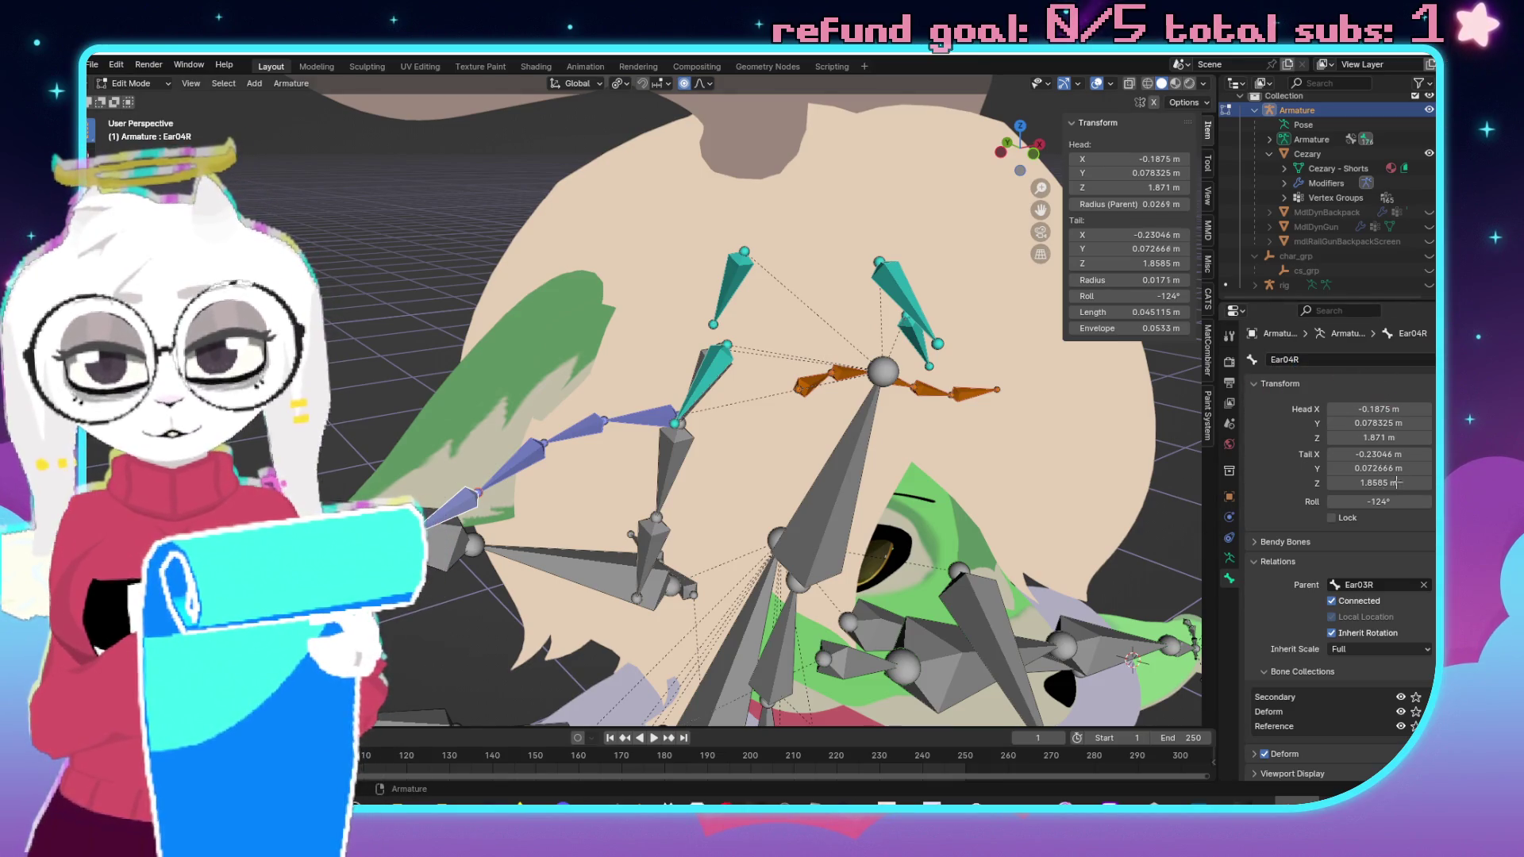
{"action": "left_click", "coordinate": [434, 520]}
{"action": "left_click", "coordinate": [1336, 359]}
{"action": "key", "text": "Return"}
{"action": "left_click_drag", "start_coordinate": [1020, 148], "coordinate": [993, 170]}
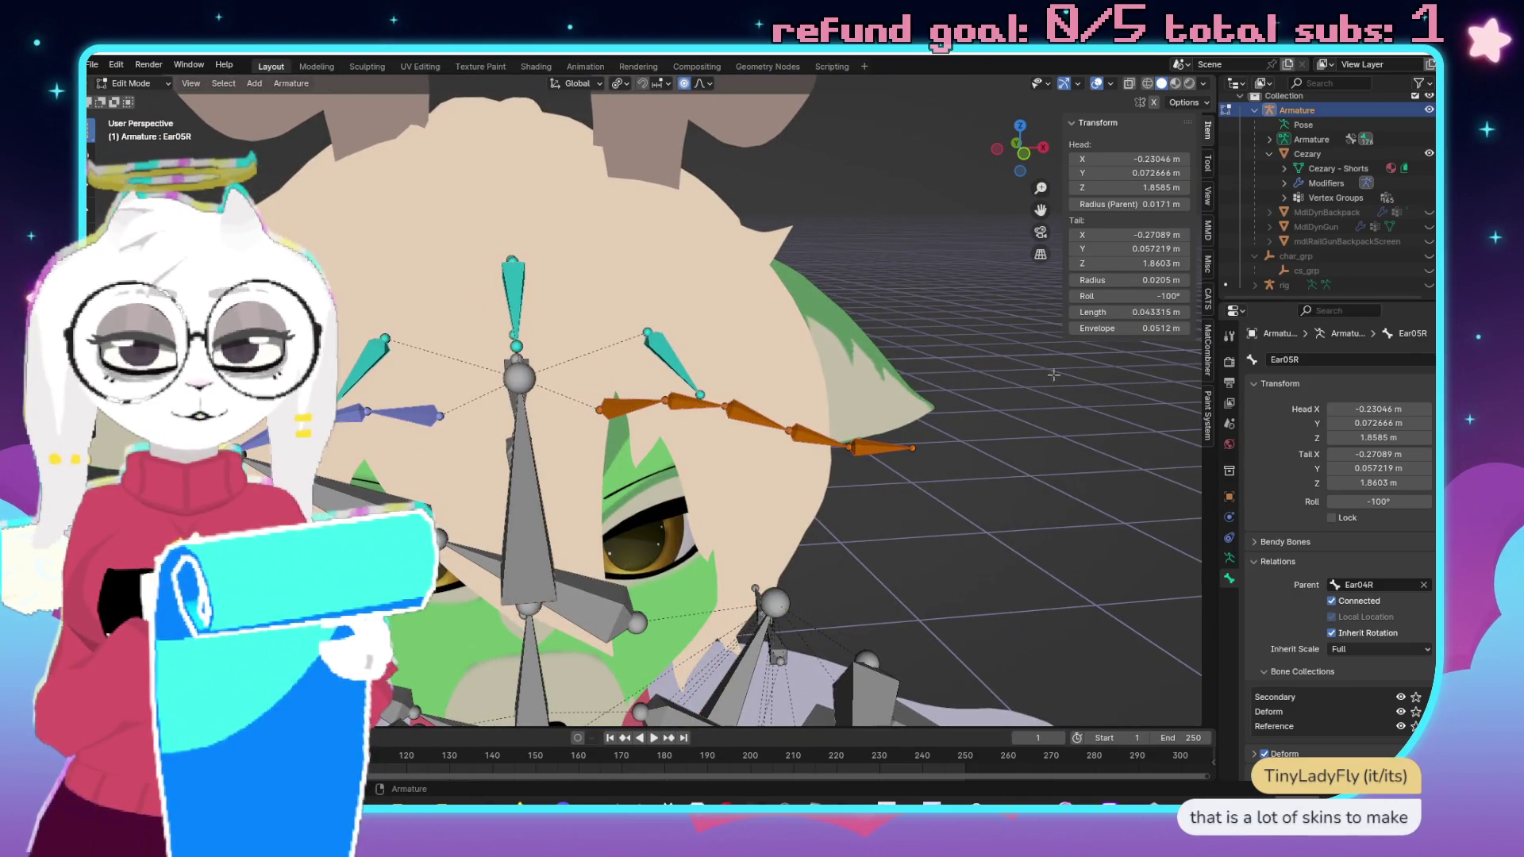
Rename the left ear bones to Ear01L, Ear02L and Ear03L.
{"action": "left_click", "coordinate": [633, 406]}
{"action": "left_click", "coordinate": [1335, 359]}
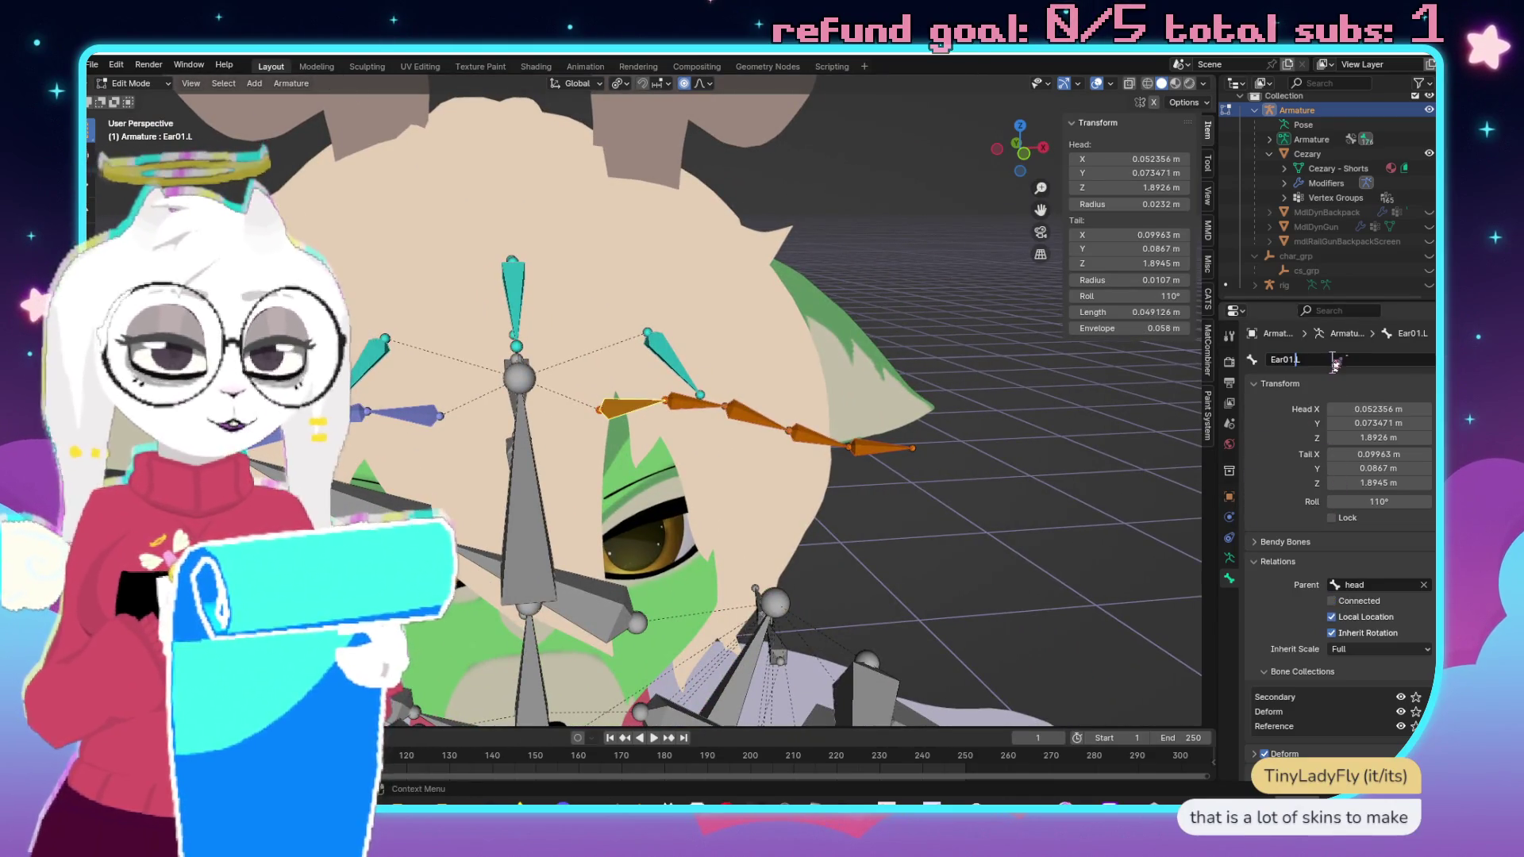
{"action": "key", "text": "BackSpace"}
{"action": "key", "text": "Return"}
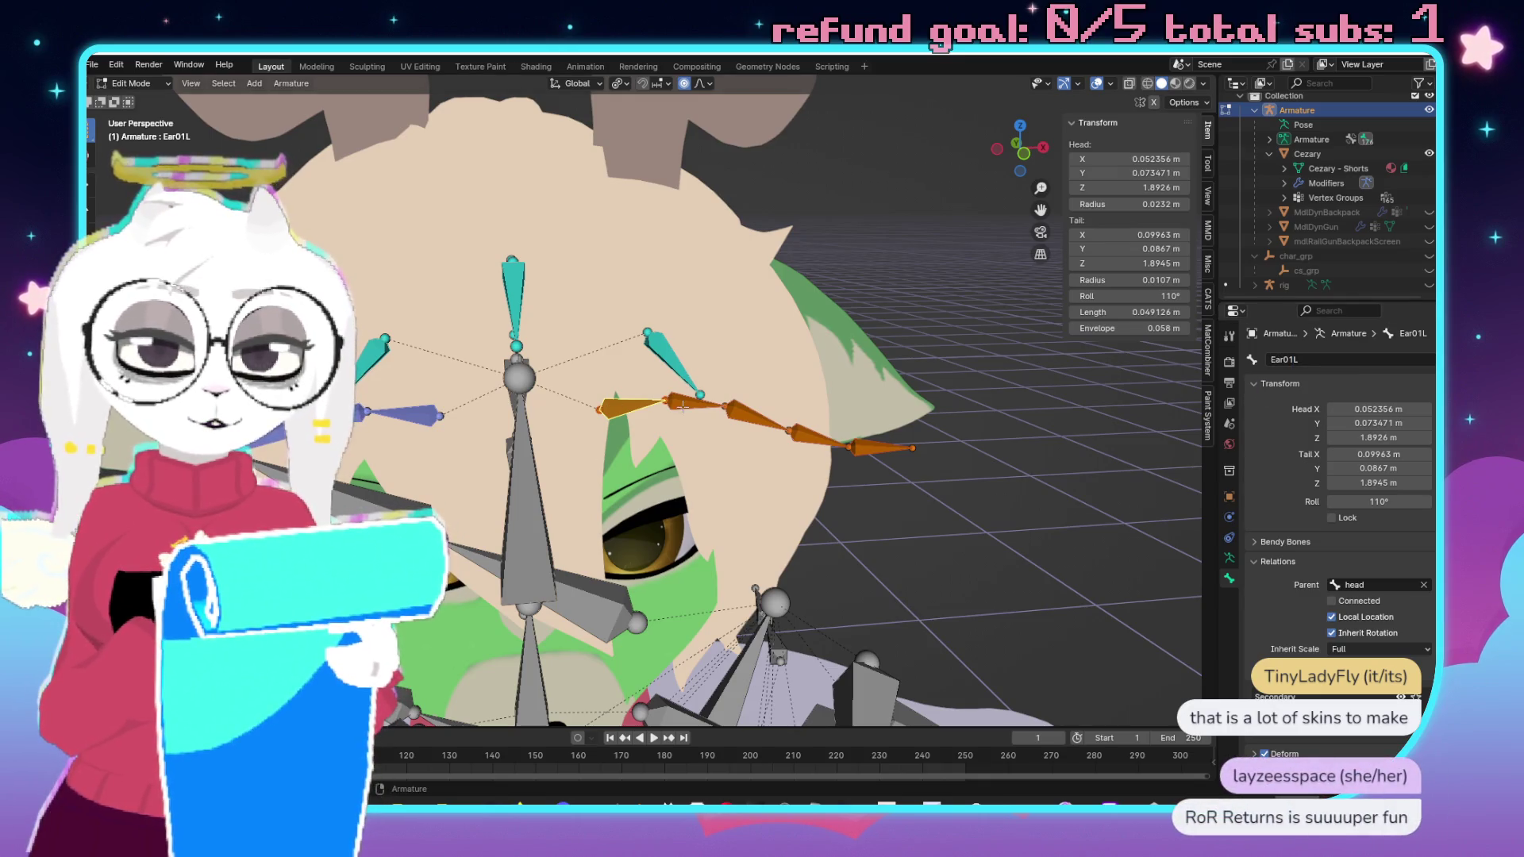
{"action": "key", "text": "bracketright"}
{"action": "left_click", "coordinate": [1347, 360]}
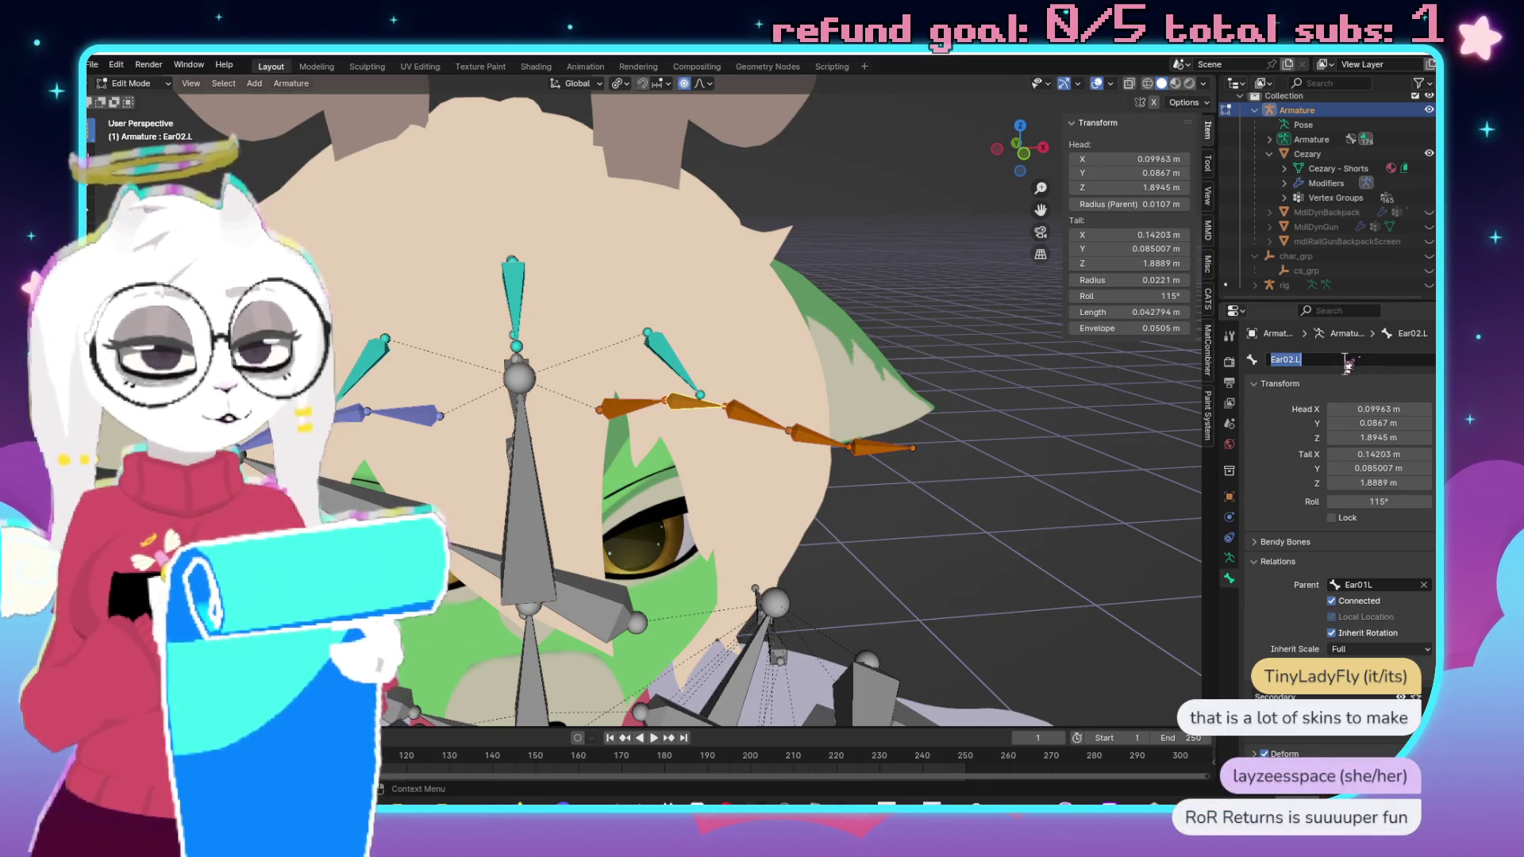
{"action": "key", "text": "BackSpace"}
{"action": "key", "text": "Return"}
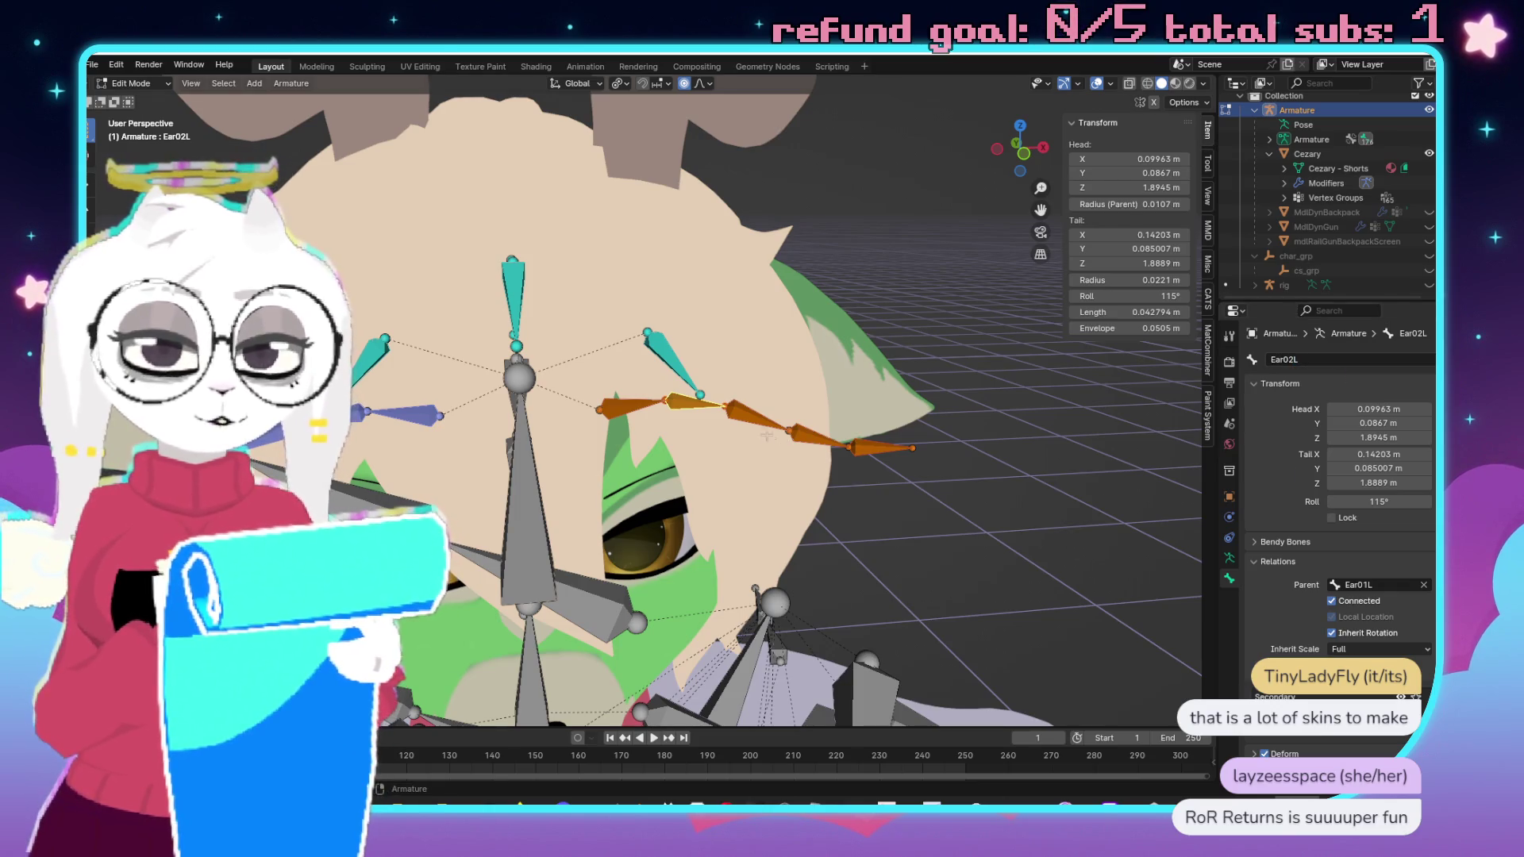
{"action": "key", "text": "bracketright"}
{"action": "left_click", "coordinate": [1363, 360]}
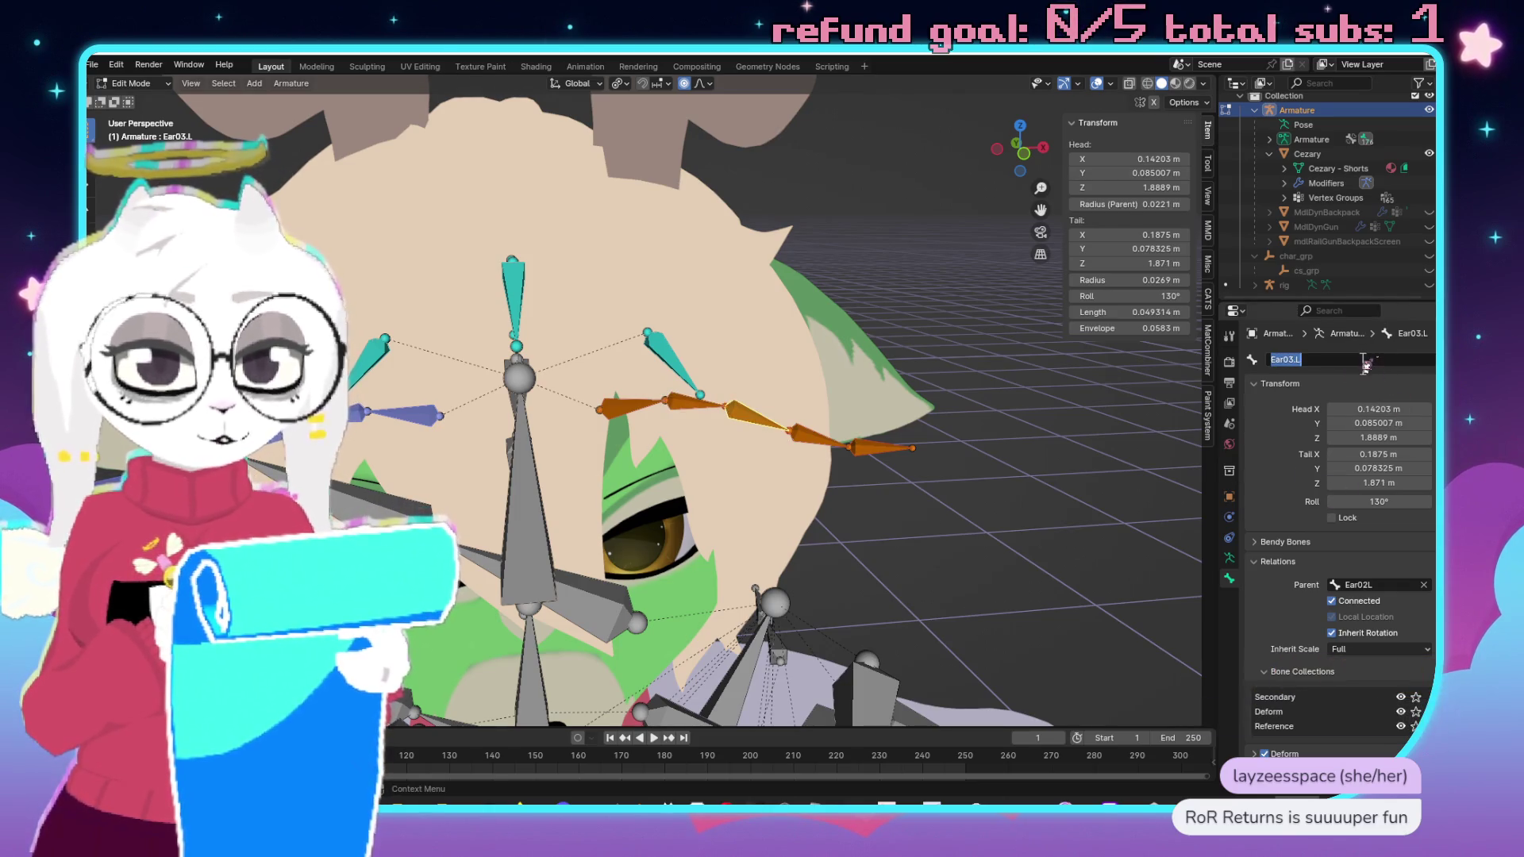
{"action": "key", "text": "Return"}
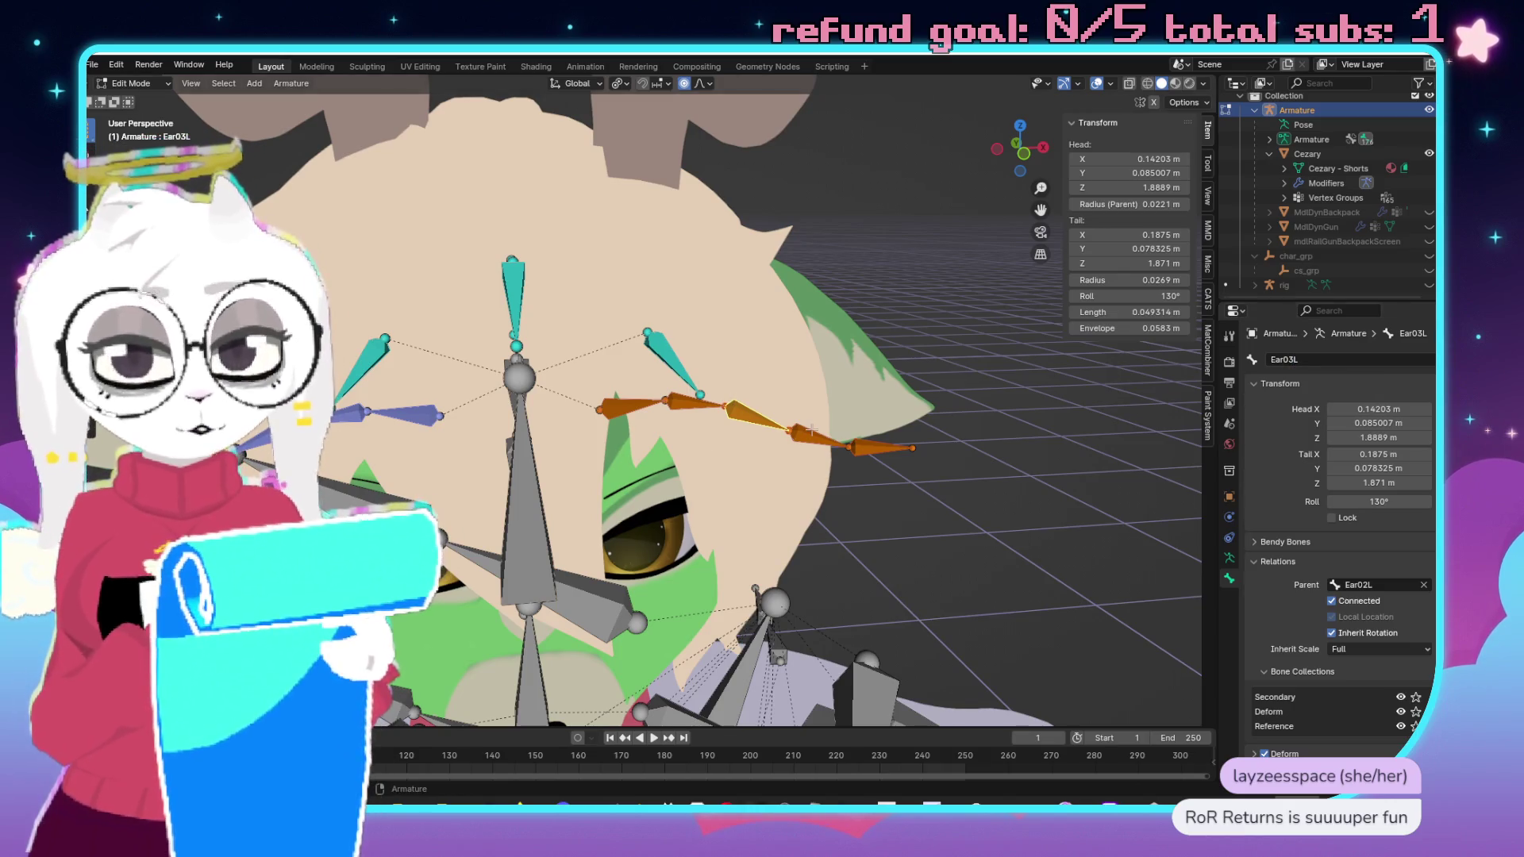
Rename the outer left ear bones to Ear04L and Ear05L.
{"action": "key", "text": "bracketright"}
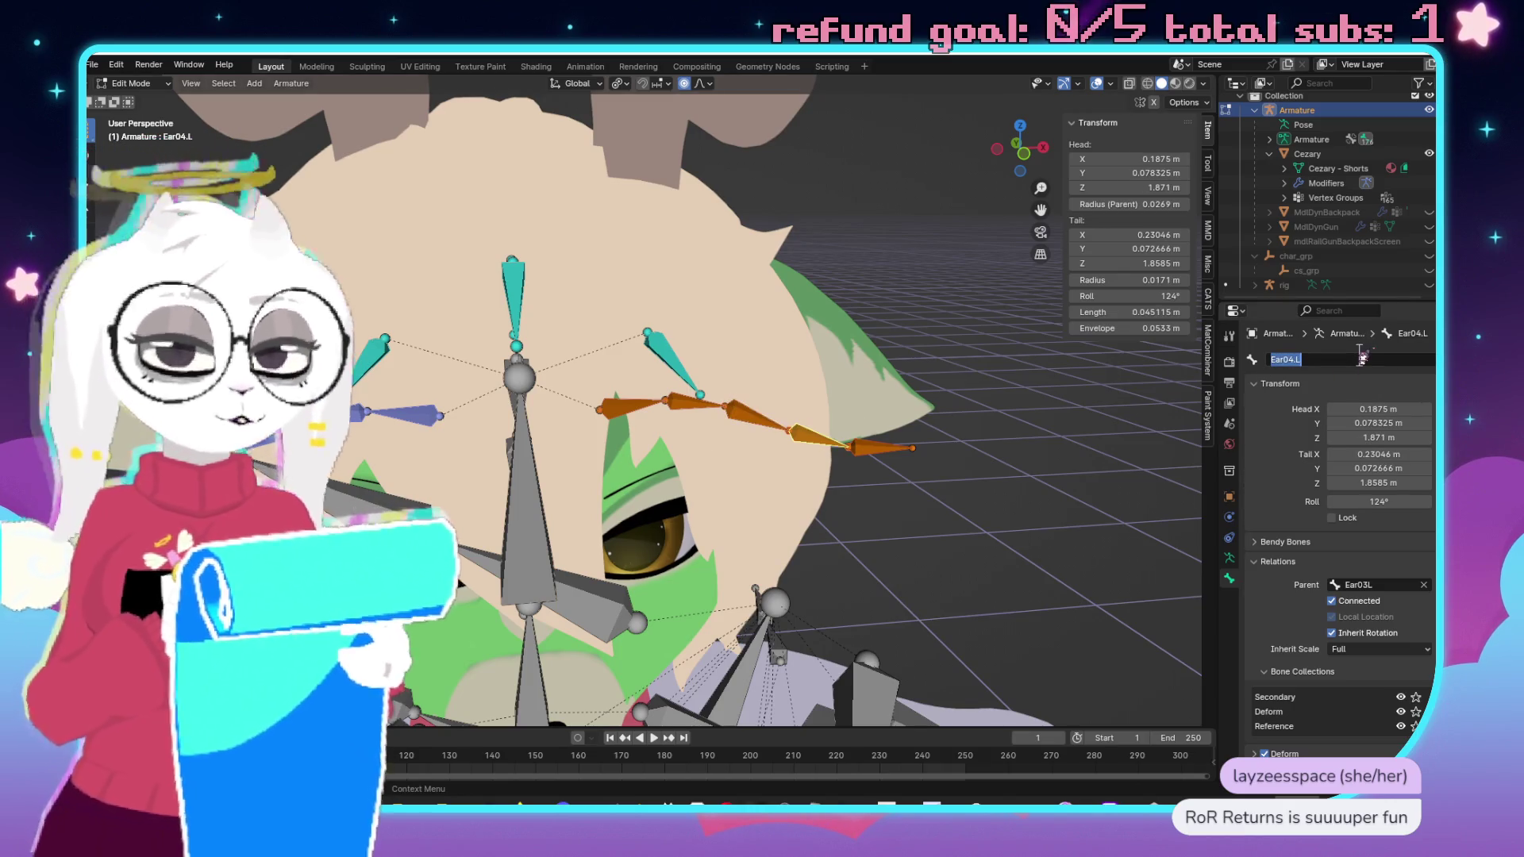
{"action": "type", "text": "Ear04L"}
{"action": "key", "text": "Return"}
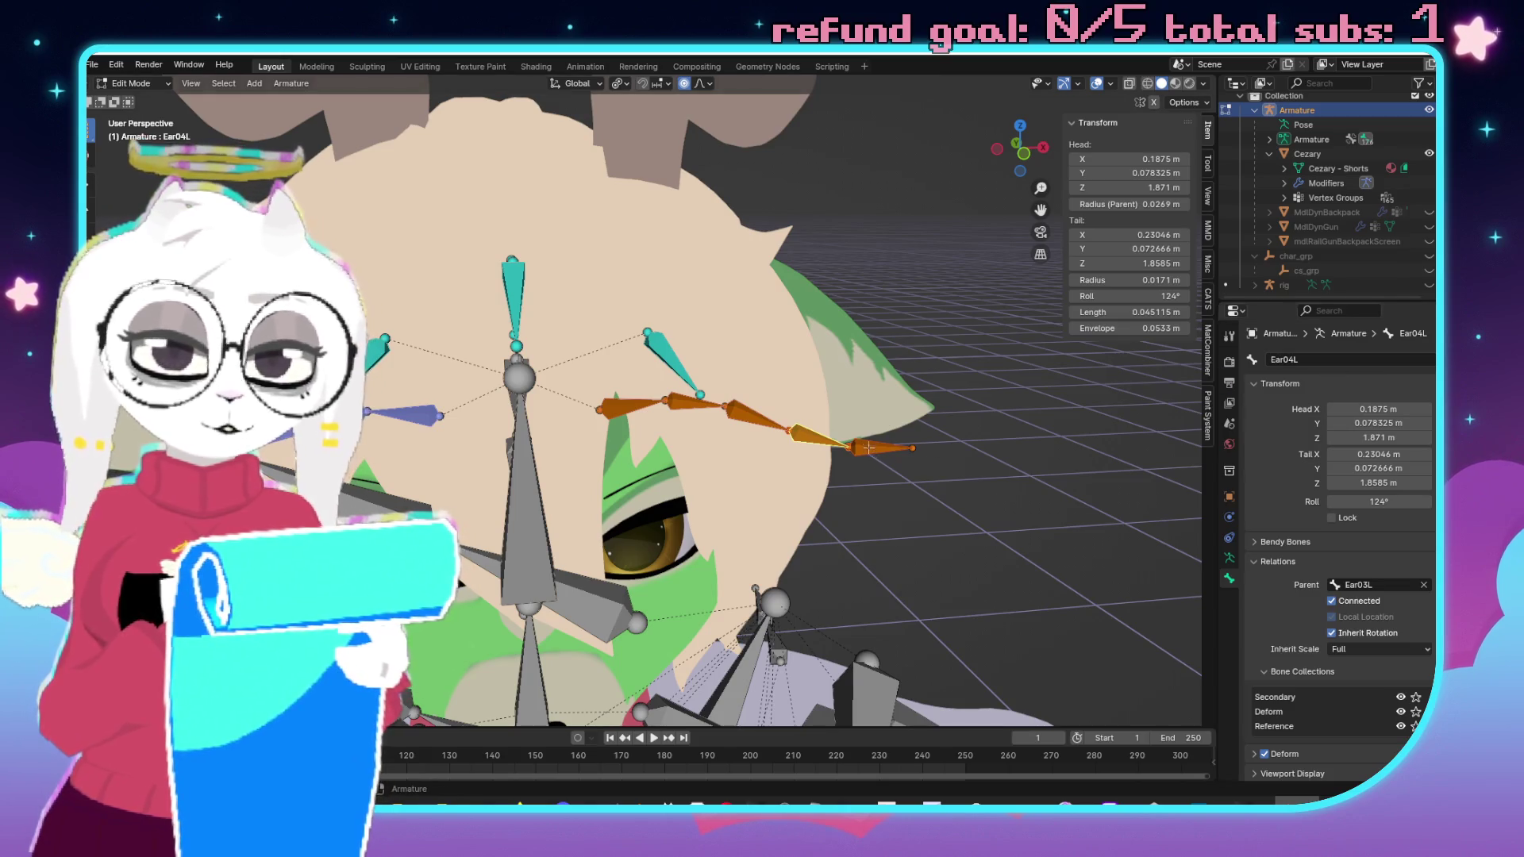
{"action": "left_click", "coordinate": [873, 449]}
{"action": "double_click", "coordinate": [1374, 358]}
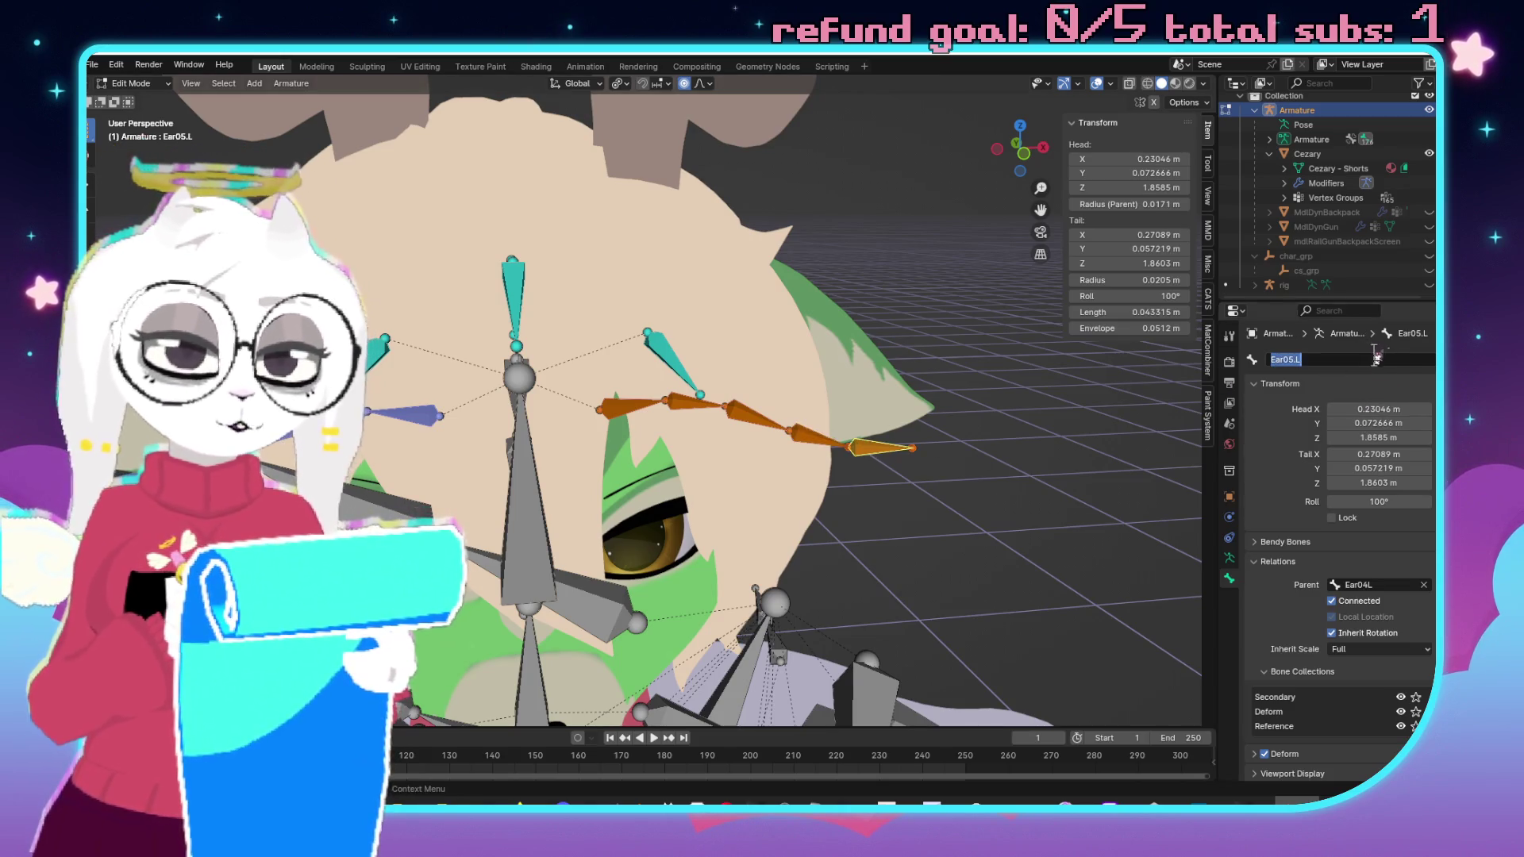
{"action": "key", "text": "Left"}
{"action": "key", "text": "BackSpace"}
{"action": "key", "text": "Return"}
Return to Object Mode, save DynCezary.blend, and switch back to Unity.
{"action": "scroll", "coordinate": [761, 418], "scroll_direction": "down", "scroll_amount": 5}
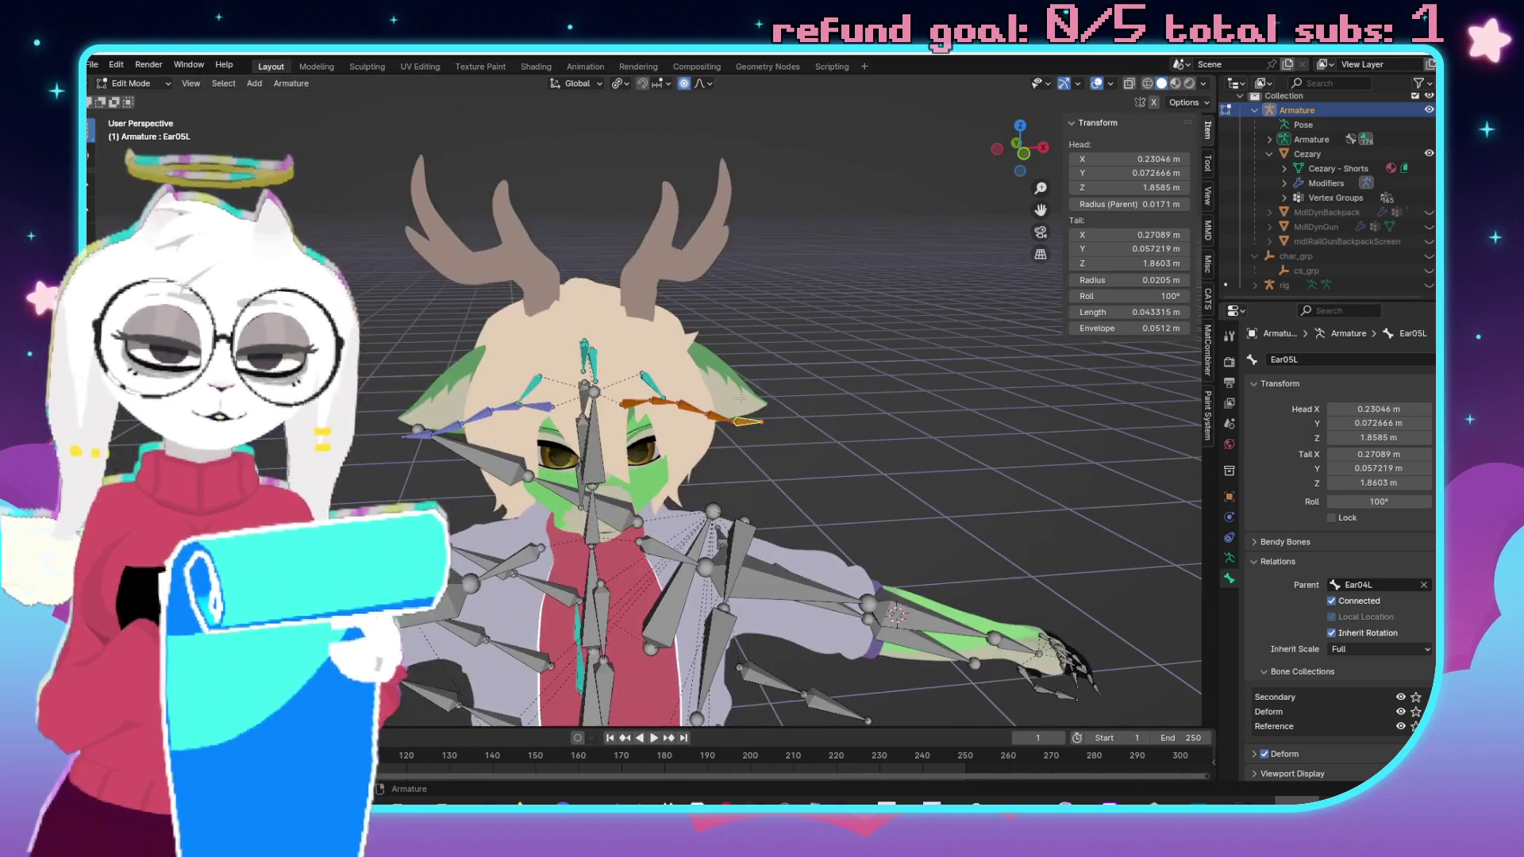
{"action": "scroll", "coordinate": [760, 418], "scroll_direction": "up", "scroll_amount": 3}
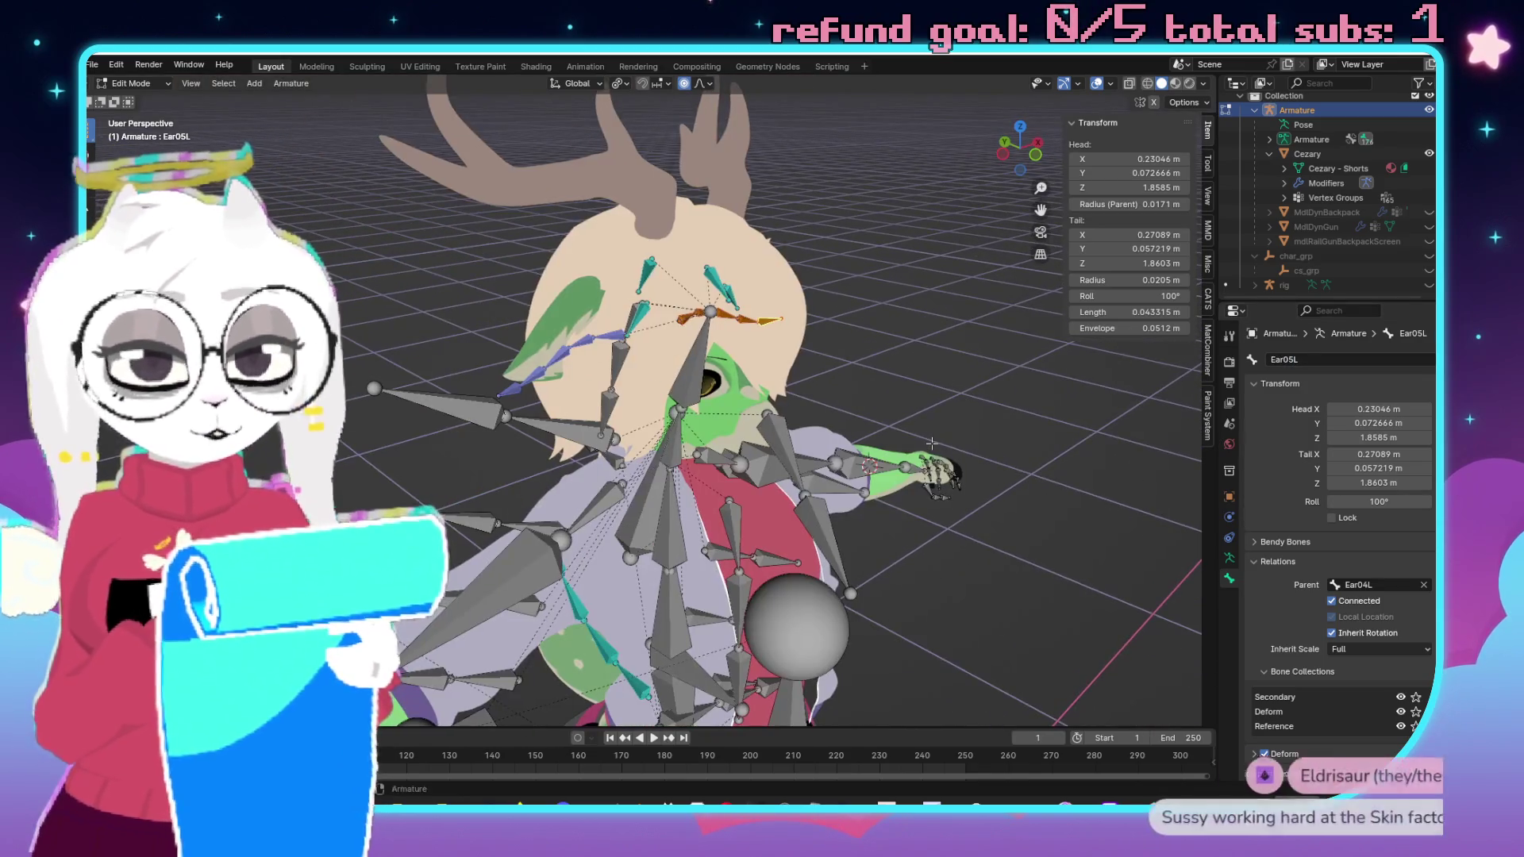
{"action": "key", "text": "ctrl+Tab"}
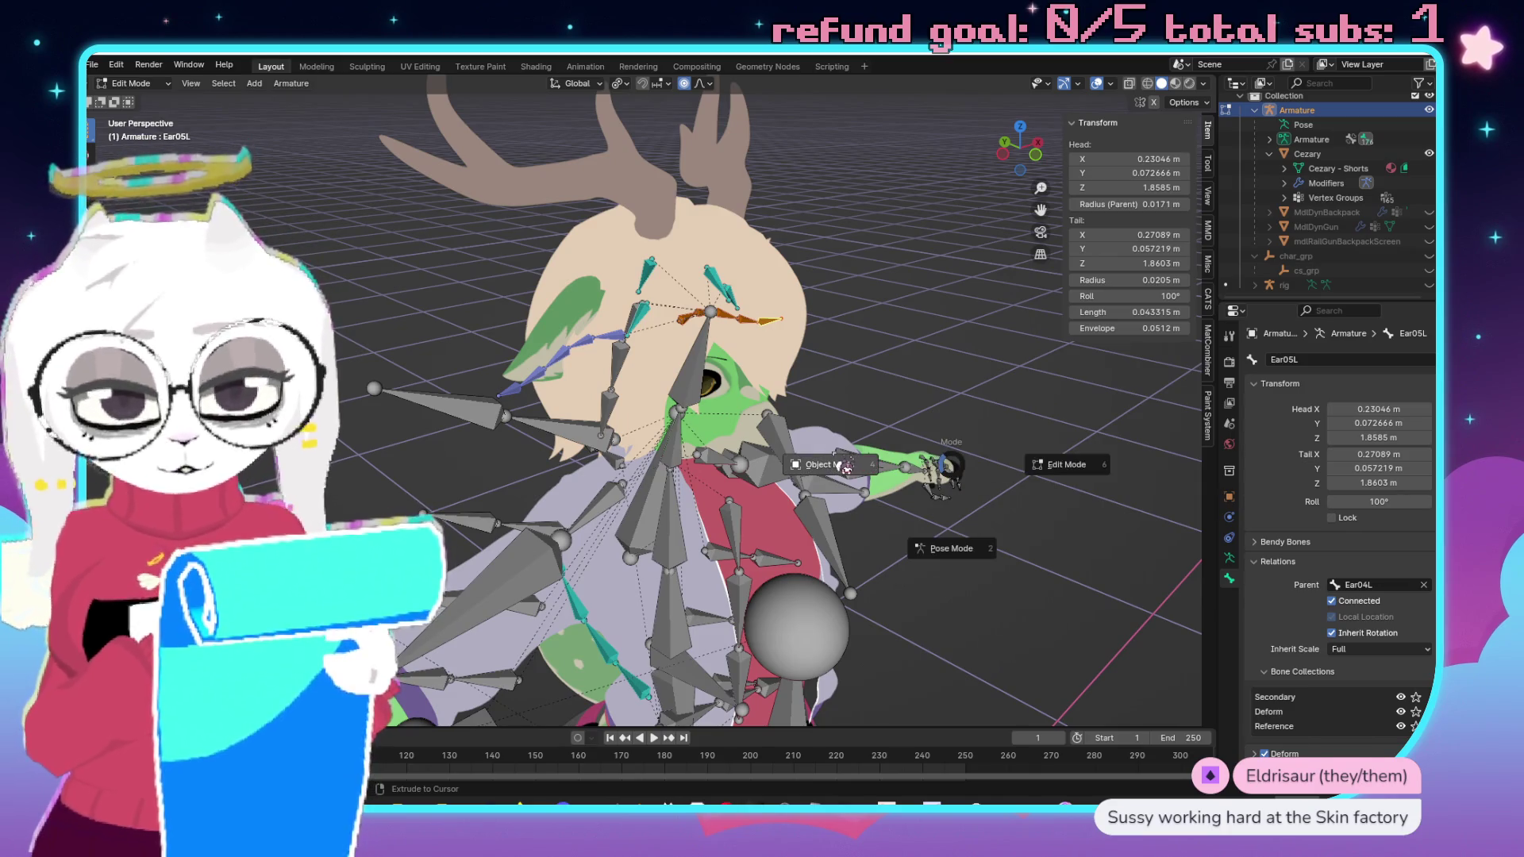
{"action": "left_click", "coordinate": [763, 434]}
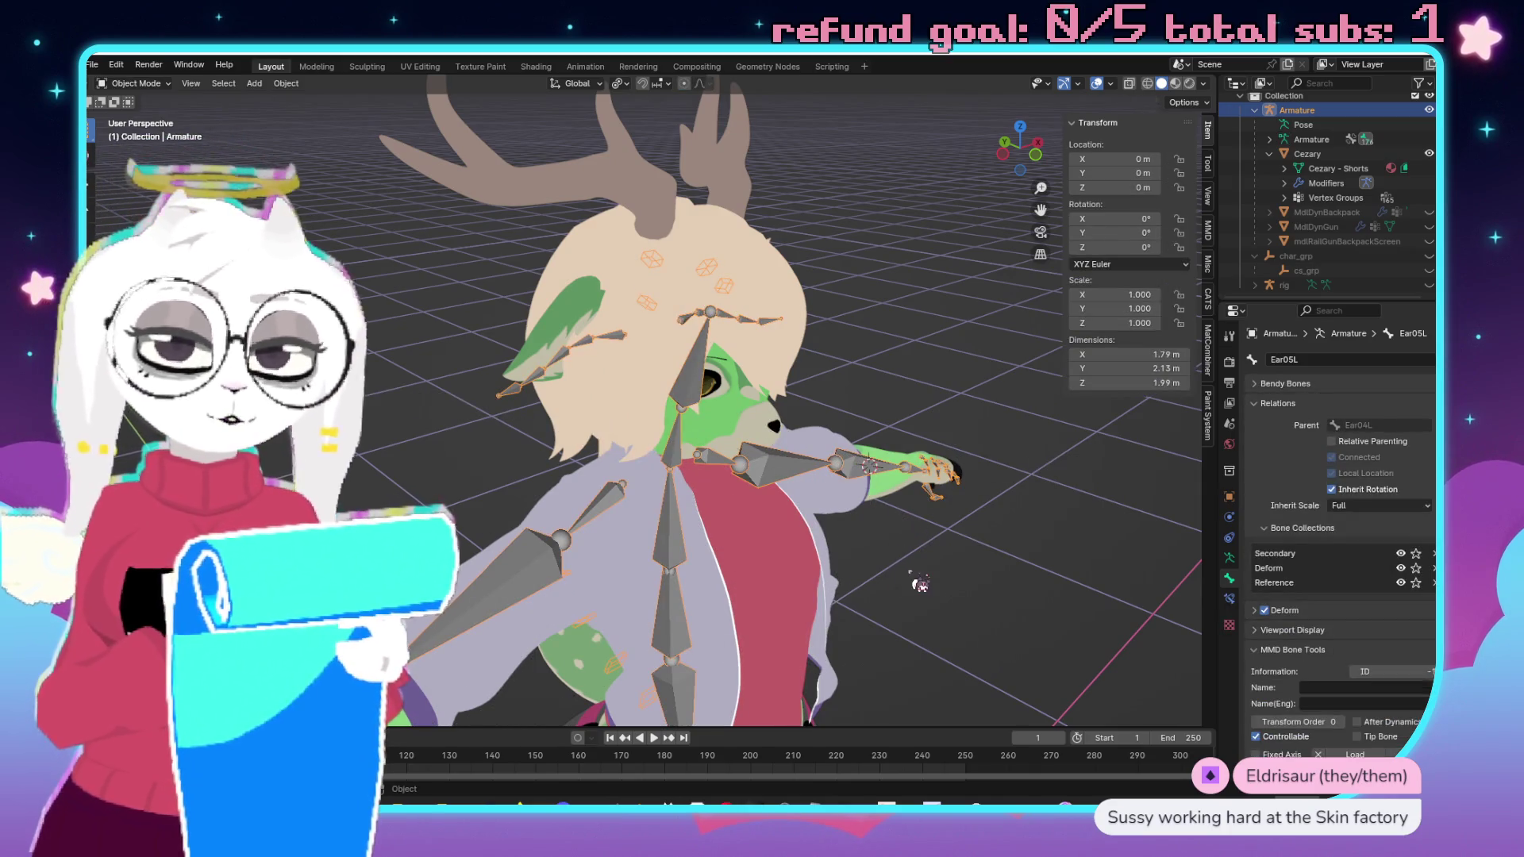
{"action": "scroll", "coordinate": [920, 585], "scroll_direction": "down", "scroll_amount": 3}
{"action": "left_click_drag", "start_coordinate": [921, 585], "coordinate": [651, 471]}
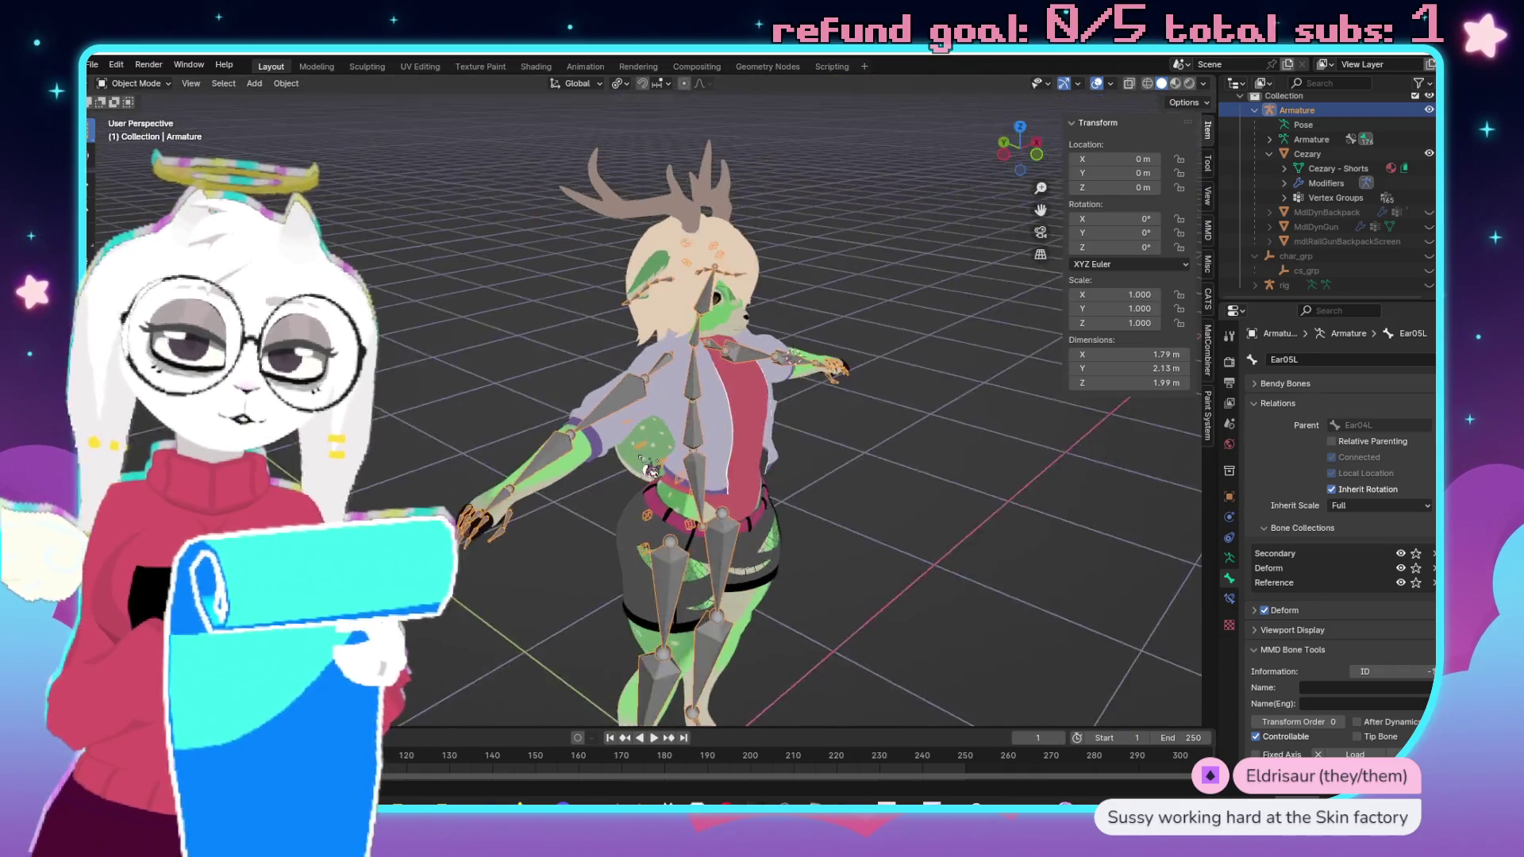
{"action": "scroll", "coordinate": [651, 470], "scroll_direction": "up", "scroll_amount": 4}
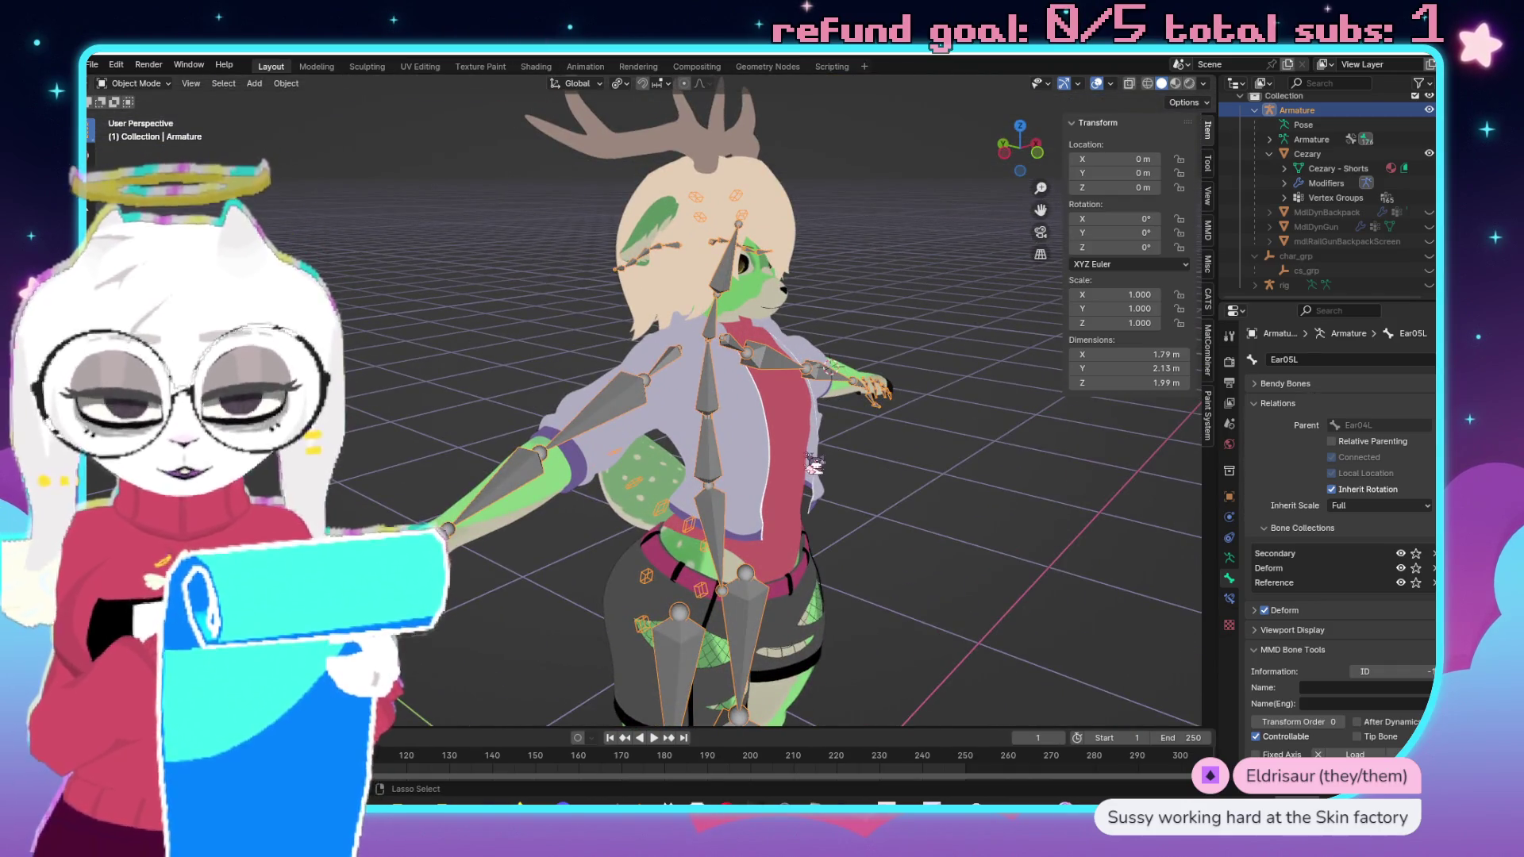
{"action": "key", "text": "ctrl+s"}
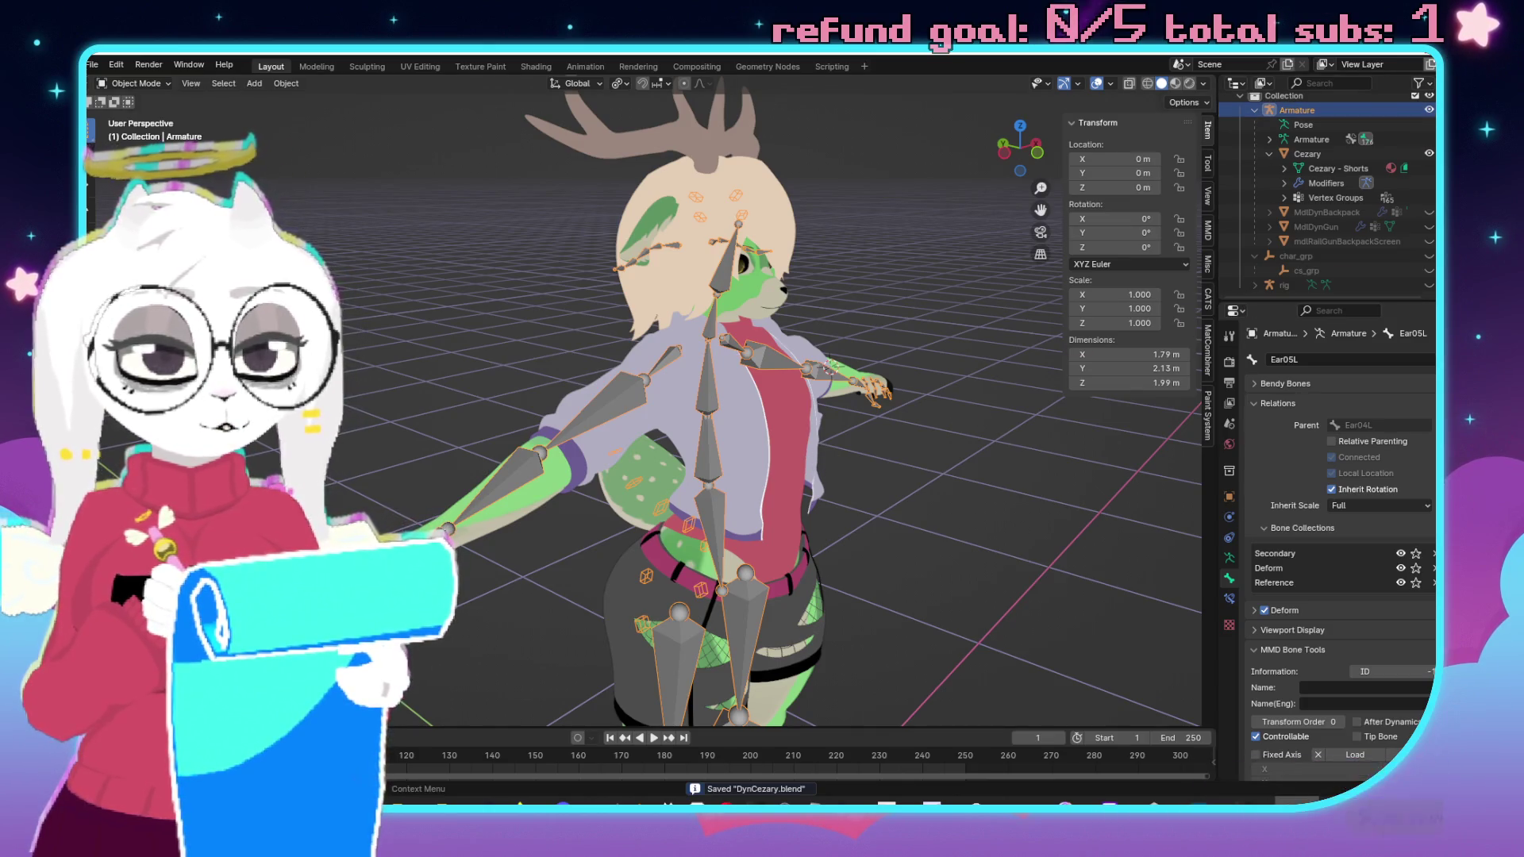
{"action": "key", "text": "alt+Tab"}
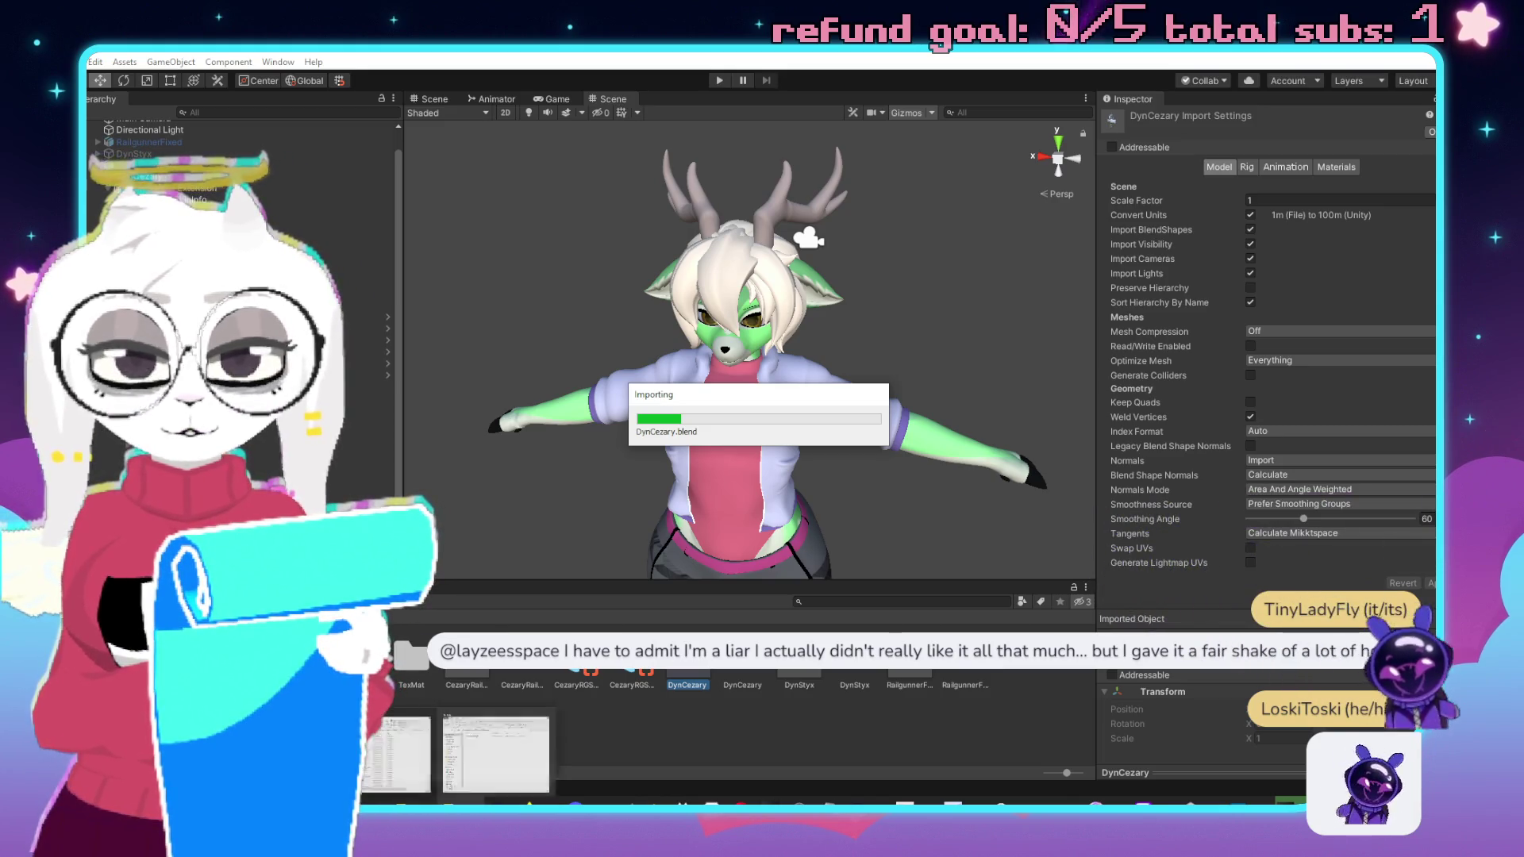
Check CezaryRailgunner.dll in the build and BepInEx plugins folders, then close both Explorer windows.
{"action": "key", "text": "alt+Tab"}
{"action": "key", "text": "alt+Tab"}
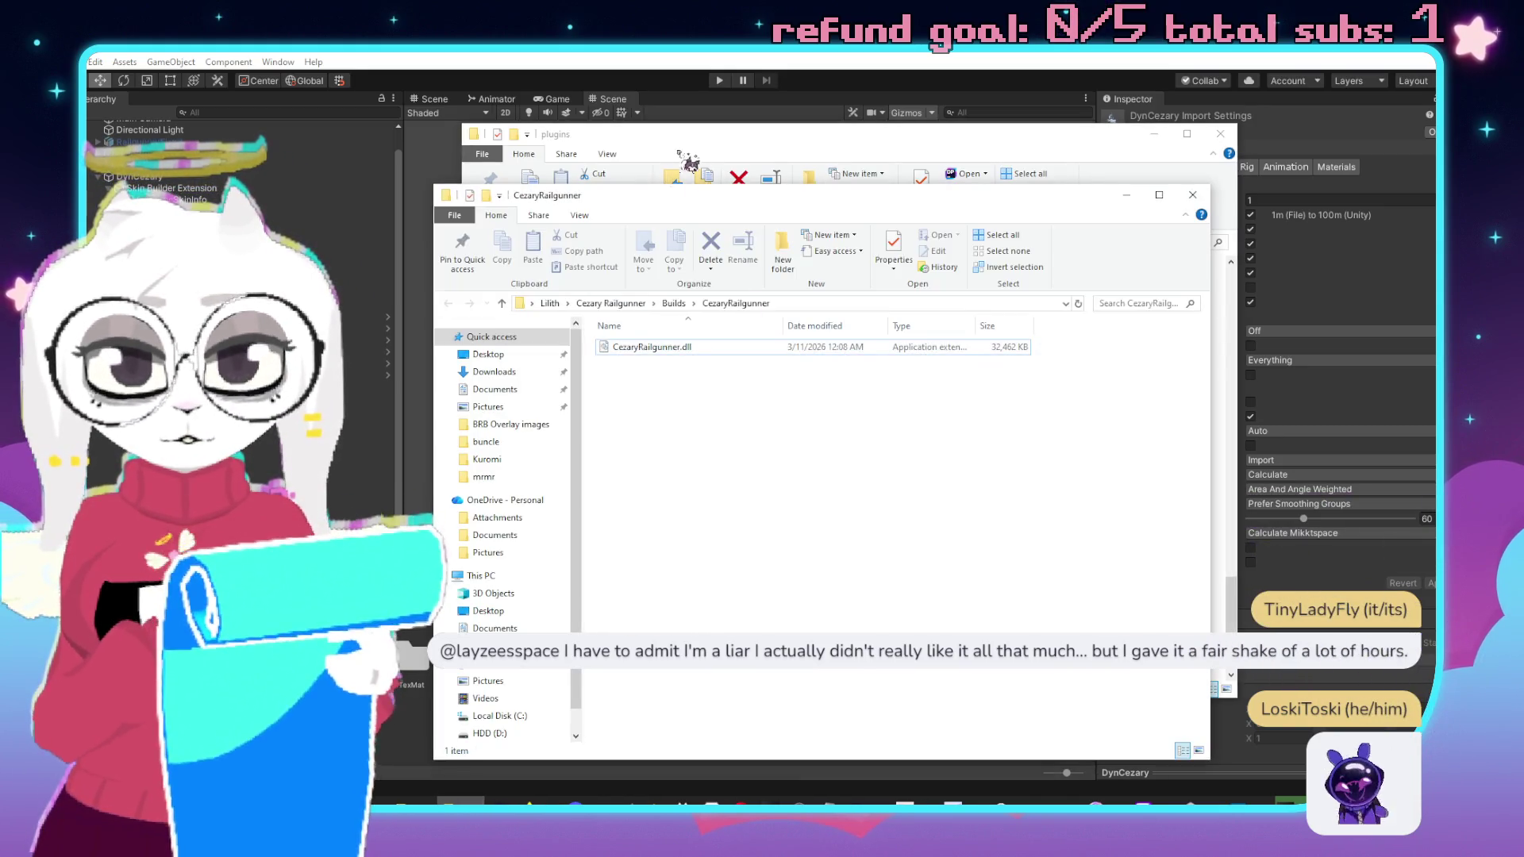
{"action": "left_click_drag", "start_coordinate": [724, 159], "coordinate": [842, 40]}
{"action": "key", "text": "alt+F4"}
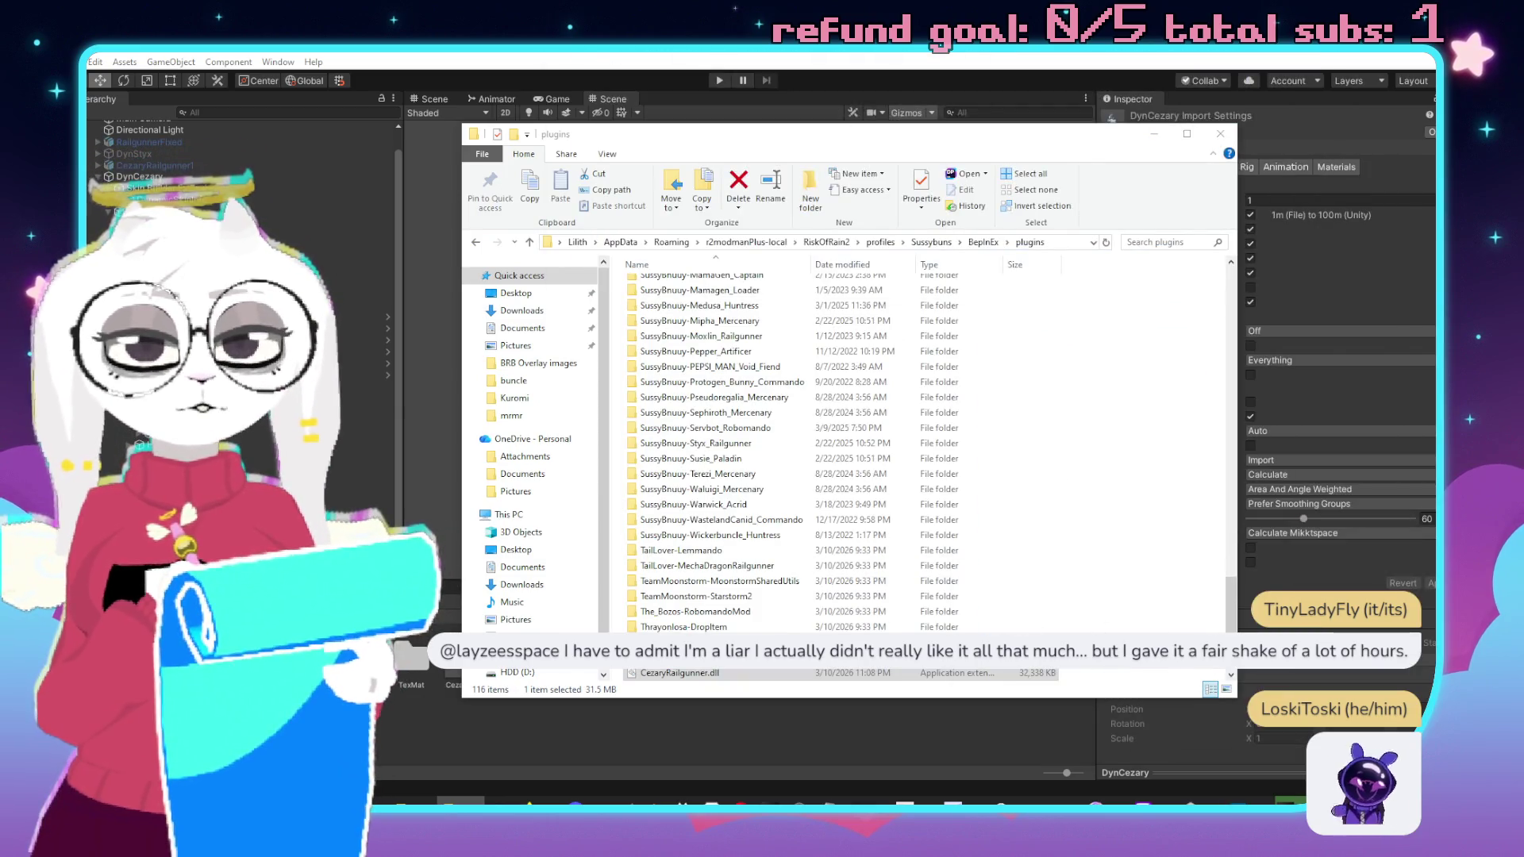
{"action": "left_click", "coordinate": [1152, 135]}
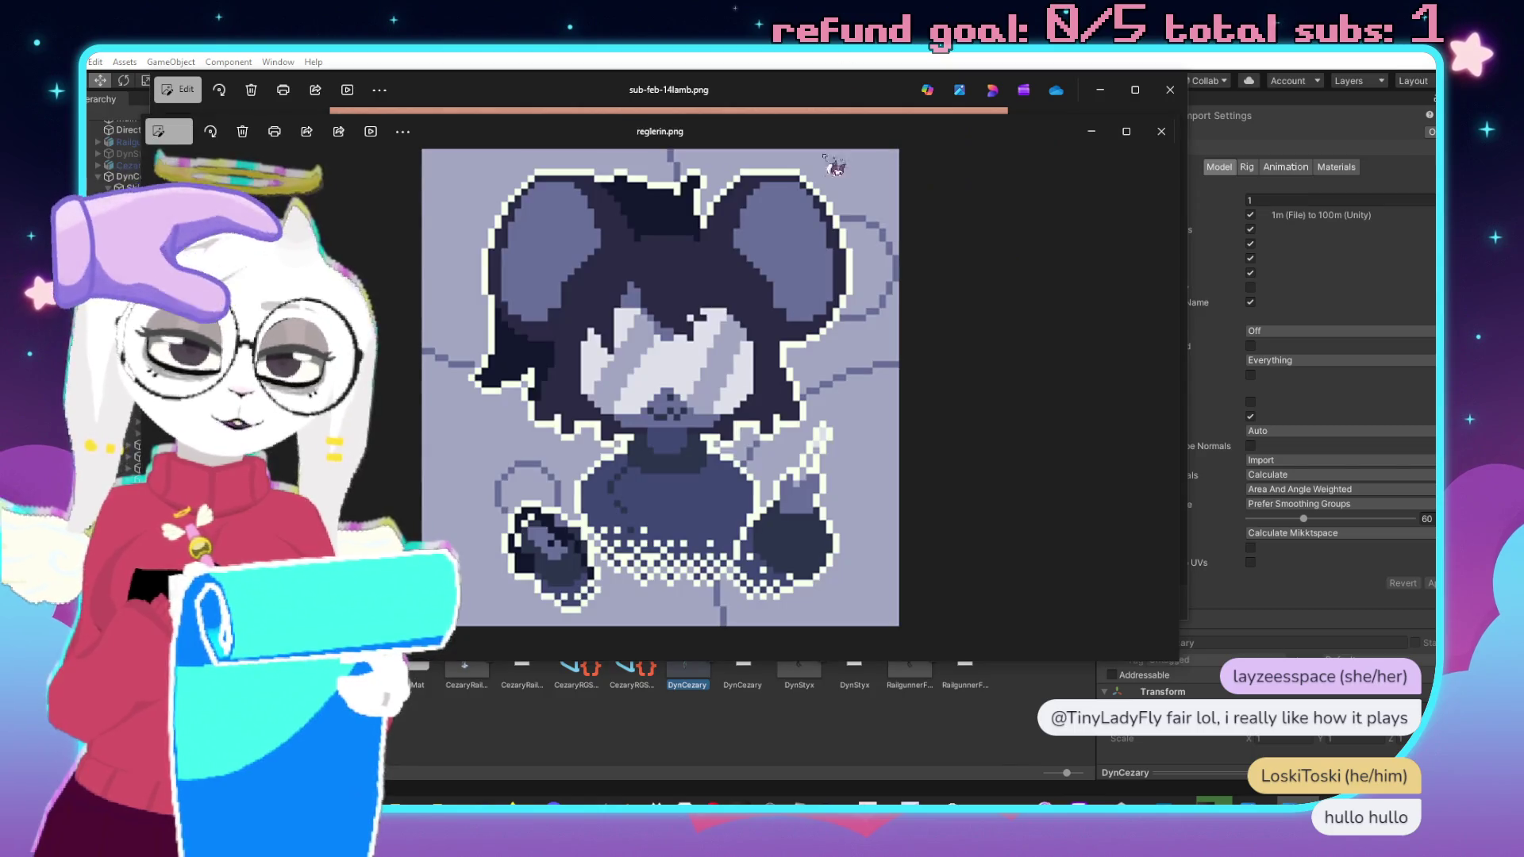
Move reglerin.png to the lower right and narrow the sub-feb-14lamb.png viewer.
{"action": "mouse_move", "coordinate": [632, 145]}
{"action": "left_mouse_down"}
{"action": "mouse_move", "coordinate": [1014, 224]}
{"action": "mouse_move", "coordinate": [1106, 328]}
{"action": "mouse_move", "coordinate": [1137, 288]}
{"action": "mouse_move", "coordinate": [1201, 308]}
{"action": "left_mouse_up"}
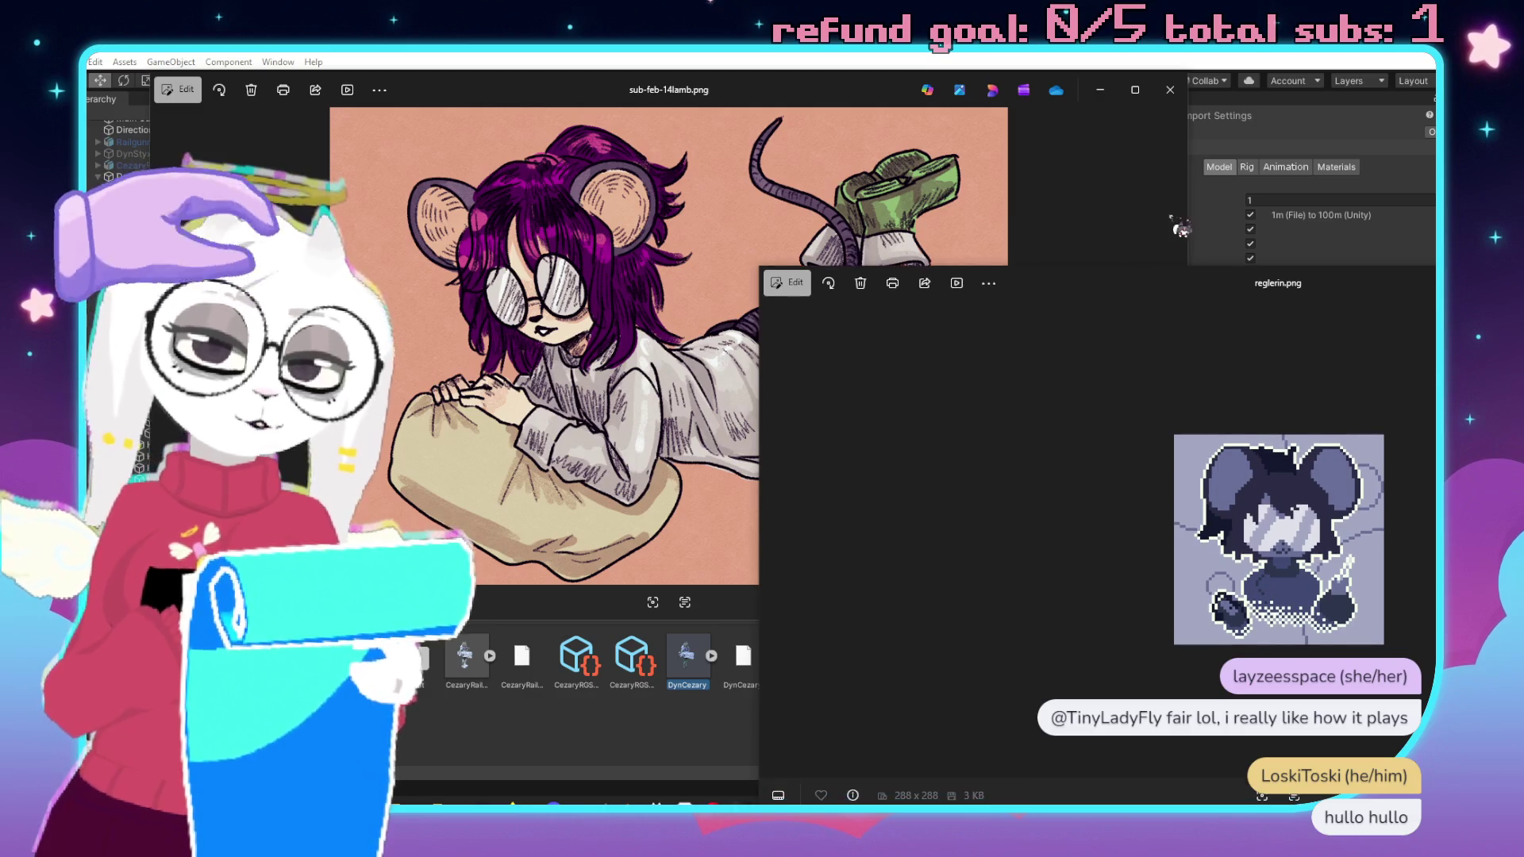
{"action": "left_click_drag", "start_coordinate": [1194, 228], "coordinate": [981, 220]}
{"action": "left_click_drag", "start_coordinate": [634, 80], "coordinate": [765, 85]}
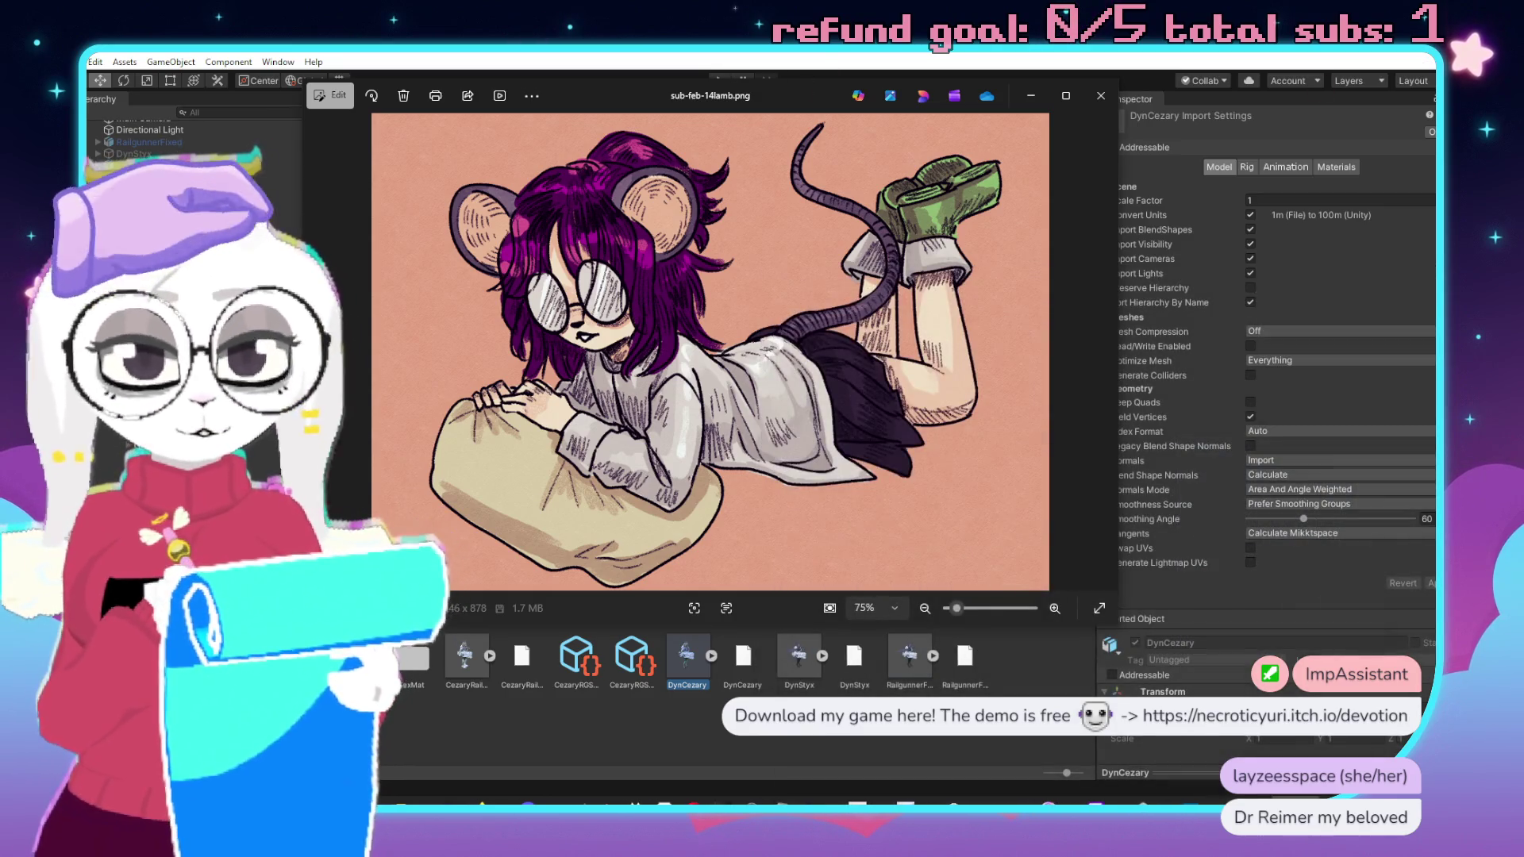
Select Ear01.L and the other dynamic-bone objects and apply Prefab > Unpack Completely.
{"action": "left_click", "coordinate": [1101, 95]}
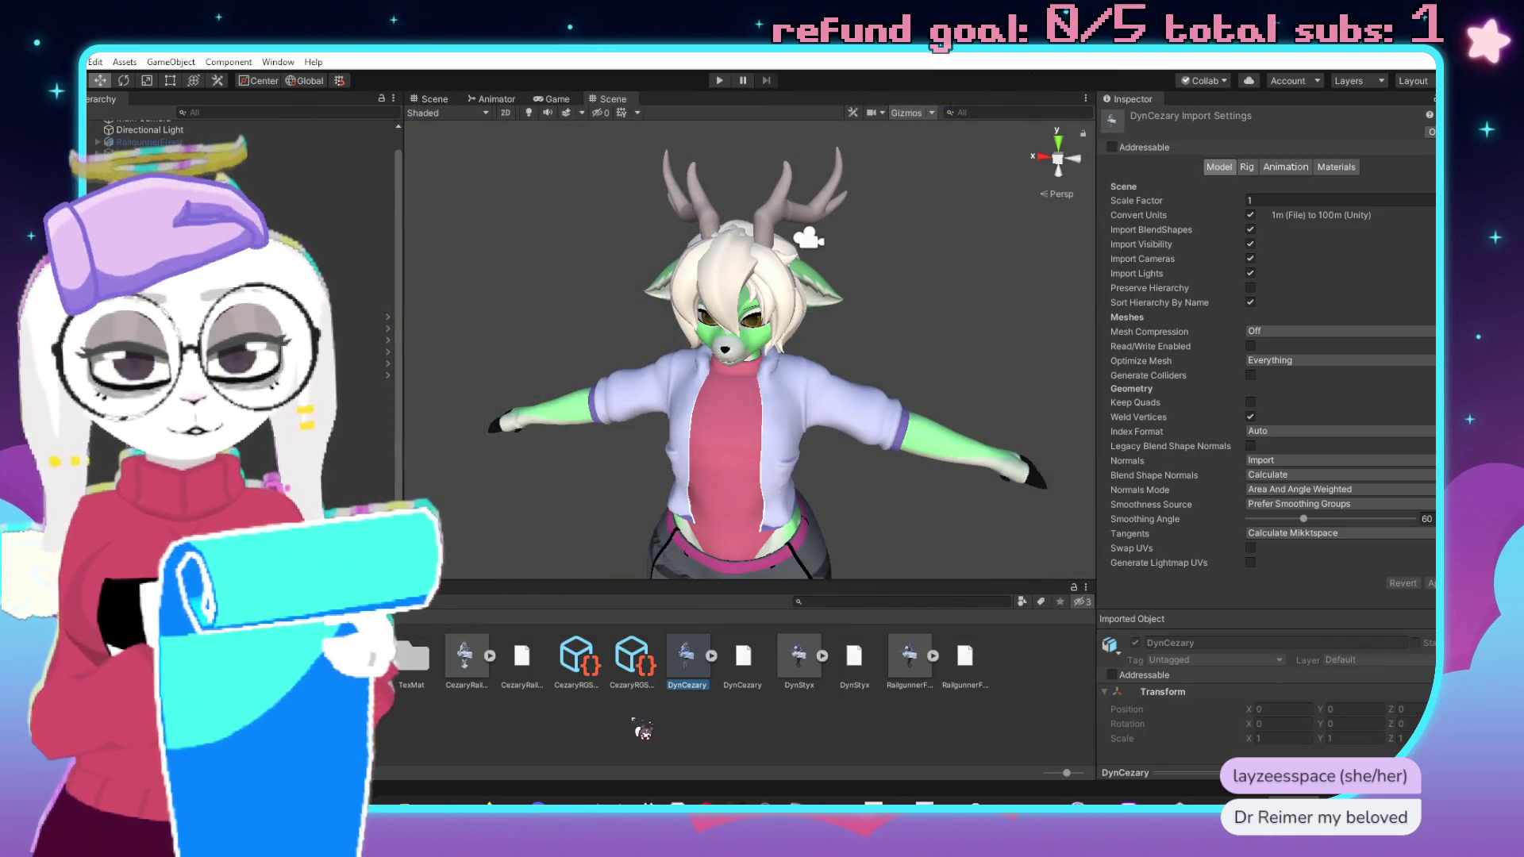
{"action": "left_click", "coordinate": [591, 667]}
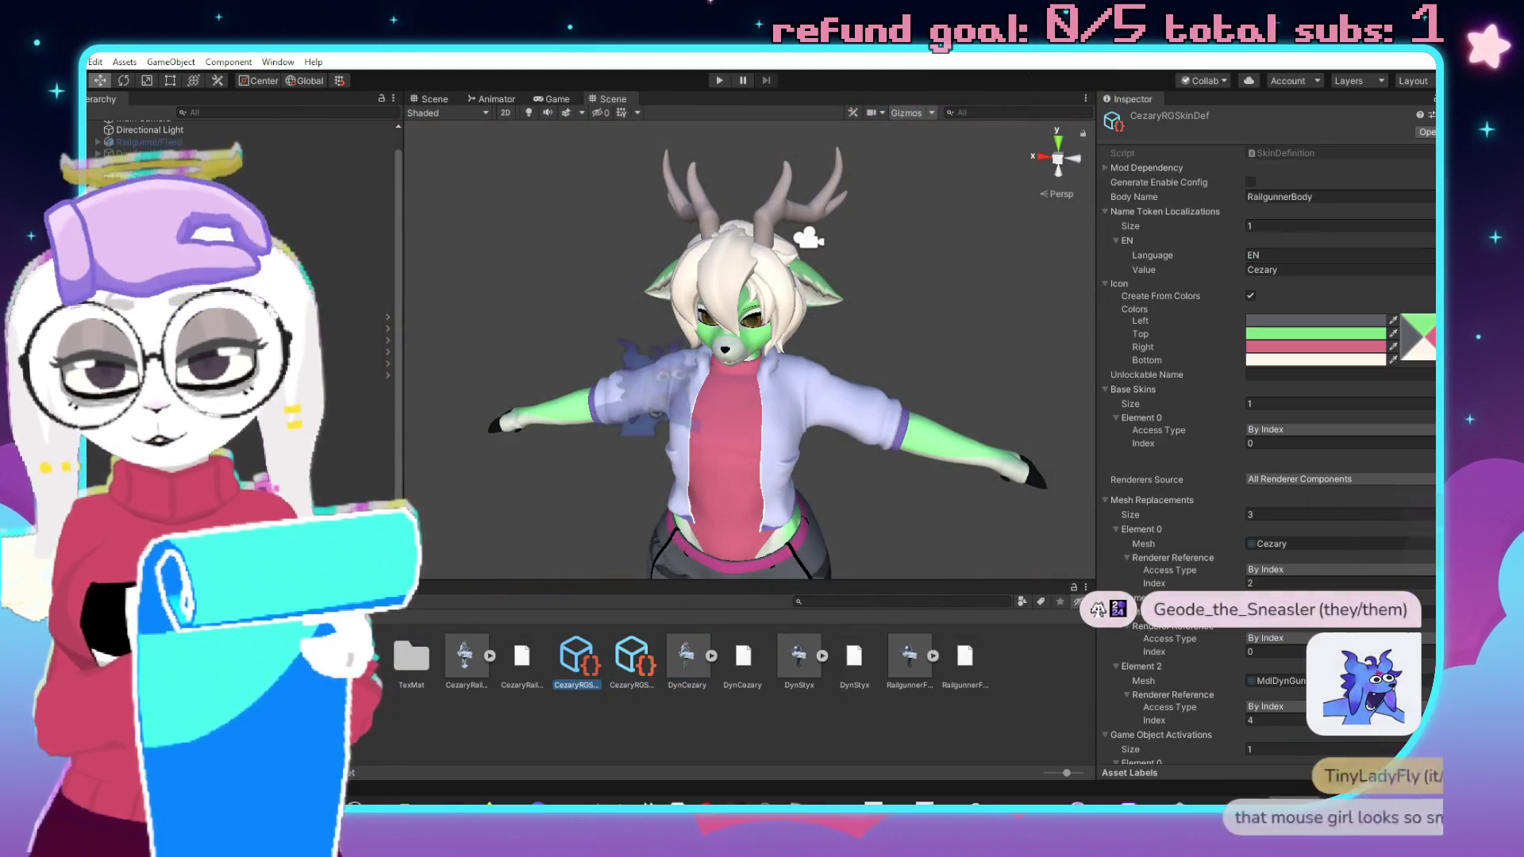
{"action": "left_click", "coordinate": [357, 304]}
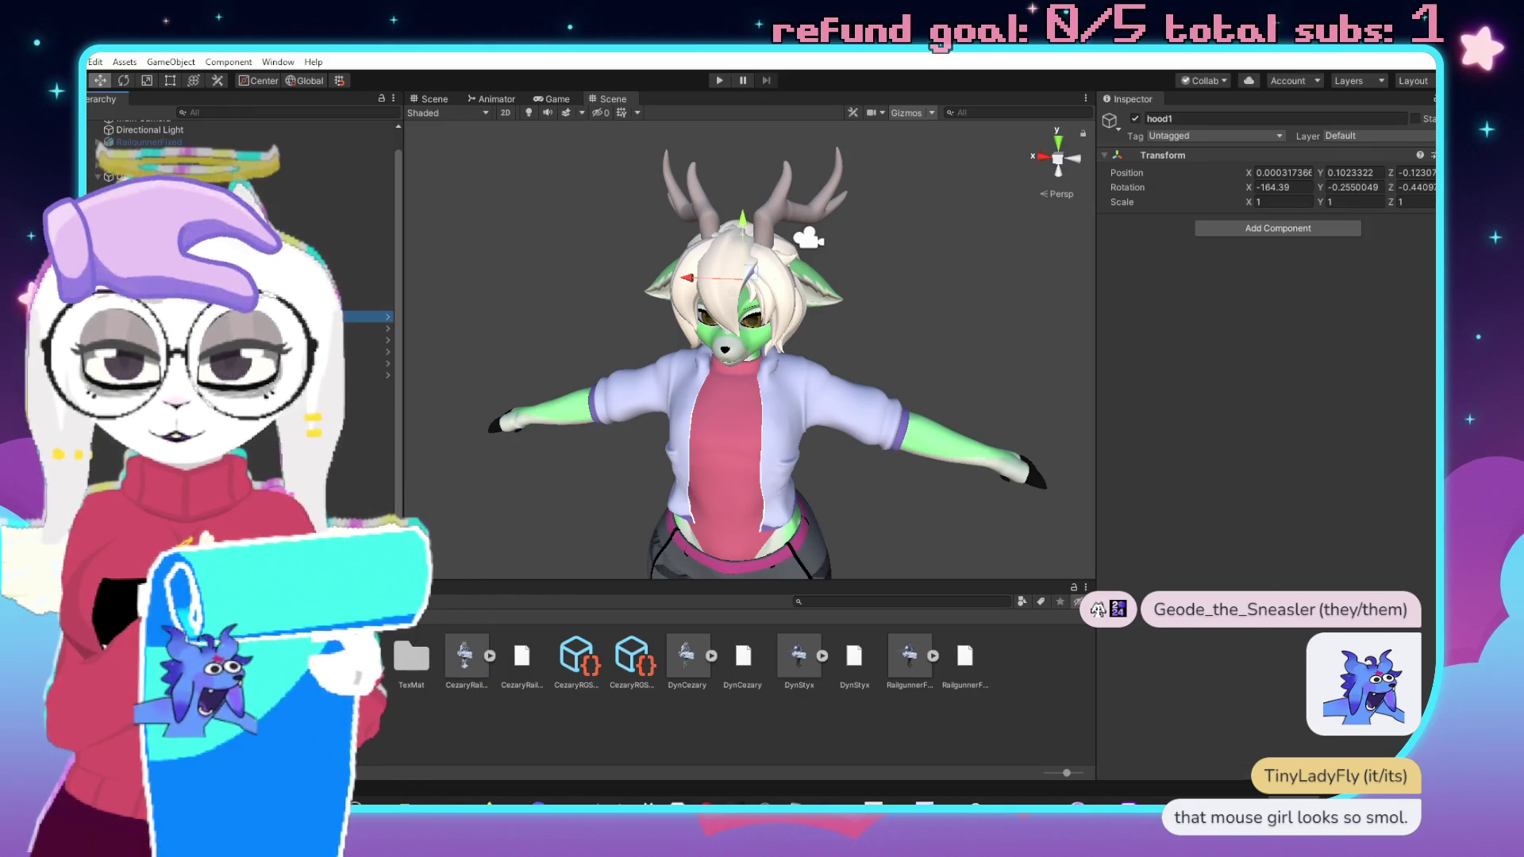
{"action": "left_click", "coordinate": [357, 317]}
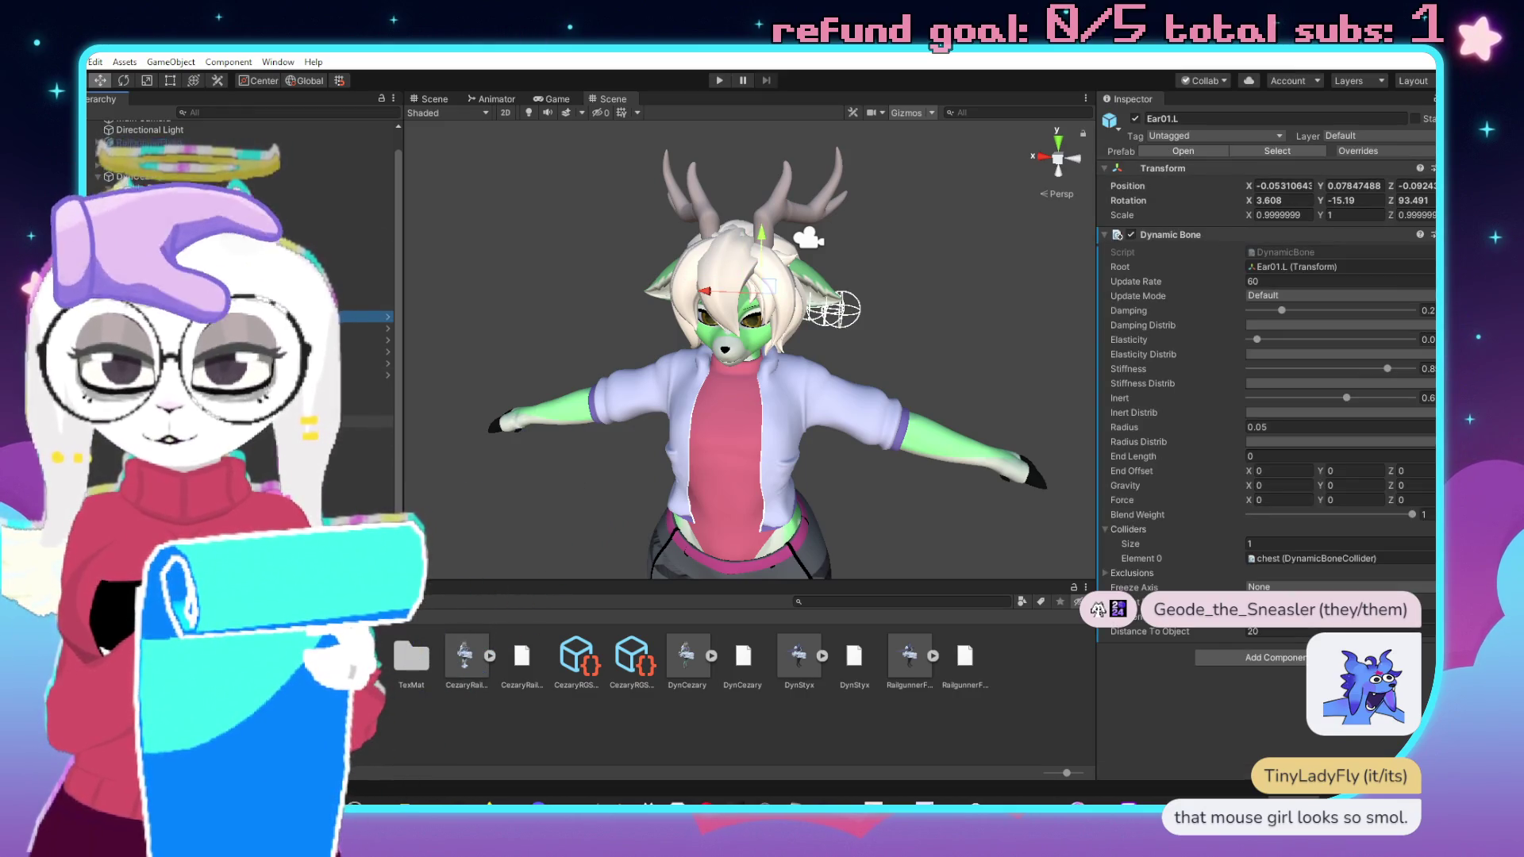
{"action": "scroll", "coordinate": [322, 264], "scroll_direction": "down", "scroll_amount": 3}
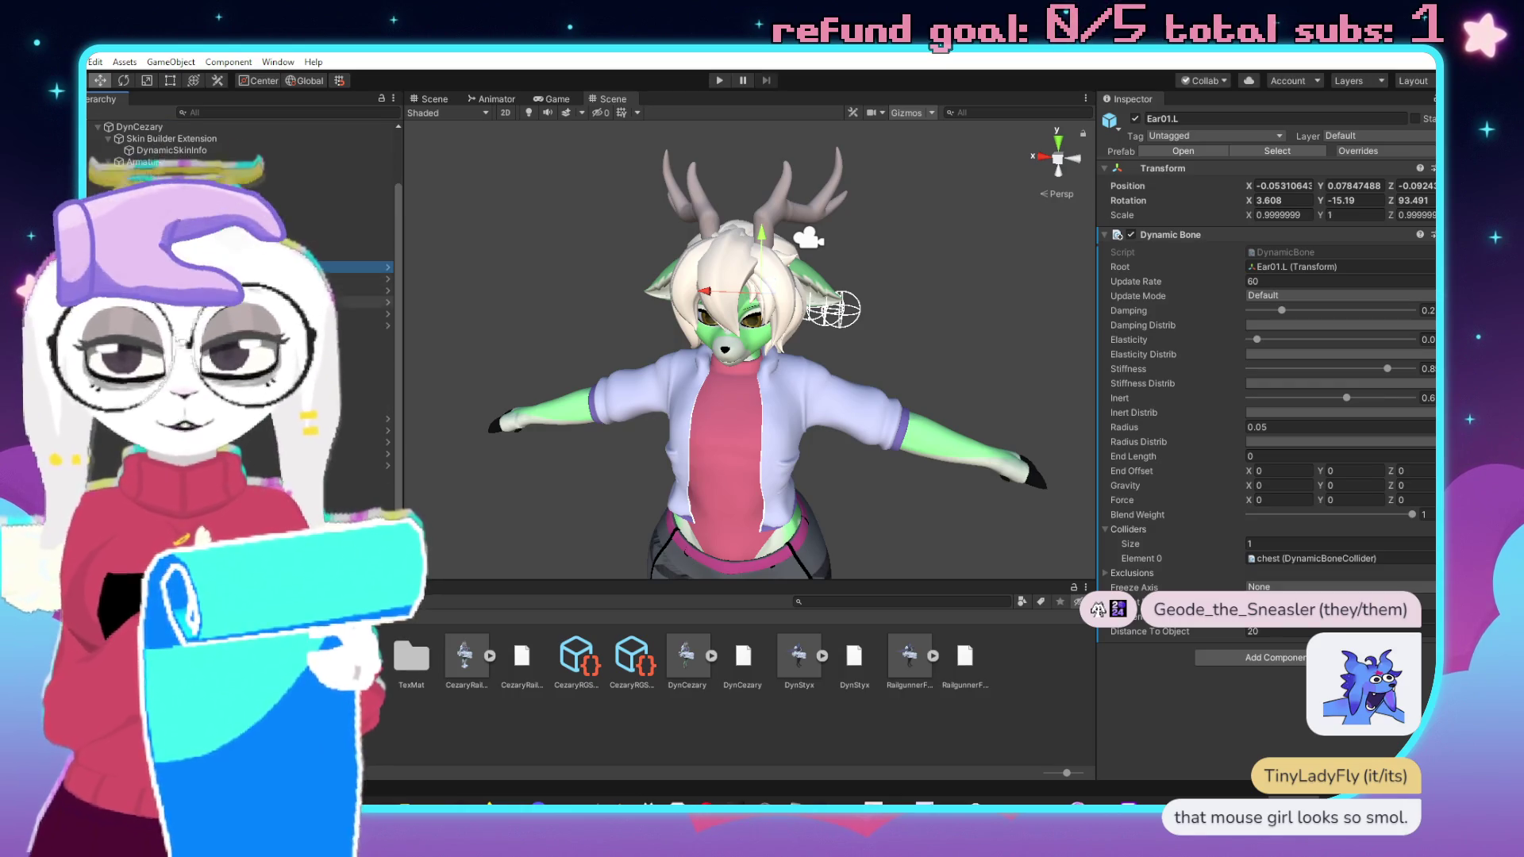
{"action": "left_click", "coordinate": [357, 325], "text": "shift"}
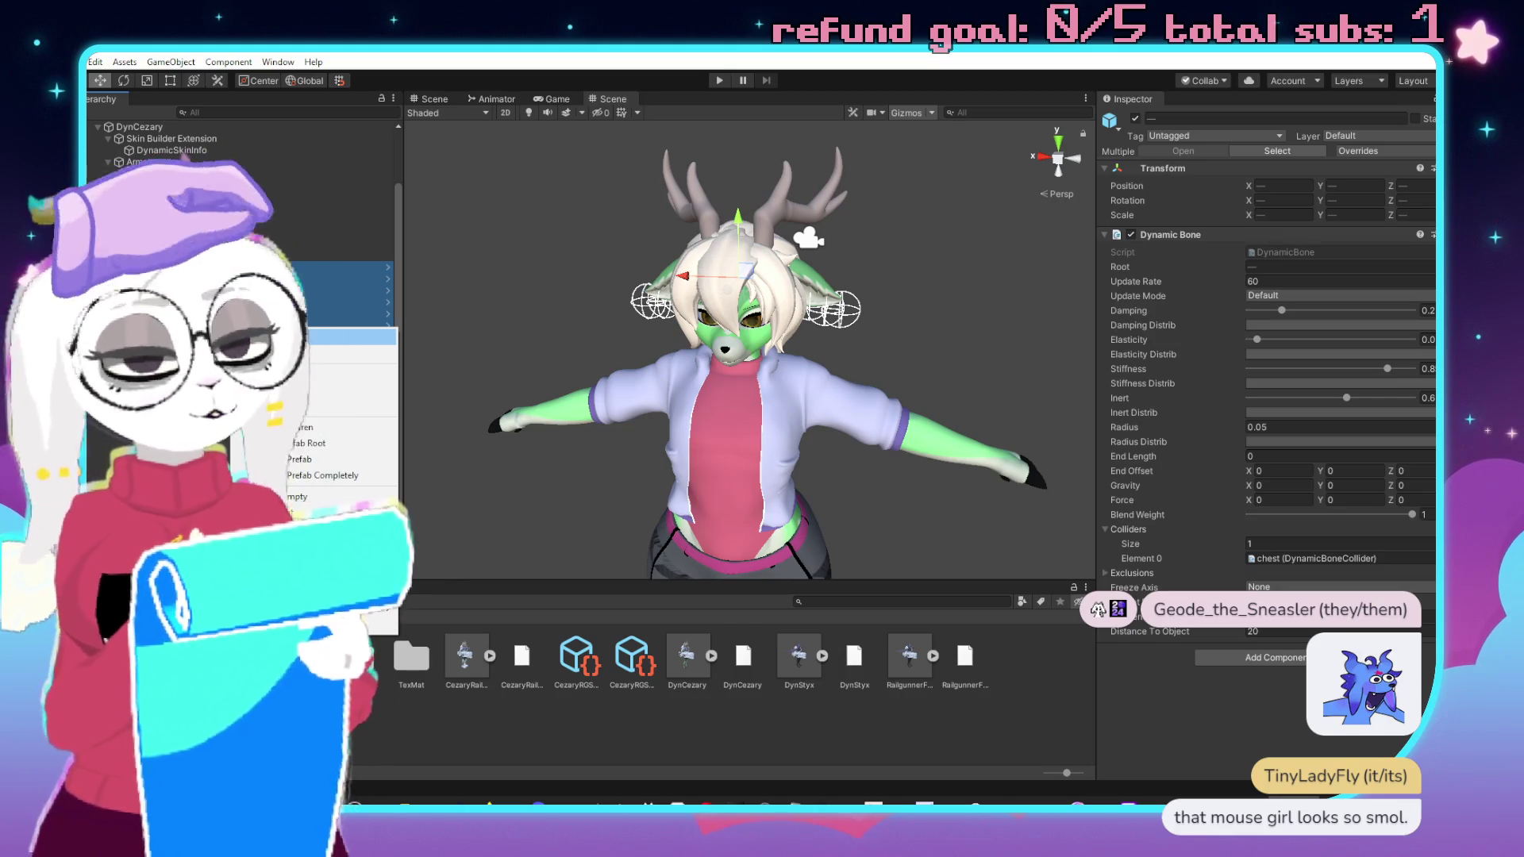
{"action": "left_click", "coordinate": [294, 339]}
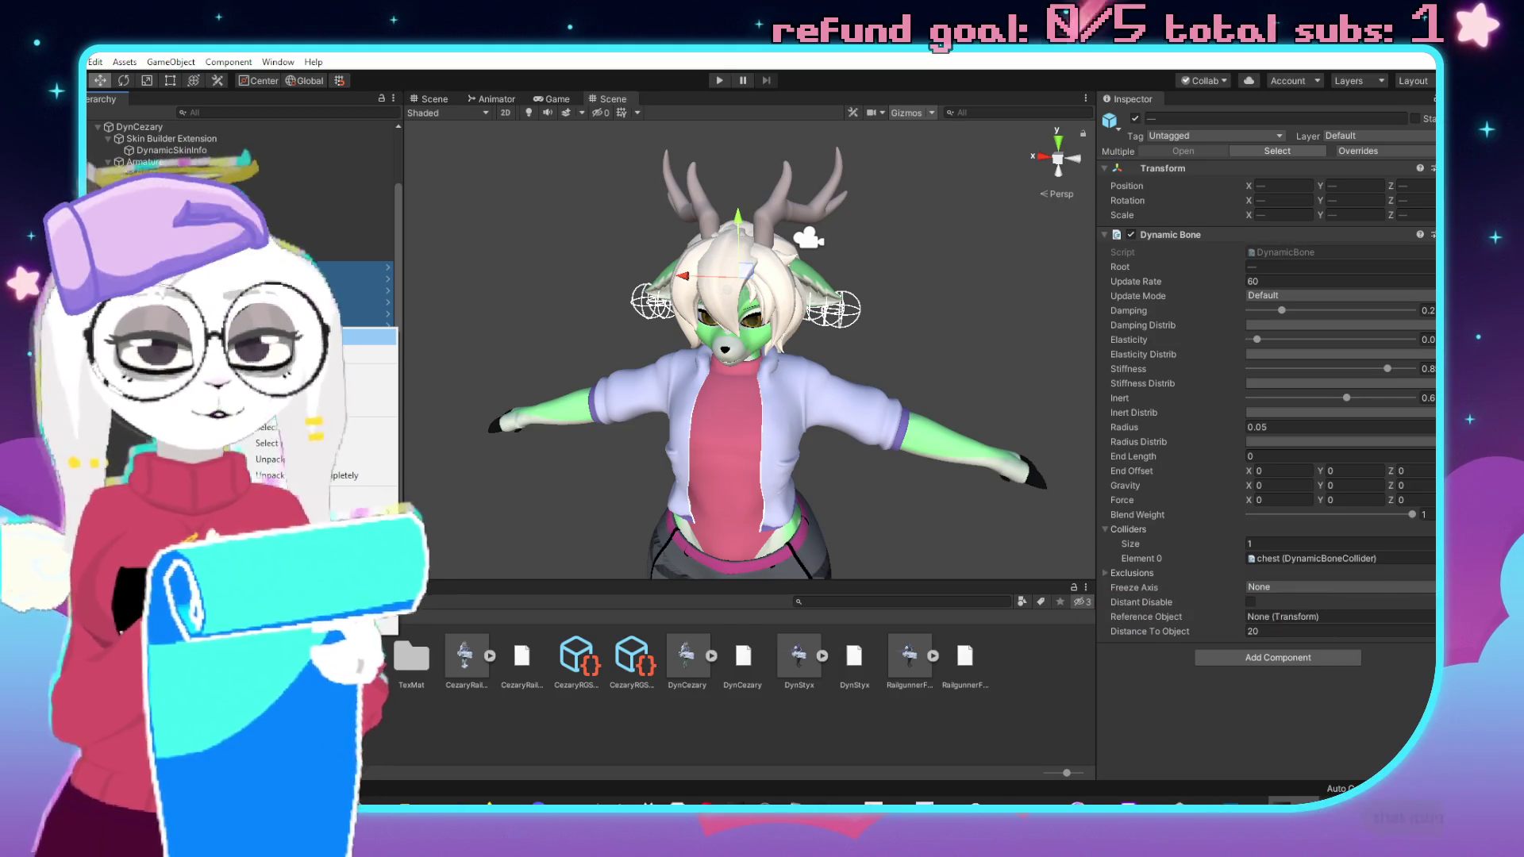
{"action": "right_click", "coordinate": [254, 317]}
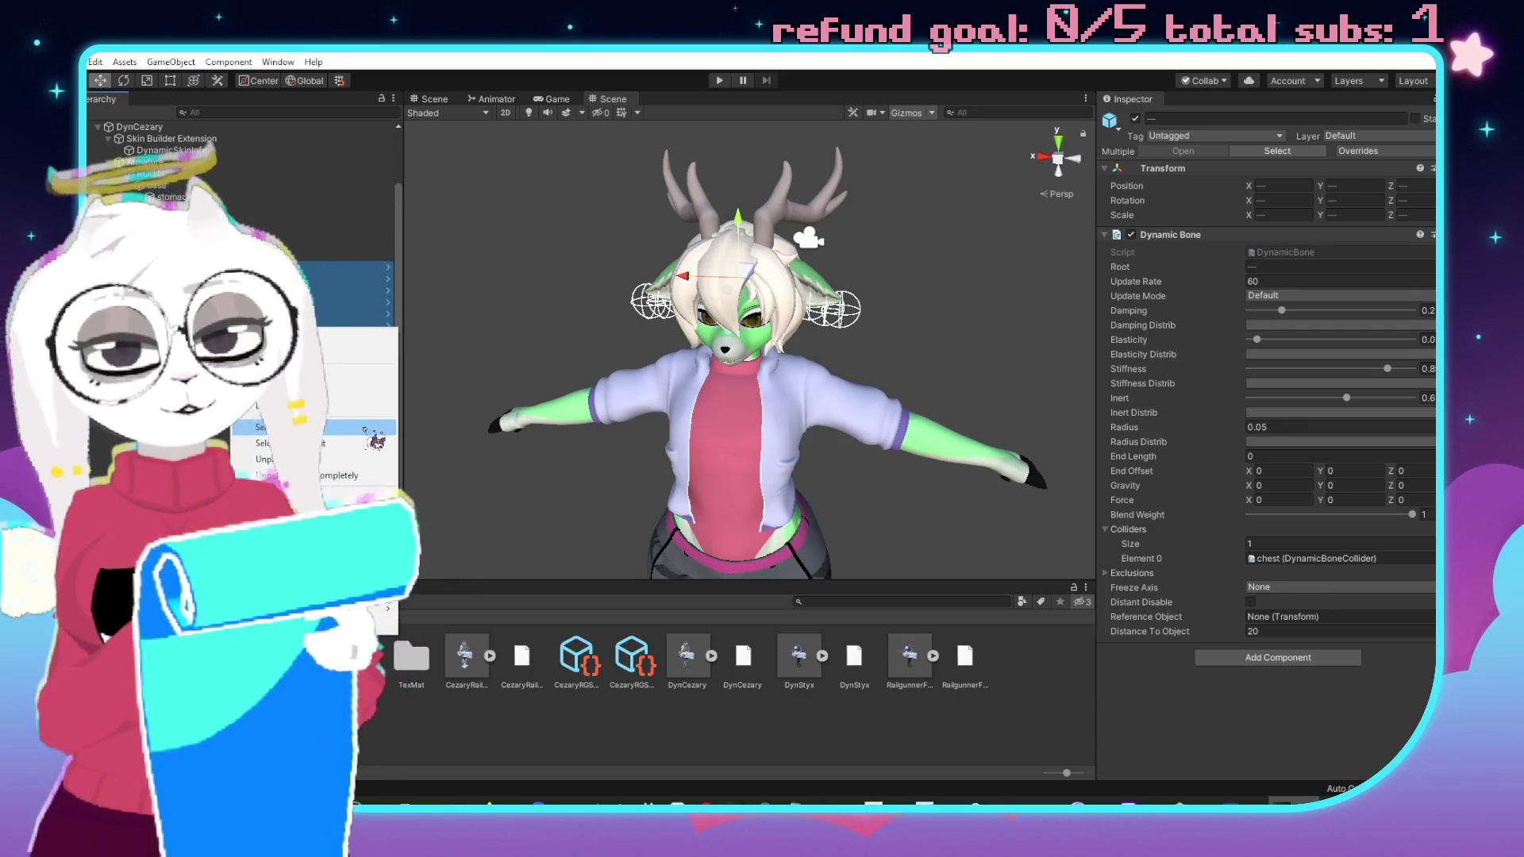
{"action": "left_click", "coordinate": [364, 429]}
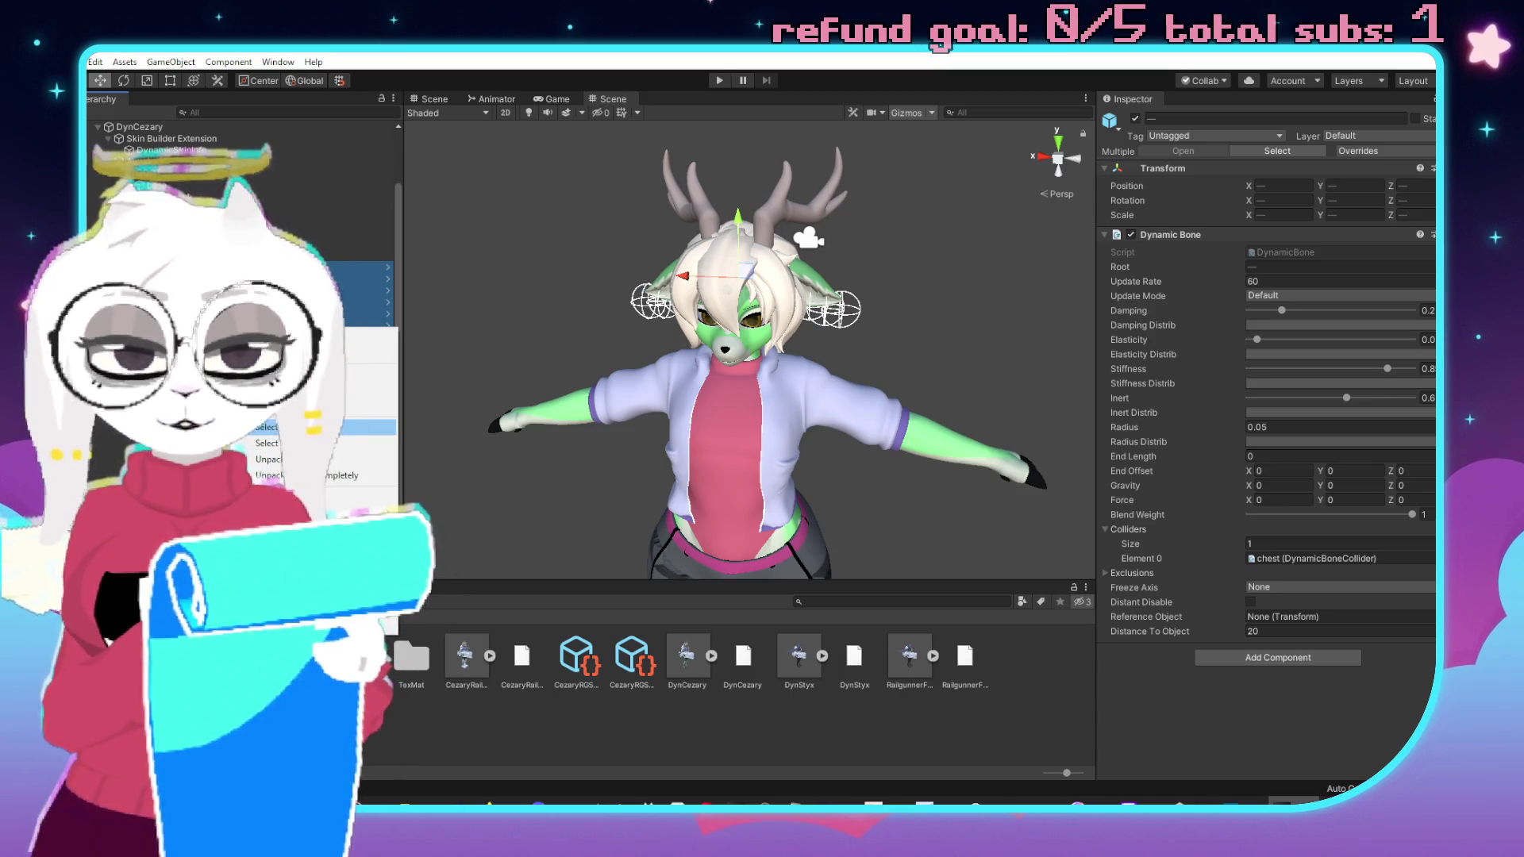
{"action": "left_click", "coordinate": [325, 476]}
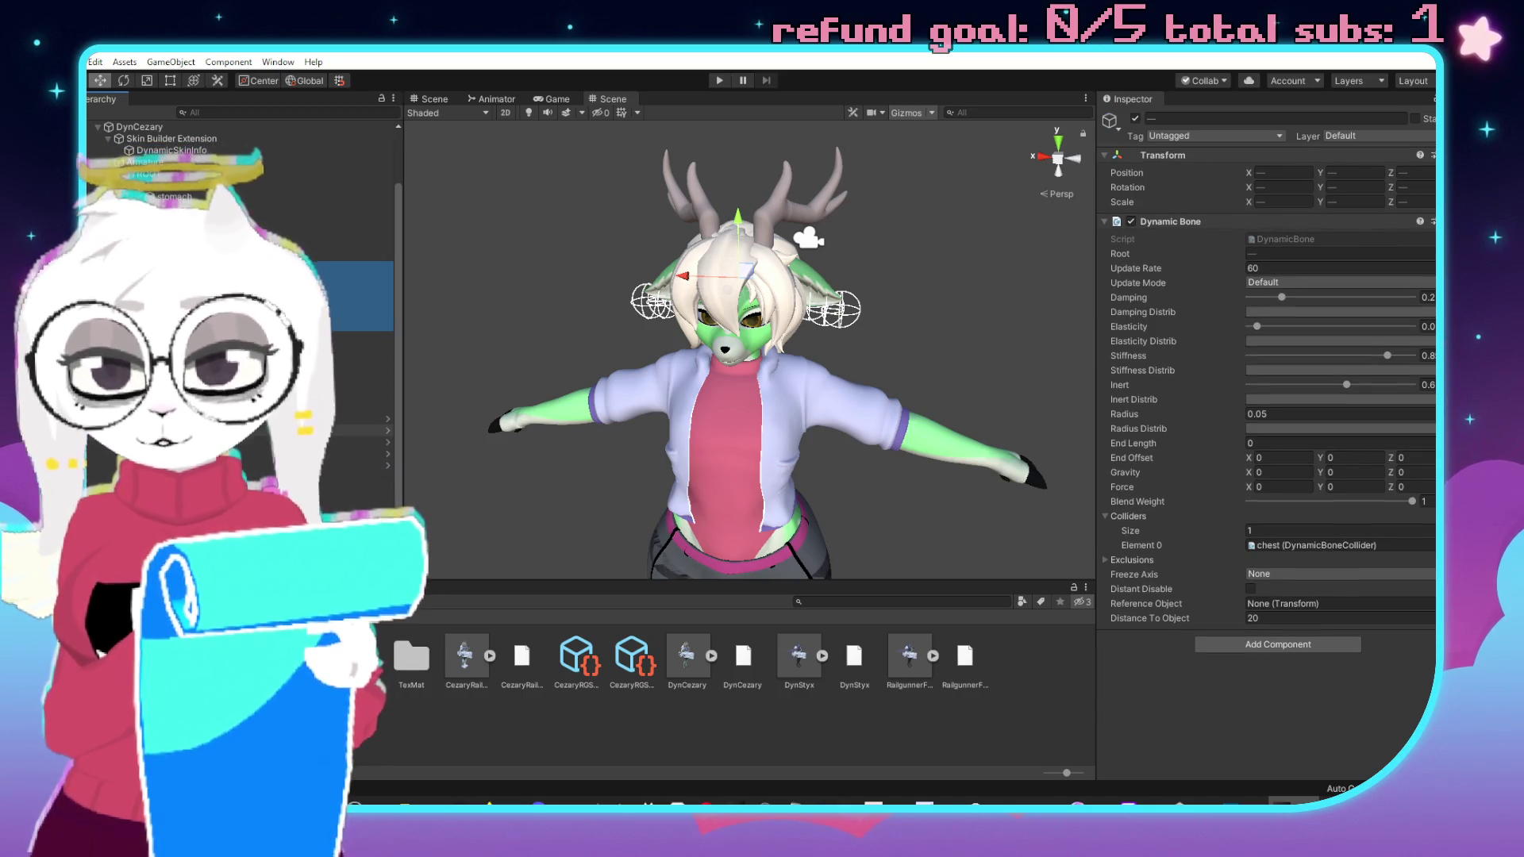
Rename the Ass bone objects to Ass02R, Ass02L, Ass01R and Ass01L.
{"action": "left_click", "coordinate": [357, 465], "text": "shift"}
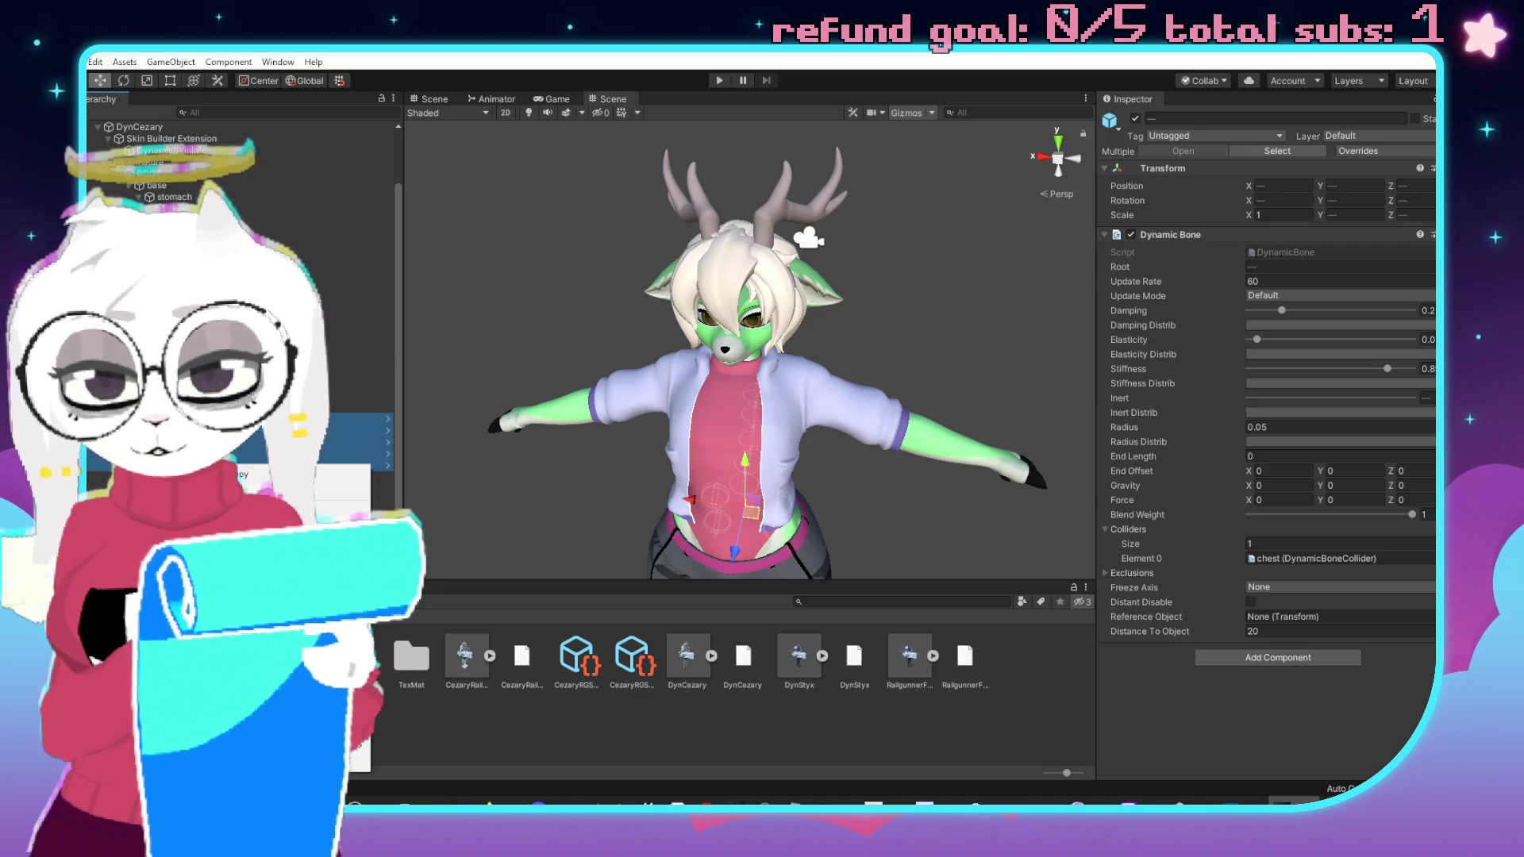
{"action": "left_click", "coordinate": [350, 430]}
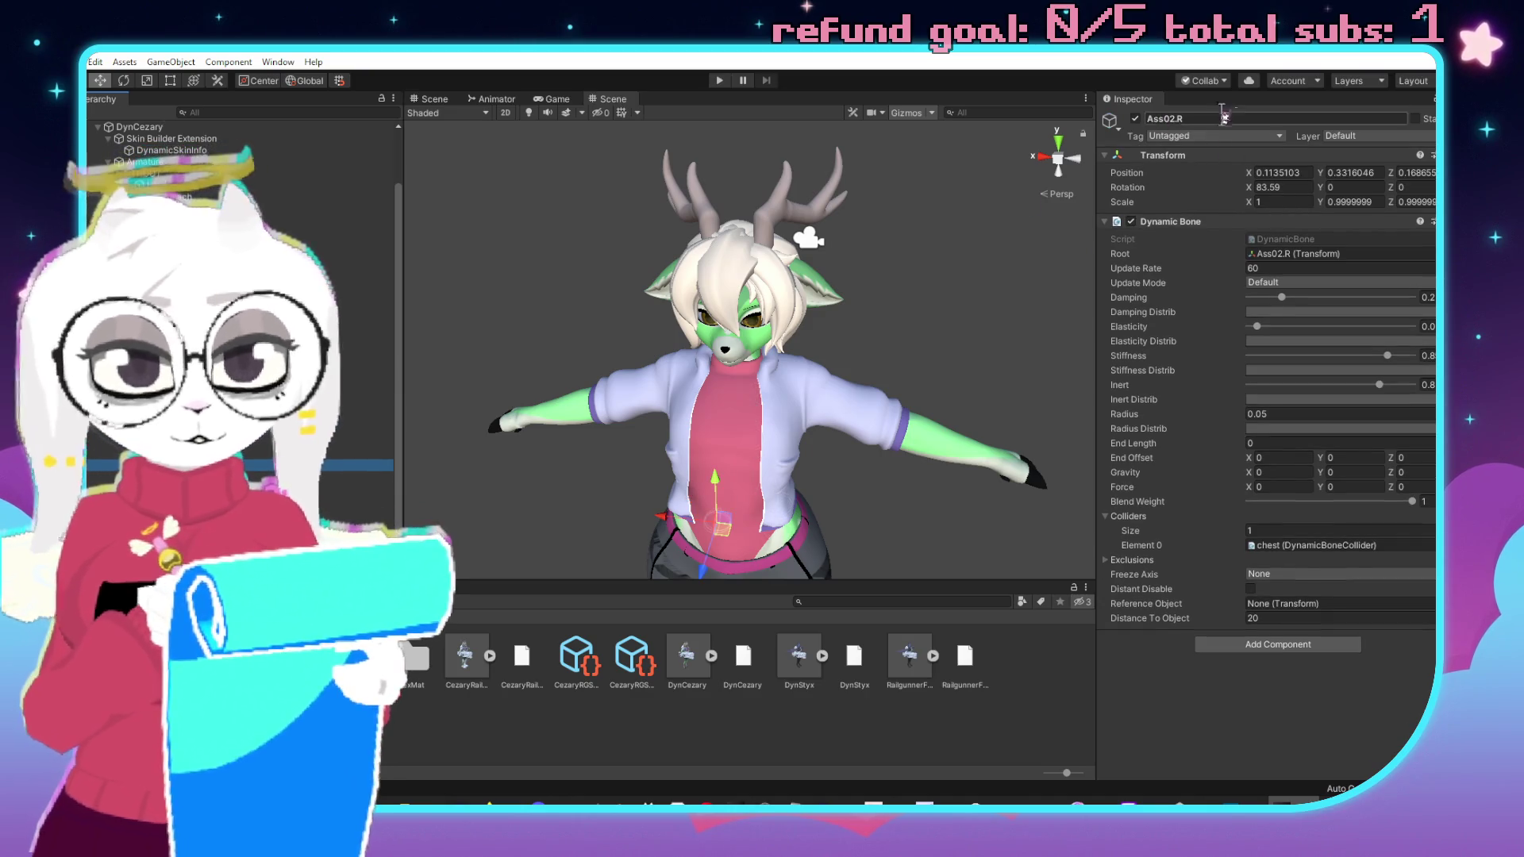
{"action": "left_click", "coordinate": [1268, 117]}
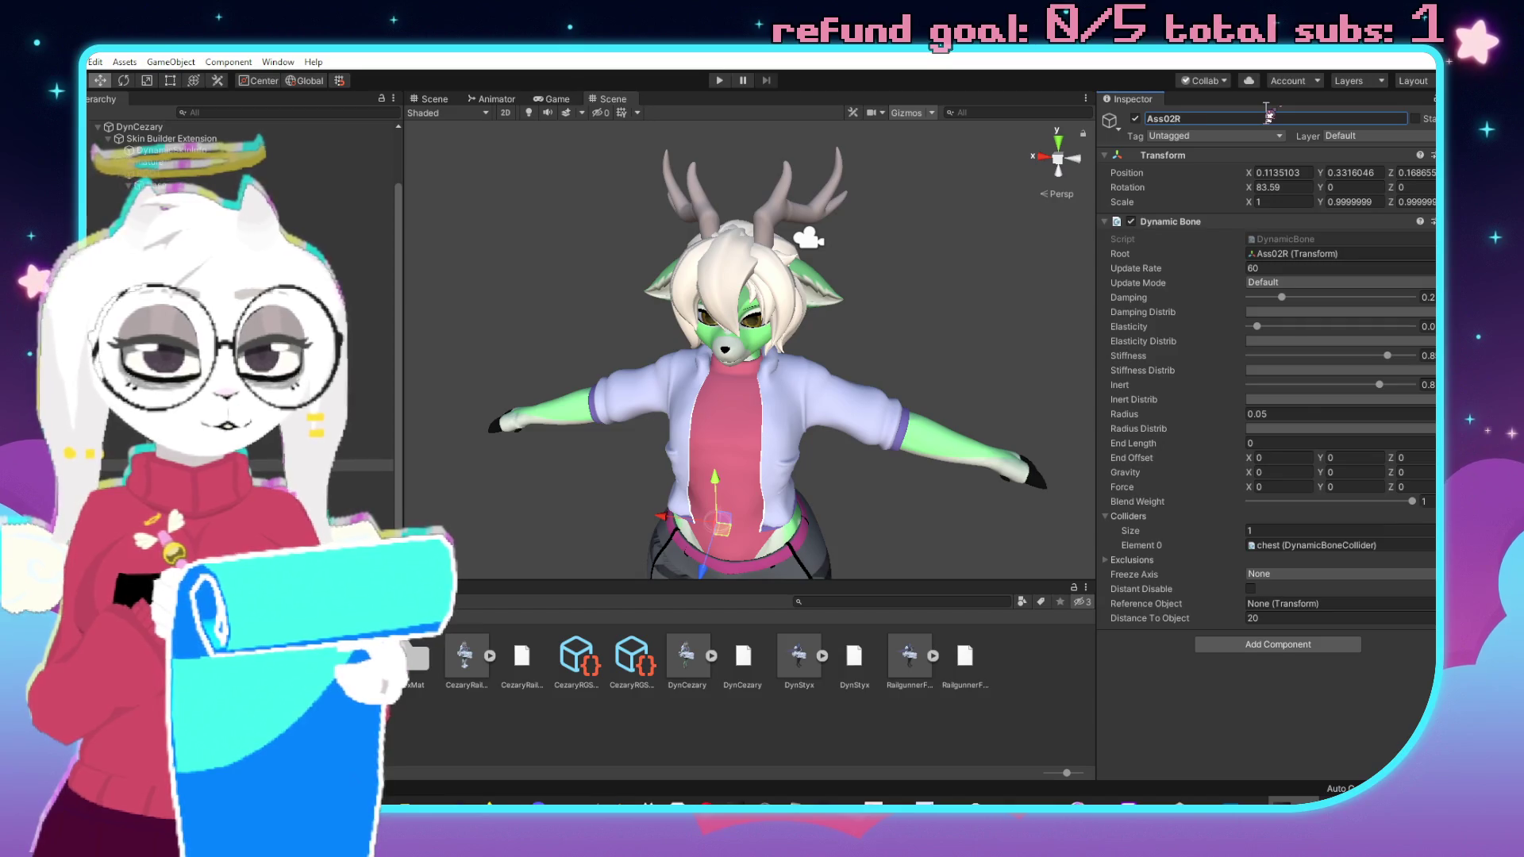
{"action": "left_click", "coordinate": [349, 418]}
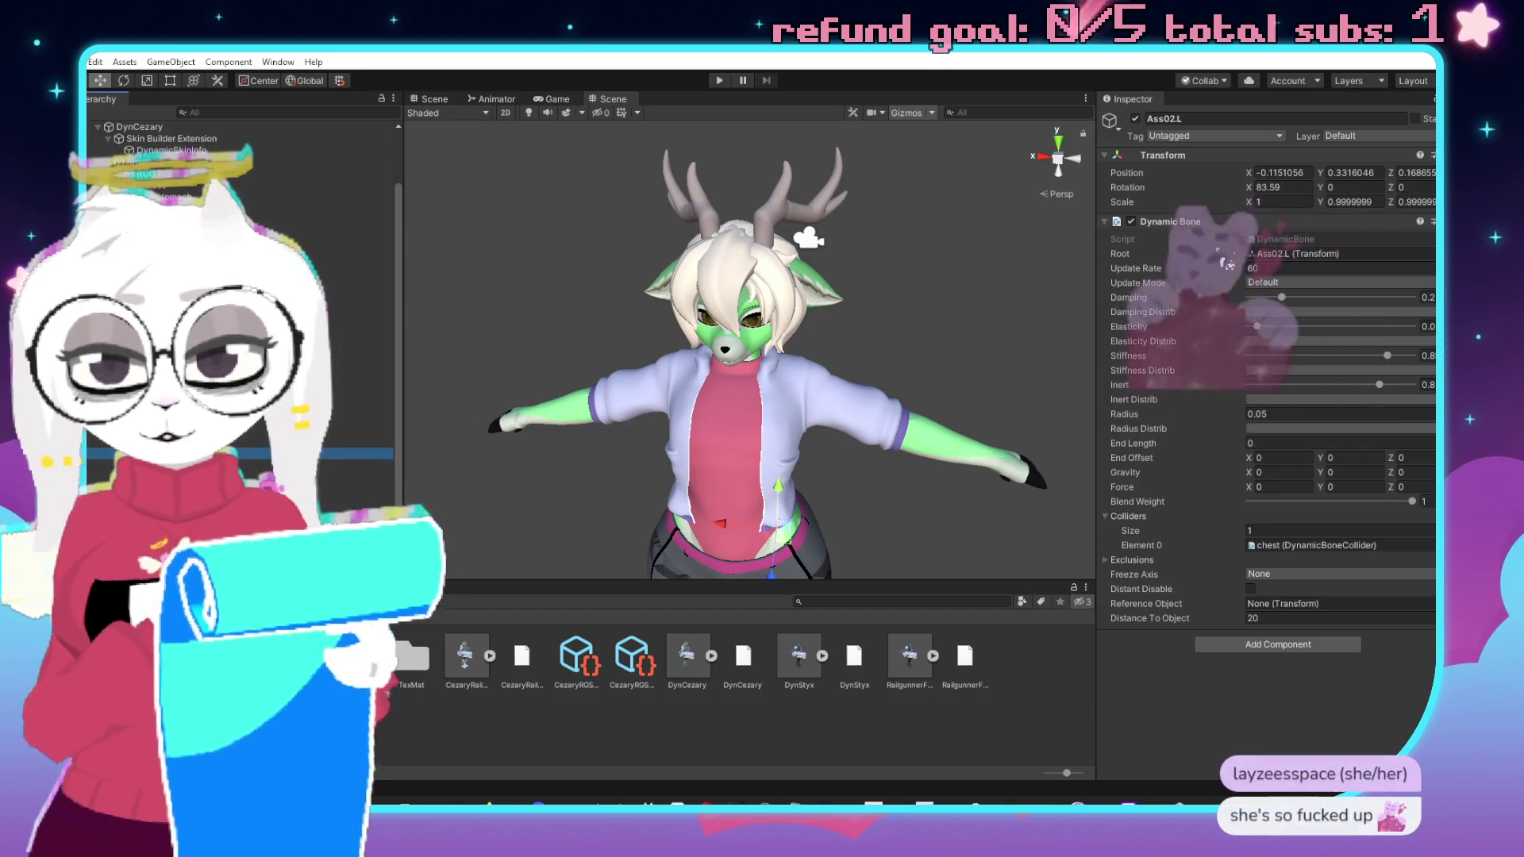
{"action": "left_click", "coordinate": [1266, 119]}
{"action": "key", "text": "Left"}
{"action": "key", "text": "BackSpace"}
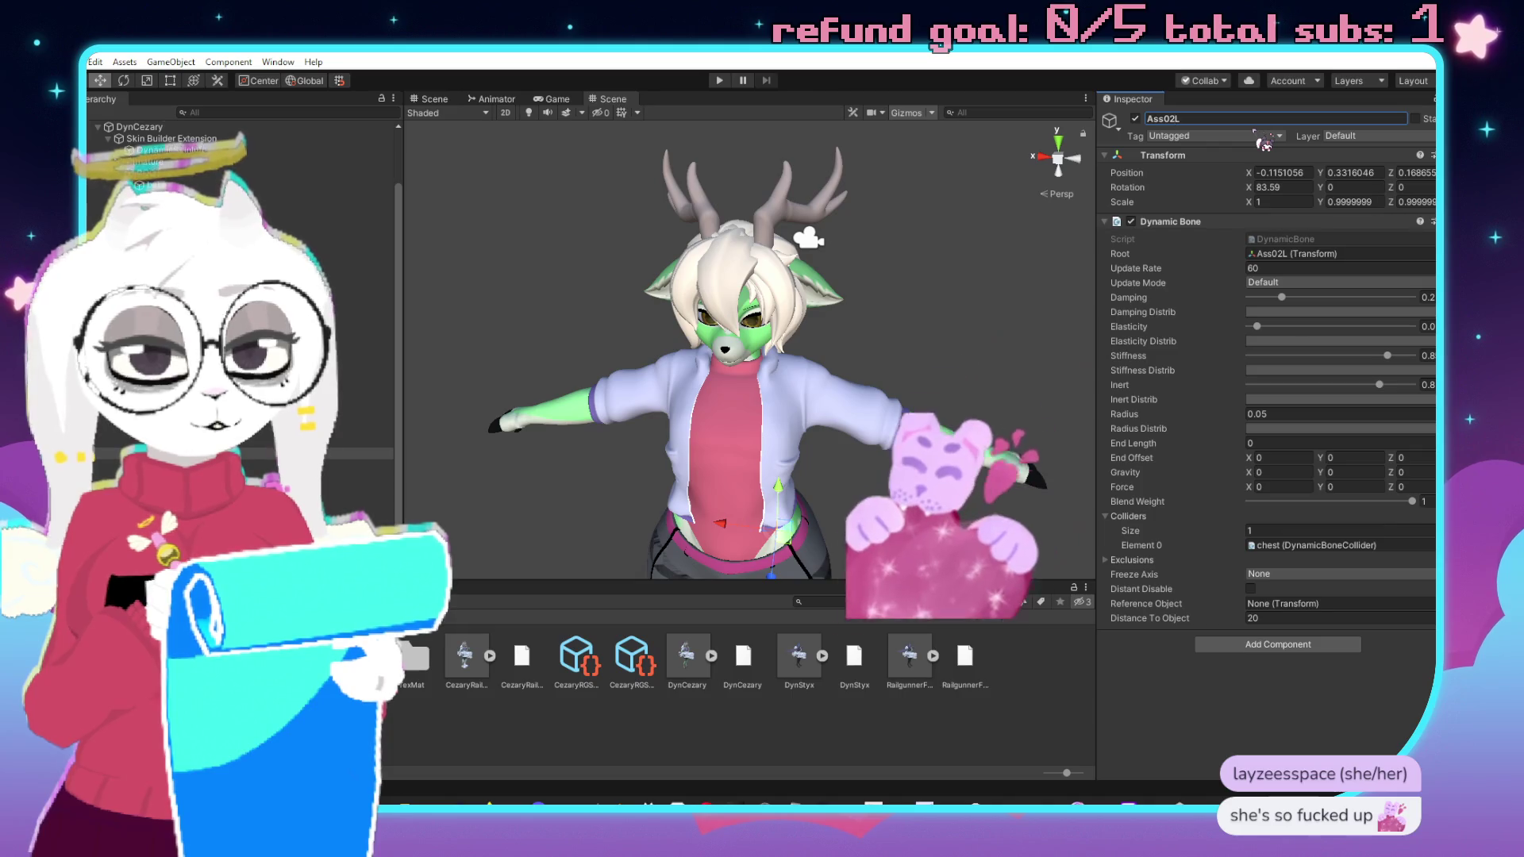
{"action": "key", "text": "Return"}
{"action": "left_click", "coordinate": [349, 440]}
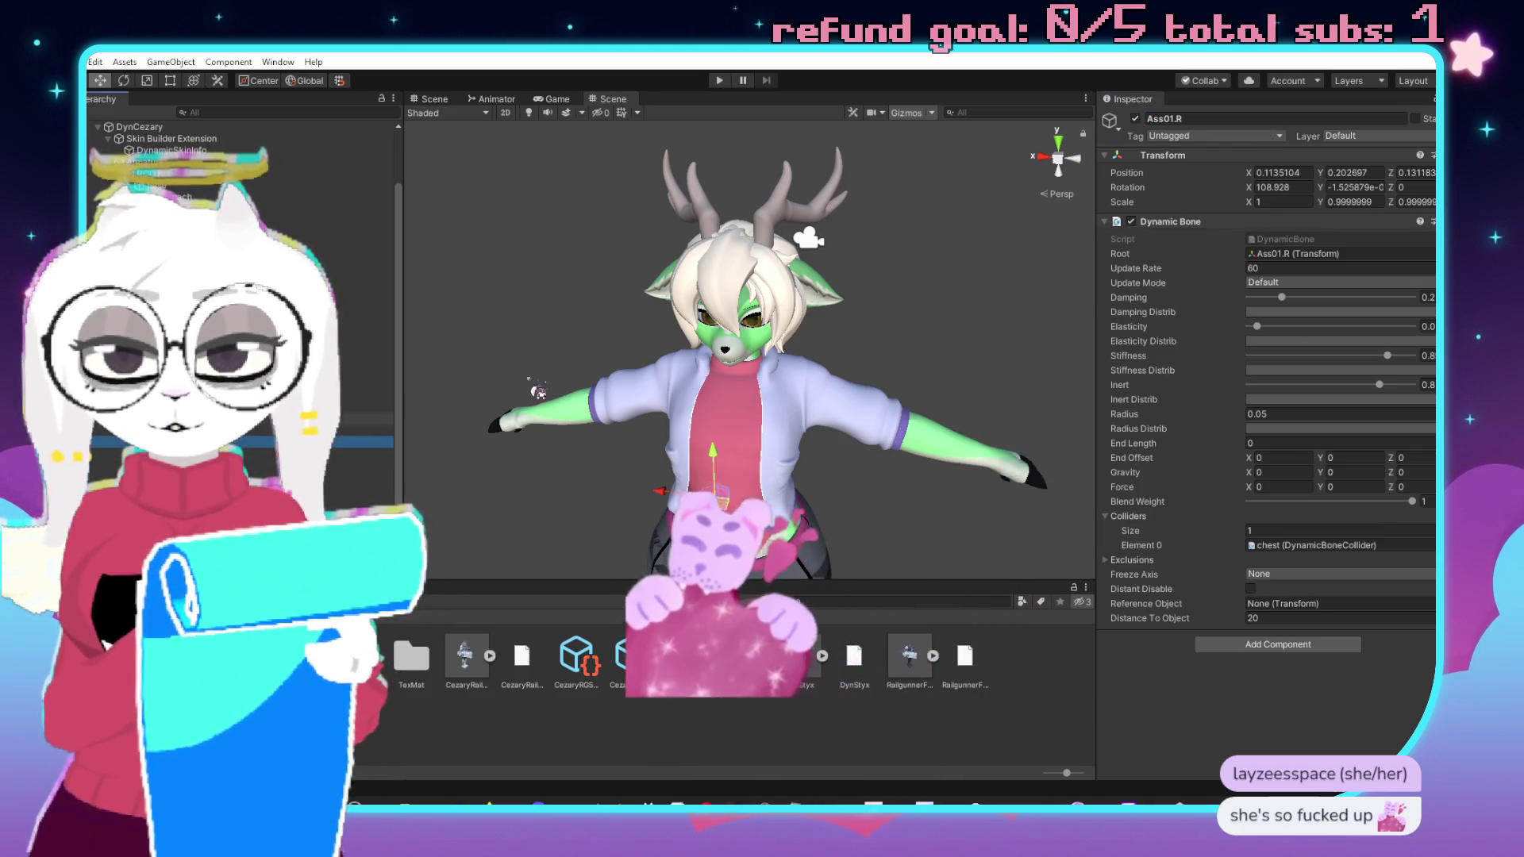
{"action": "left_click", "coordinate": [1241, 119]}
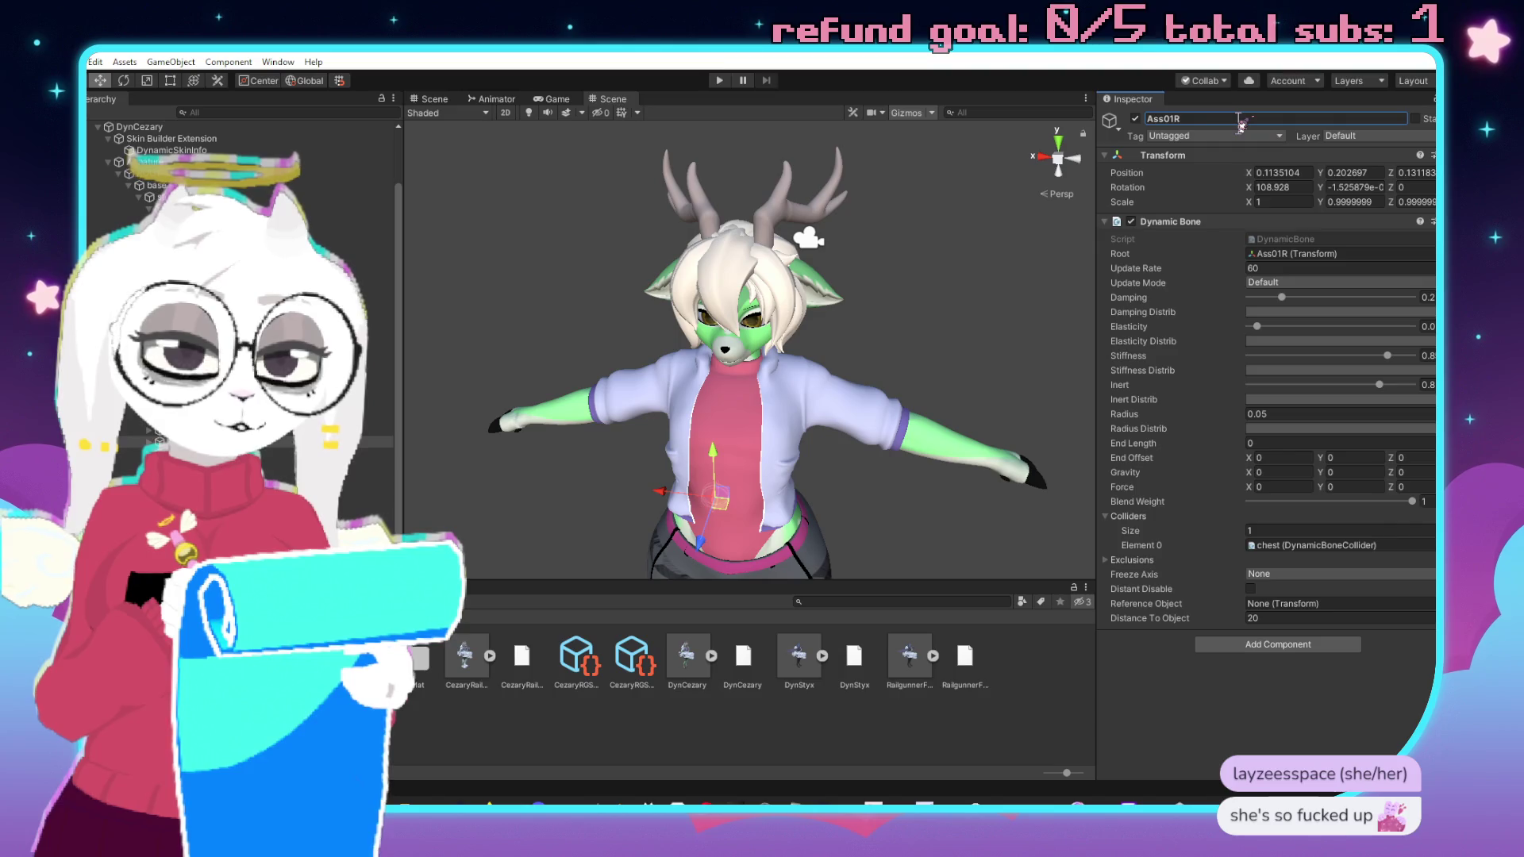
{"action": "left_click", "coordinate": [349, 430]}
{"action": "left_click", "coordinate": [1272, 119]}
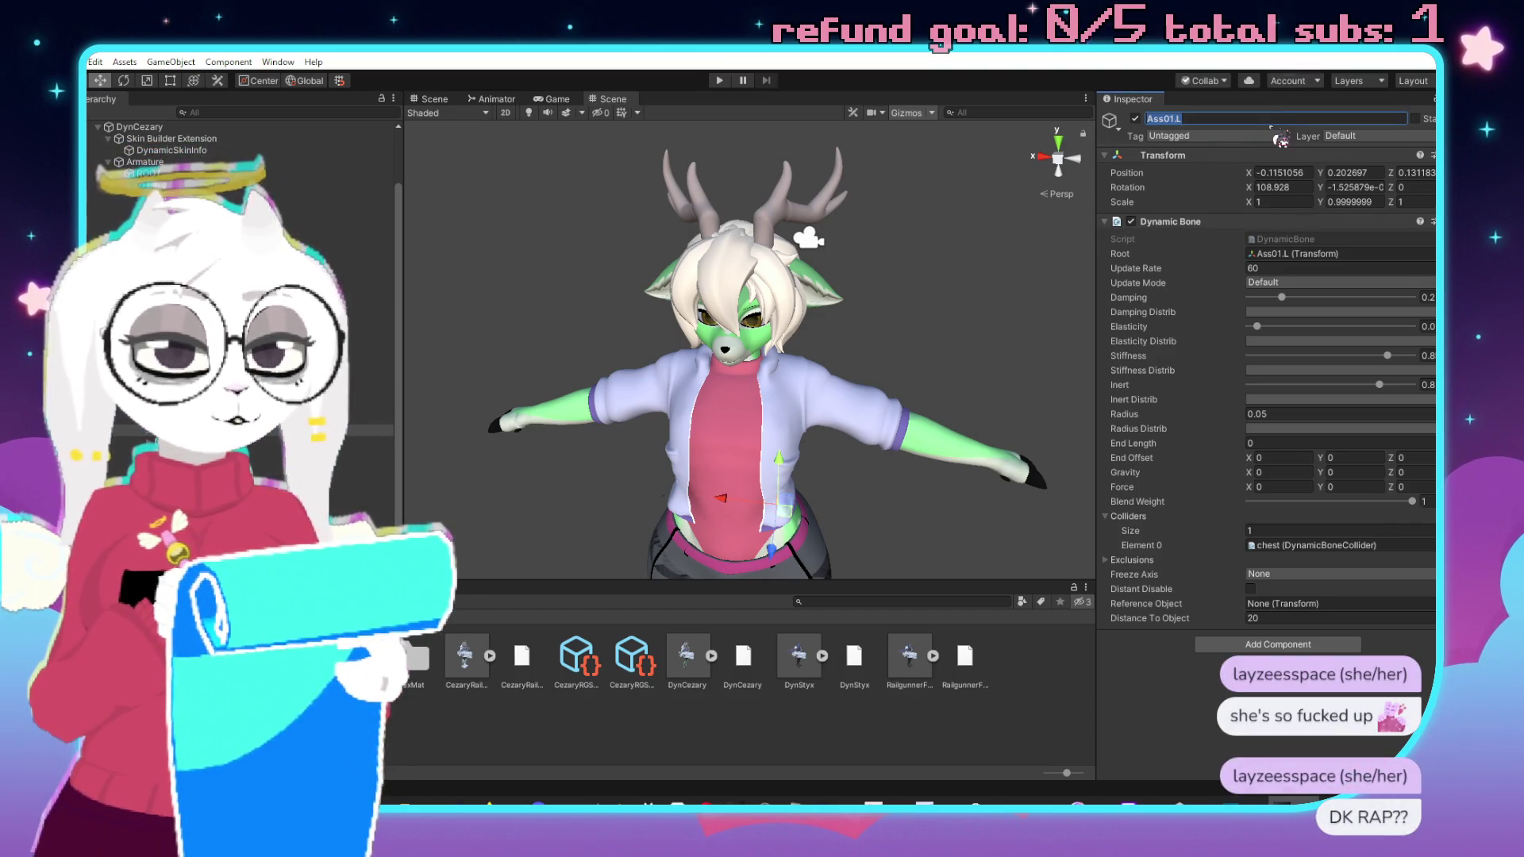
{"action": "key", "text": "Return"}
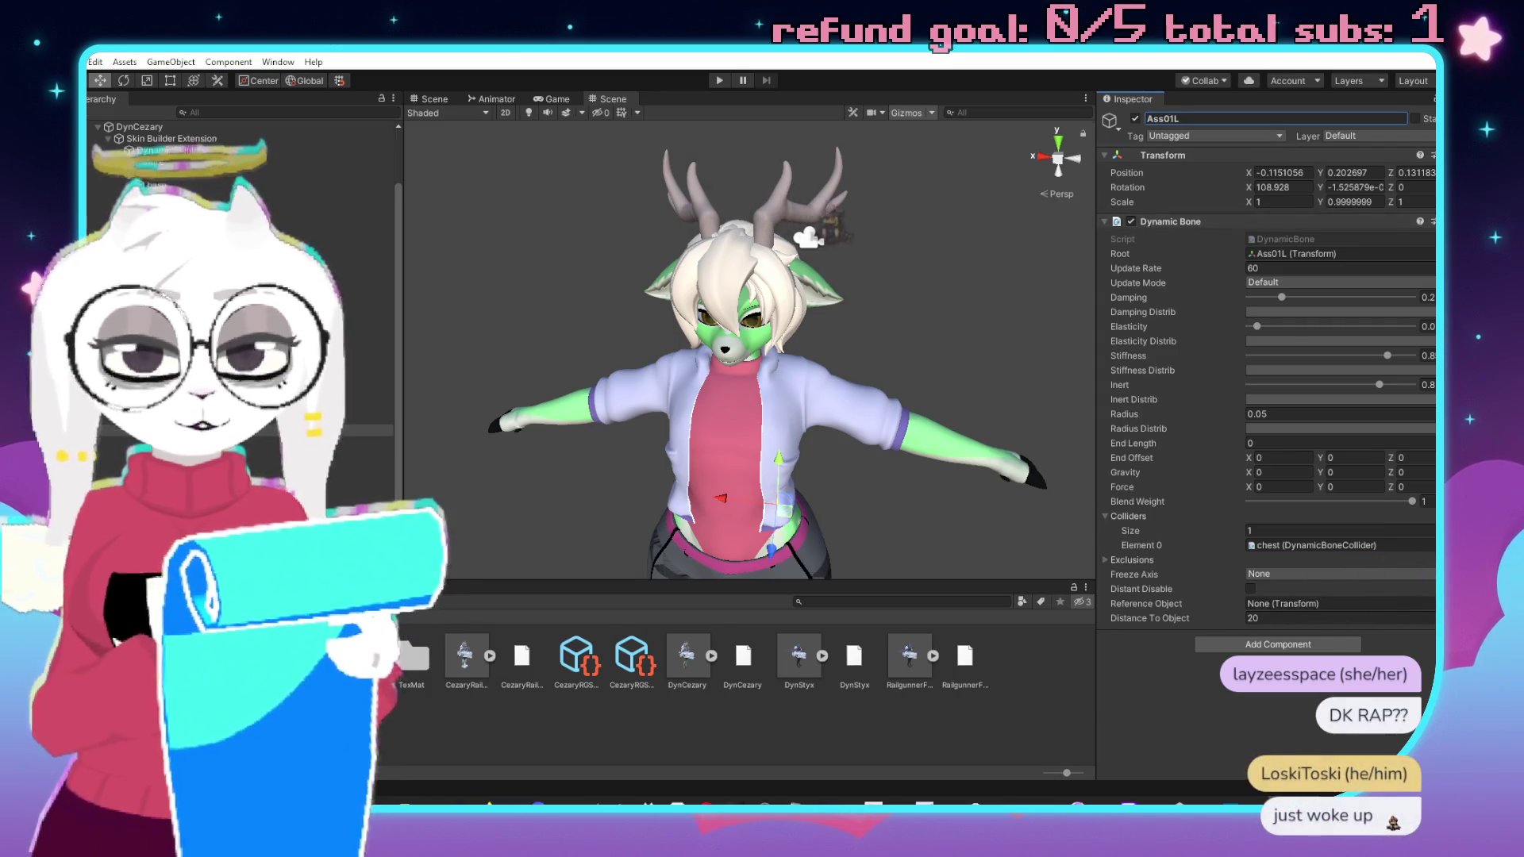
Delete all 11 dynamic-bone prefabs from the Prefabs folder.
{"action": "scroll", "coordinate": [714, 674], "scroll_direction": "down", "scroll_amount": 3}
{"action": "left_click_drag", "start_coordinate": [397, 706], "coordinate": [831, 679]}
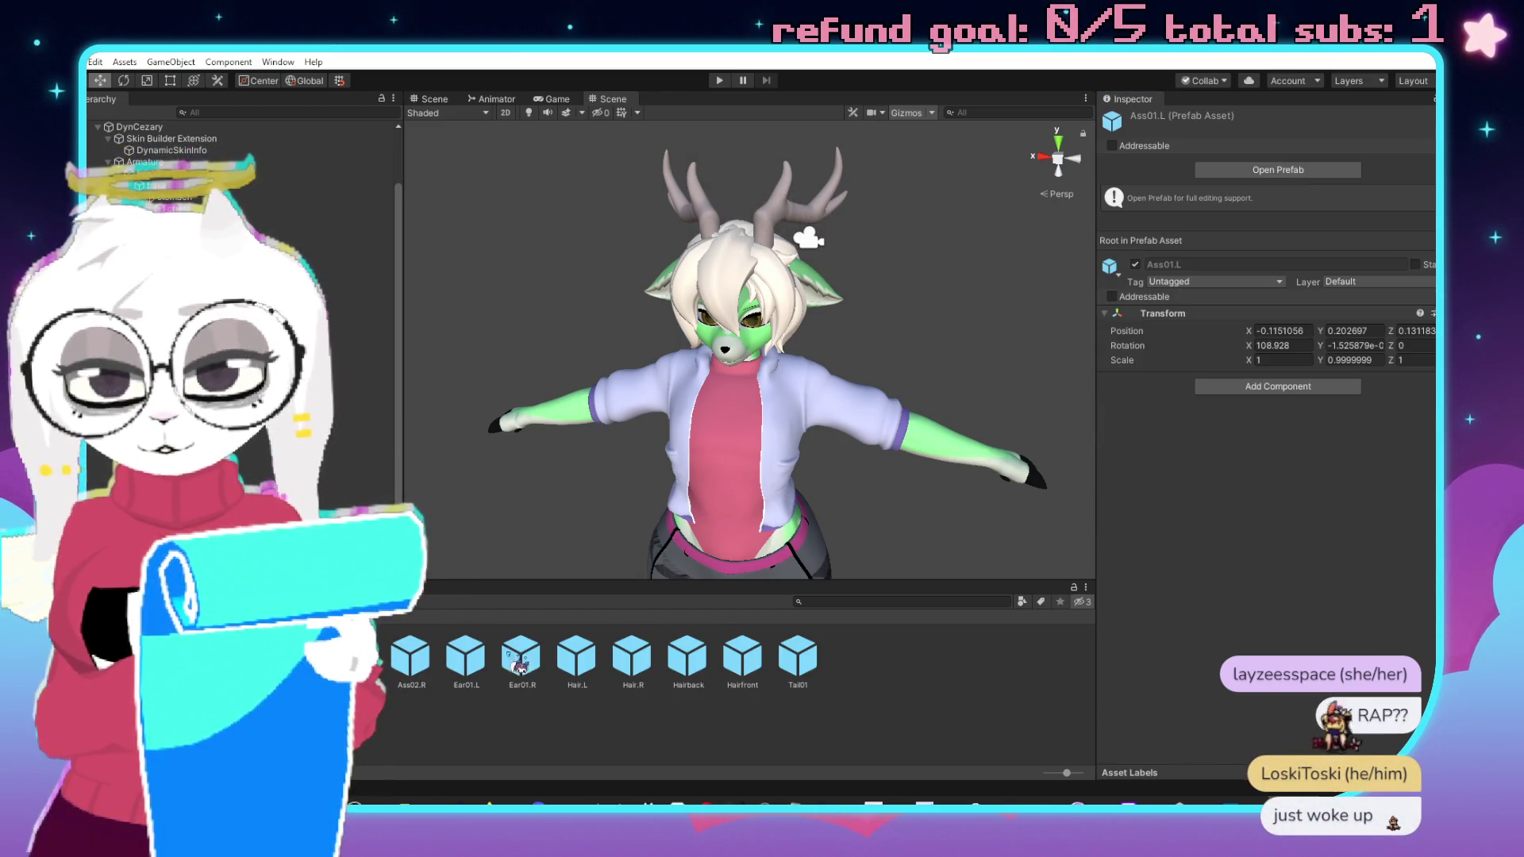
{"action": "key", "text": "Delete"}
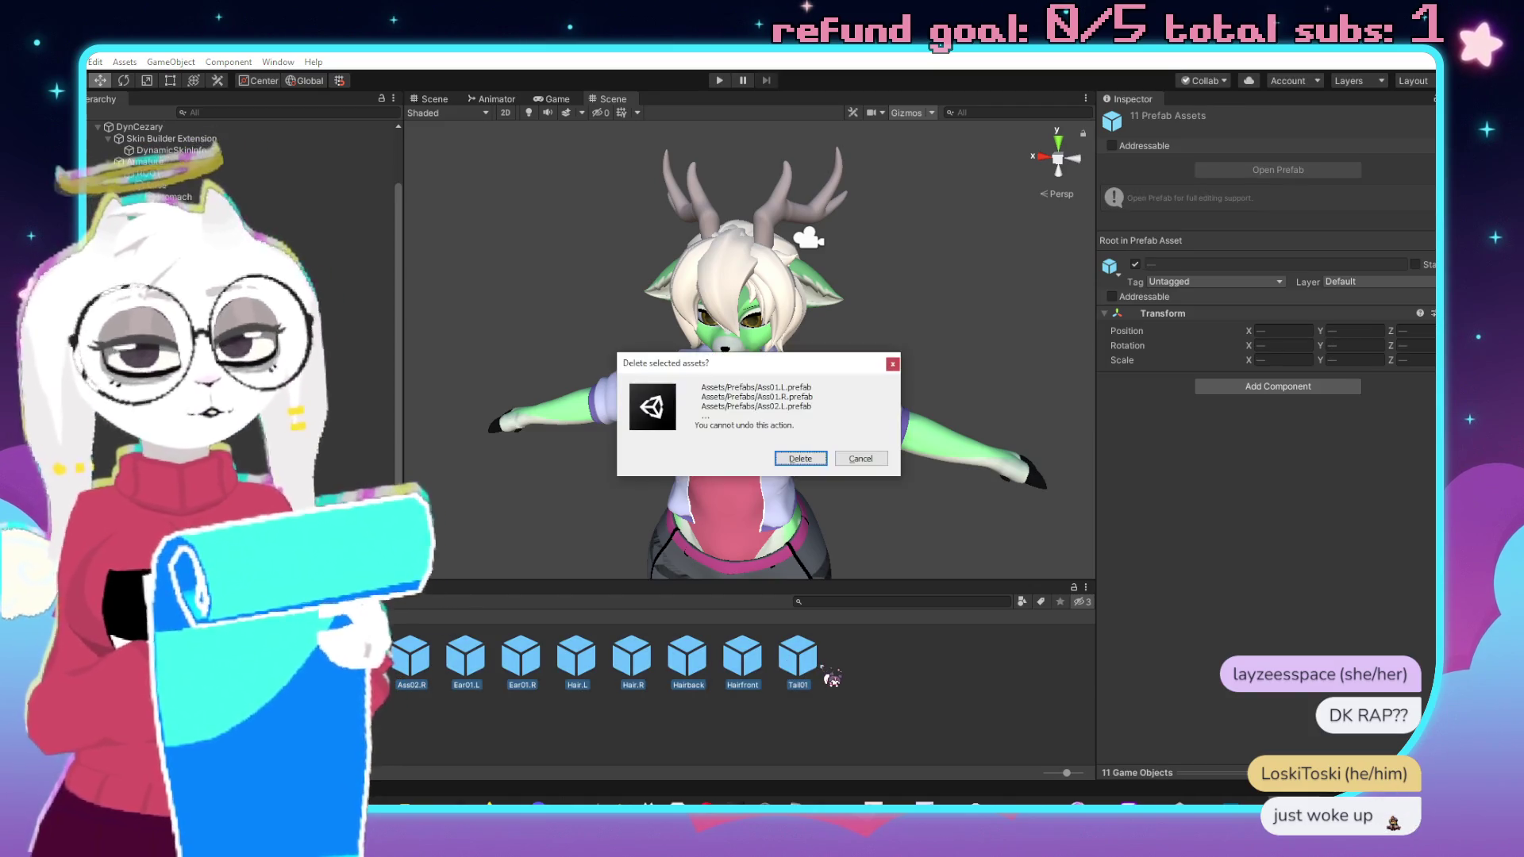
{"action": "key", "text": "Return"}
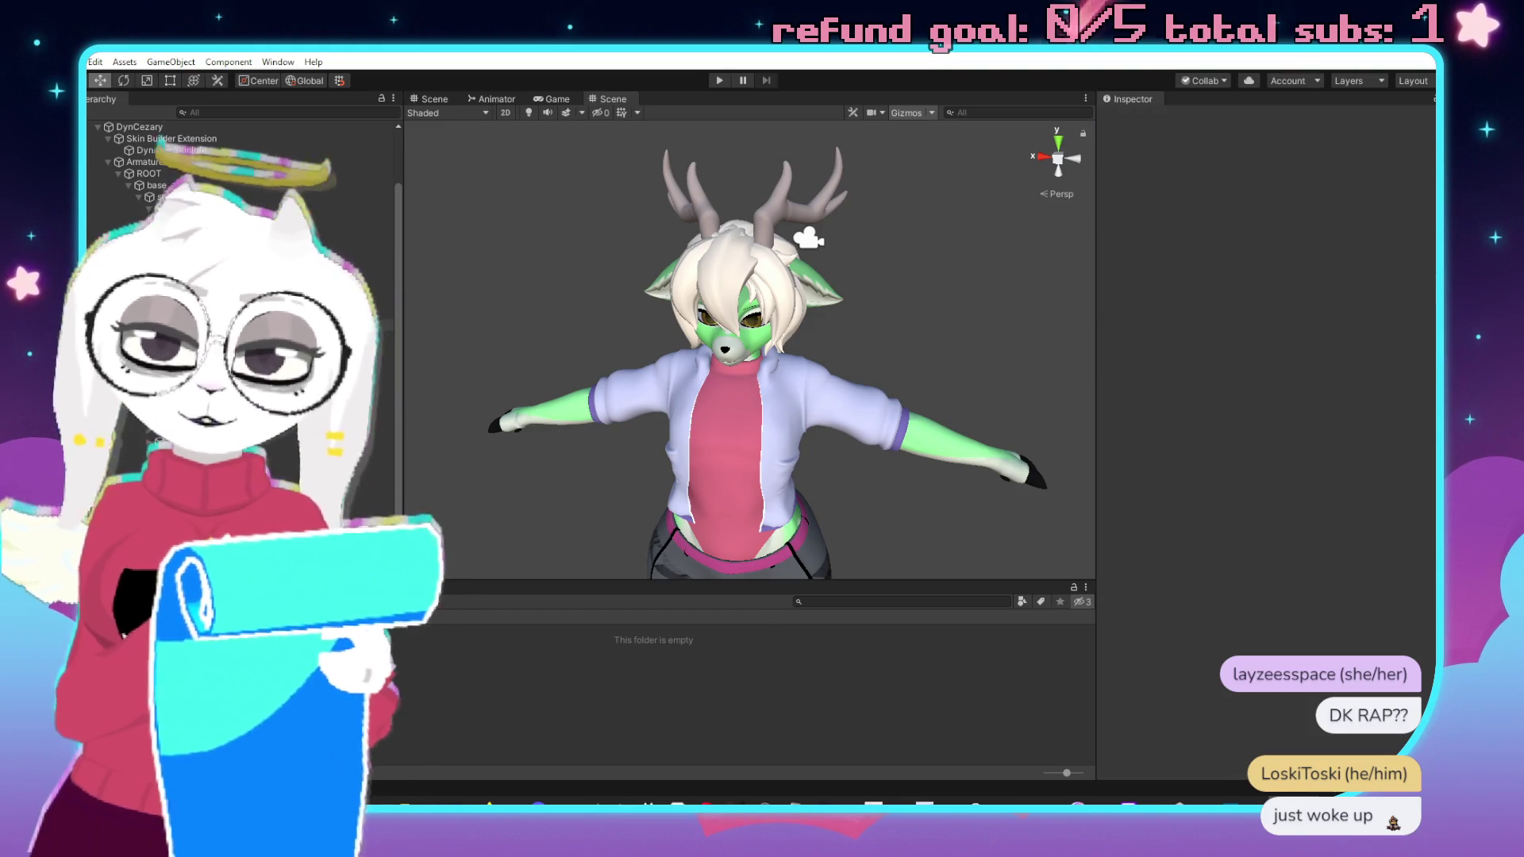
Rename the Hair.R bone to HairR by deleting the dot.
{"action": "left_click", "coordinate": [159, 198]}
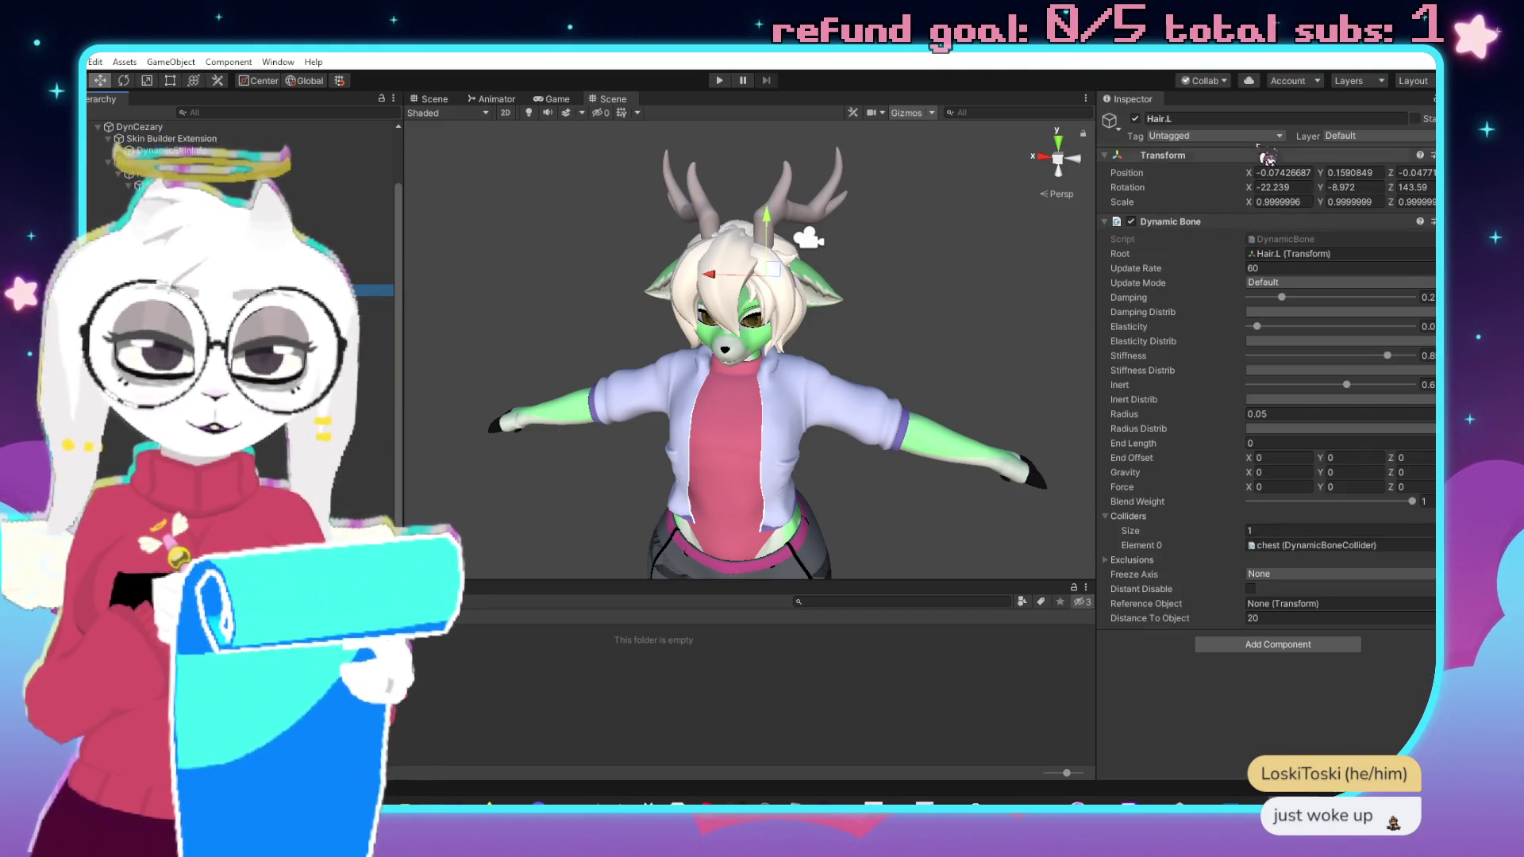
{"action": "left_click", "coordinate": [1230, 119]}
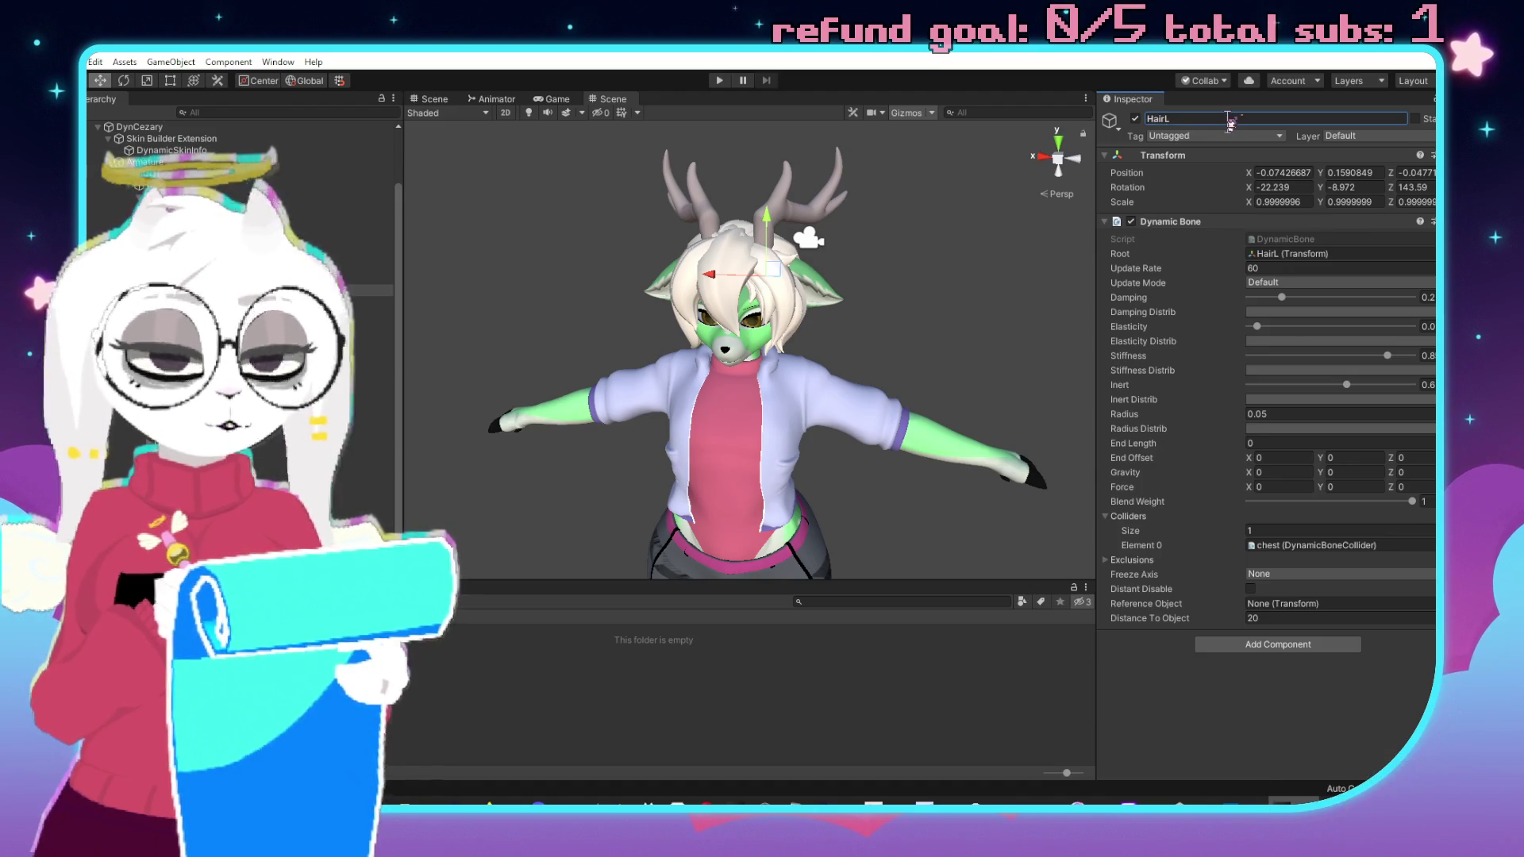
{"action": "left_click", "coordinate": [1258, 118]}
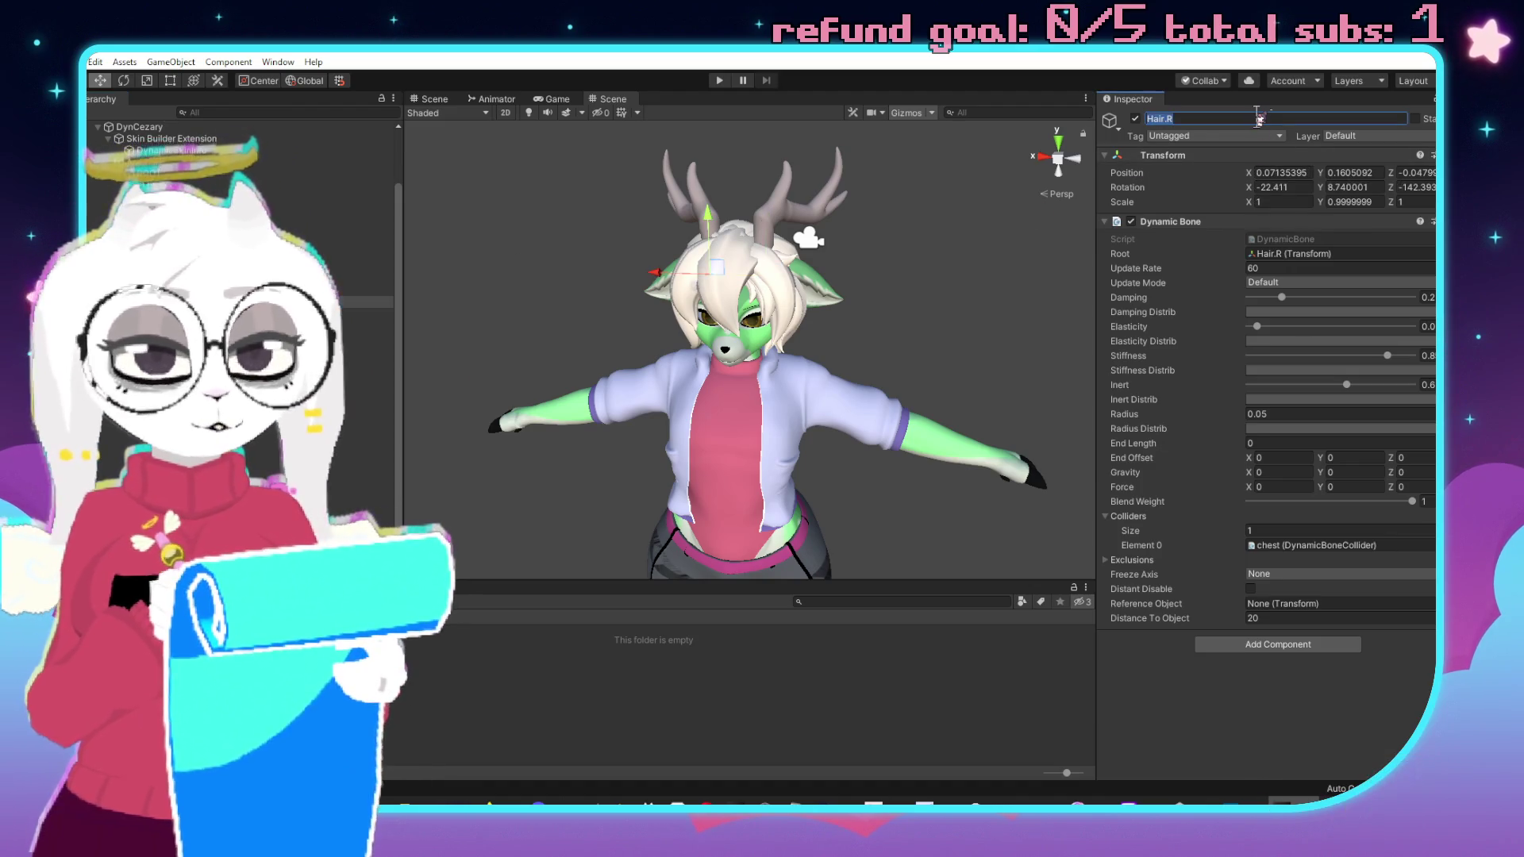
{"action": "key", "text": "Left"}
{"action": "key", "text": "BackSpace"}
{"action": "key", "text": "Return"}
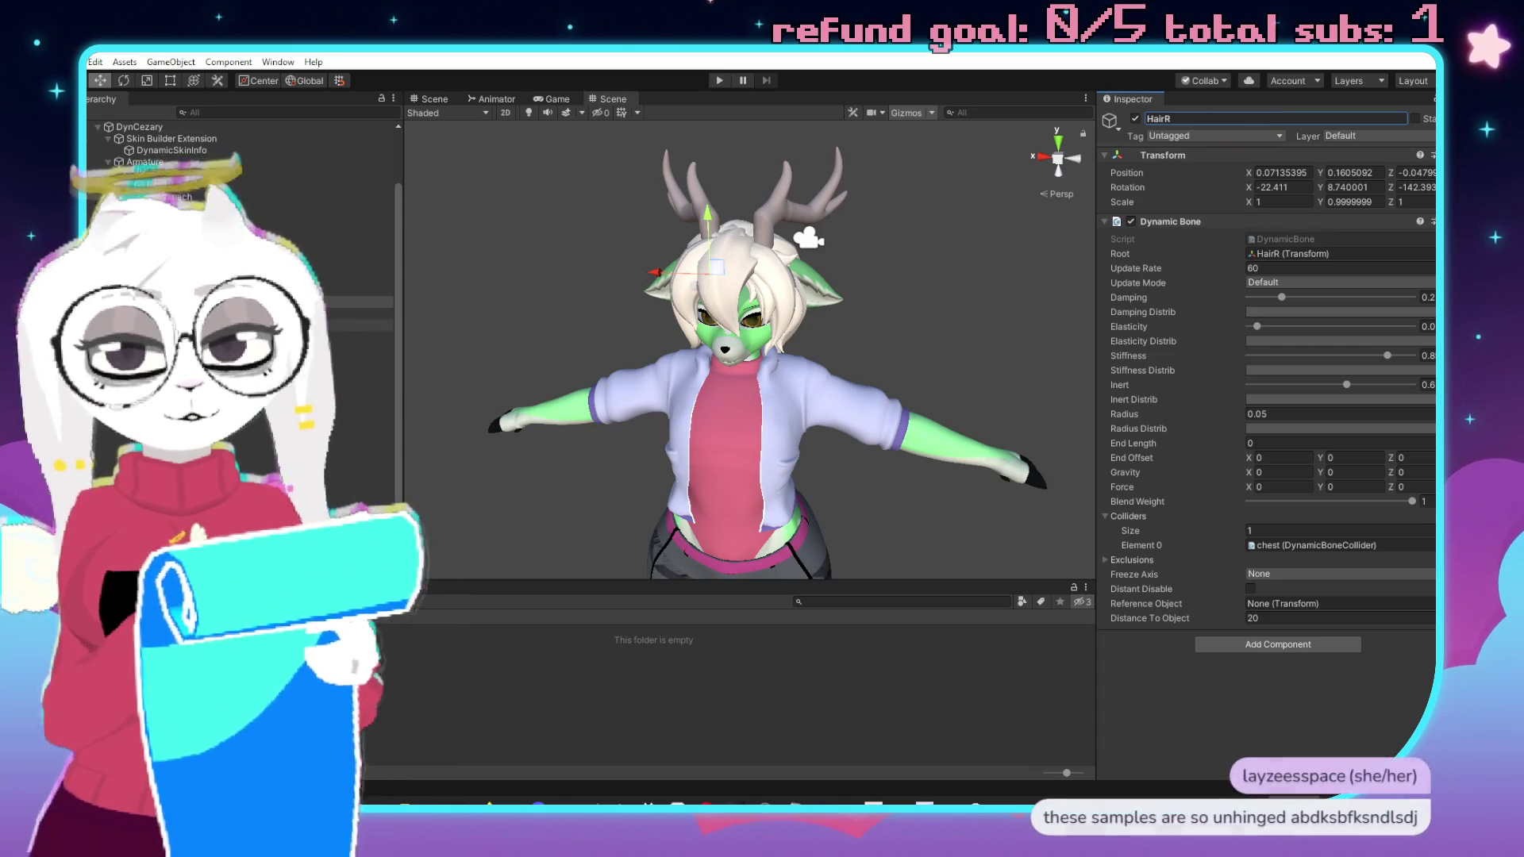
Remove the dots from Ear01.R and Ear05.R, giving Ear01R and Ear05R.
{"action": "left_click", "coordinate": [365, 278]}
{"action": "left_click", "coordinate": [1257, 117]}
{"action": "key", "text": "BackSpace"}
{"action": "key", "text": "Return"}
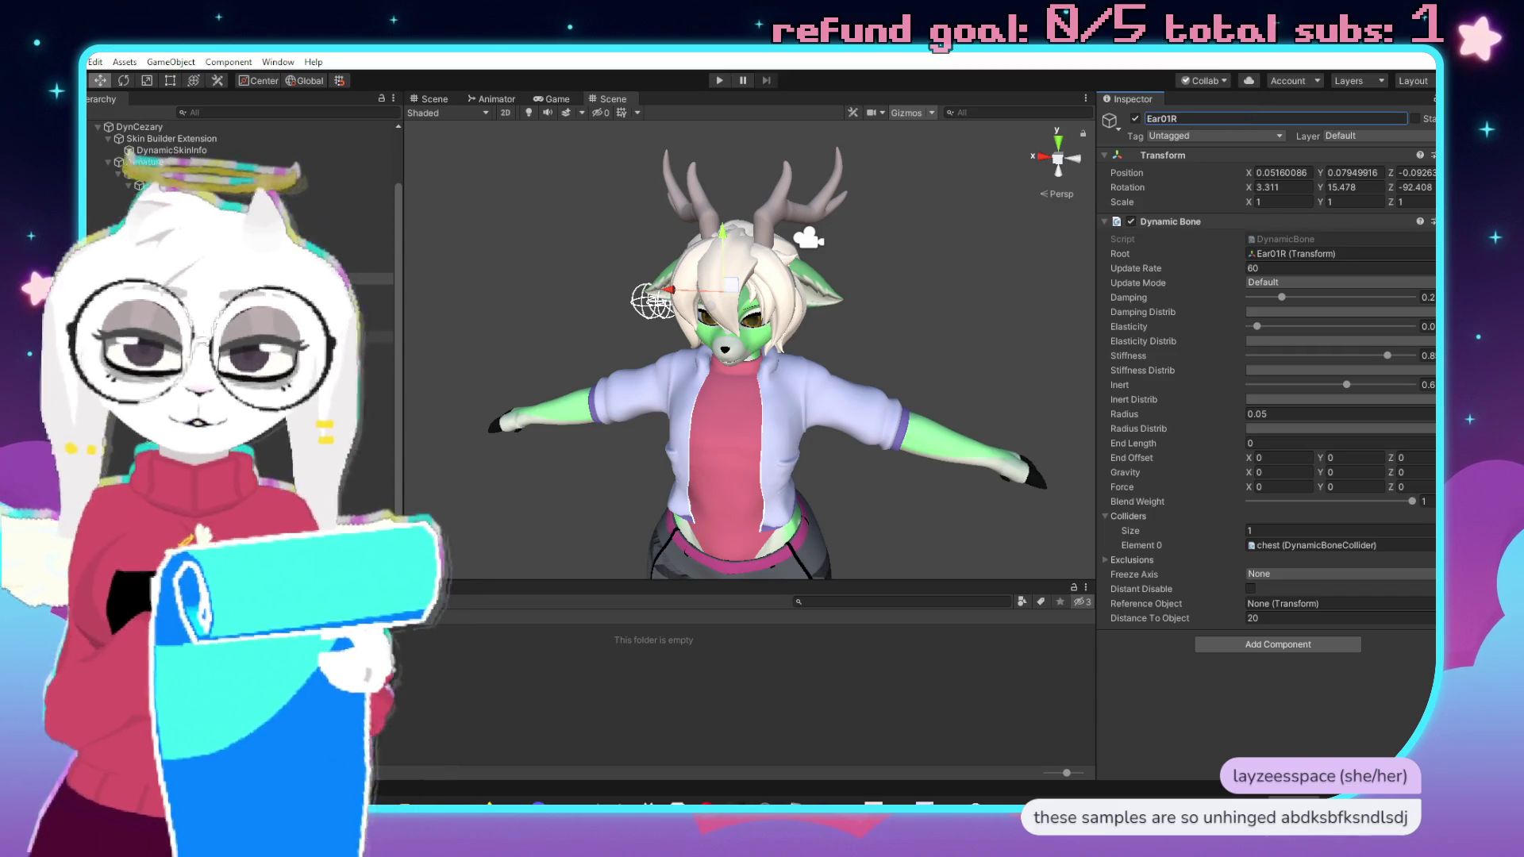
{"action": "left_click", "coordinate": [365, 278]}
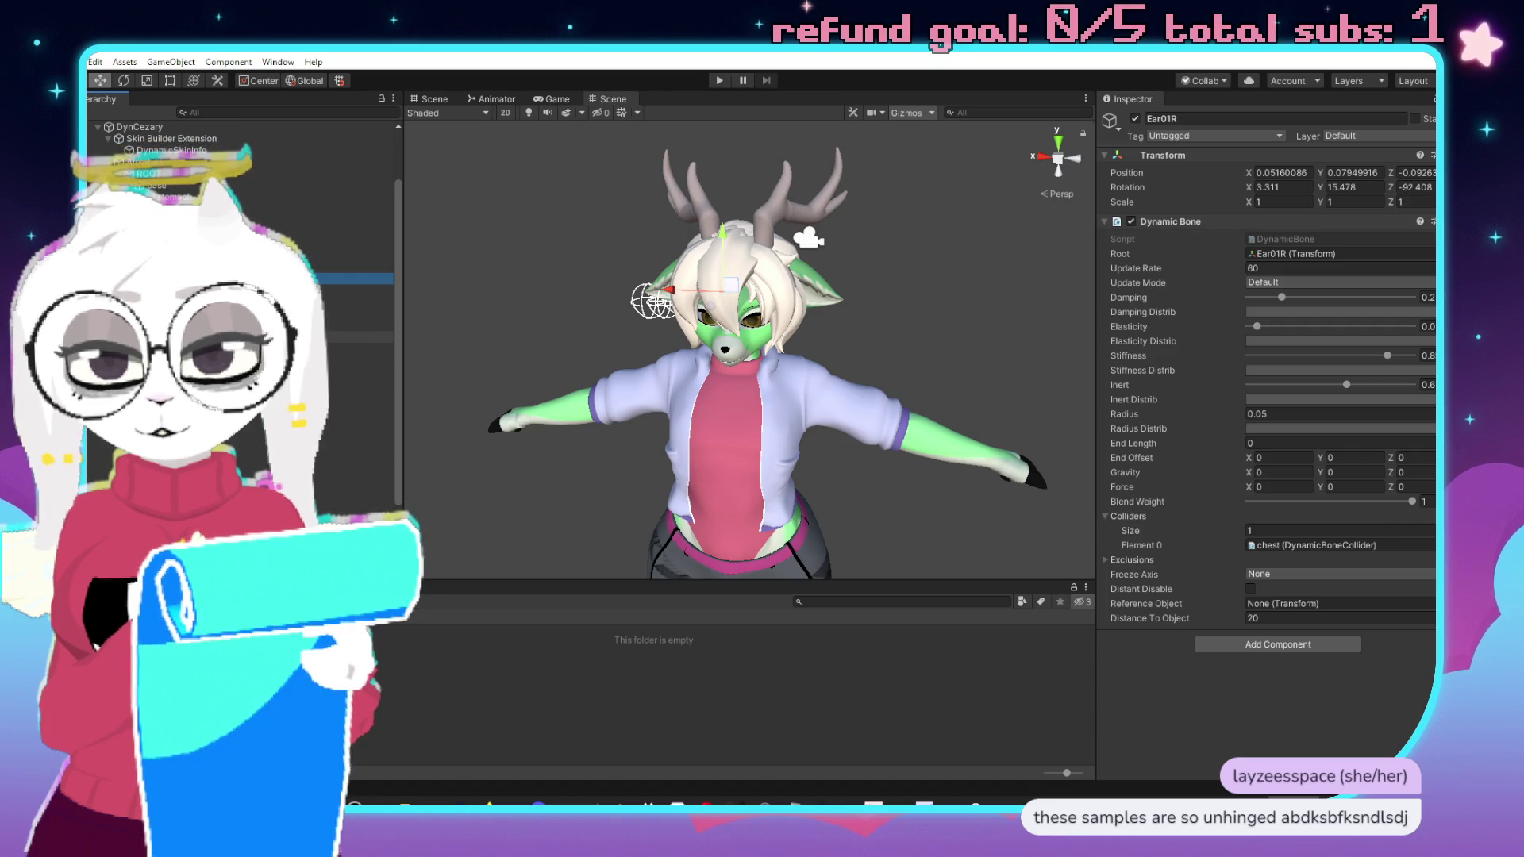
{"action": "left_click", "coordinate": [357, 325]}
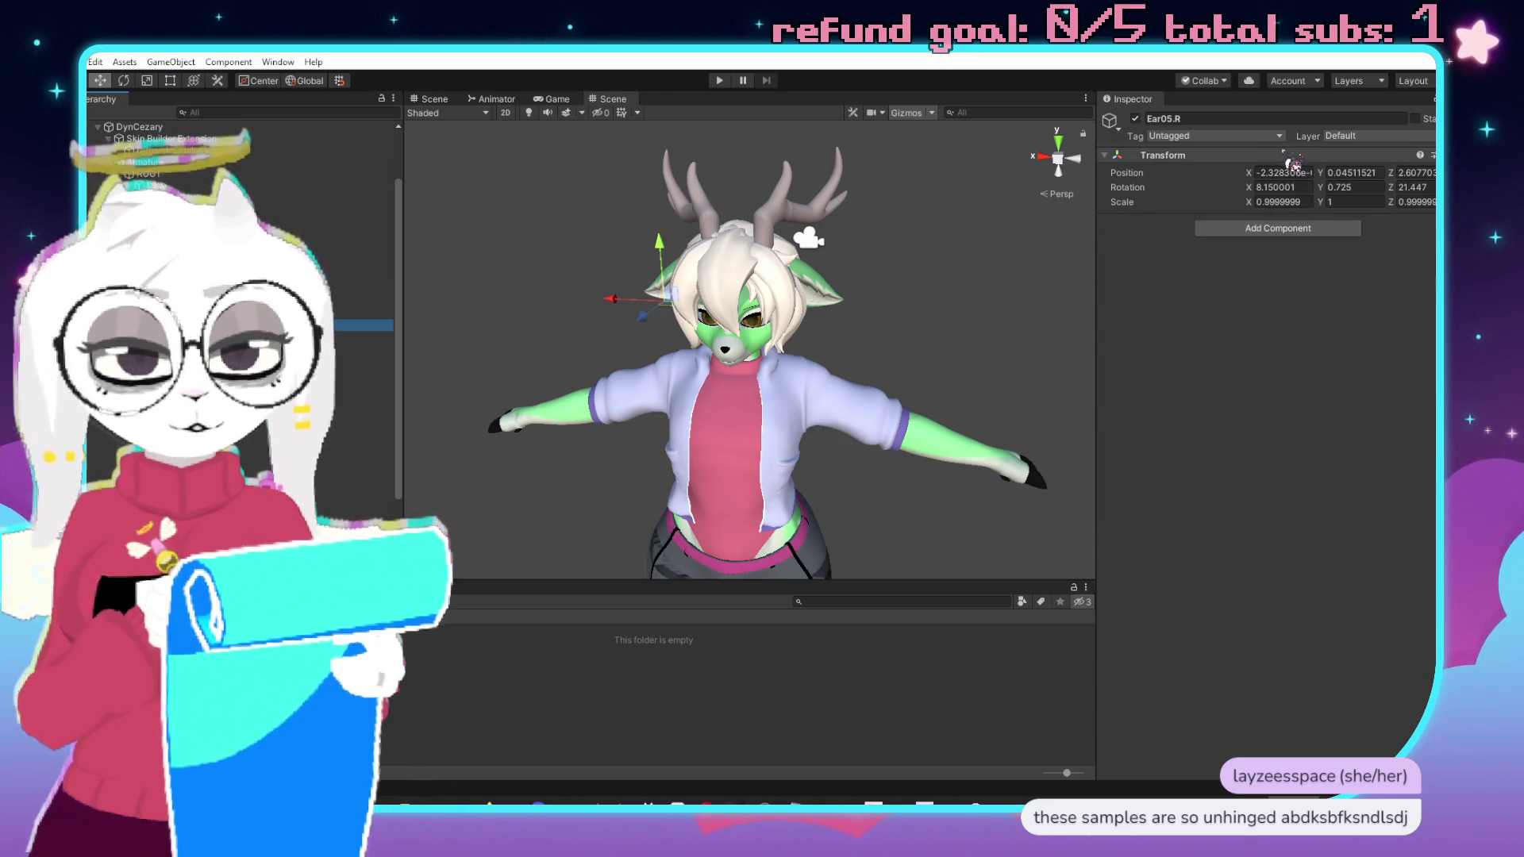
{"action": "left_click", "coordinate": [1250, 119]}
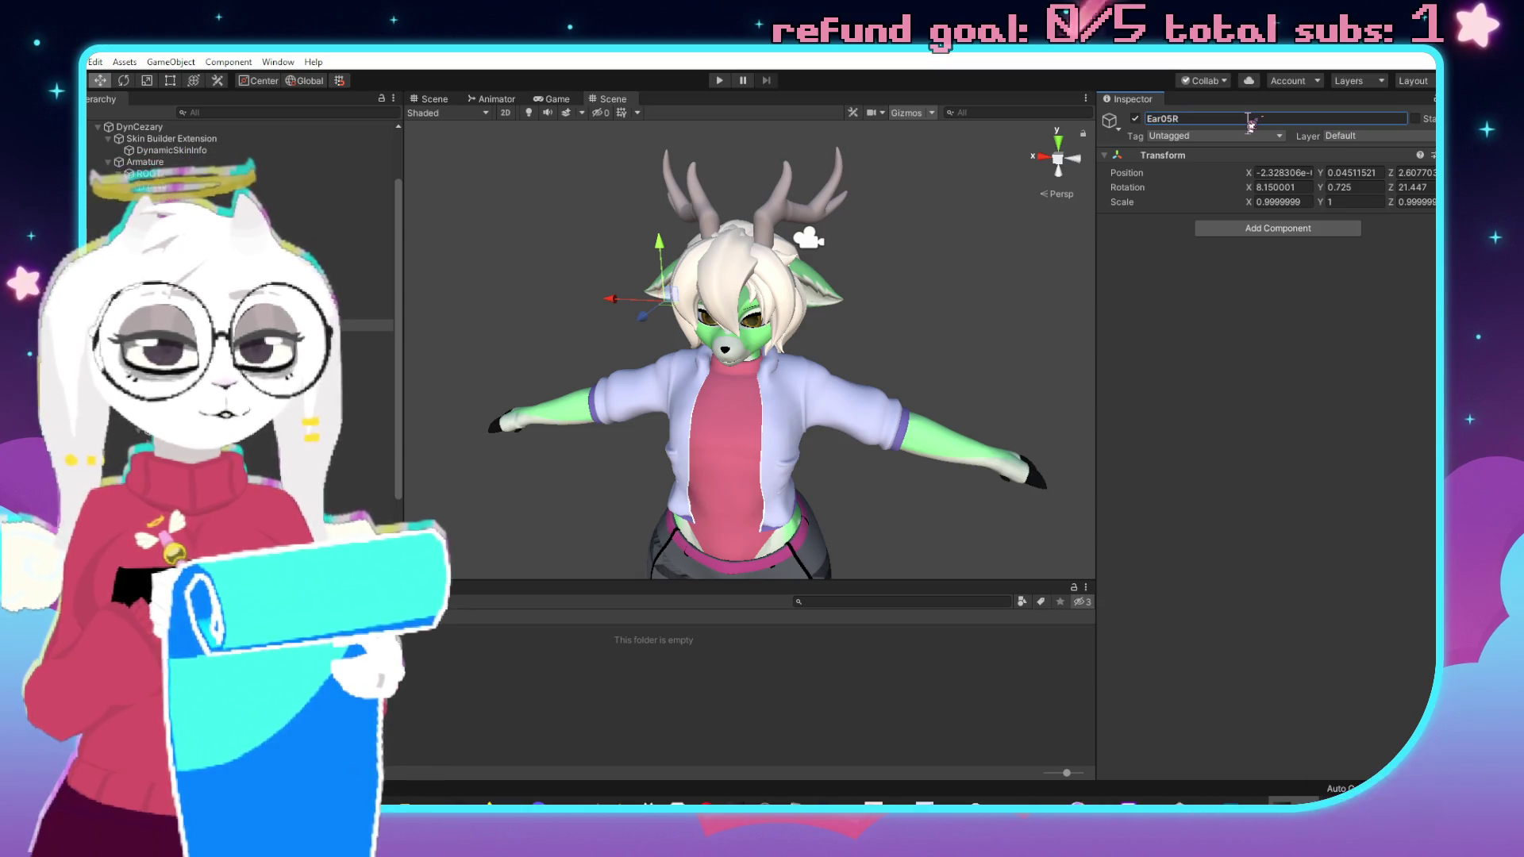
{"action": "key", "text": "BackSpace"}
Rename Ear04.R, Ear03.R and Ear02.R to Ear04R, Ear03R and Ear02R.
{"action": "left_click", "coordinate": [357, 314]}
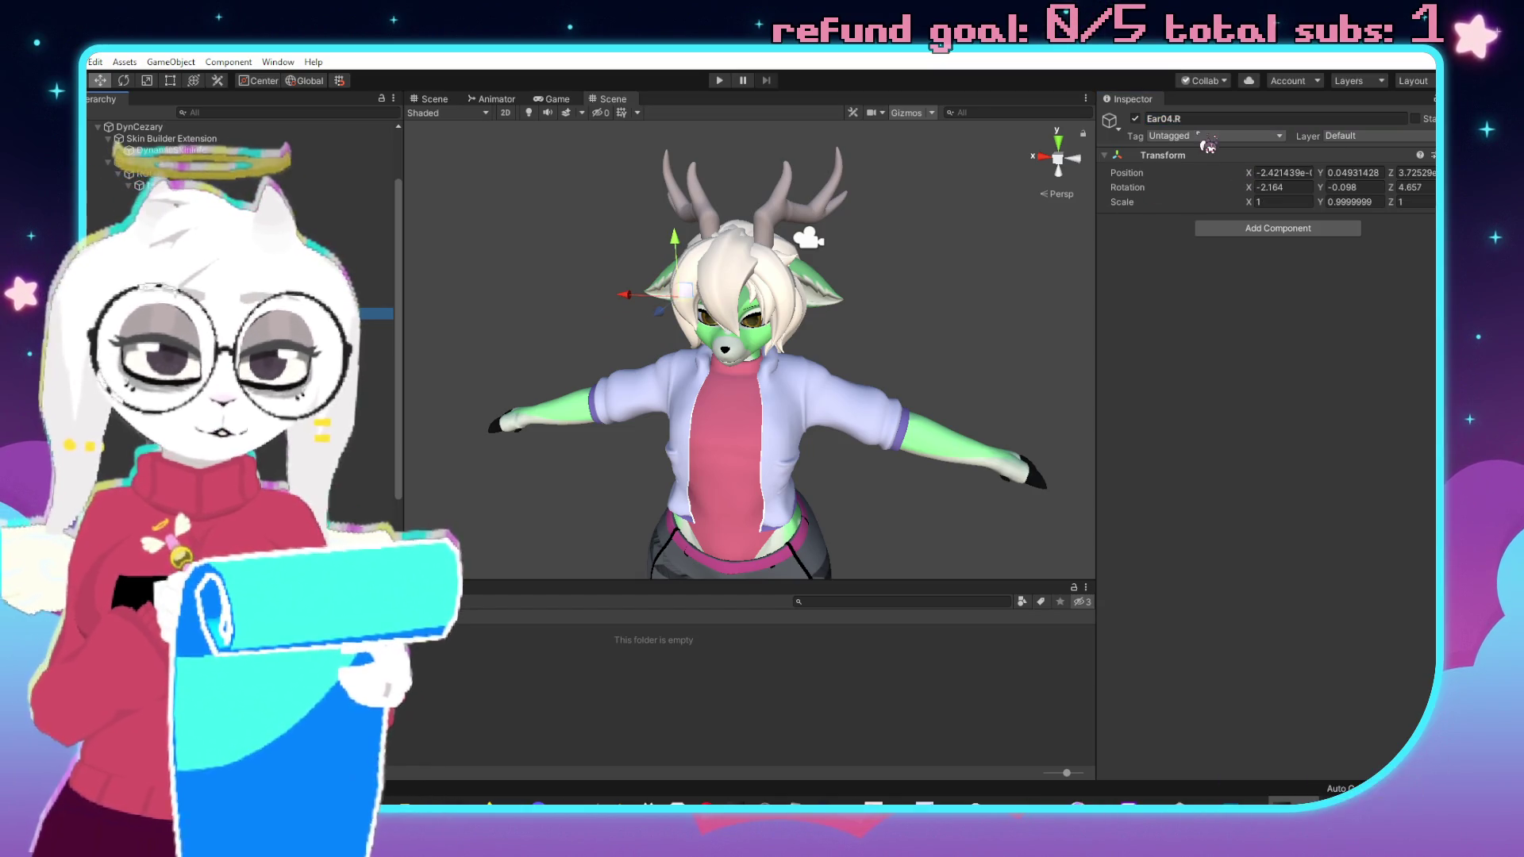
{"action": "left_click", "coordinate": [1240, 120]}
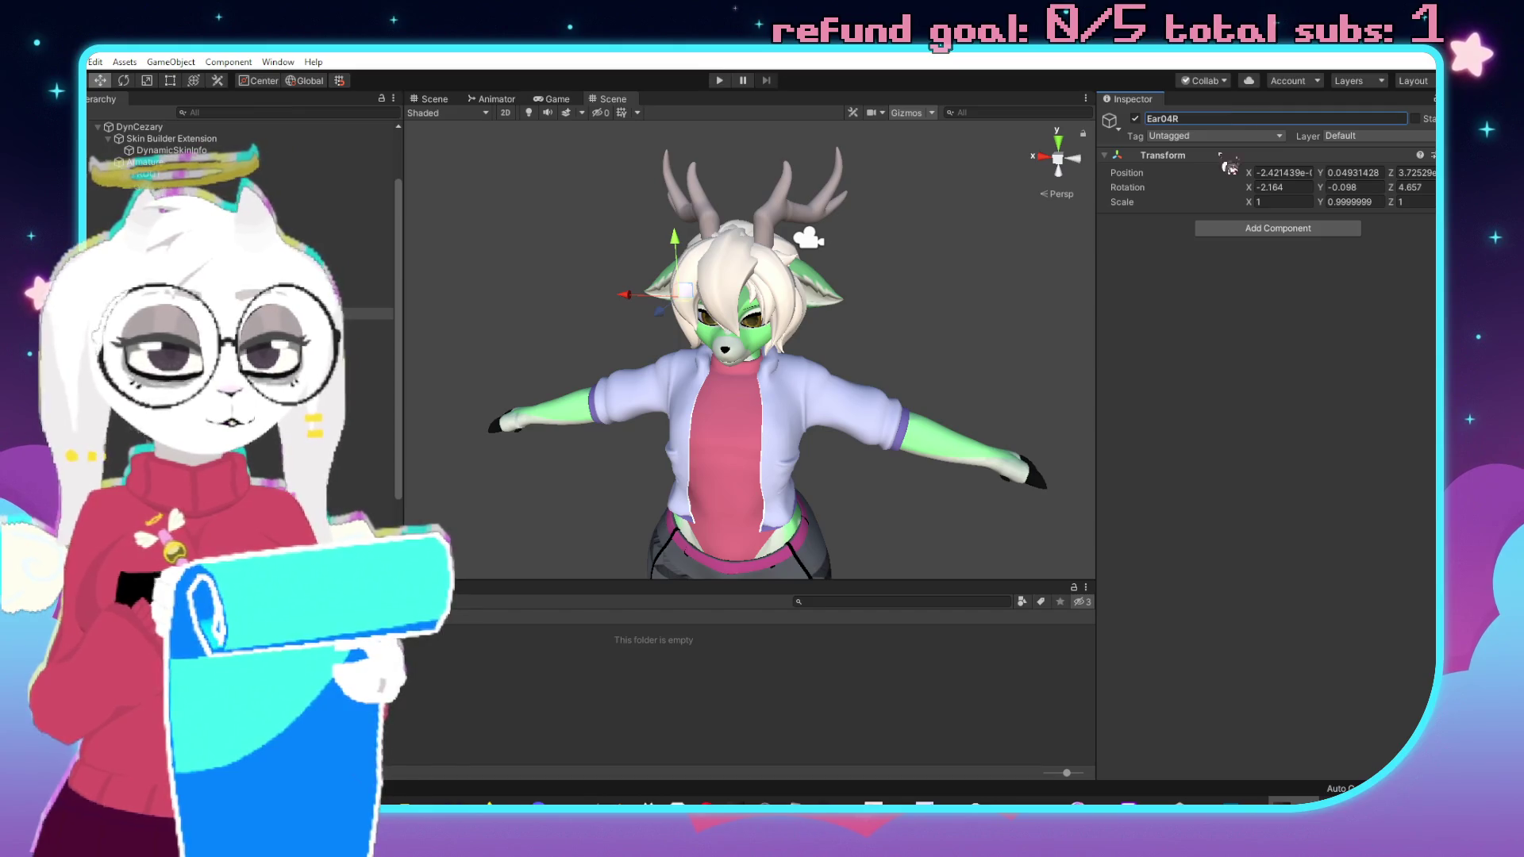
{"action": "left_click", "coordinate": [357, 301]}
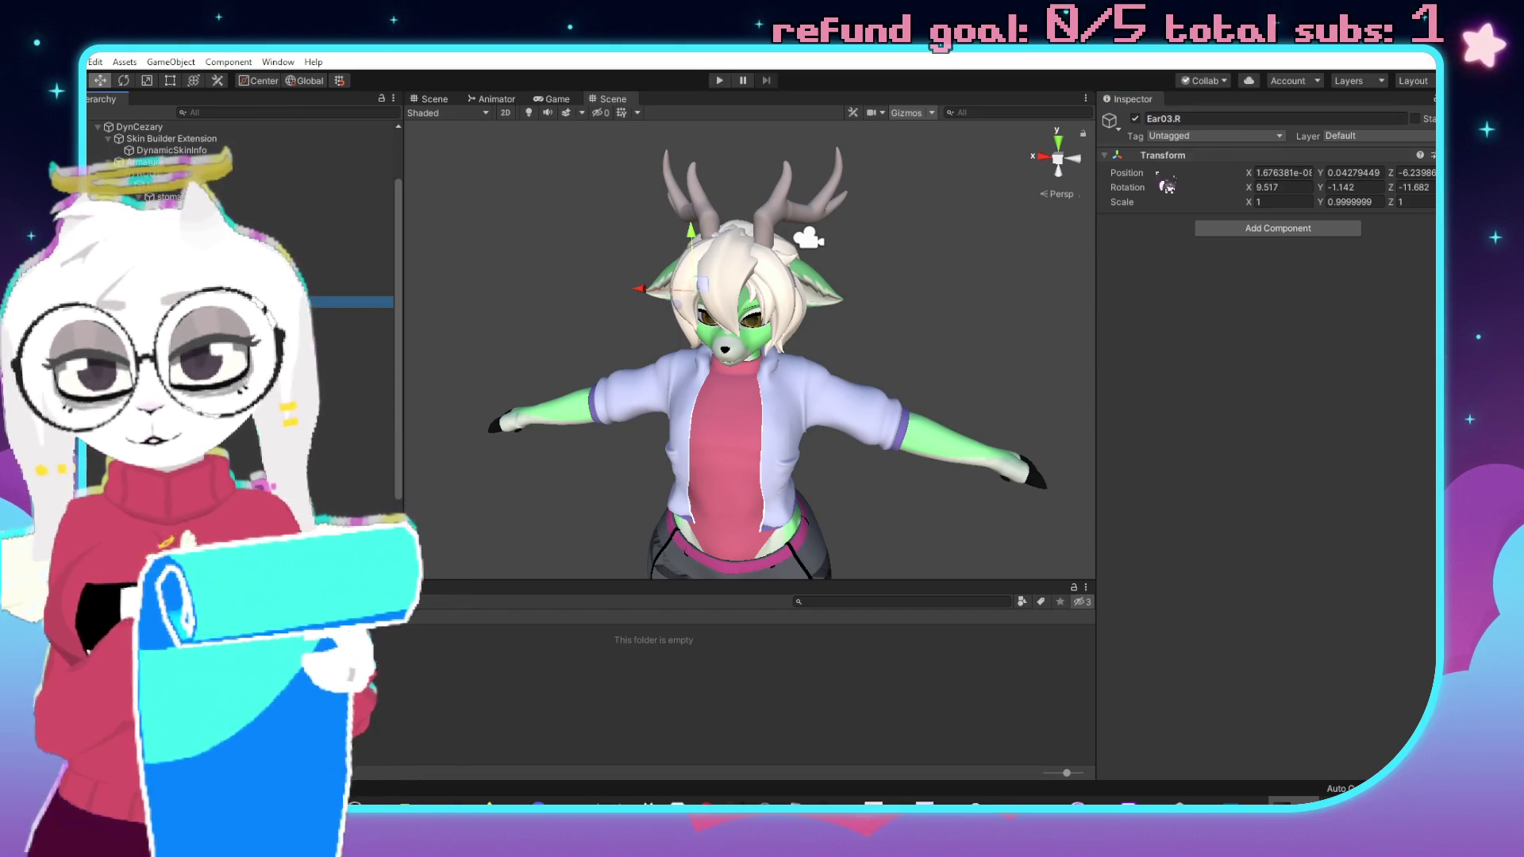
{"action": "left_click", "coordinate": [1287, 120]}
{"action": "type", "text": "Ear03R"}
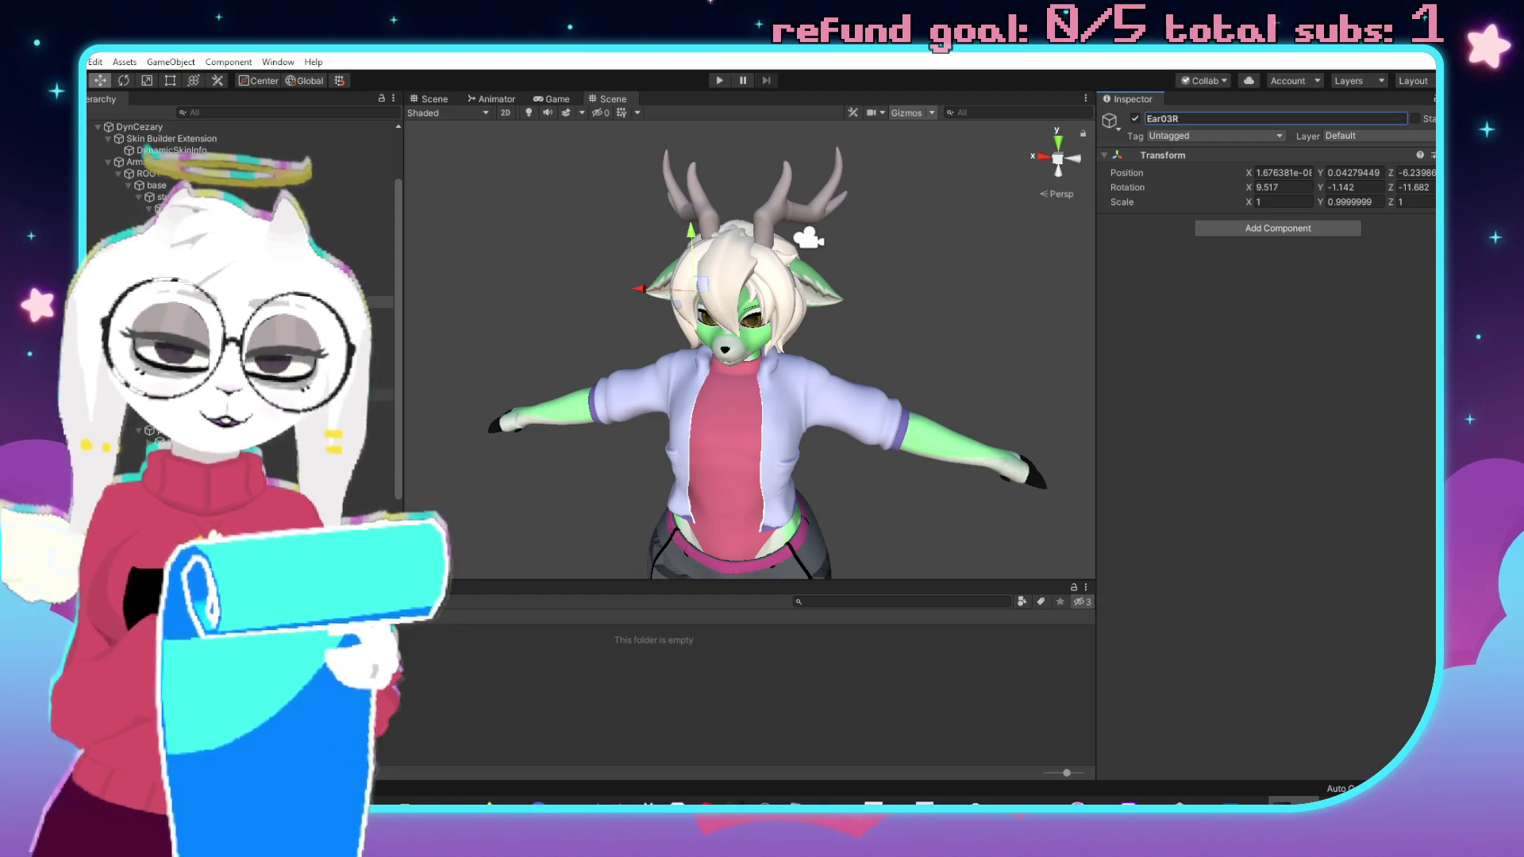
{"action": "left_click", "coordinate": [357, 290]}
{"action": "left_click", "coordinate": [1235, 119]}
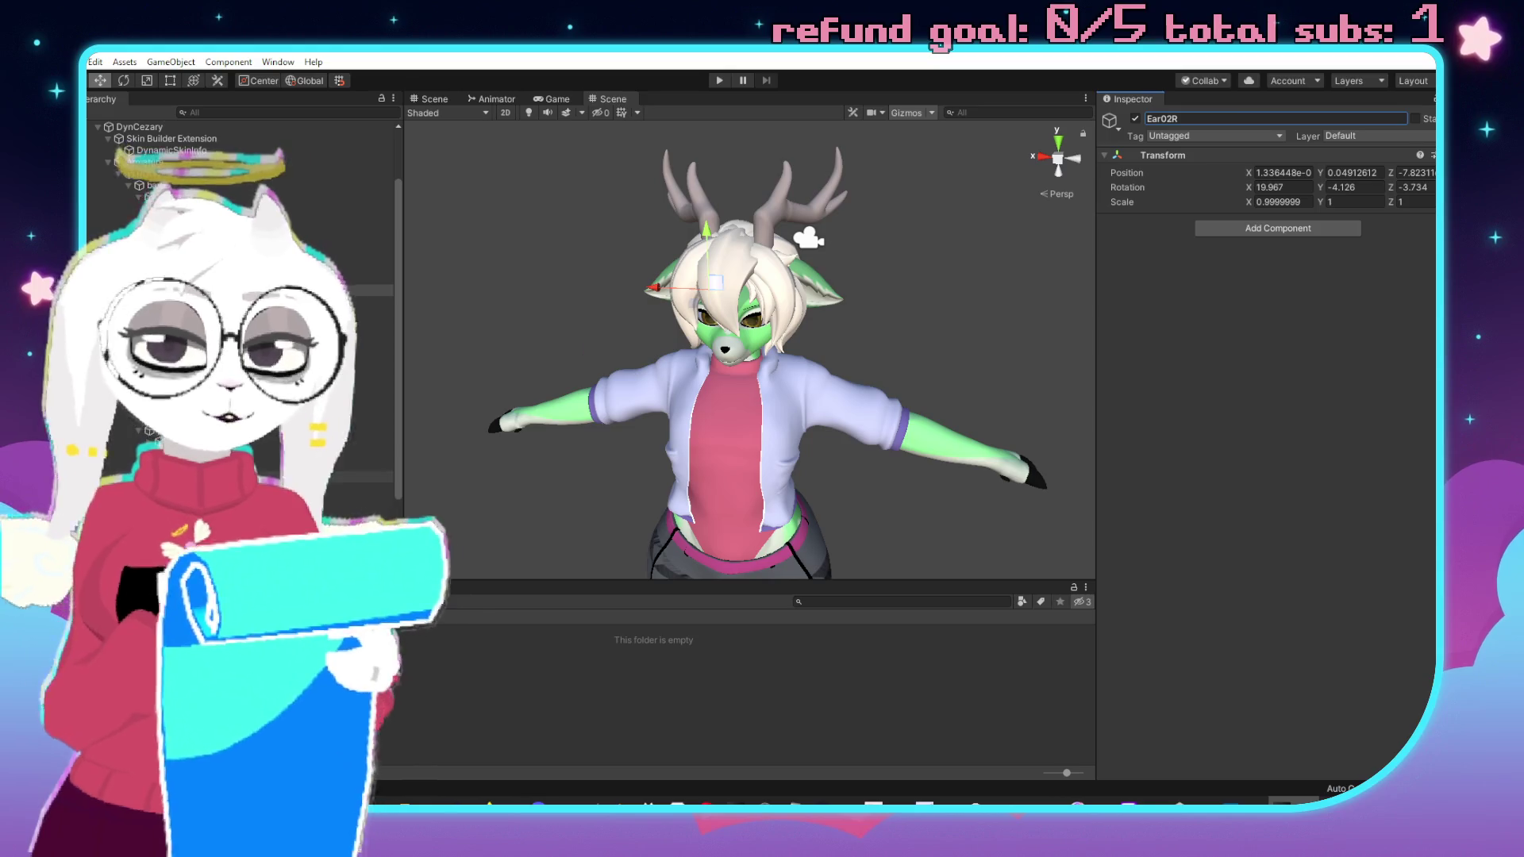
{"action": "left_click", "coordinate": [357, 301]}
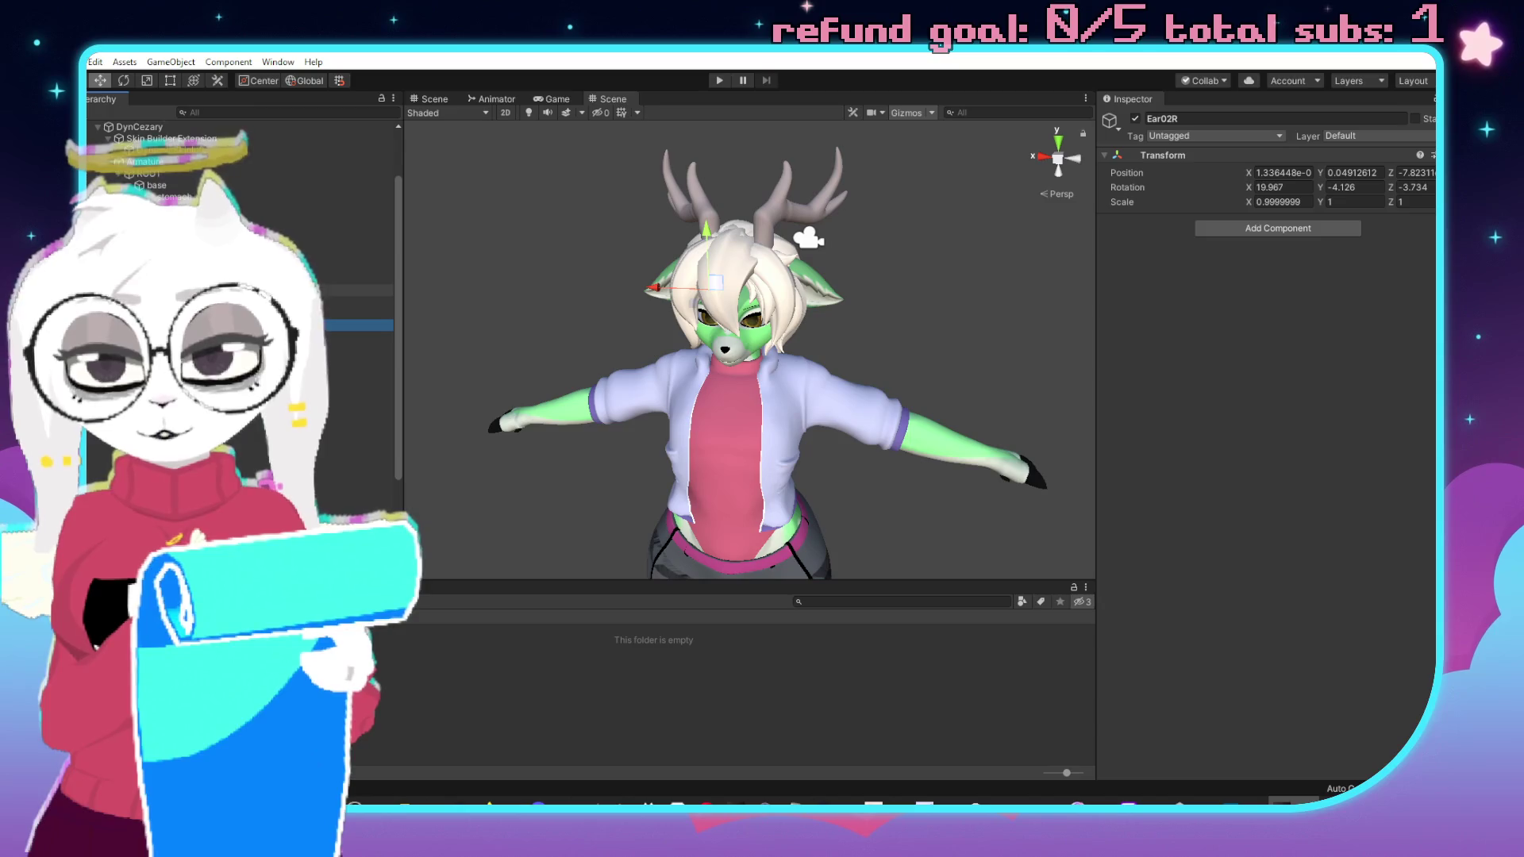
Strip the dots from the left ear bones Ear05.L through Ear01.L.
{"action": "left_click", "coordinate": [357, 301]}
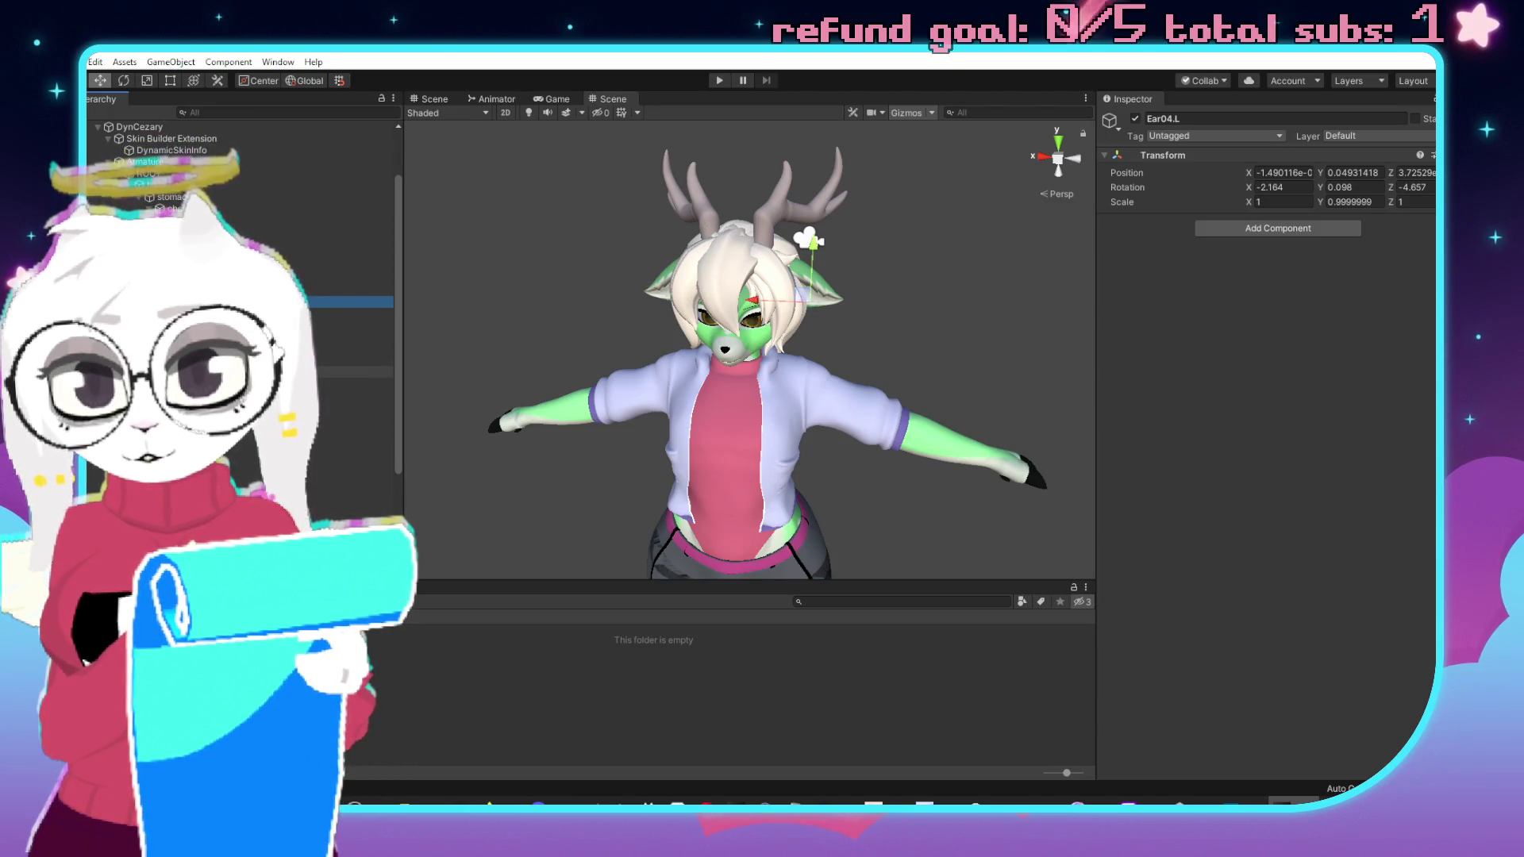
{"action": "key", "text": "Down"}
{"action": "left_click", "coordinate": [1310, 121]}
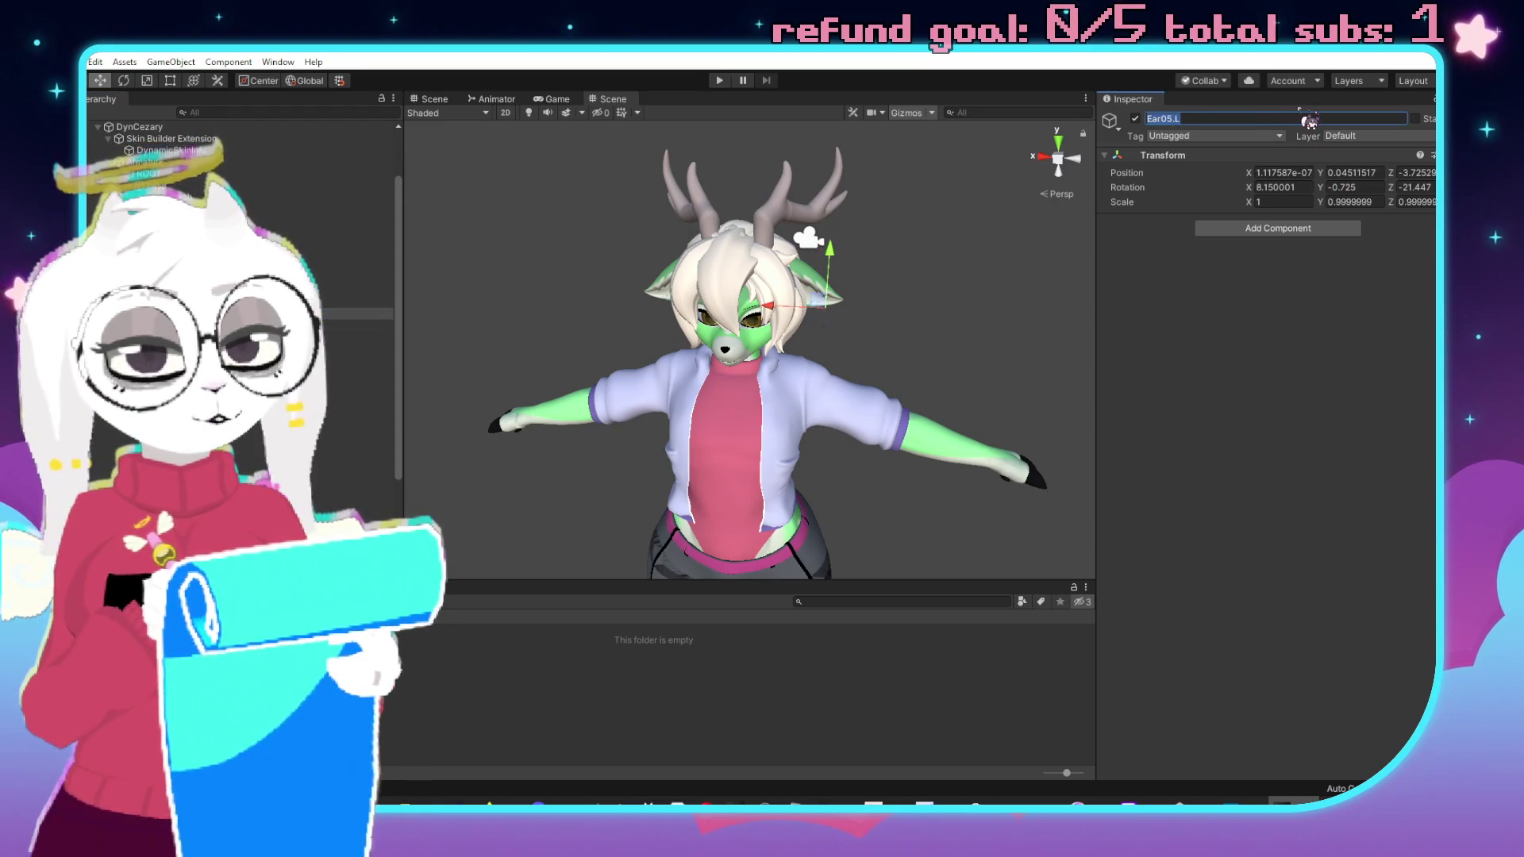
{"action": "left_click", "coordinate": [358, 301]}
{"action": "left_click", "coordinate": [1243, 121]}
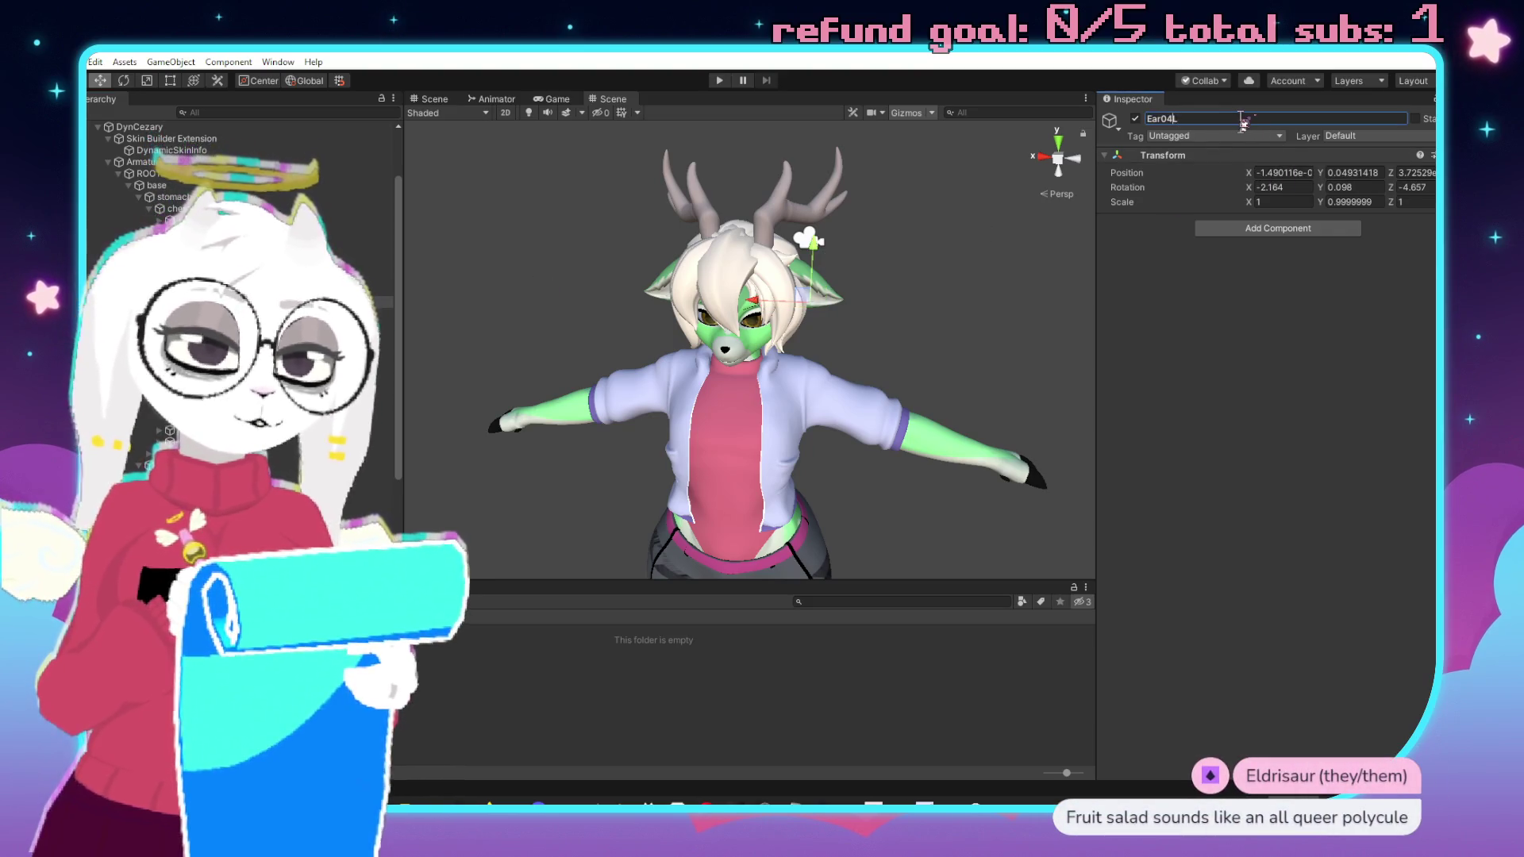
{"action": "left_click", "coordinate": [357, 290]}
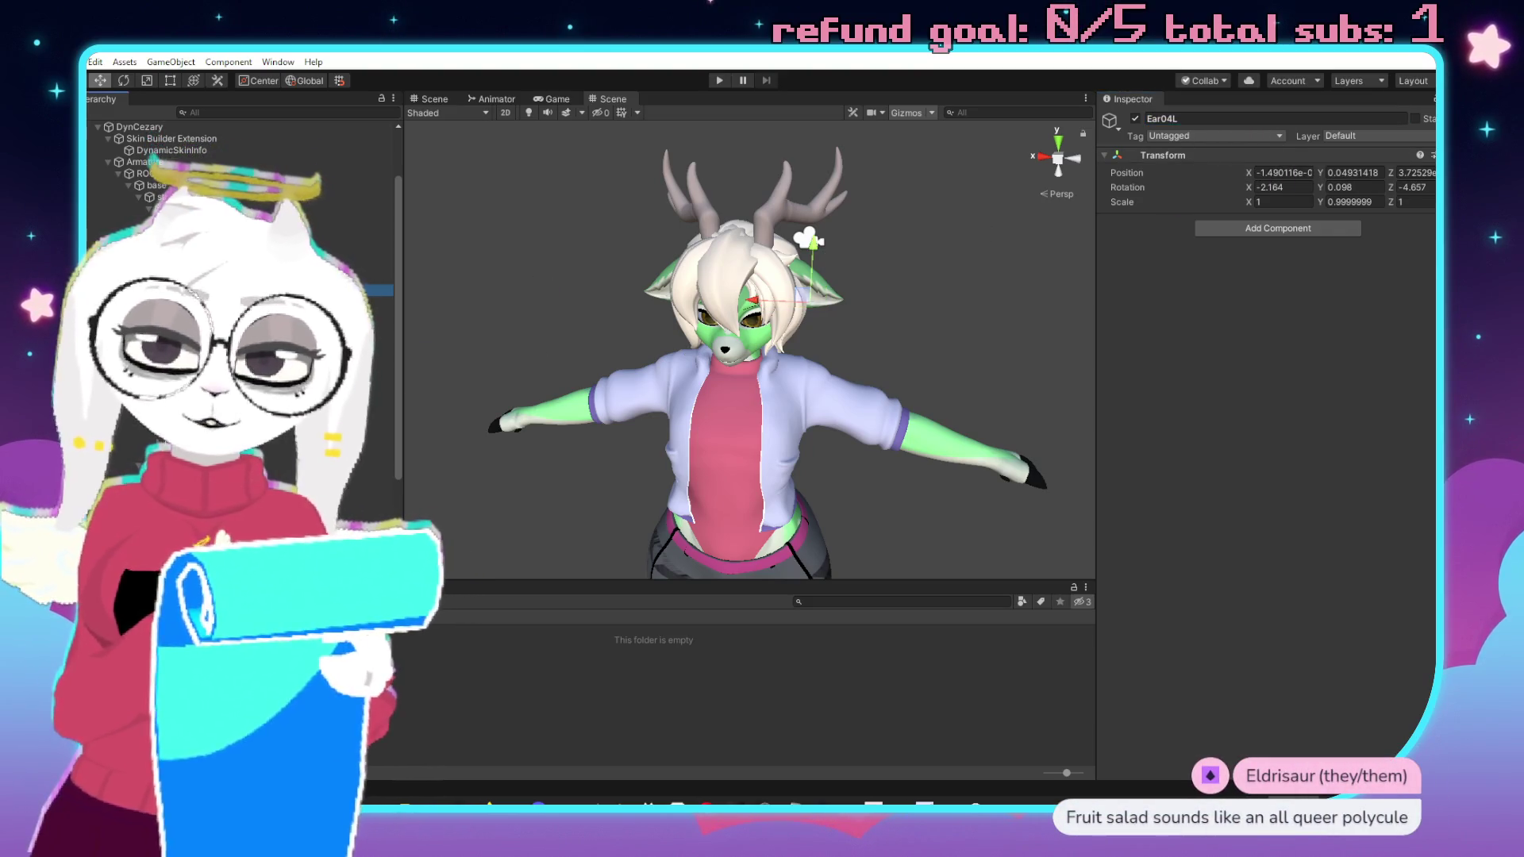
{"action": "left_click", "coordinate": [1244, 121]}
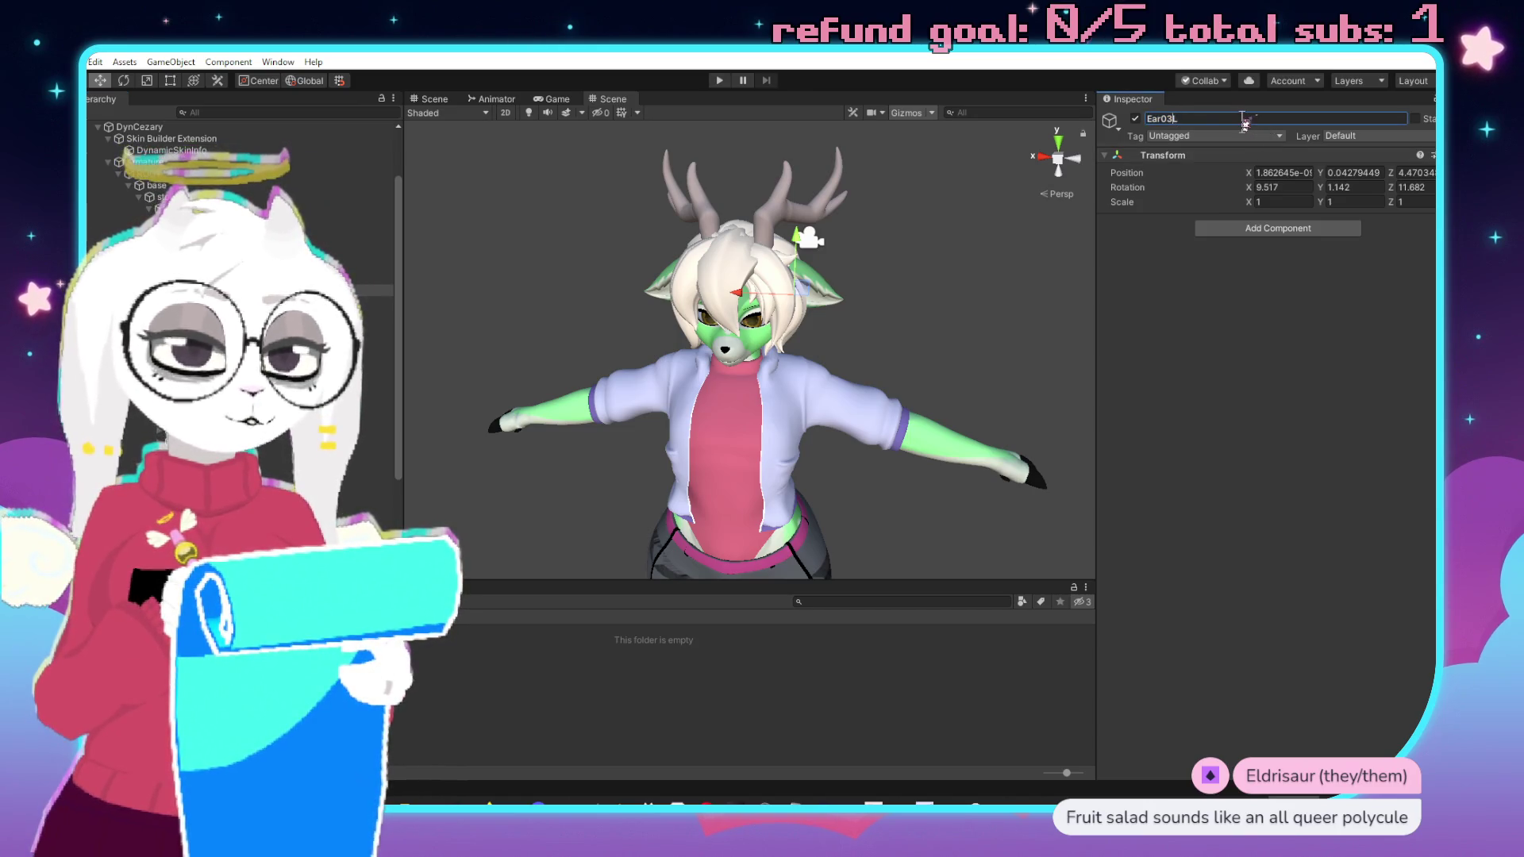
{"action": "left_click", "coordinate": [357, 279]}
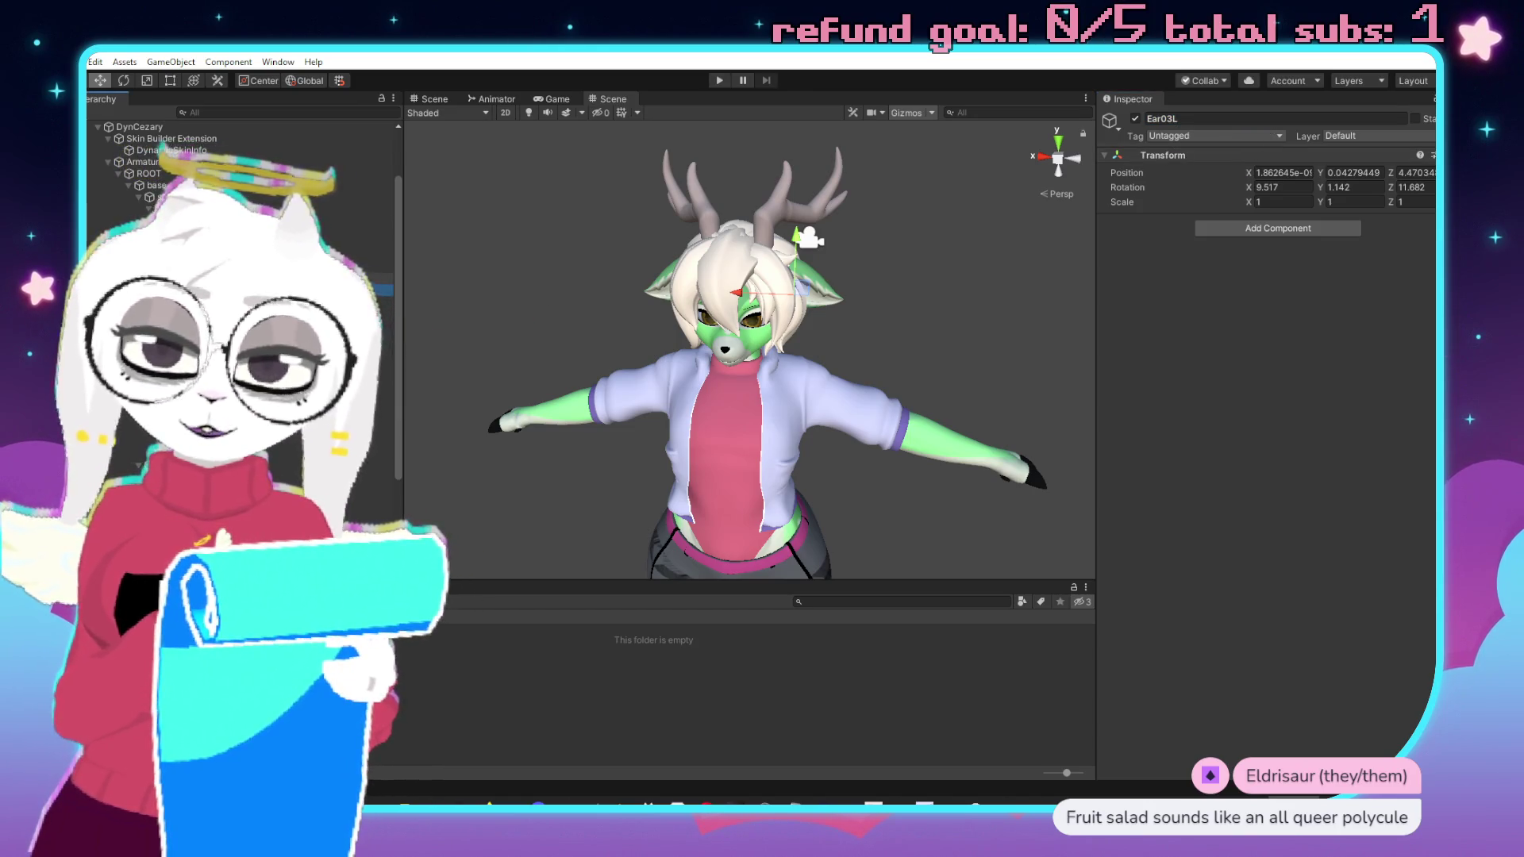
{"action": "left_click", "coordinate": [1236, 119]}
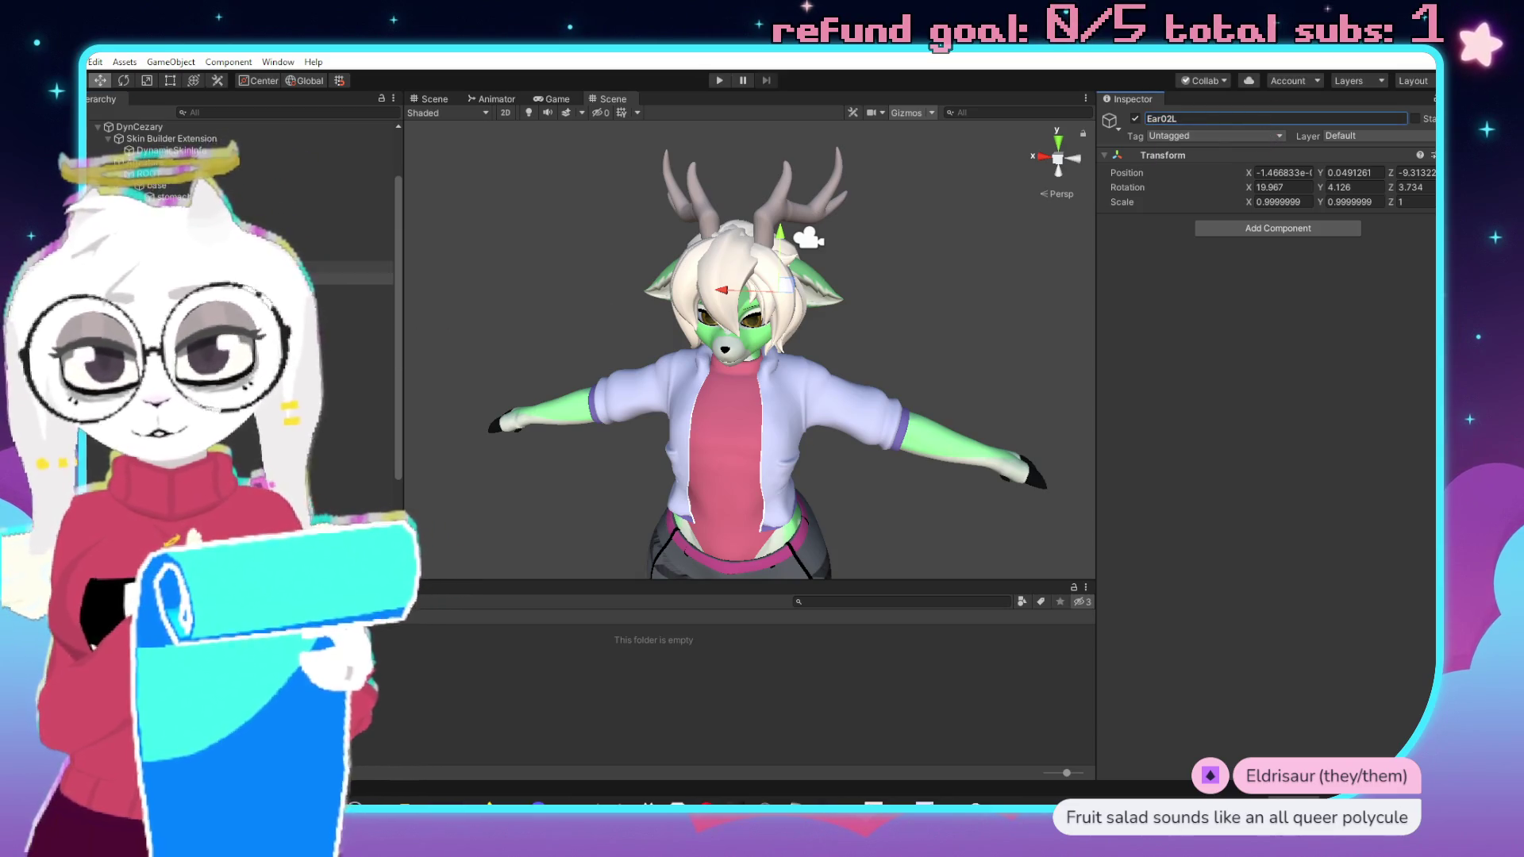
{"action": "left_click", "coordinate": [357, 267]}
{"action": "left_click", "coordinate": [1303, 119]}
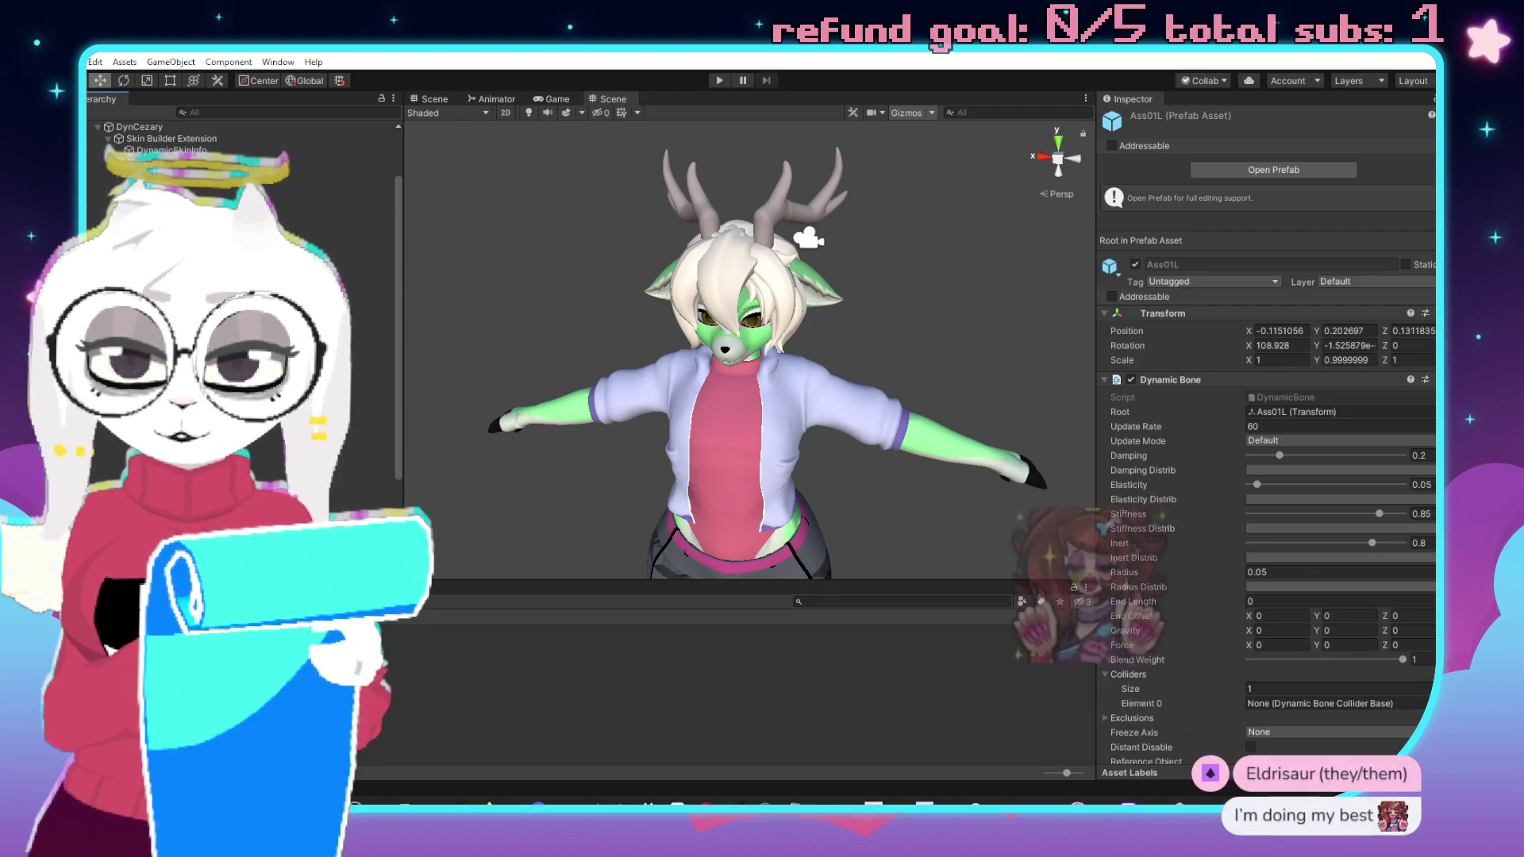
Drag the Ass02R, Ear01L, Ear01R, Hairfront and Hairback bones into Prefabs as prefab assets.
{"action": "left_click", "coordinate": [565, 706]}
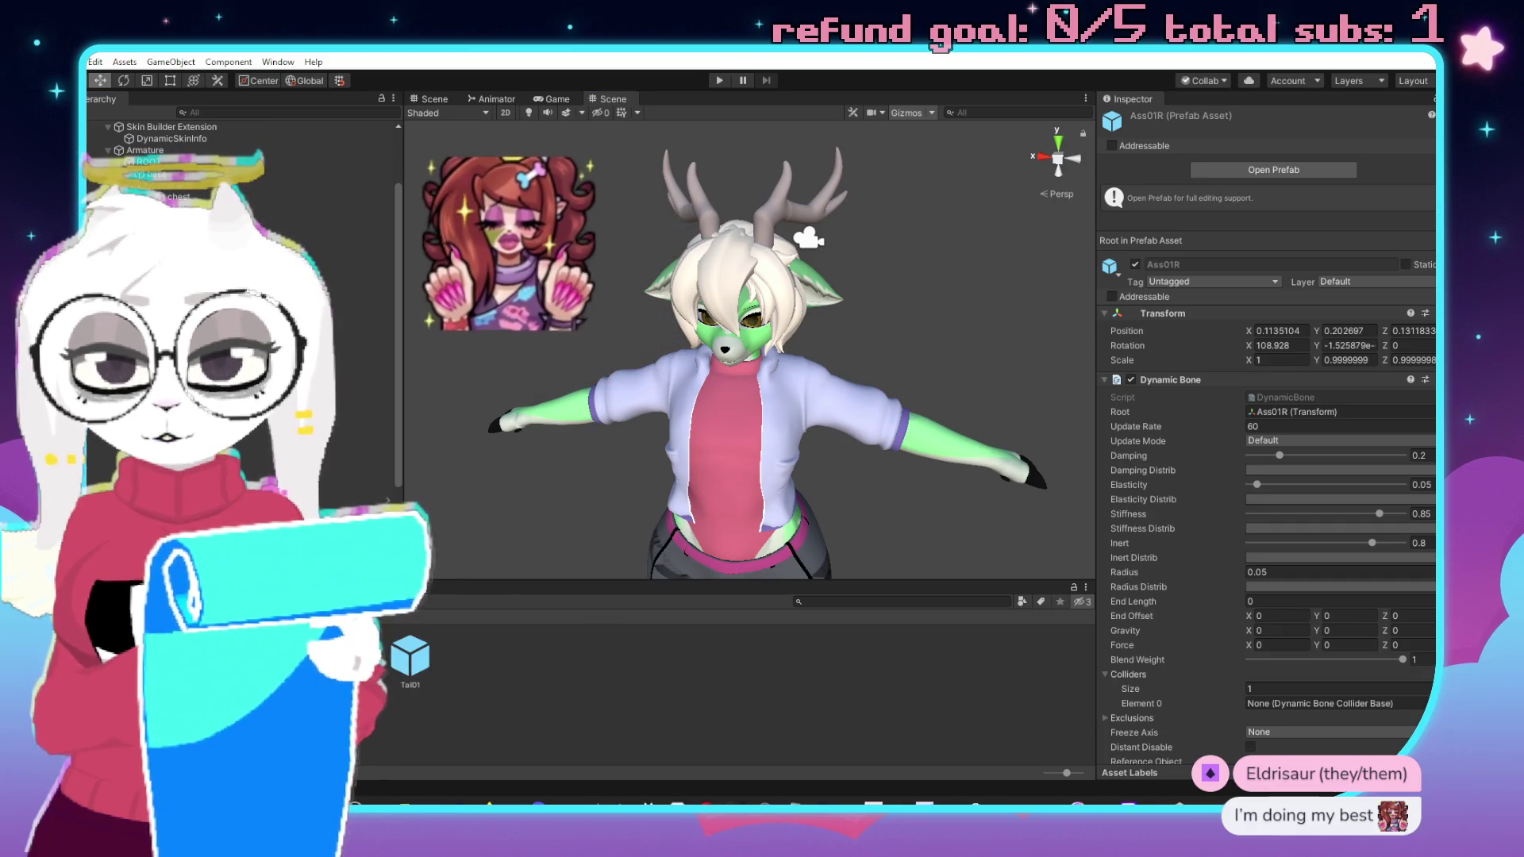
{"action": "left_click", "coordinate": [746, 715]}
{"action": "left_click_drag", "start_coordinate": [746, 714], "coordinate": [746, 714]}
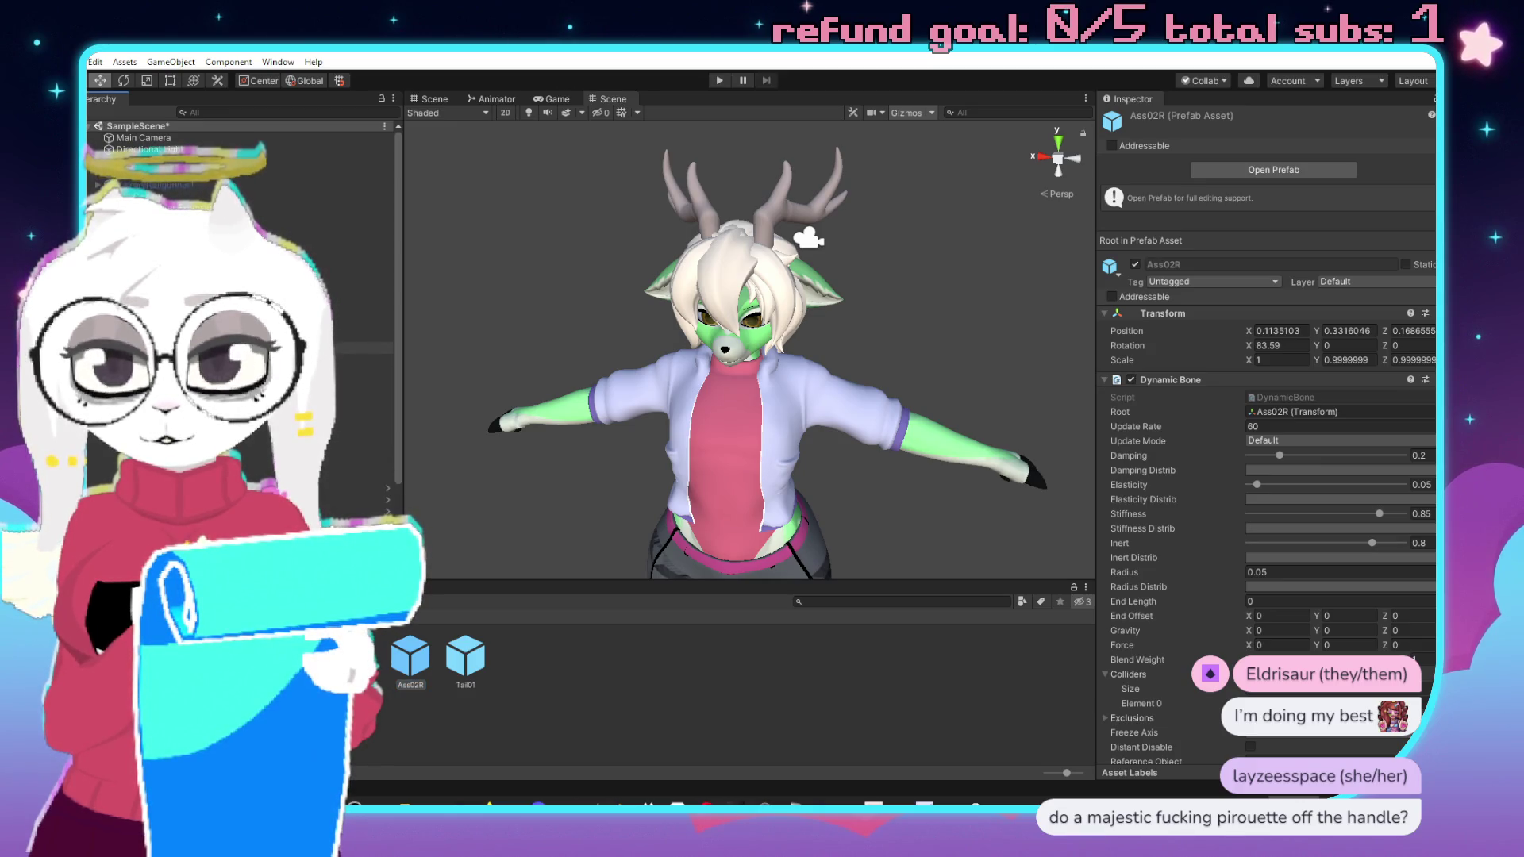
{"action": "mouse_move", "coordinate": [198, 337]}
{"action": "left_mouse_down"}
{"action": "mouse_move", "coordinate": [373, 690]}
{"action": "mouse_move", "coordinate": [714, 731]}
{"action": "left_mouse_up"}
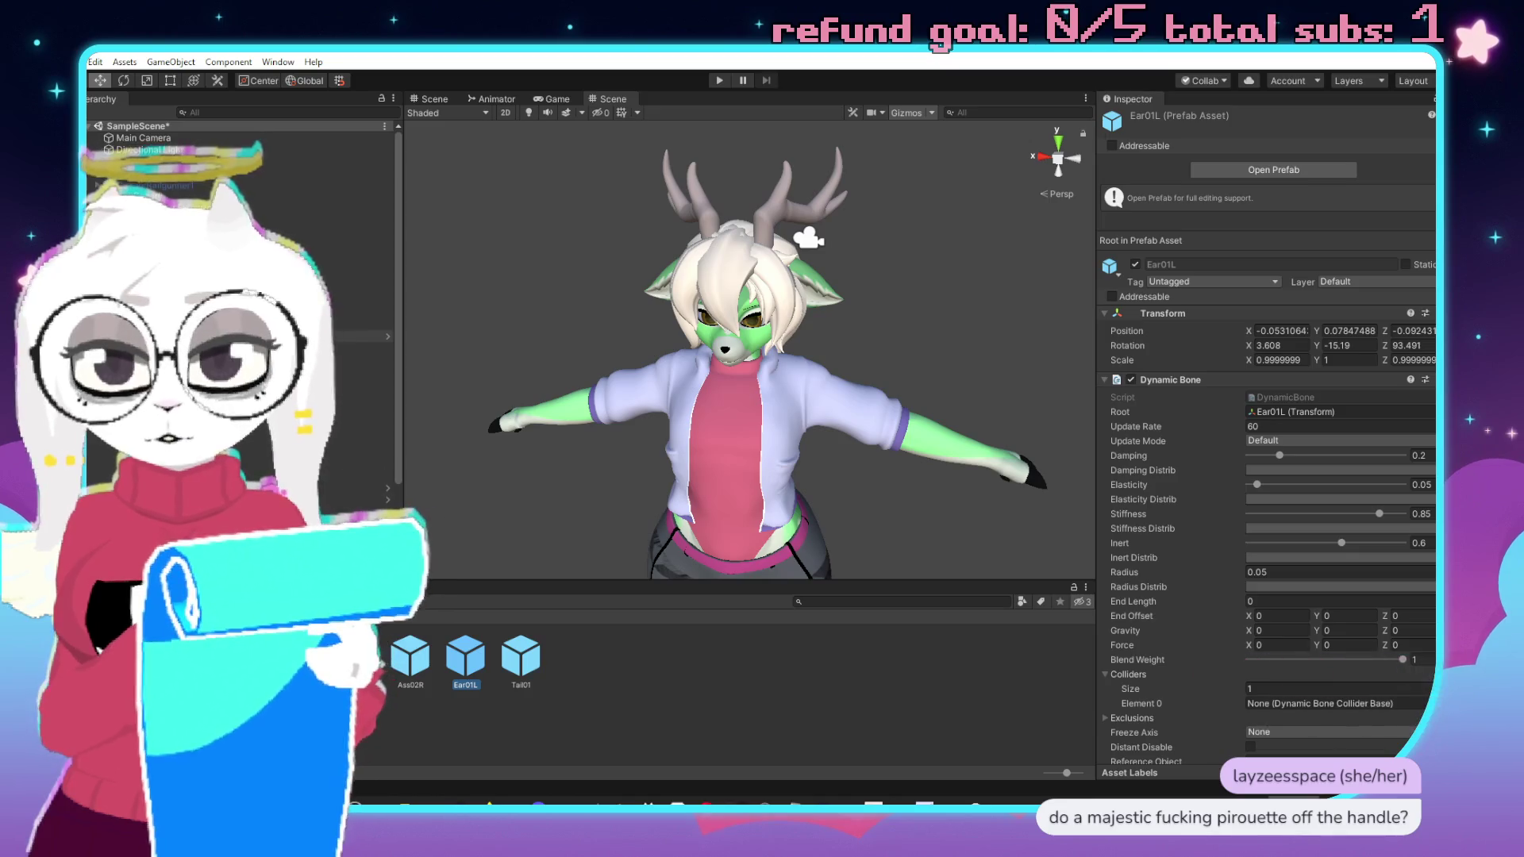
{"action": "left_click_drag", "start_coordinate": [238, 359], "coordinate": [714, 698]}
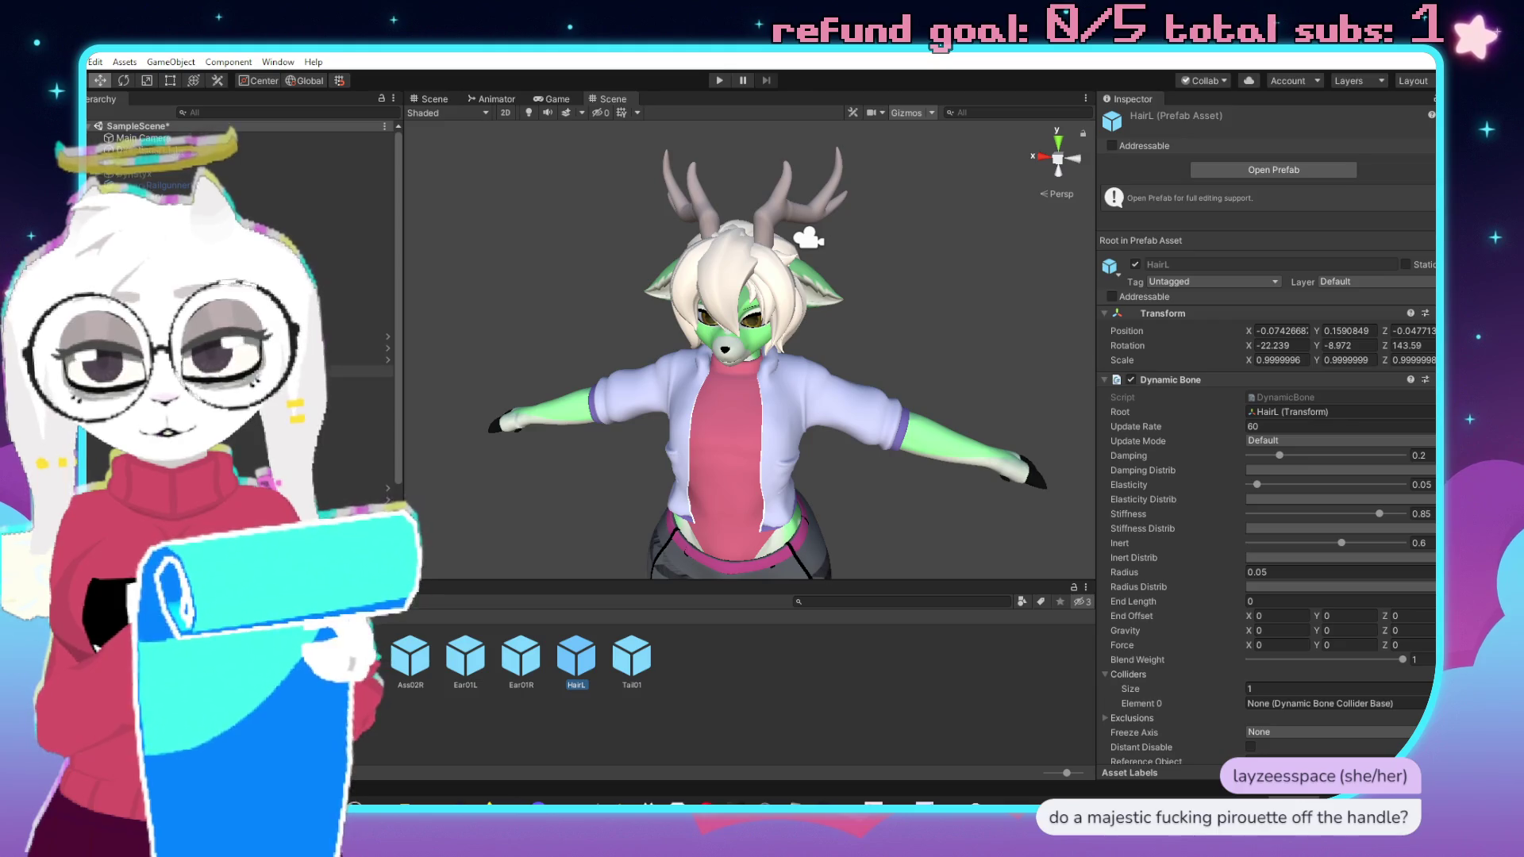
{"action": "mouse_move", "coordinate": [198, 317]}
{"action": "left_mouse_down"}
{"action": "mouse_move", "coordinate": [534, 517]}
{"action": "mouse_move", "coordinate": [911, 707]}
{"action": "left_mouse_up"}
{"action": "left_click_drag", "start_coordinate": [194, 429], "coordinate": [914, 684]}
{"action": "left_click", "coordinate": [238, 219]}
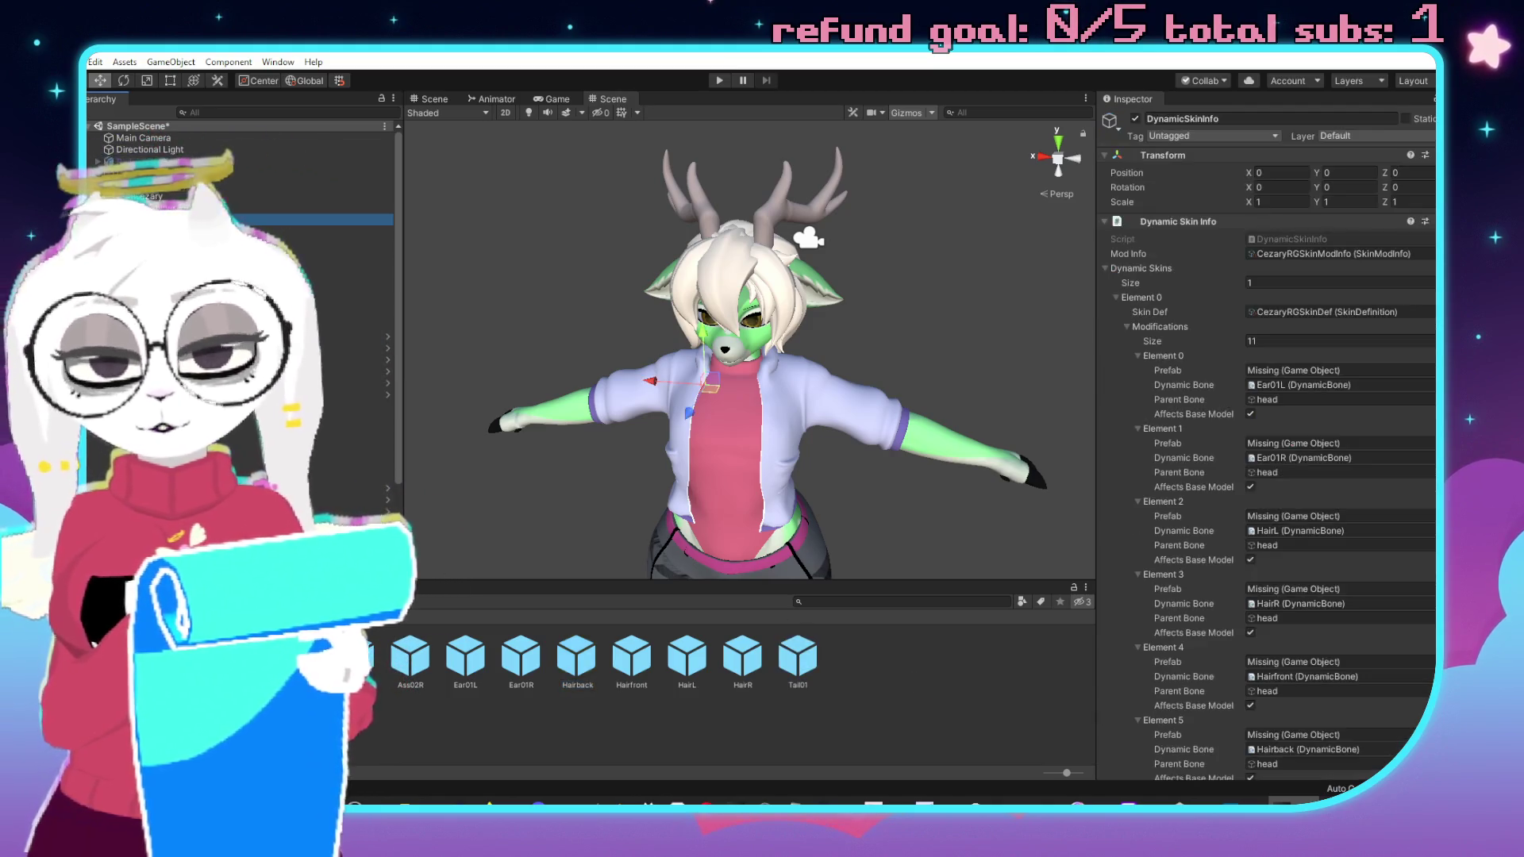
Assign the Ear01L, Ear01R, HairL and HairR prefabs to Elements 0–3.
{"action": "scroll", "coordinate": [1207, 443], "scroll_direction": "down", "scroll_amount": 5}
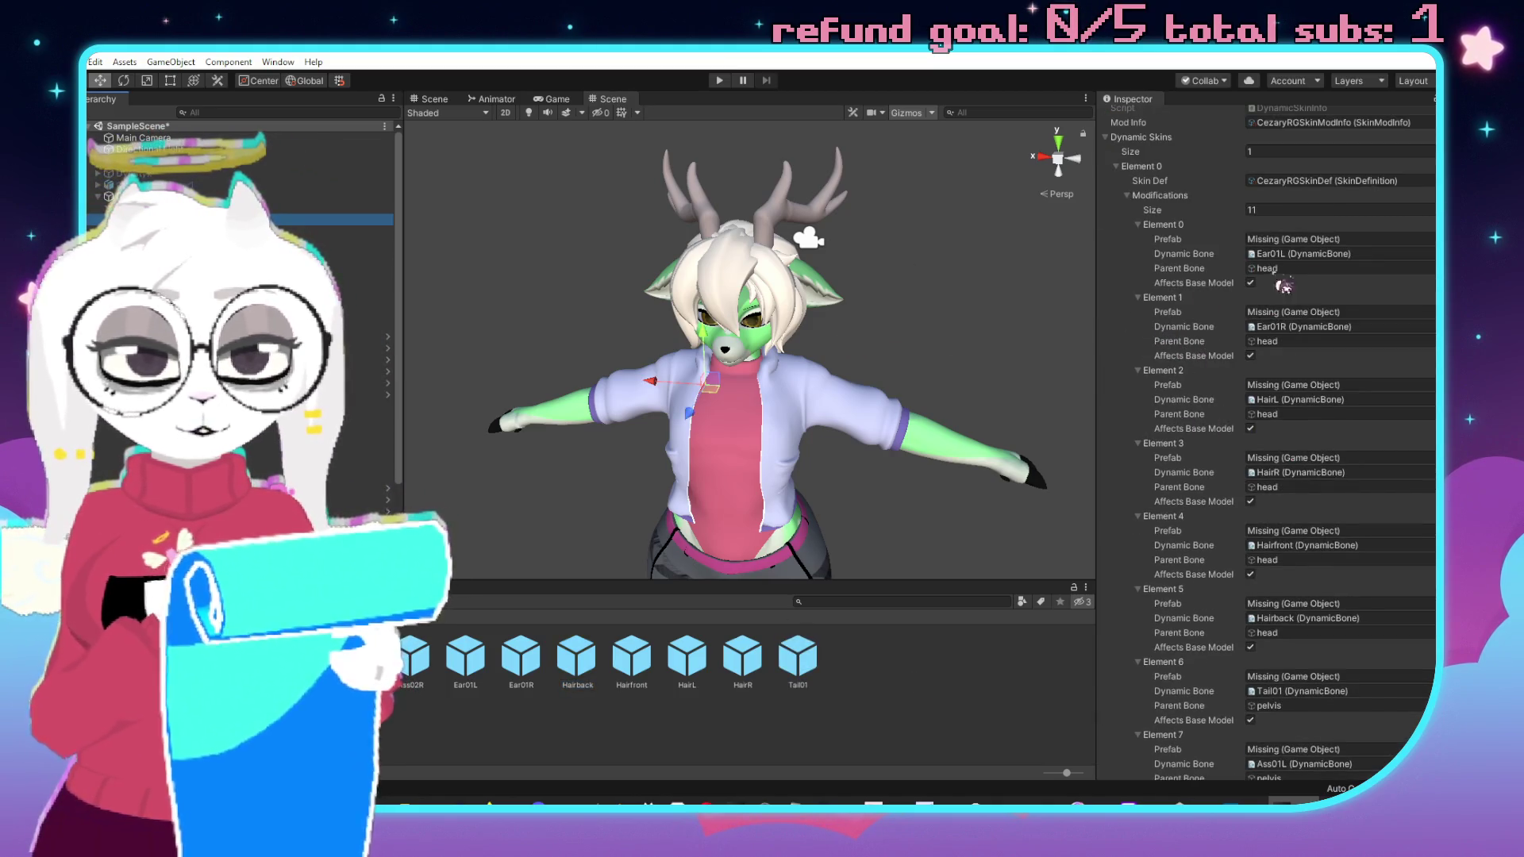
{"action": "left_click_drag", "start_coordinate": [467, 673], "coordinate": [1277, 239]}
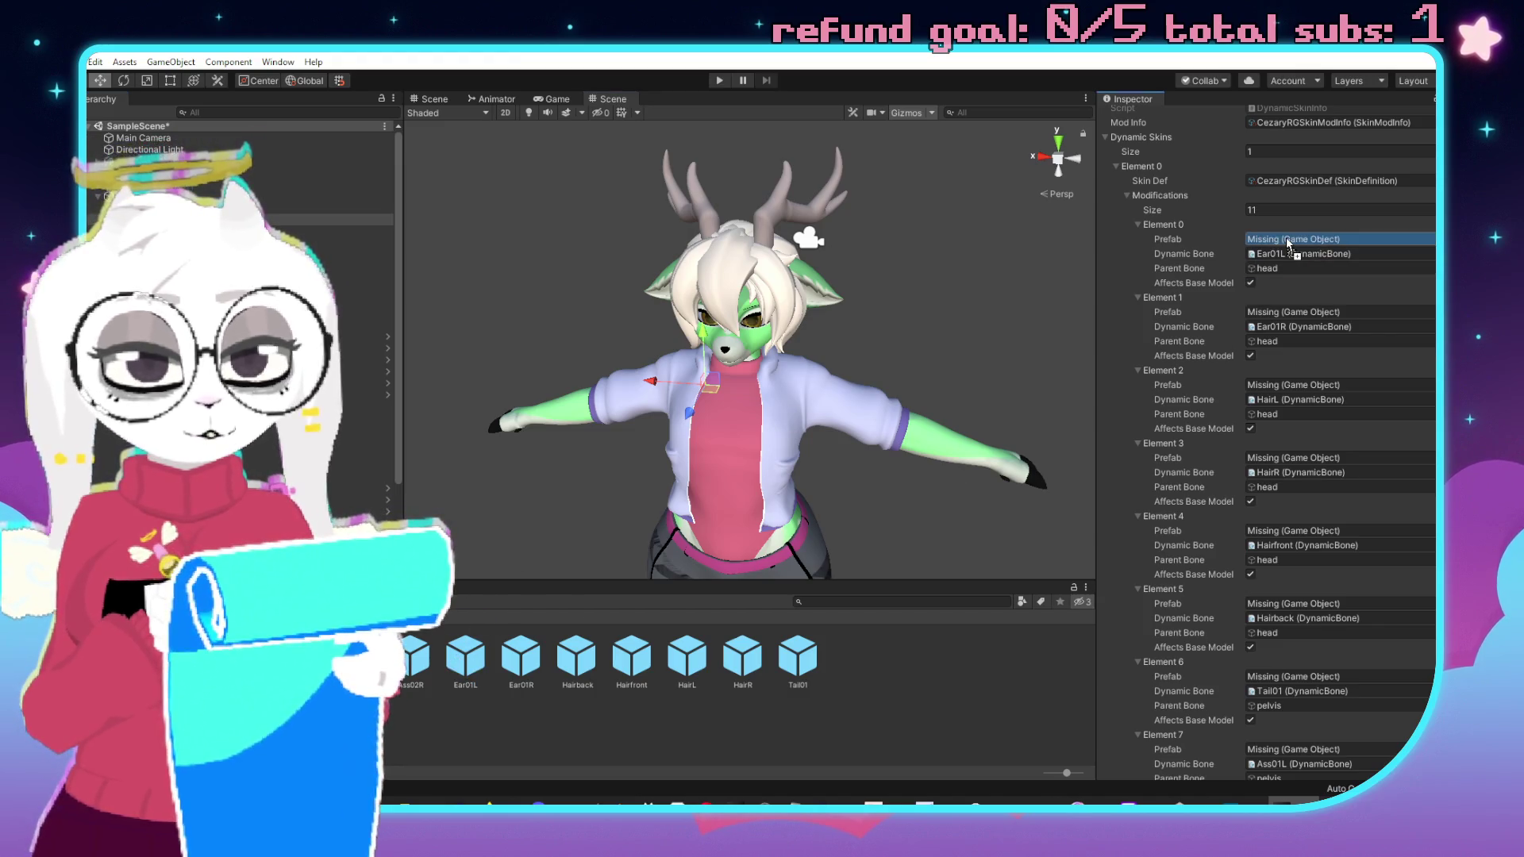
{"action": "mouse_move", "coordinate": [530, 665]}
{"action": "left_mouse_down"}
{"action": "mouse_move", "coordinate": [912, 476]}
{"action": "mouse_move", "coordinate": [1316, 326]}
{"action": "mouse_move", "coordinate": [1303, 313]}
{"action": "left_mouse_up"}
{"action": "scroll", "coordinate": [1302, 321], "scroll_direction": "down", "scroll_amount": 3}
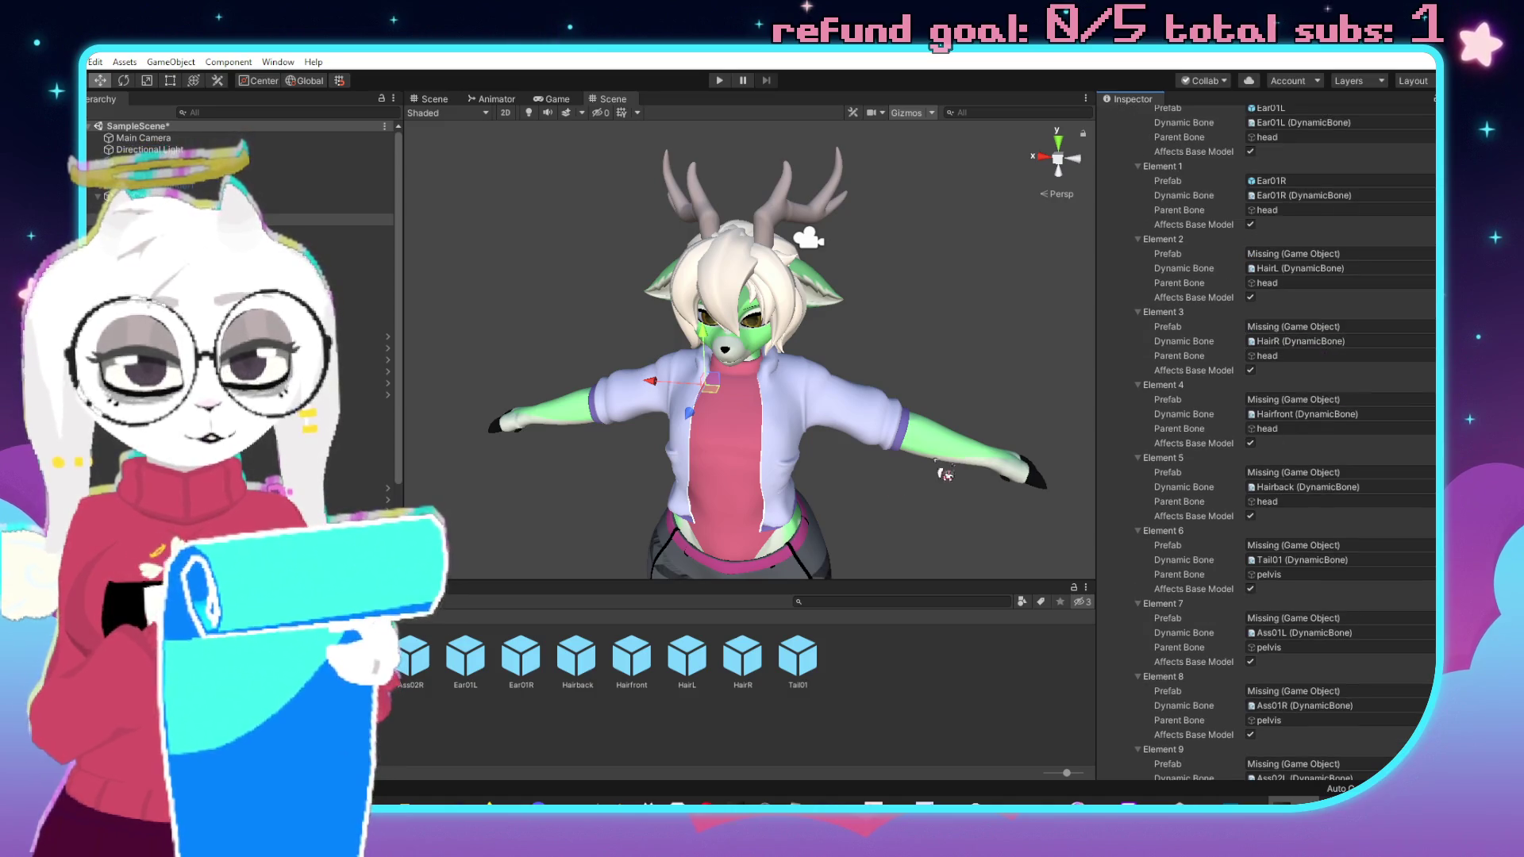
{"action": "mouse_move", "coordinate": [686, 659]}
{"action": "left_mouse_down"}
{"action": "mouse_move", "coordinate": [1336, 253]}
{"action": "mouse_move", "coordinate": [1321, 255]}
{"action": "left_mouse_up"}
{"action": "mouse_move", "coordinate": [739, 658]}
{"action": "left_mouse_down"}
{"action": "mouse_move", "coordinate": [1285, 365]}
{"action": "mouse_move", "coordinate": [1287, 335]}
{"action": "left_mouse_up"}
On DynamicSkinInfo, assign Hairfront to Element 4 and Hairback to Element 5.
{"action": "left_click", "coordinate": [906, 578]}
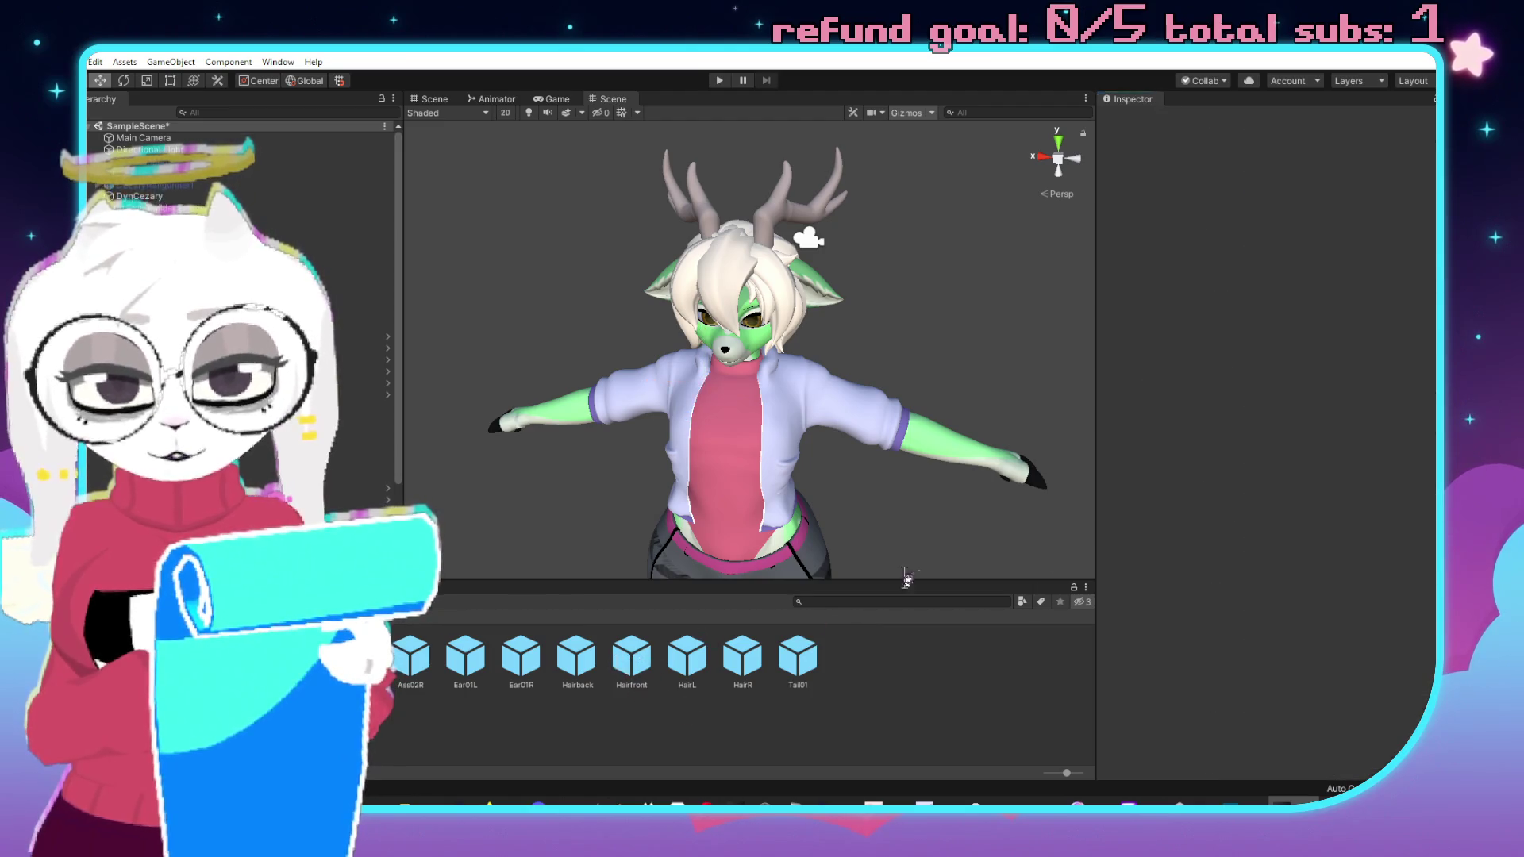
{"action": "left_click", "coordinate": [337, 220]}
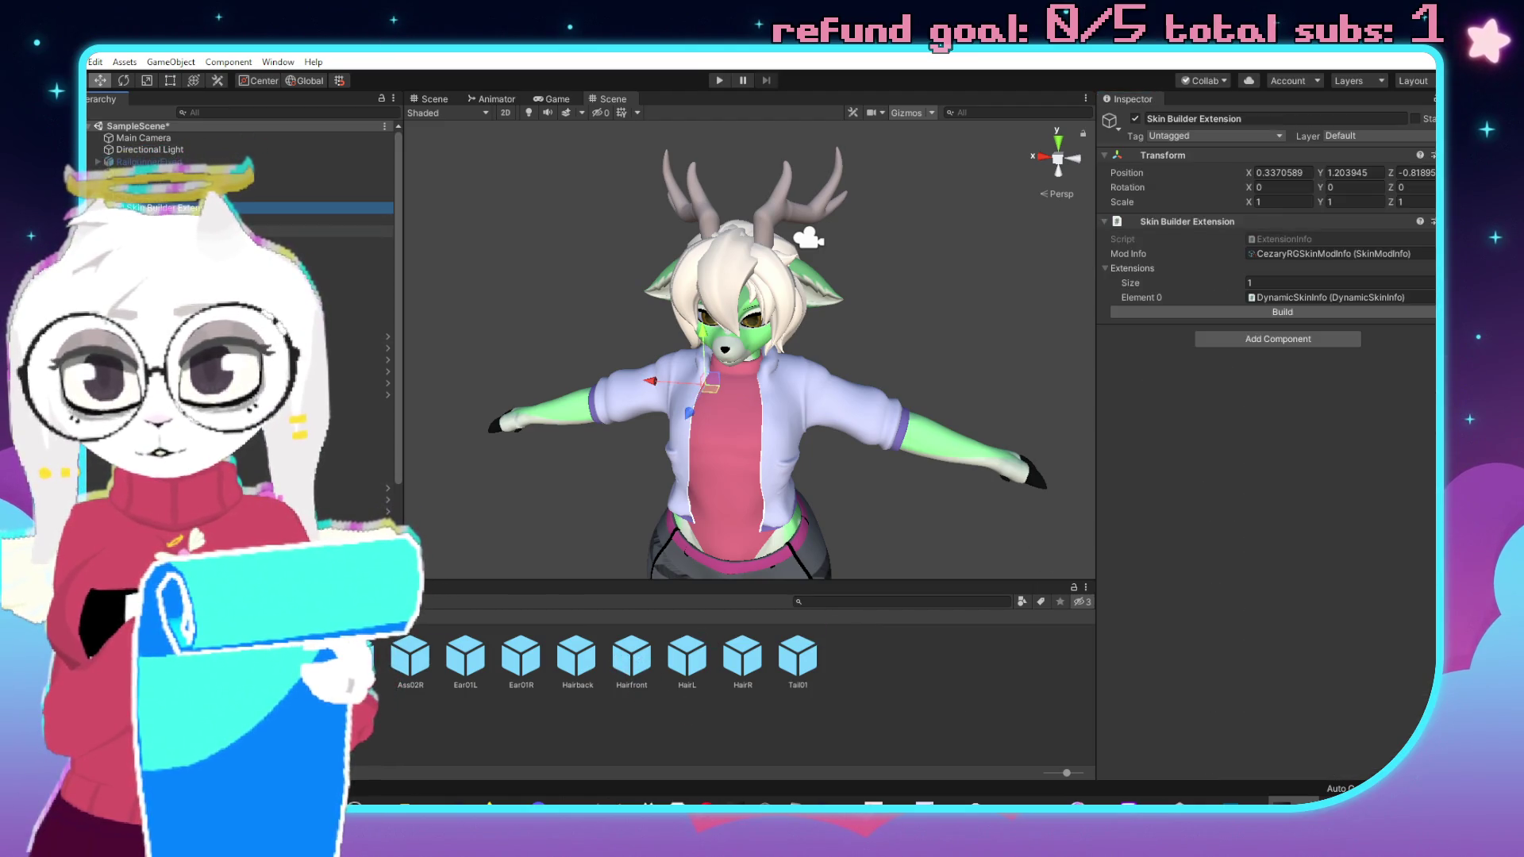
{"action": "scroll", "coordinate": [1212, 403], "scroll_direction": "down", "scroll_amount": 5}
{"action": "left_click", "coordinate": [652, 656]}
{"action": "left_click_drag", "start_coordinate": [653, 655], "coordinate": [1287, 400]}
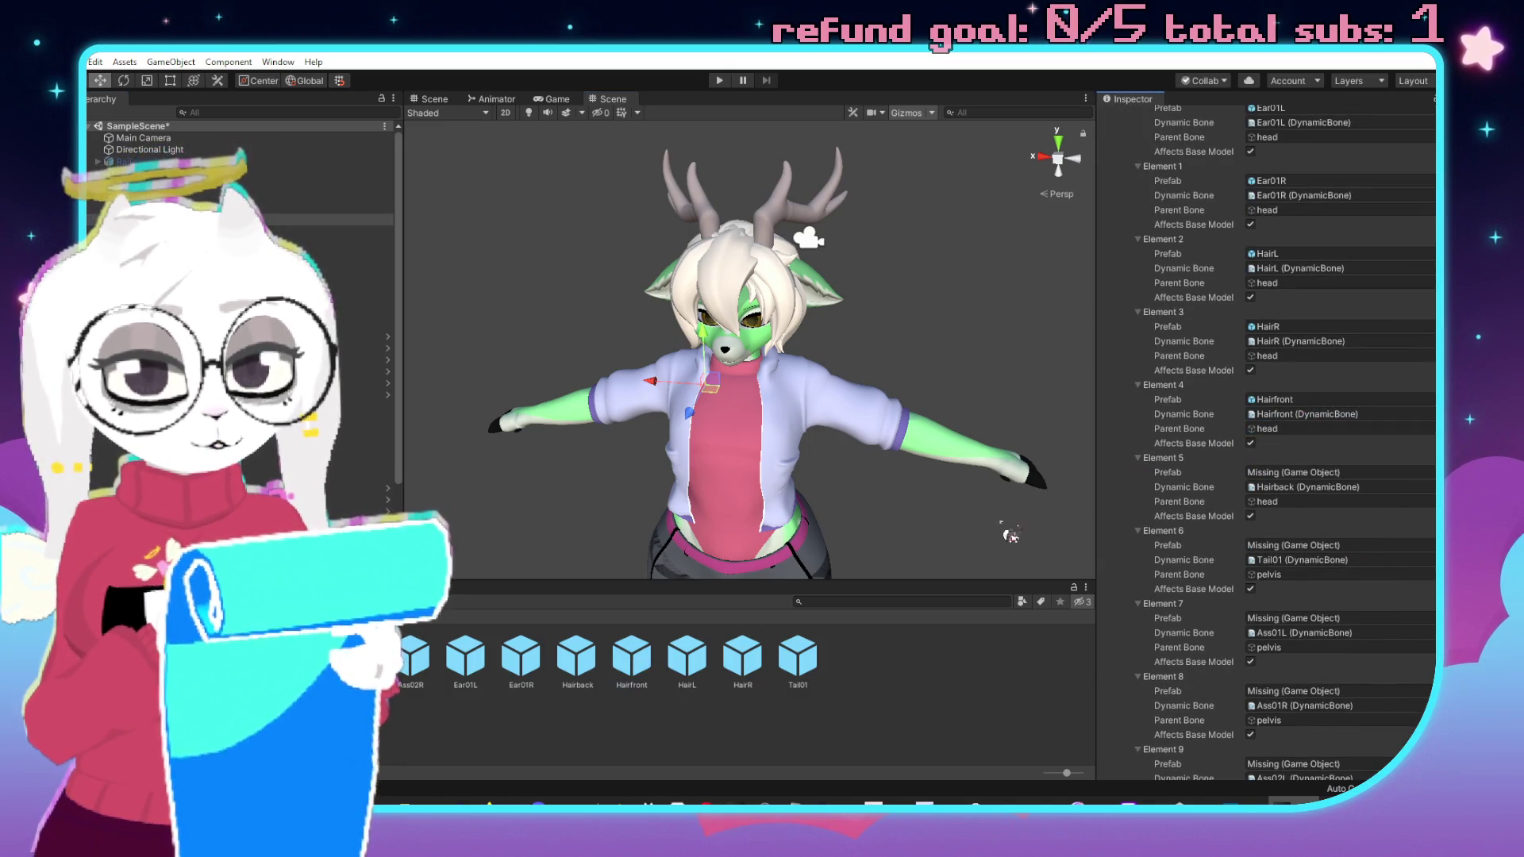
{"action": "left_click_drag", "start_coordinate": [578, 656], "coordinate": [1292, 473]}
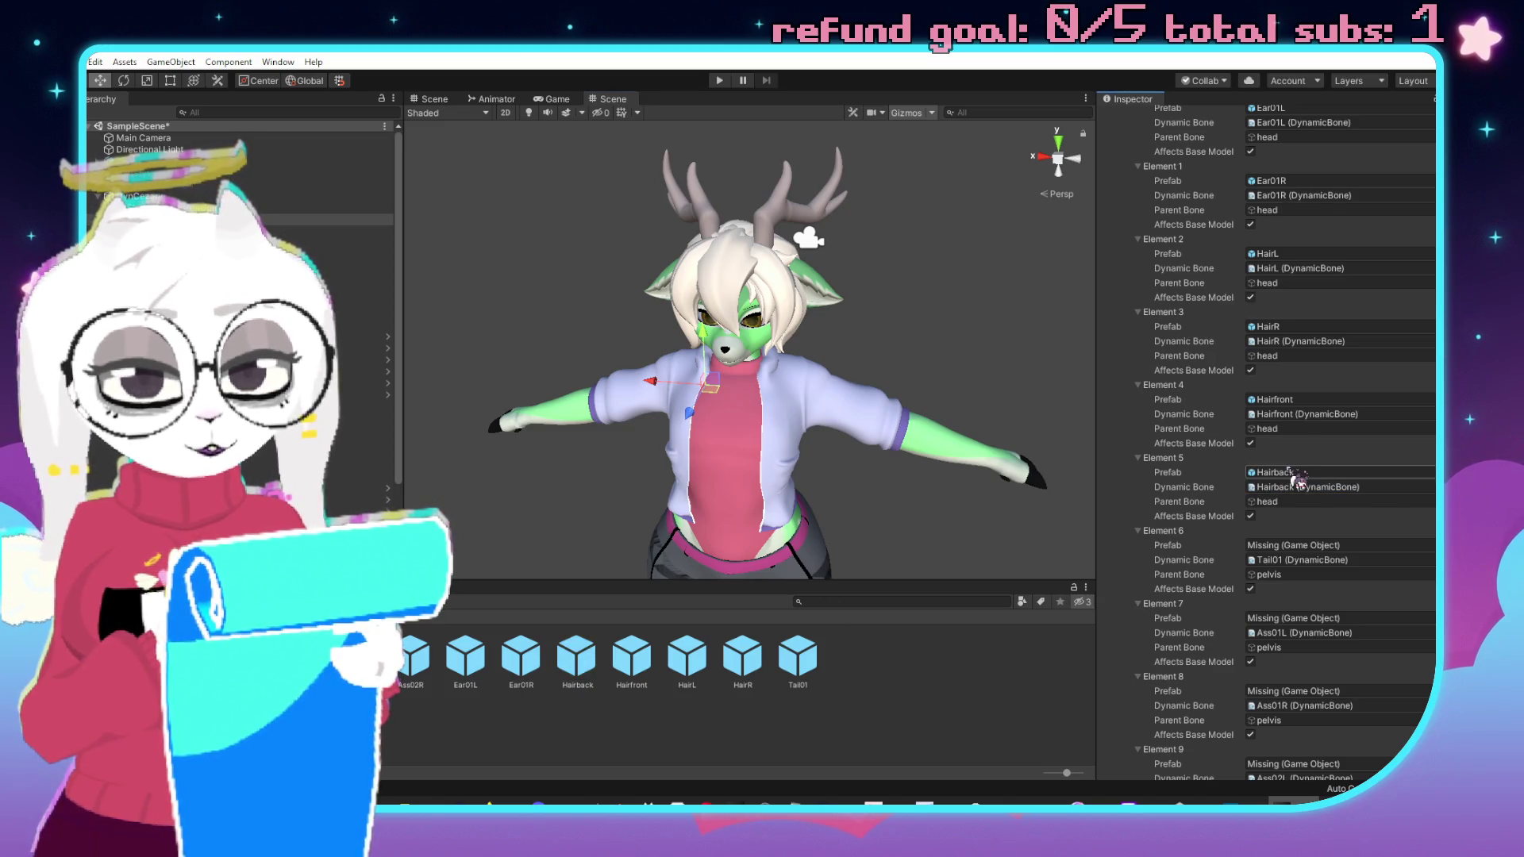
Assign Tail01, Ass01L, Ass01R, Ass02L and Ass02R prefabs to Elements 6–10.
{"action": "scroll", "coordinate": [1305, 500], "scroll_direction": "down", "scroll_amount": 3}
{"action": "mouse_move", "coordinate": [798, 655]}
{"action": "left_mouse_down"}
{"action": "mouse_move", "coordinate": [1270, 490]}
{"action": "mouse_move", "coordinate": [1289, 445]}
{"action": "mouse_move", "coordinate": [1277, 415]}
{"action": "left_mouse_up"}
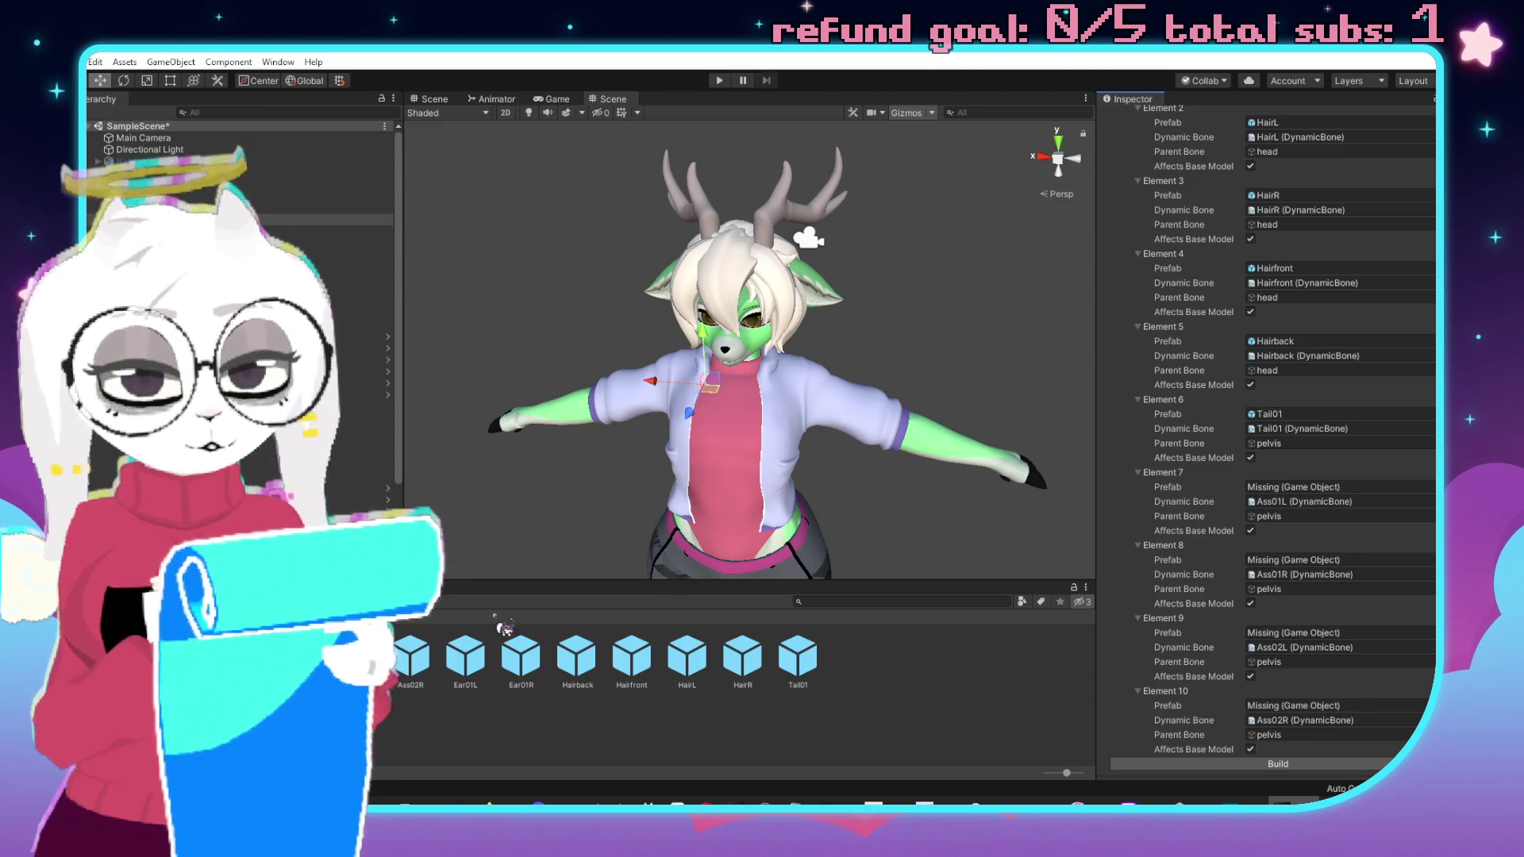
{"action": "mouse_move", "coordinate": [244, 656]}
{"action": "left_mouse_down"}
{"action": "mouse_move", "coordinate": [1111, 528]}
{"action": "mouse_move", "coordinate": [1269, 486]}
{"action": "left_mouse_up"}
{"action": "left_click_drag", "start_coordinate": [1198, 566], "coordinate": [1277, 561]}
{"action": "left_click_drag", "start_coordinate": [355, 655], "coordinate": [1269, 633]}
{"action": "mouse_move", "coordinate": [421, 672]}
{"action": "left_mouse_down"}
{"action": "mouse_move", "coordinate": [1262, 658]}
{"action": "mouse_move", "coordinate": [1269, 706]}
{"action": "left_mouse_up"}
{"action": "scroll", "coordinate": [1237, 570], "scroll_direction": "up", "scroll_amount": 10}
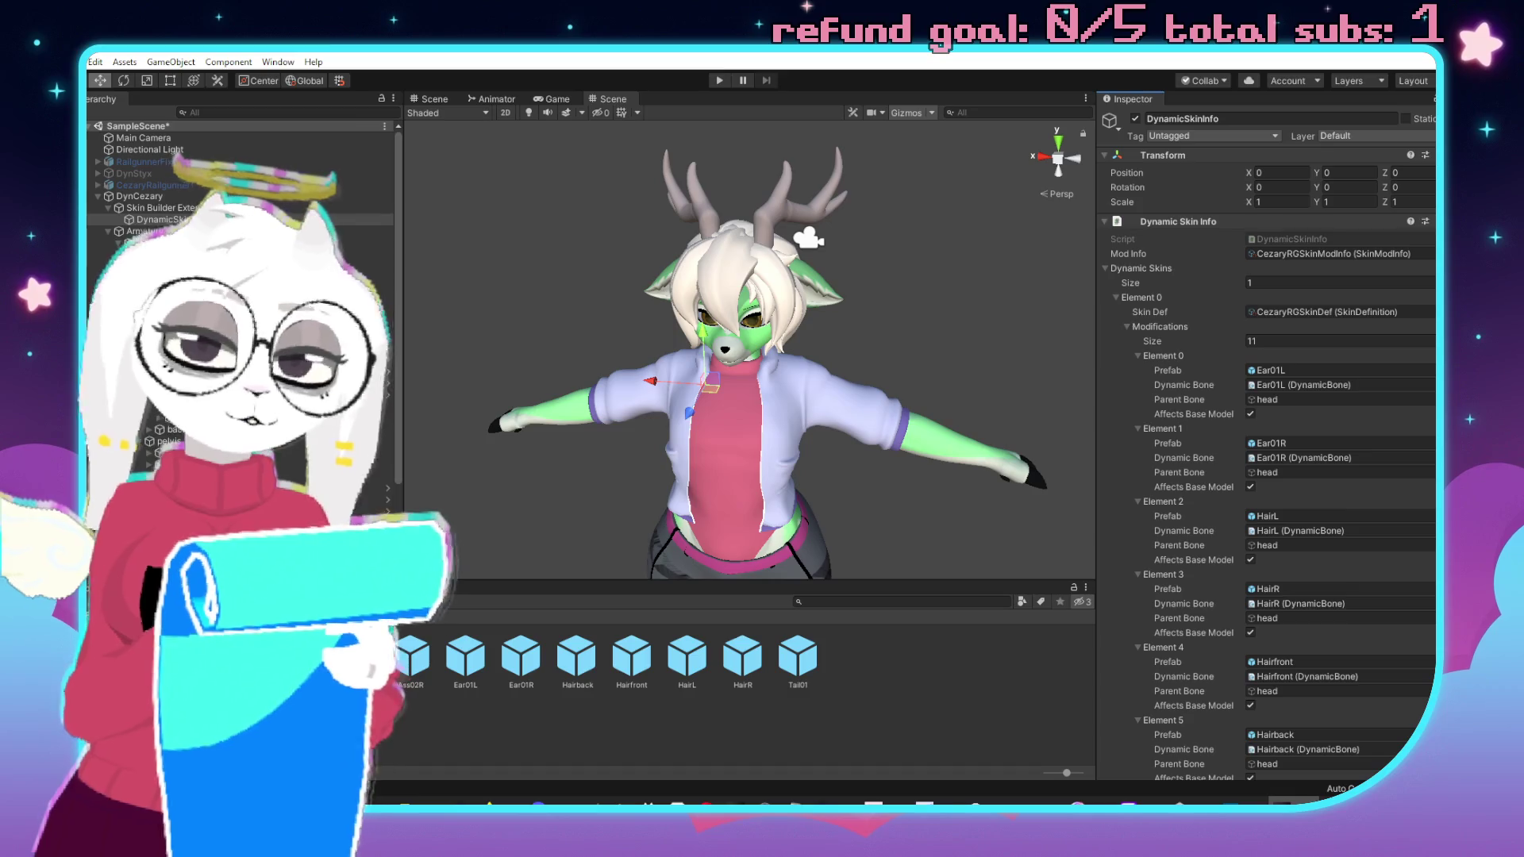
Set CezaryRGSkinModInfo's Additional Resources size to 0.
{"action": "left_click", "coordinate": [175, 207]}
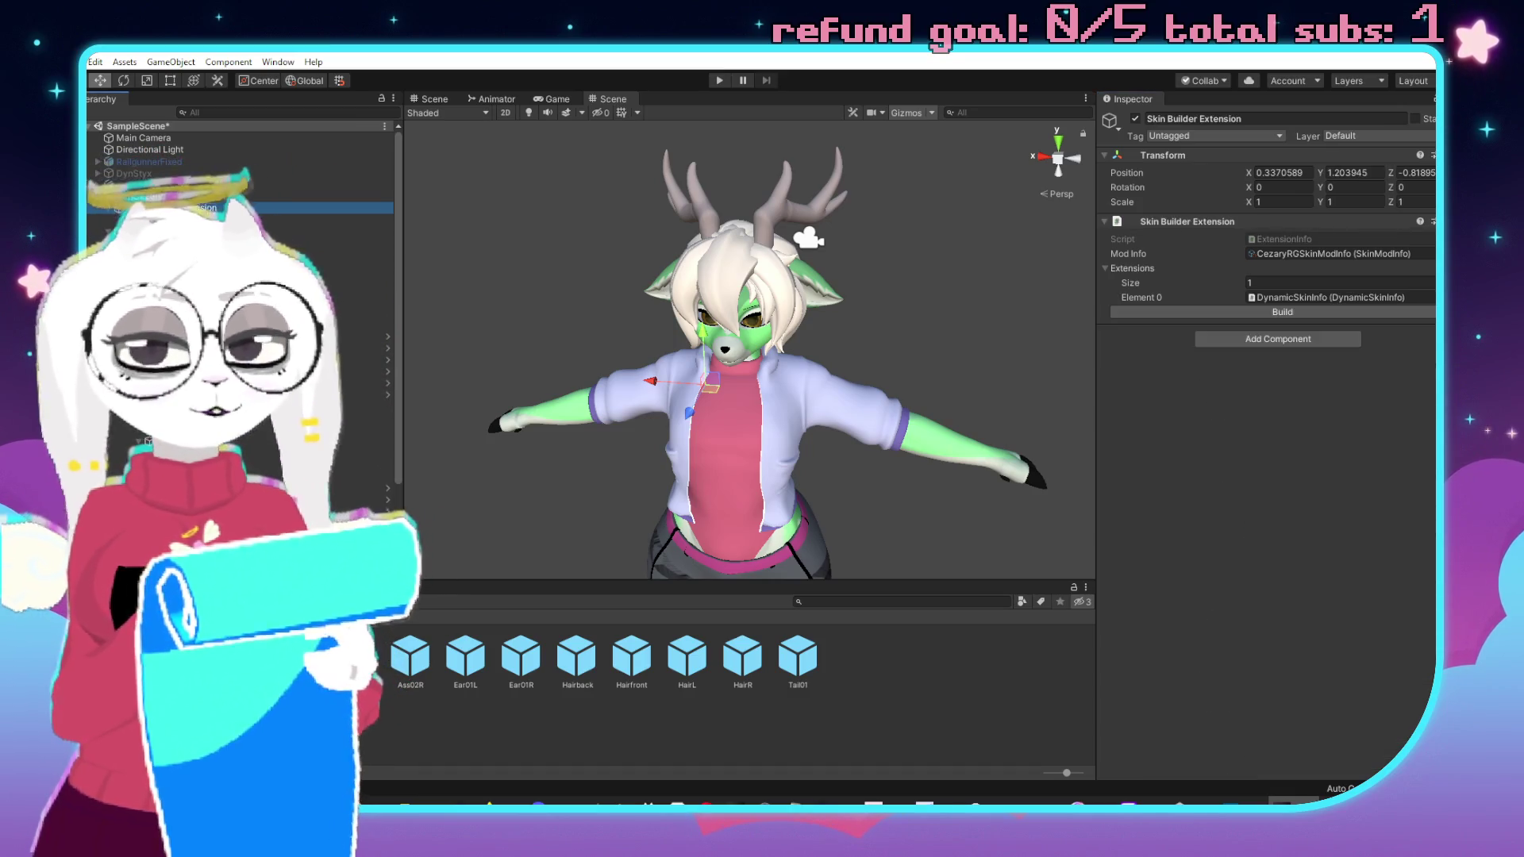
{"action": "scroll", "coordinate": [238, 277], "scroll_direction": "down", "scroll_amount": 5}
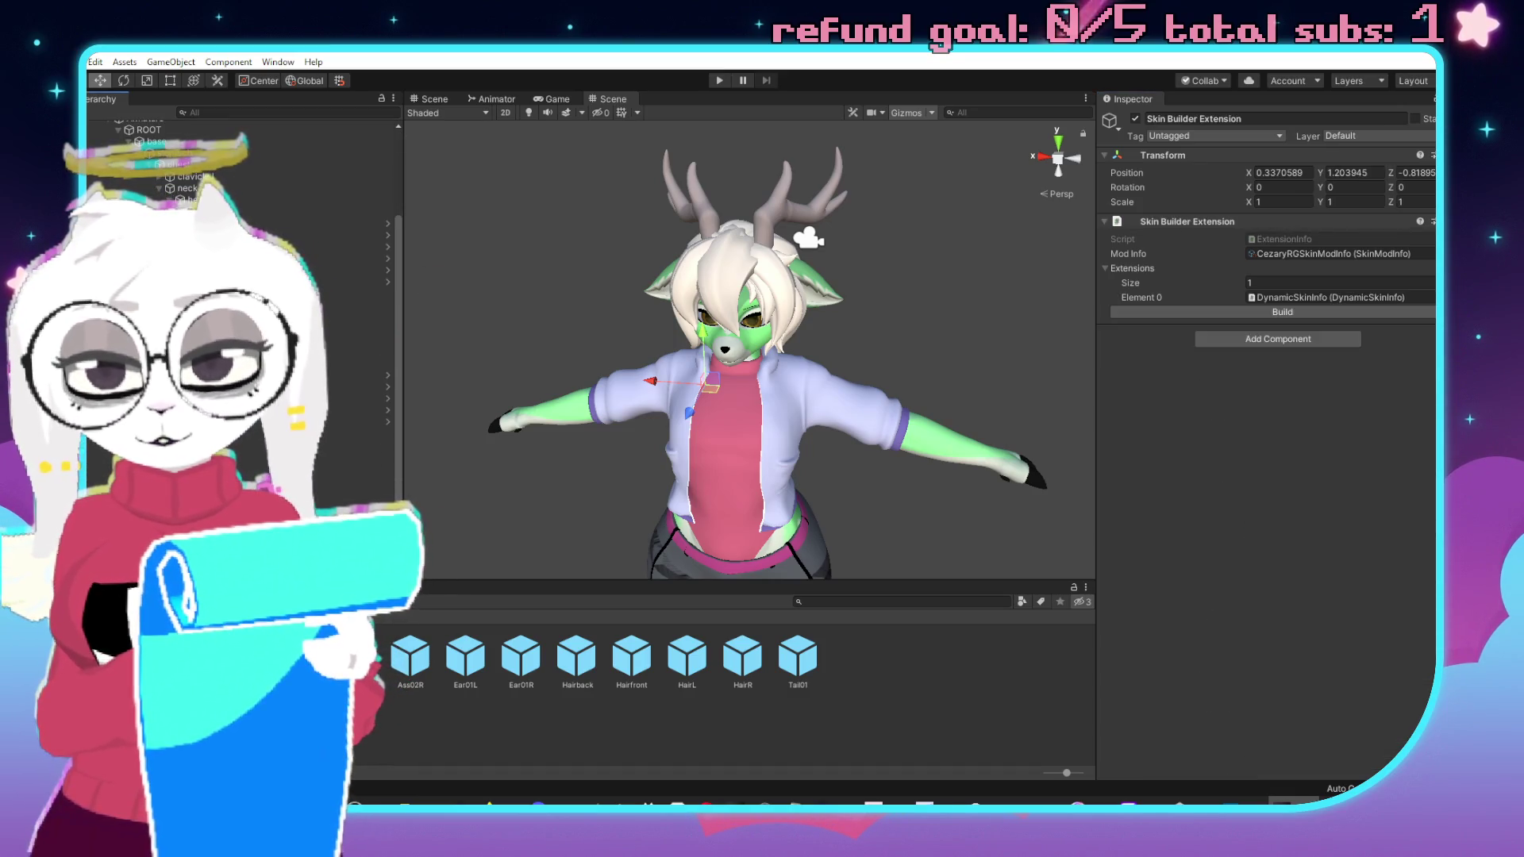
{"action": "left_click", "coordinate": [238, 675]}
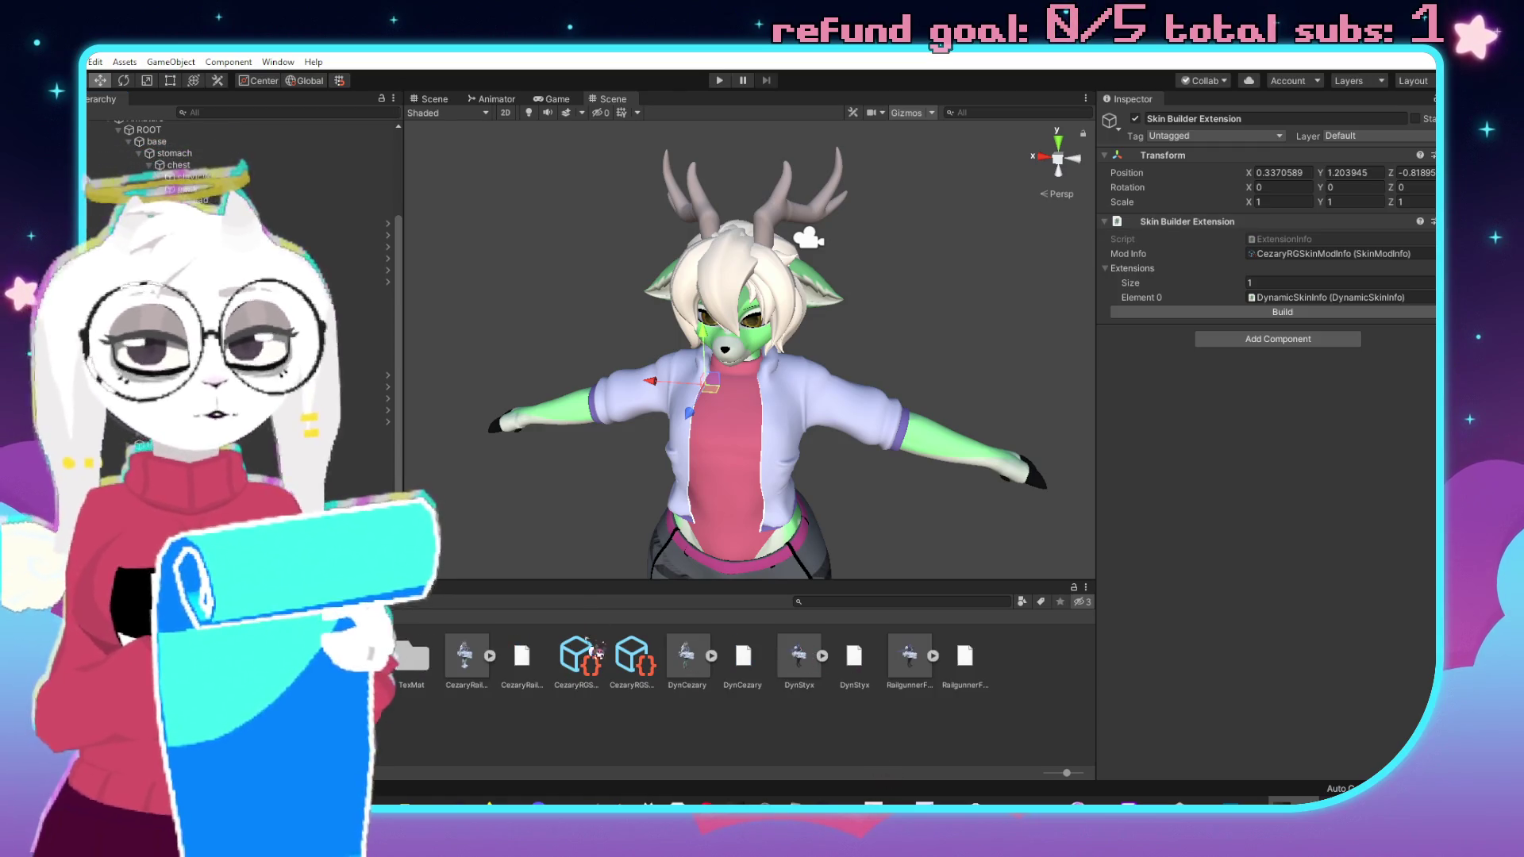
{"action": "left_click", "coordinate": [631, 656]}
{"action": "left_click", "coordinate": [1347, 269]}
{"action": "double_click", "coordinate": [1285, 271]}
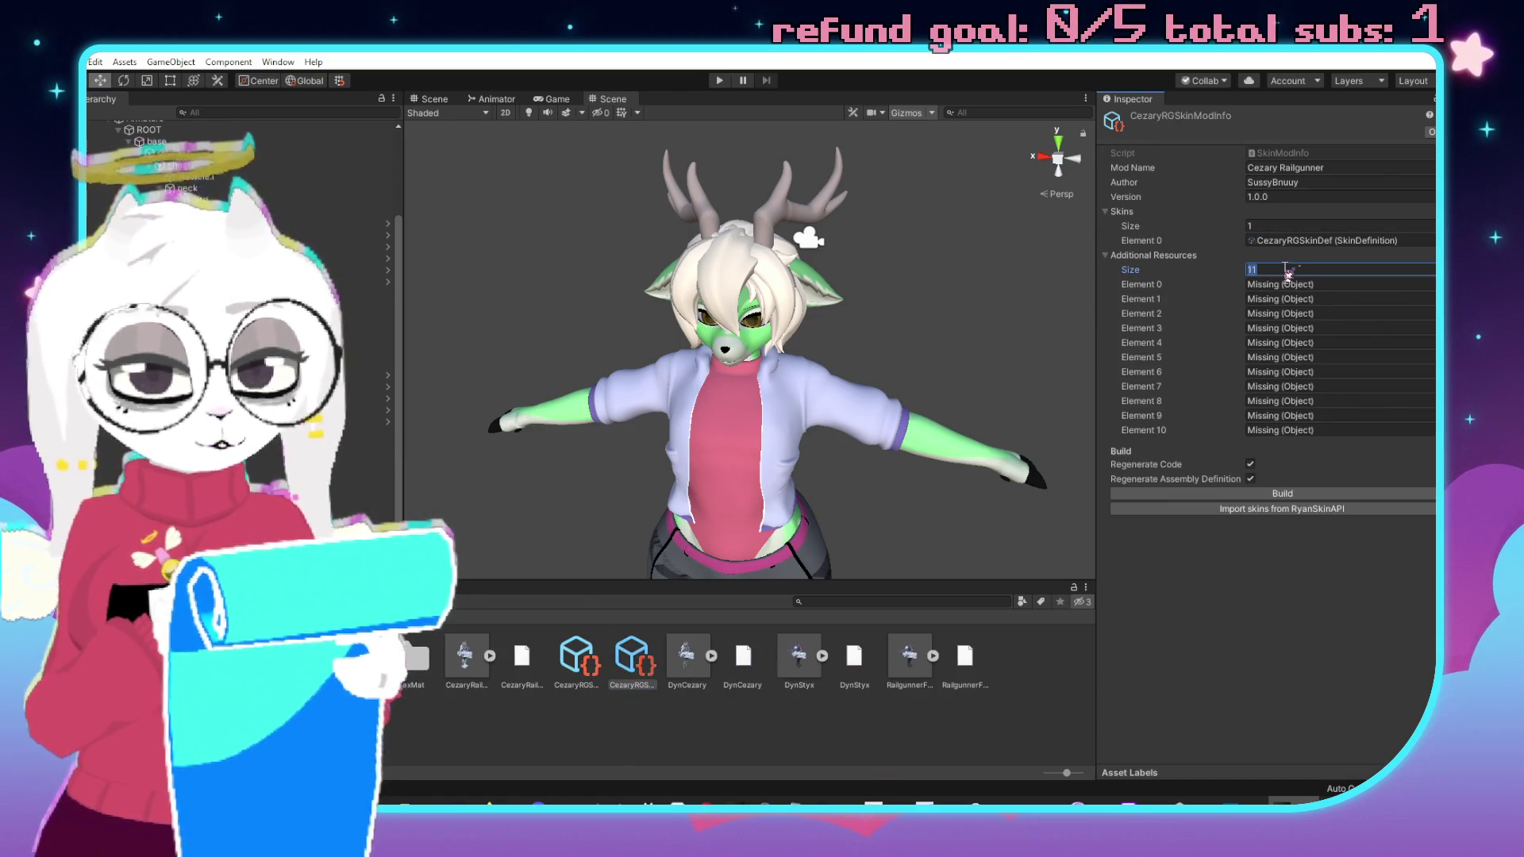
{"action": "key", "text": "Return"}
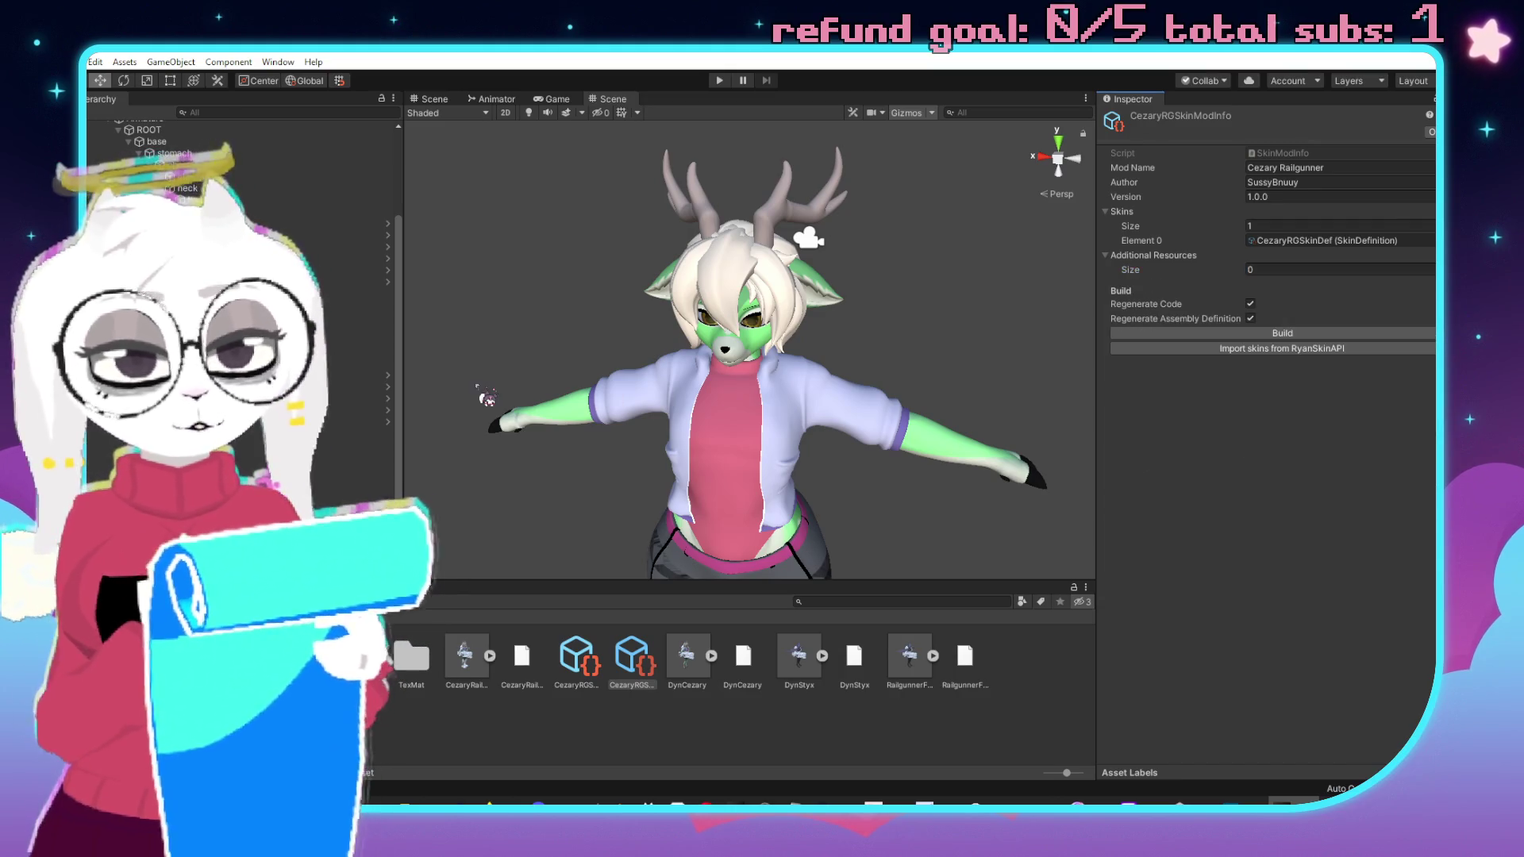
Run the Skin Builder Extension build and check the regenerated 11 additional resources.
{"action": "scroll", "coordinate": [238, 198], "scroll_direction": "up", "scroll_amount": 5}
{"action": "left_click", "coordinate": [159, 207]}
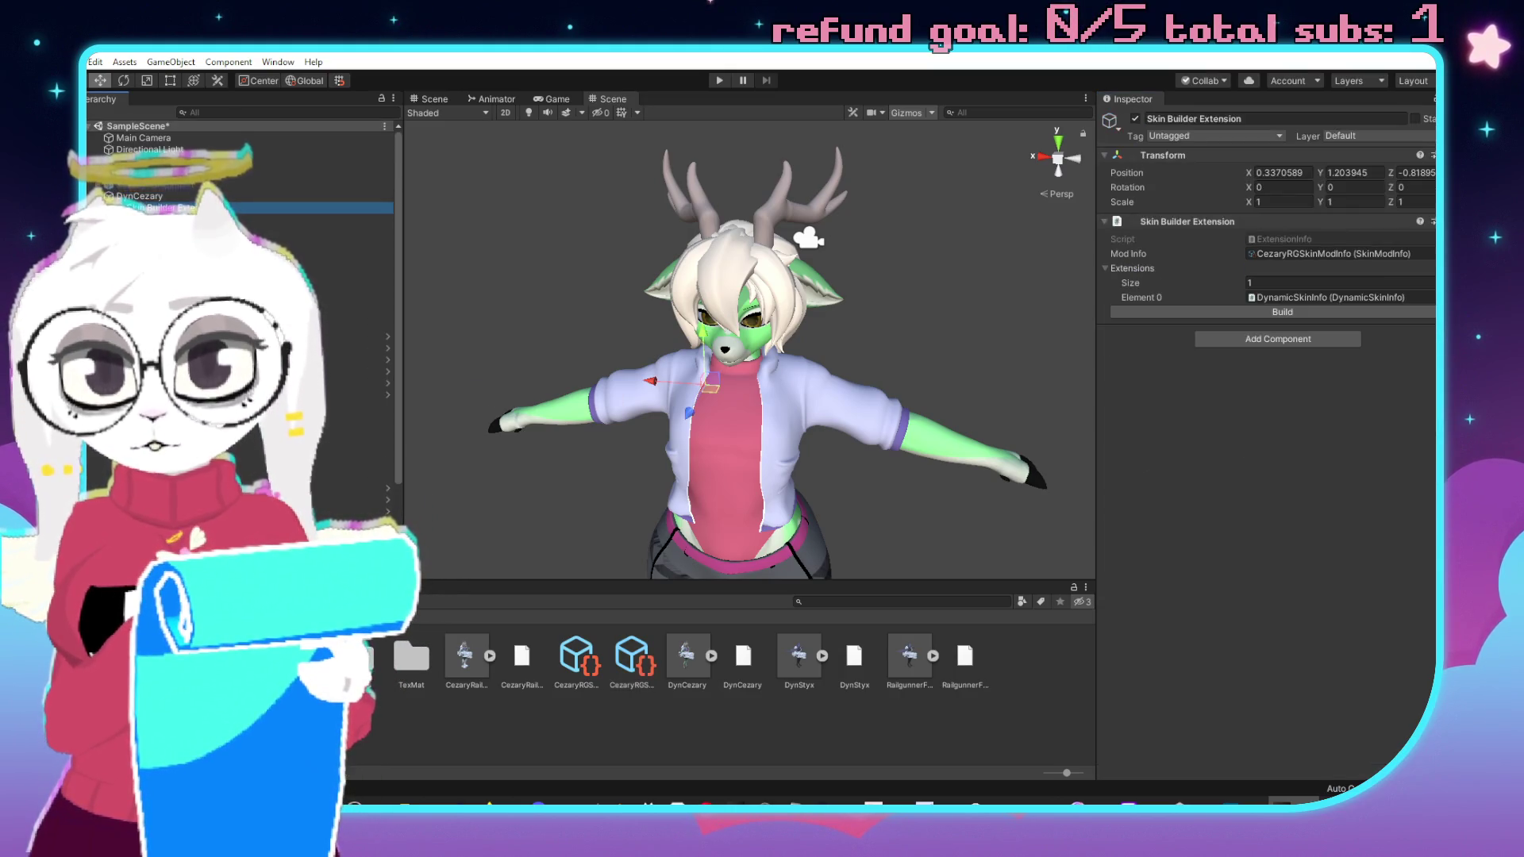
{"action": "scroll", "coordinate": [1270, 635], "scroll_direction": "down", "scroll_amount": 10}
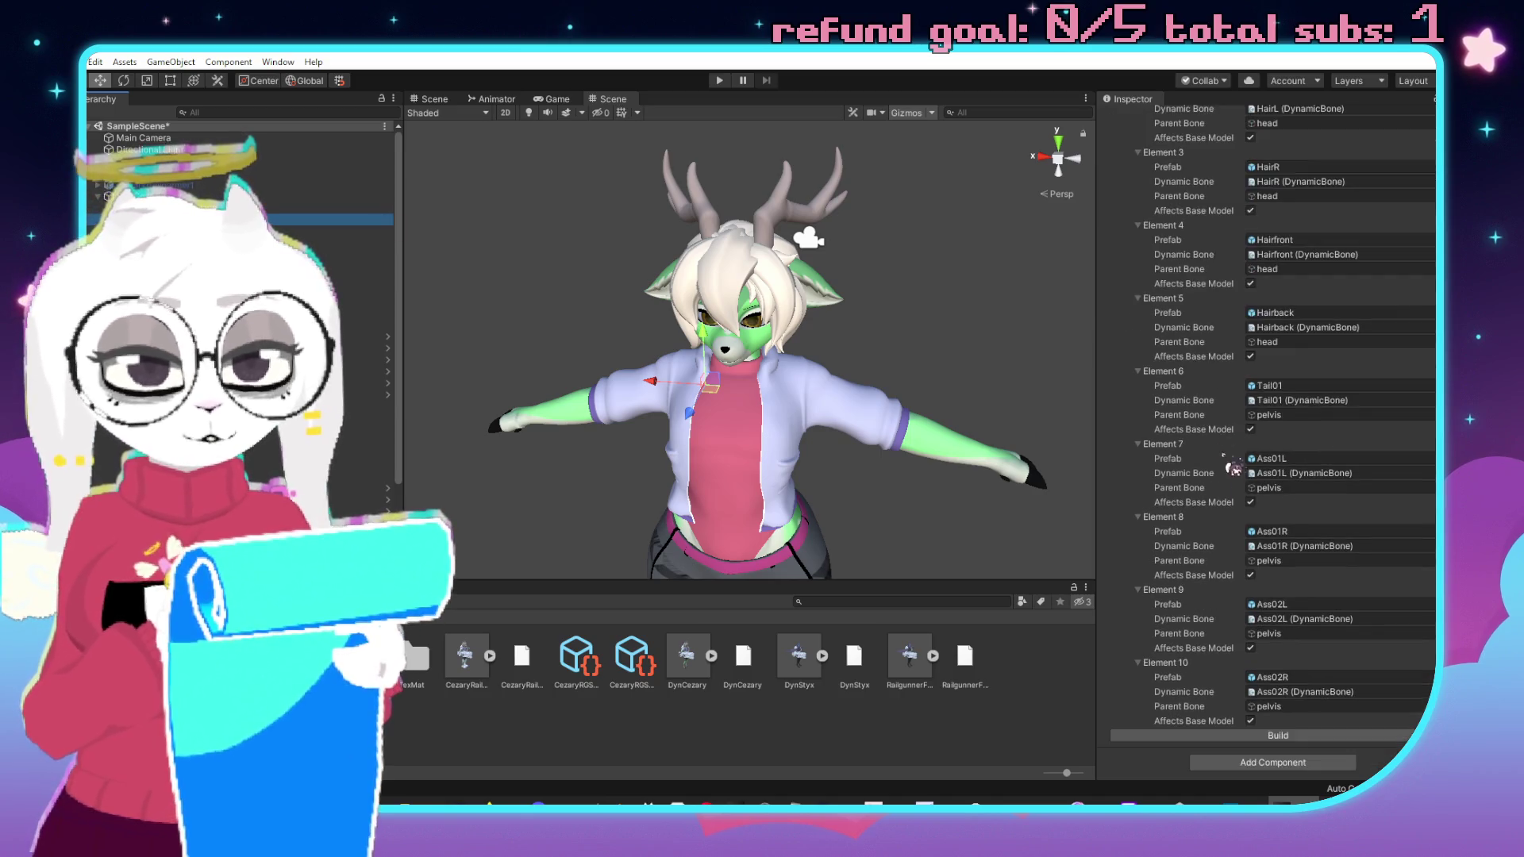
{"action": "left_click", "coordinate": [1268, 738]}
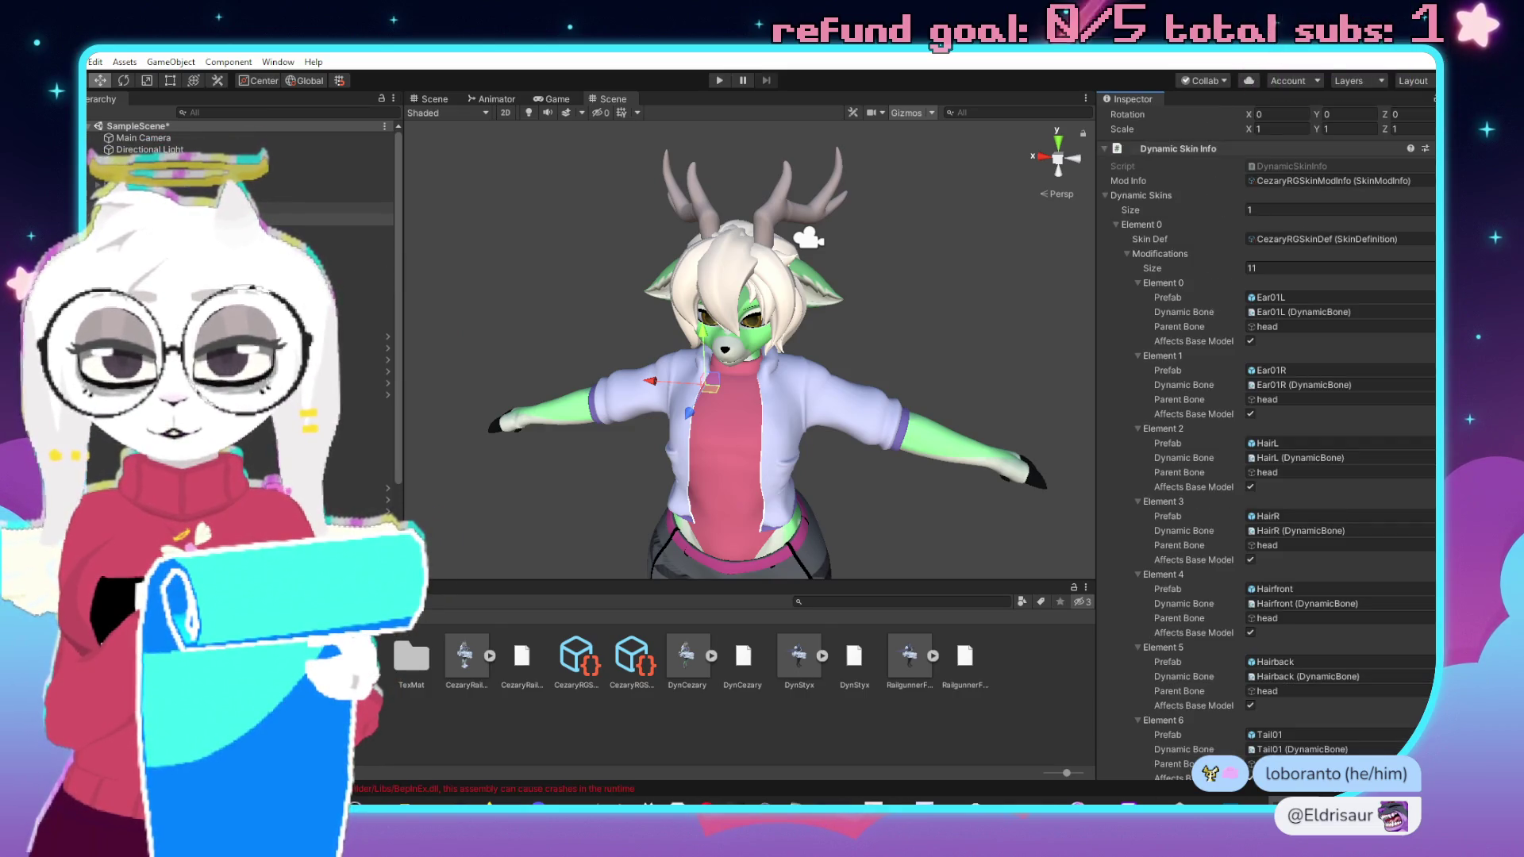
{"action": "left_click", "coordinate": [333, 207]}
{"action": "left_click", "coordinate": [1238, 312]}
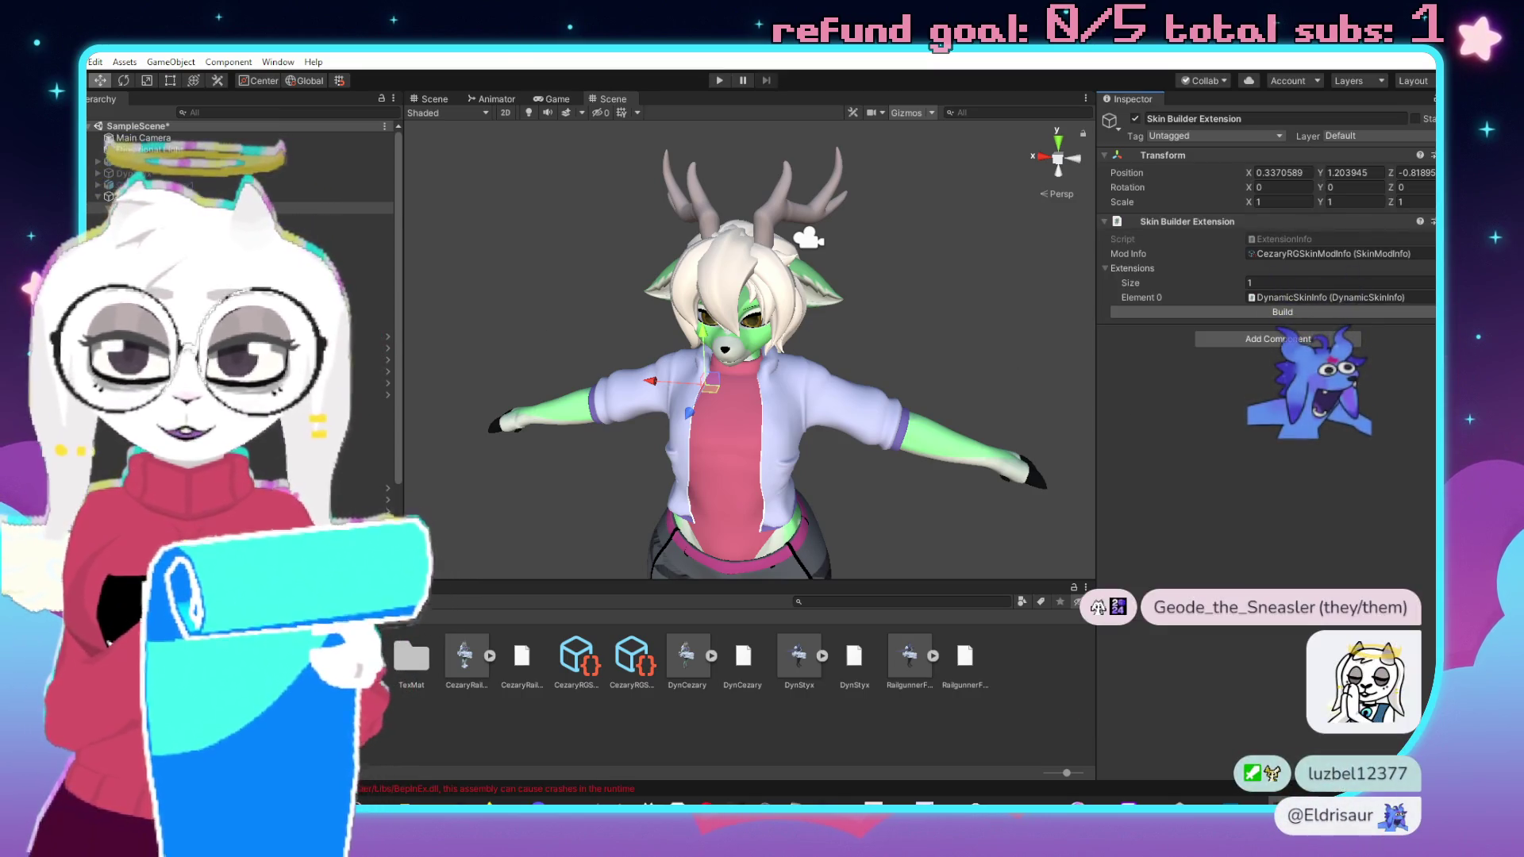
{"action": "scroll", "coordinate": [238, 318], "scroll_direction": "down", "scroll_amount": 5}
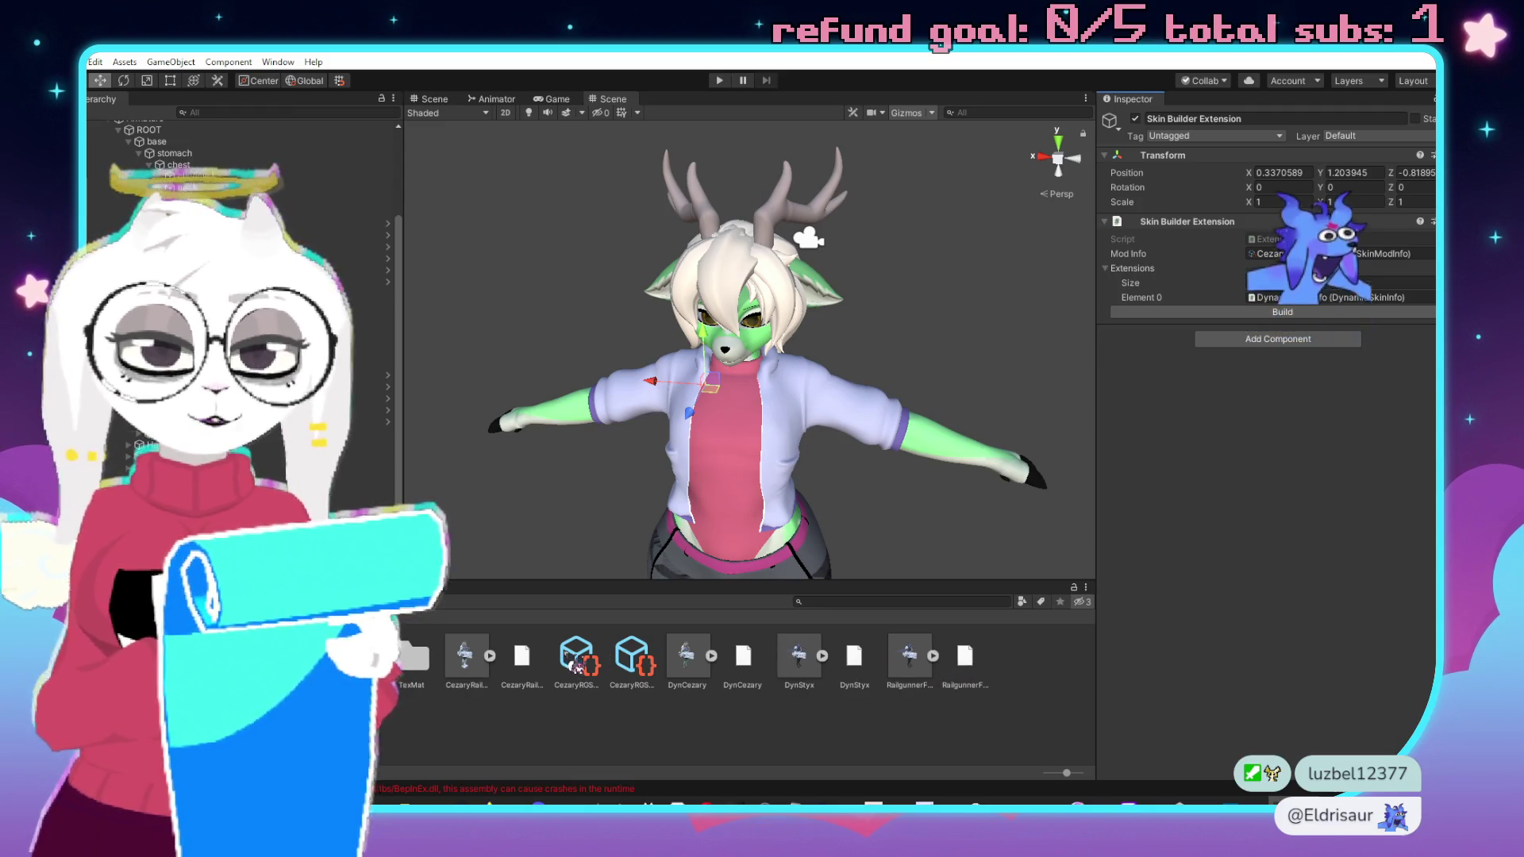
{"action": "left_click", "coordinate": [637, 679]}
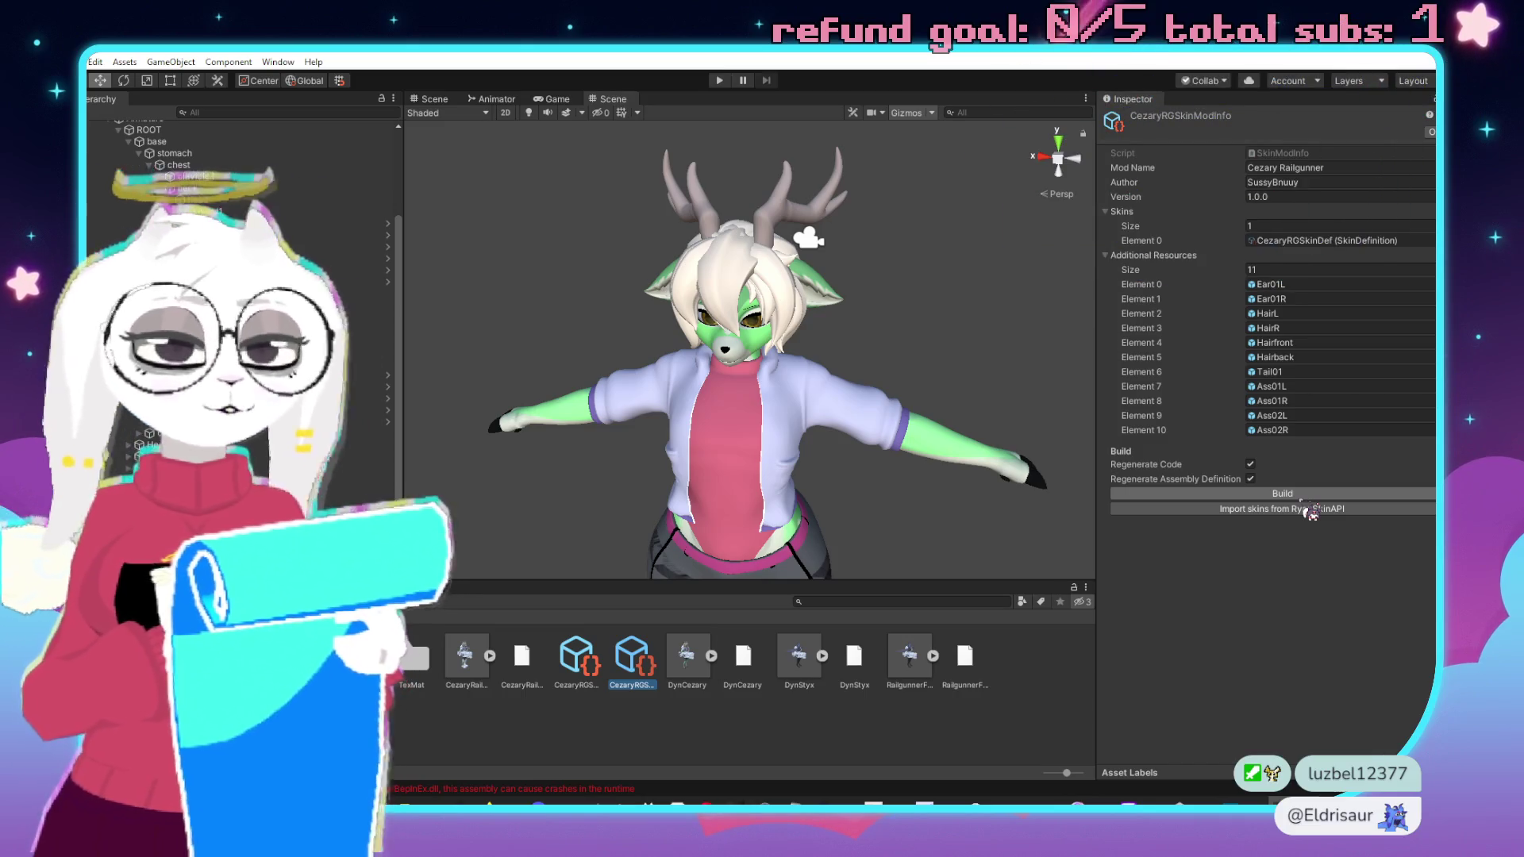
In CezaryRGSkinModInfo, import skins from RyanSkinAPI and build CezaryRailgunner.dll.
{"action": "left_click", "coordinate": [1300, 498]}
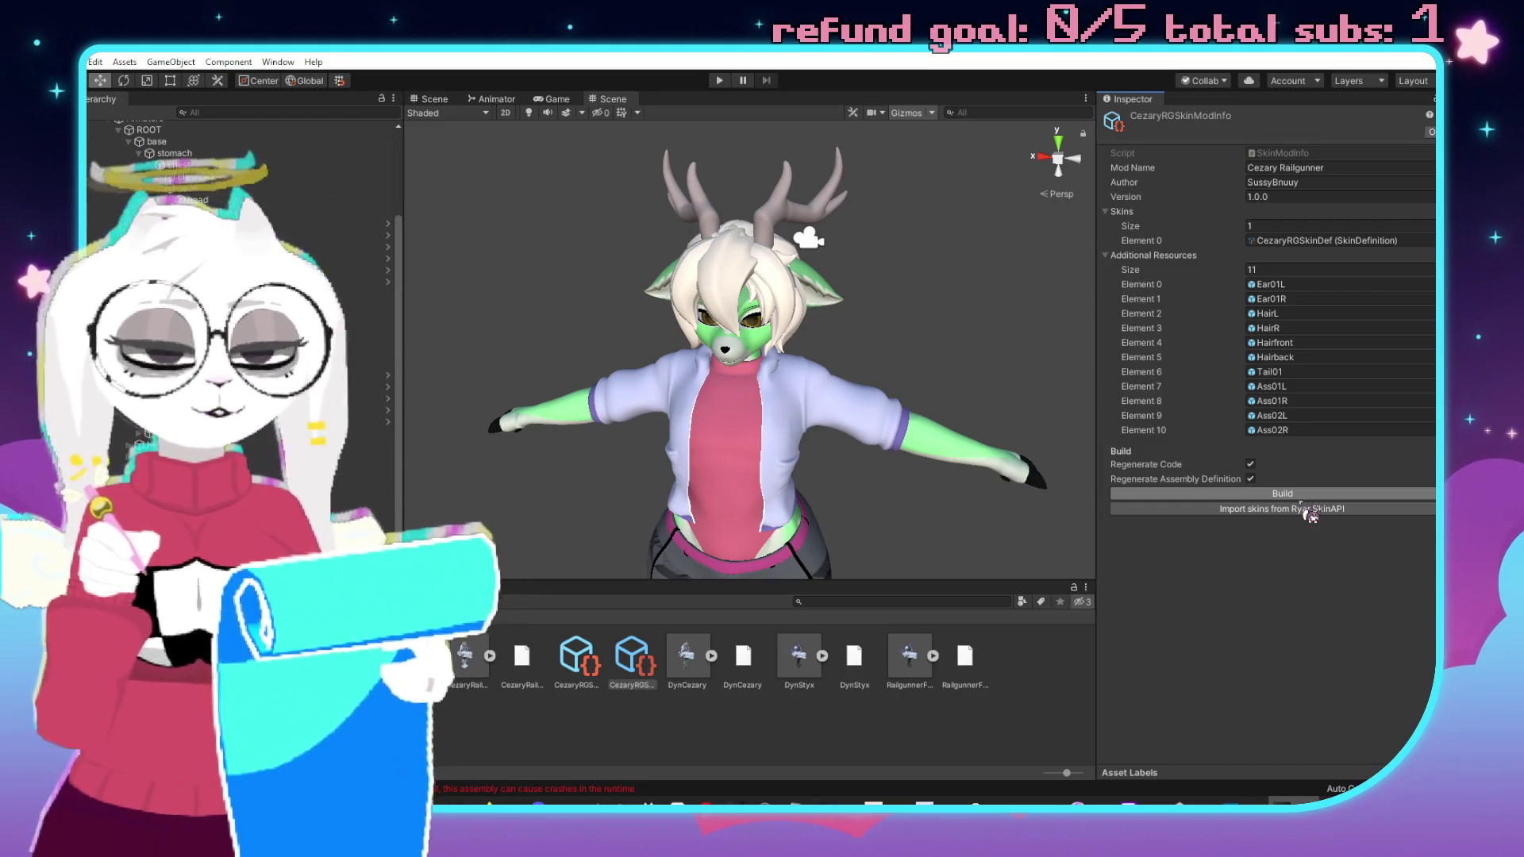
{"action": "left_click", "coordinate": [1309, 512]}
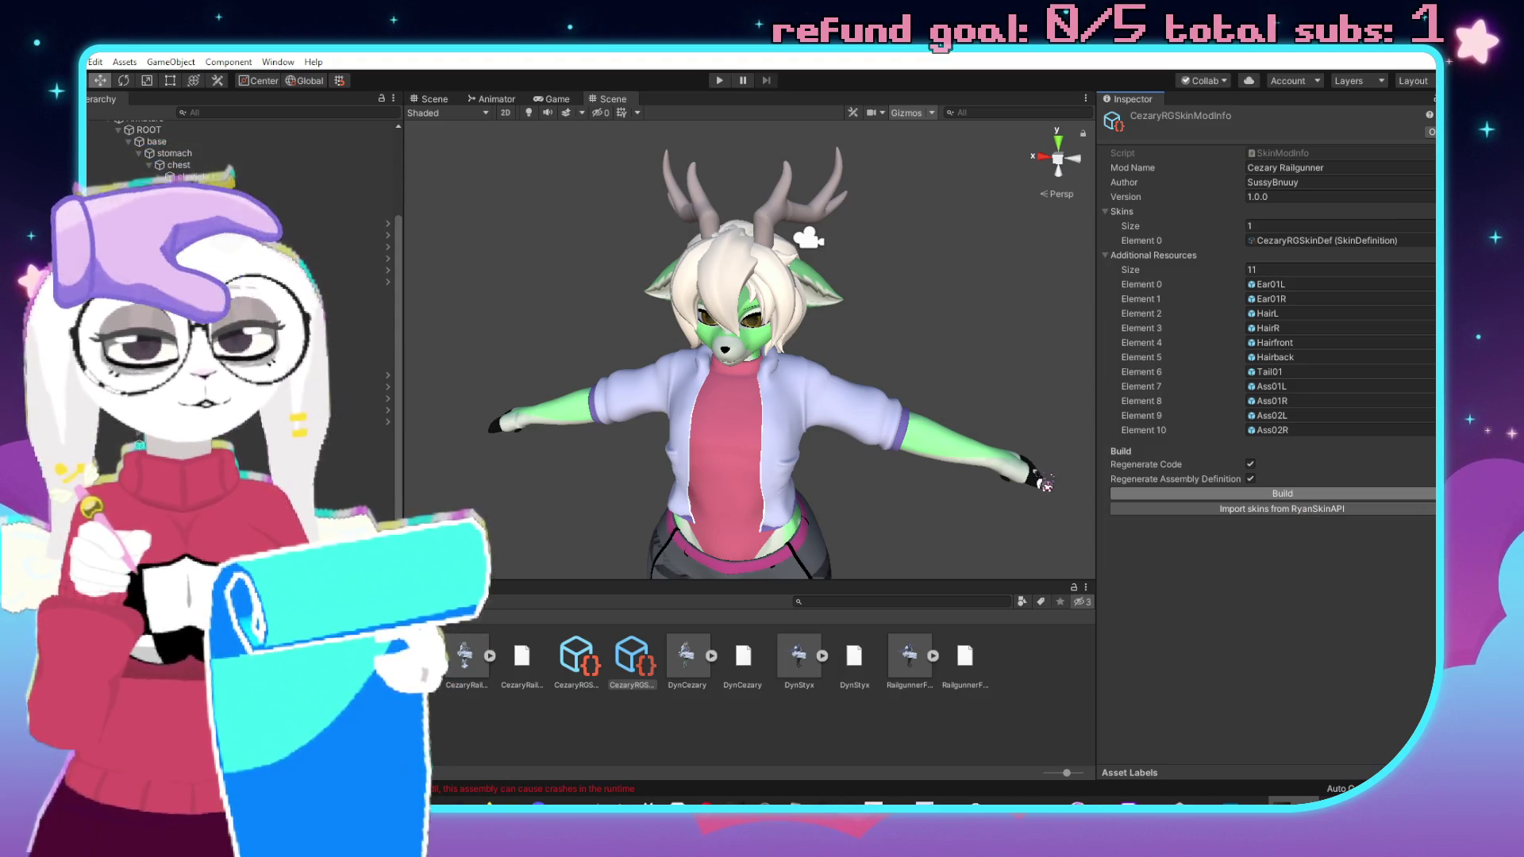
{"action": "left_click", "coordinate": [1191, 495]}
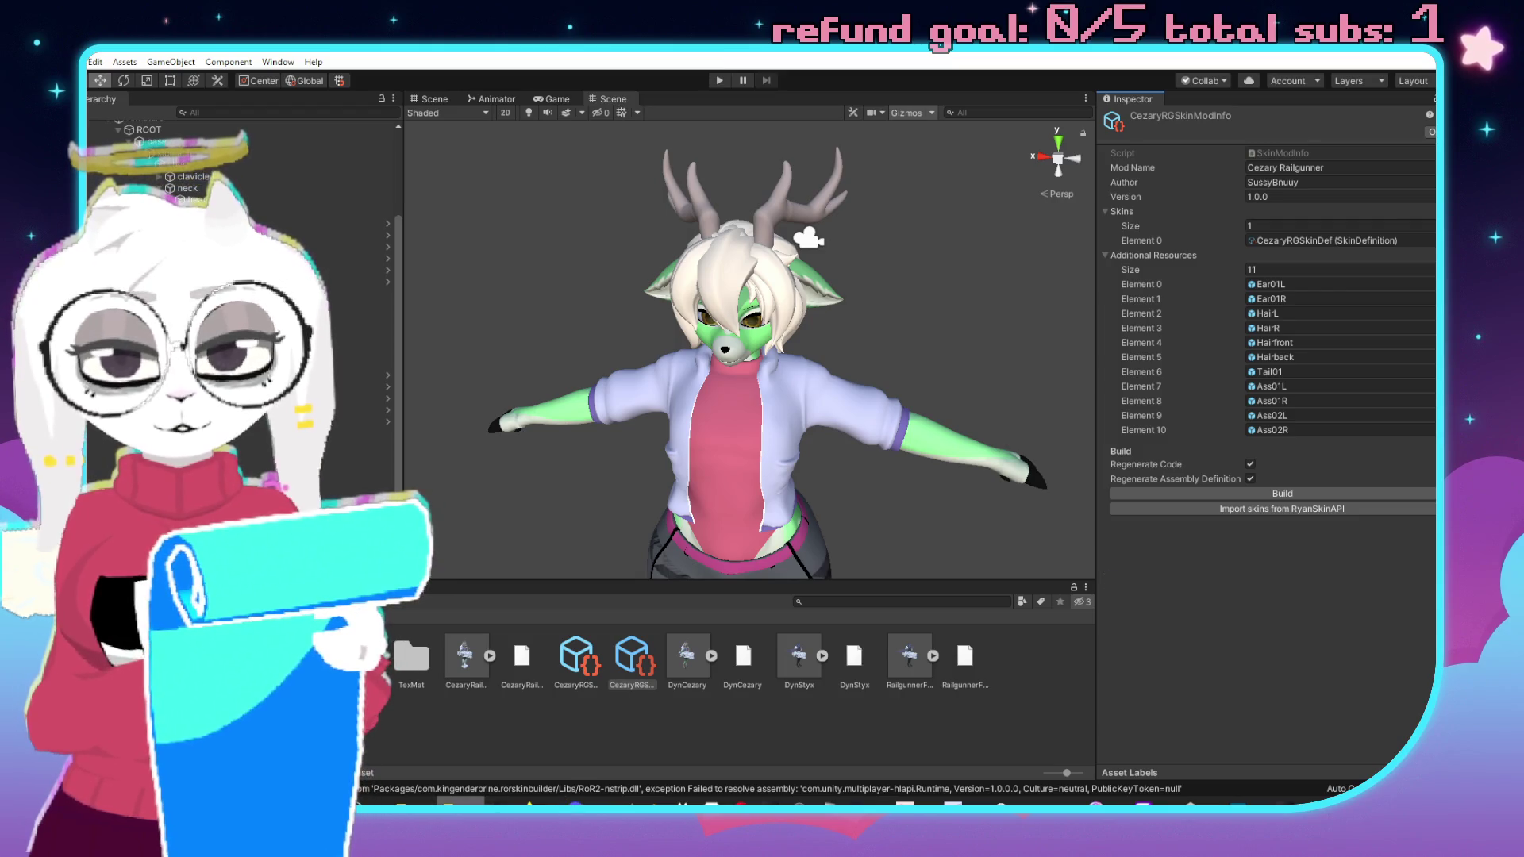
{"action": "left_click", "coordinate": [471, 800]}
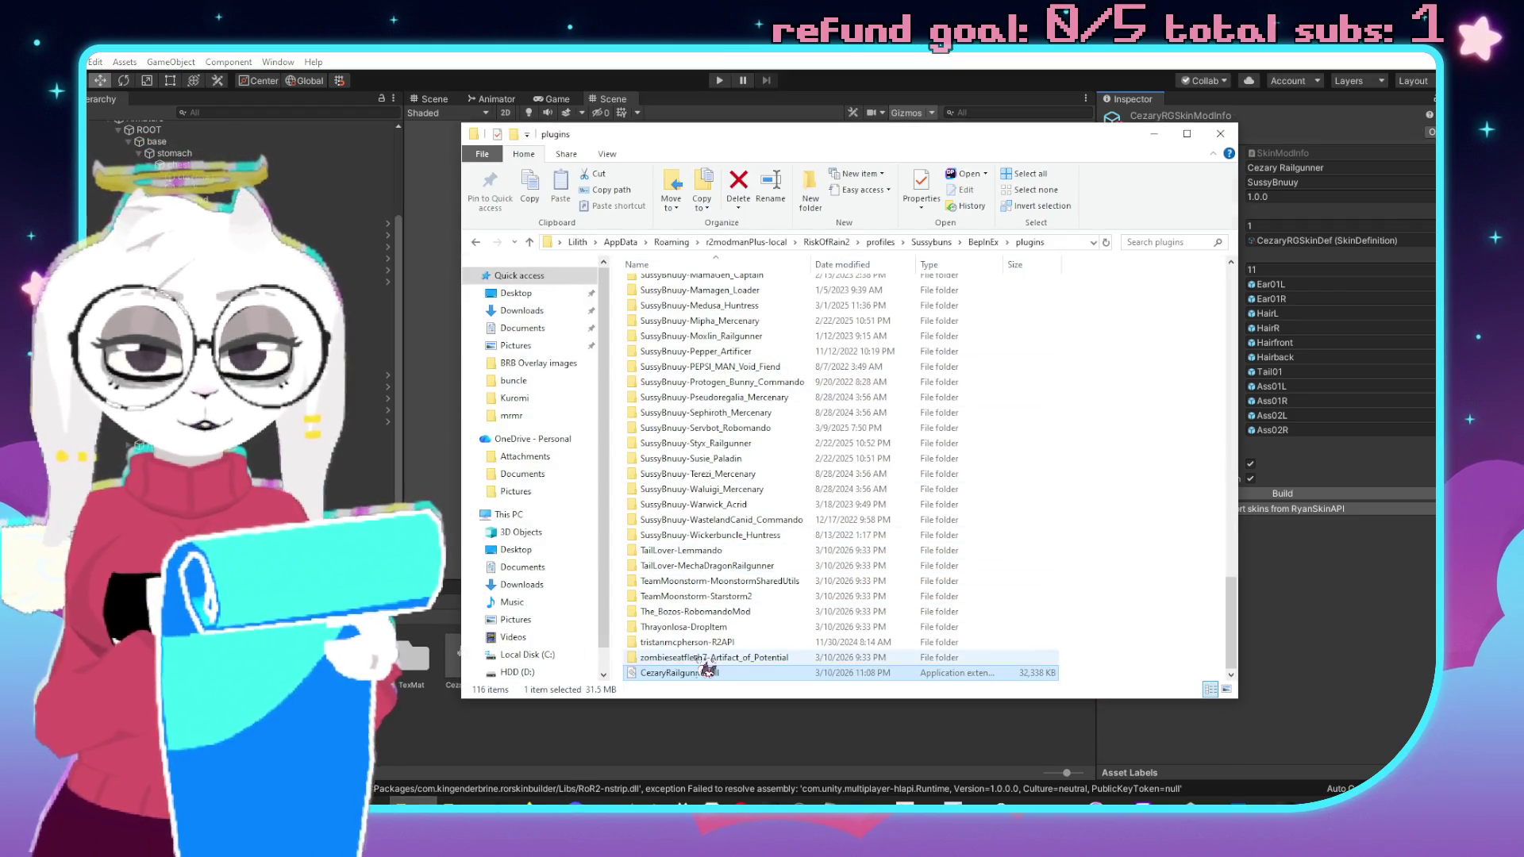
Replace the old CezaryRailgunner.dll in plugins with the new 32,500 KB build.
{"action": "left_click", "coordinate": [702, 674]}
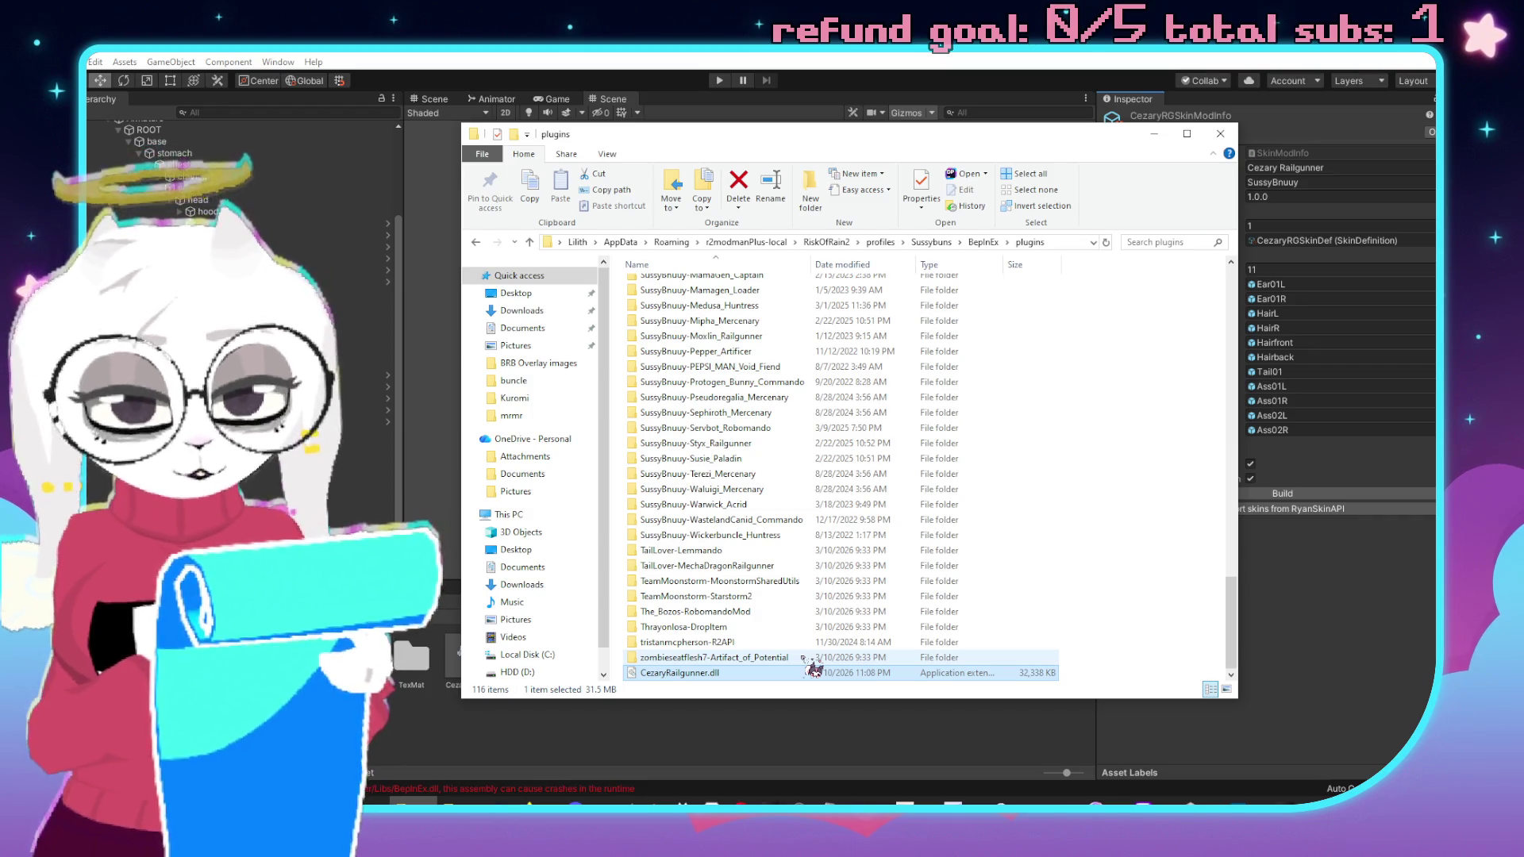
{"action": "left_click_drag", "start_coordinate": [811, 669], "coordinate": [396, 667]}
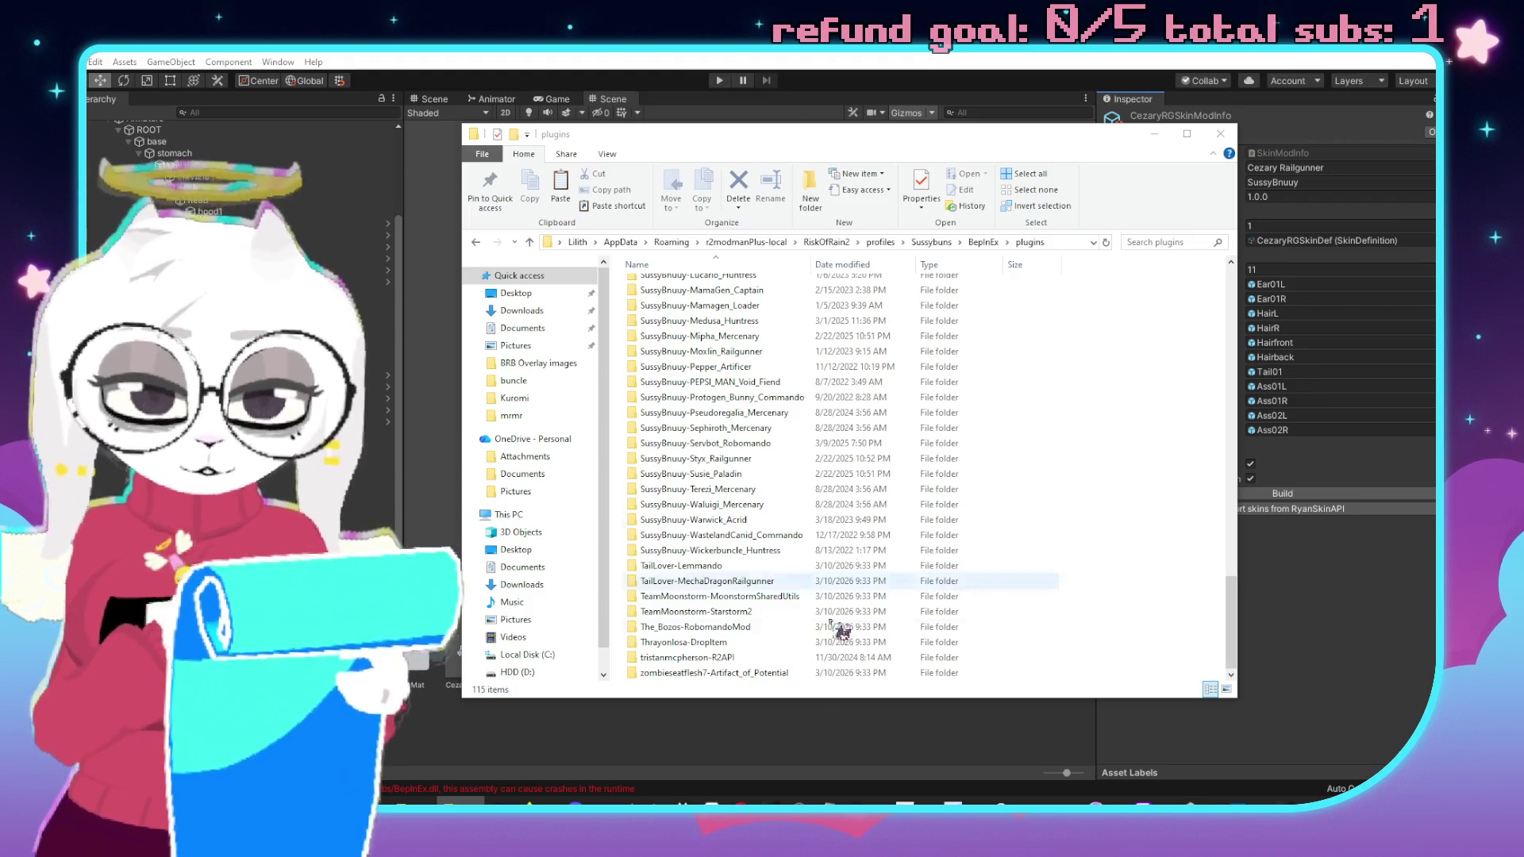
{"action": "left_click", "coordinate": [811, 693]}
{"action": "key", "text": "ctrl+z"}
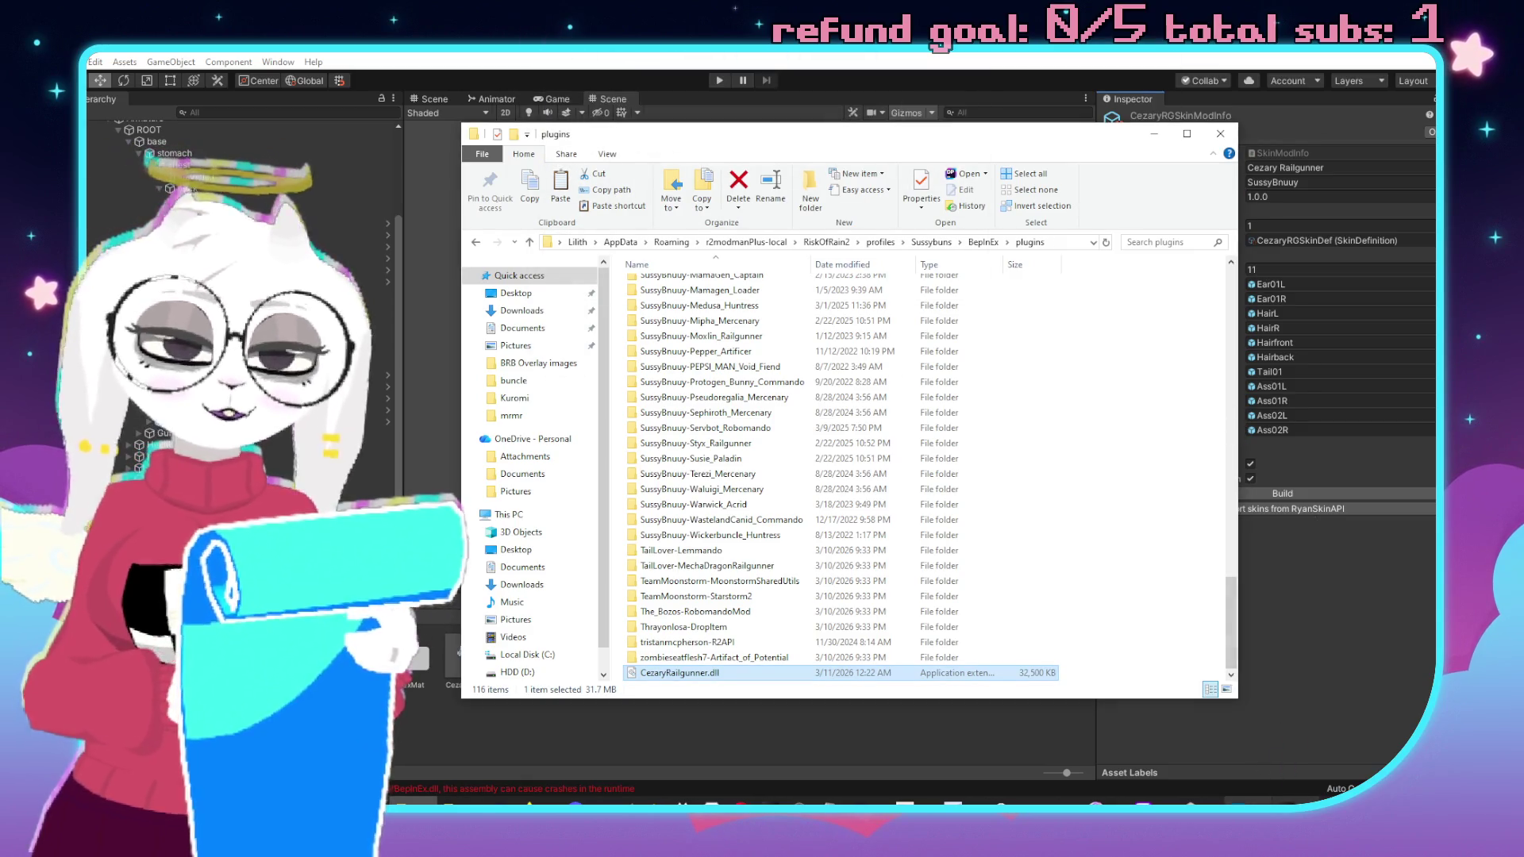
Start Risk of Rain 2 modded from r2modman.
{"action": "left_click", "coordinate": [1247, 799]}
{"action": "left_click", "coordinate": [131, 107]}
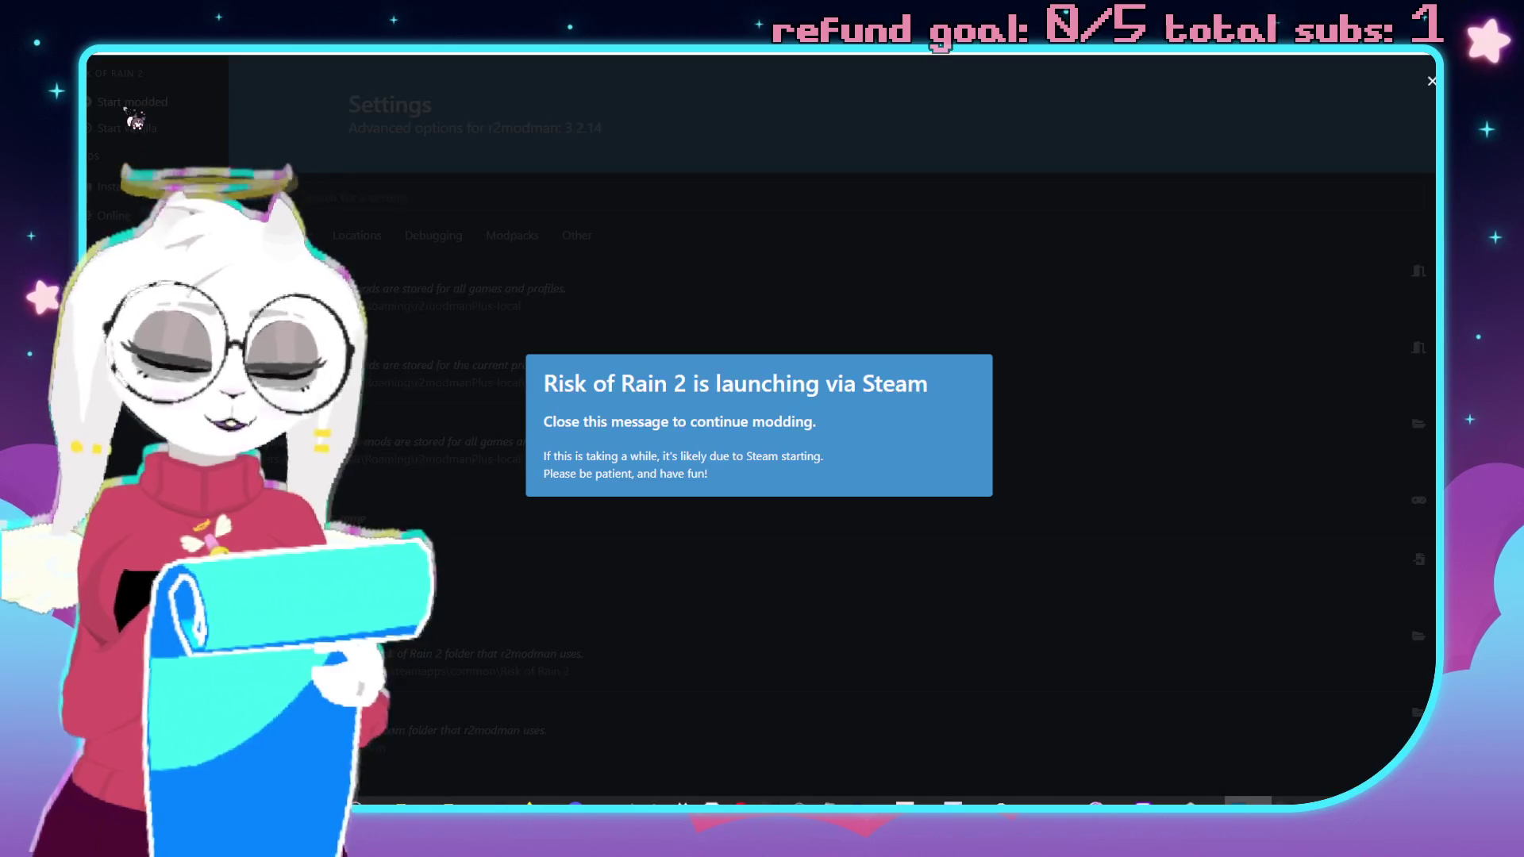
{"action": "left_click", "coordinate": [1117, 668]}
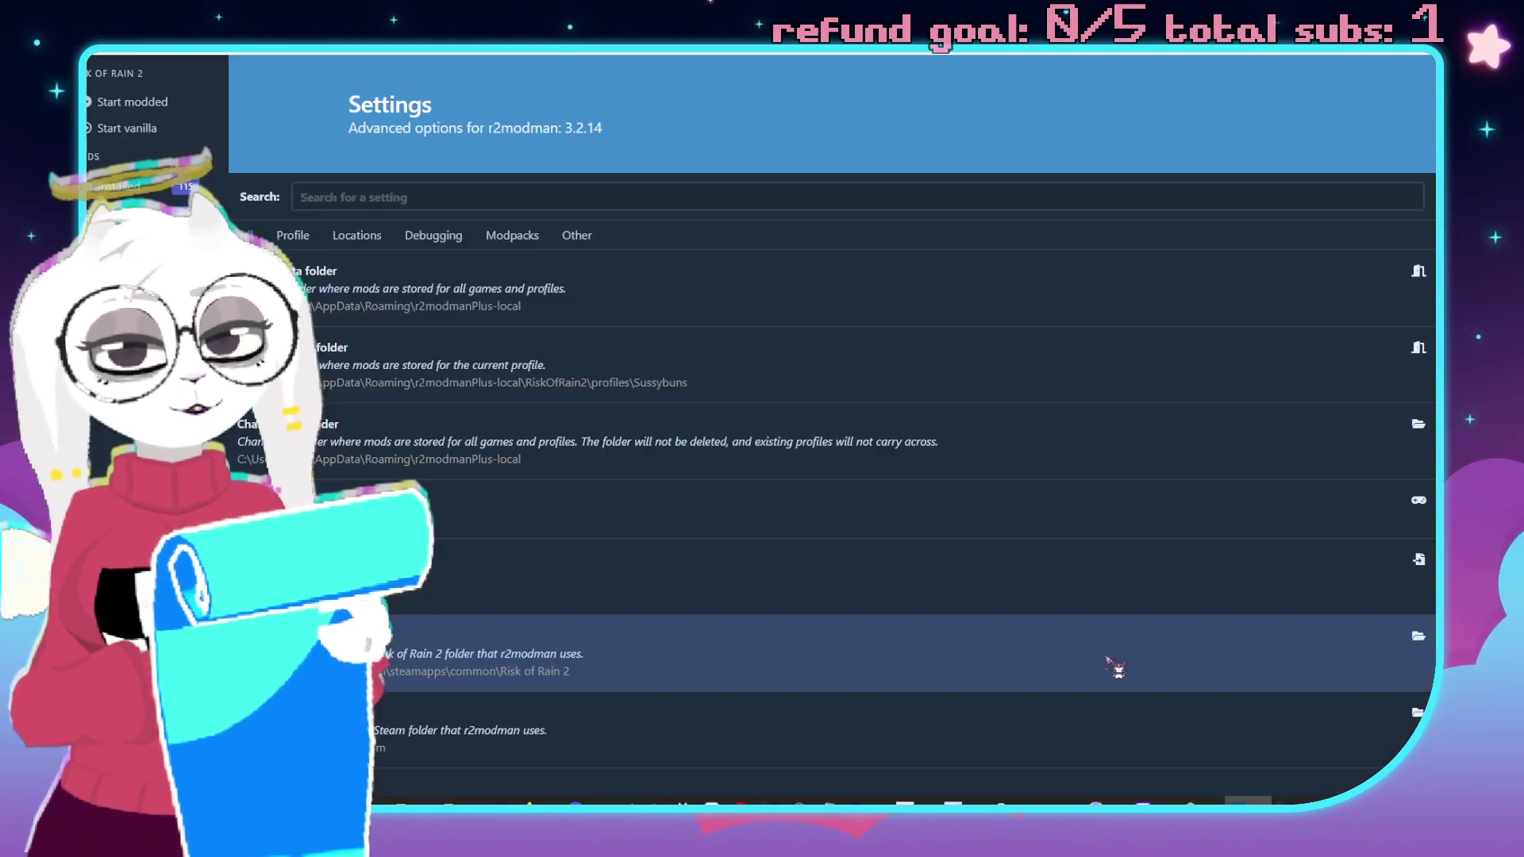